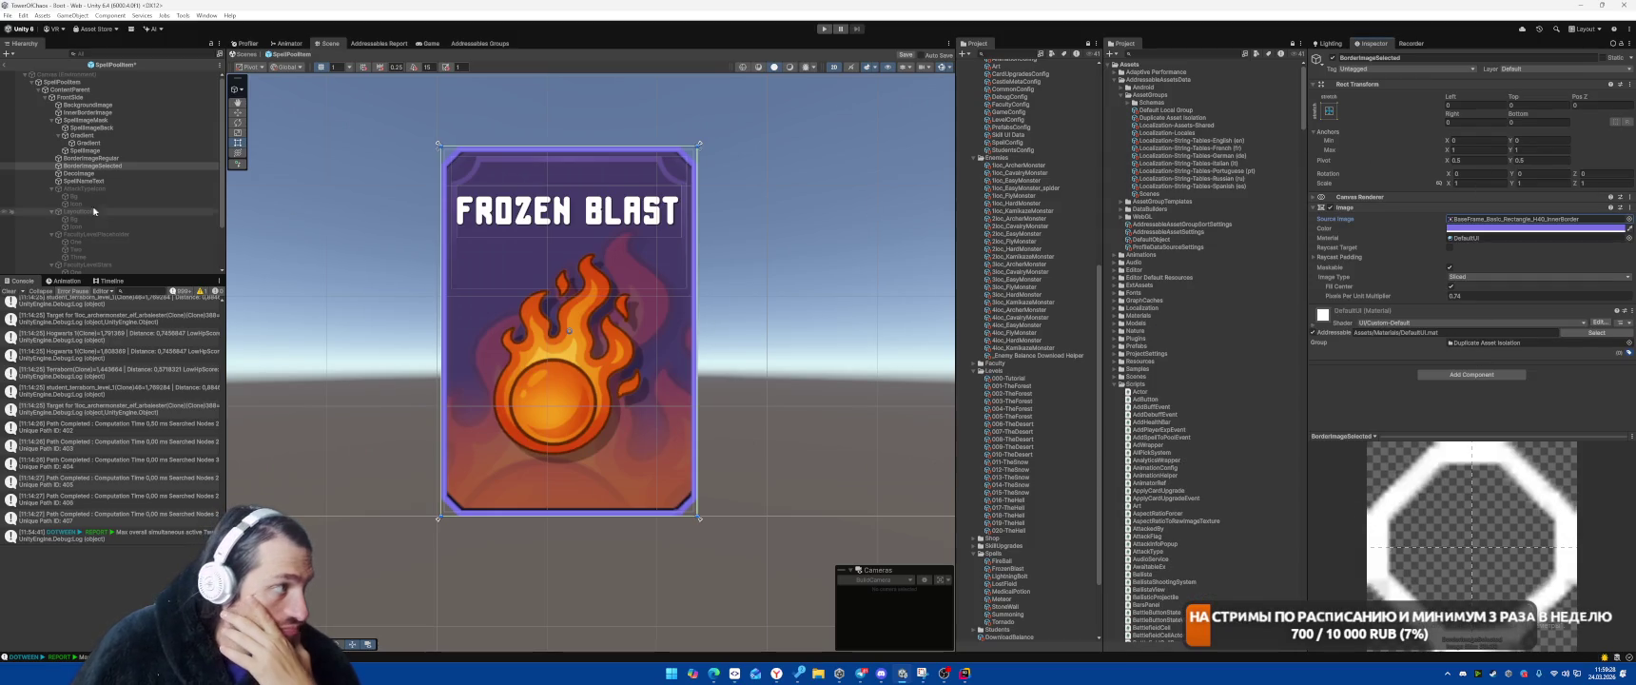
Move BorderImageSelected above SpellImageMask in the Hierarchy and set its Left offset to -10
click(53, 121)
drag(92, 135, 90, 117)
click(1474, 106)
text(-10)
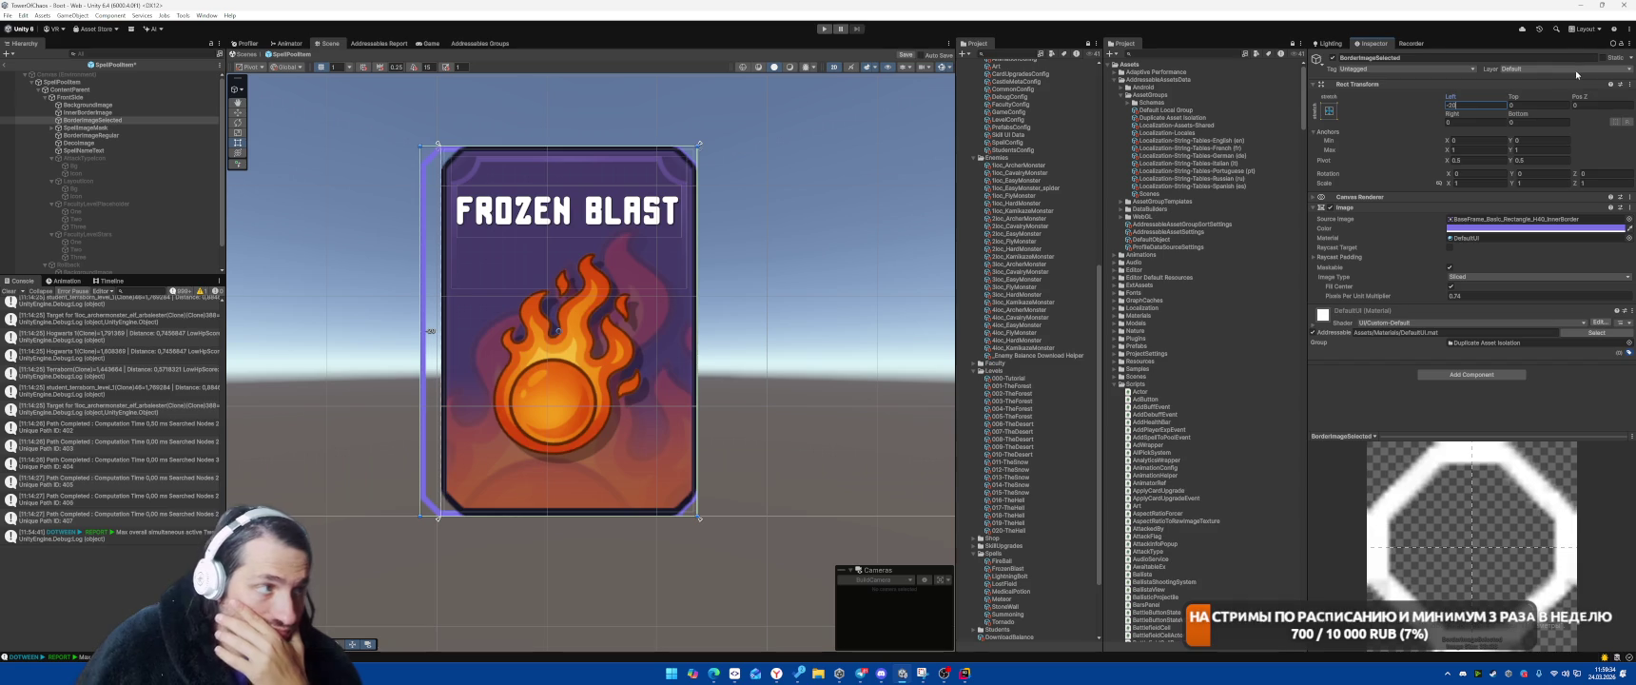
Offset the border -10 on Left, Right, Top and Bottom, and open its Source Image picker
double_click(1480, 104)
text(10)
double_click(1476, 122)
text(-10)
click(1533, 103)
text(-10)
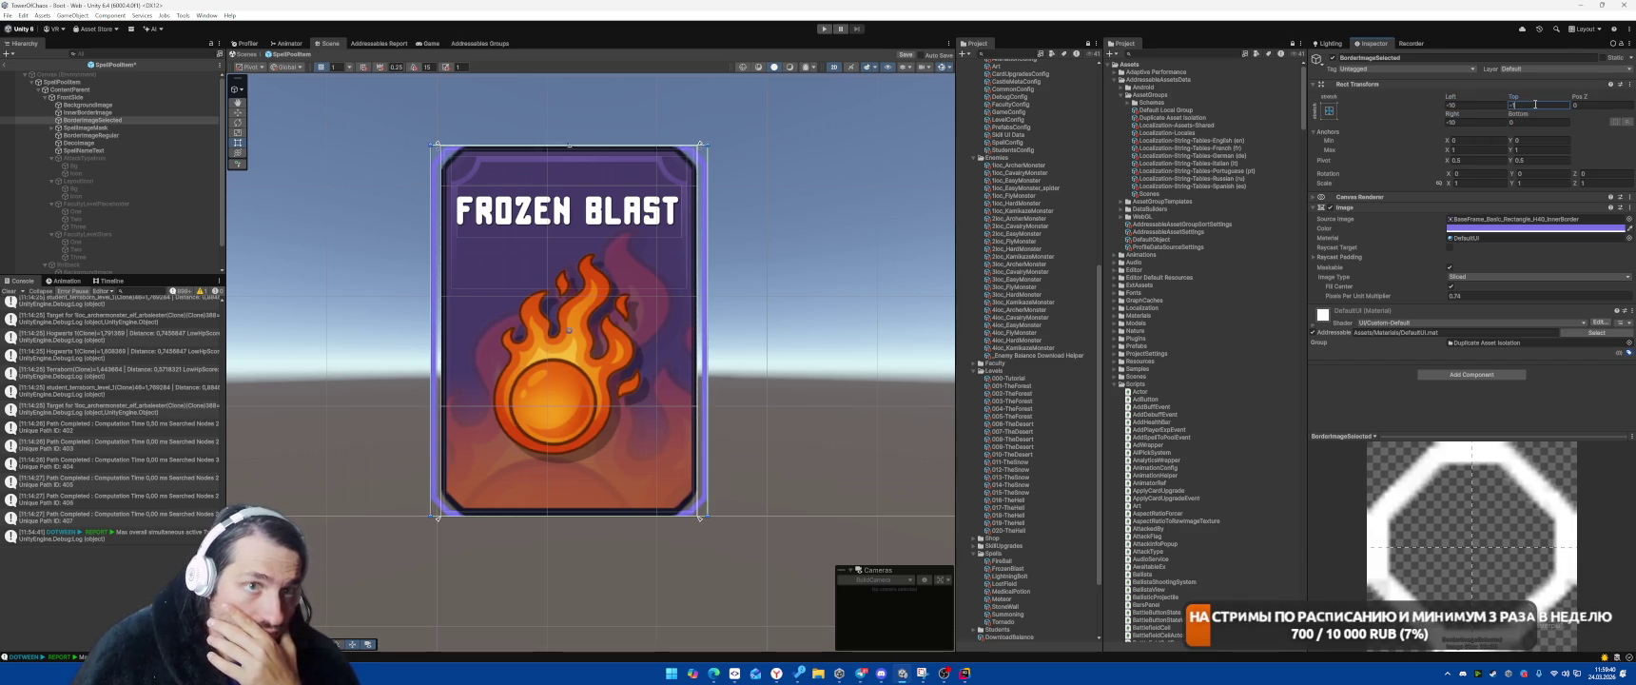
click(1526, 122)
text(-10)
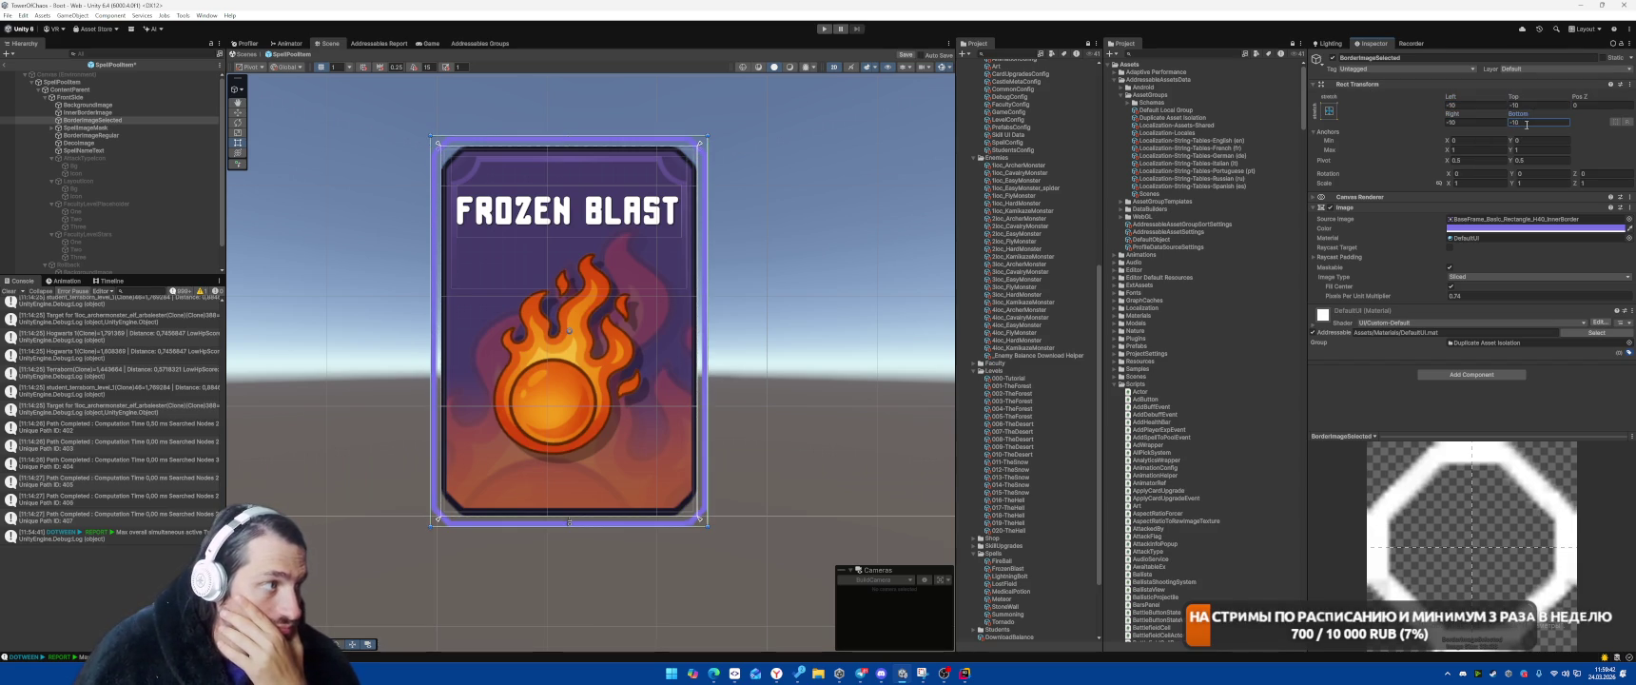
click(1628, 219)
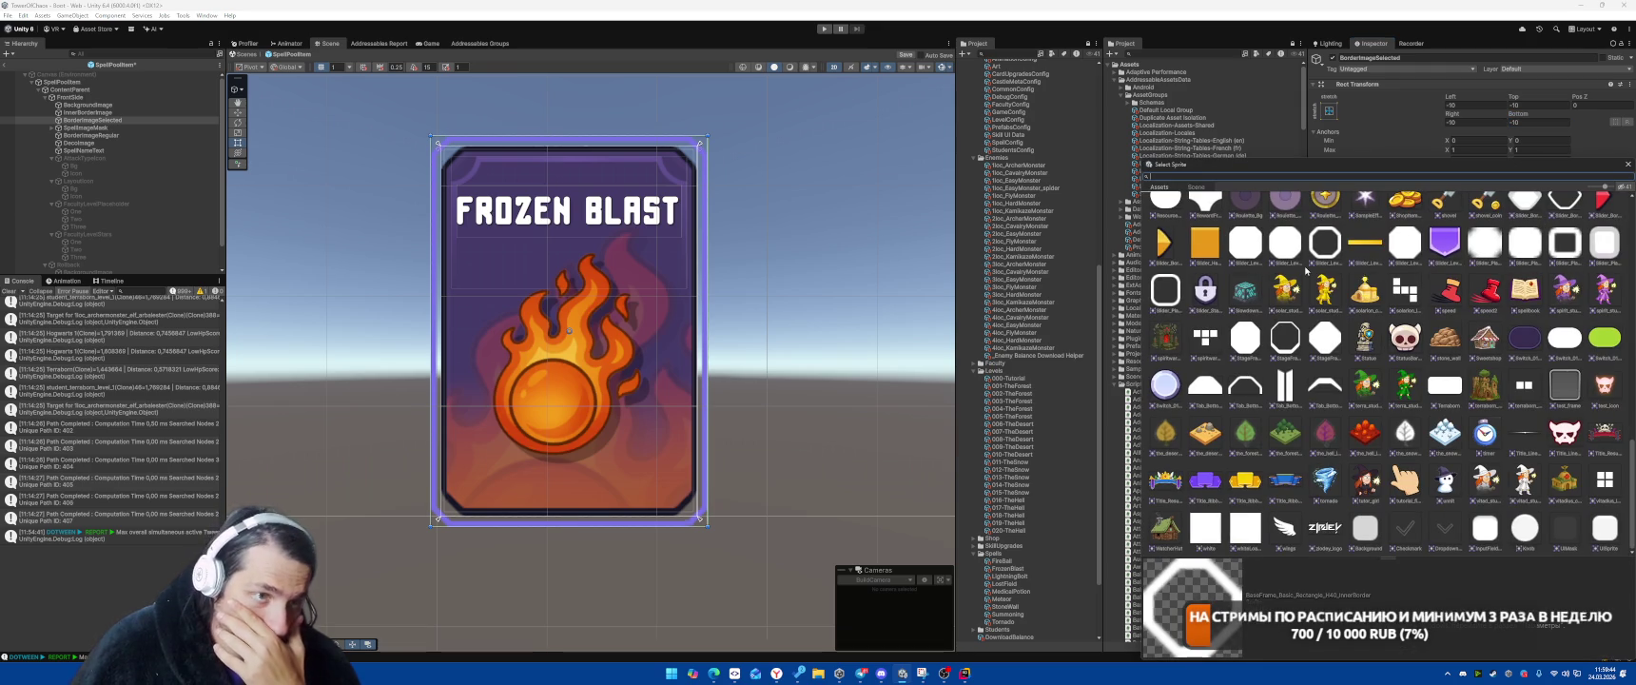
Apply the Popup_List_VerticalLayout_Bg sprite to the border after trying others, then move it atop FrontSide
click(1282, 249)
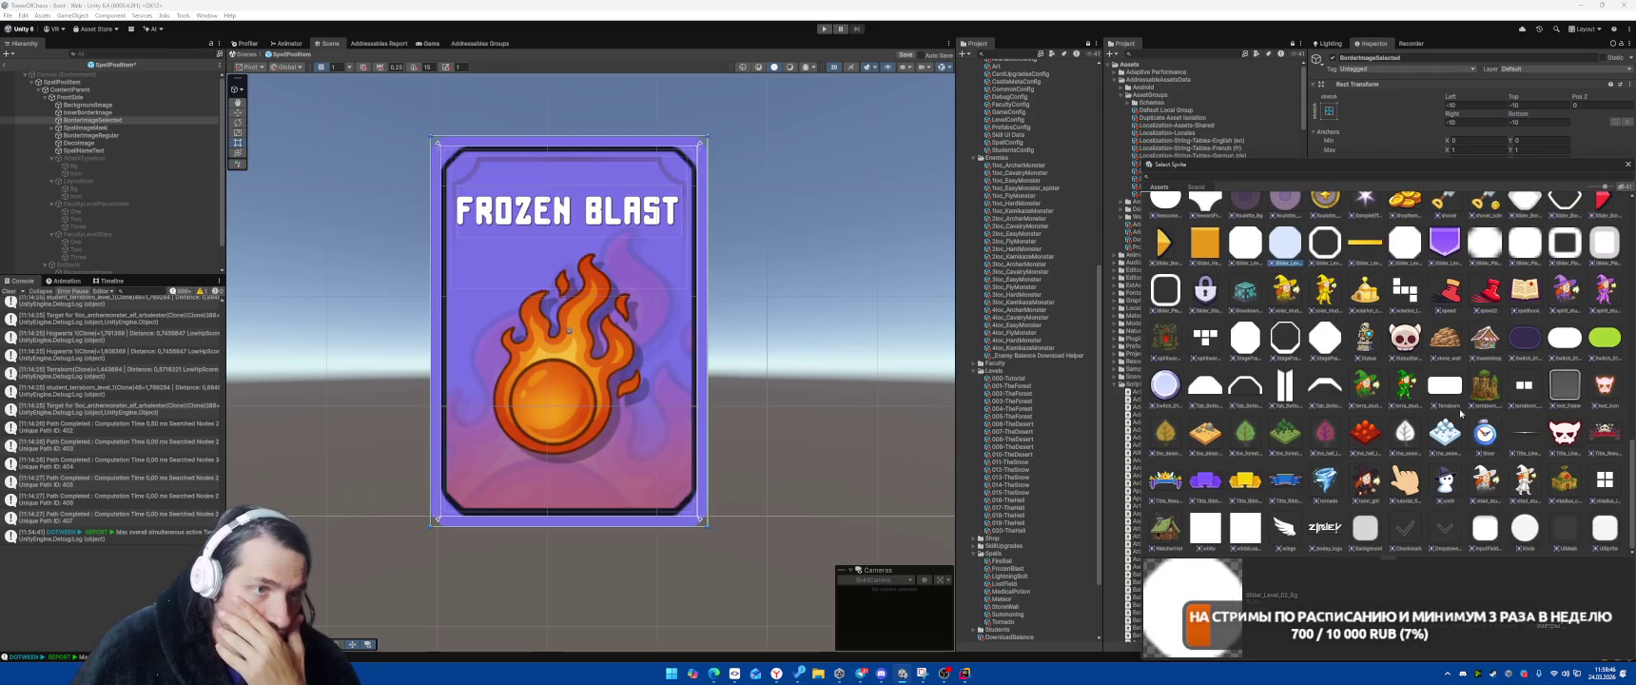
scroll(1426, 400, up, 3)
scroll(1405, 399, up, 3)
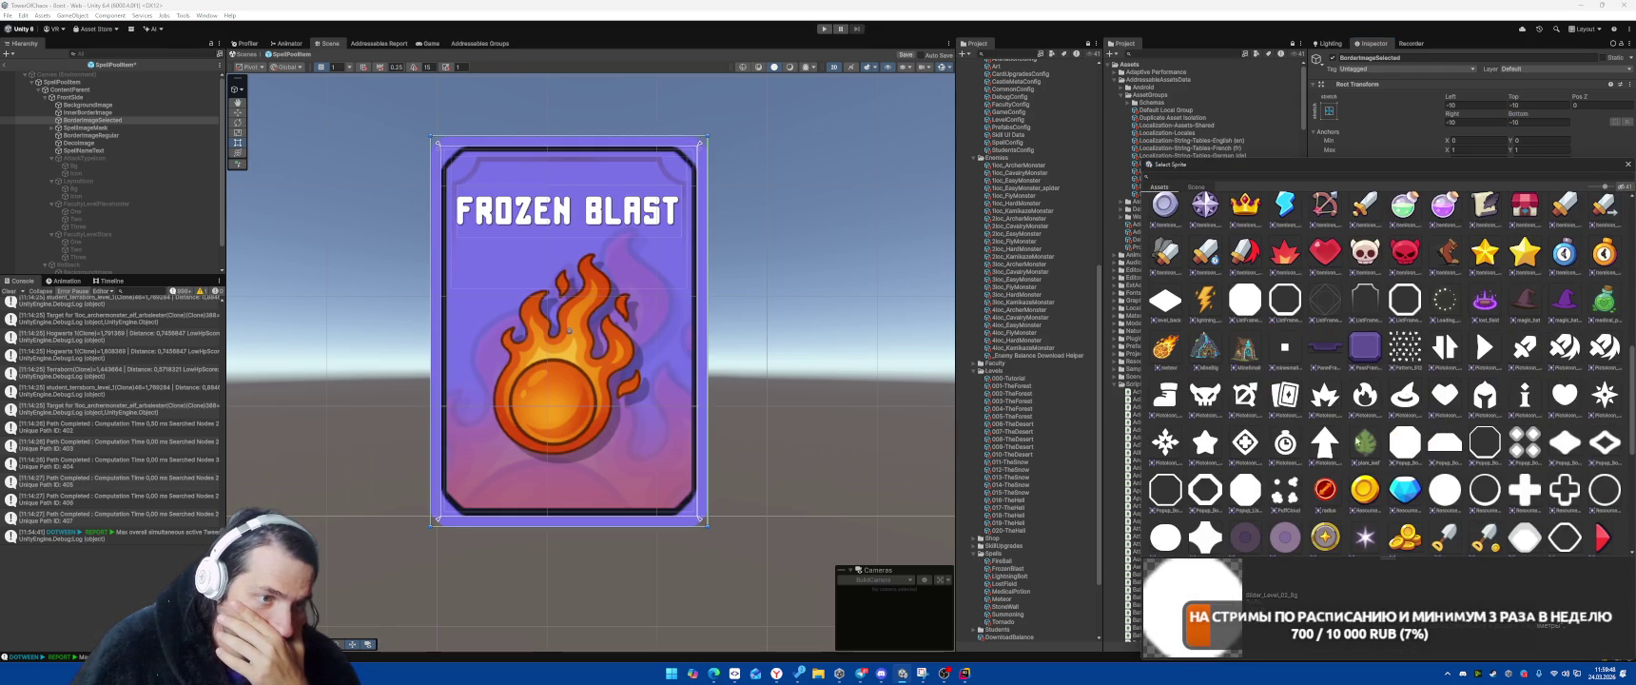
click(1243, 488)
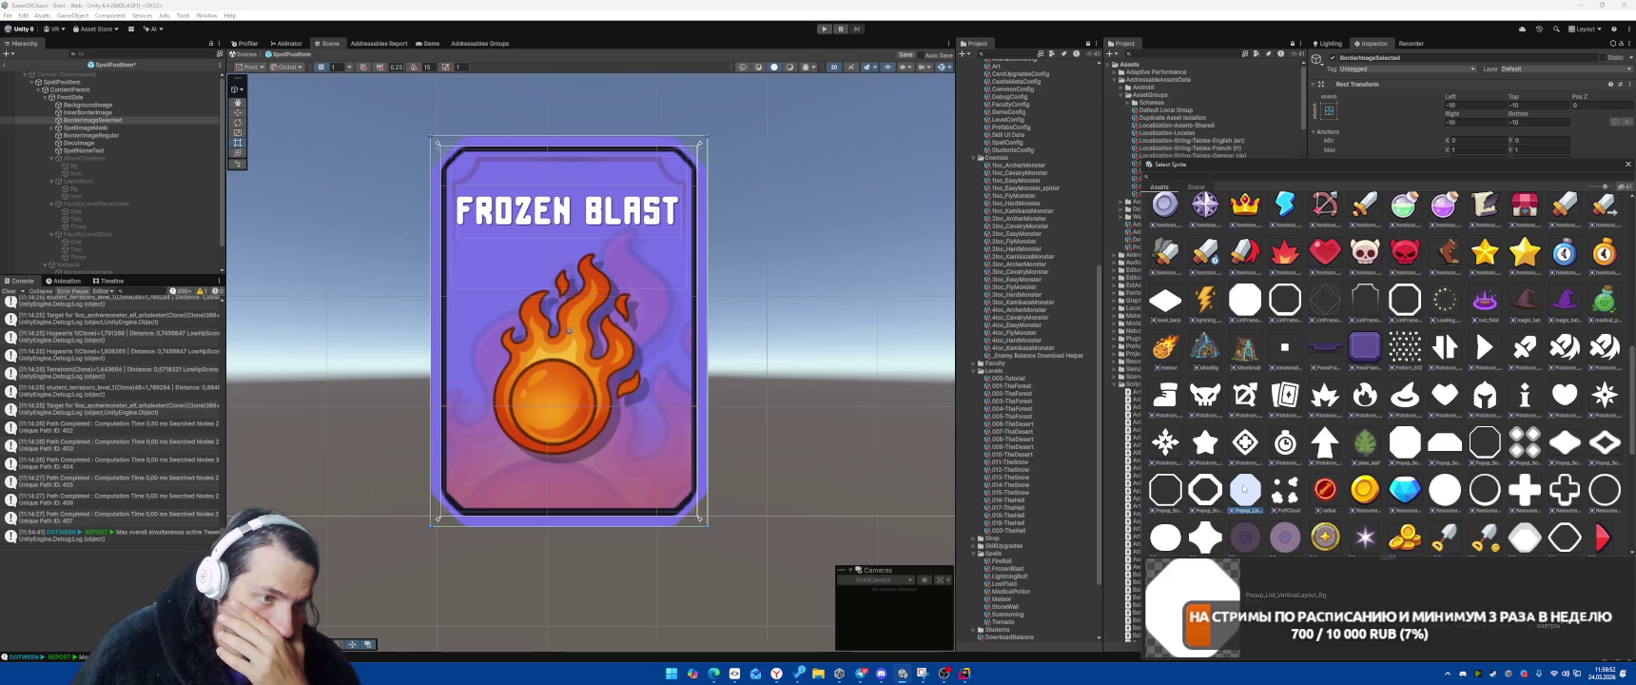
click(1204, 489)
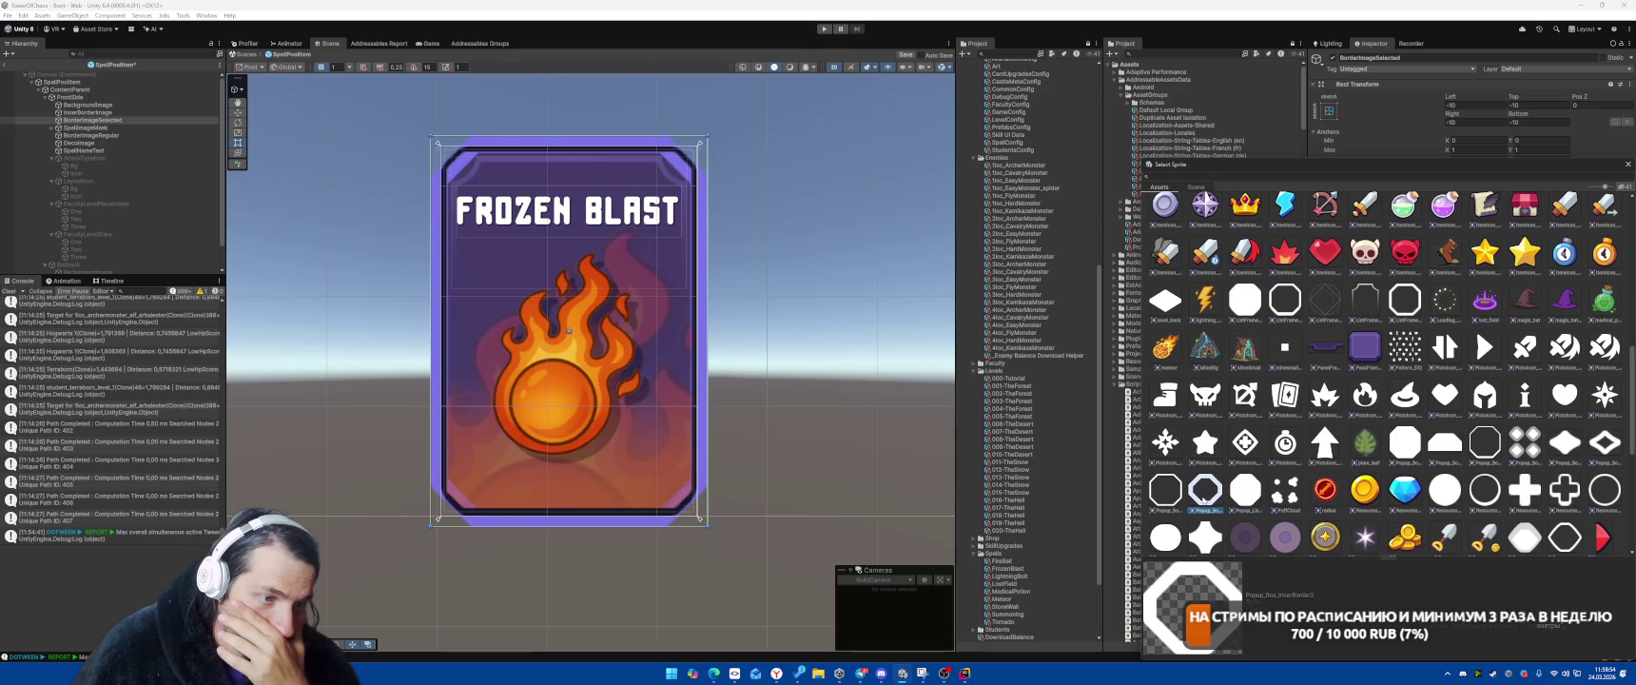
click(1244, 490)
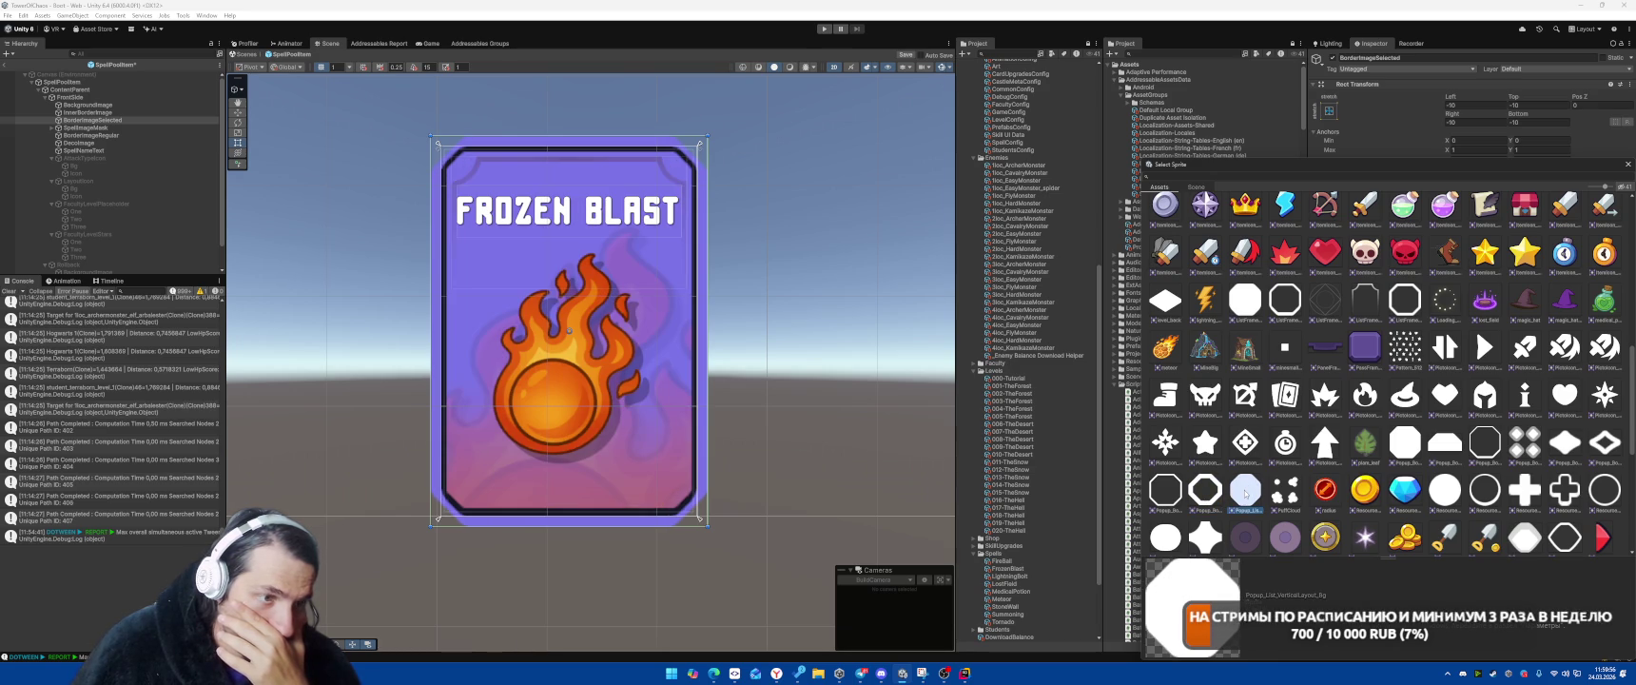
double_click(1245, 491)
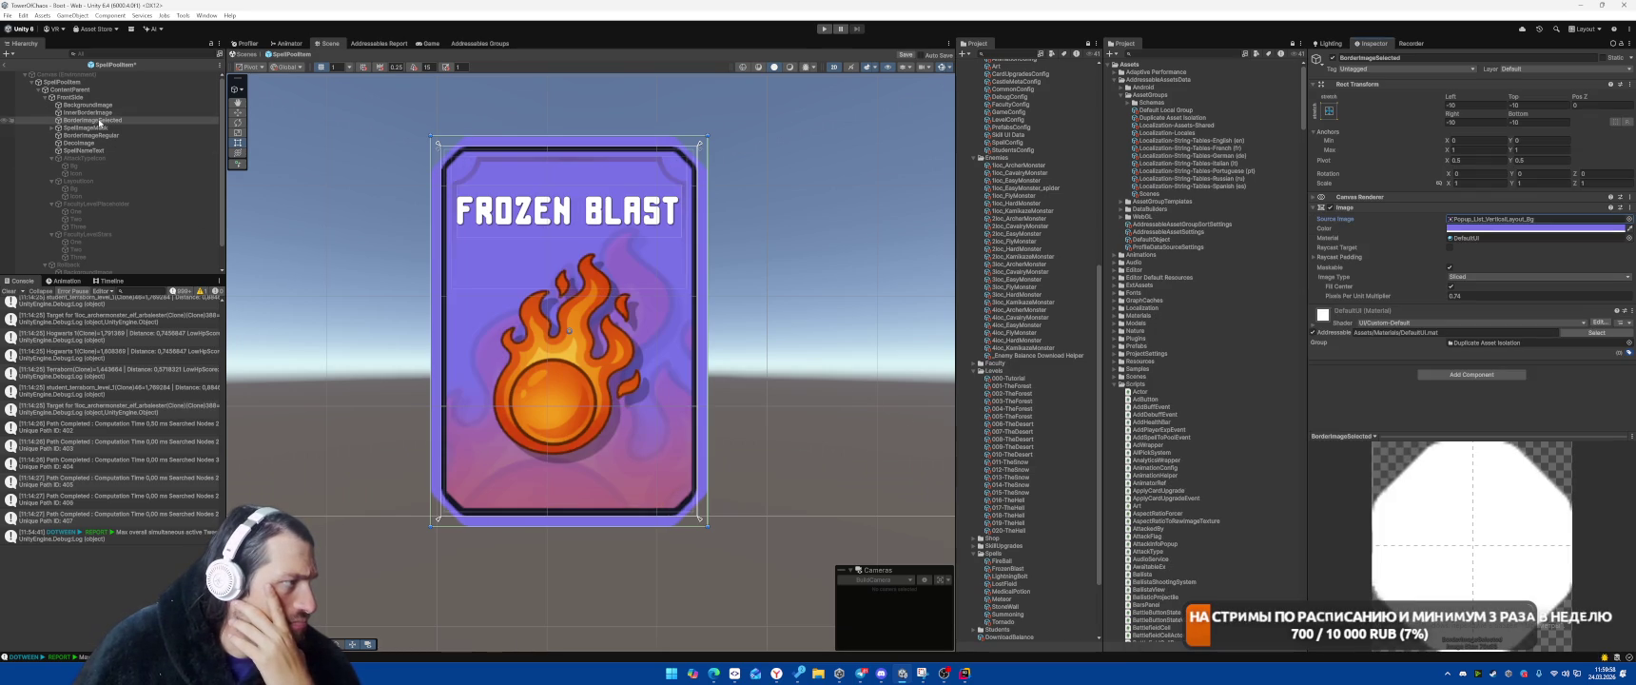
drag(105, 108, 105, 103)
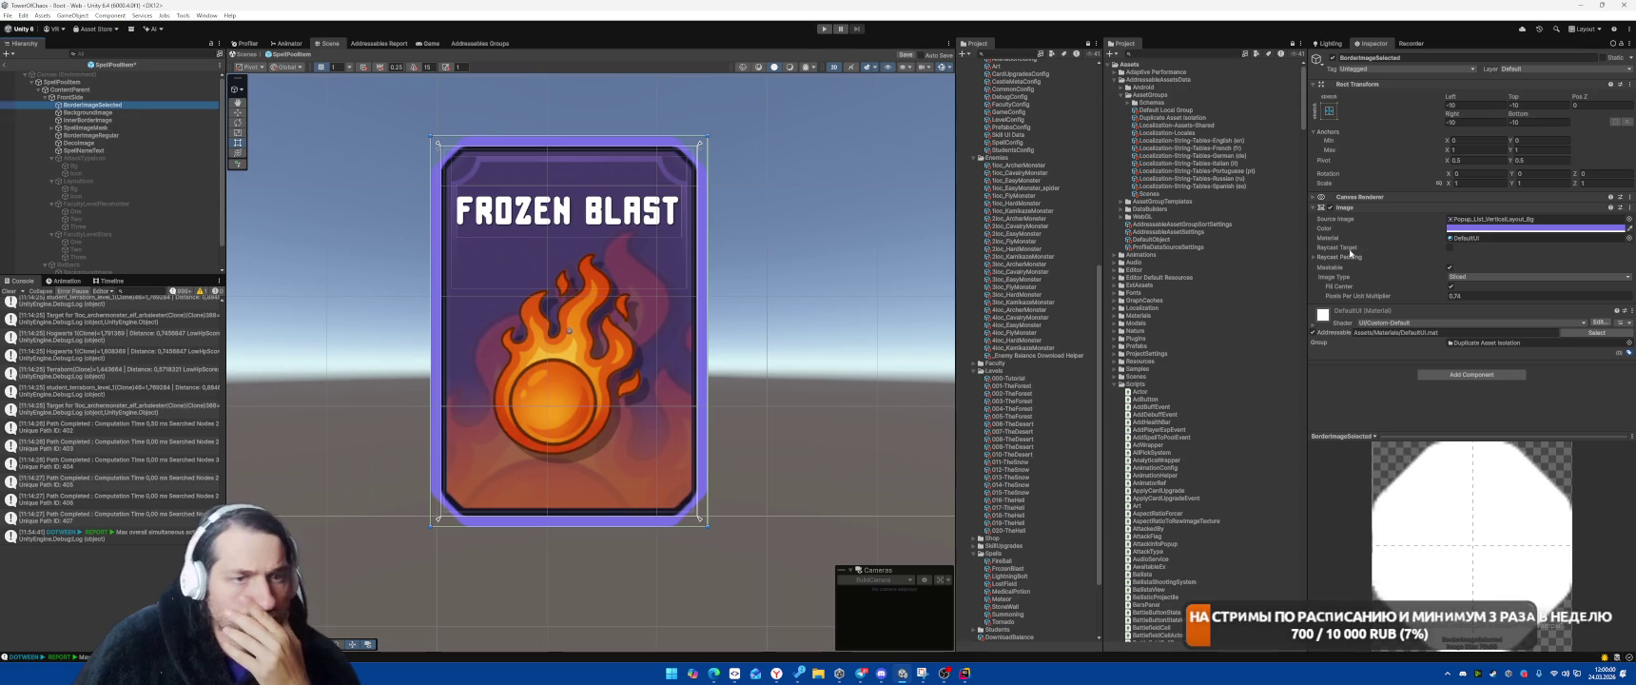
Set the border image's Pixels Per Unit Multiplier to 1
click(1479, 296)
text(1)
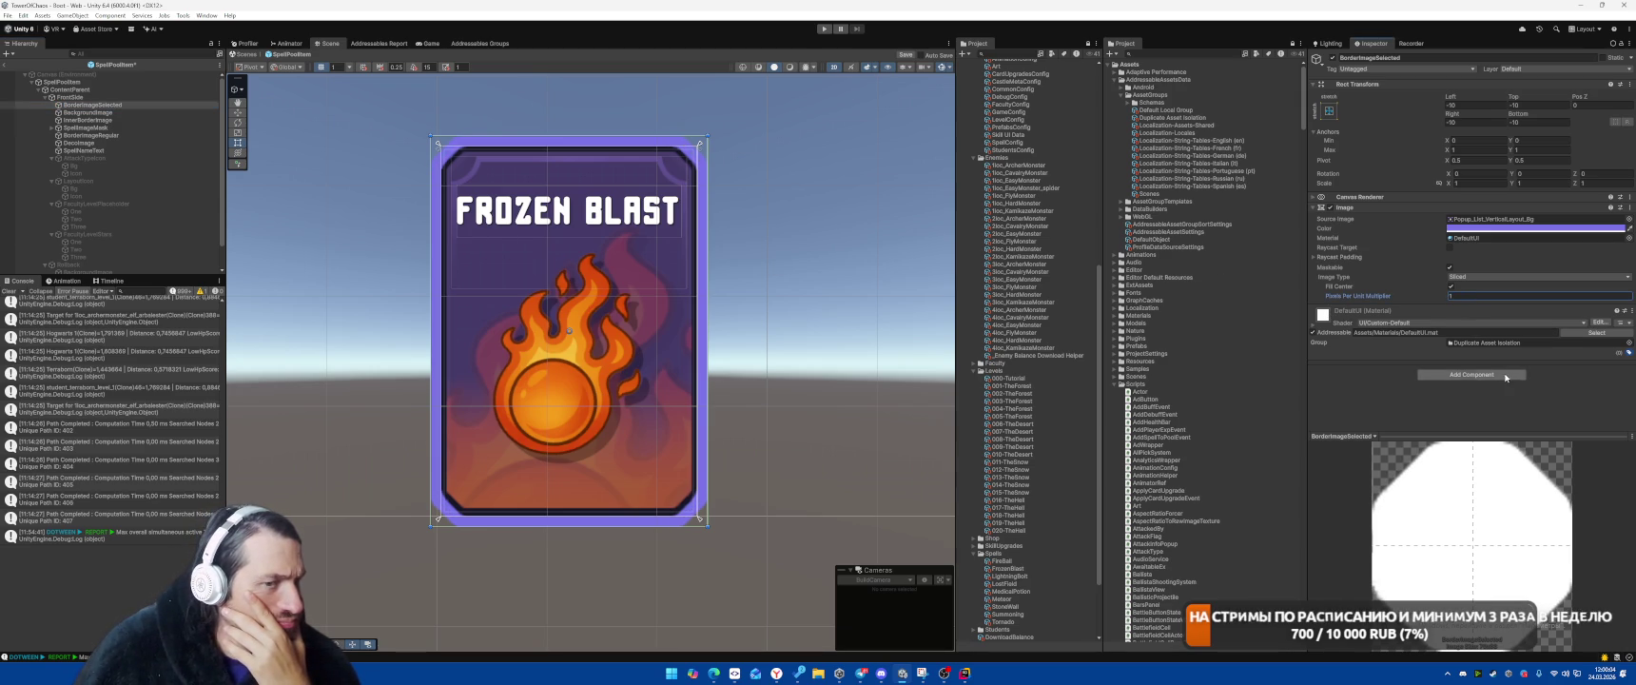
click(1462, 239)
Collapse the AddressableAssetsData and SO folders and bring up the Materials folder's context menu
scroll(1047, 266, up, 10)
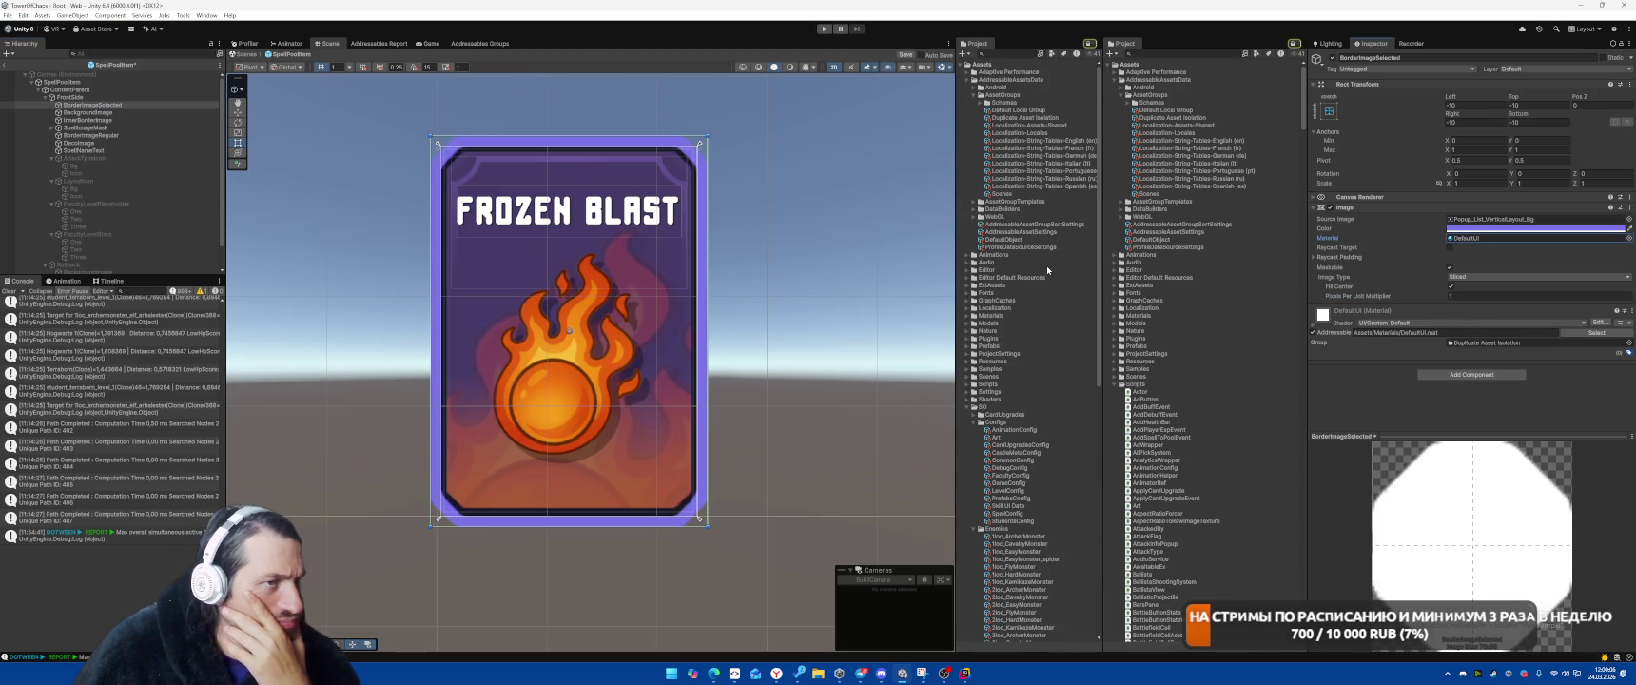
click(967, 80)
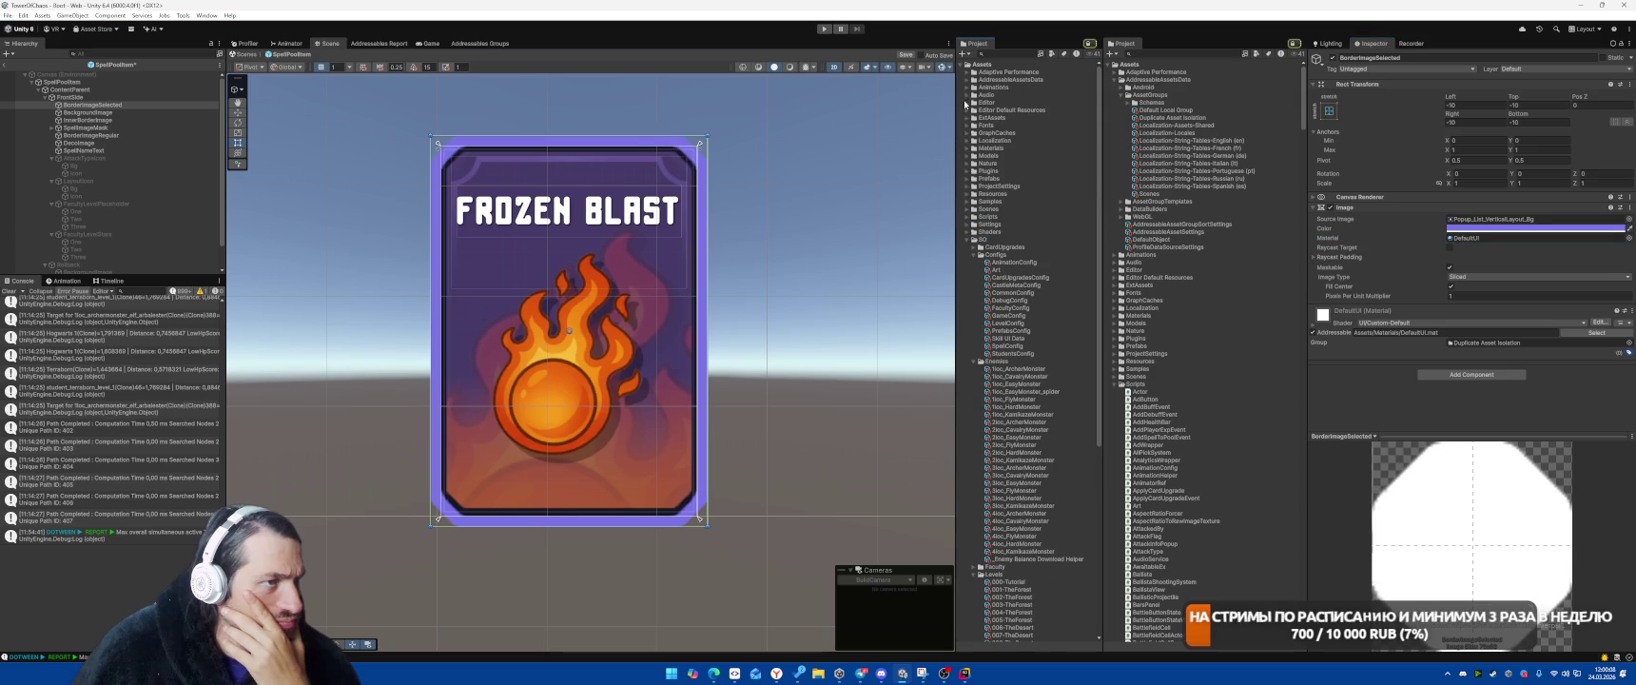
click(969, 240)
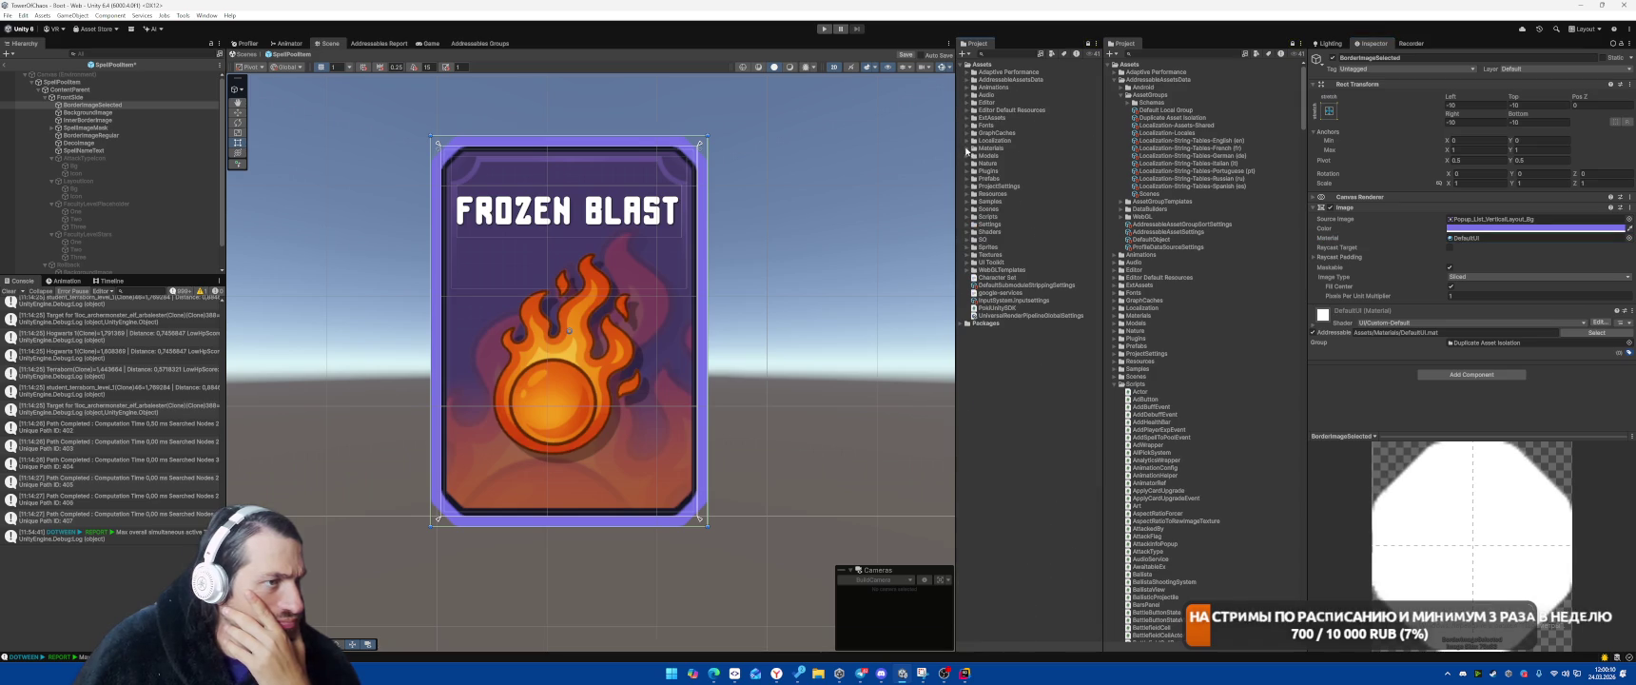
click(967, 149)
right_click(1000, 150)
Create a new material in the Materials folder named glow
mouse_move(1093, 153)
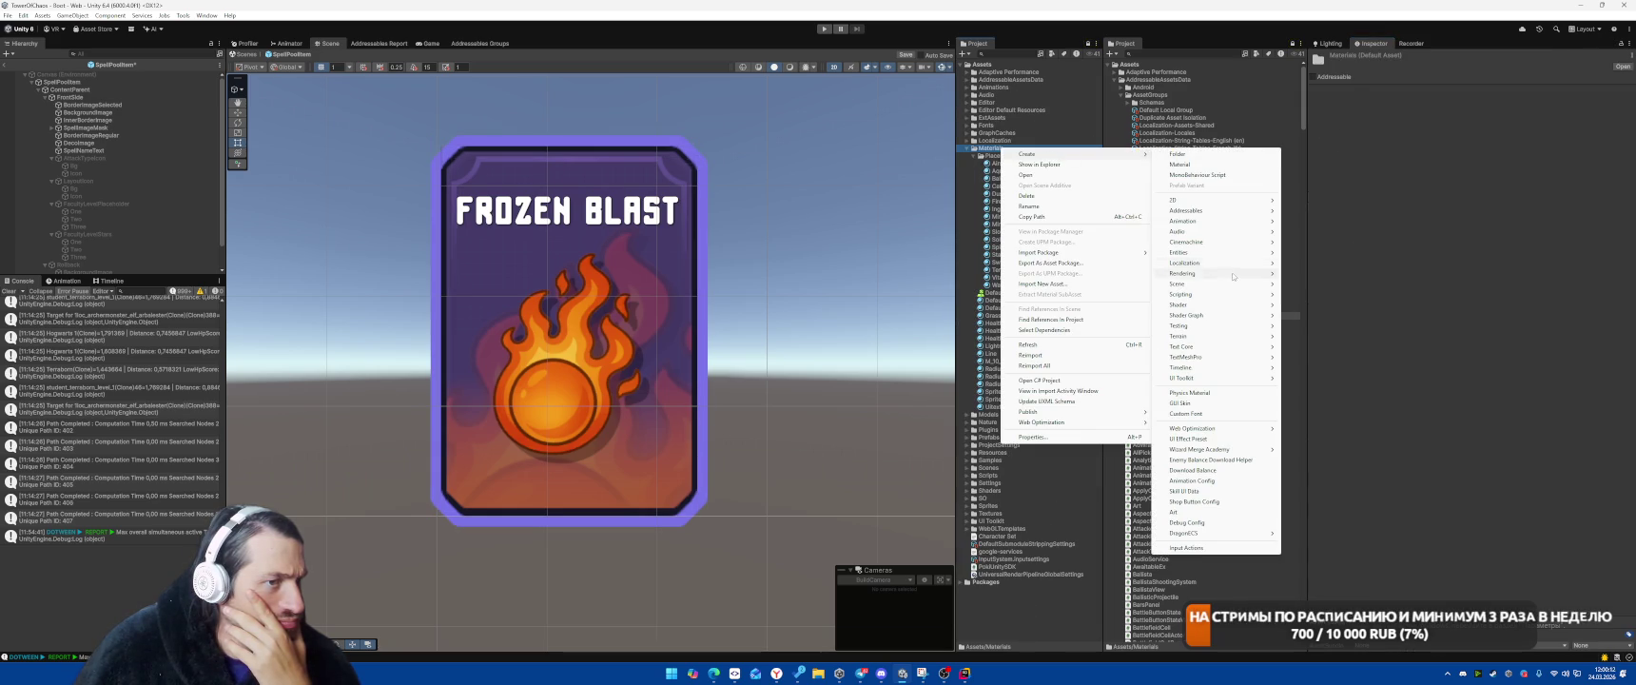
click(1179, 163)
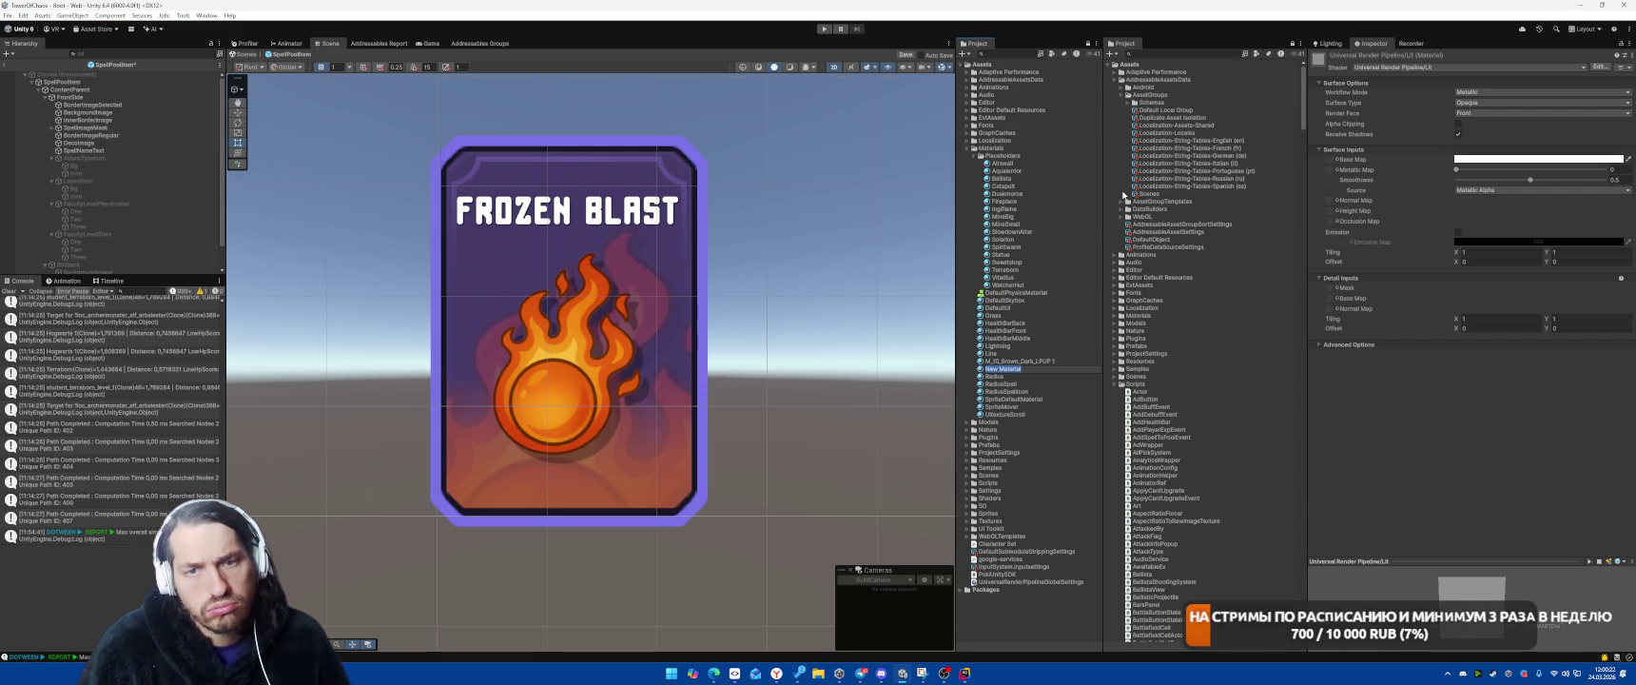
text(d)
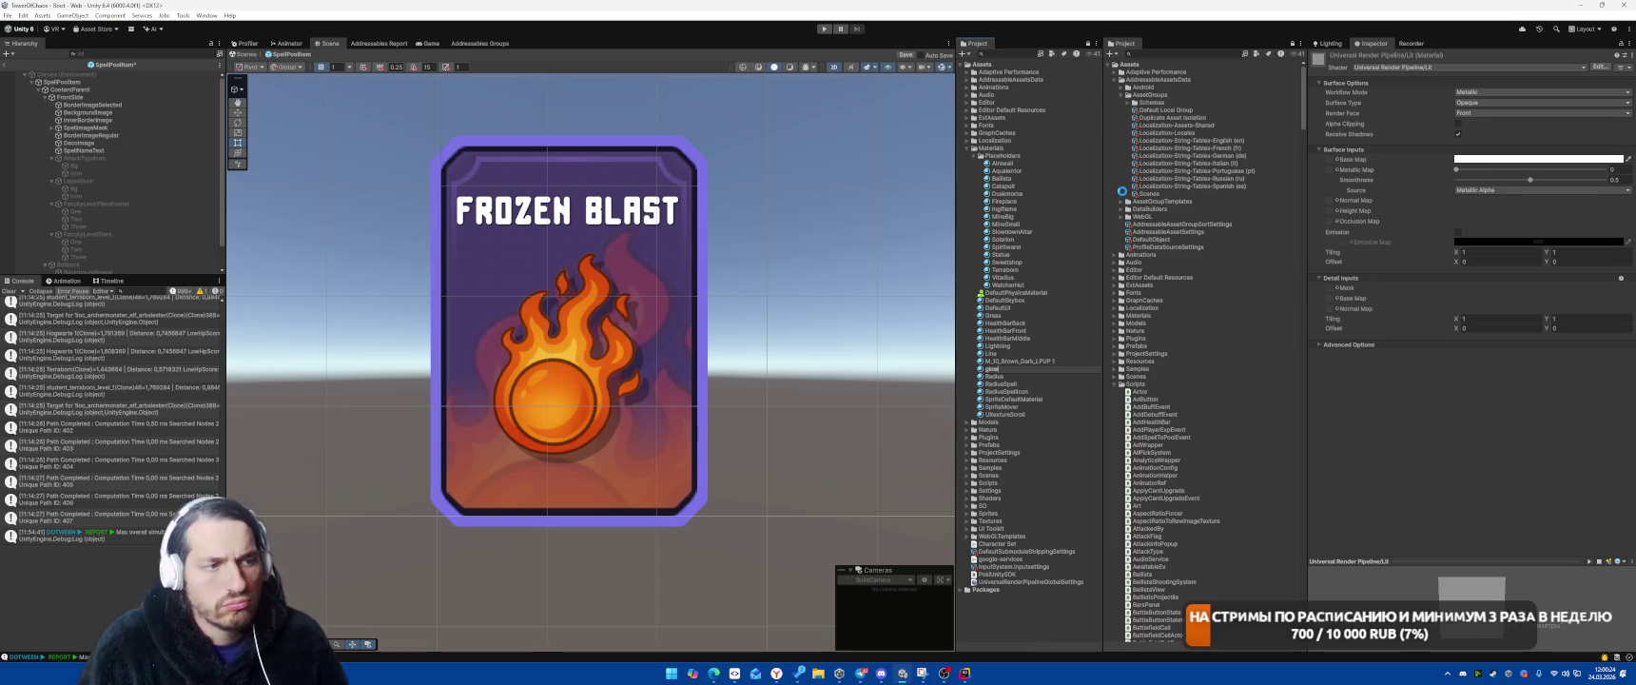
key(Return)
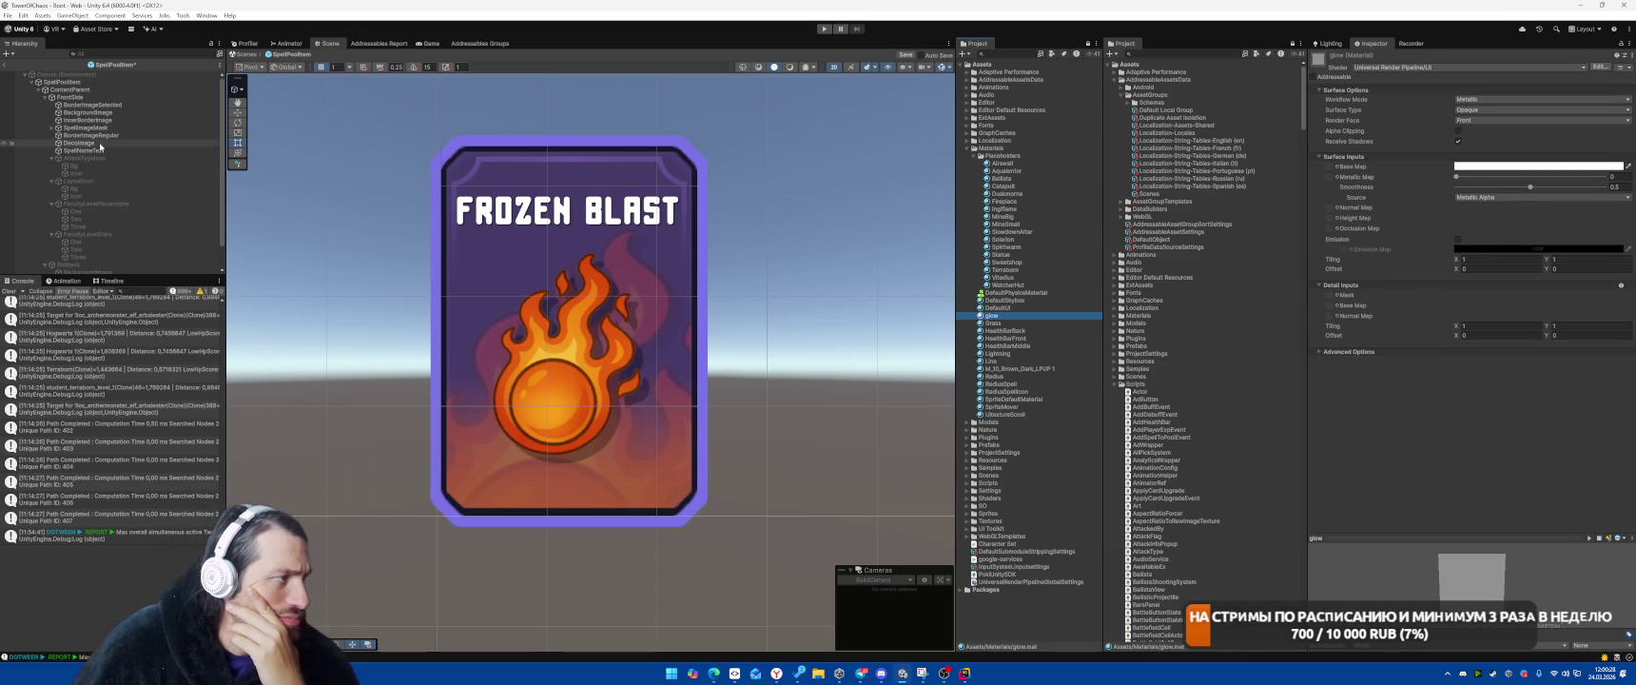
click(90, 105)
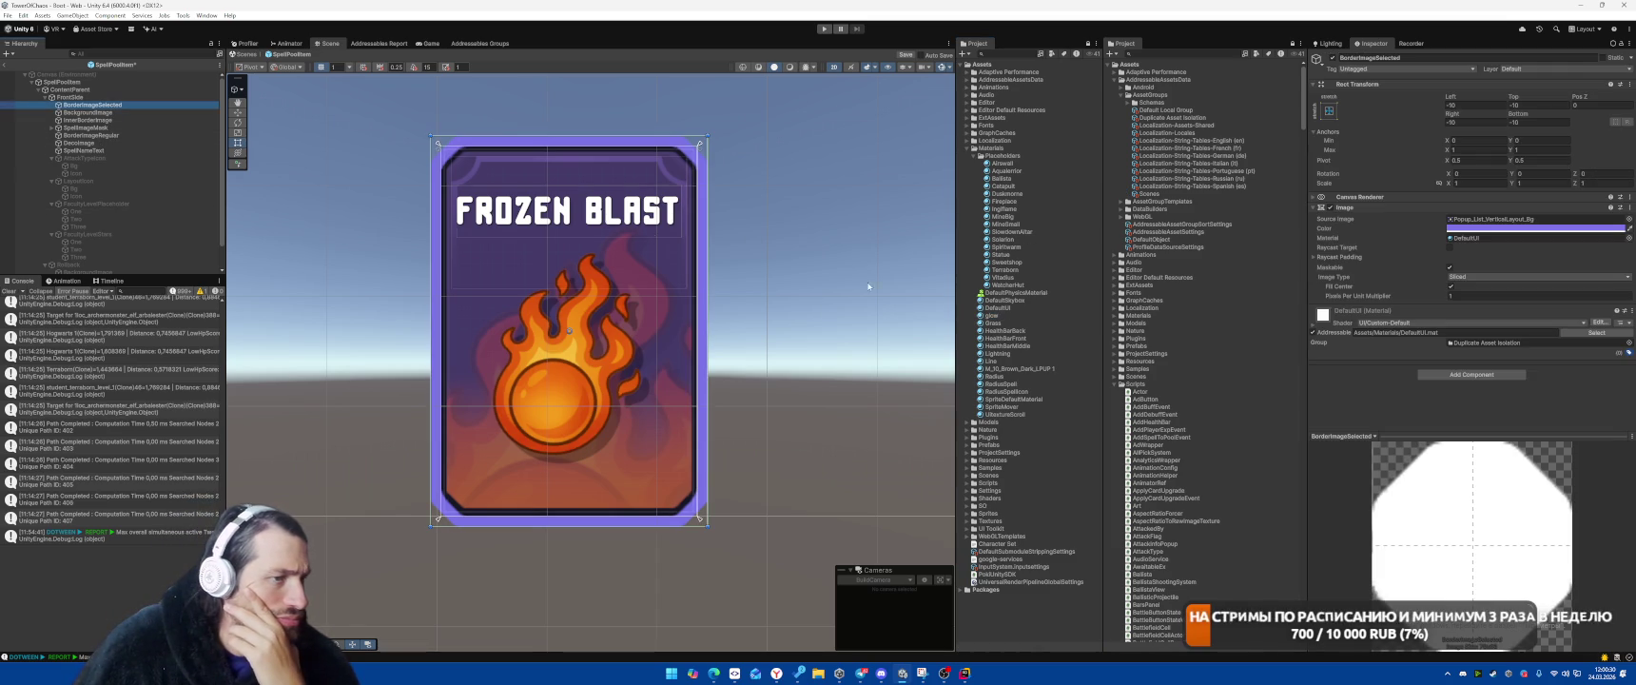
Drop glow on the border image, then browse glow's shader list and close it unchanged
drag(991, 315, 1485, 239)
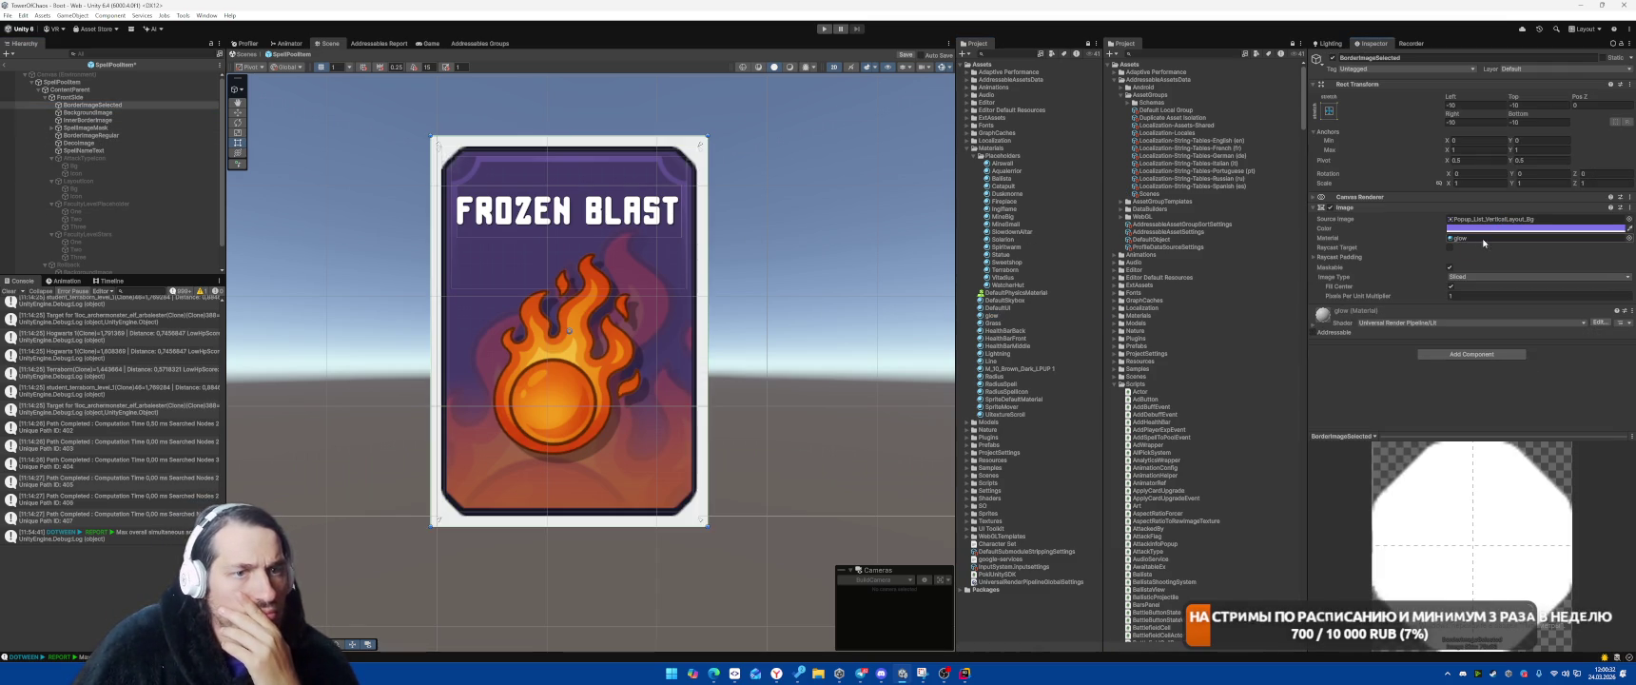
click(992, 315)
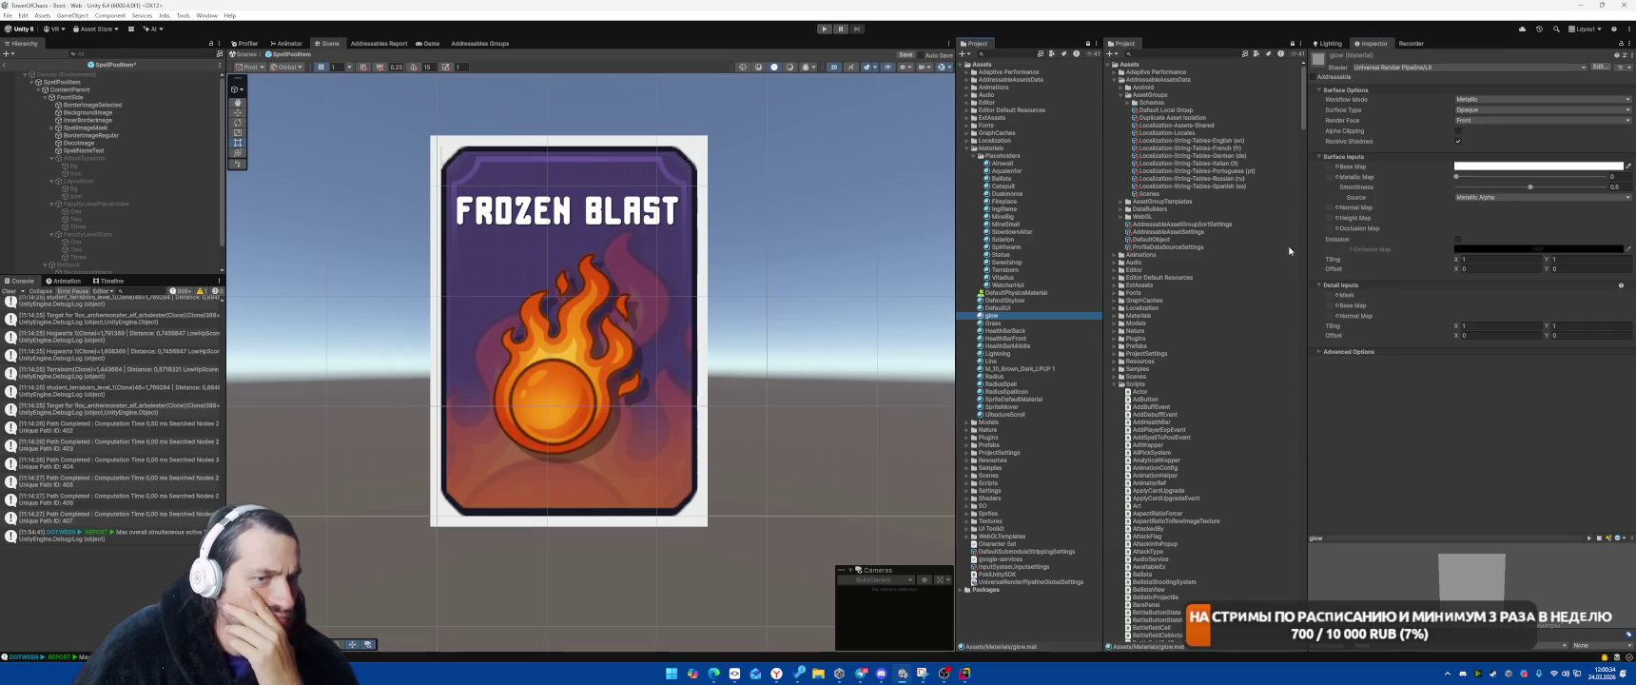
click(1424, 67)
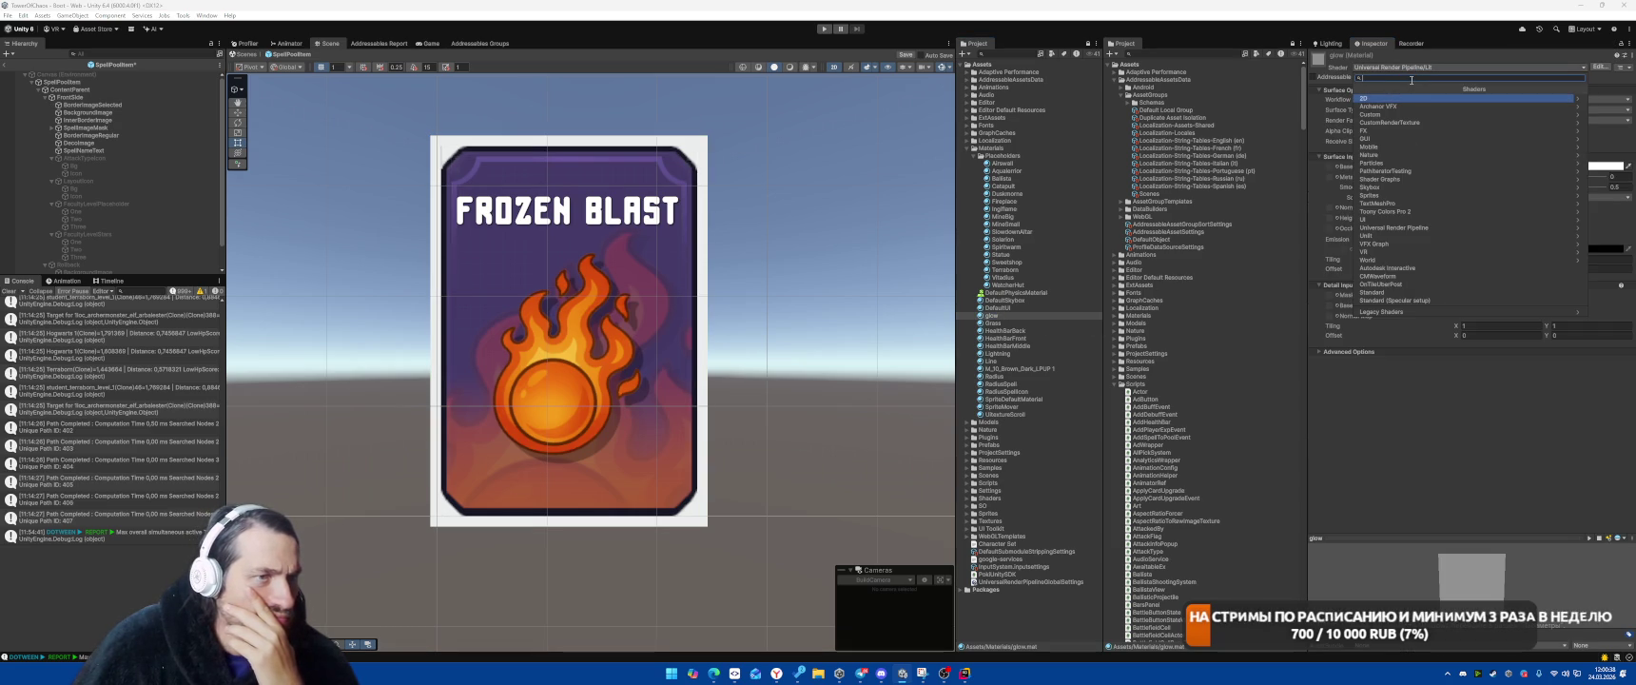
text(par)
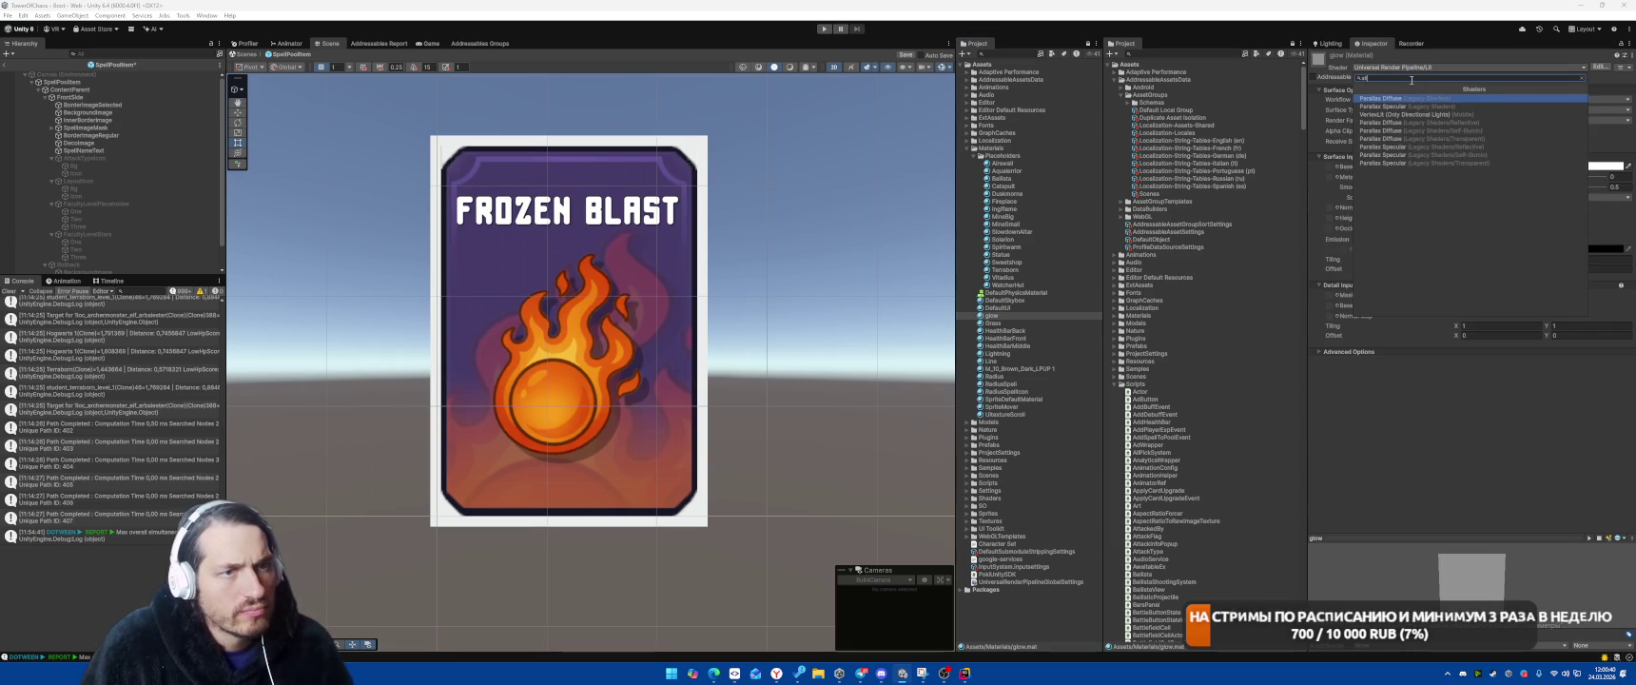
key(BackSpace)
key(BackSpace)
key(BackSpace)
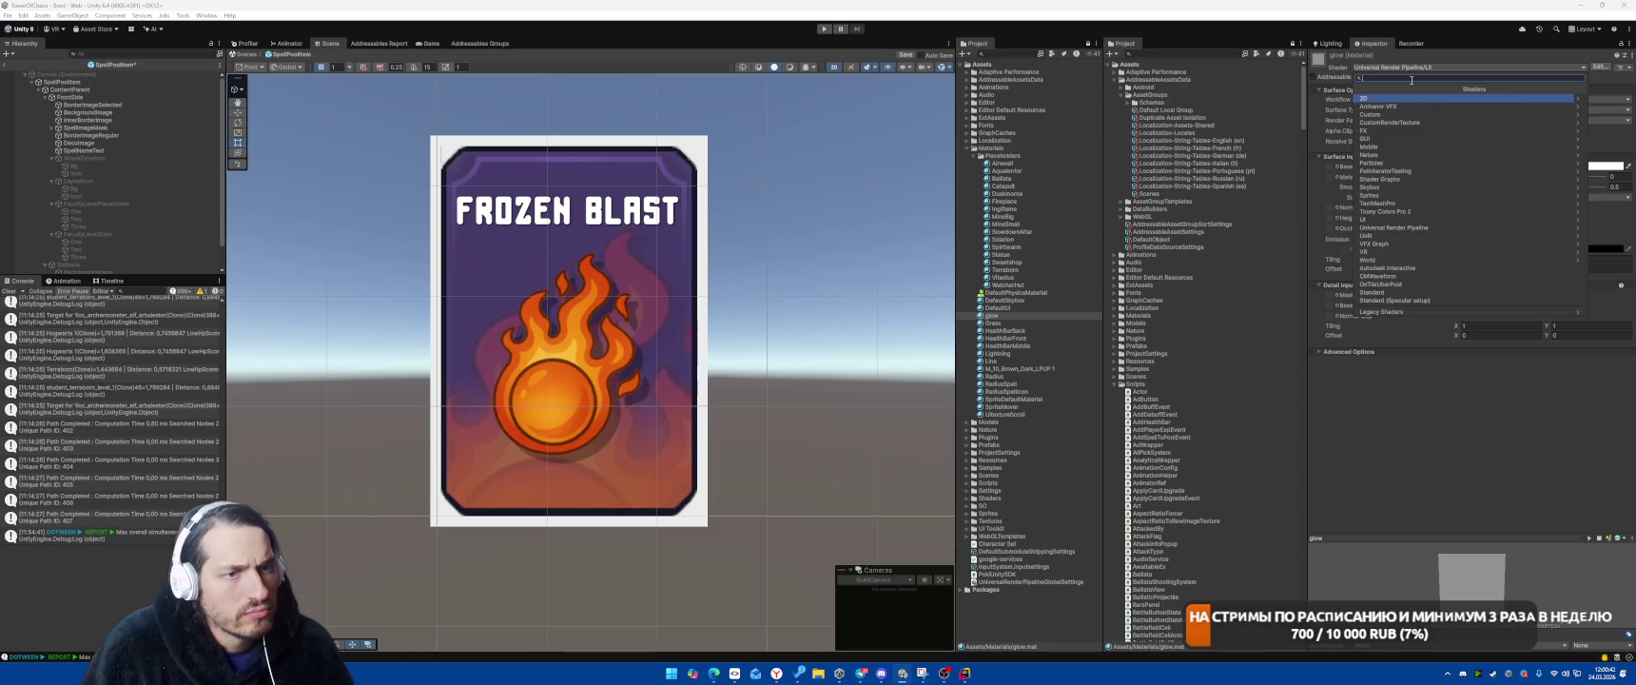
key(Escape)
Compare the DefaultUI, Line and Grass materials, then reopen glow's shader list
click(666, 333)
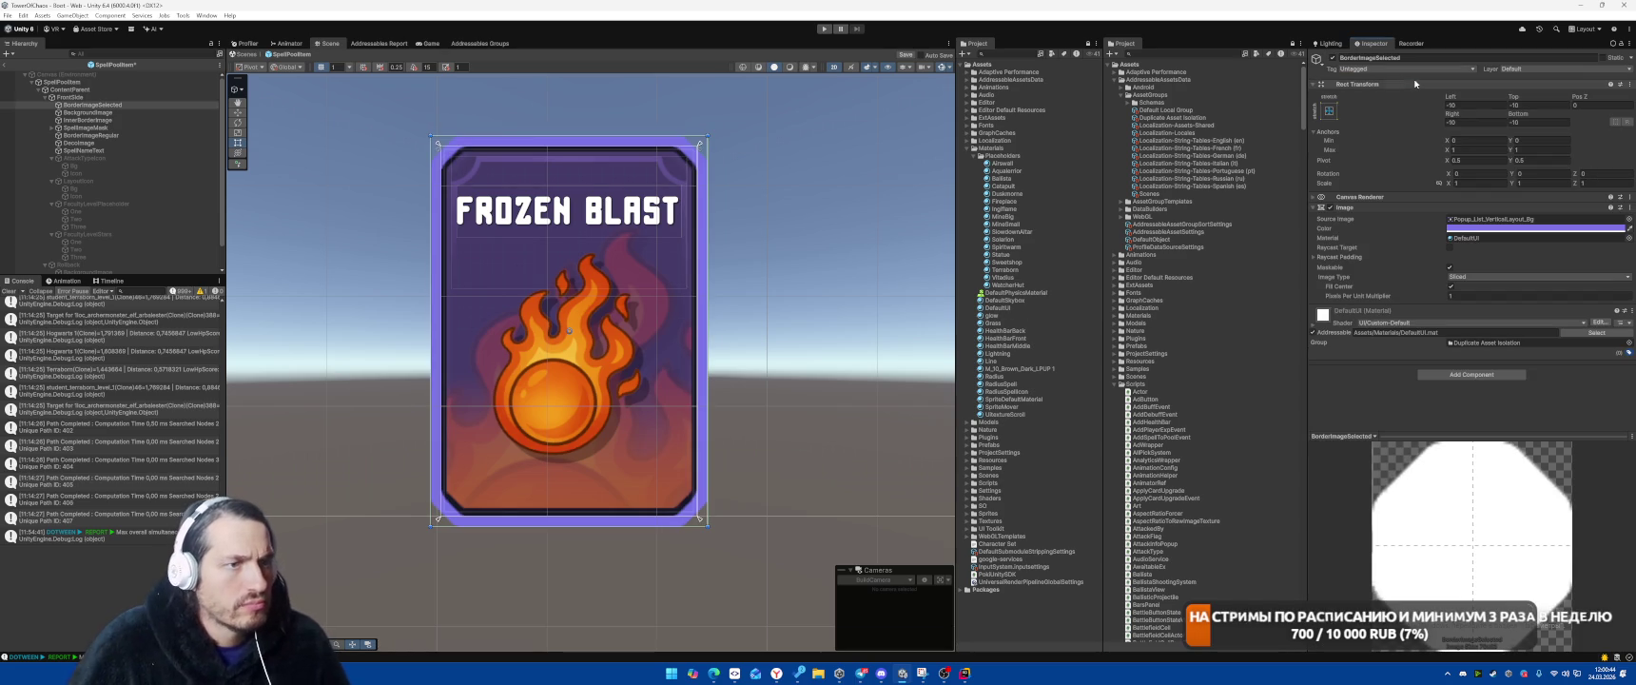
click(1010, 307)
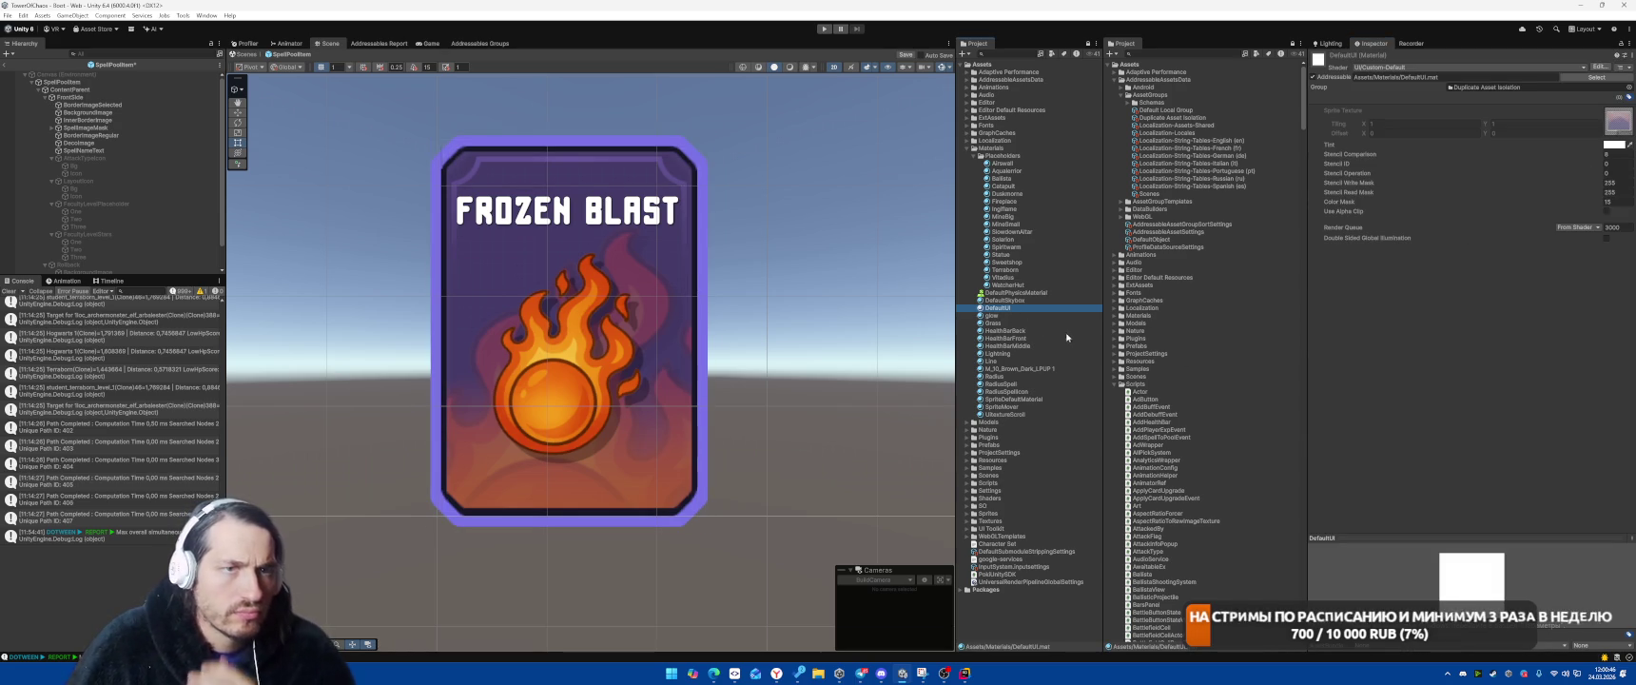
click(1019, 362)
click(1016, 321)
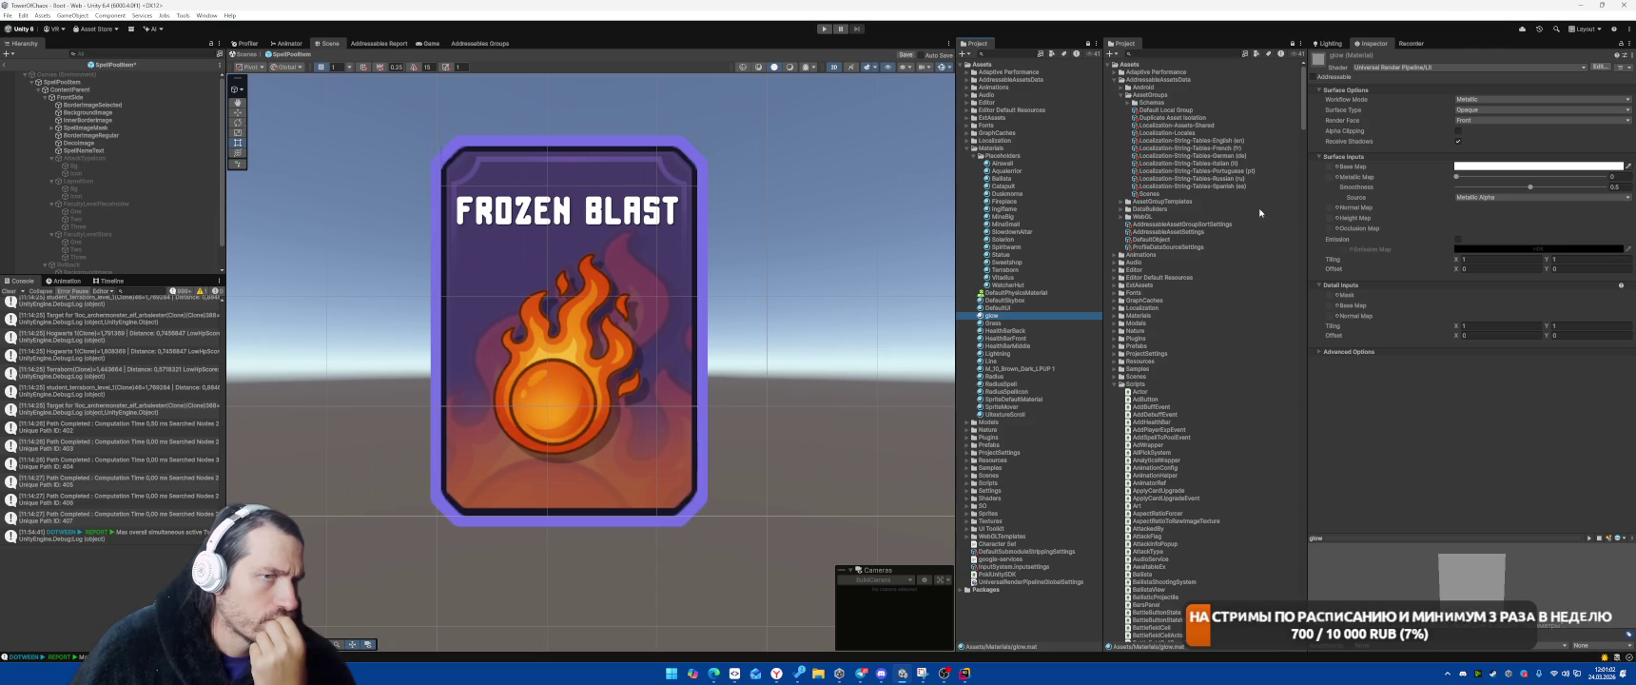
click(1427, 67)
text(a)
key(BackSpace)
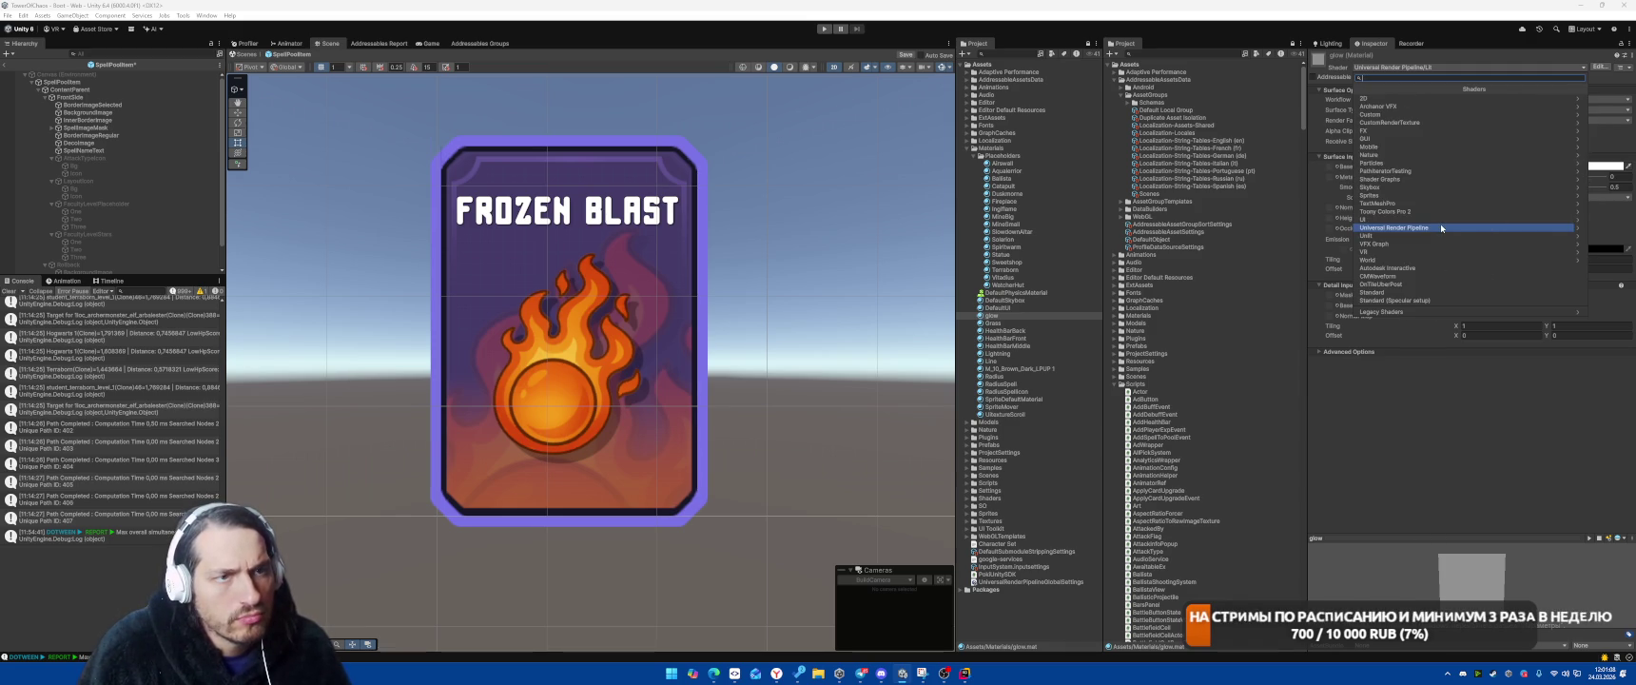
text(spr)
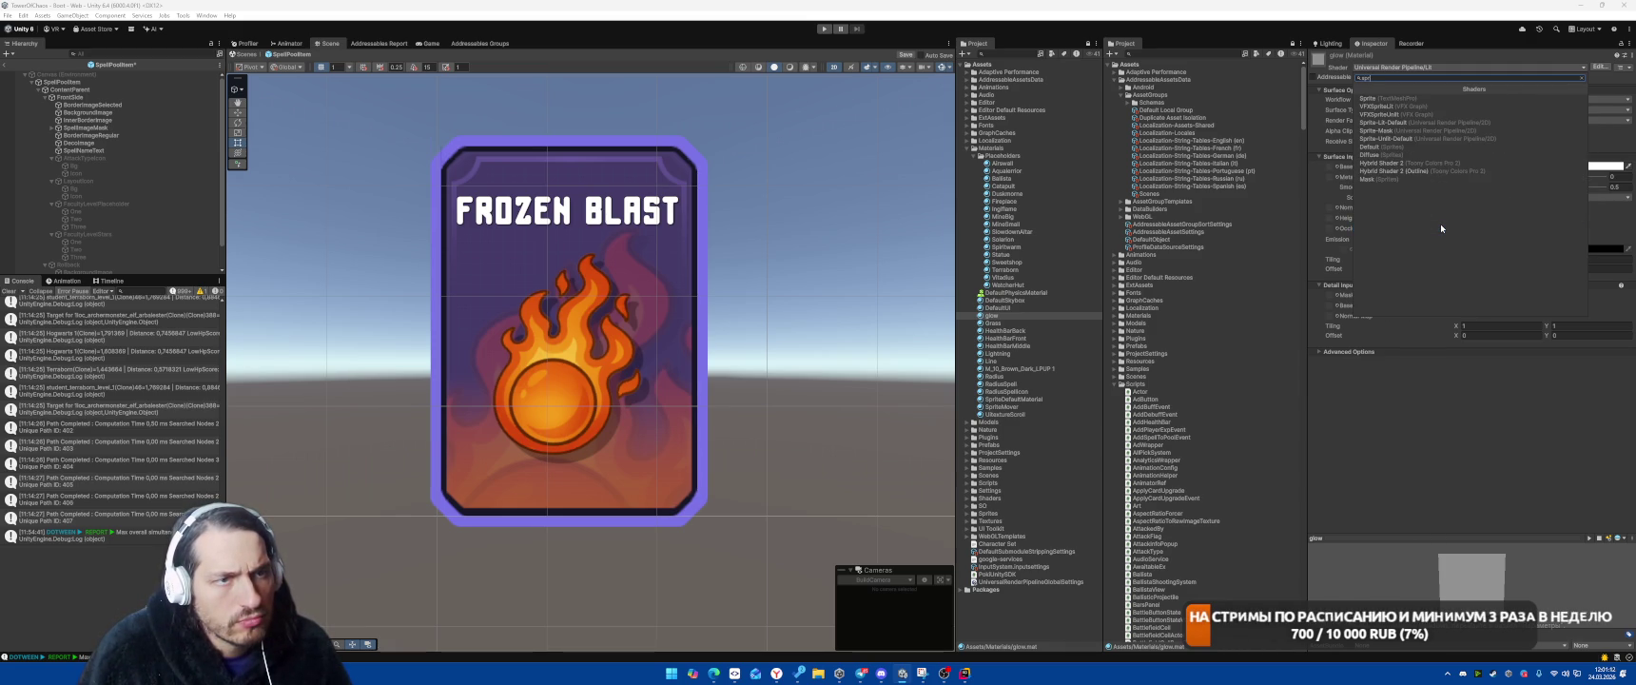
key(BackSpace)
key(BackSpace)
key(BackSpace)
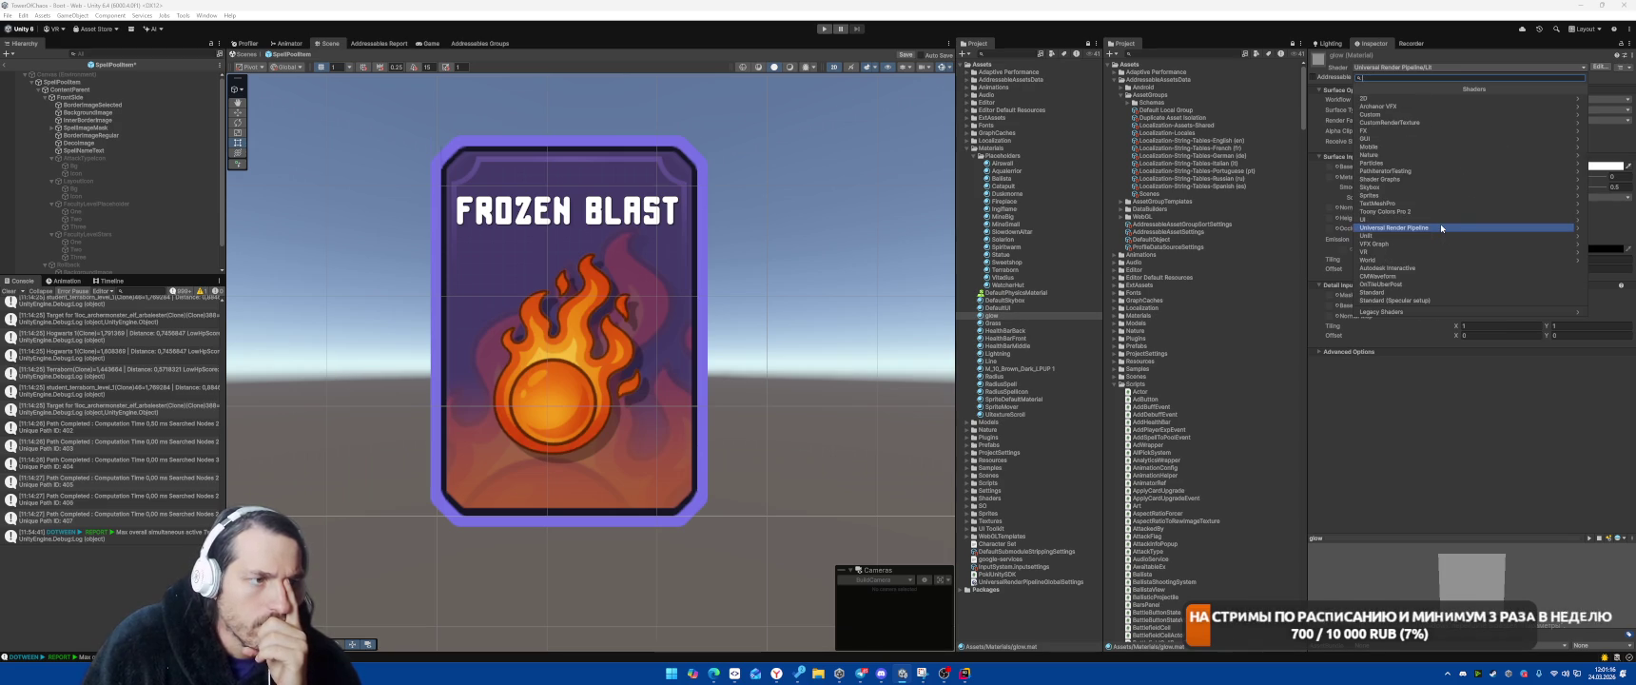
click(730, 631)
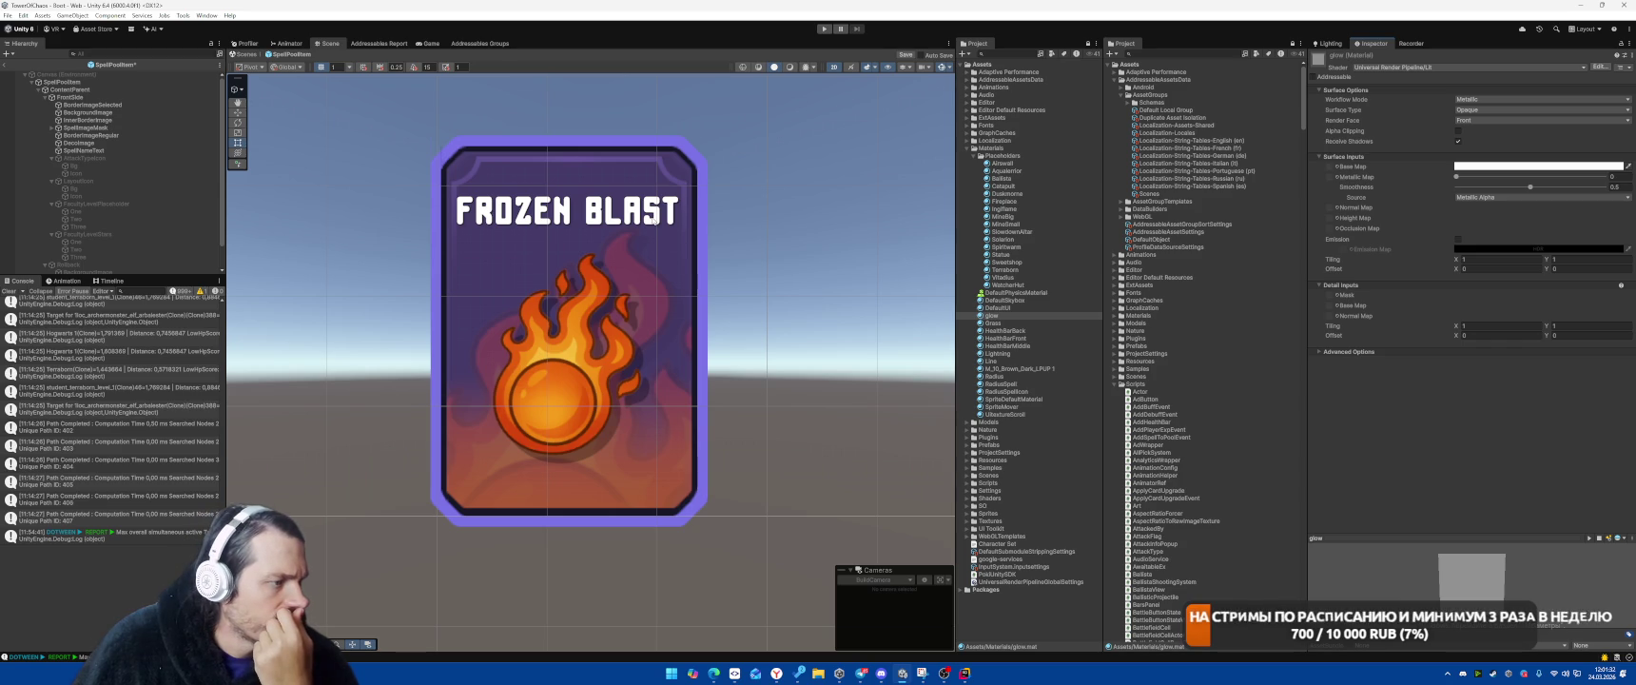
click(431, 43)
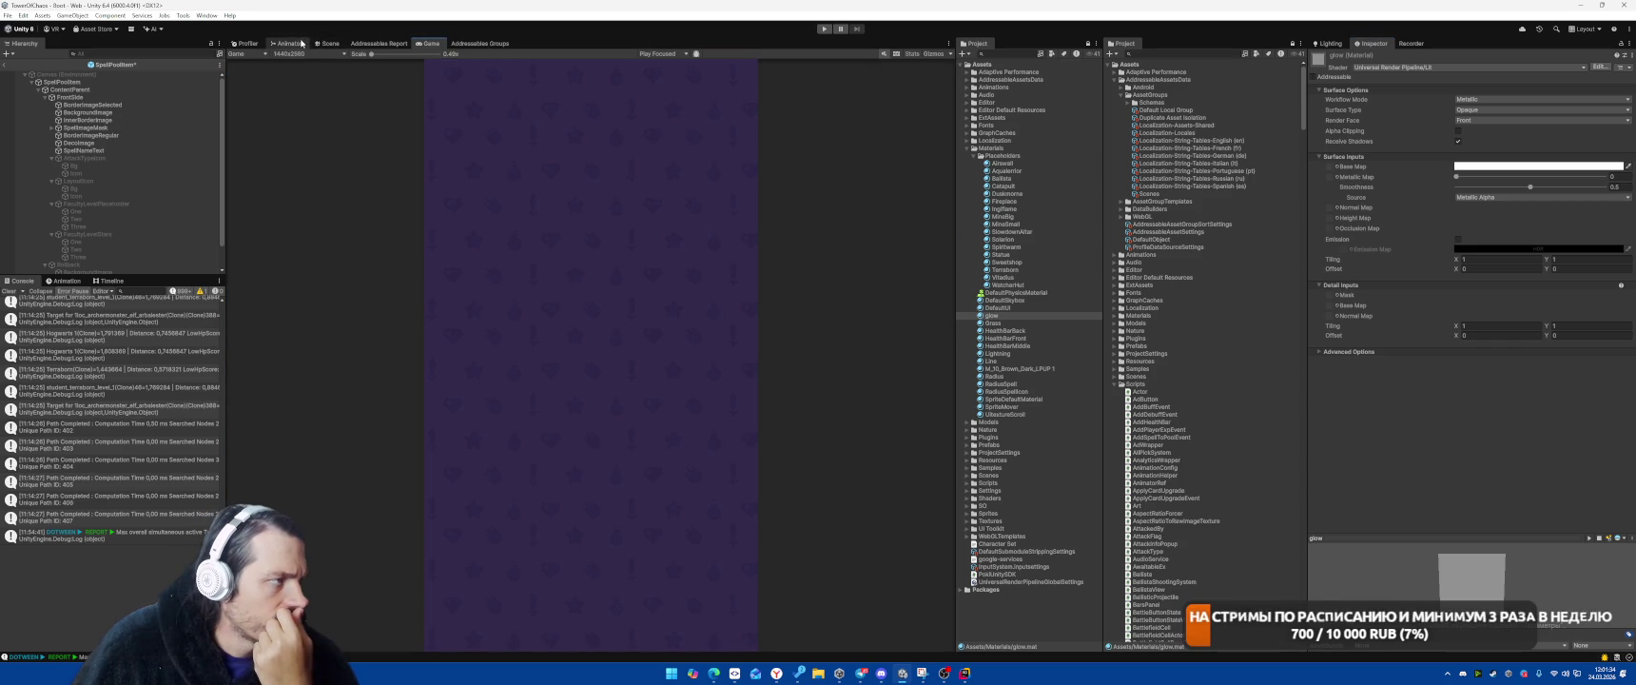
Lower BorderImageSelected's colour saturation to 10 and save the SpellPoolItem prefab
click(328, 43)
click(92, 105)
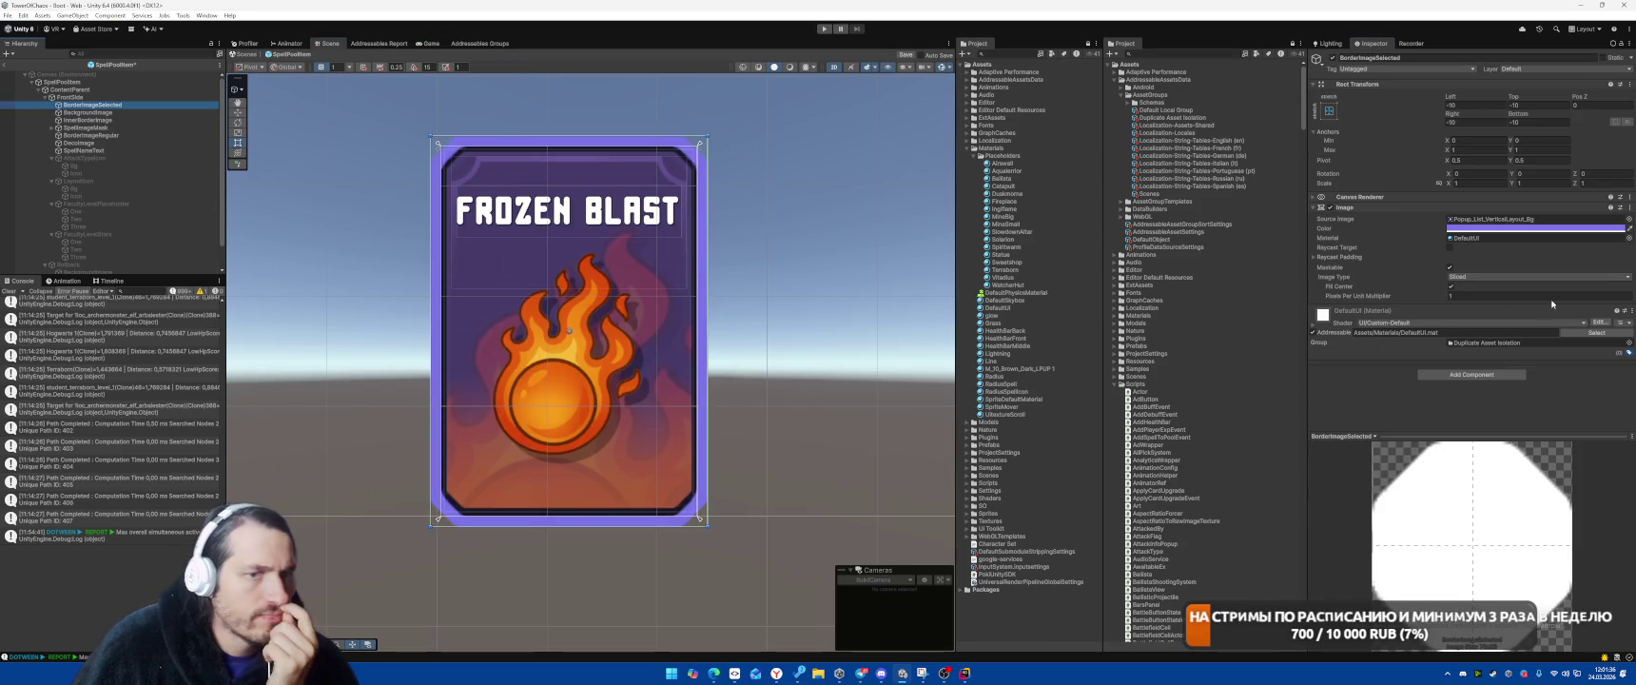
click(1499, 229)
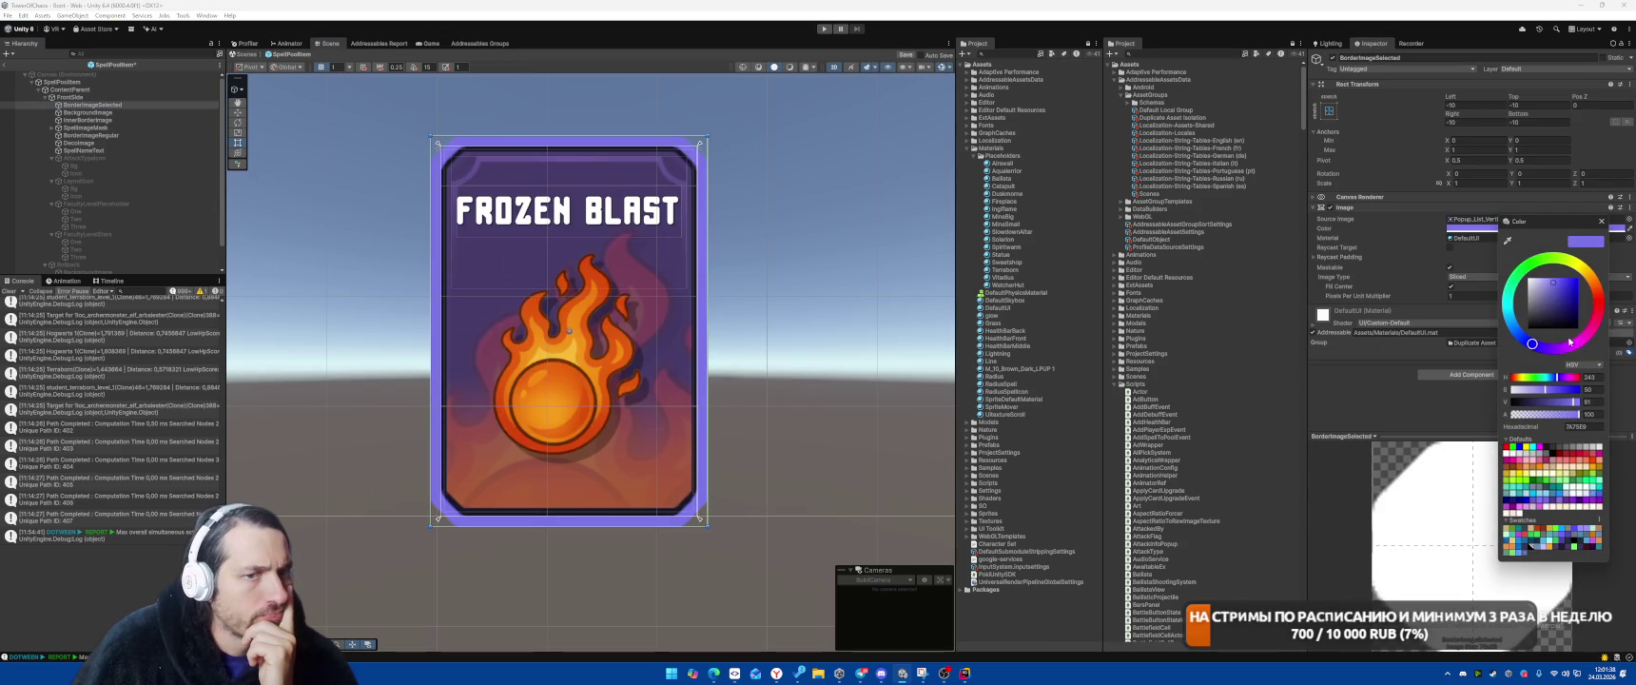
drag(1544, 390, 1509, 392)
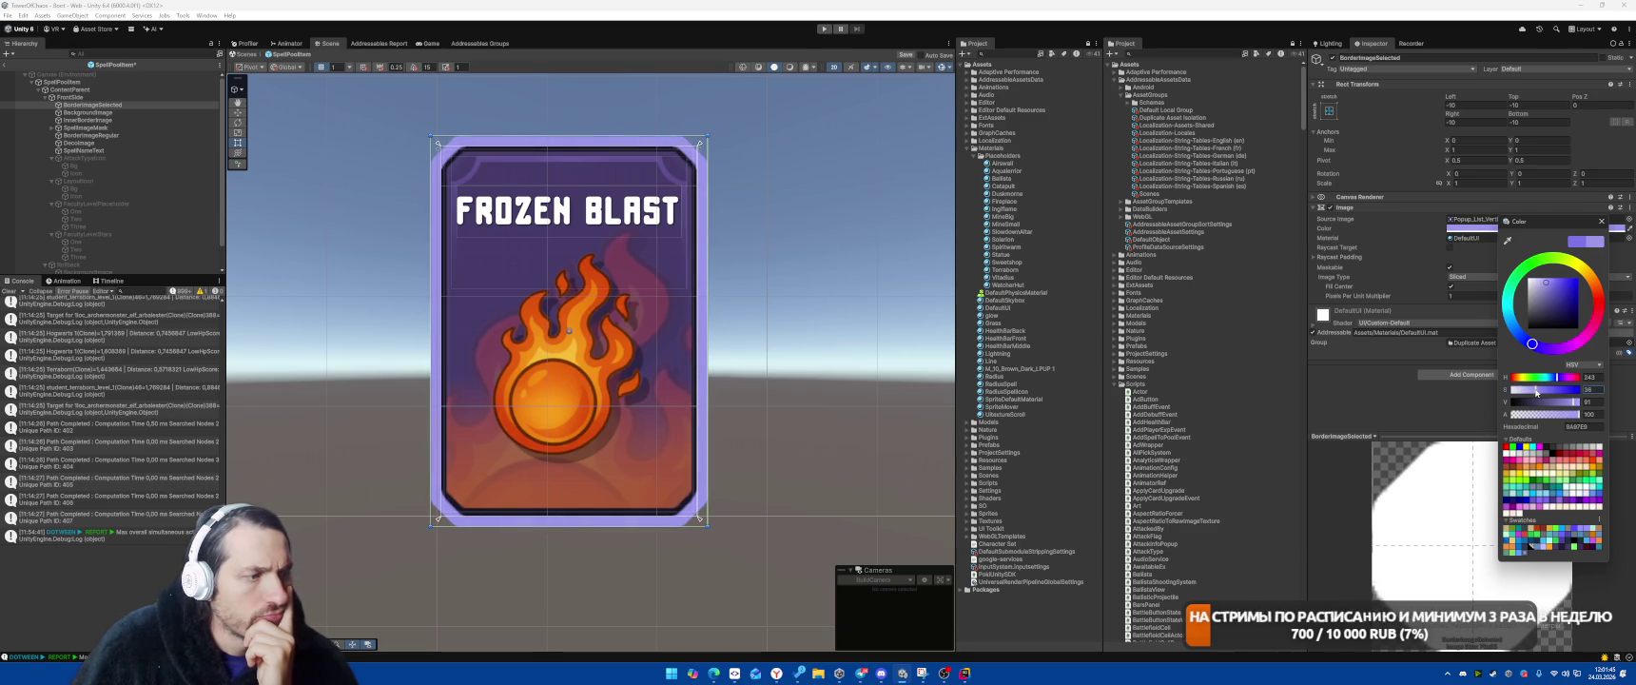
click(116, 105)
key(ctrl+s)
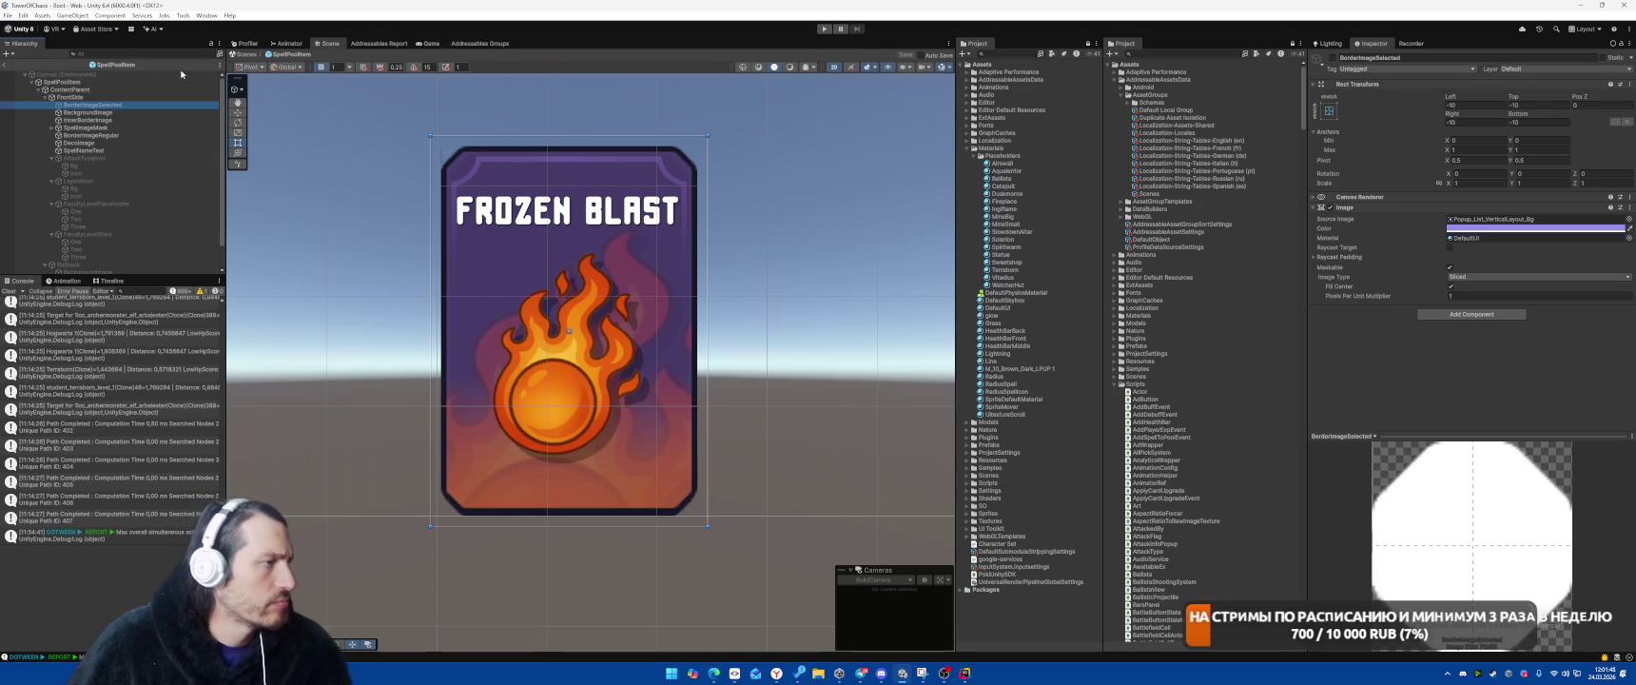
click(448, 167)
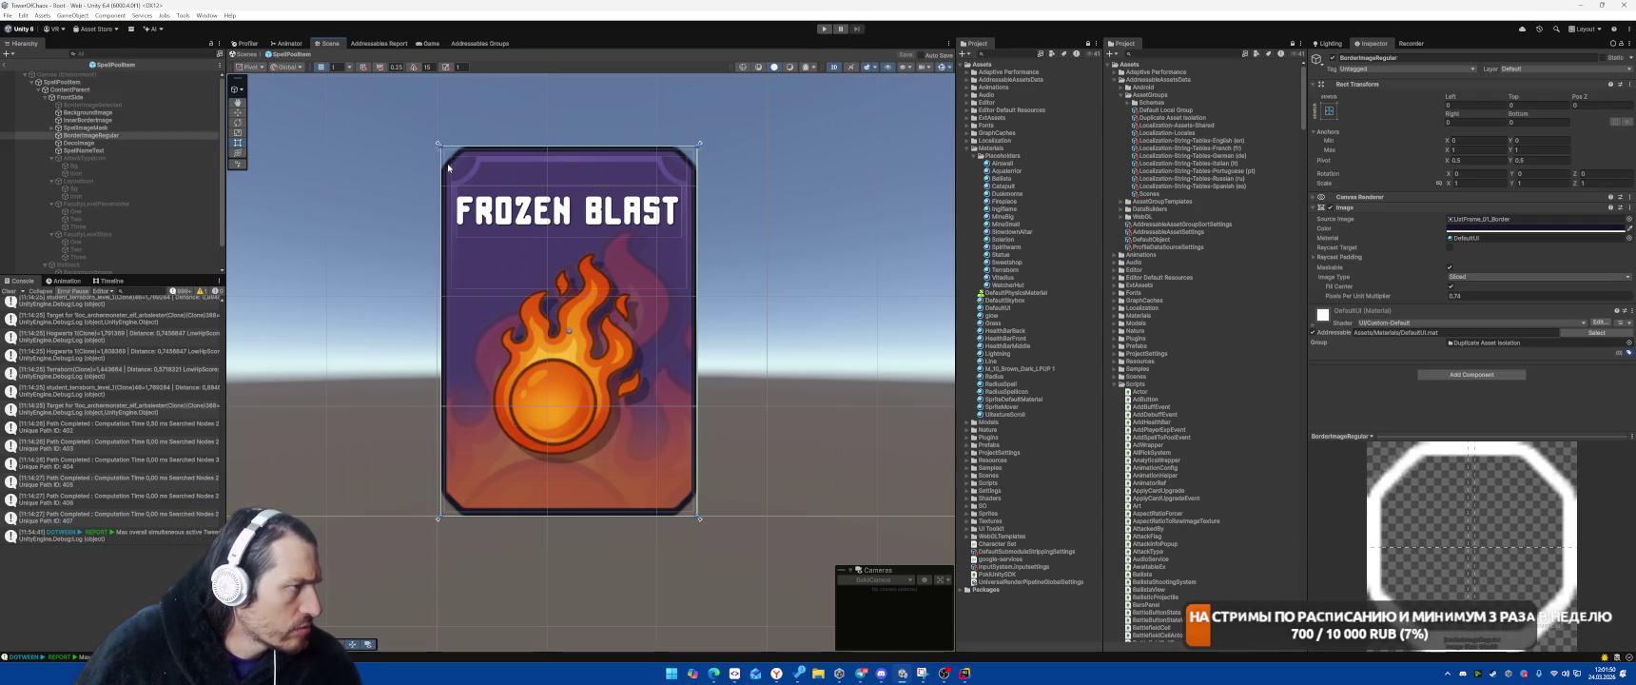
click(1484, 218)
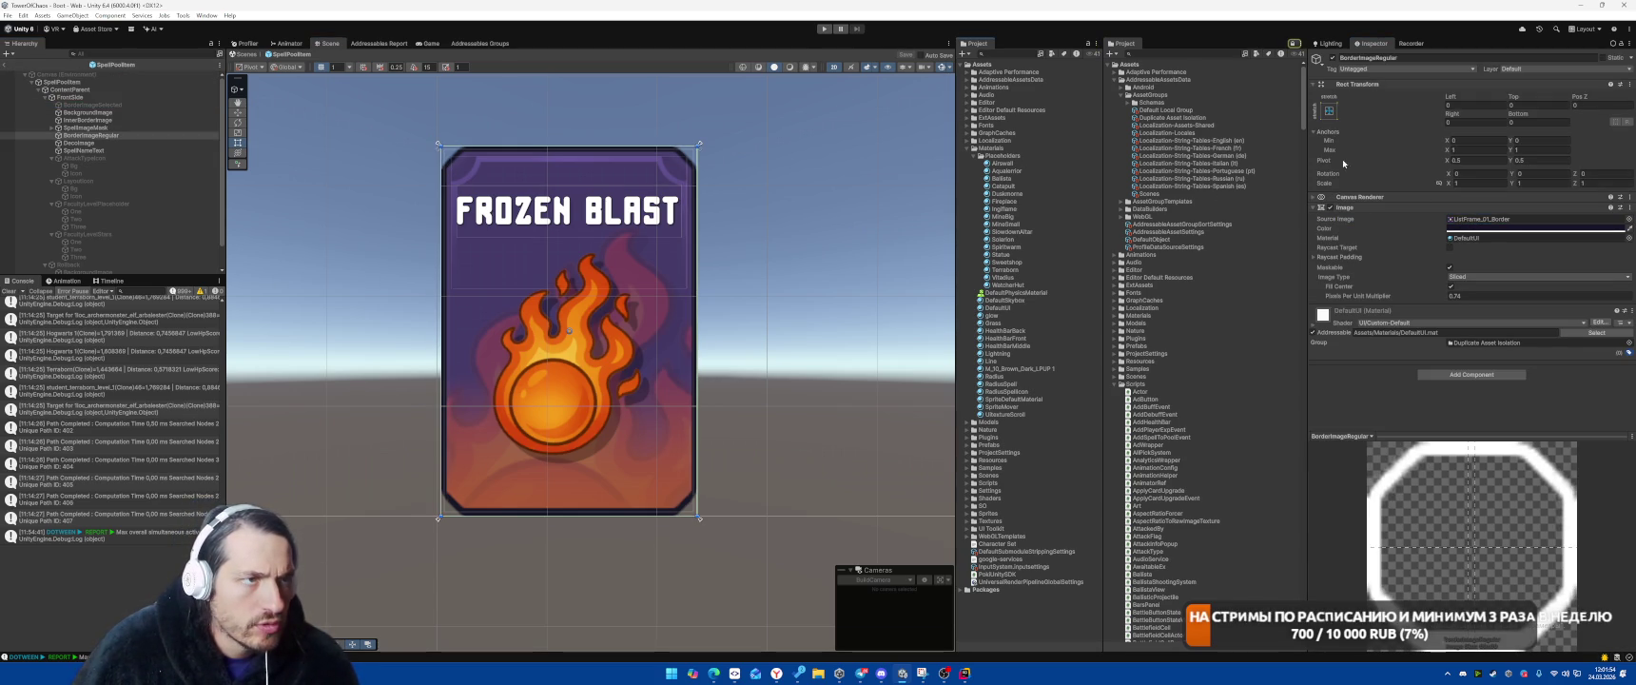
double_click(1476, 219)
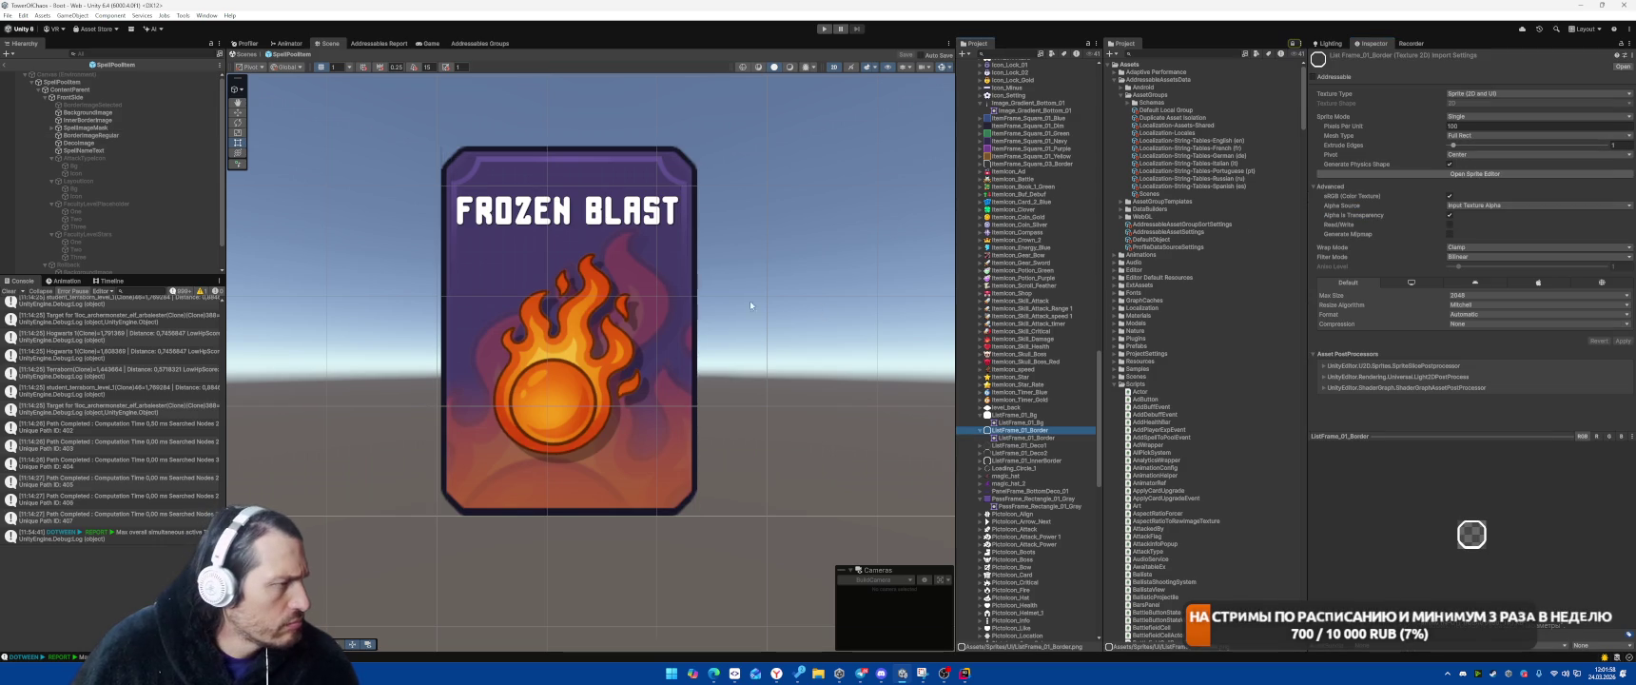
scroll(463, 168, up, 2)
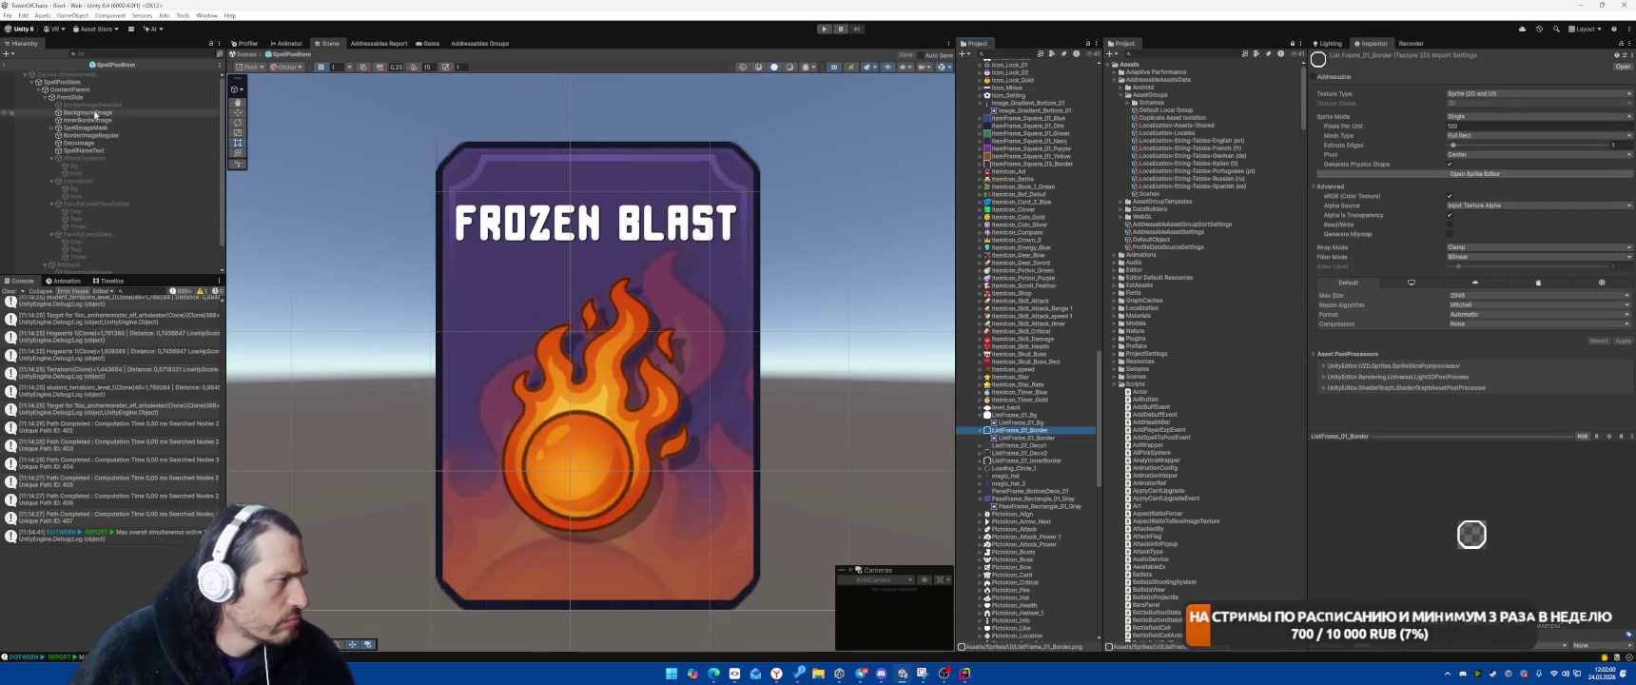
click(88, 112)
click(665, 276)
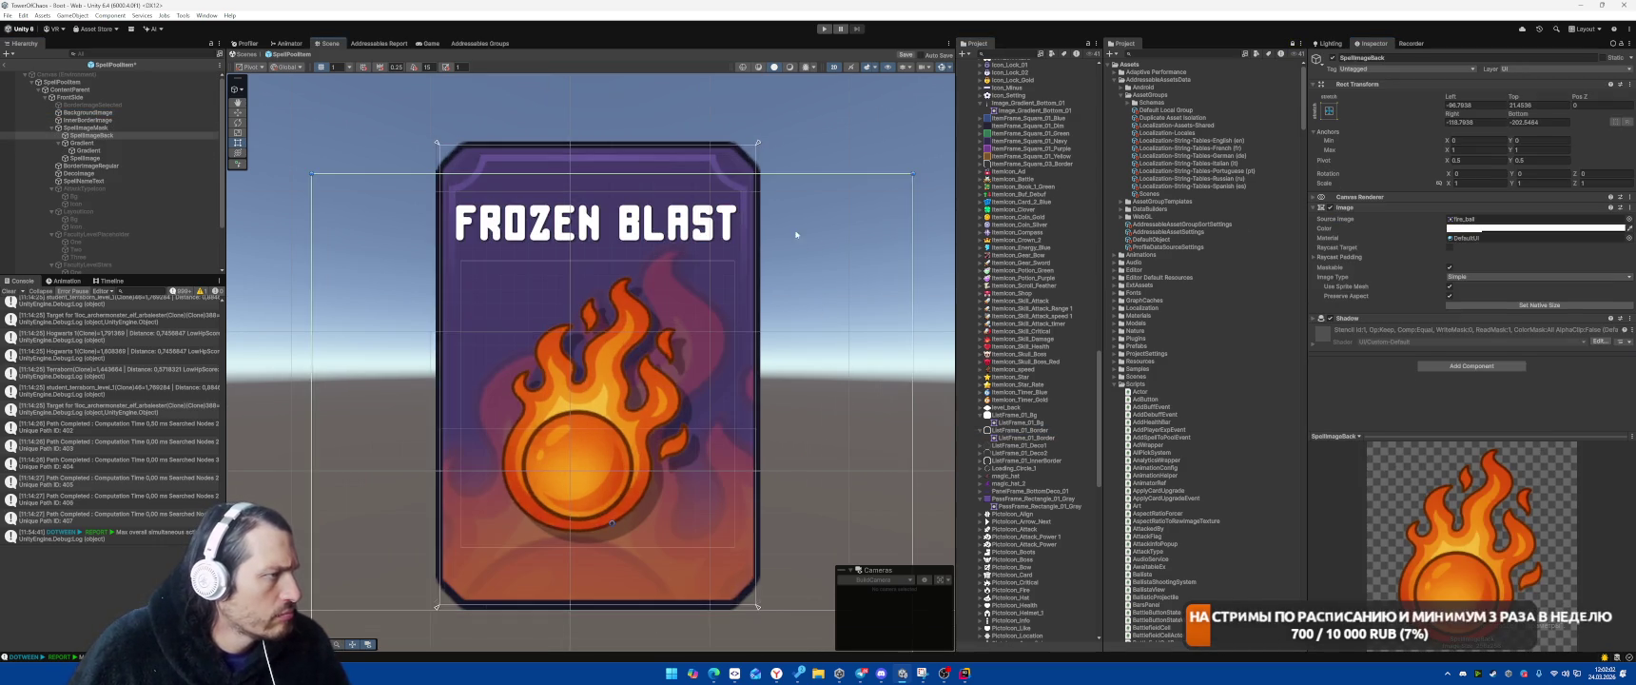
scroll(647, 215, up, 3)
click(101, 173)
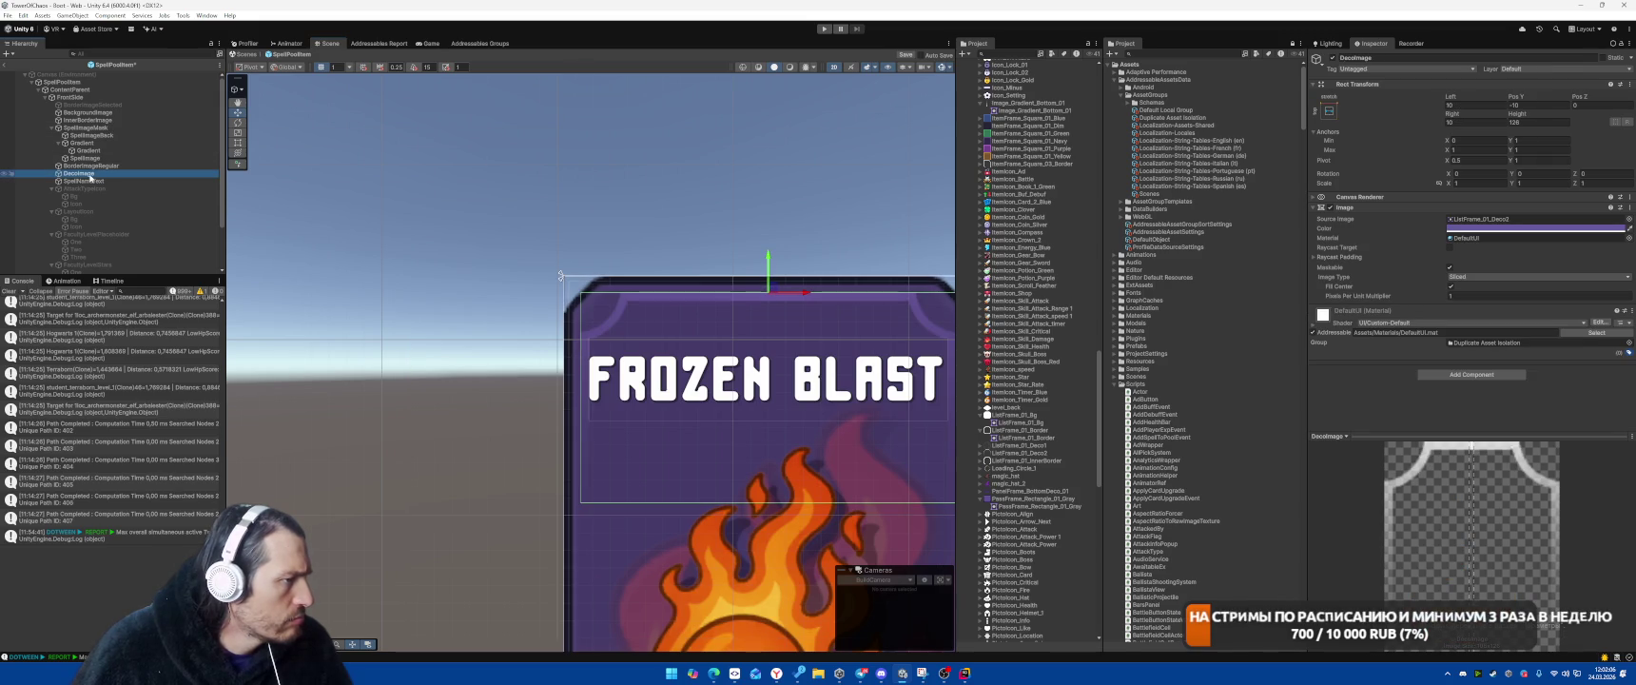
click(106, 168)
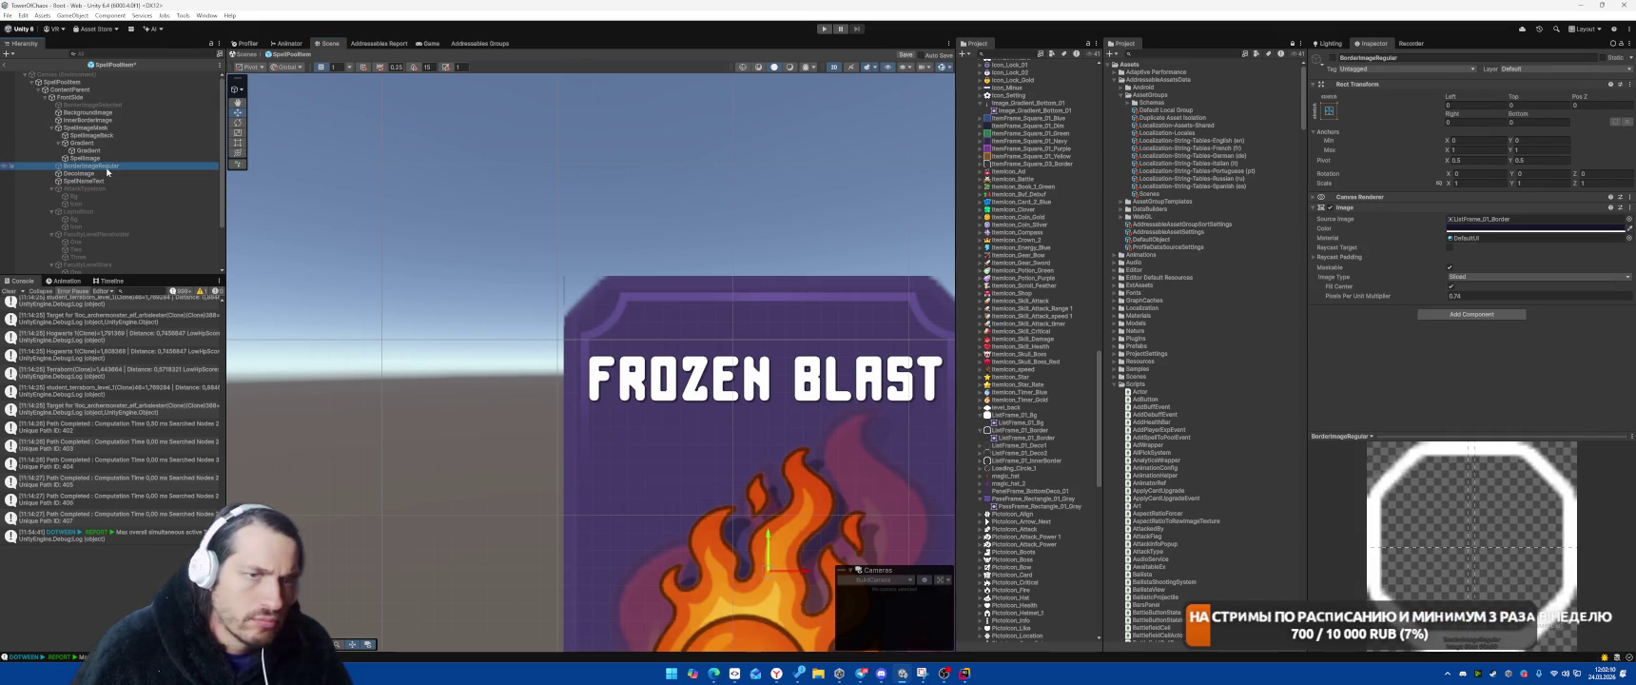
click(91, 112)
Review the import settings of the ListFrame_01_Bg, Border, Deco1 and InnerBorder textures
click(1488, 218)
click(1001, 419)
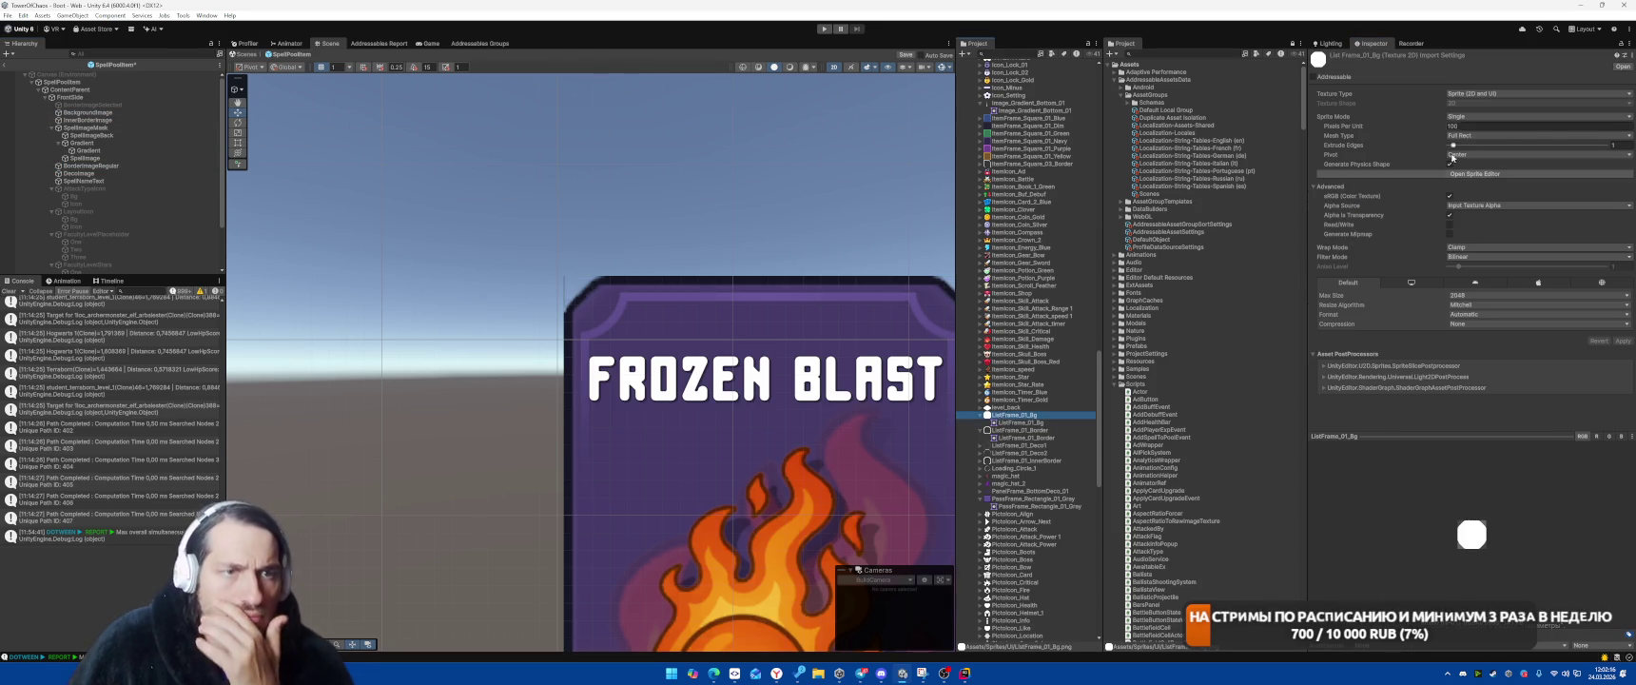
click(1008, 430)
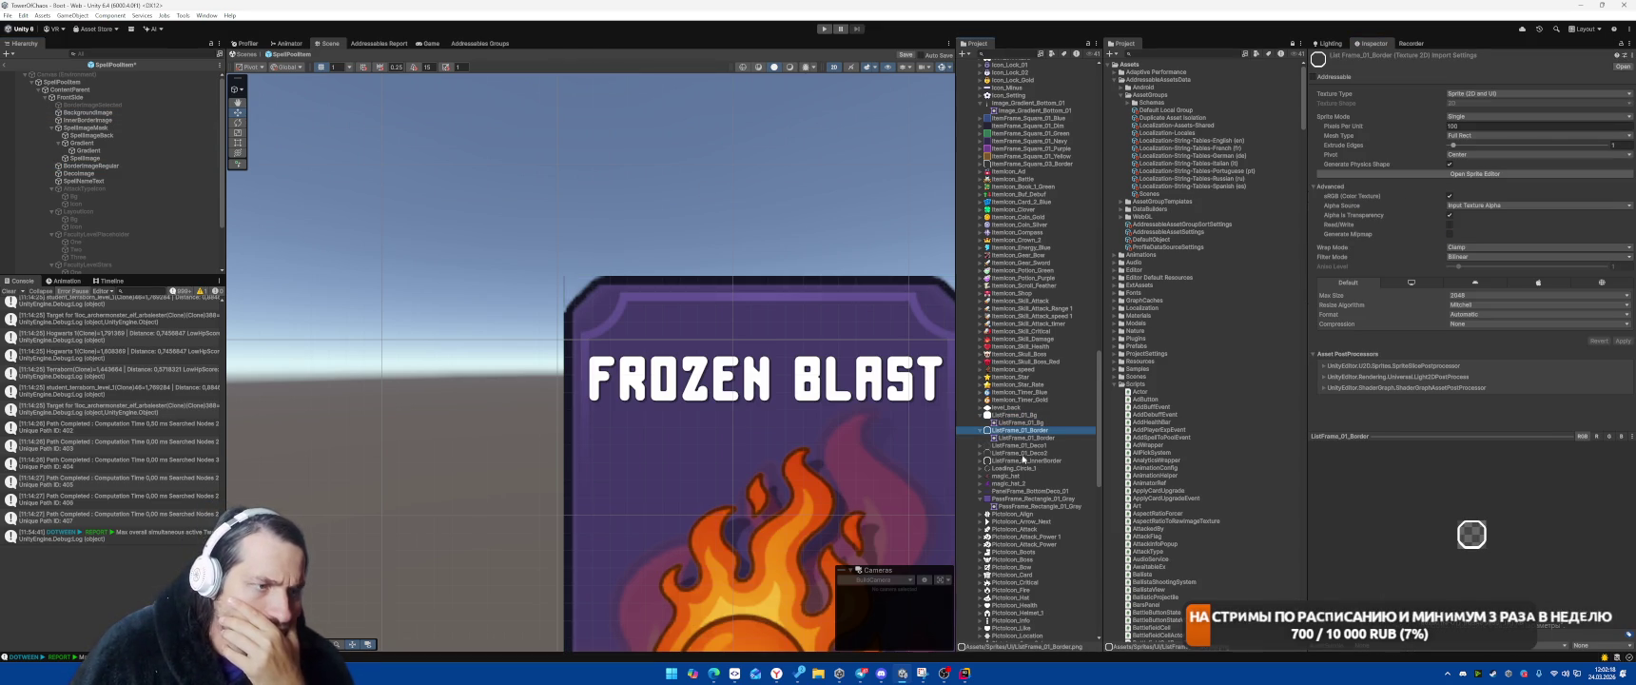
click(1008, 446)
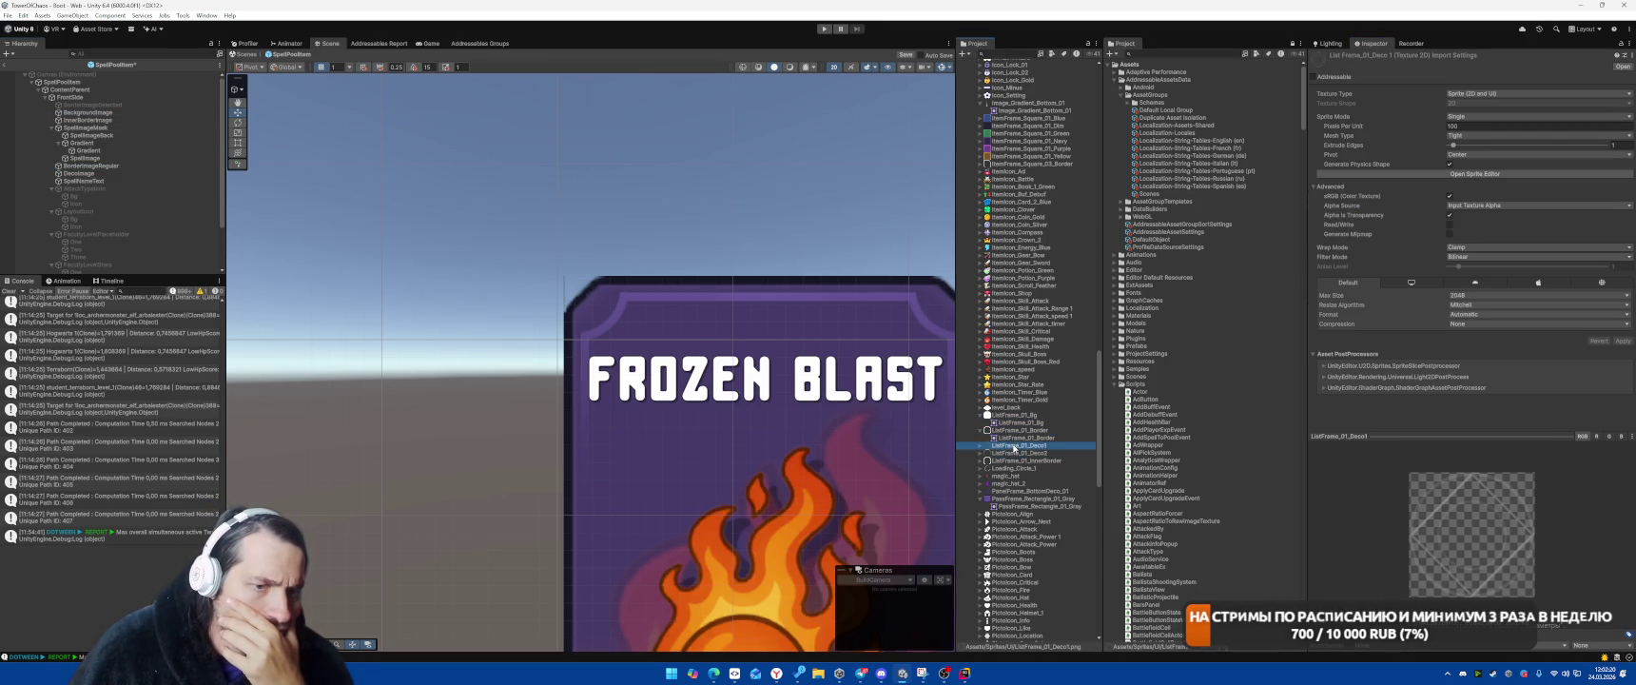
click(1018, 461)
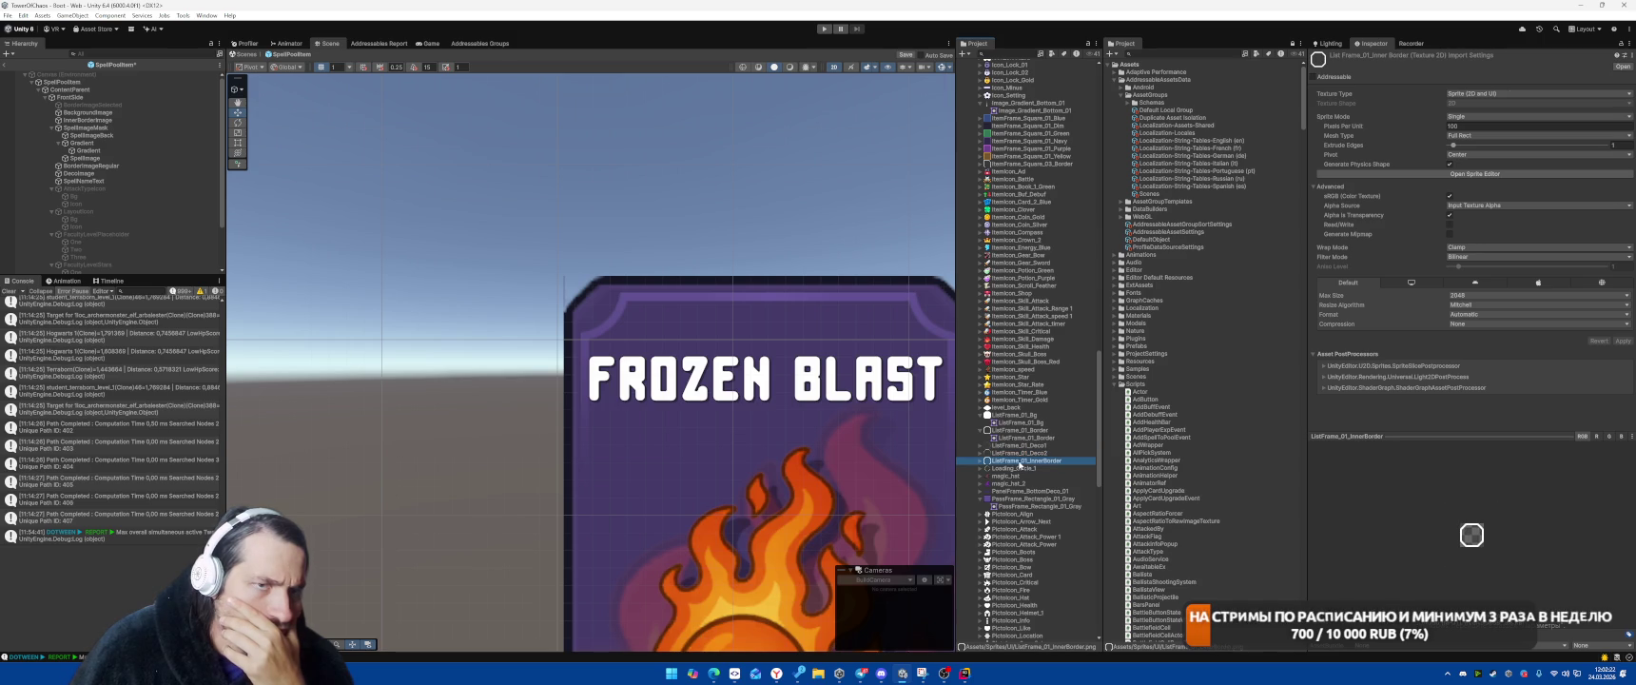
scroll(533, 358, up, 5)
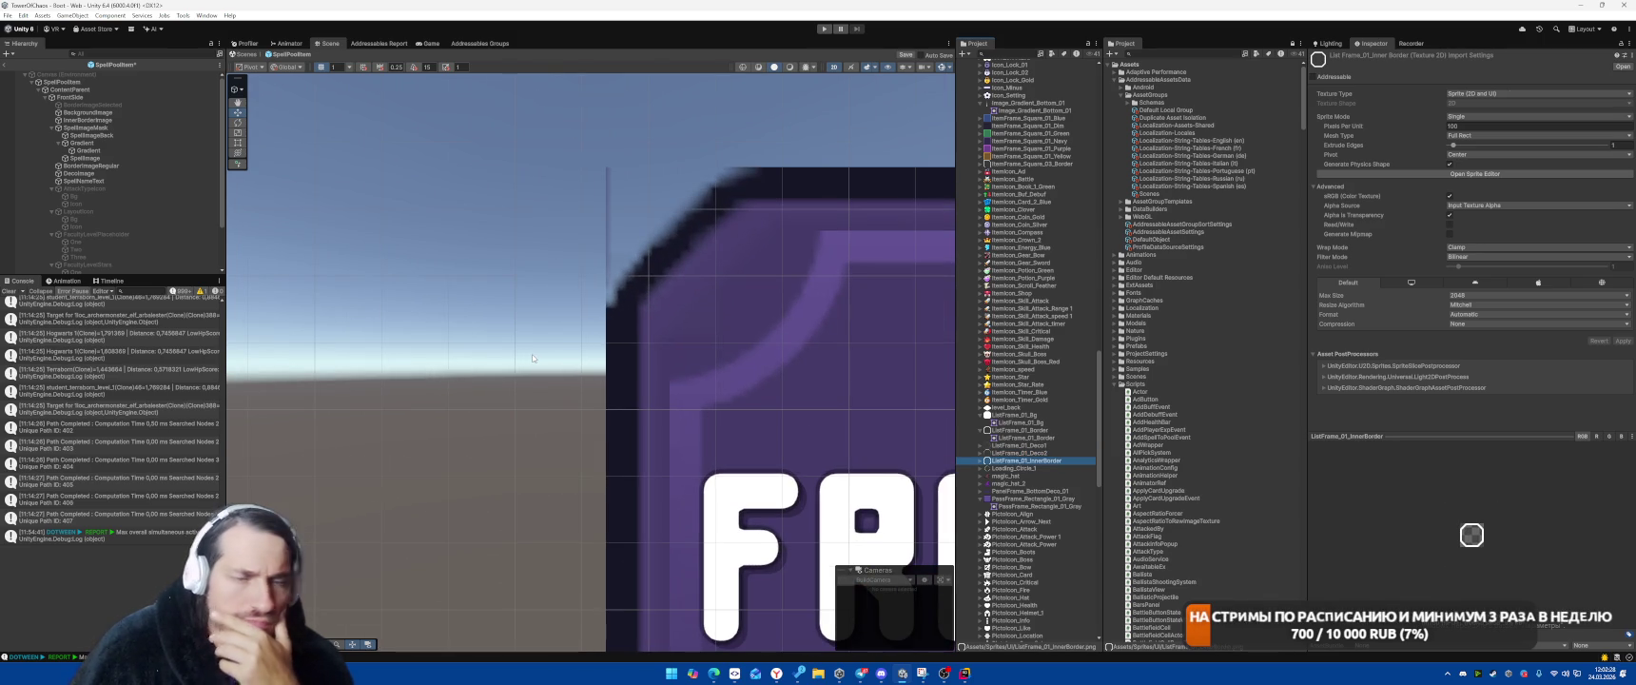
Toggle BorderImageRegular's Image component off and back on to compare the card
scroll(646, 359, down, 3)
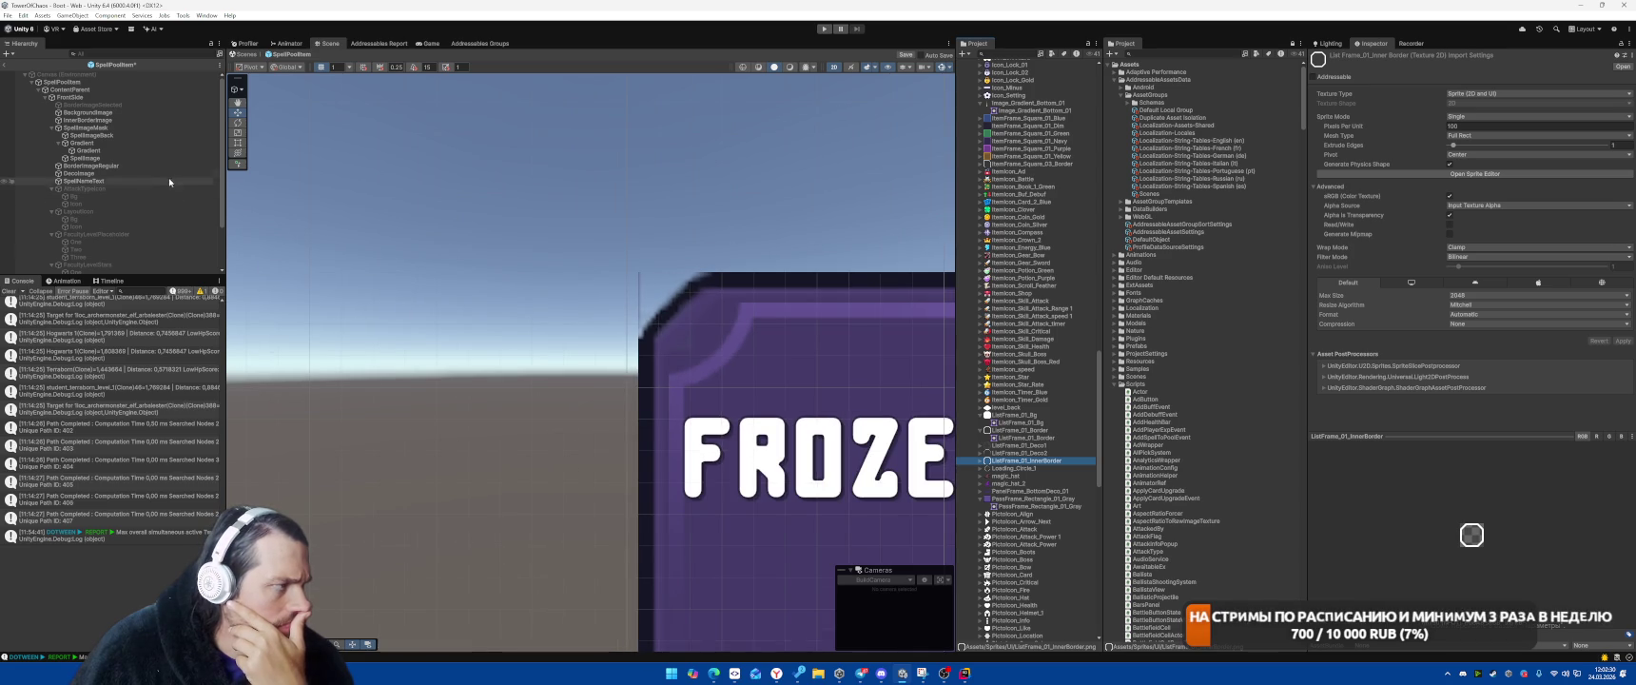
click(82, 174)
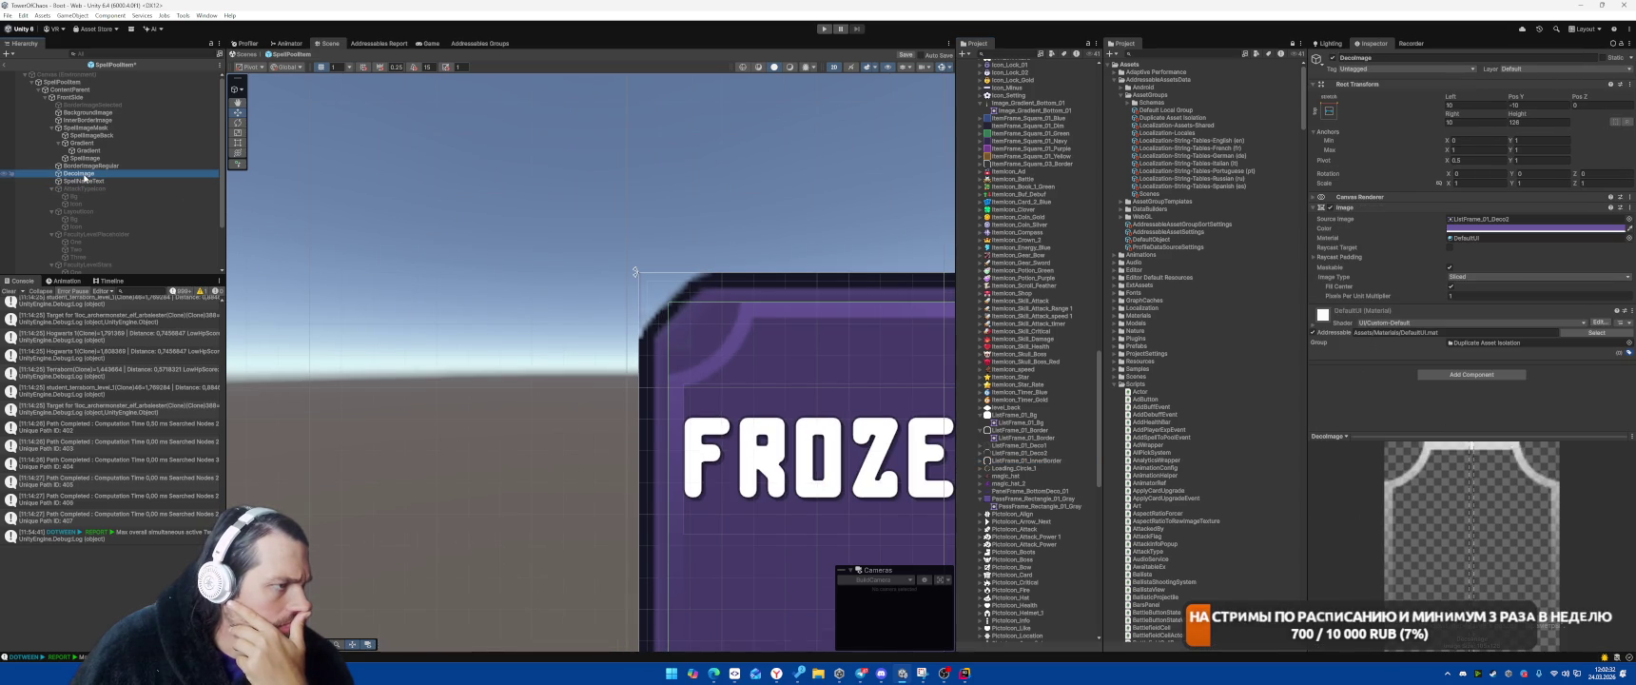
click(88, 166)
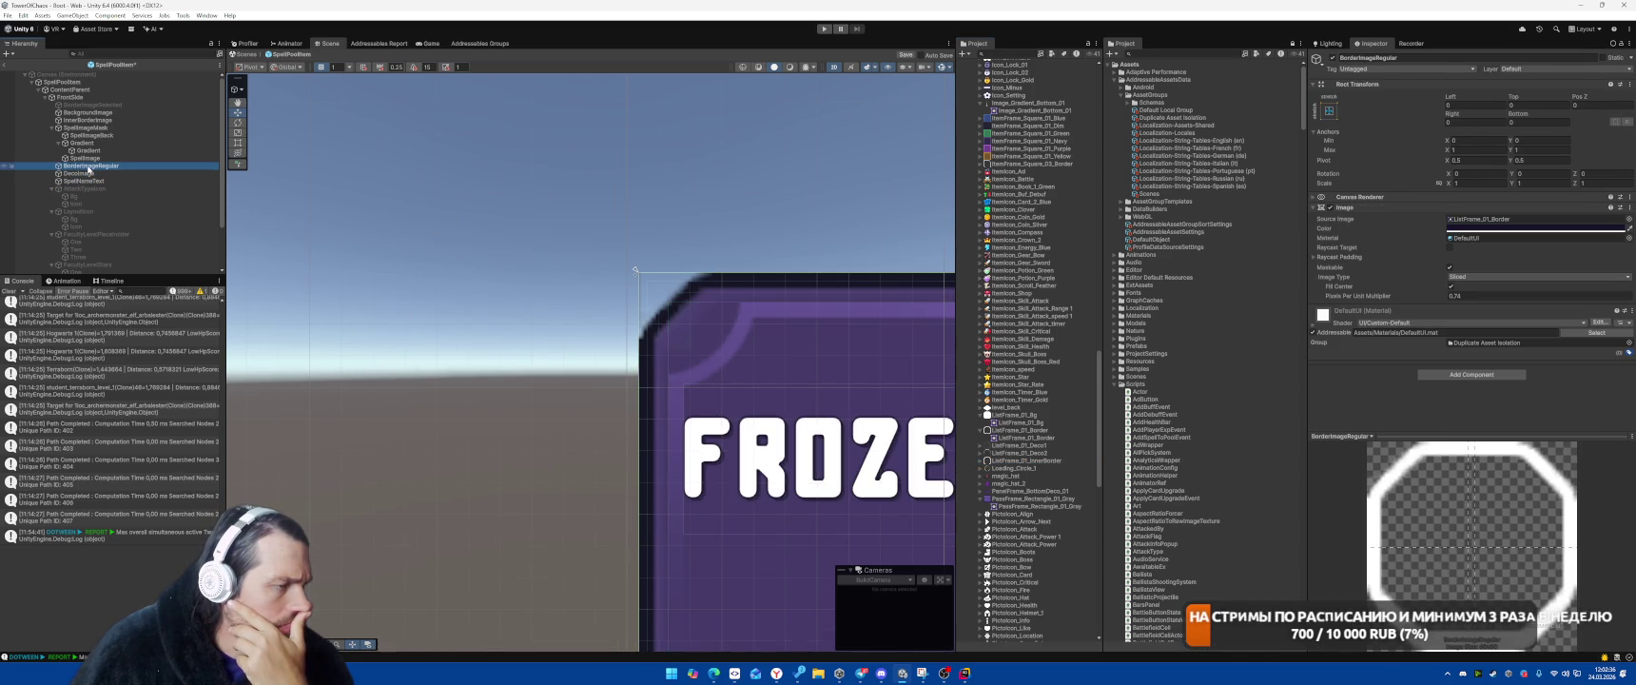
click(1330, 207)
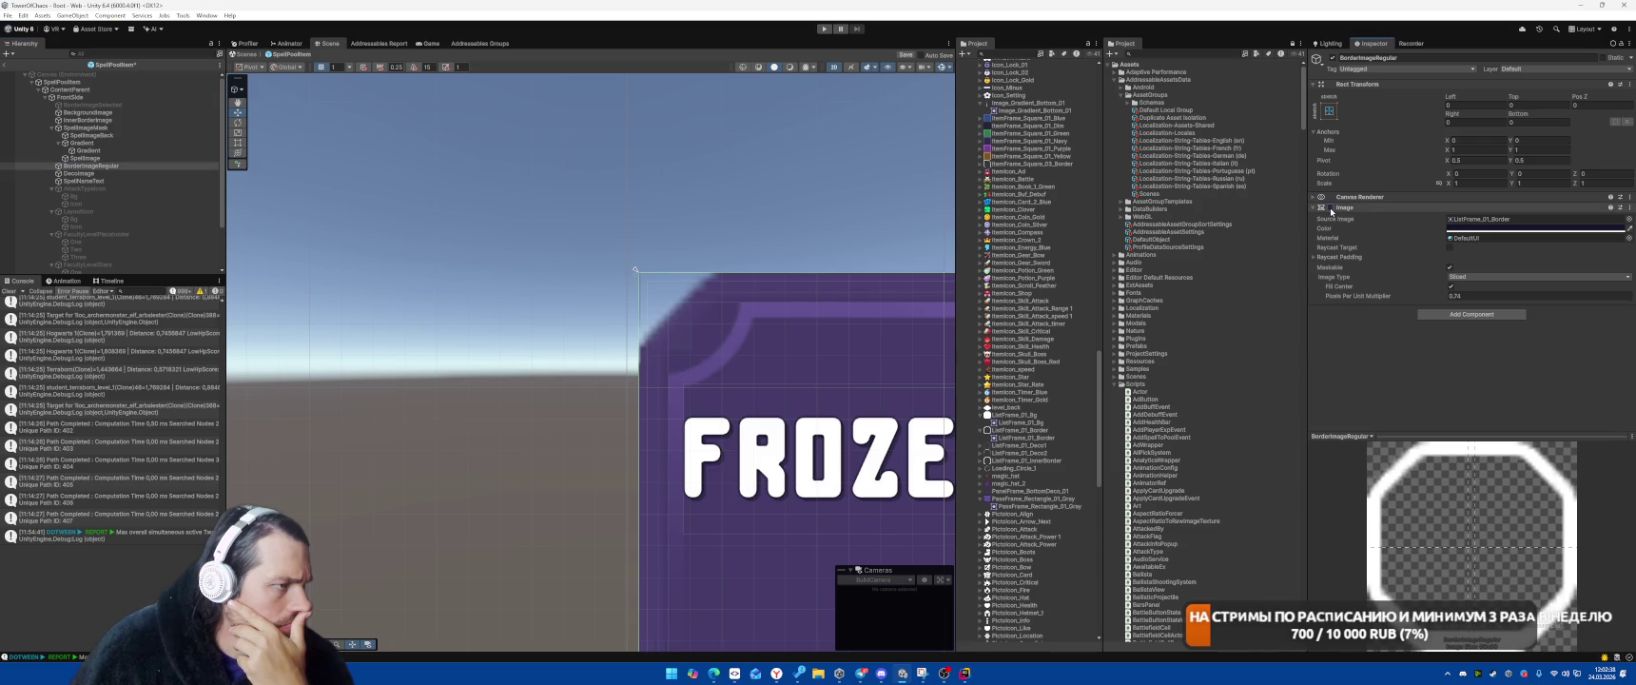
click(642, 110)
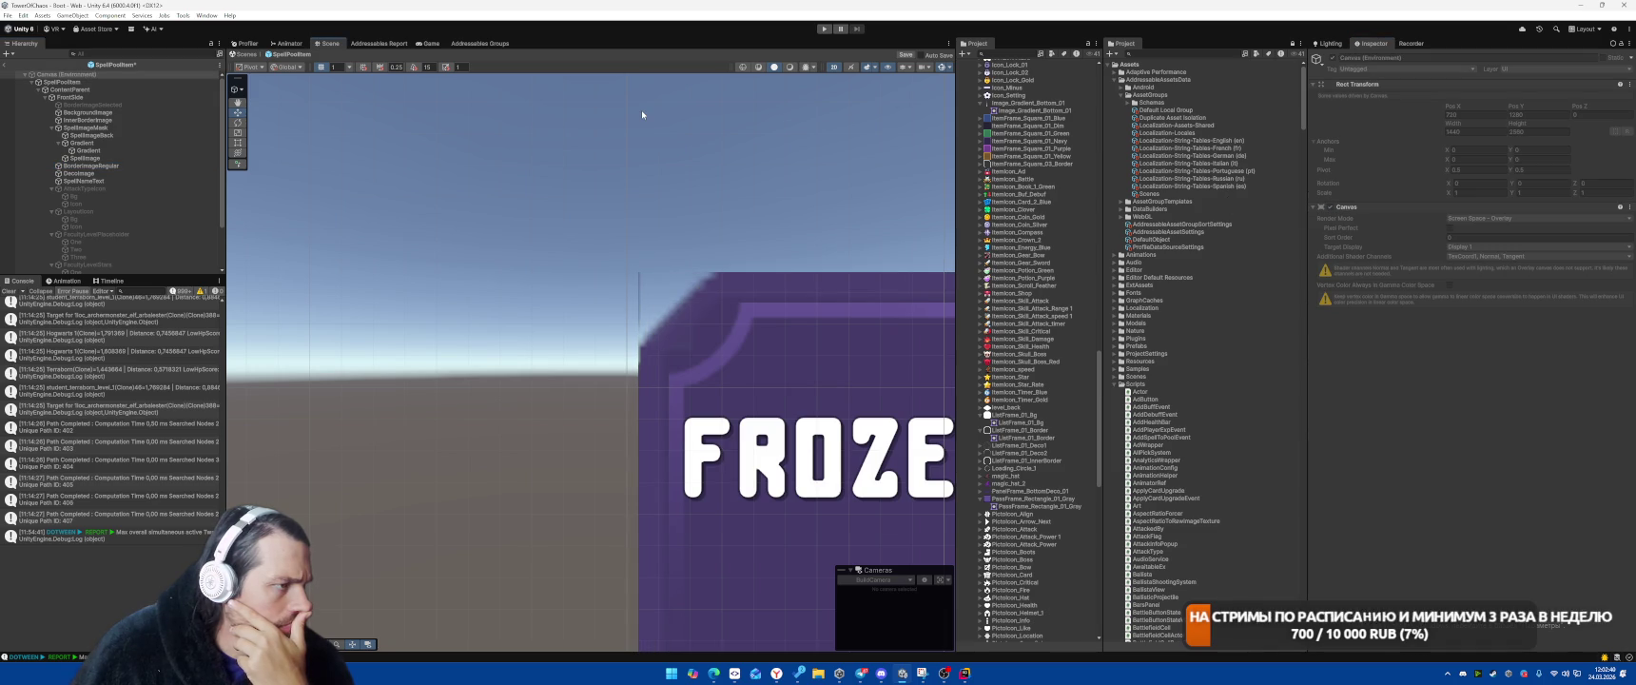
click(676, 317)
click(1329, 208)
Toggle BackgroundImage's Image off and on, then locate its ListFrame_01_Bg source texture
key(Up)
key(Up)
key(Up)
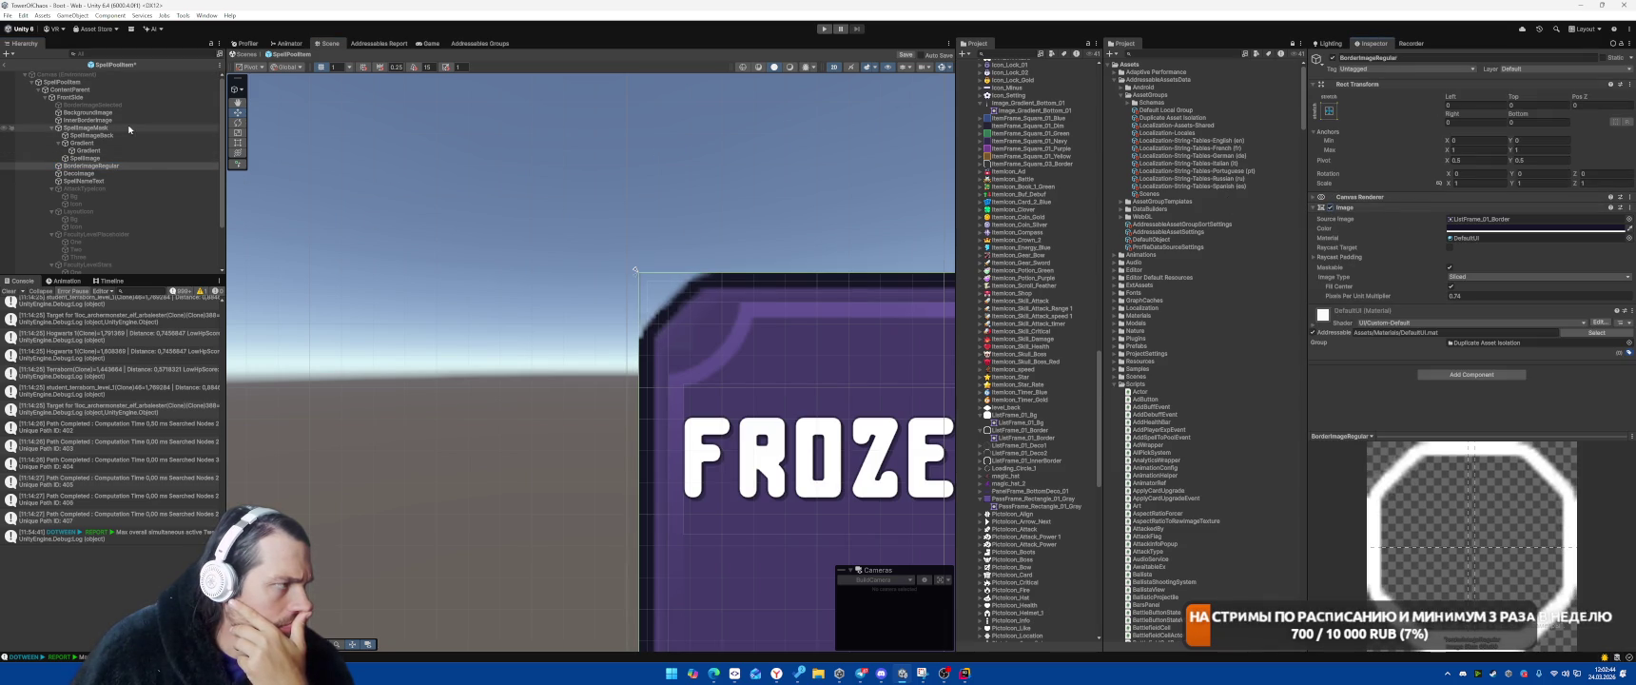
click(1329, 207)
click(620, 197)
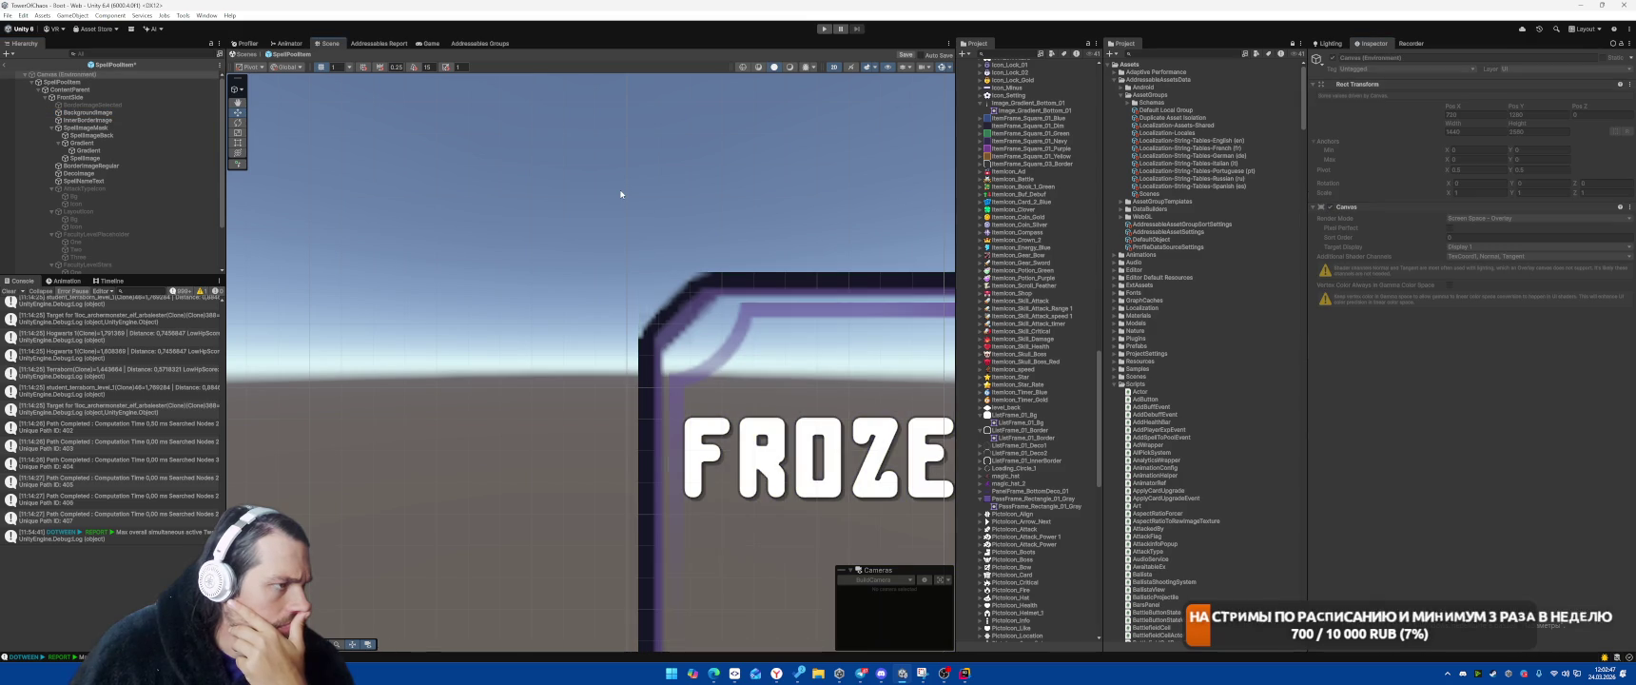
click(131, 104)
click(134, 113)
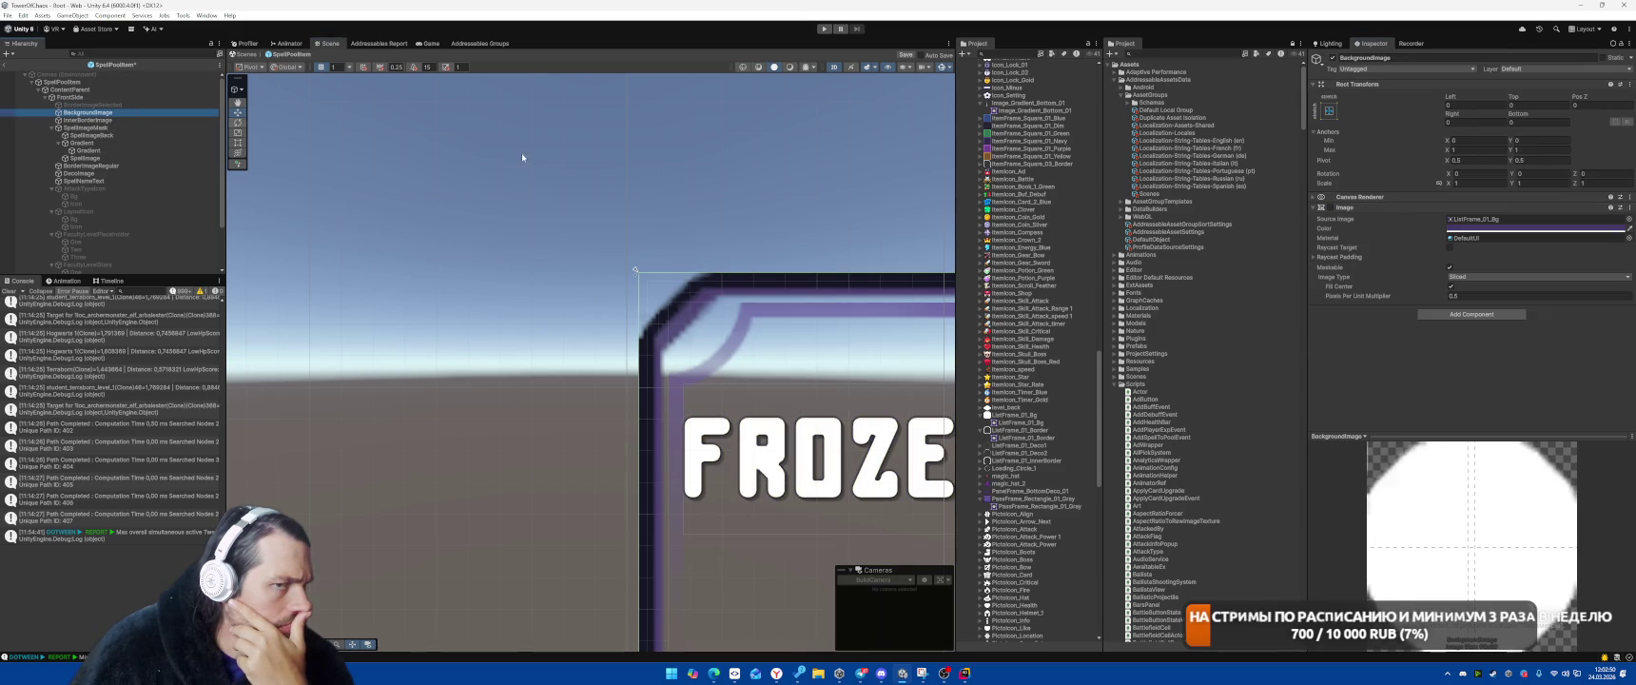
click(1330, 208)
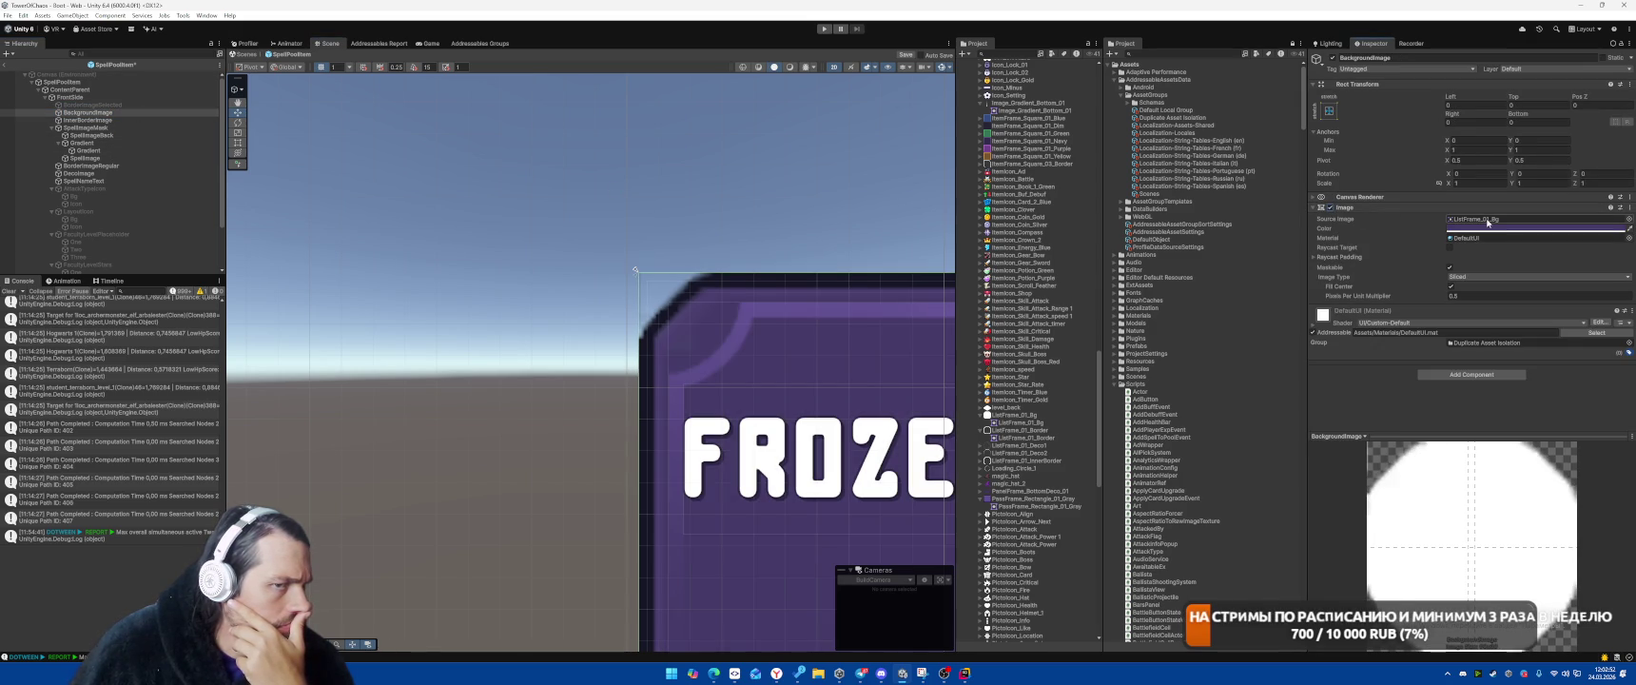
click(1487, 221)
click(1016, 415)
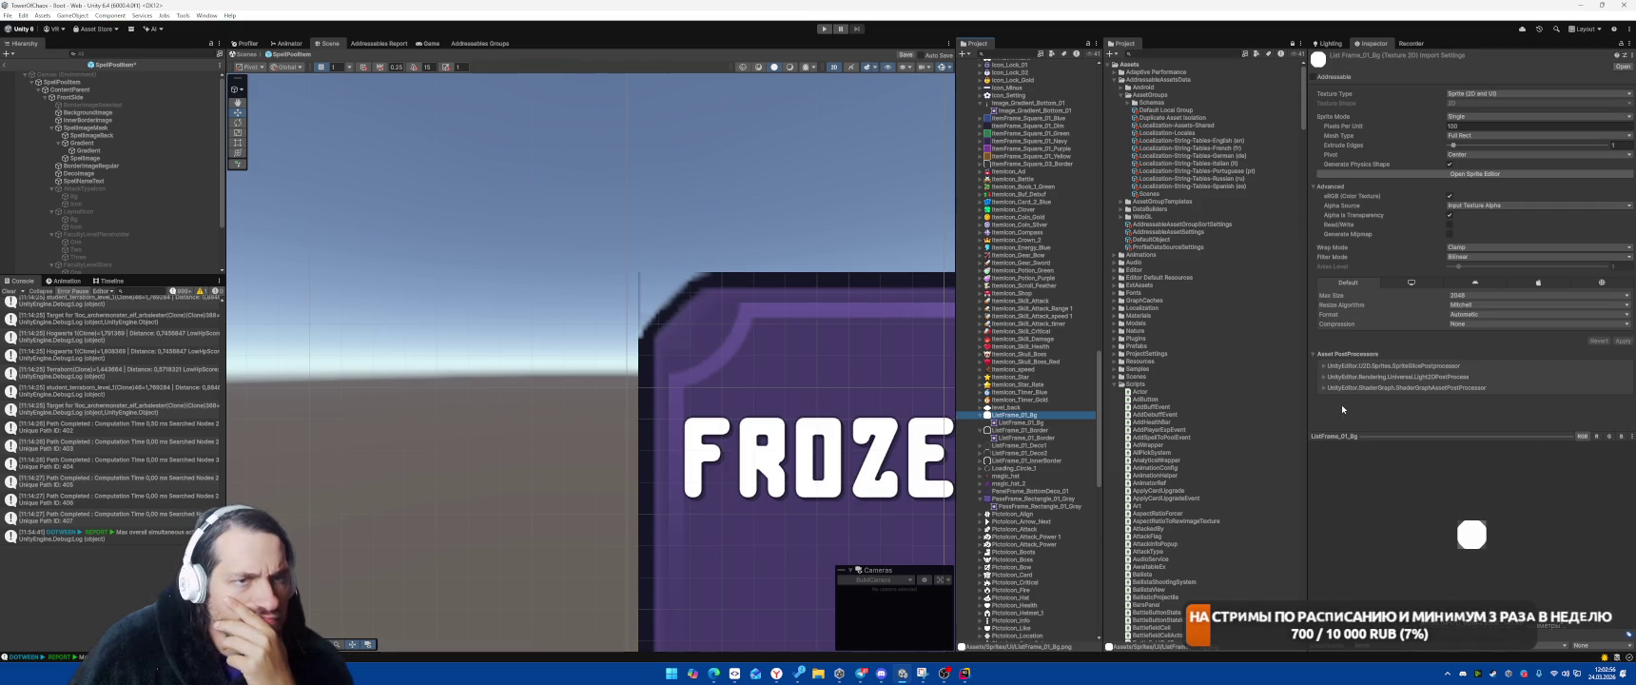
Disable physics shape generation, set ListFrame_01_Bg filtering to Point (no filter) and apply
click(1450, 163)
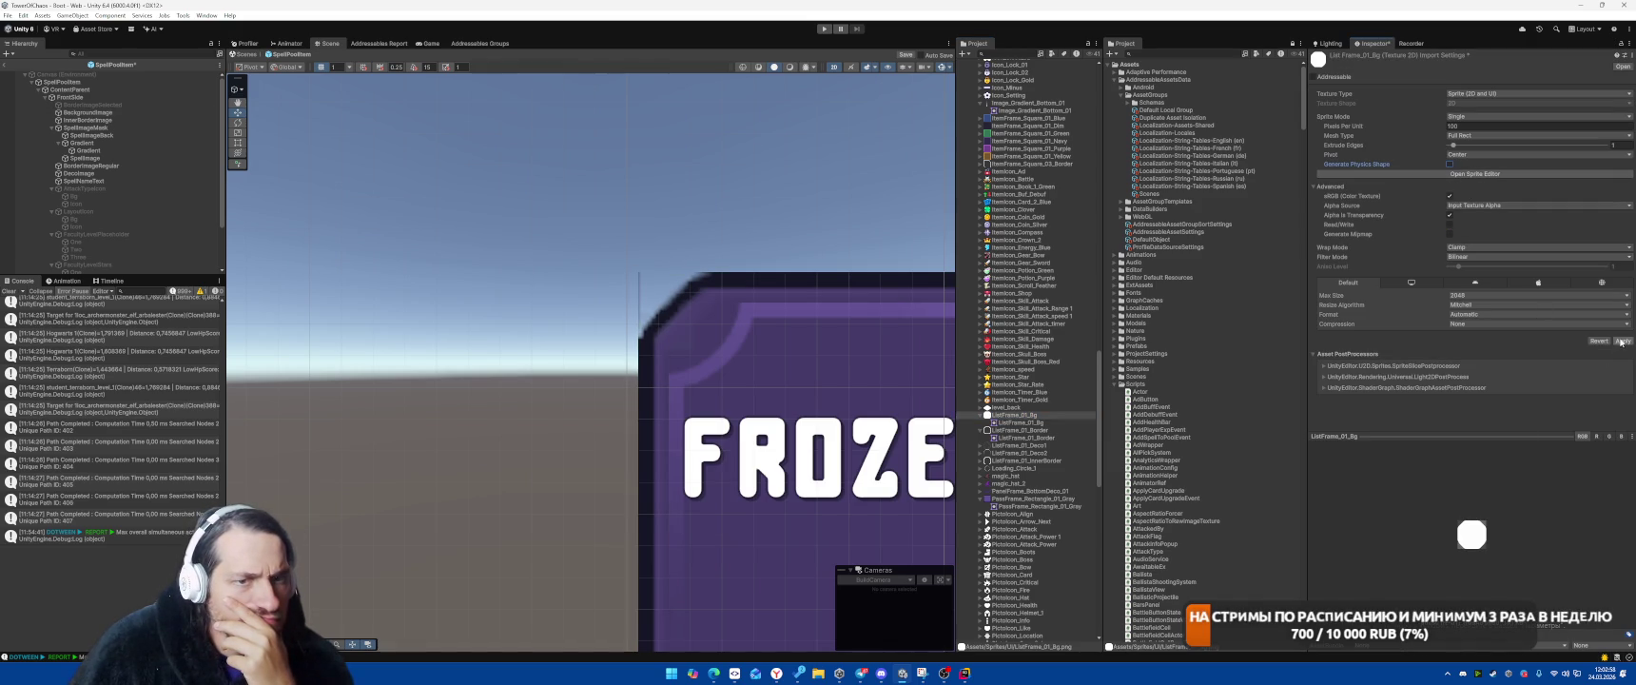
click(1471, 257)
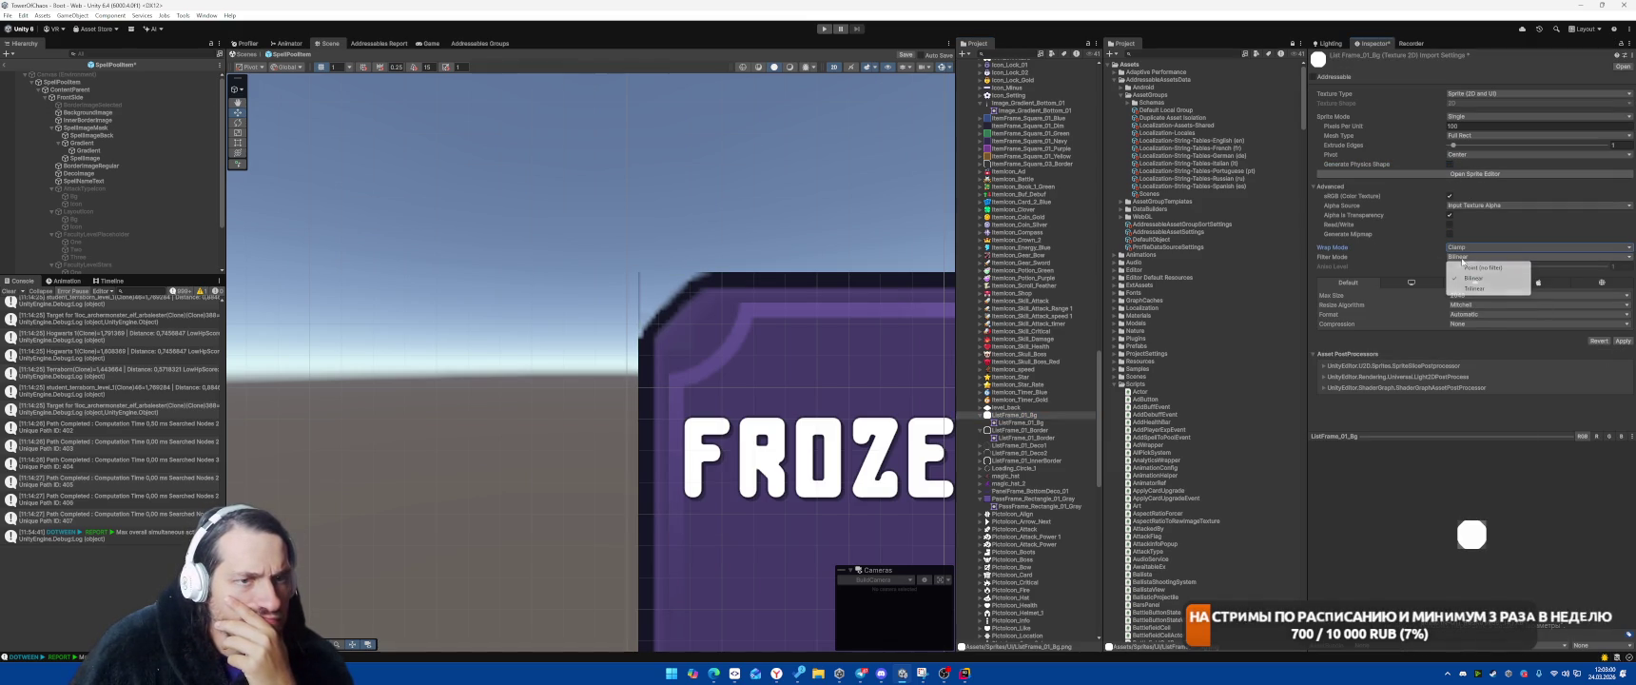
click(1469, 266)
click(1619, 339)
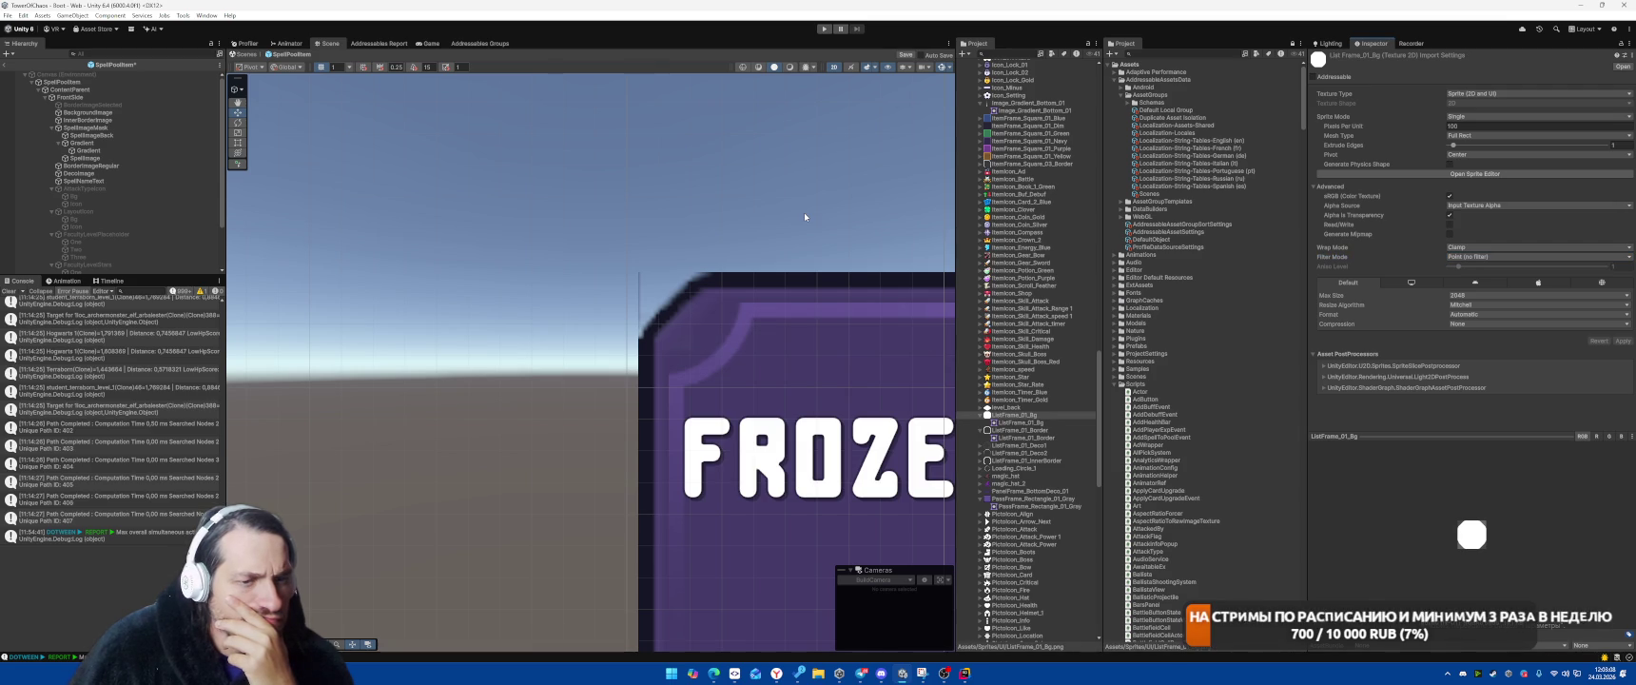
click(650, 322)
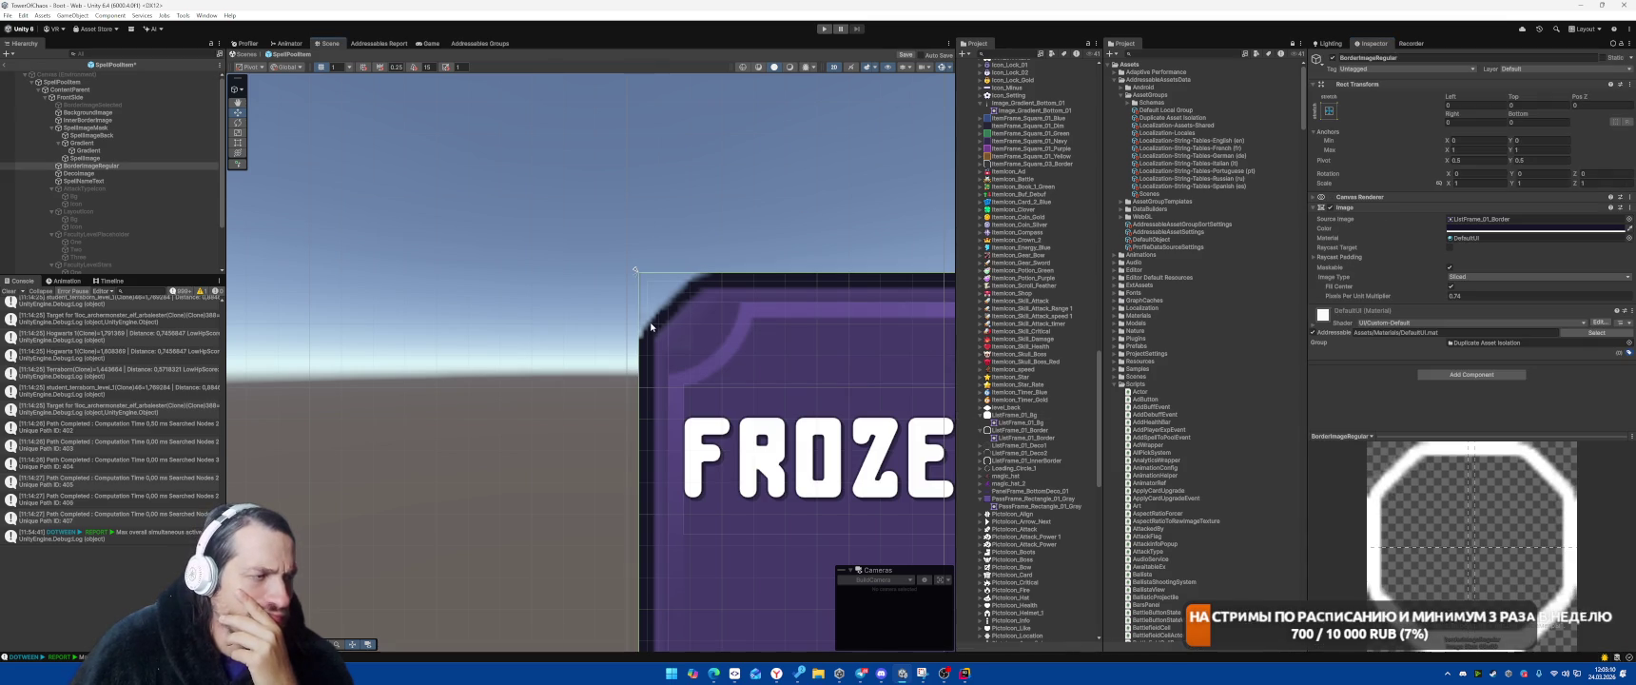
Inspect InnerBorderImage and BorderImageRegular in the Hierarchy, nudging the scene view
click(116, 121)
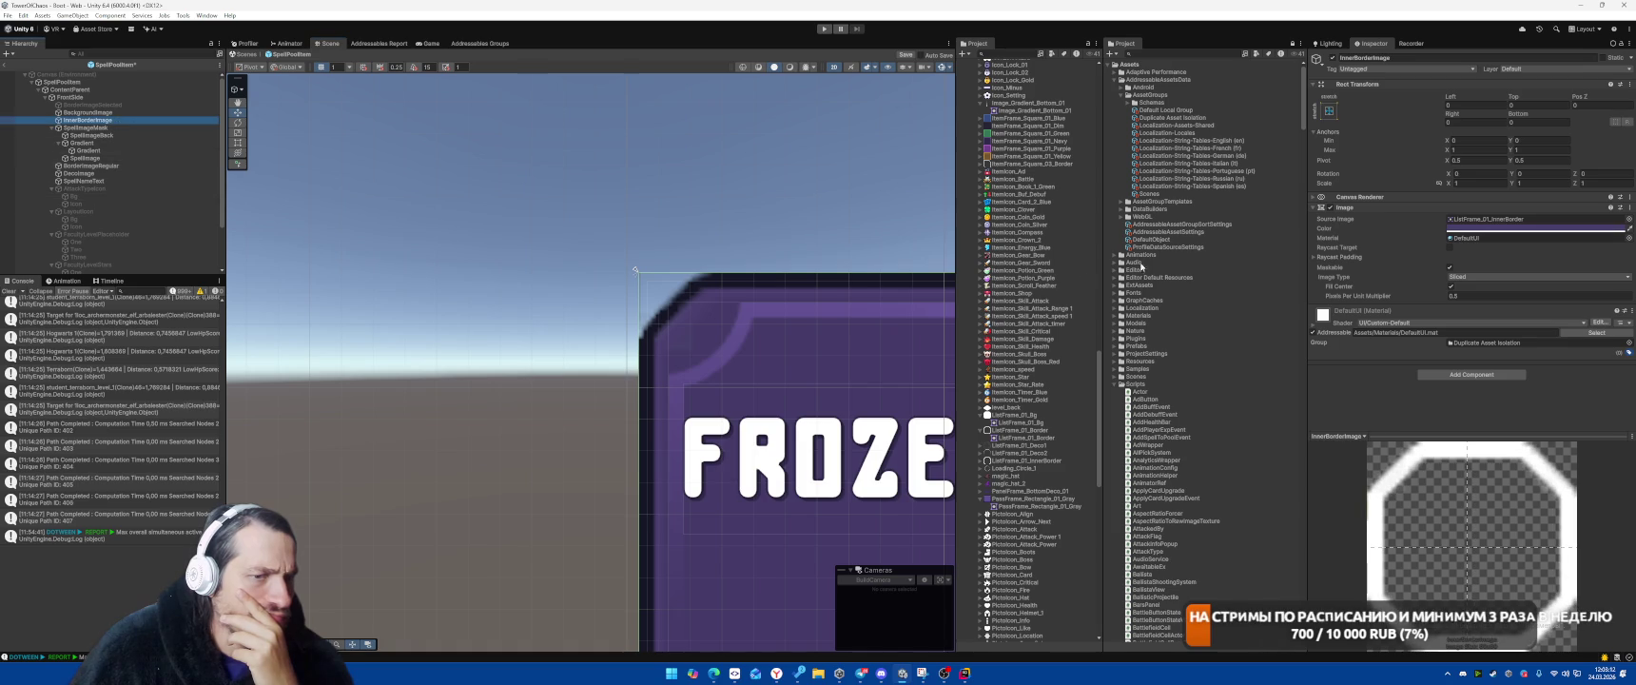
mouse_move(802, 184)
mouse_down()
mouse_move(818, 184)
mouse_move(664, 182)
mouse_up()
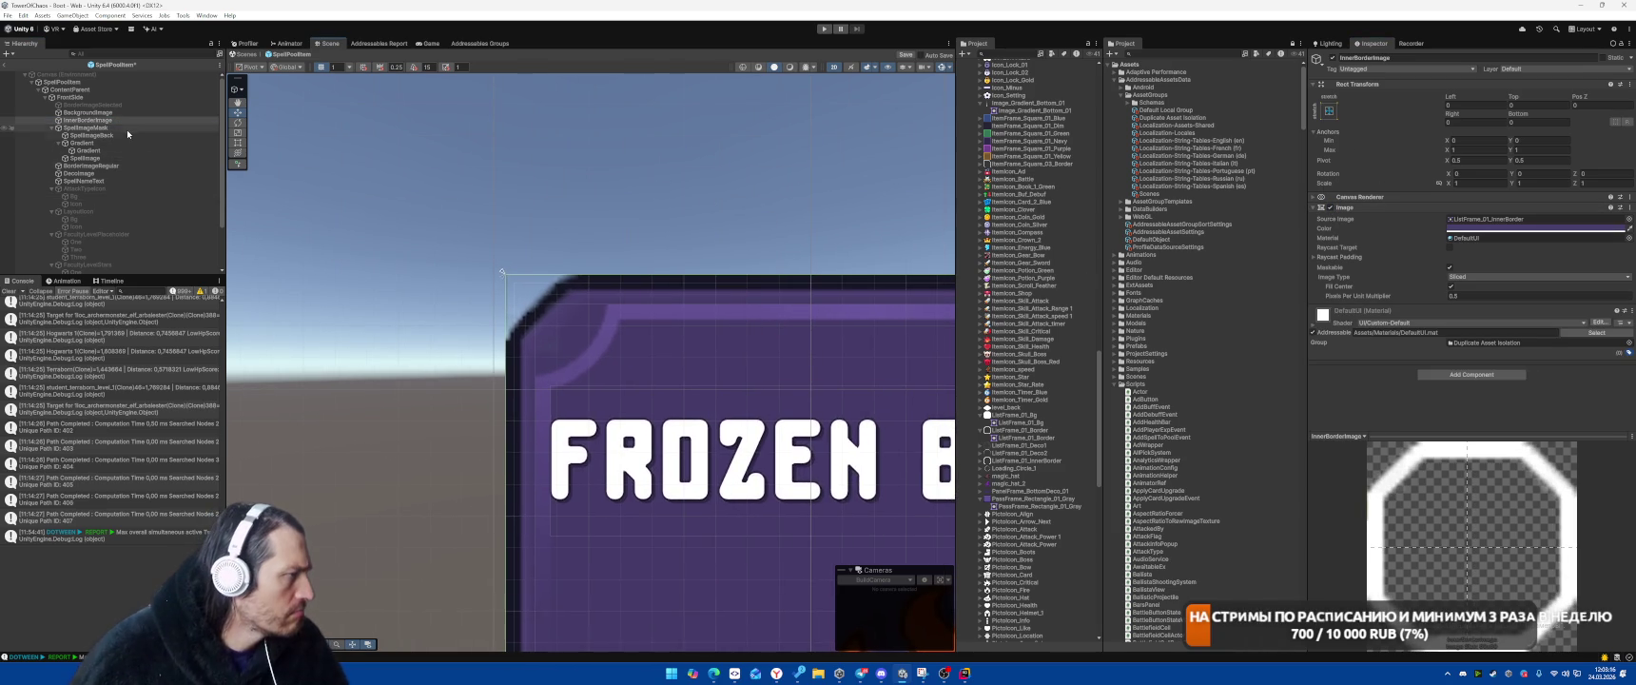
click(105, 167)
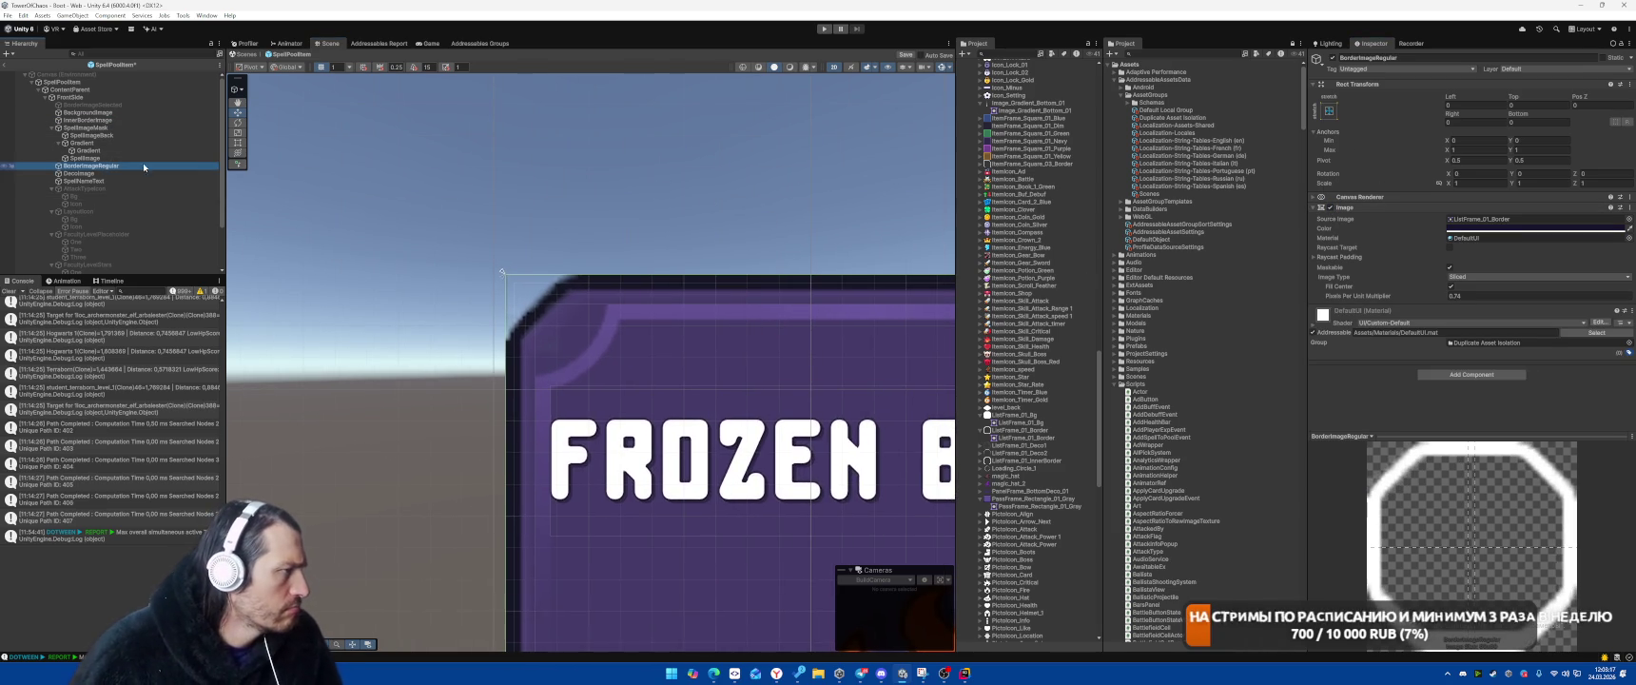
click(425, 150)
scroll(542, 169, down, 1)
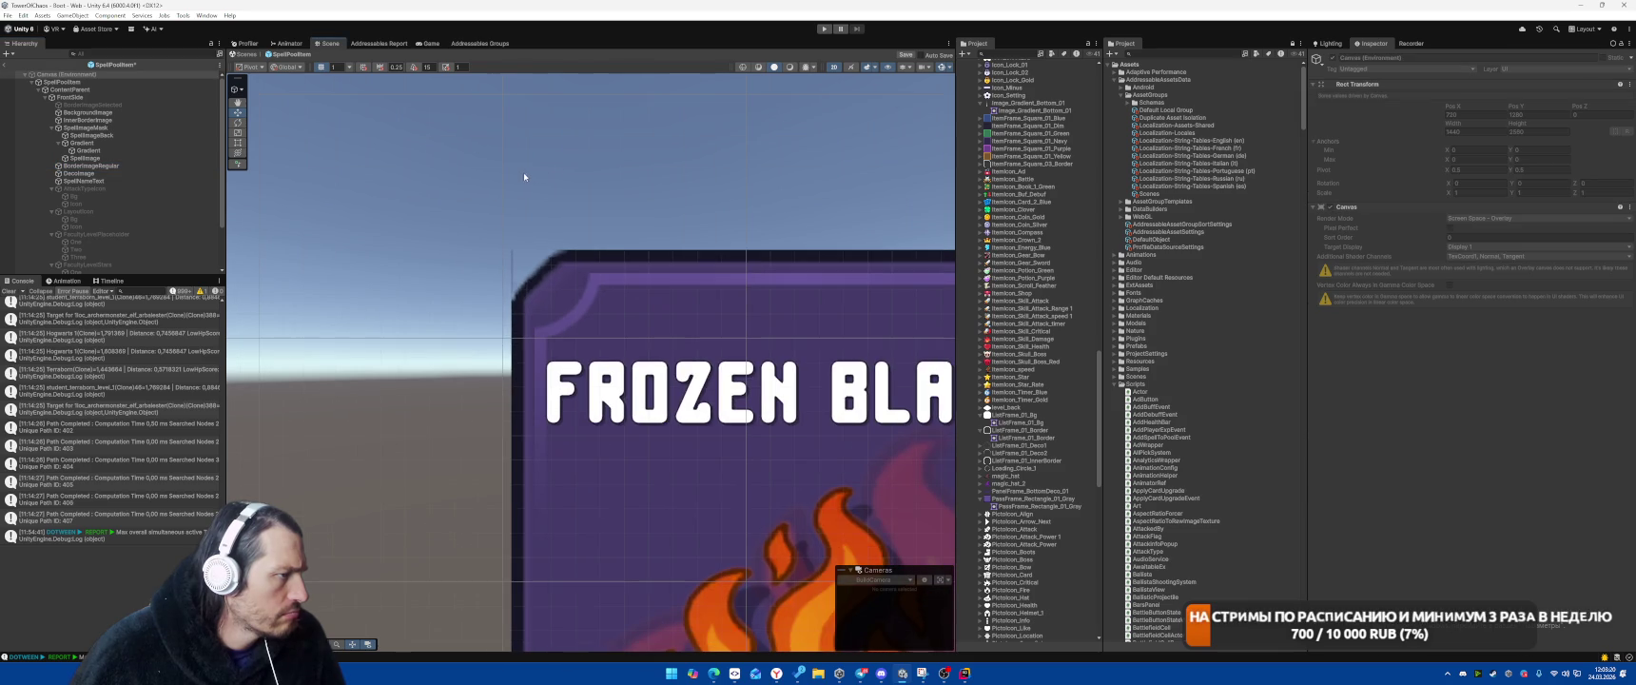
click(107, 166)
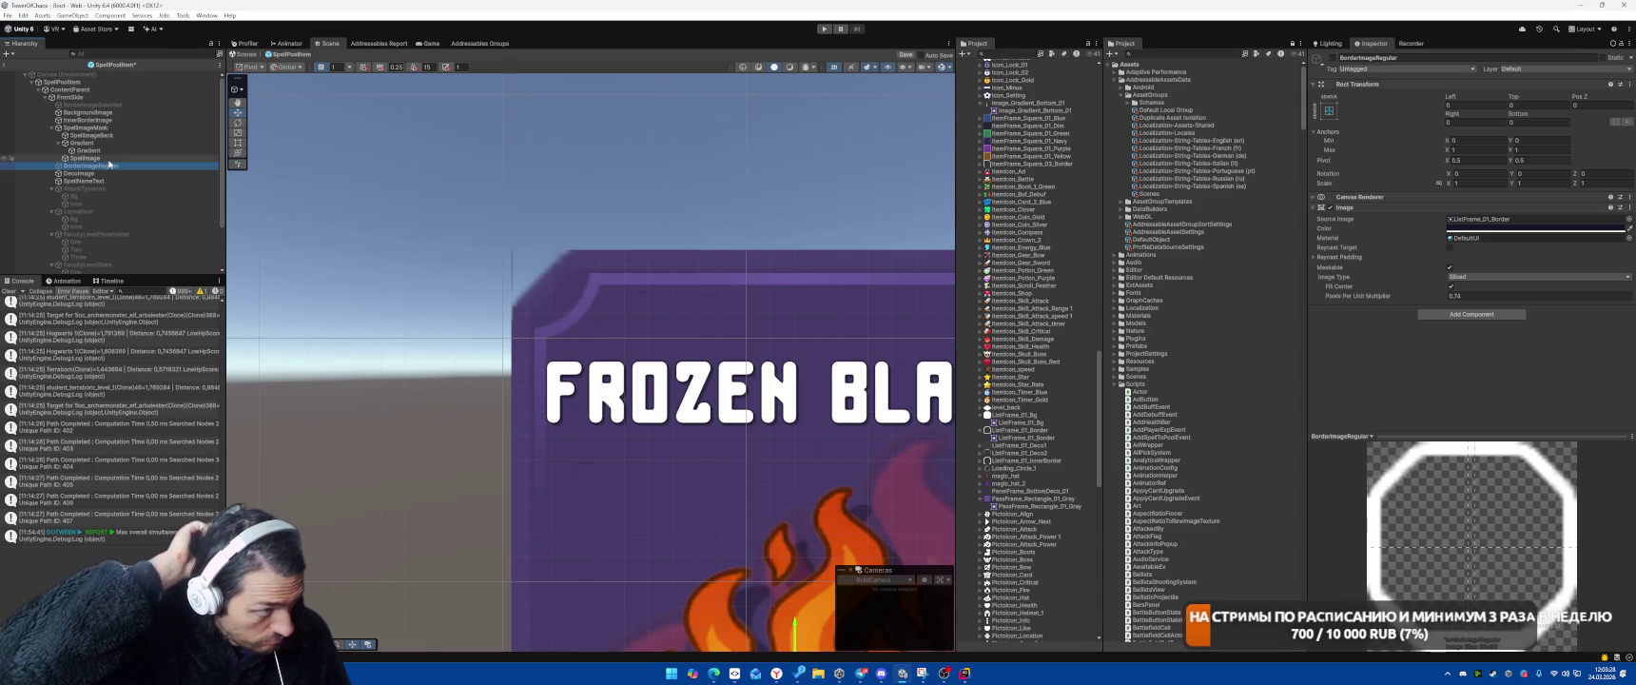
Trace BackgroundImage to its ListFrame_01_Bg source sprite and open it in the Sprite Editor
click(88, 113)
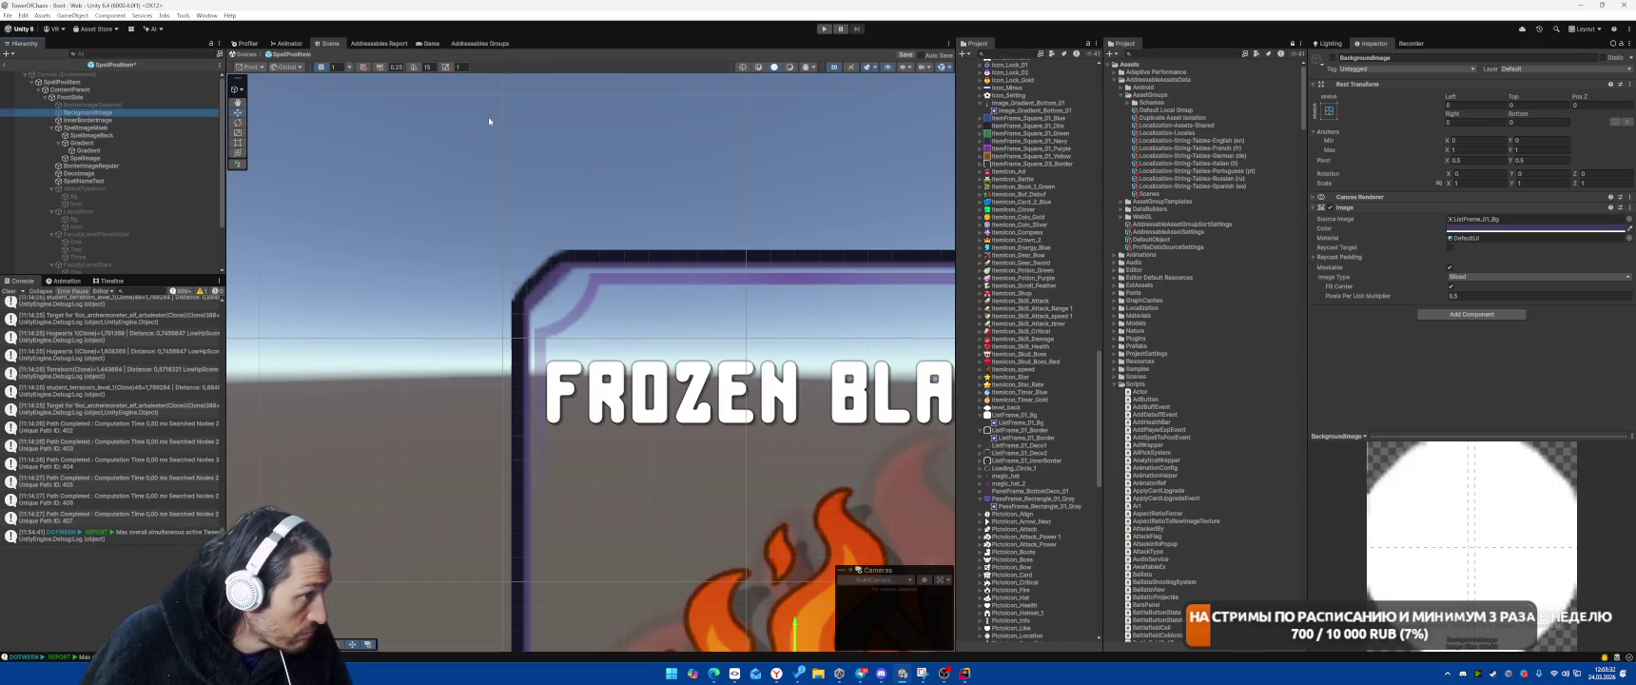
click(1503, 218)
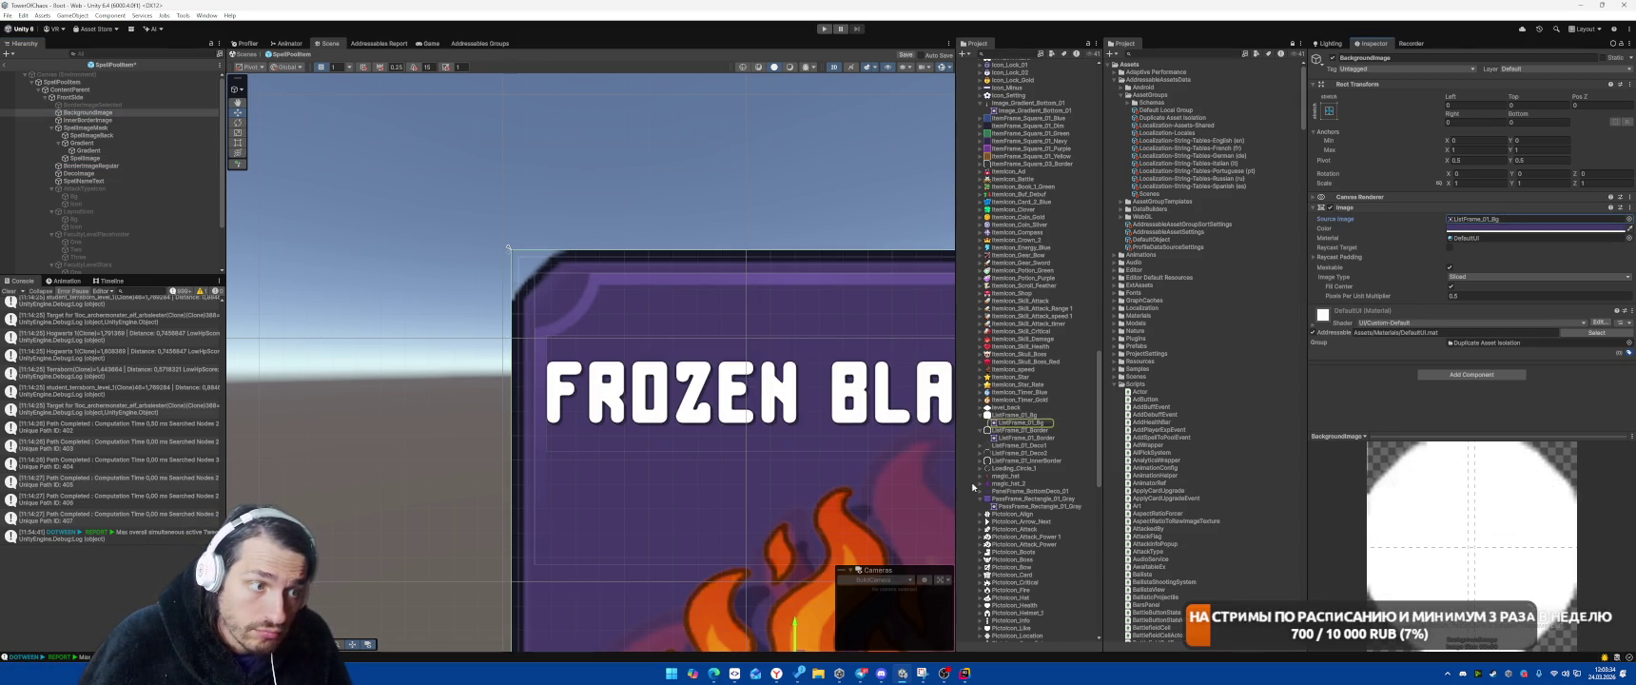
click(1006, 416)
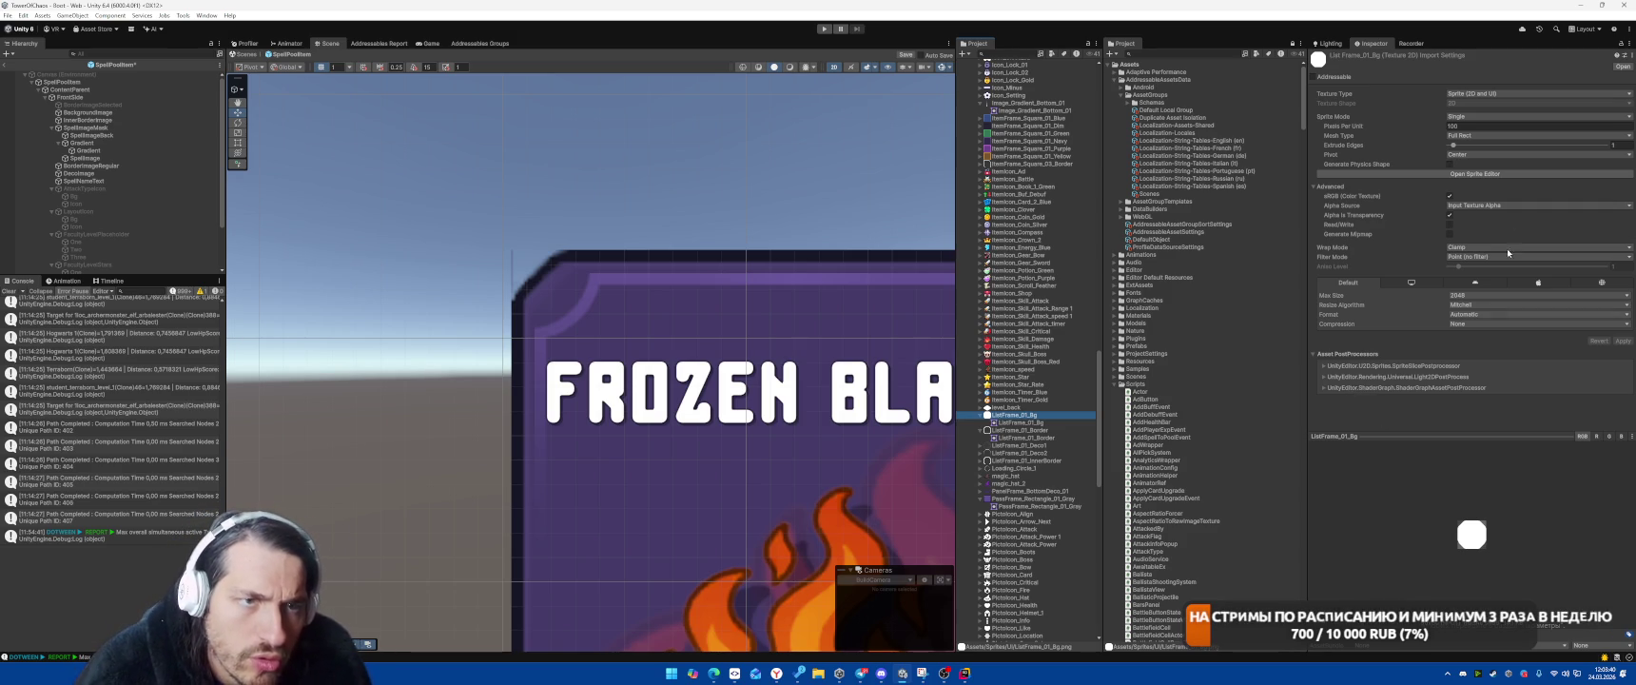
click(1488, 173)
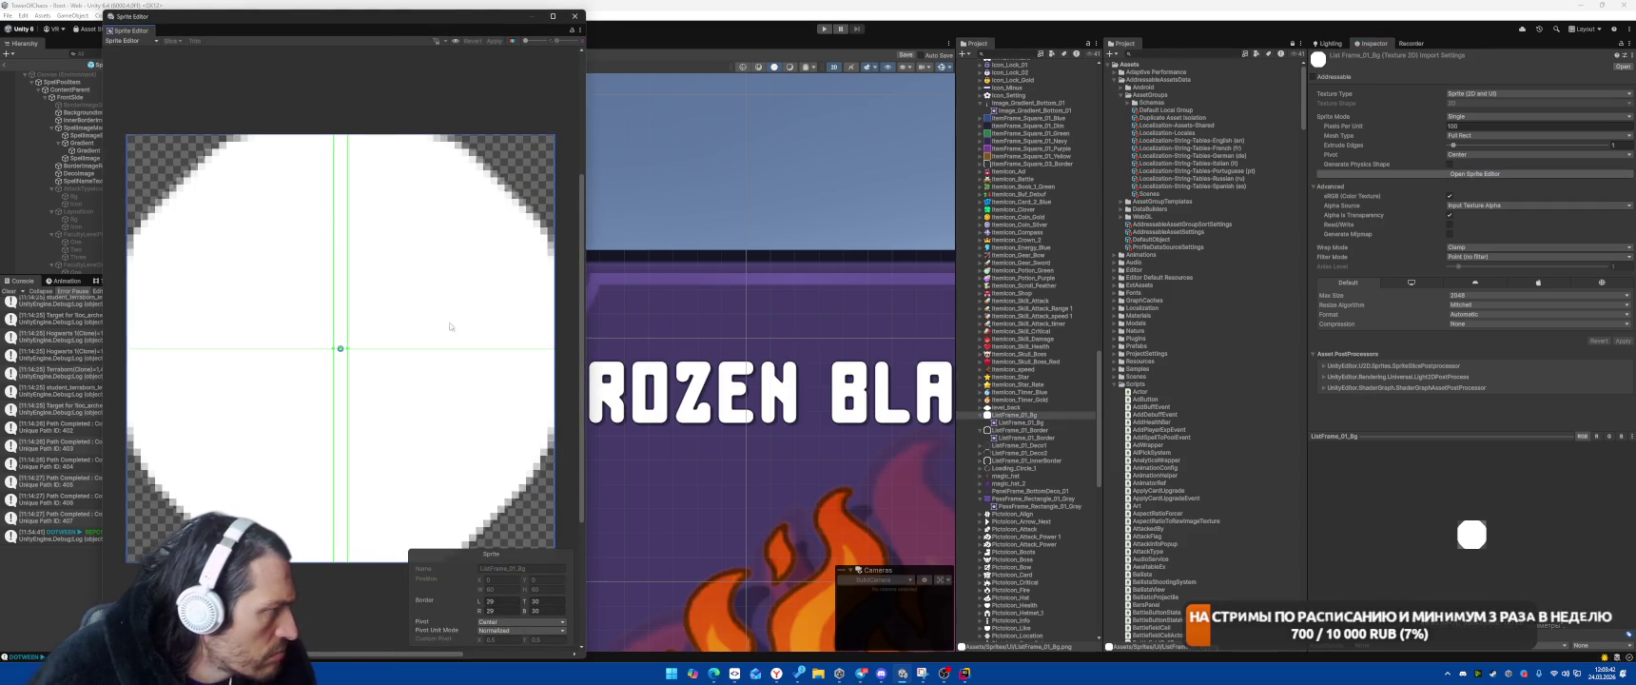
Drag ListFrame_01_Bg's nine-slice borders to 18 px on every side, apply, and close the Sprite Editor
drag(334, 247, 331, 248)
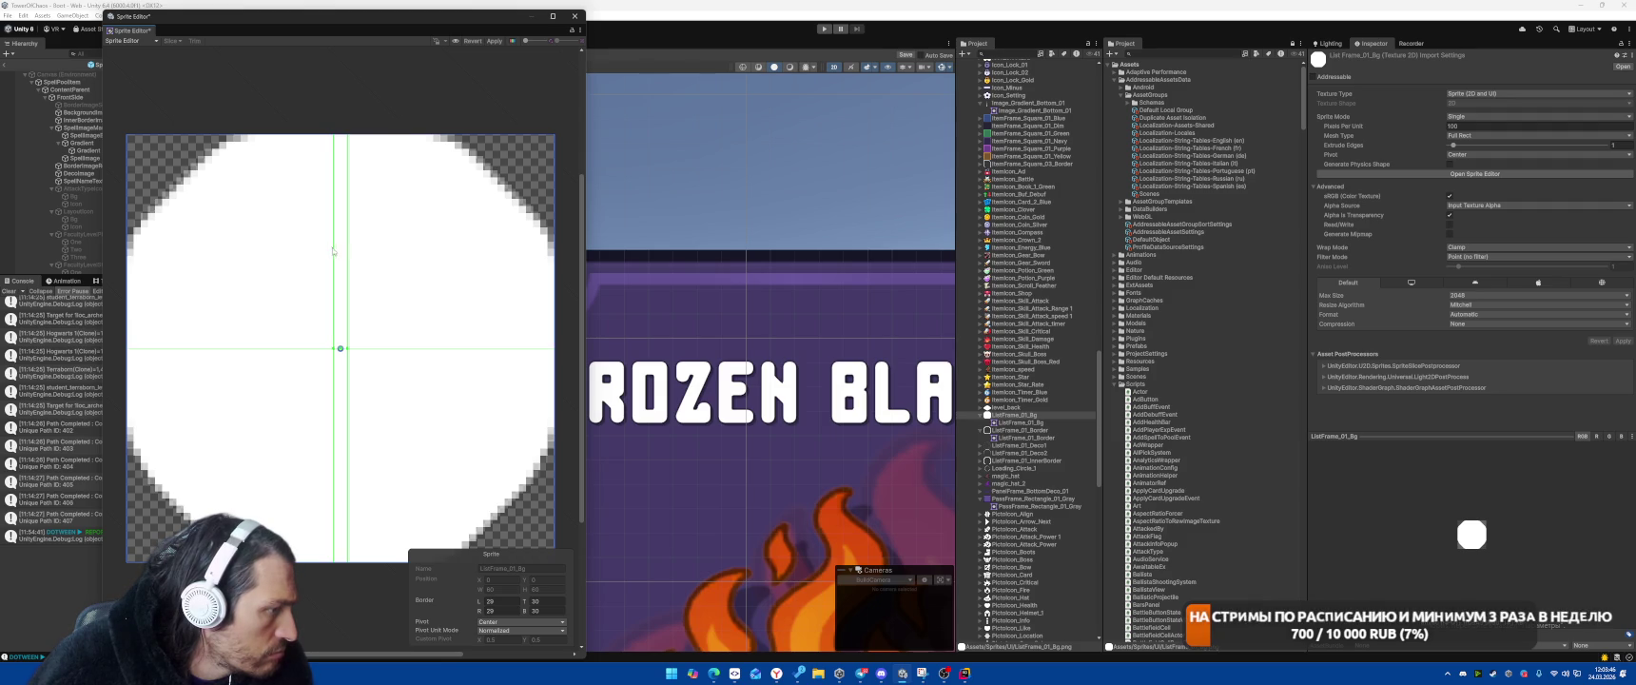
mouse_move(362, 348)
mouse_down()
mouse_move(362, 333)
mouse_move(374, 422)
mouse_up()
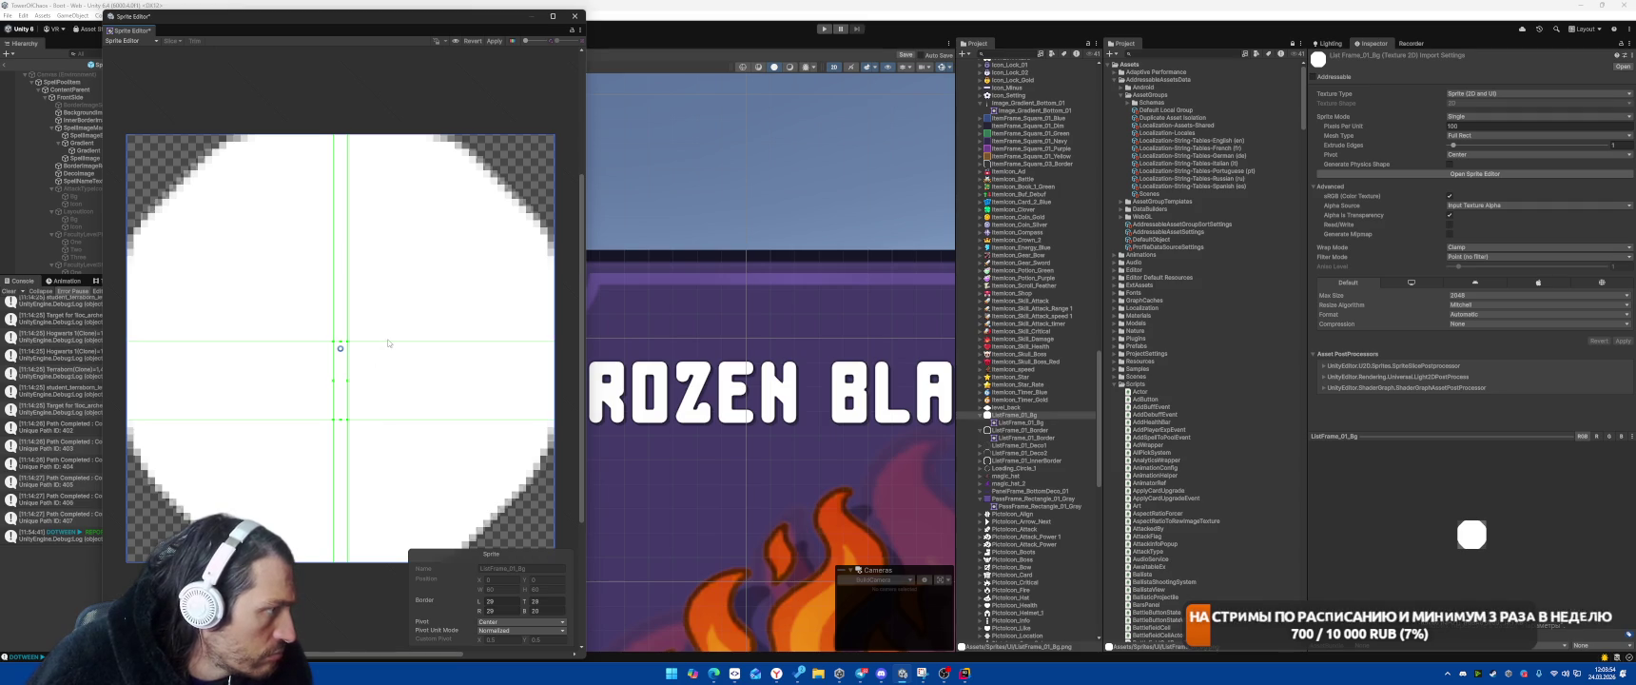
drag(389, 340, 394, 263)
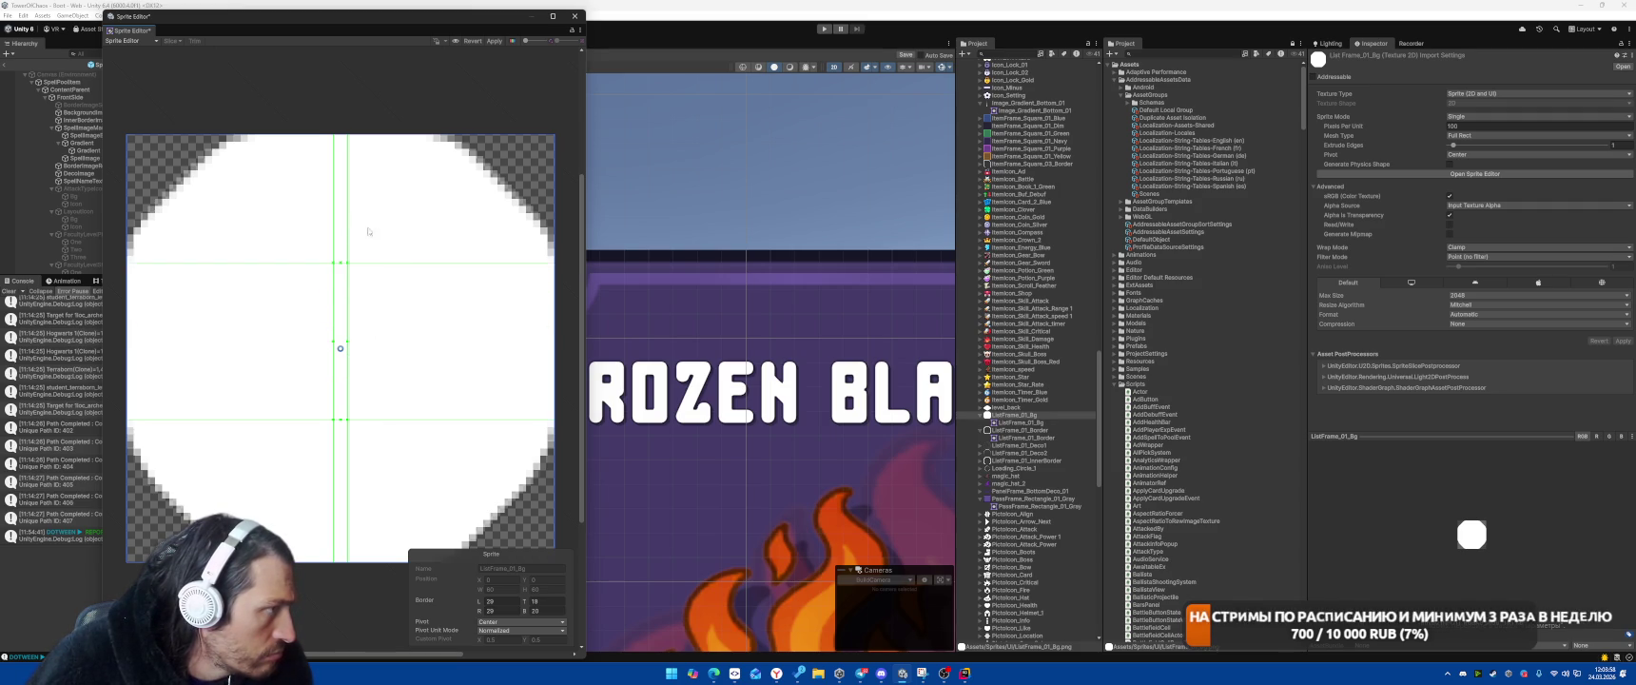
drag(347, 241, 426, 237)
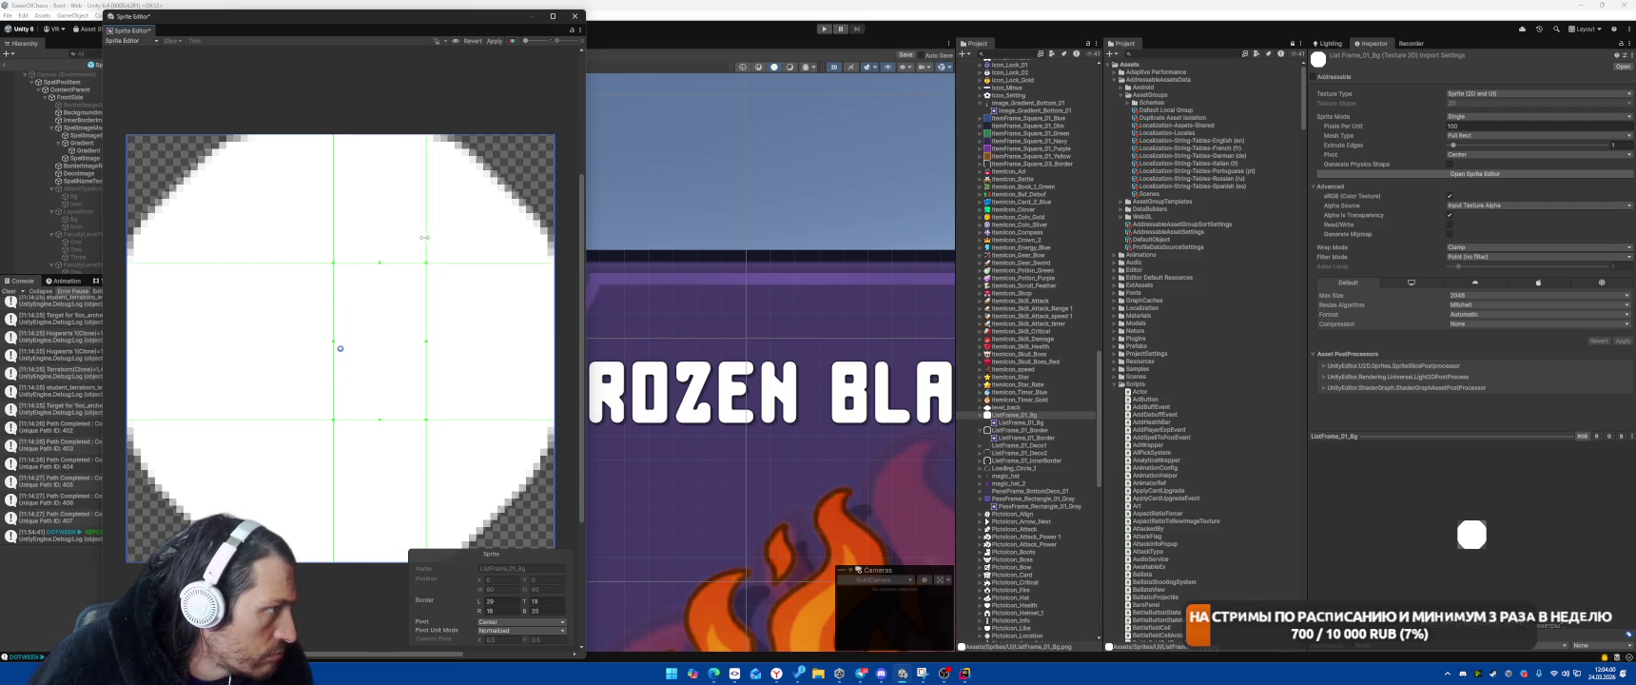
drag(327, 226, 258, 226)
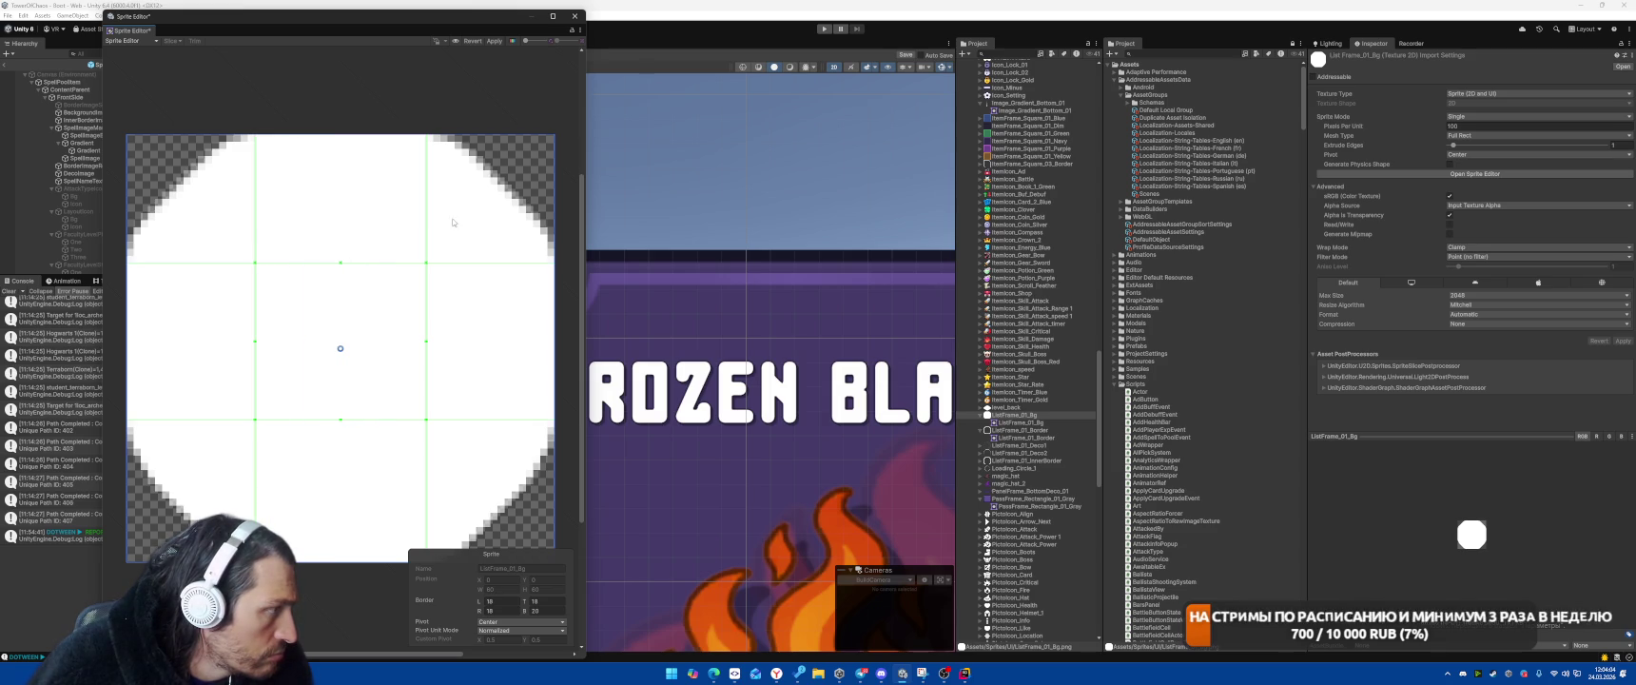
click(493, 40)
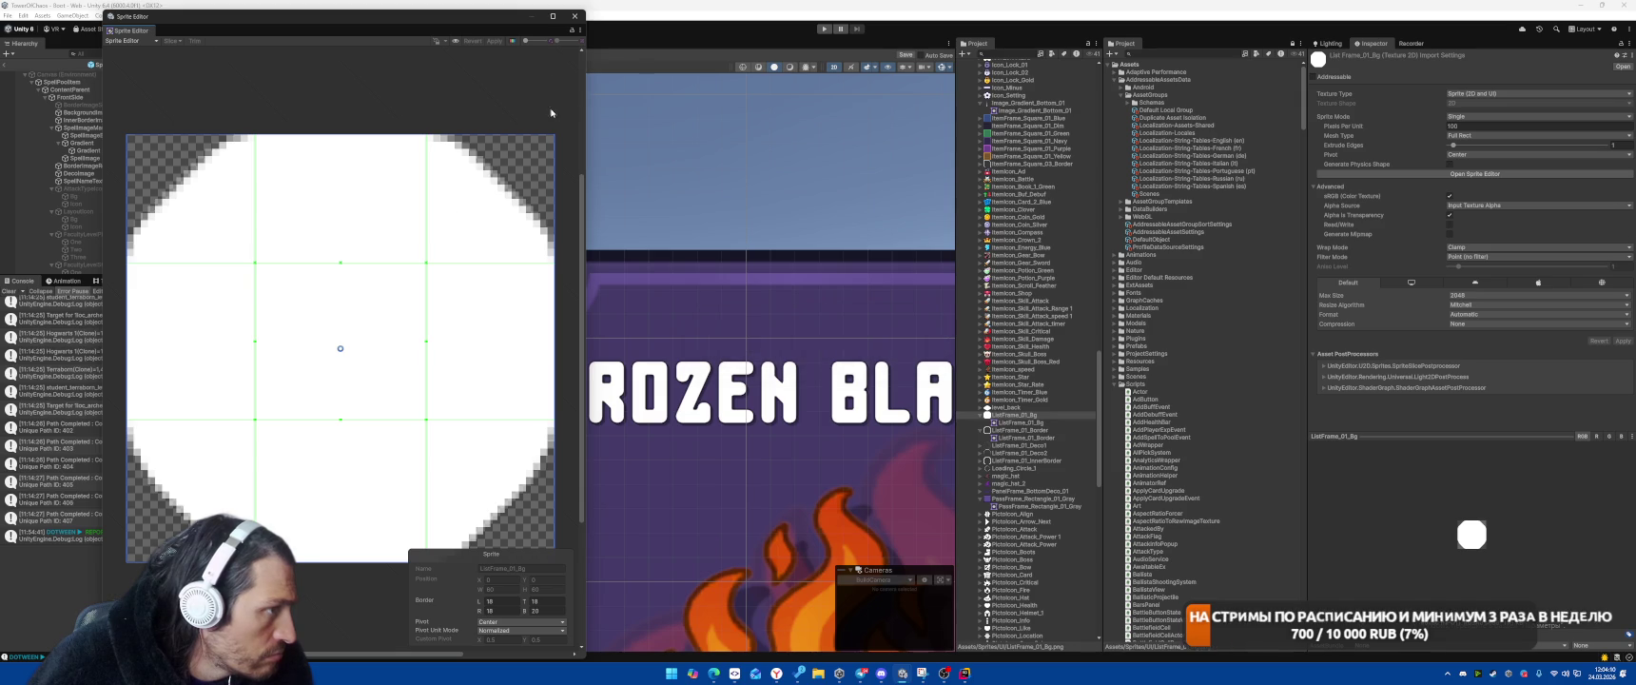
click(575, 17)
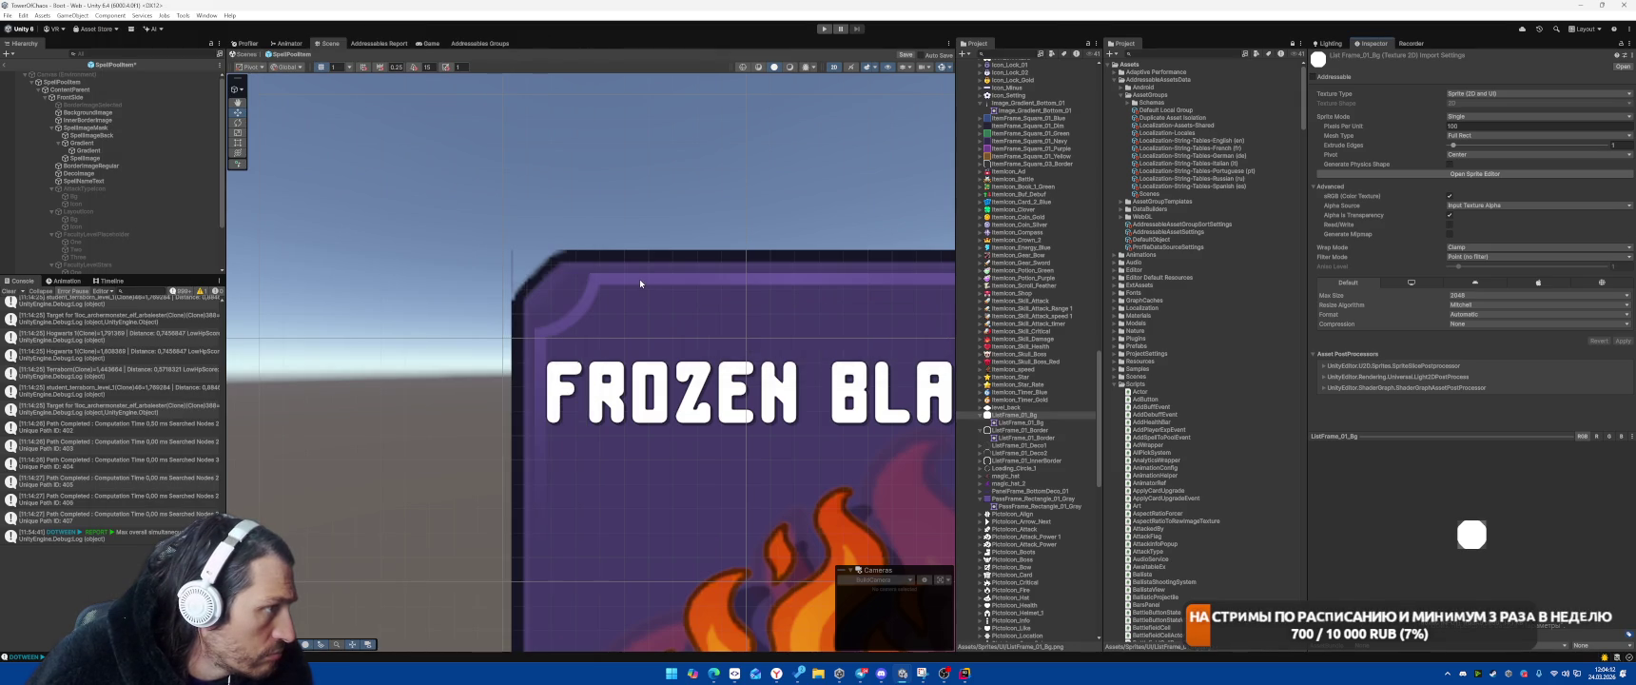
Select BorderImageRegular, deactivate it to compare the frame, then reactivate it
click(109, 167)
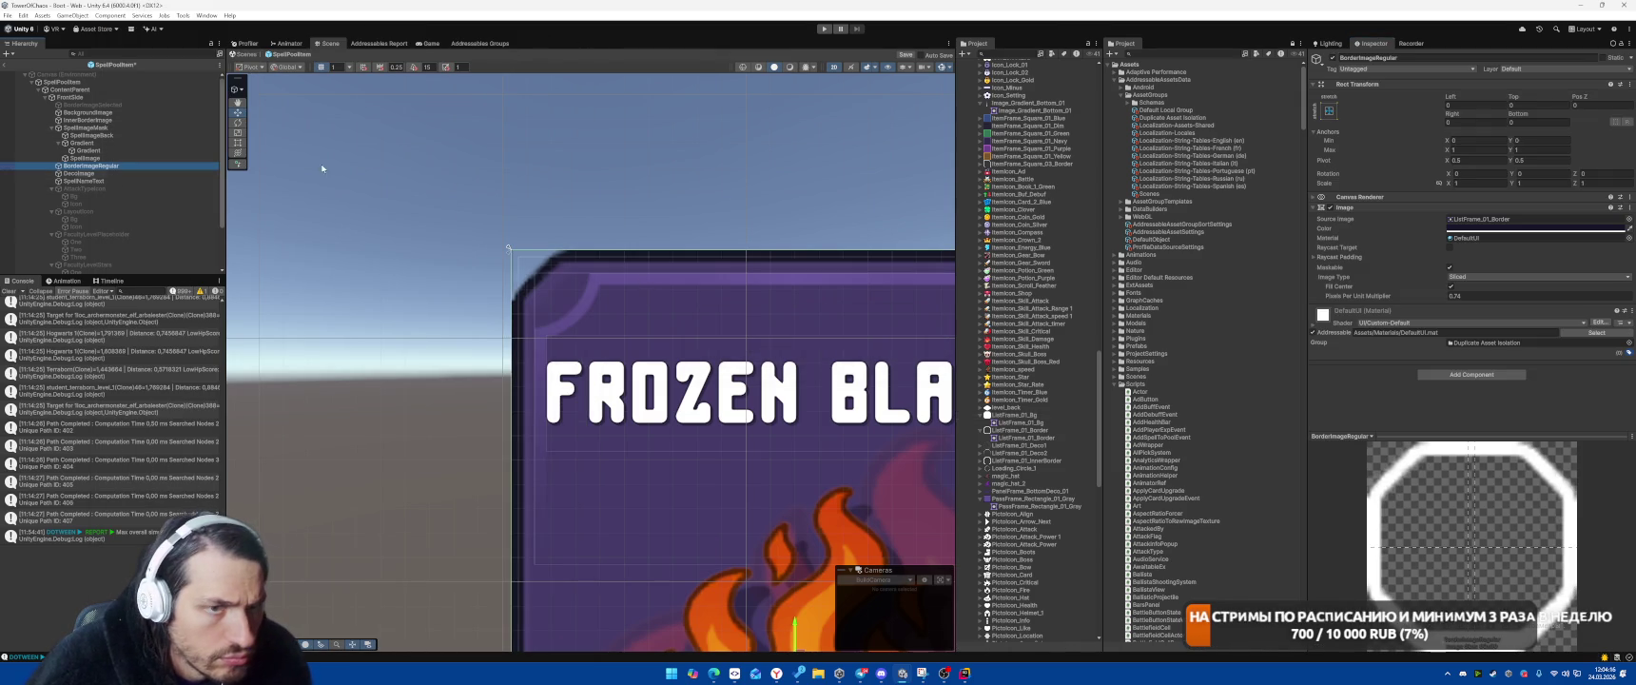
click(1333, 58)
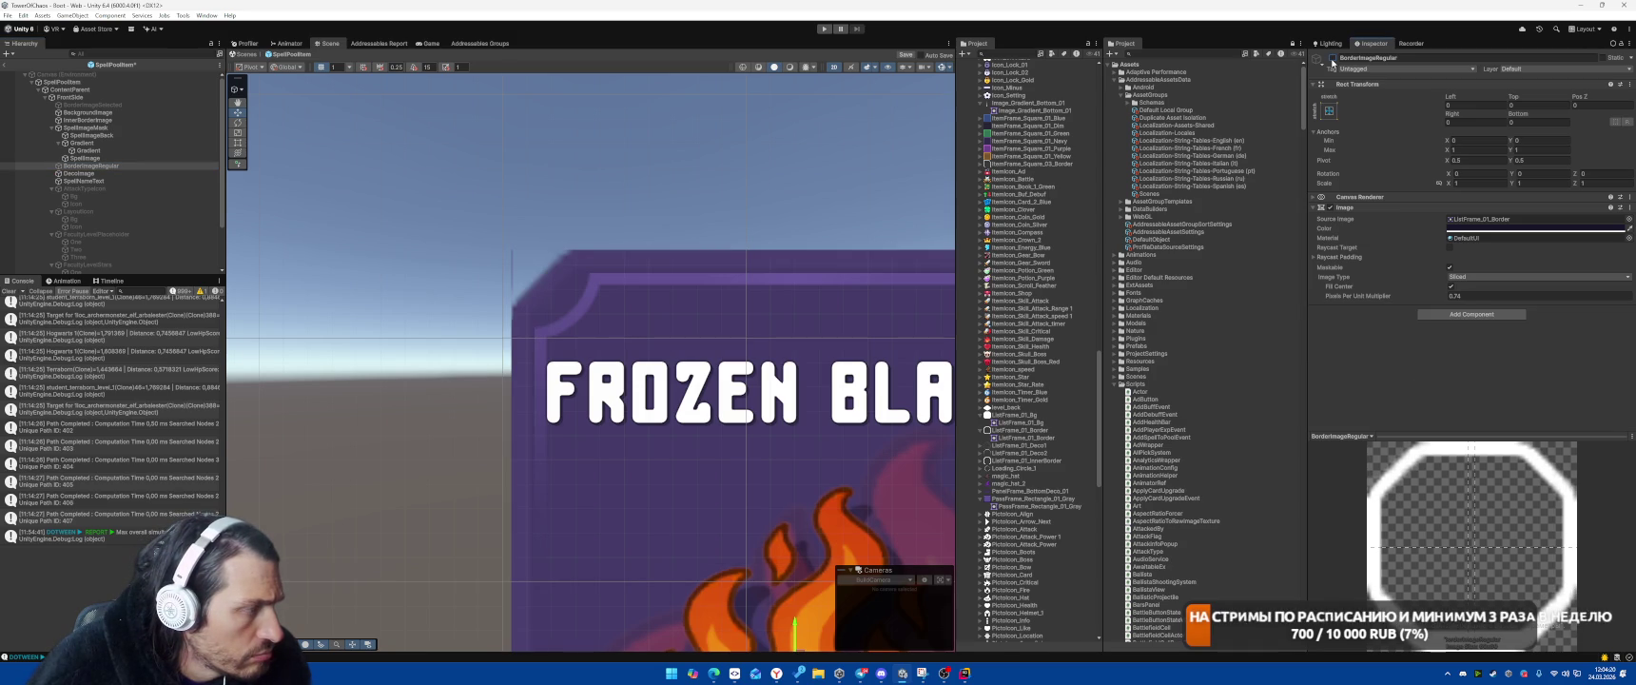
click(1332, 58)
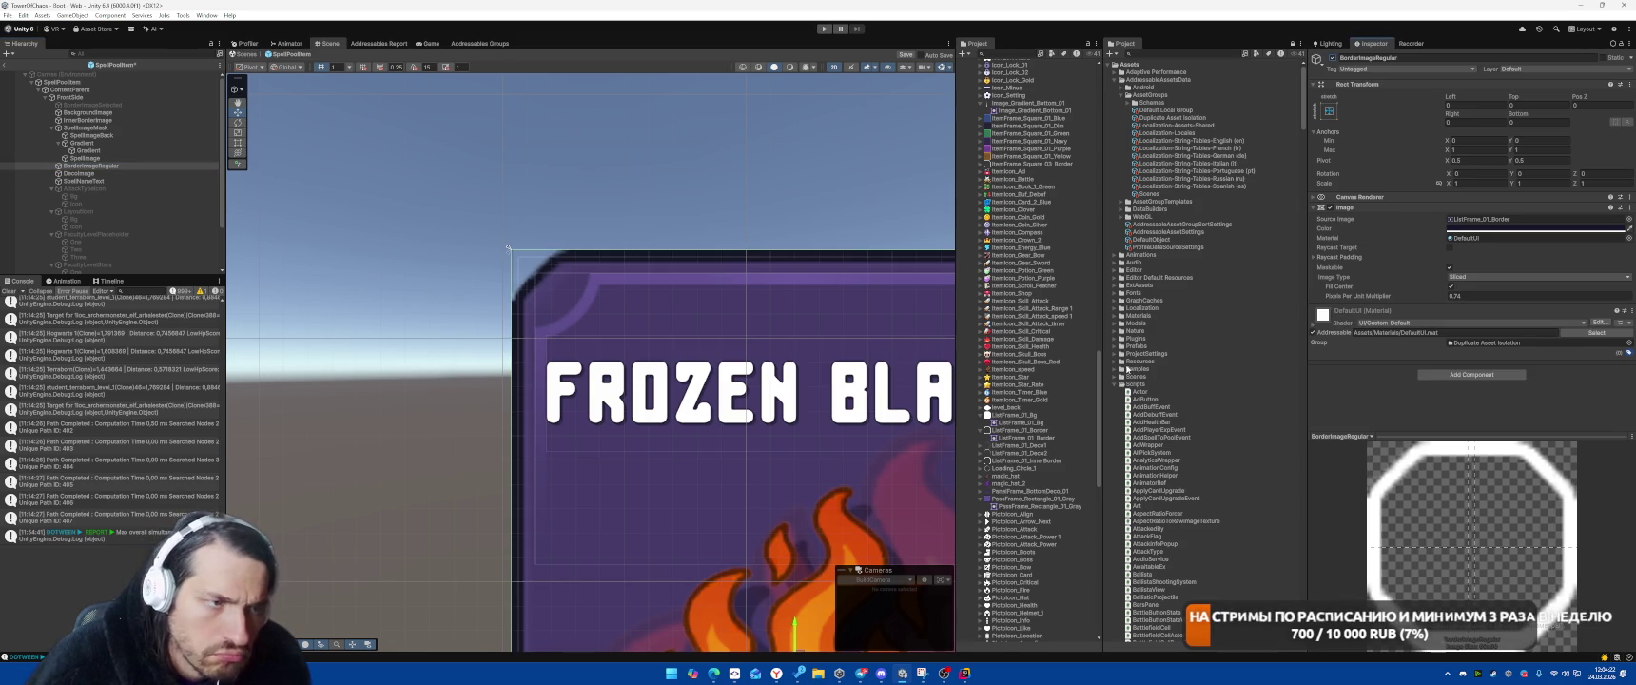
scroll(1041, 547, down, 15)
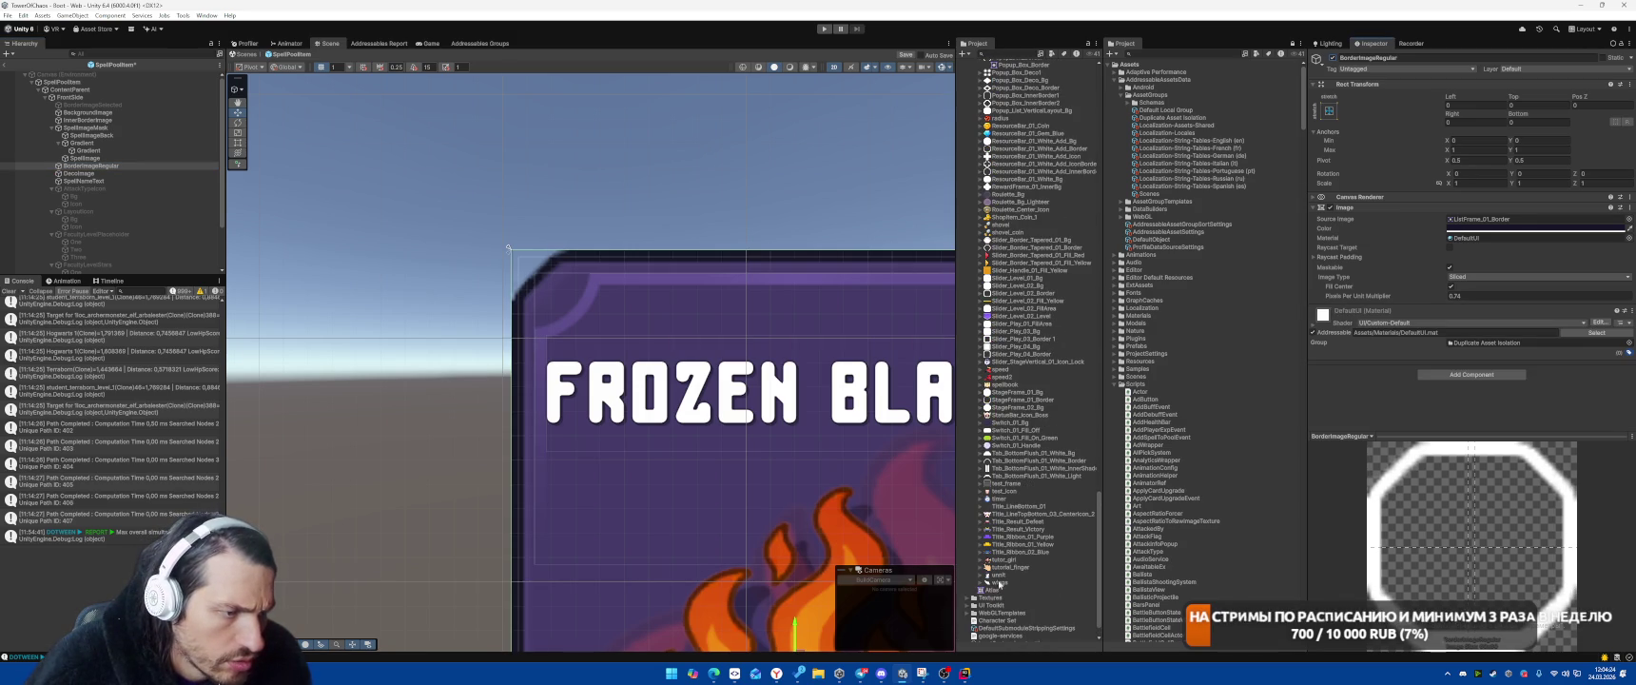
Raise the Atlas packing padding to 4 and apply, then locate BorderImageRegular's source sprite ListFrame_01_Border
click(992, 590)
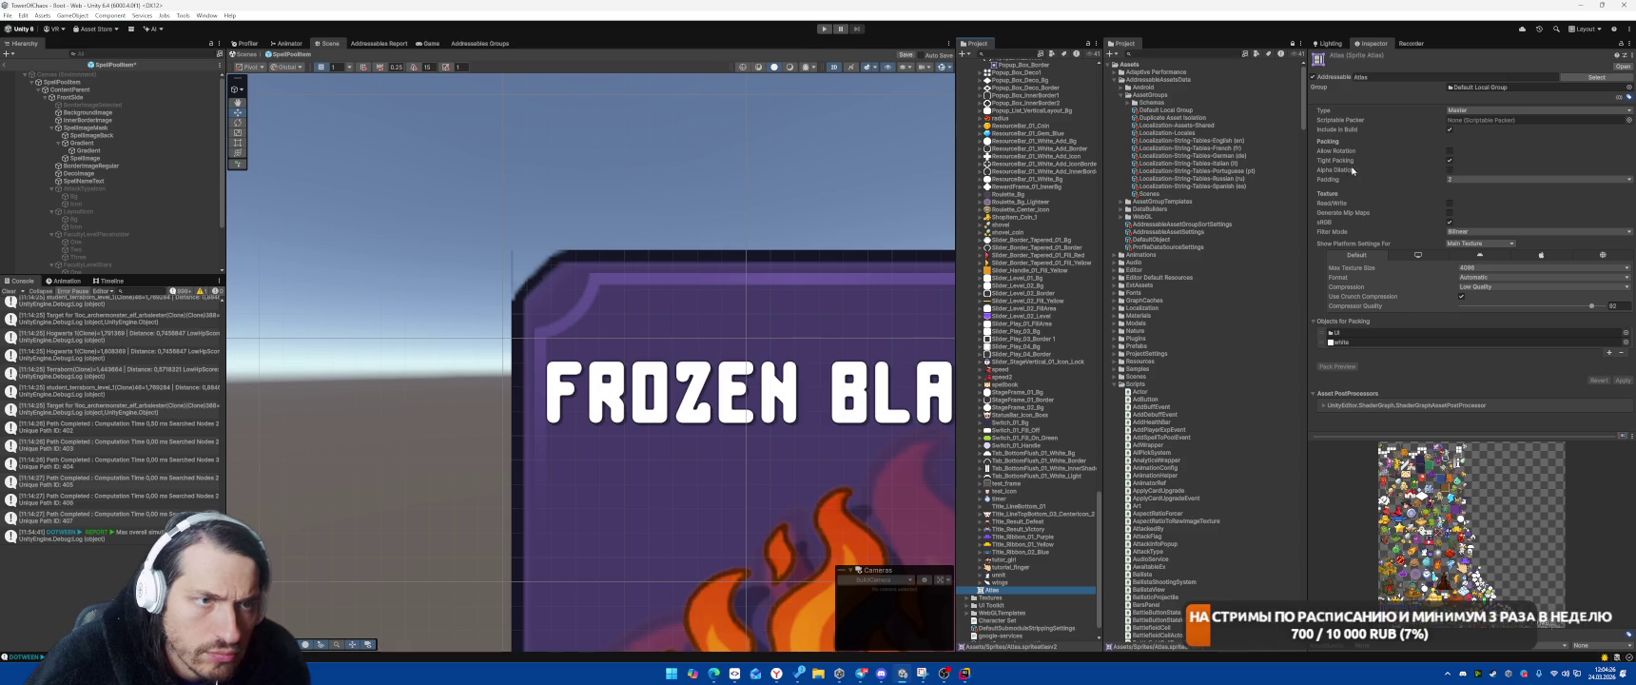
click(1465, 201)
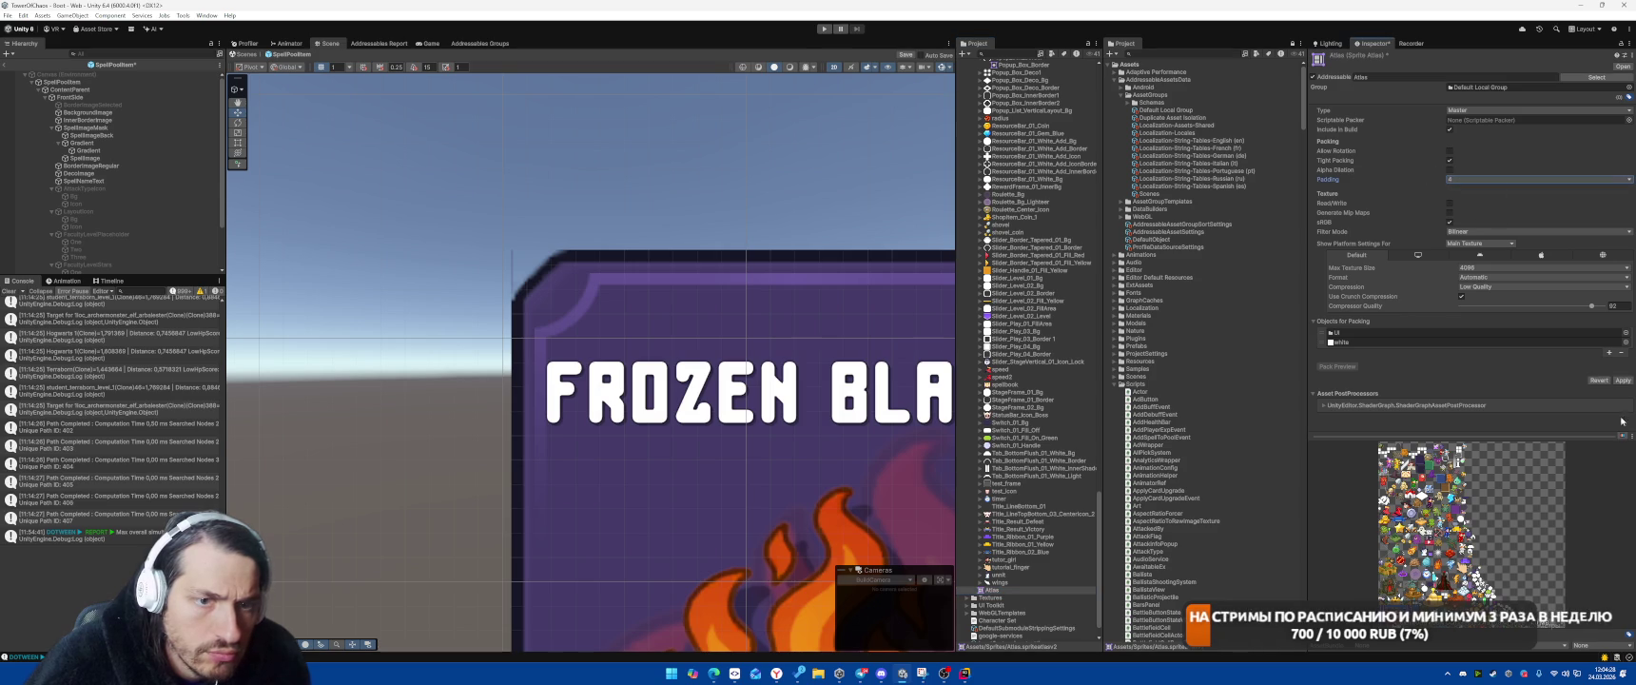
click(1622, 380)
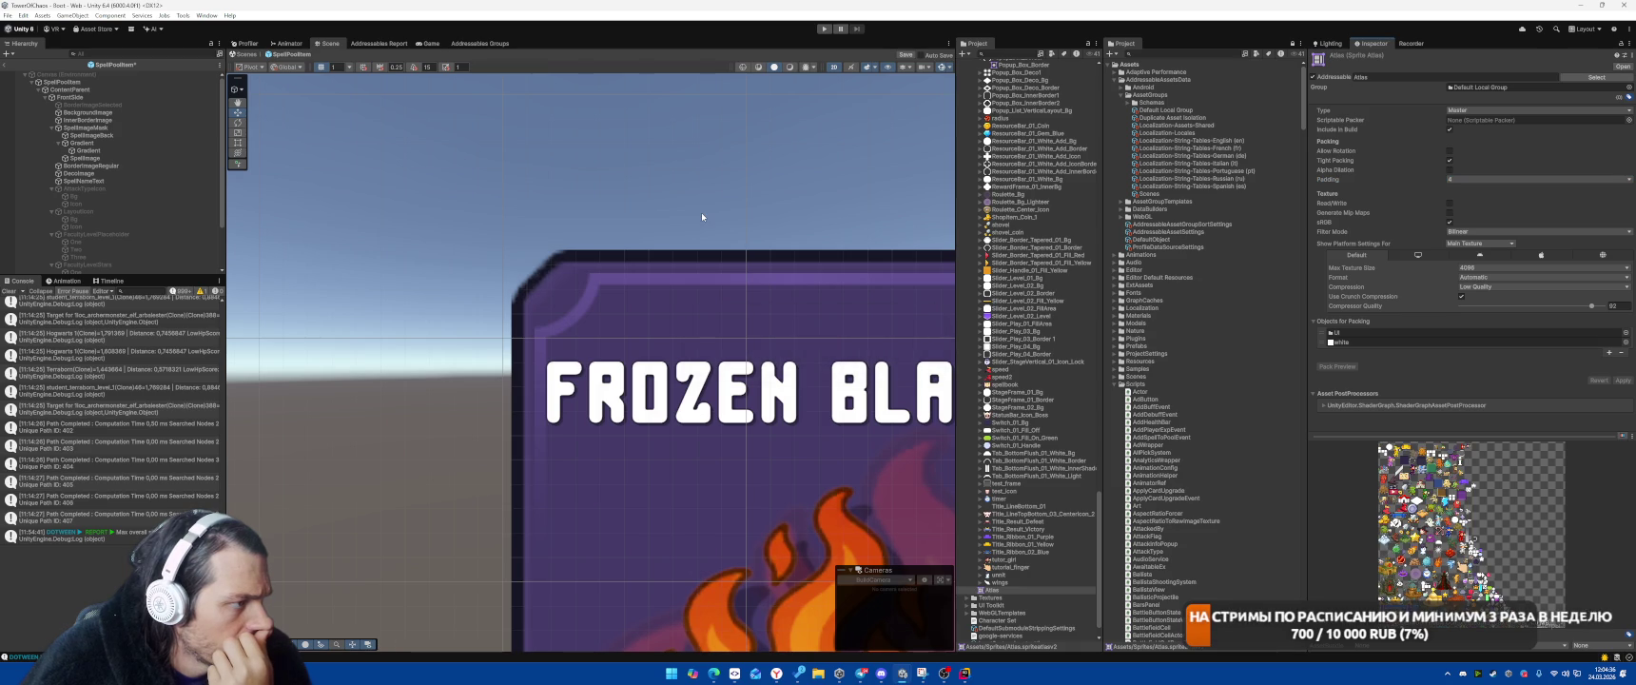
click(100, 166)
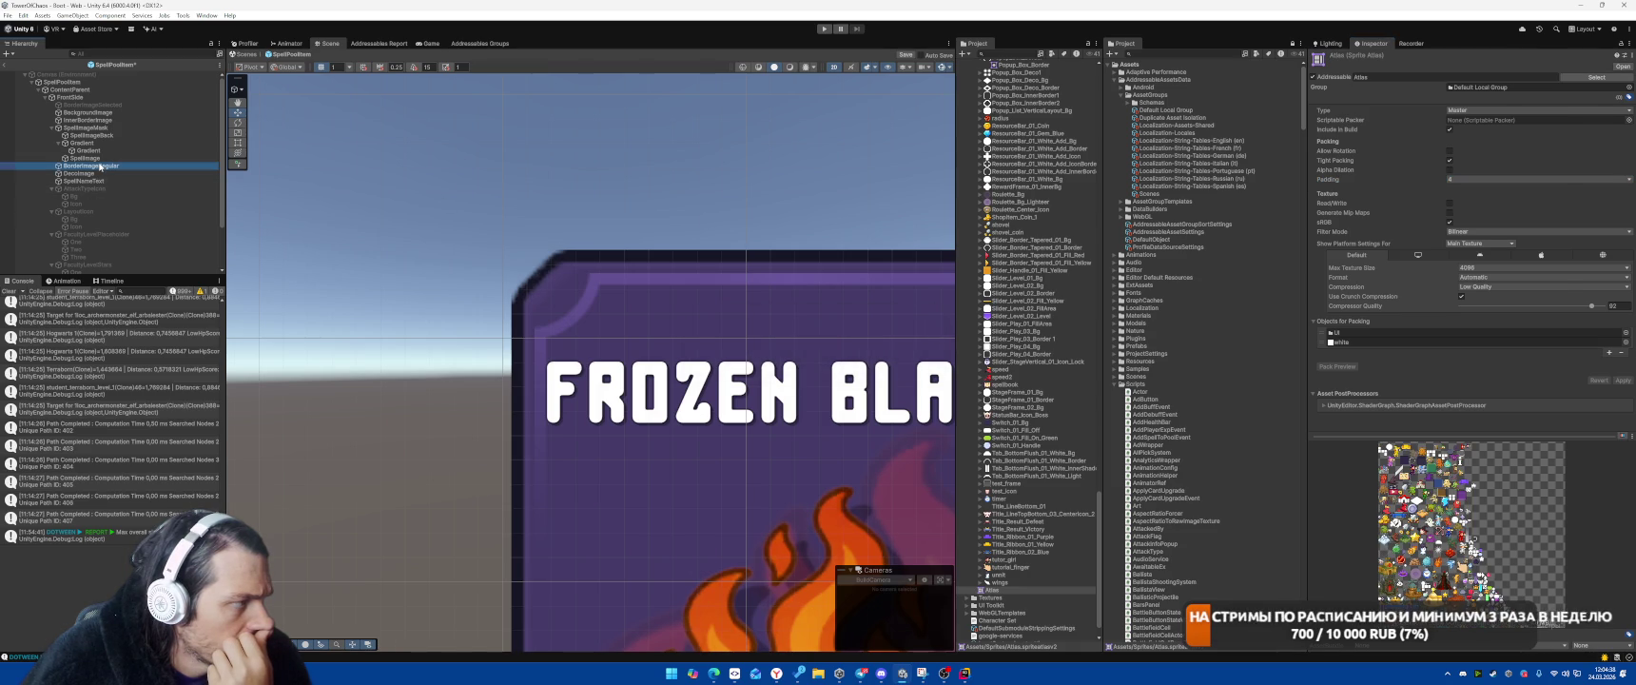
click(1488, 218)
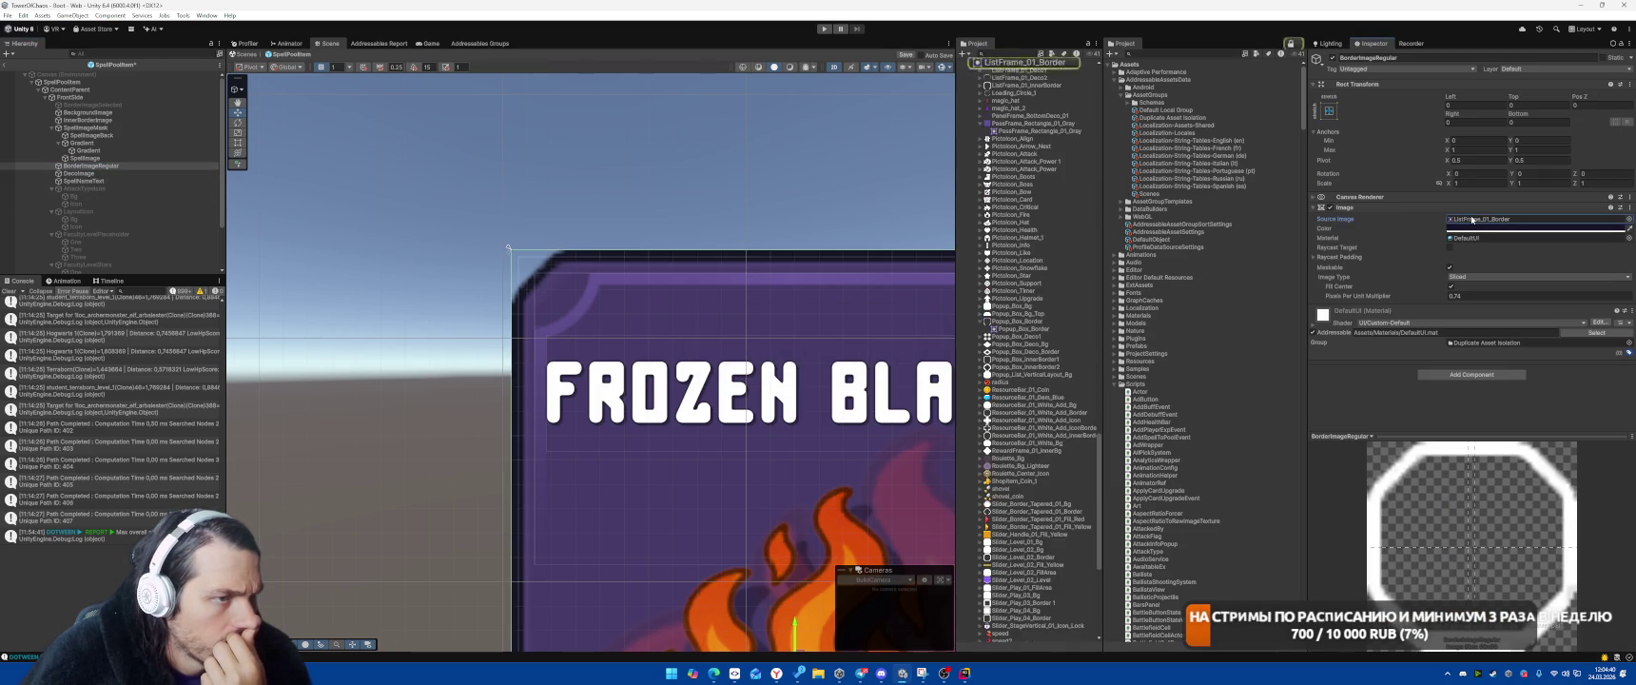
Apply ListFrame_01_Border's import settings with Point filtering and open it in the Sprite Editor
click(996, 169)
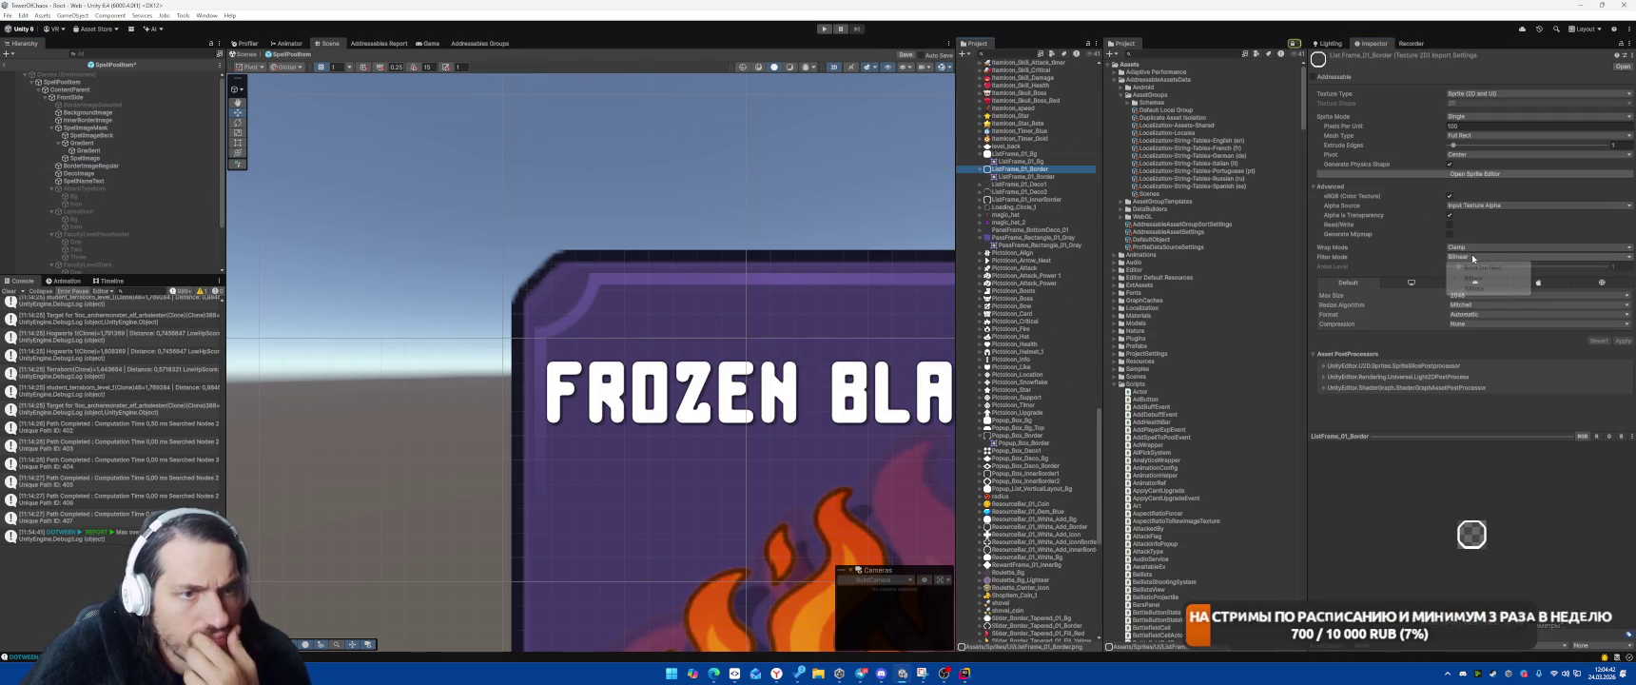
click(1621, 341)
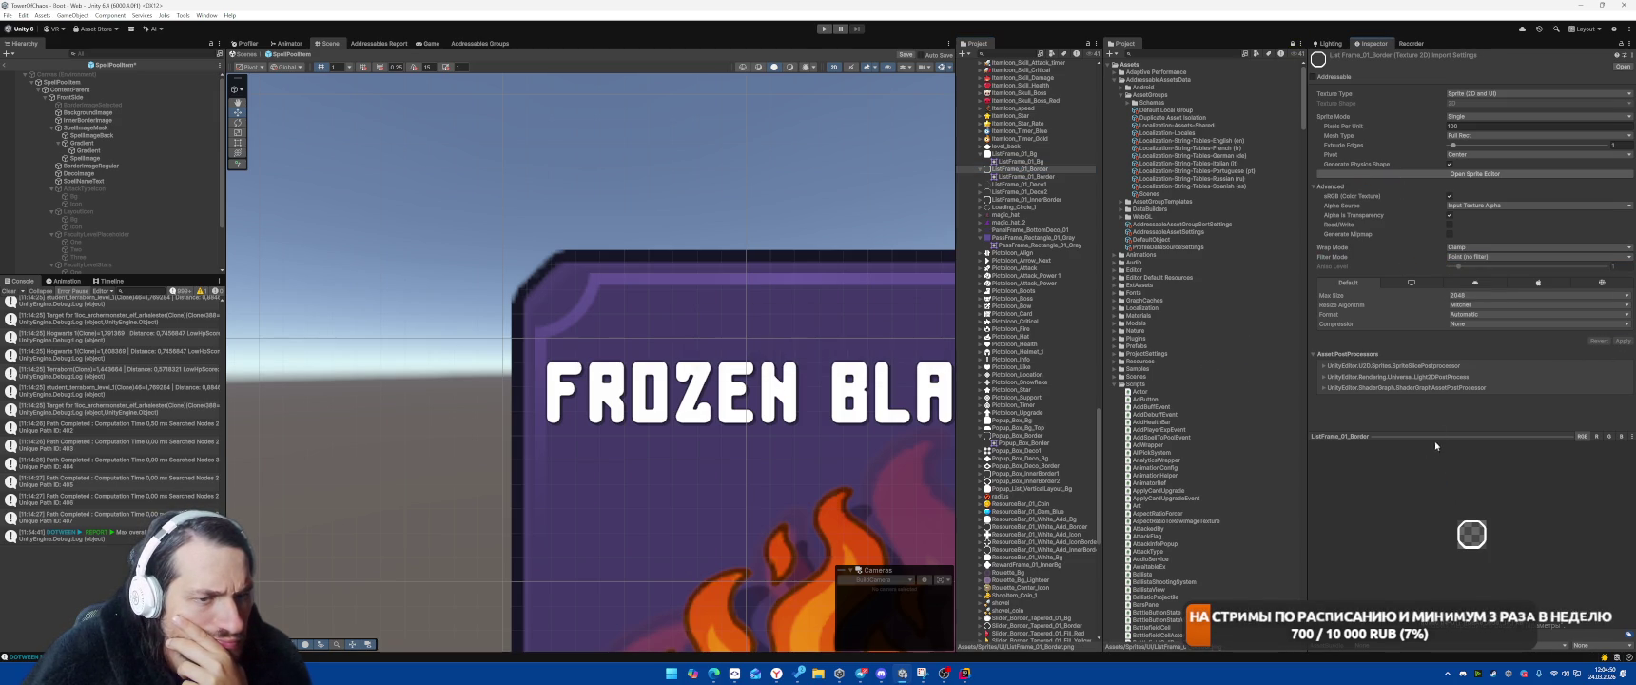
click(1488, 174)
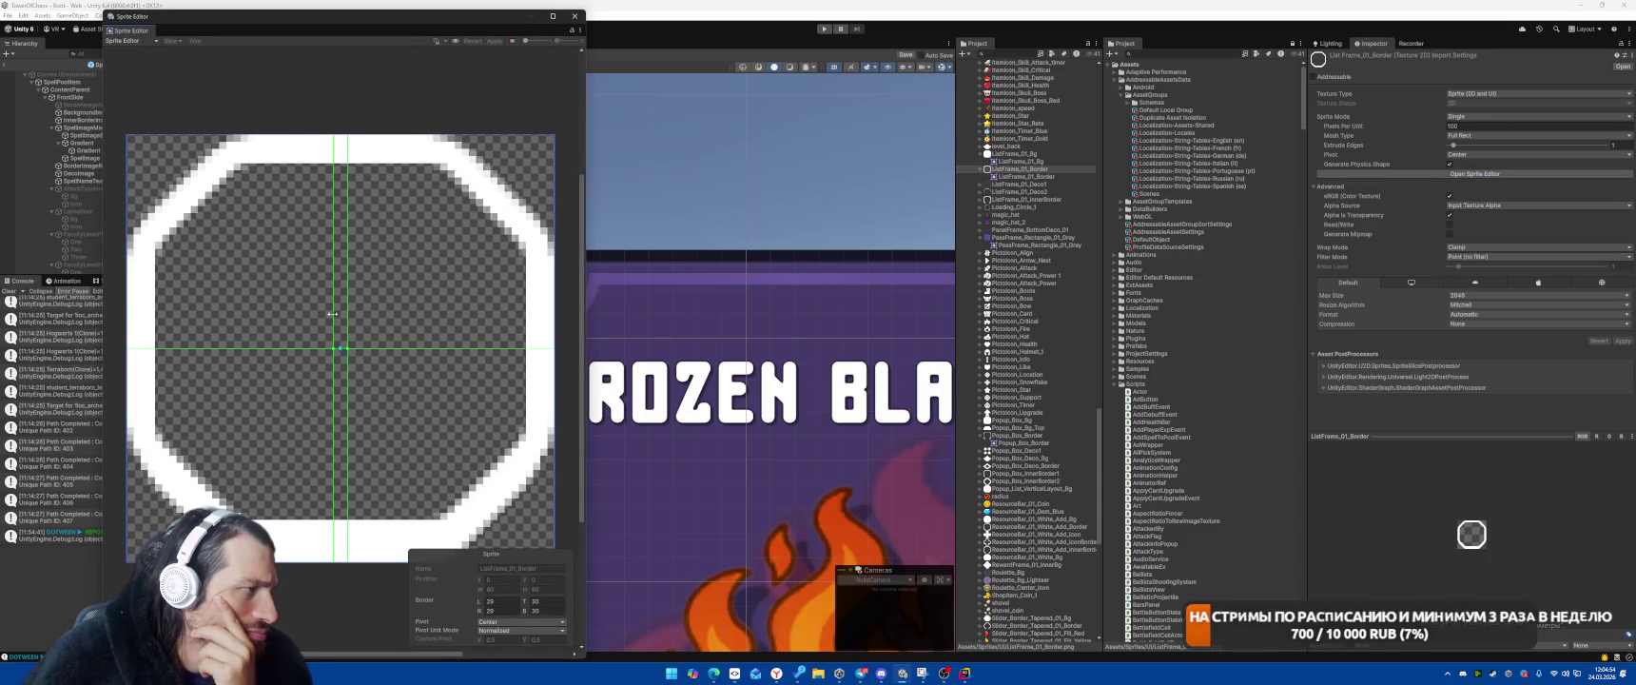
Set ListFrame_01_Border's slice borders to left 19, right 18, top 18, bottom 20, apply, and close
drag(334, 313, 262, 309)
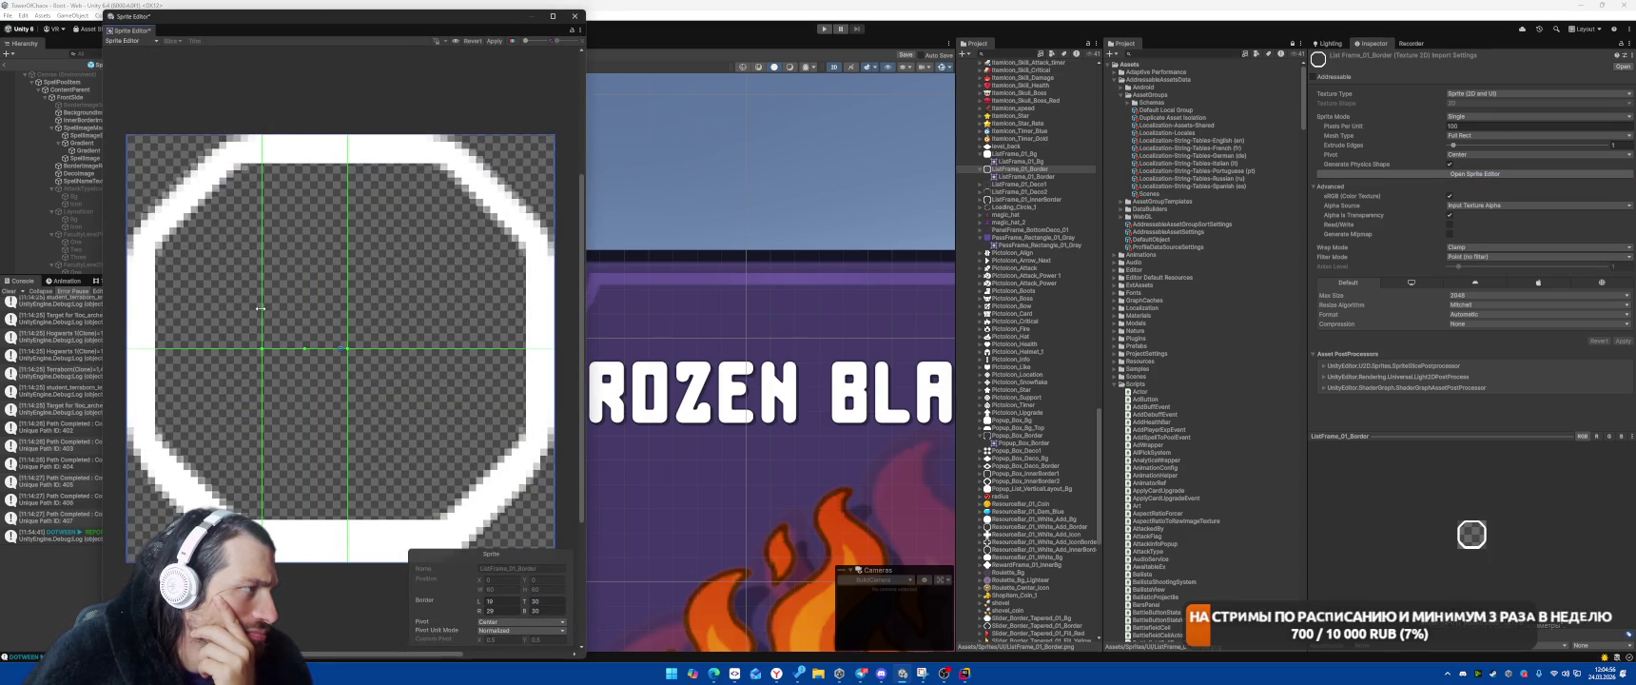
drag(347, 280, 423, 276)
drag(453, 347, 453, 263)
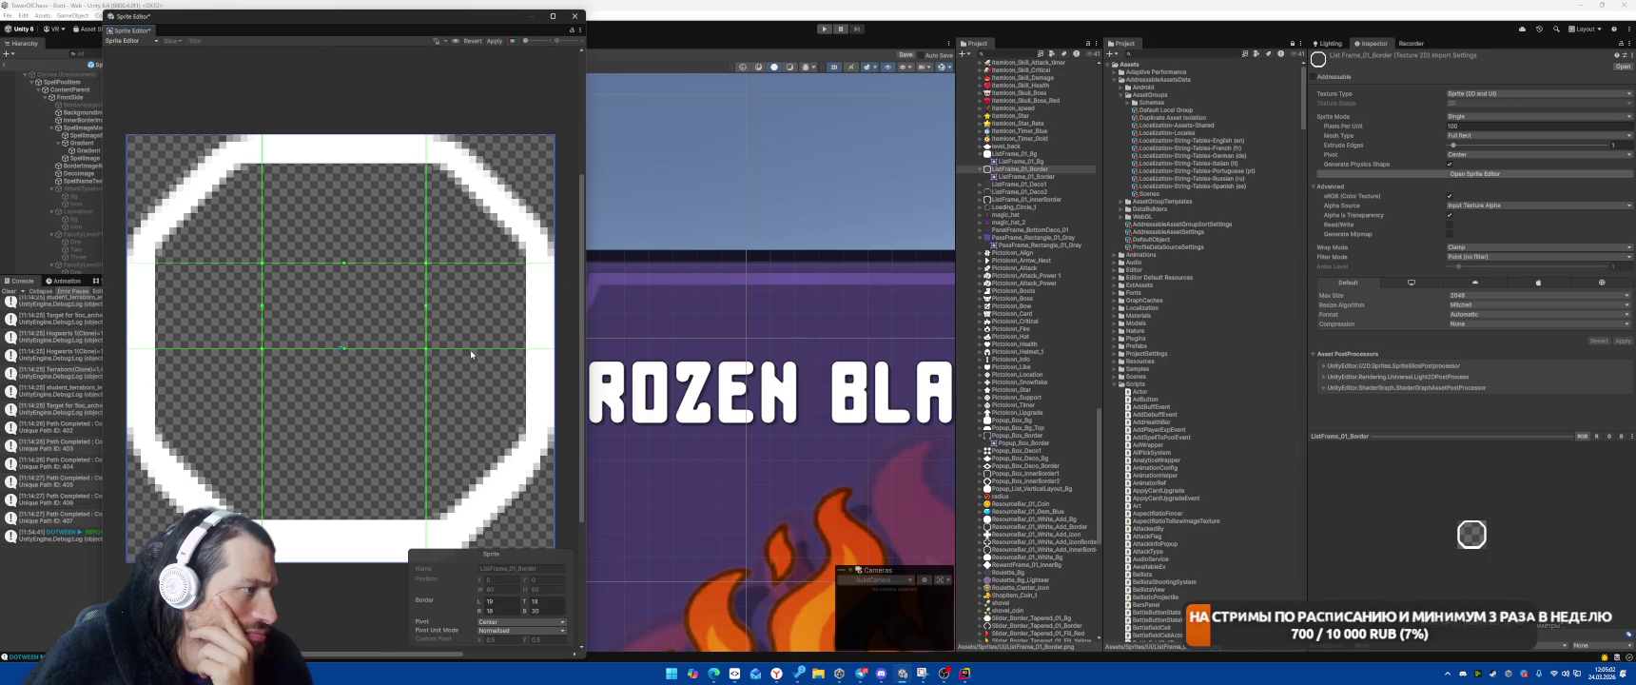
drag(469, 348, 469, 420)
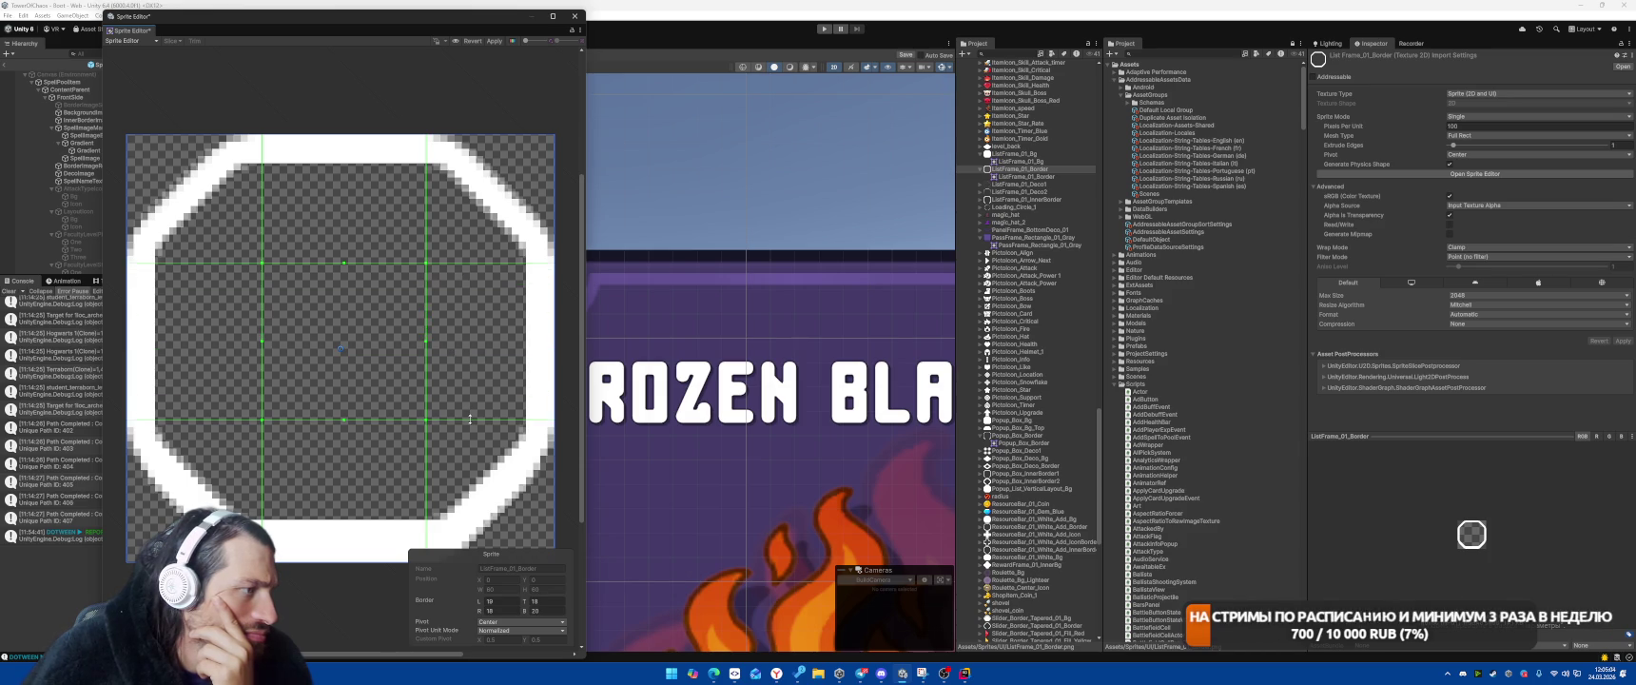
click(495, 41)
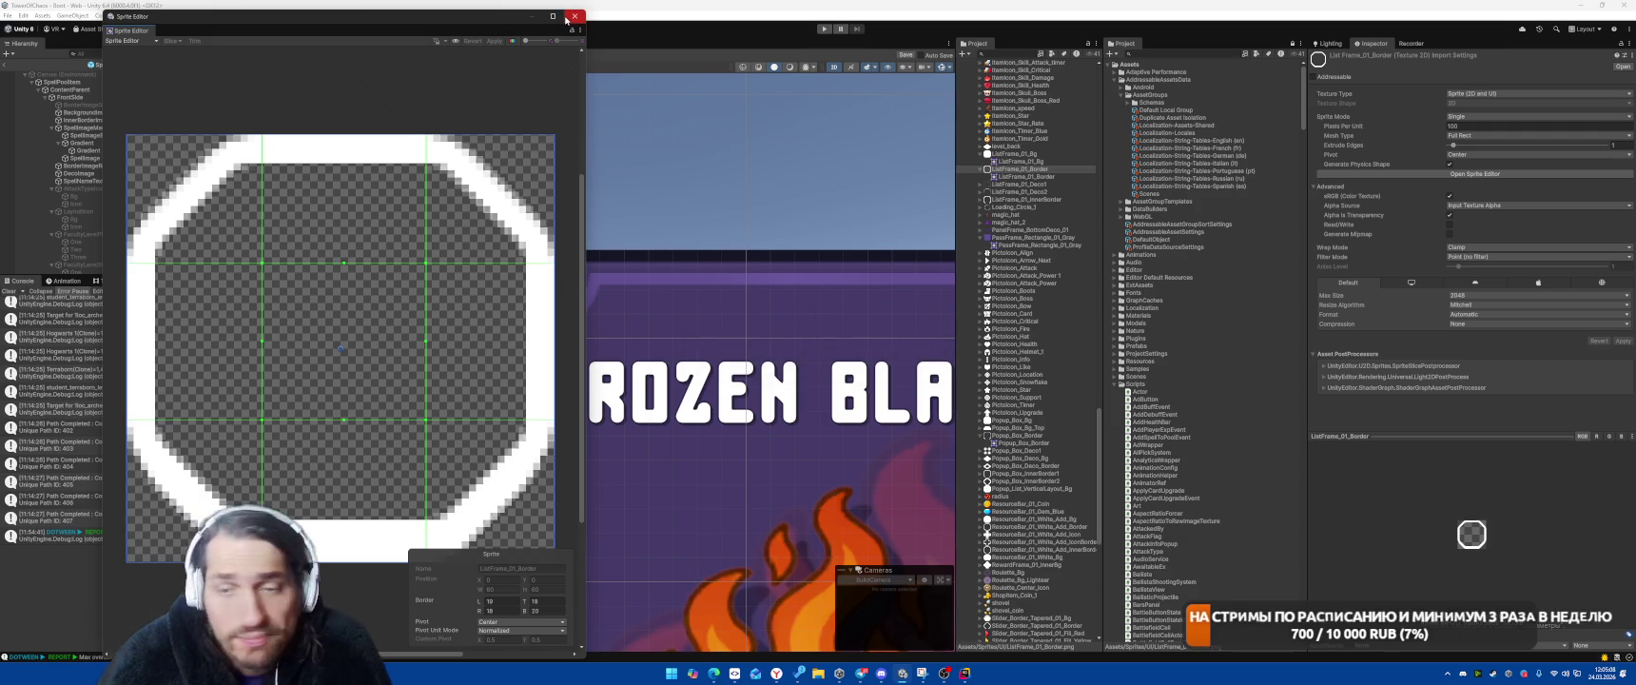
click(575, 19)
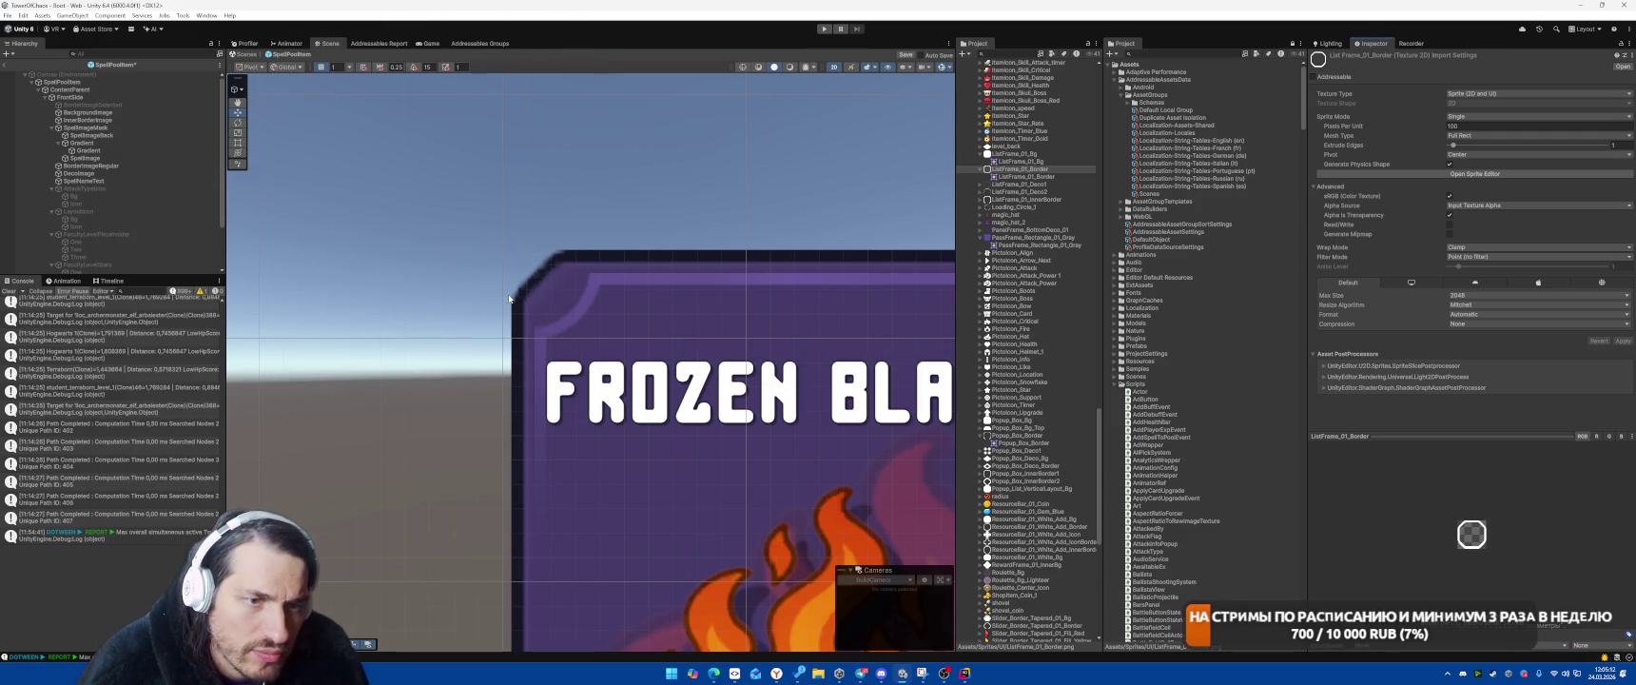
Select the Atlas sprite atlas and apply Normal Quality compression
scroll(1021, 564, down, 15)
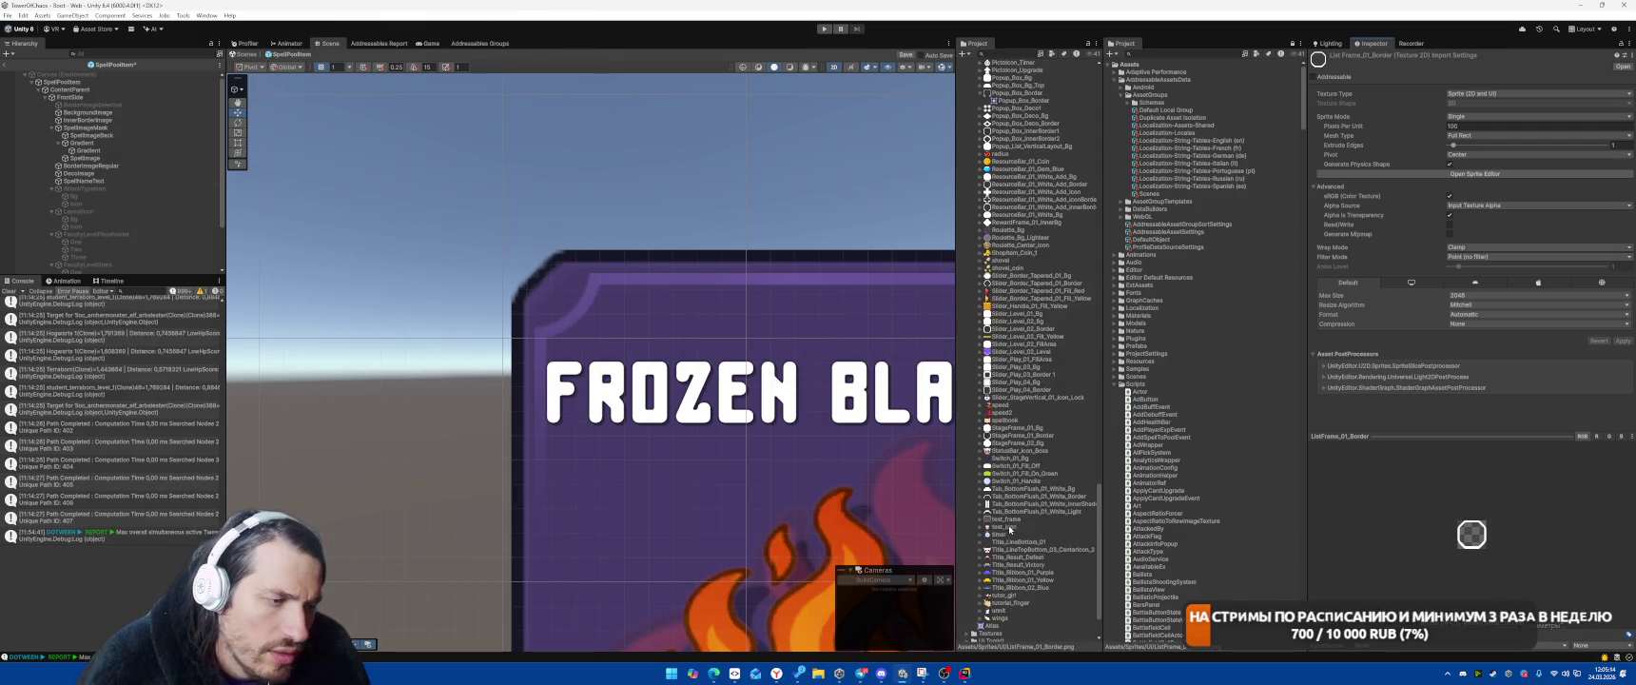
click(1021, 563)
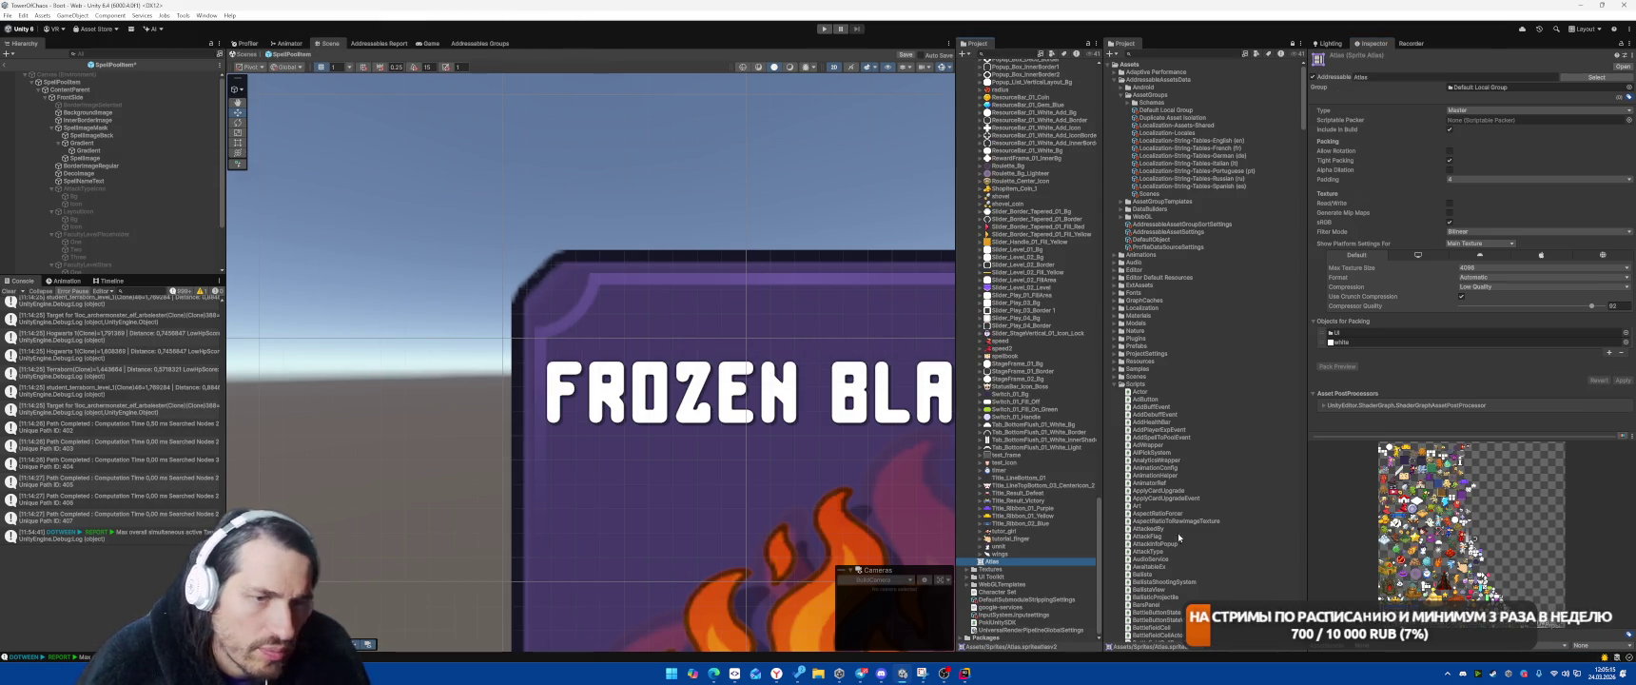
click(1492, 286)
click(1483, 319)
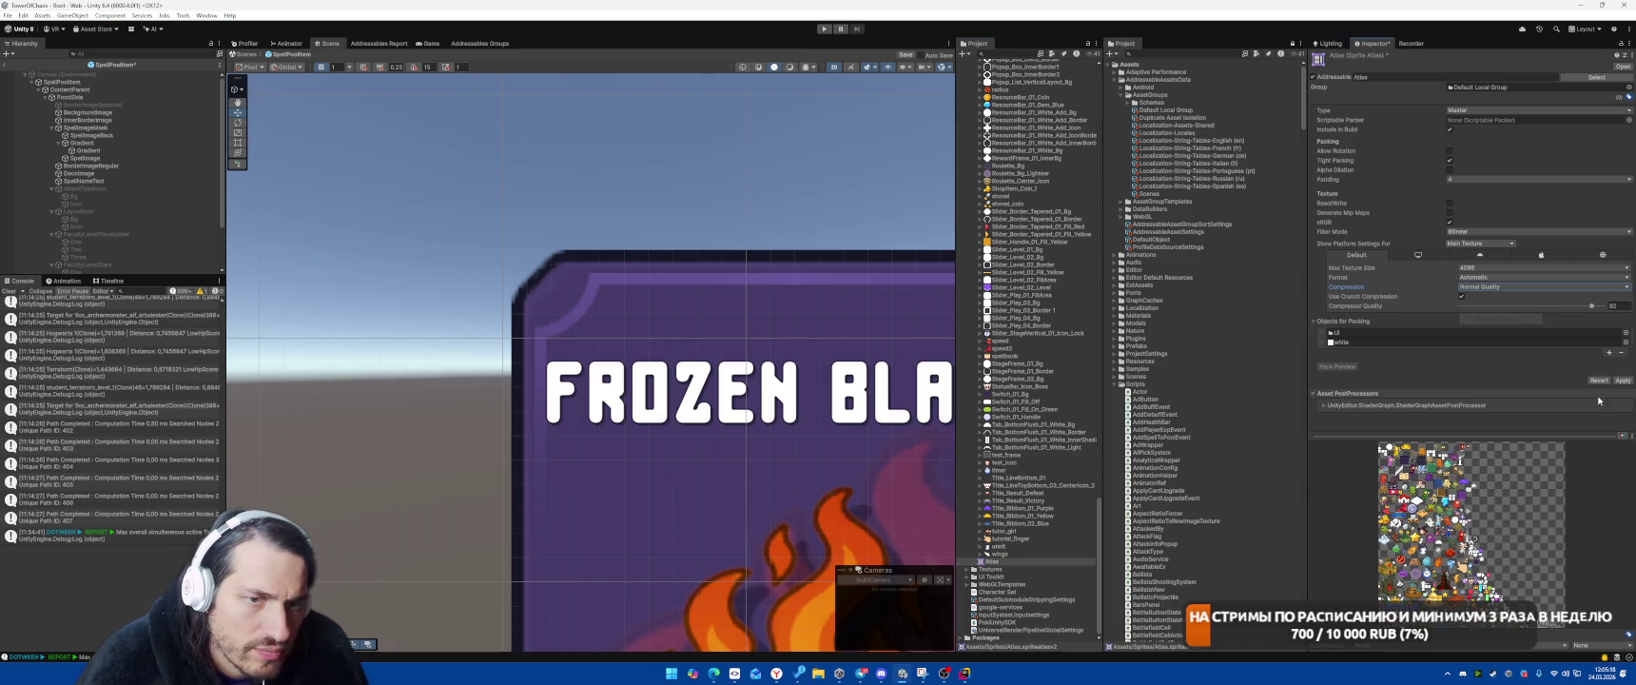
click(1622, 380)
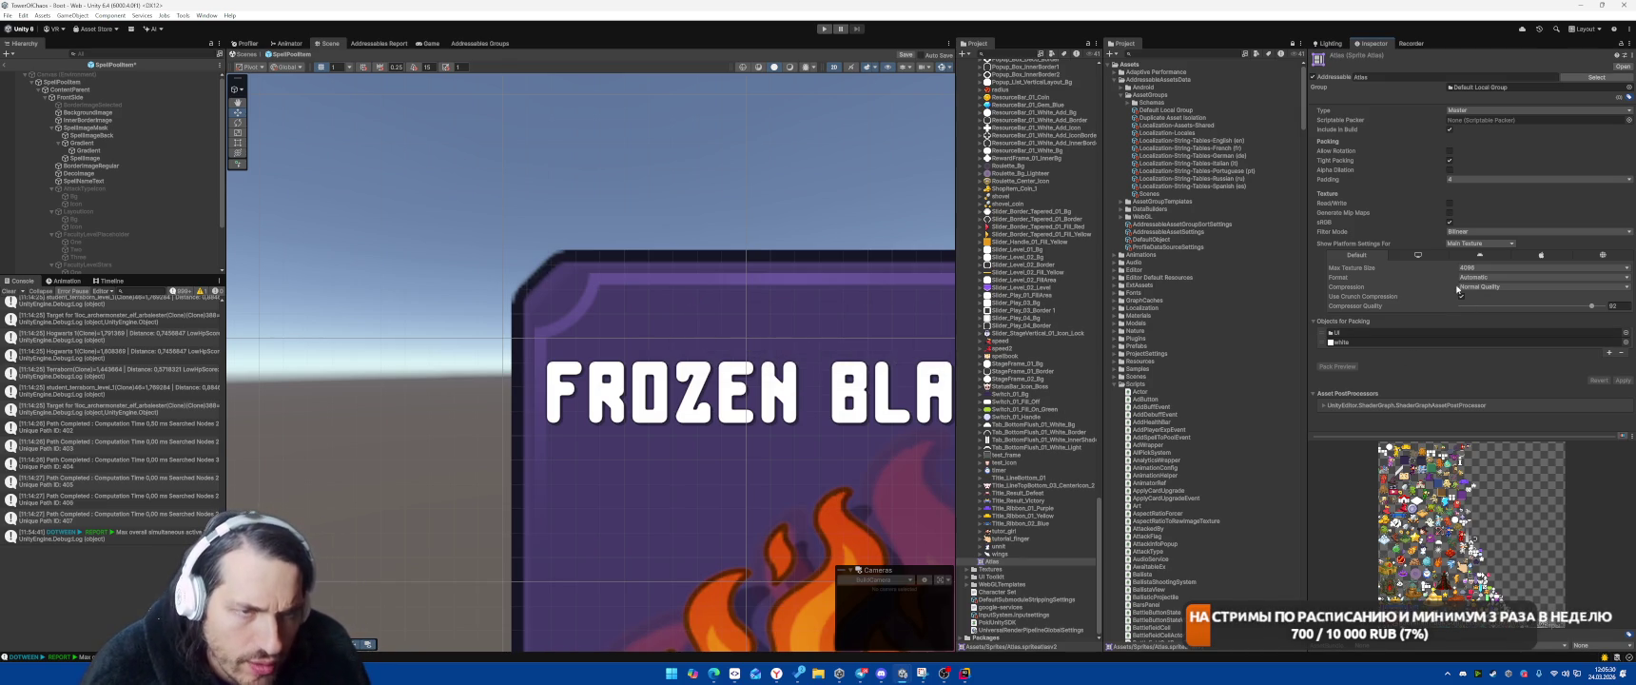
Switch the Atlas filter mode to Point
click(1480, 233)
click(1469, 238)
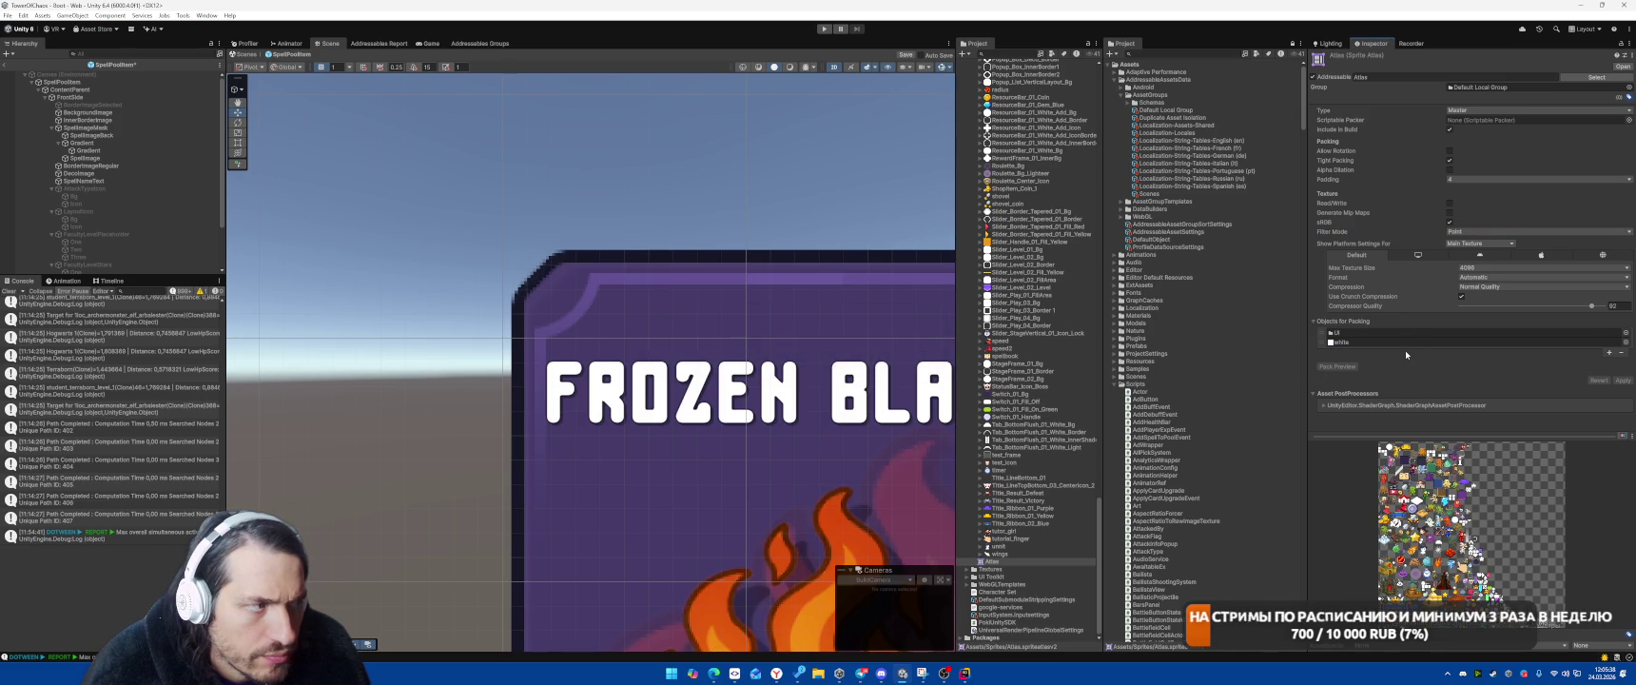
scroll(796, 362, down, 5)
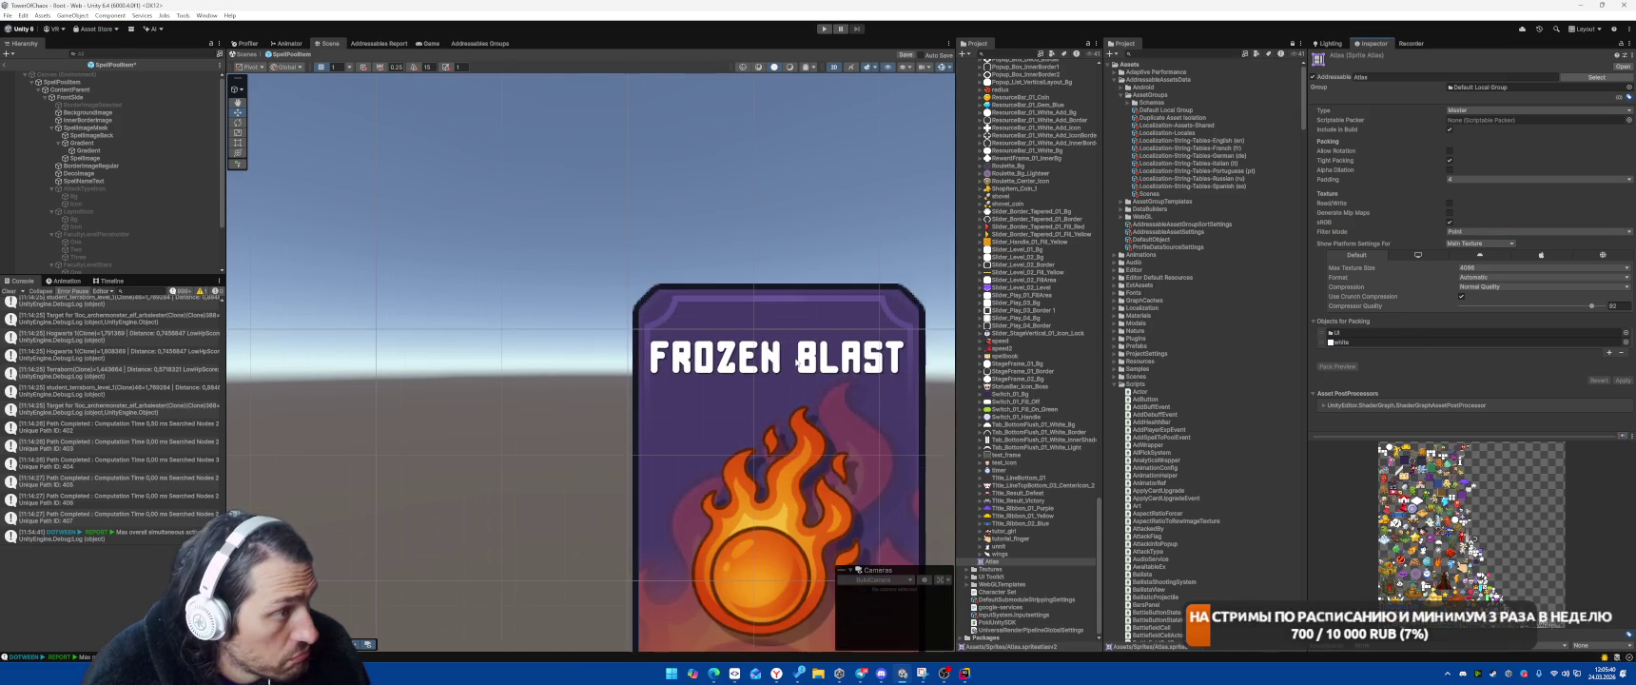
Zoom the Scene view onto the Frozen Blast card's lower-right corner and select InnerBorderImage
mouse_move(812, 374)
mouse_down()
mouse_move(743, 259)
mouse_move(651, 217)
mouse_up()
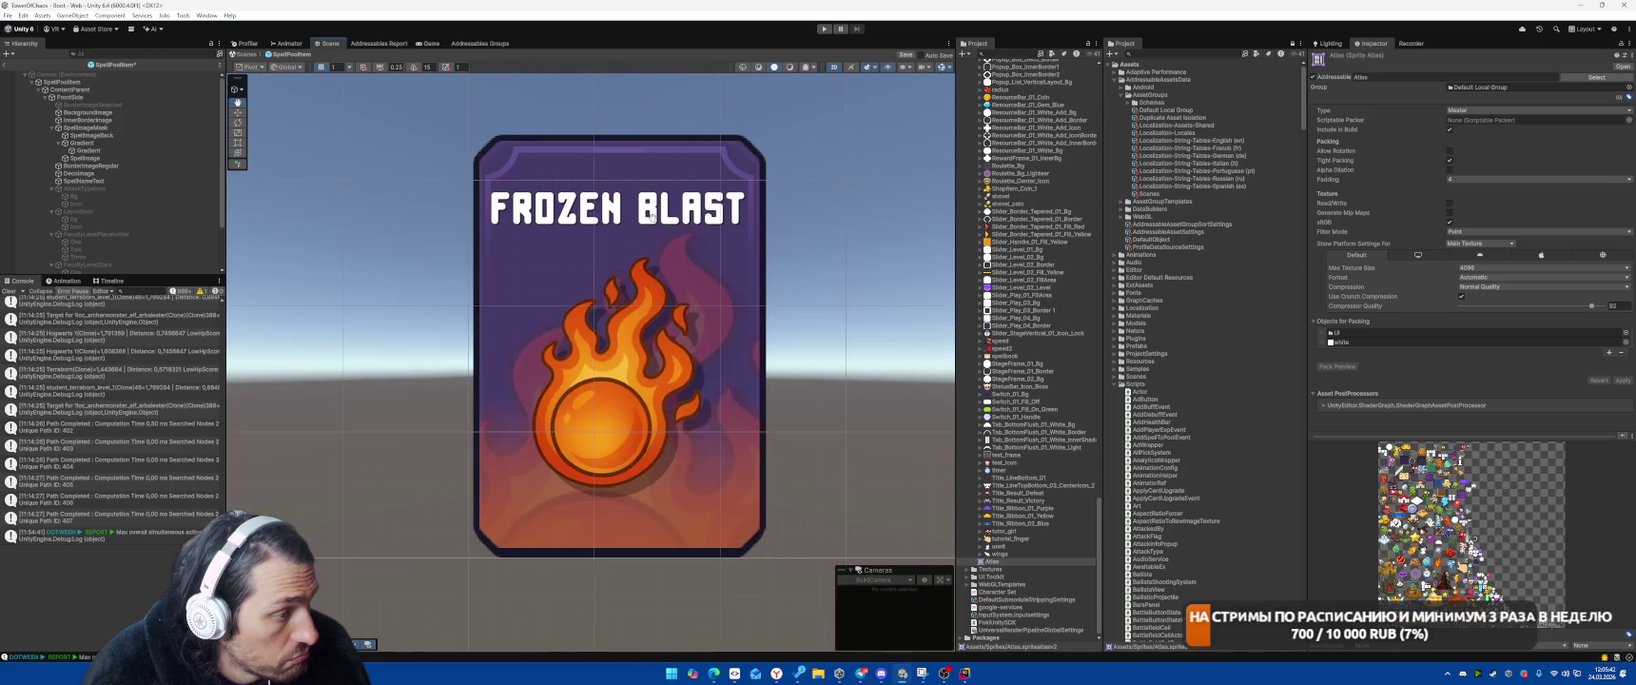
scroll(759, 523, up, 10)
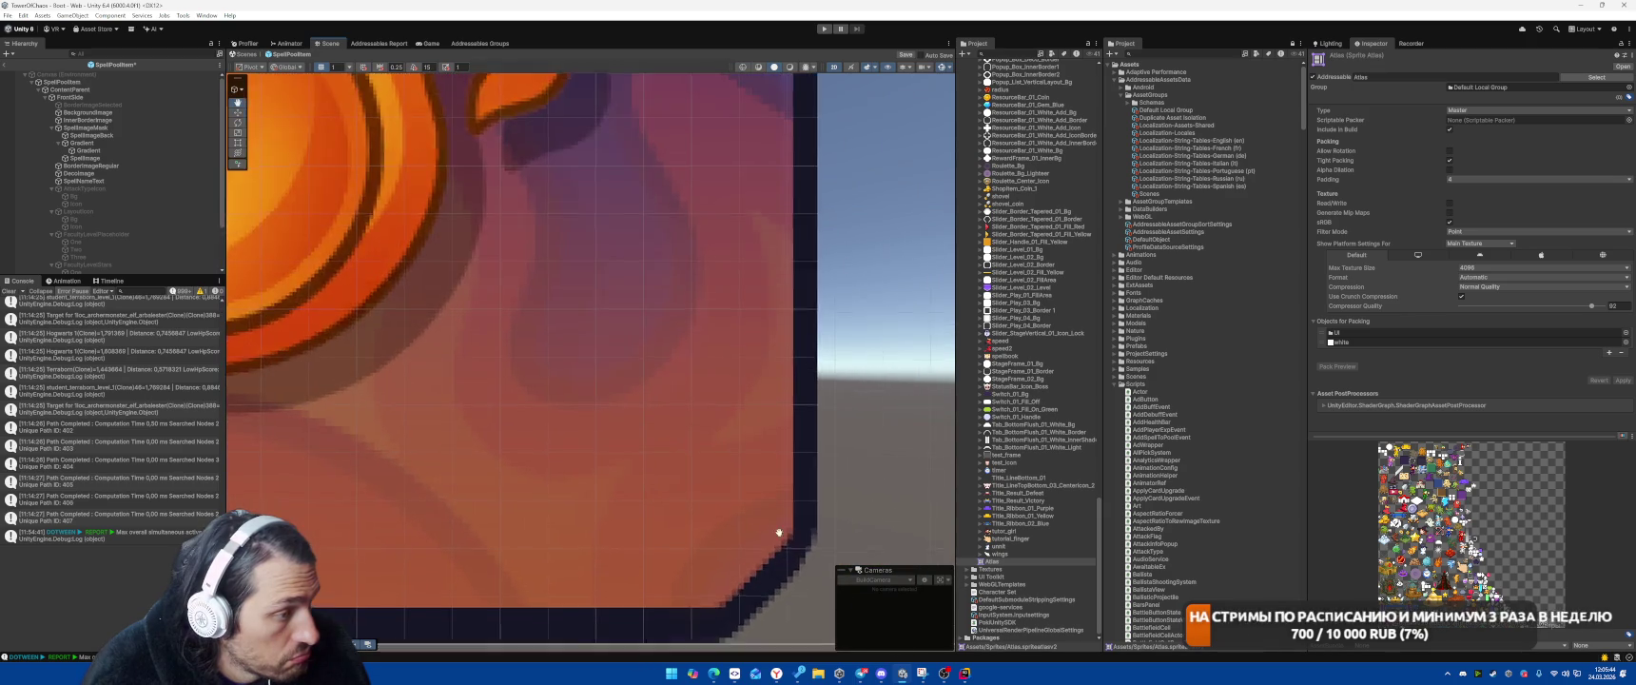
scroll(760, 422, up, 5)
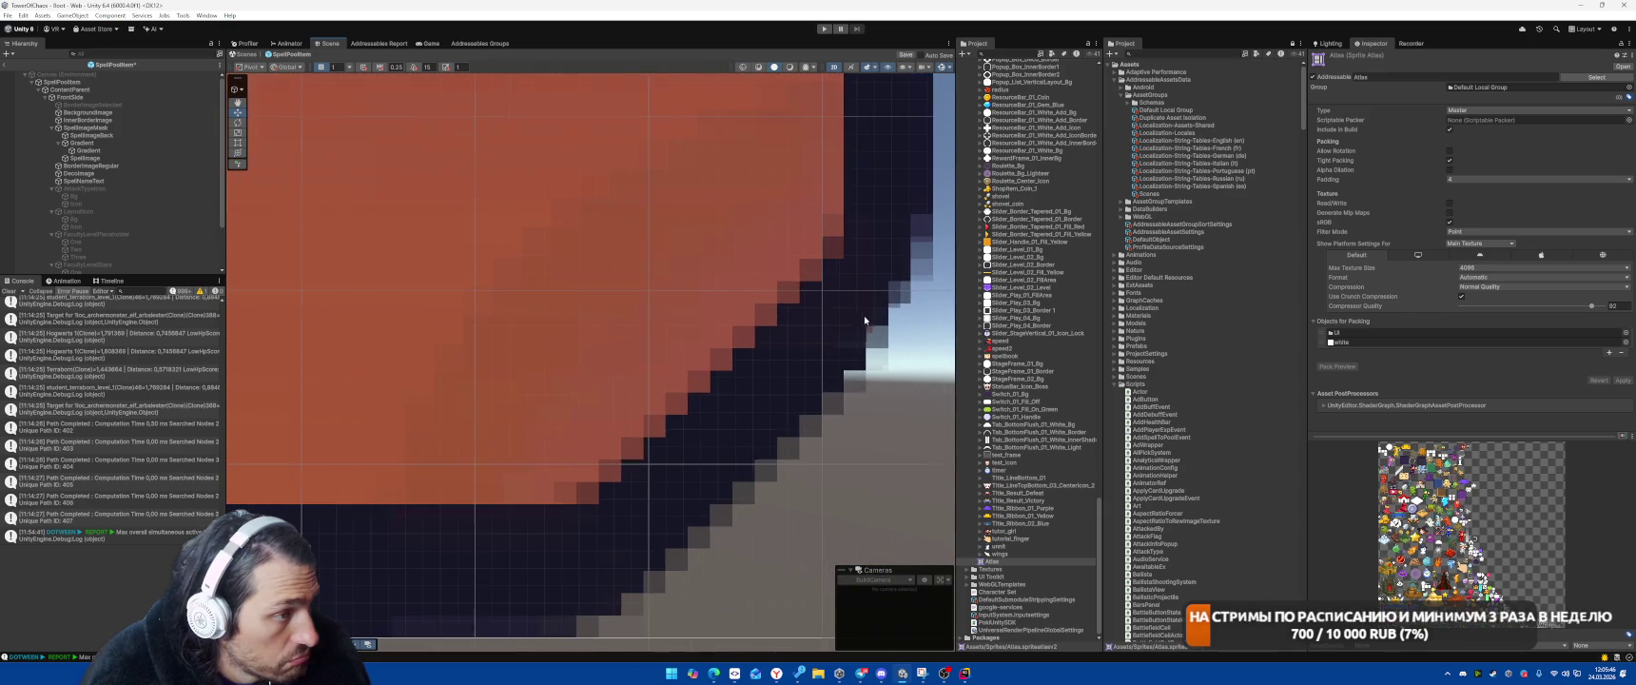
mouse_move(726, 297)
mouse_down()
mouse_move(783, 194)
mouse_move(798, 273)
mouse_up()
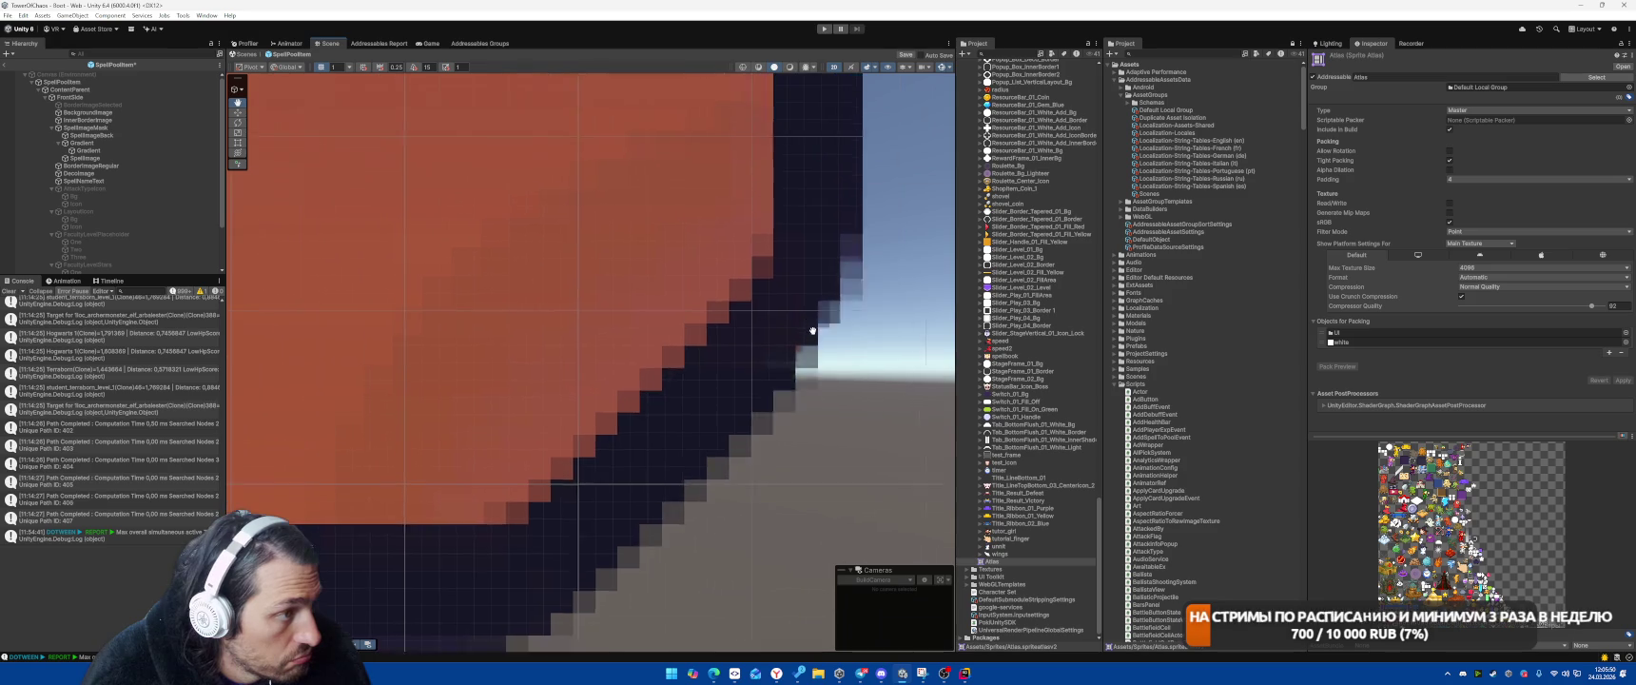
click(568, 303)
click(102, 120)
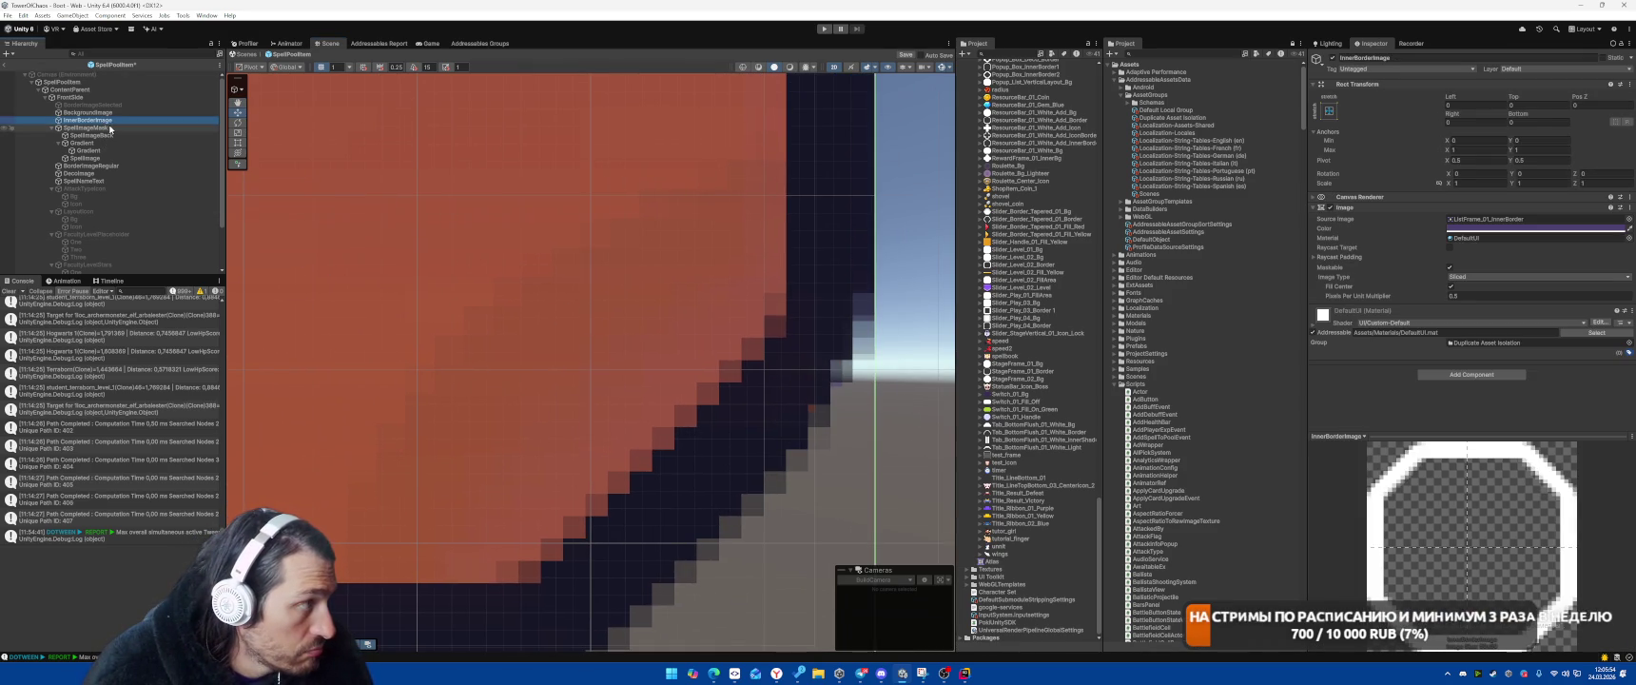
Set SpellImageMask's Right offset to 4
click(109, 127)
click(1468, 123)
click(1467, 120)
text(4.000001)
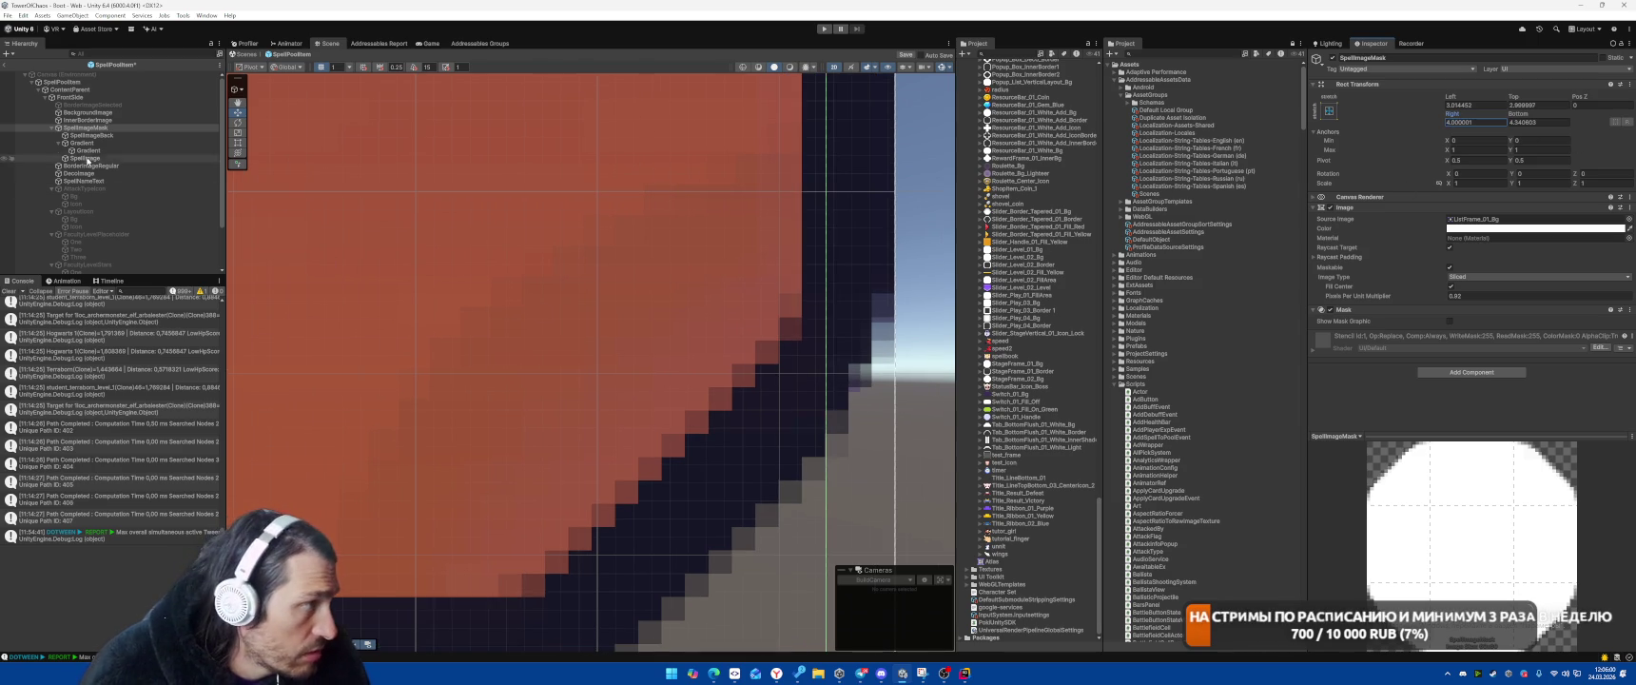
Toggle BorderImageRegular off and on to compare the navy border image
click(215, 167)
key(alt+shift+a)
key(alt+shift+a)
key(alt+shift+a)
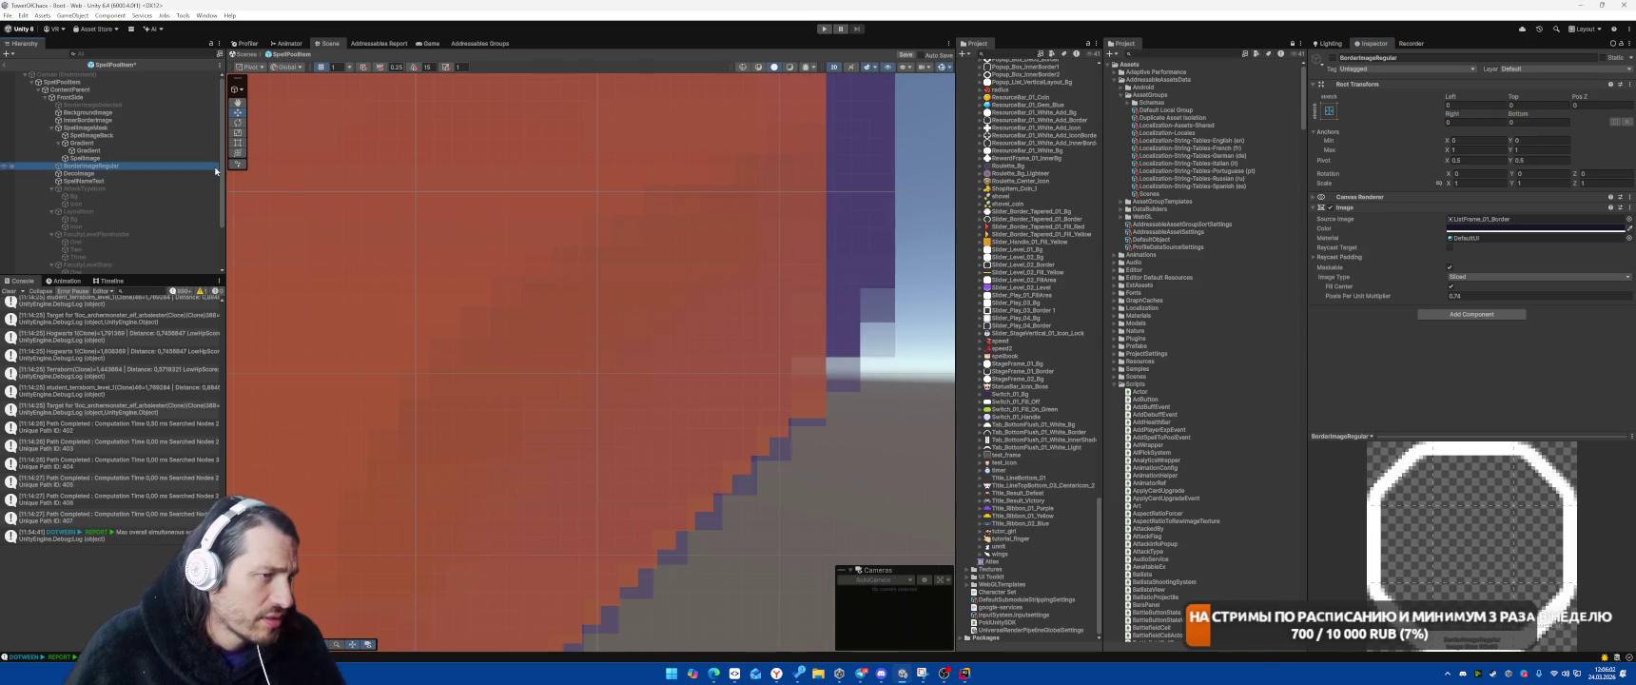
key(alt+shift+a)
key(alt+shift+a)
key(alt+shift+a)
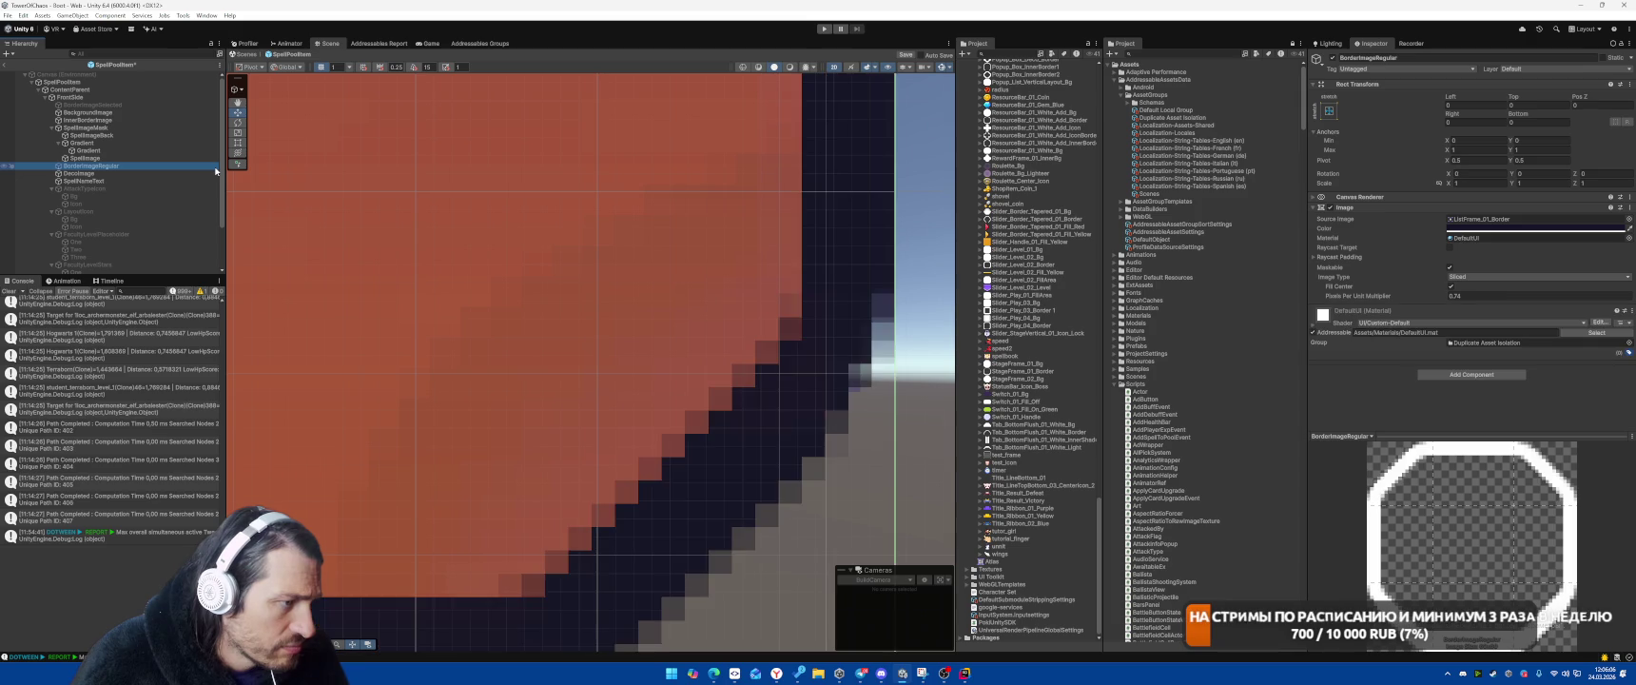
scroll(511, 309, down, 4)
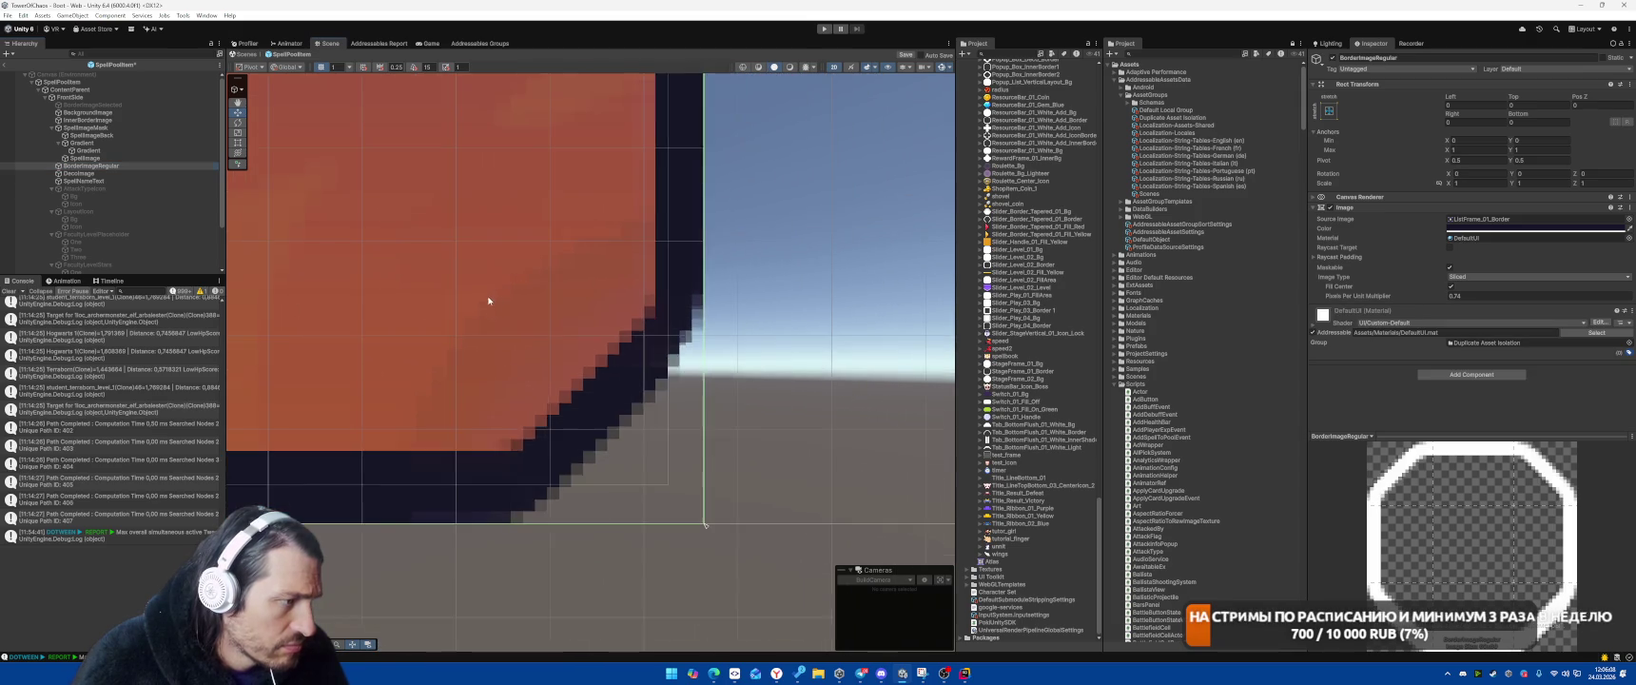
scroll(530, 303, down, 6)
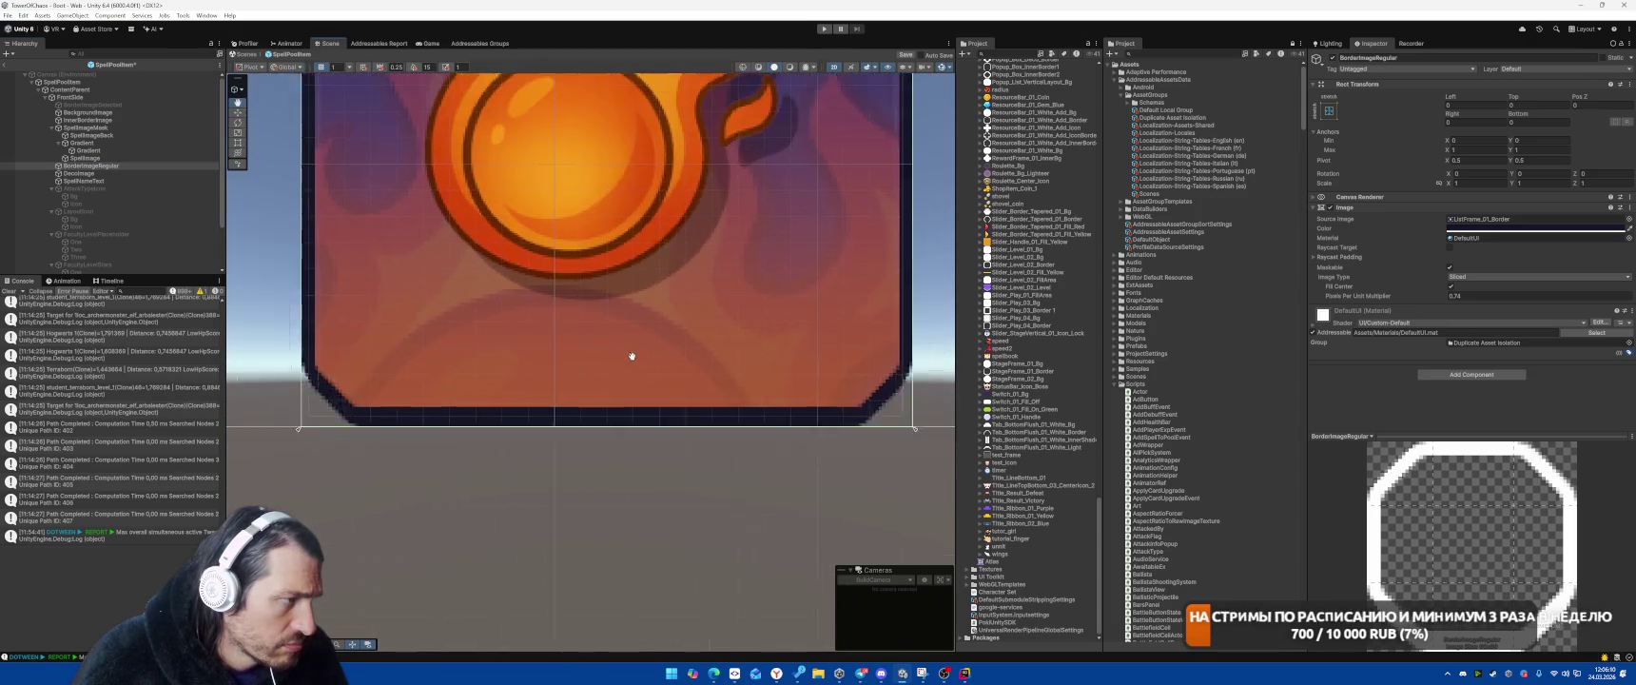
scroll(532, 390, up, 10)
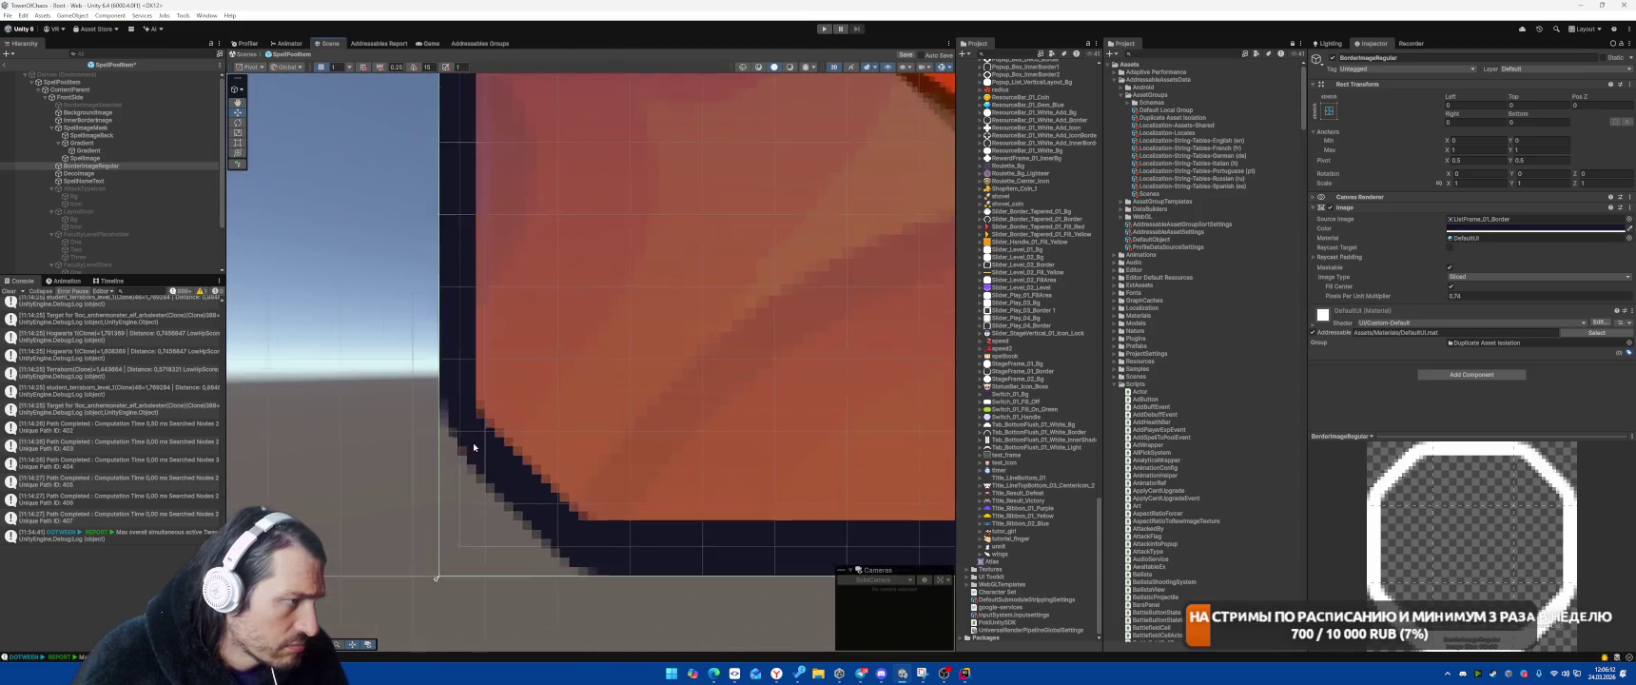
scroll(471, 451, up, 1)
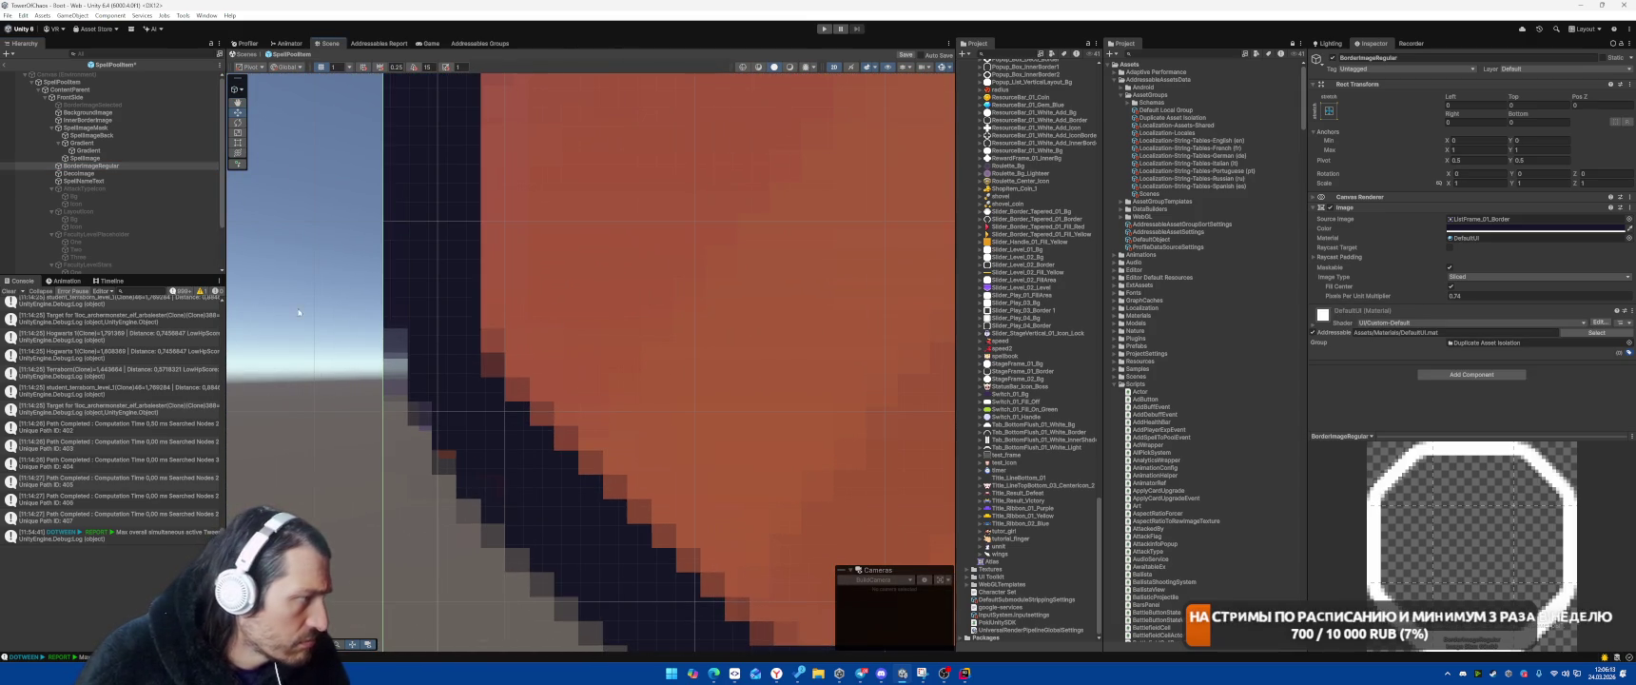
Set SpellImageMask's Left offset to 4 and adjust its Top and Bottom offsets
click(85, 128)
click(1470, 105)
text(4)
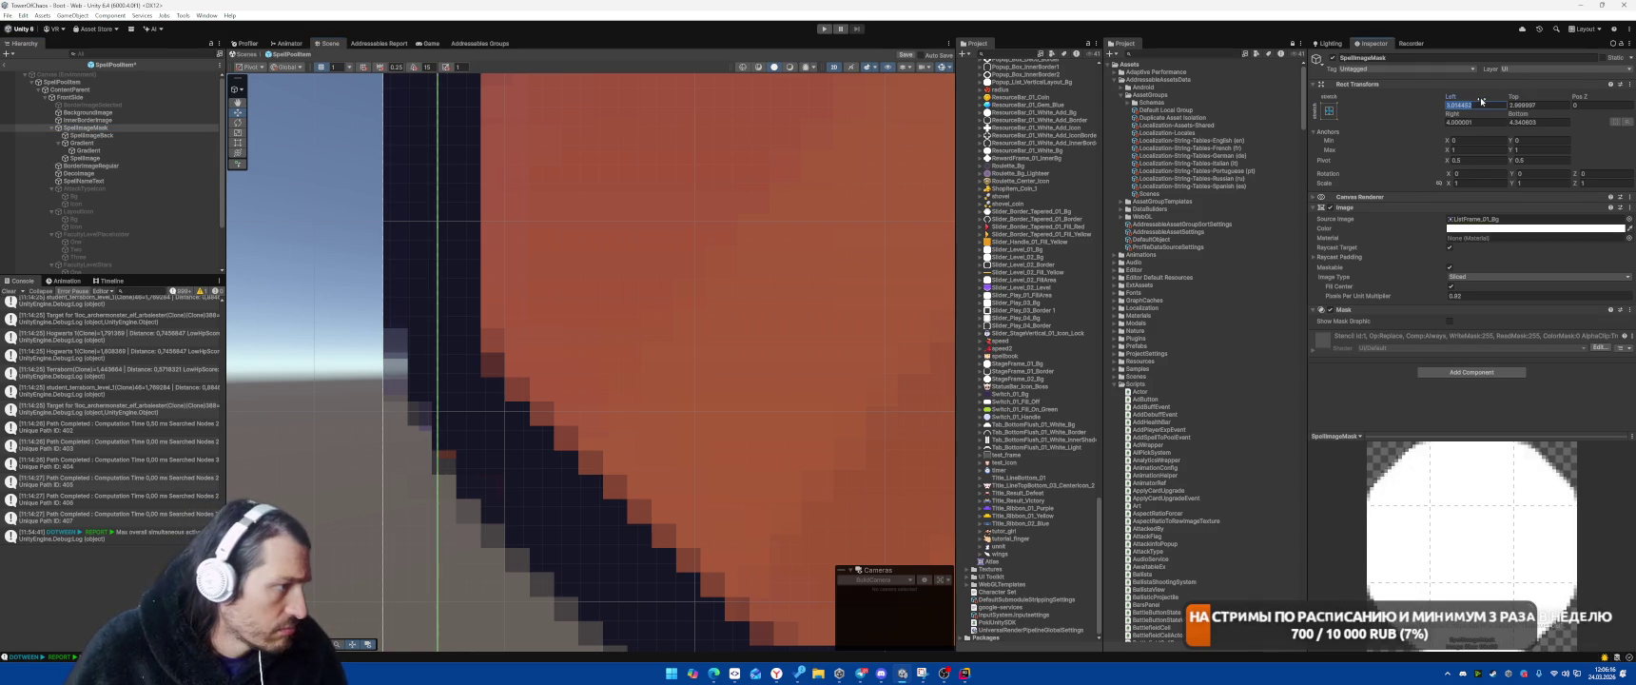
click(1547, 106)
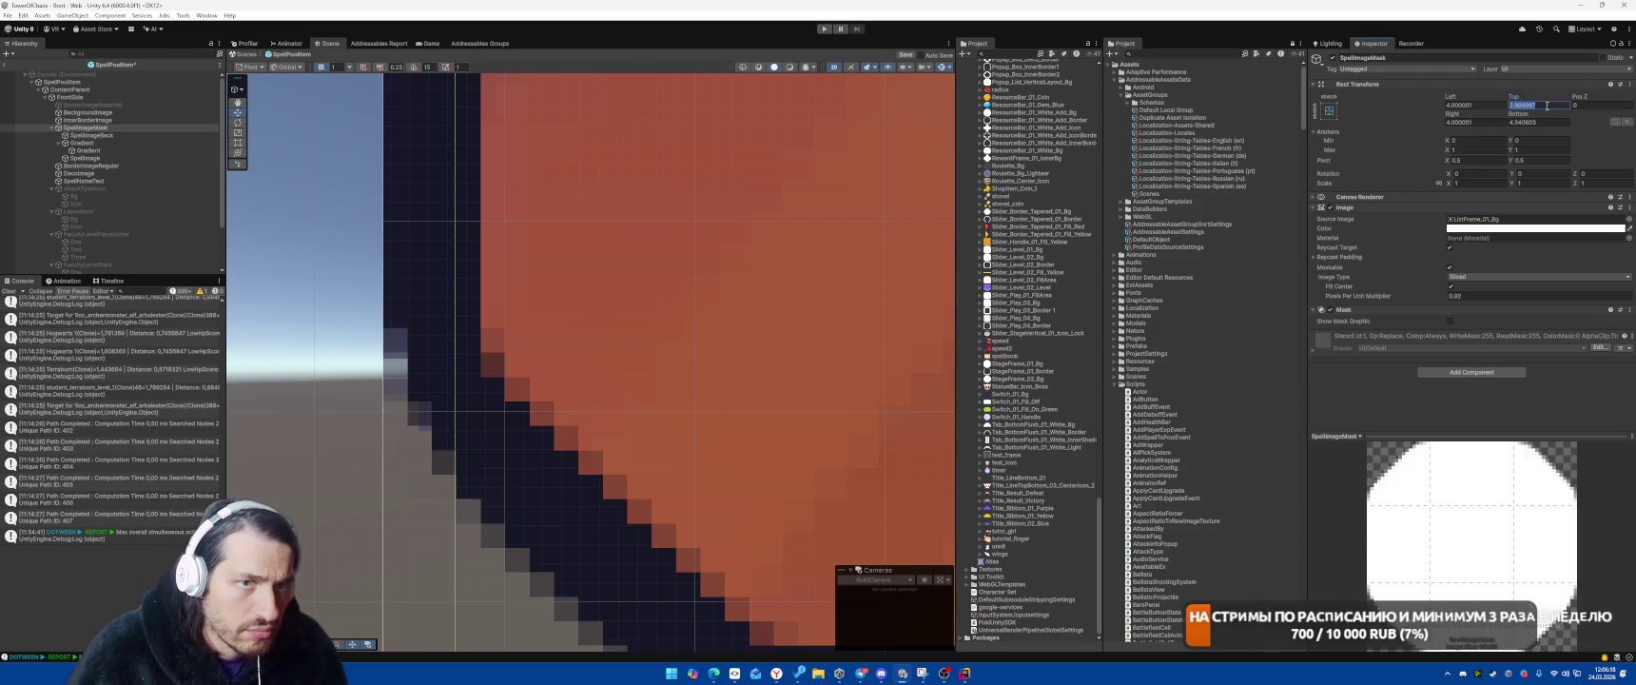
click(1543, 121)
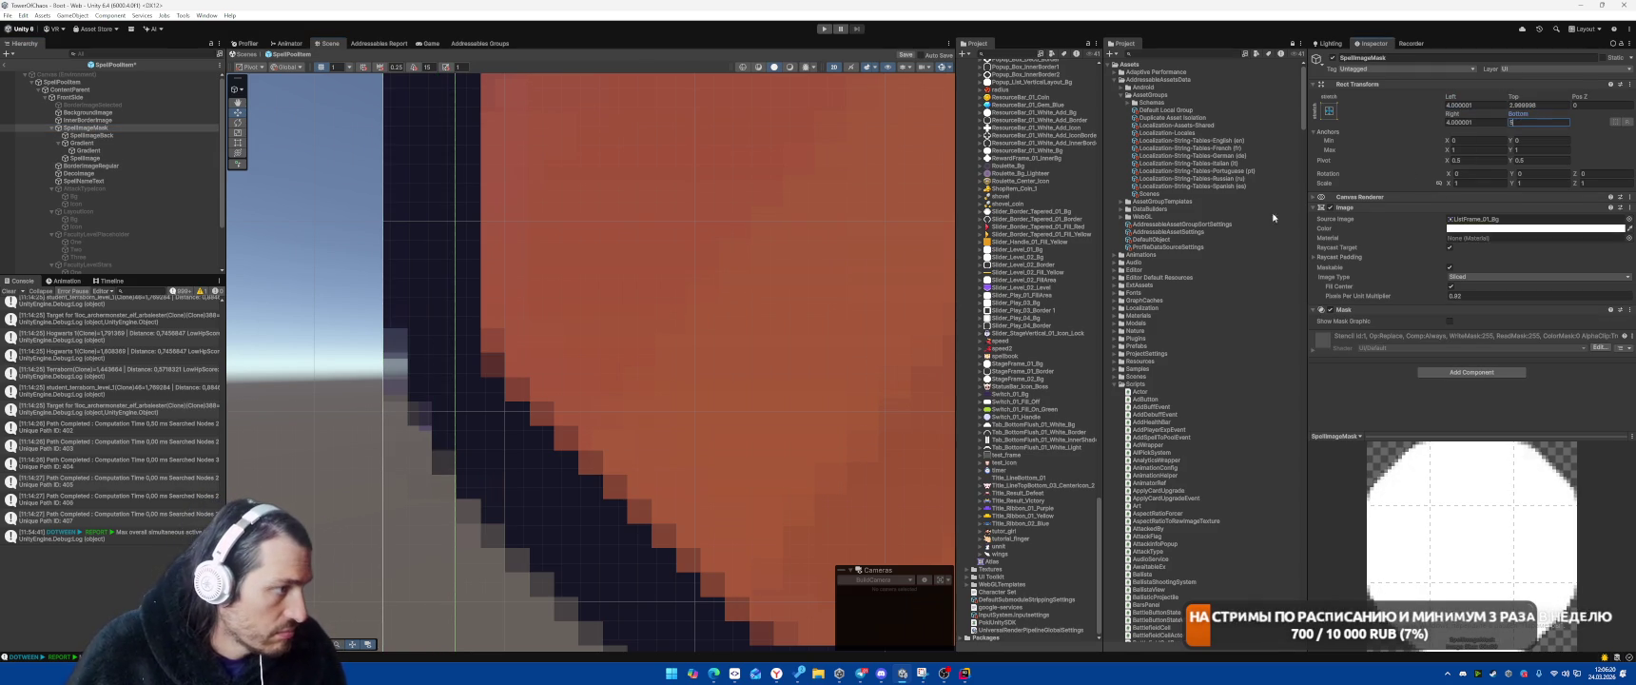
Inspect InnerBorderImage and BackgroundImage along the card's left edge, then return to the Boot scene
click(114, 119)
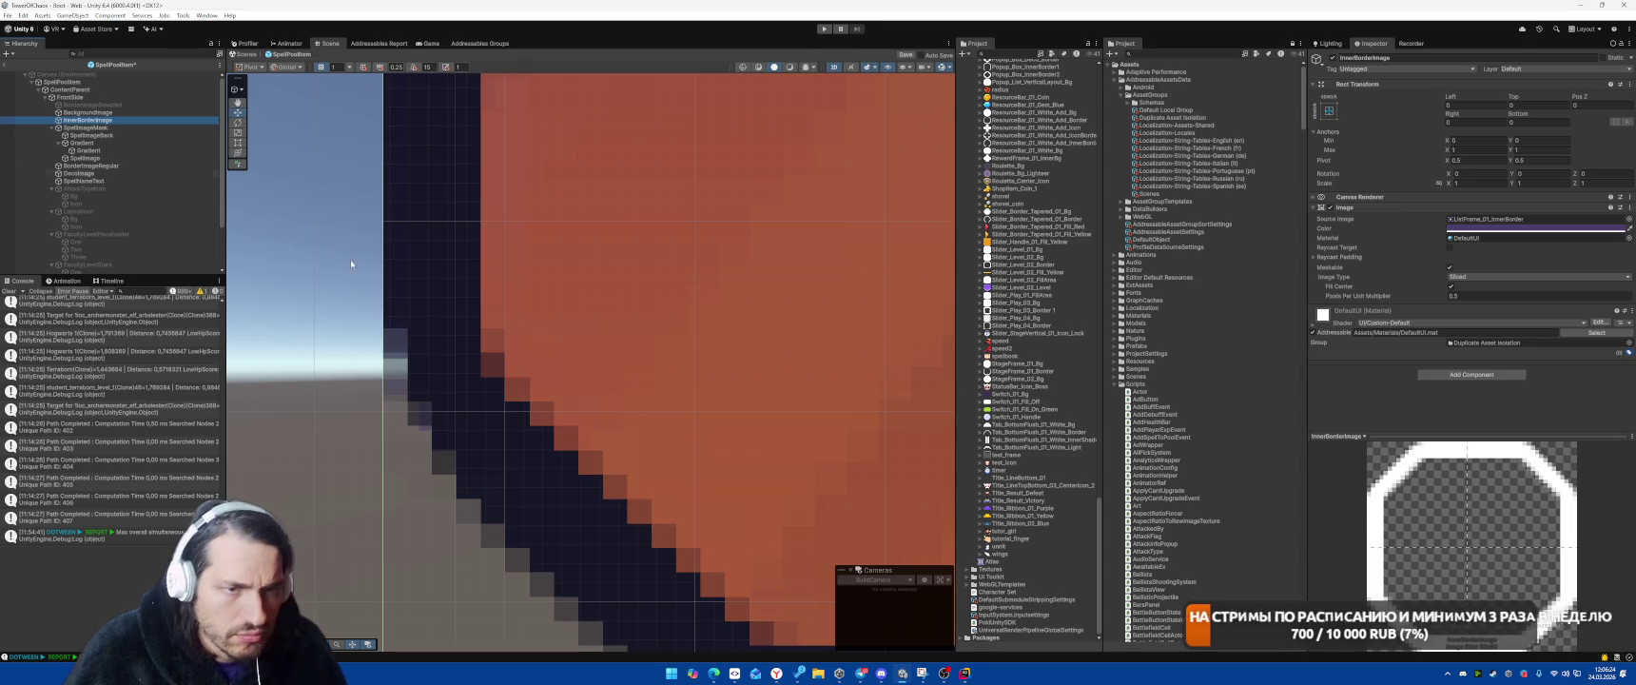
scroll(666, 447, down, 4)
drag(668, 468, 620, 390)
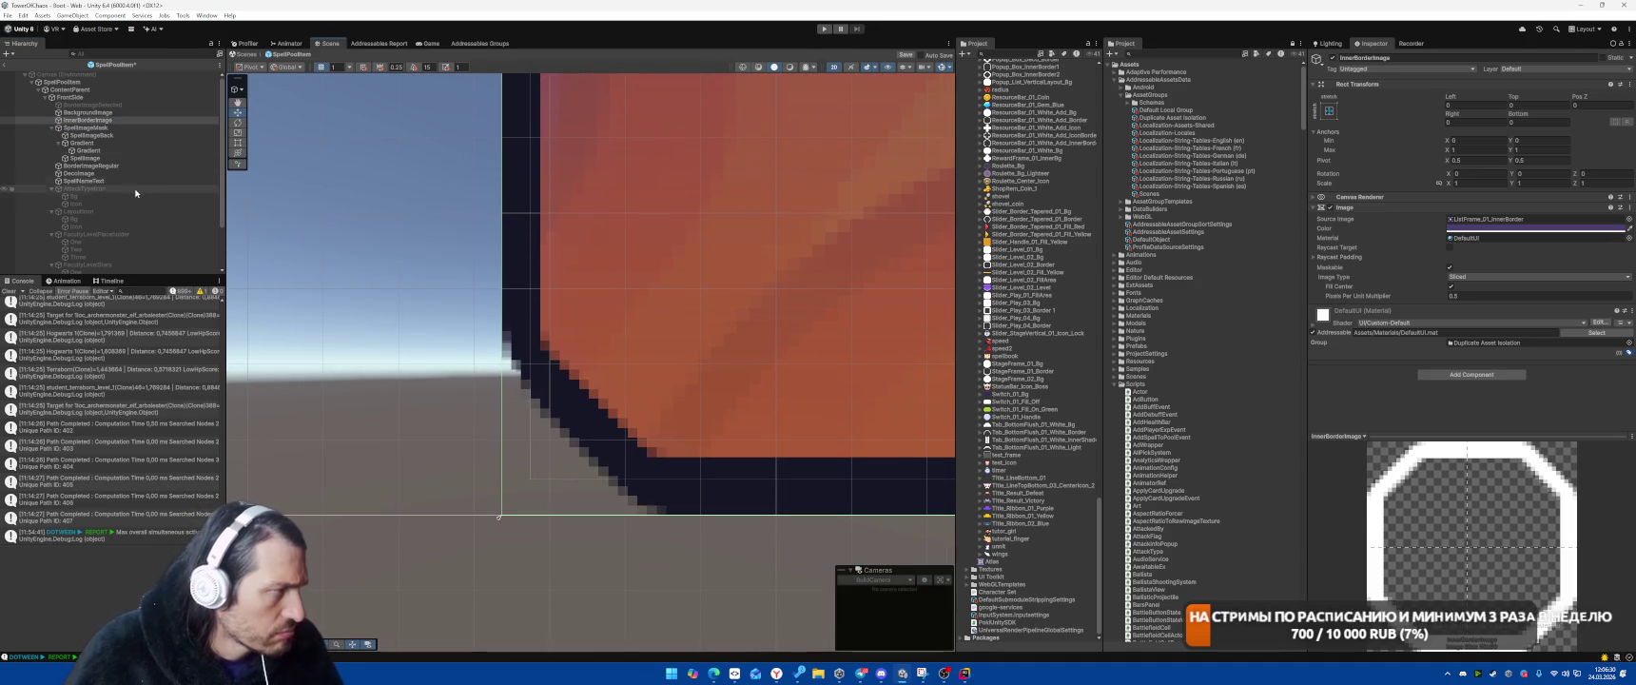
click(115, 113)
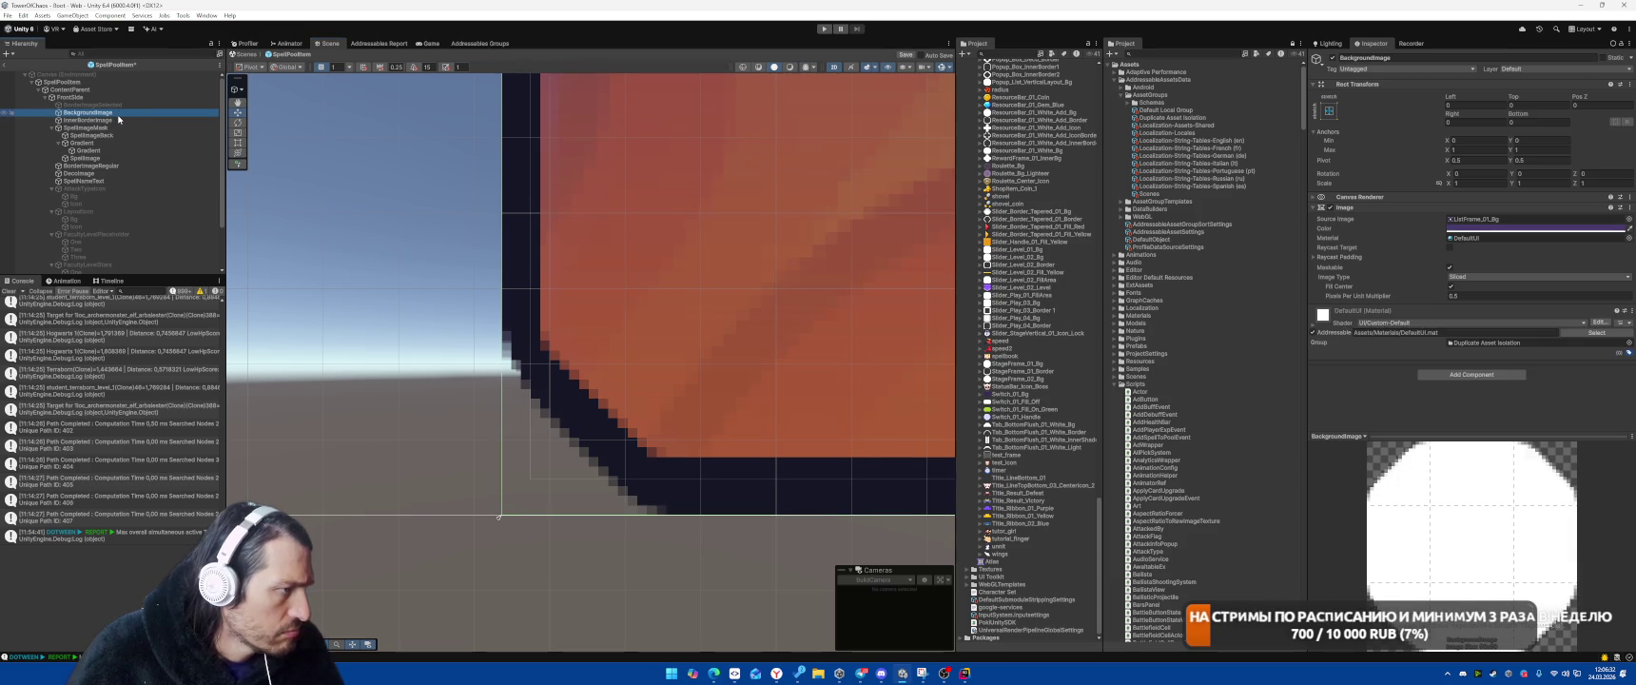
click(107, 122)
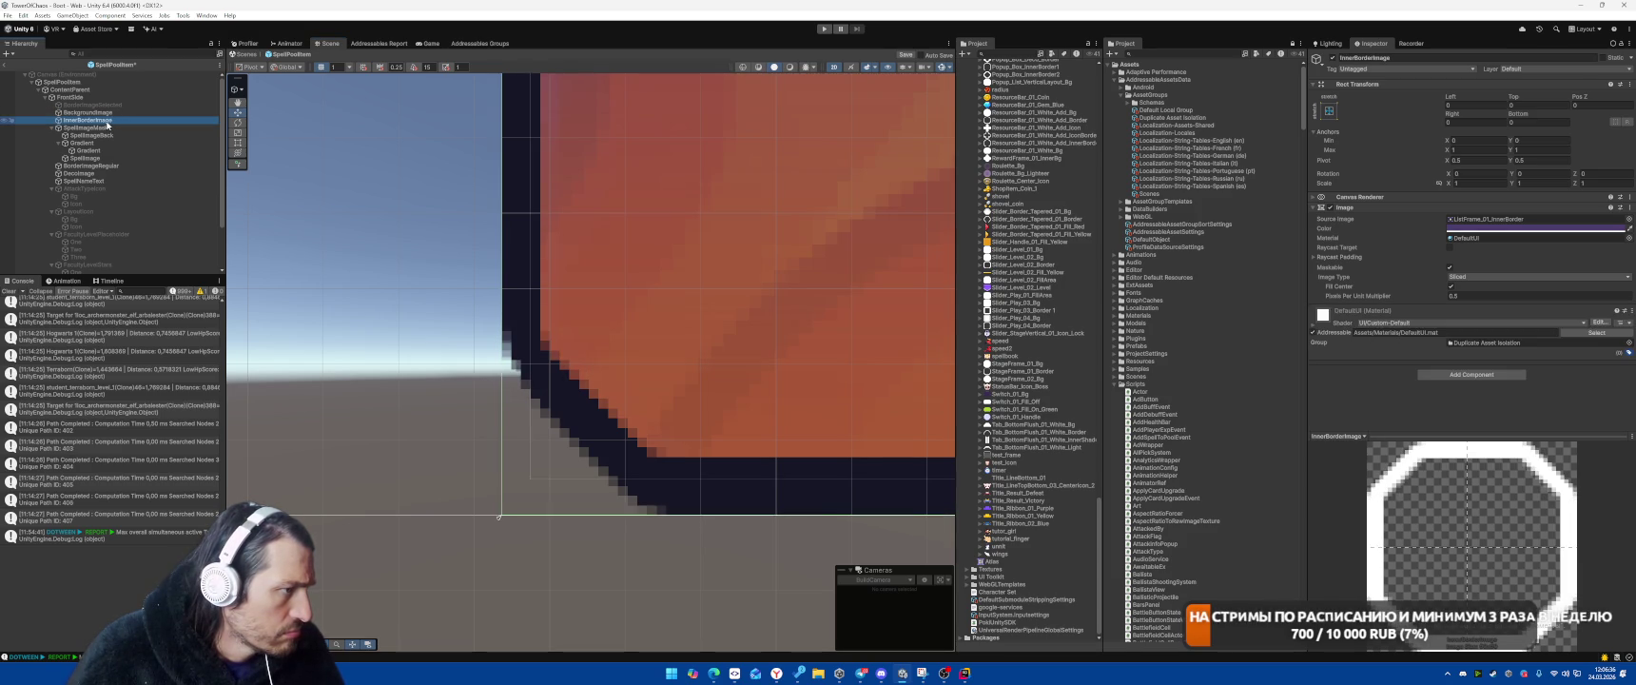
scroll(601, 571, down, 10)
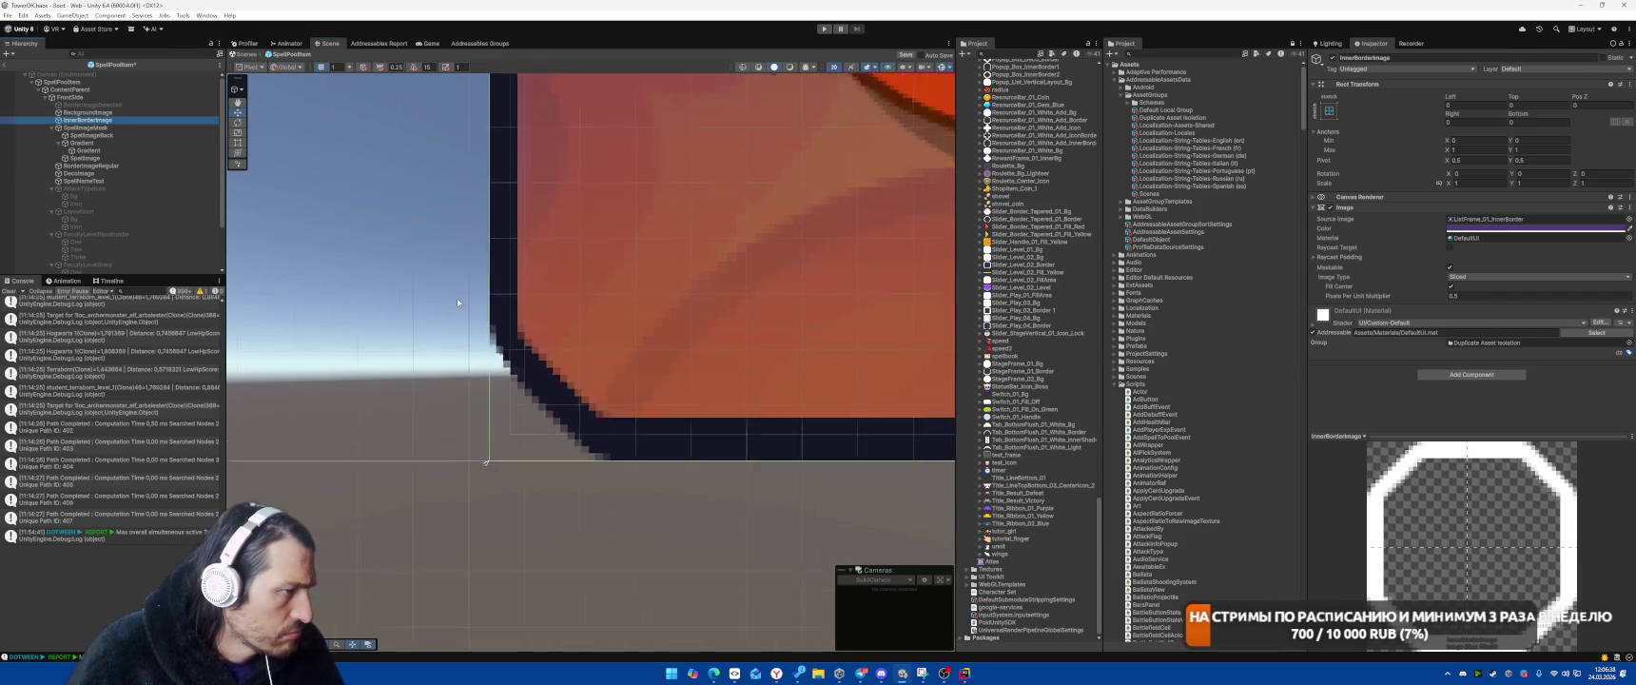
scroll(578, 310, up, 6)
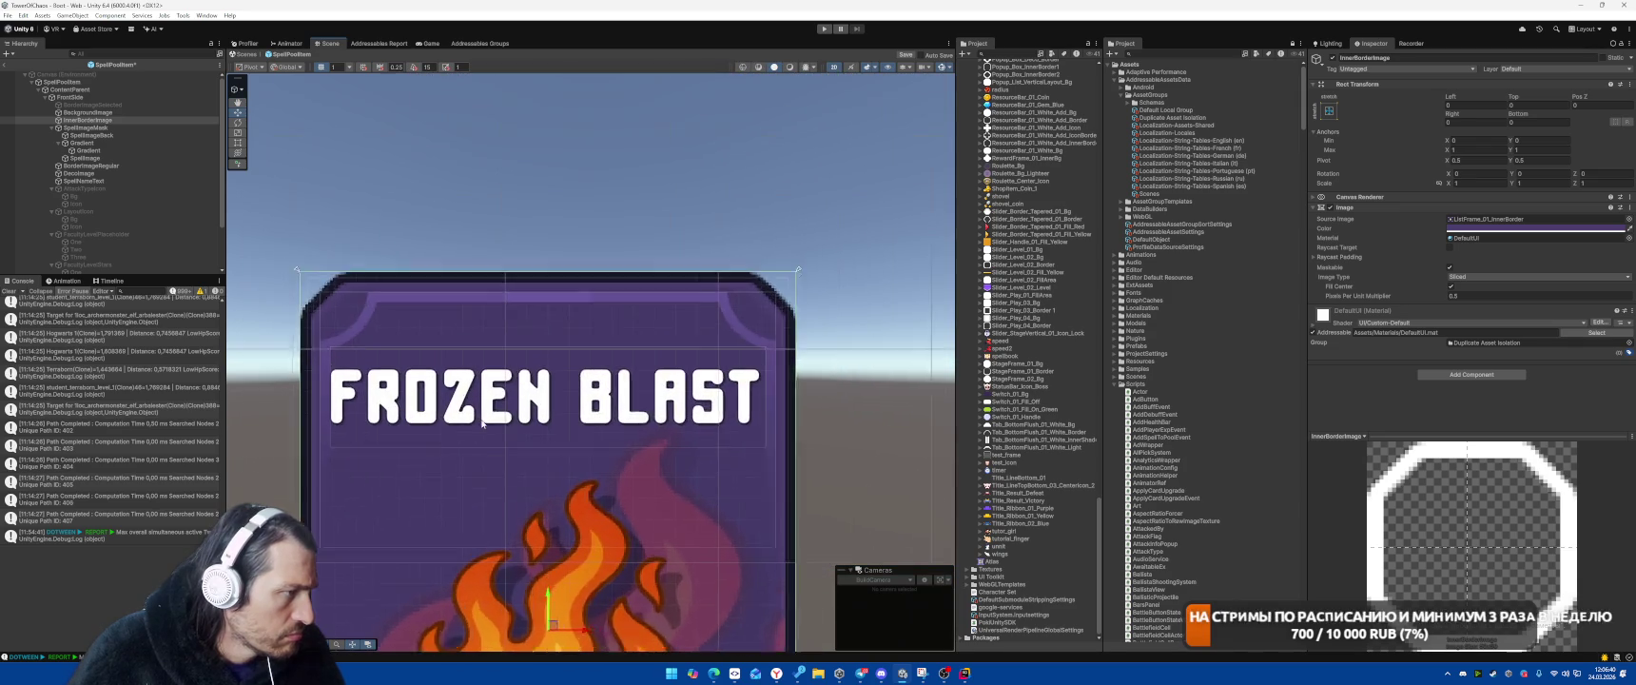
scroll(577, 321, up, 2)
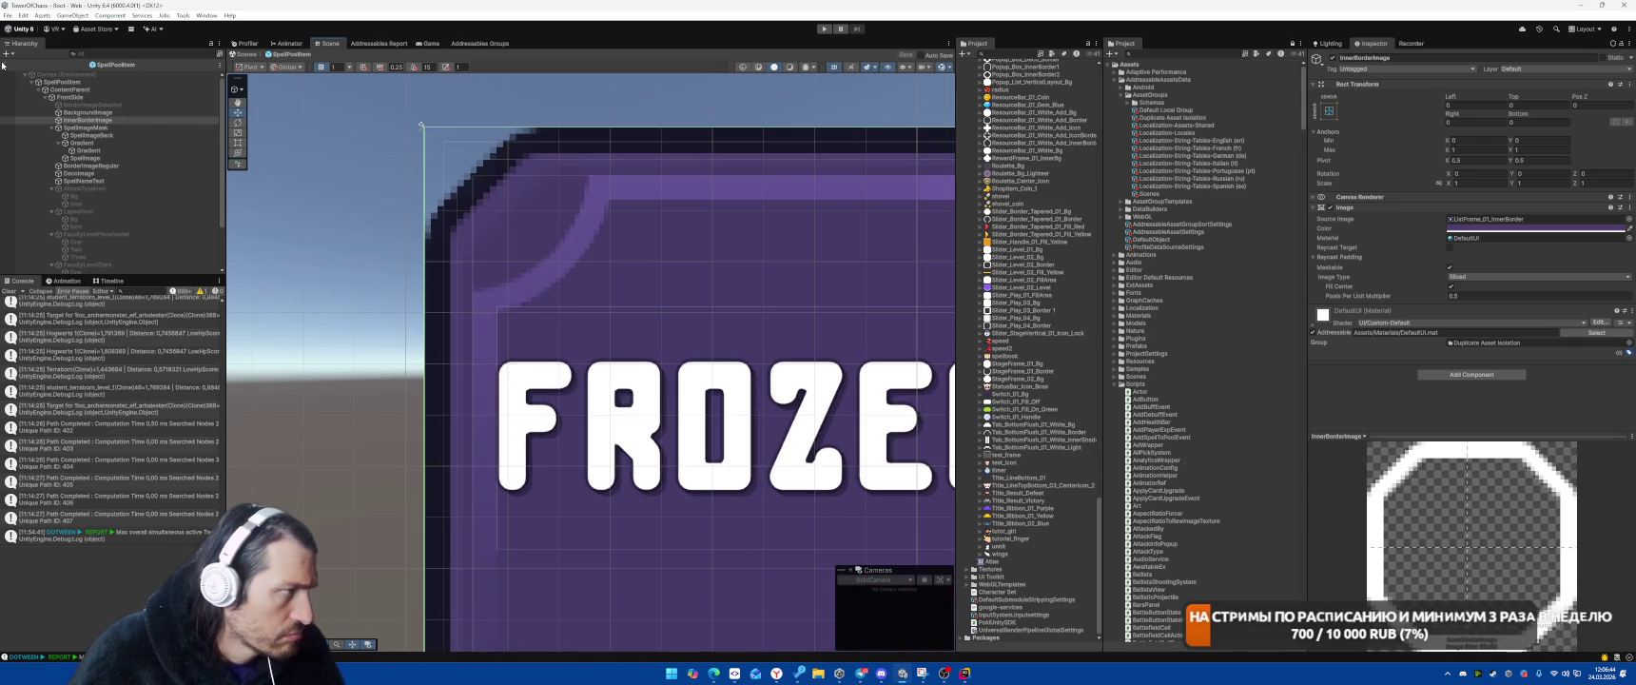
key(ctrl+p)
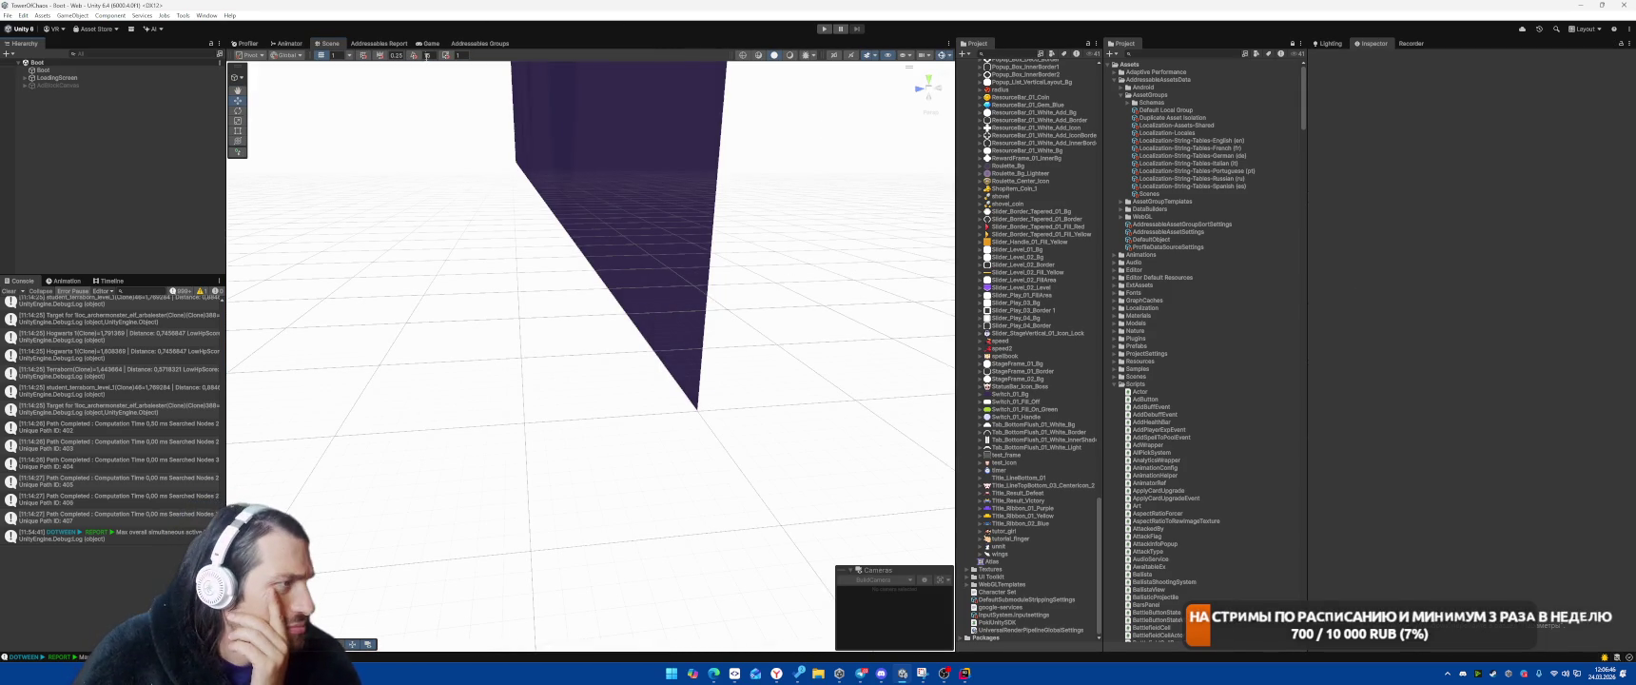
Switch to the Game view and enter play mode from the Boot scene
click(431, 44)
click(823, 28)
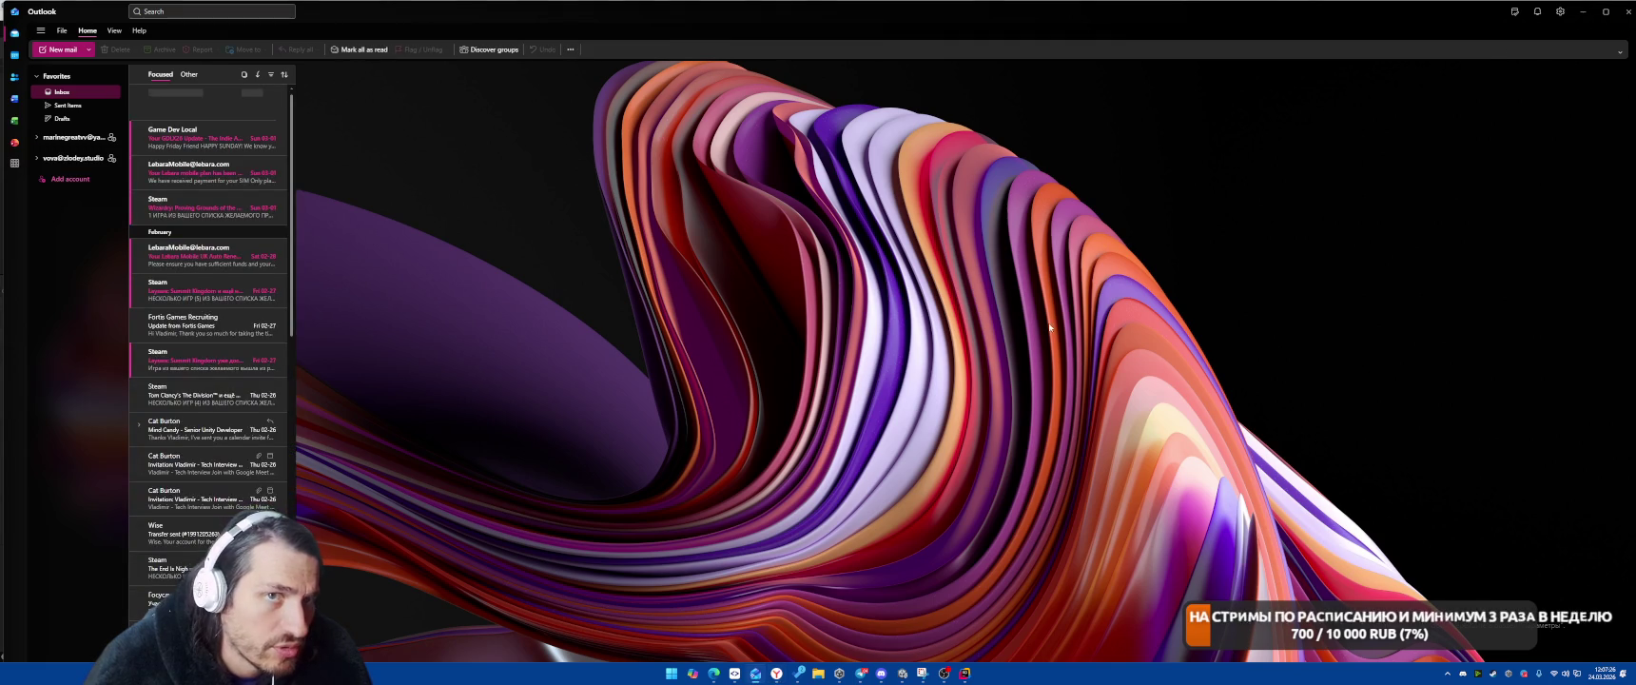
Close the Outlook mail window with Alt+F4 to get back to Unity
key(alt+F4)
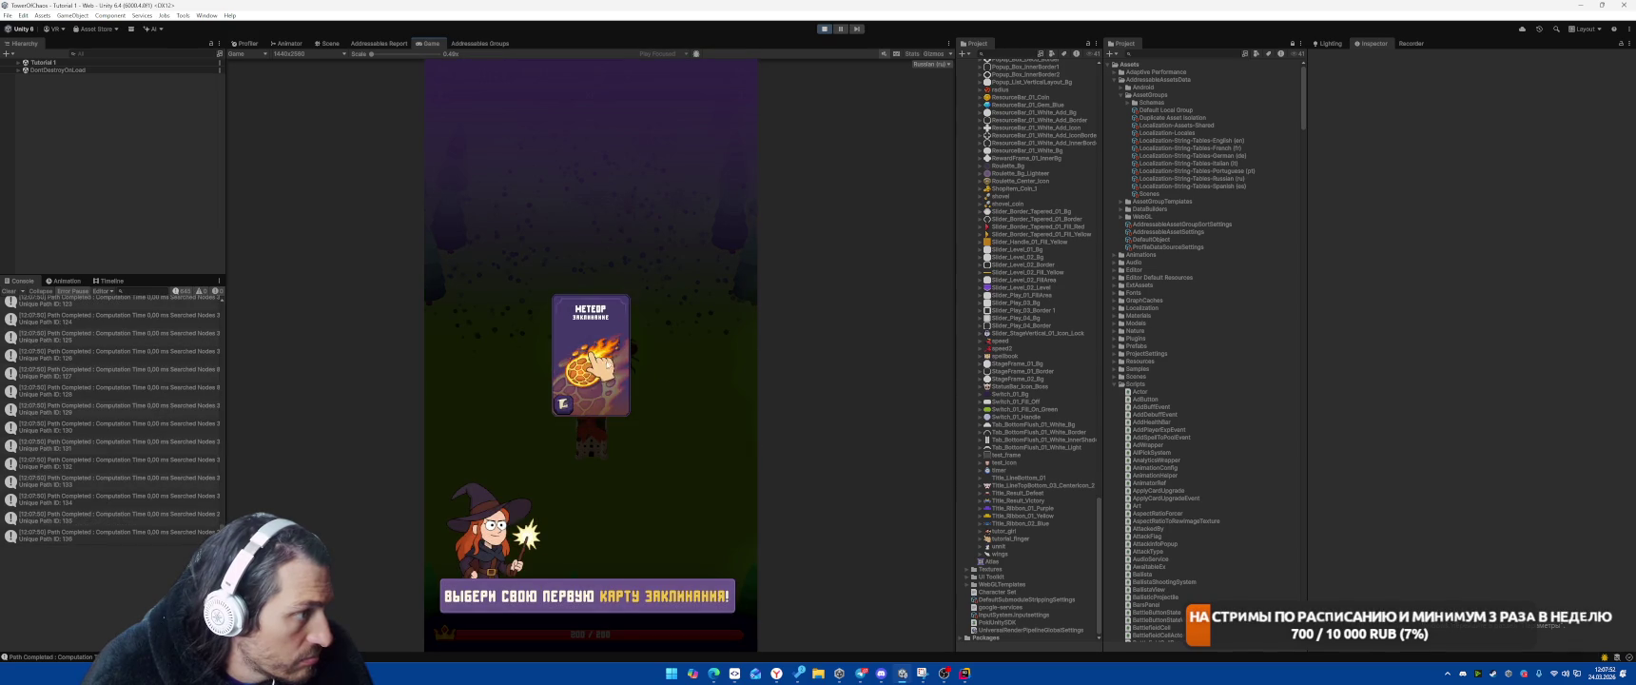
Cast the Meteor card on the spiders by the tower, then stop the game test
click(592, 397)
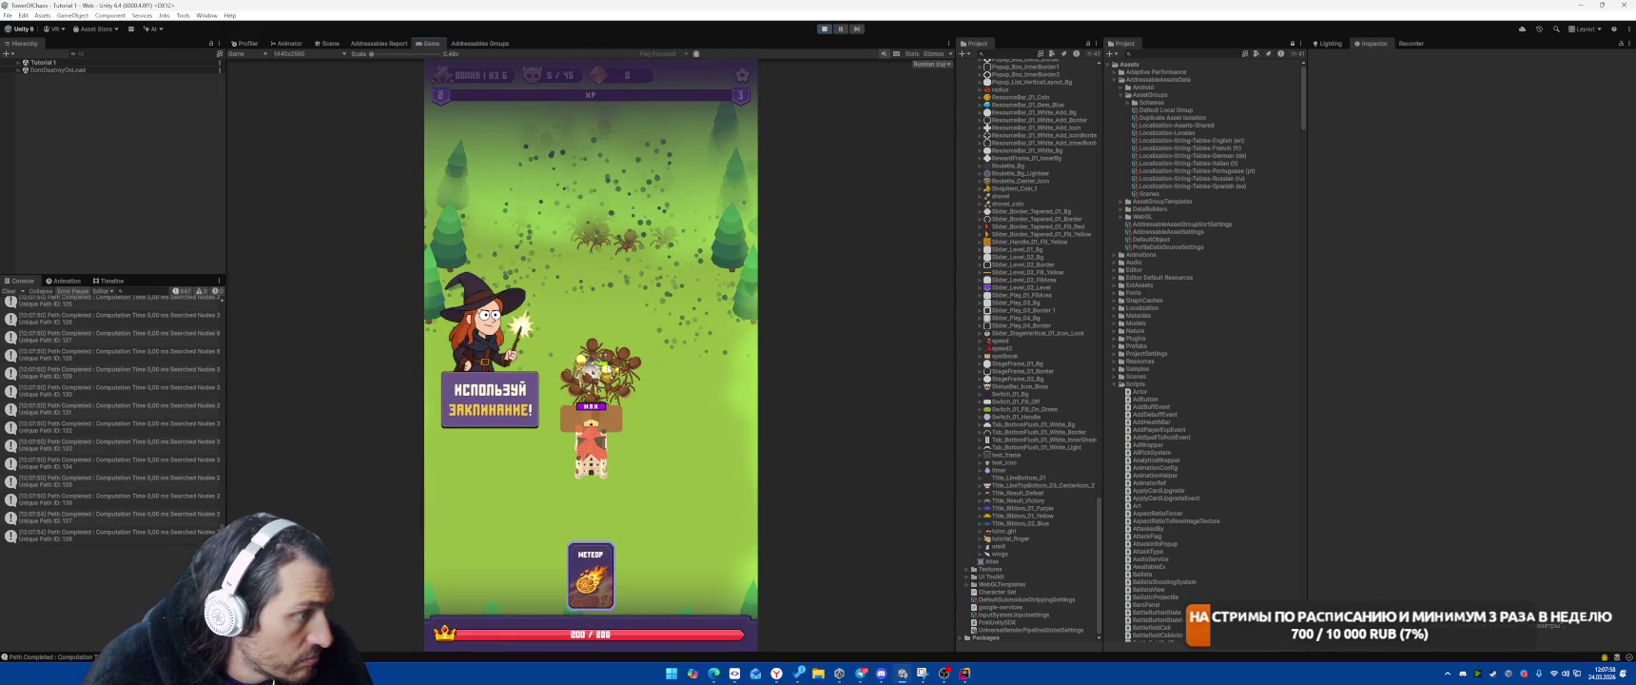
drag(591, 575, 597, 366)
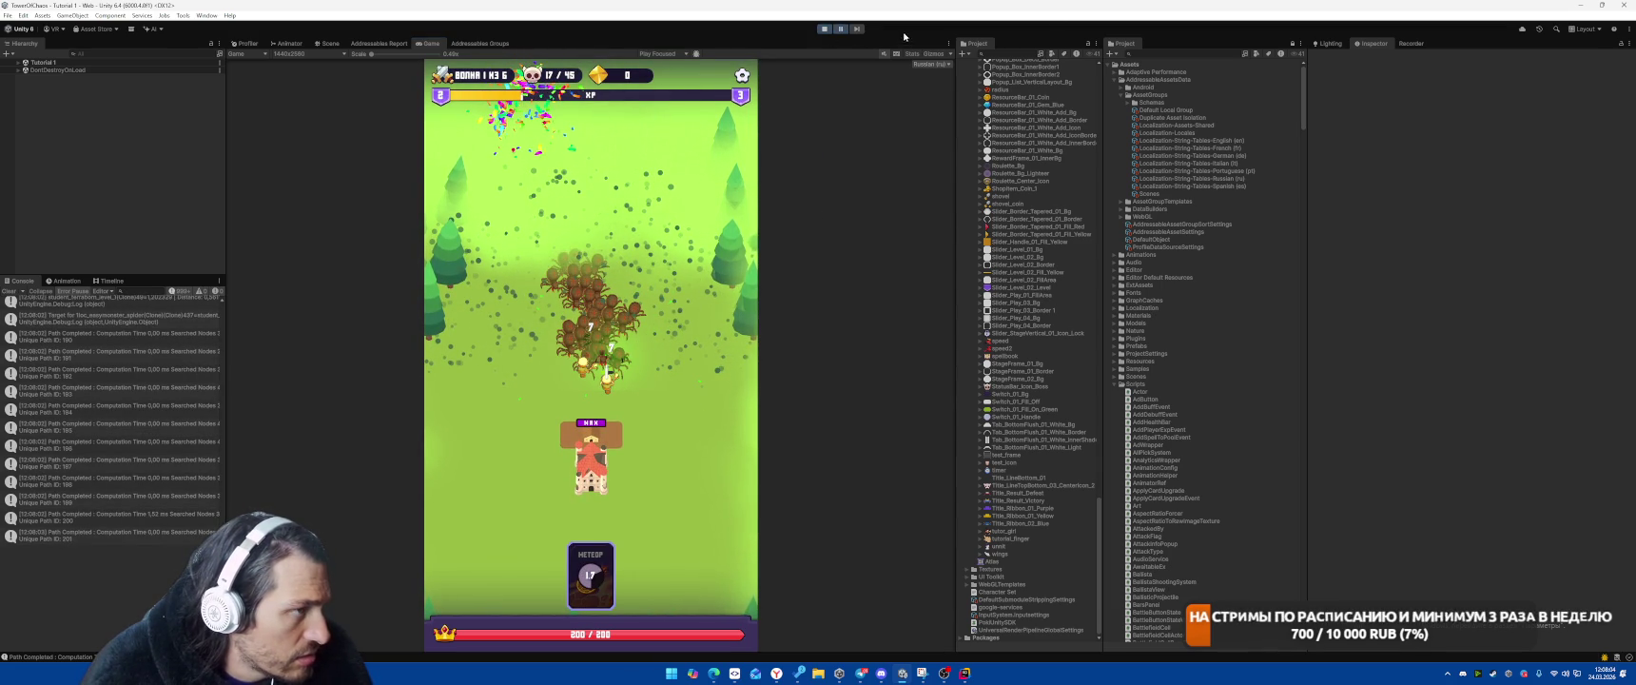
click(824, 30)
click(1162, 54)
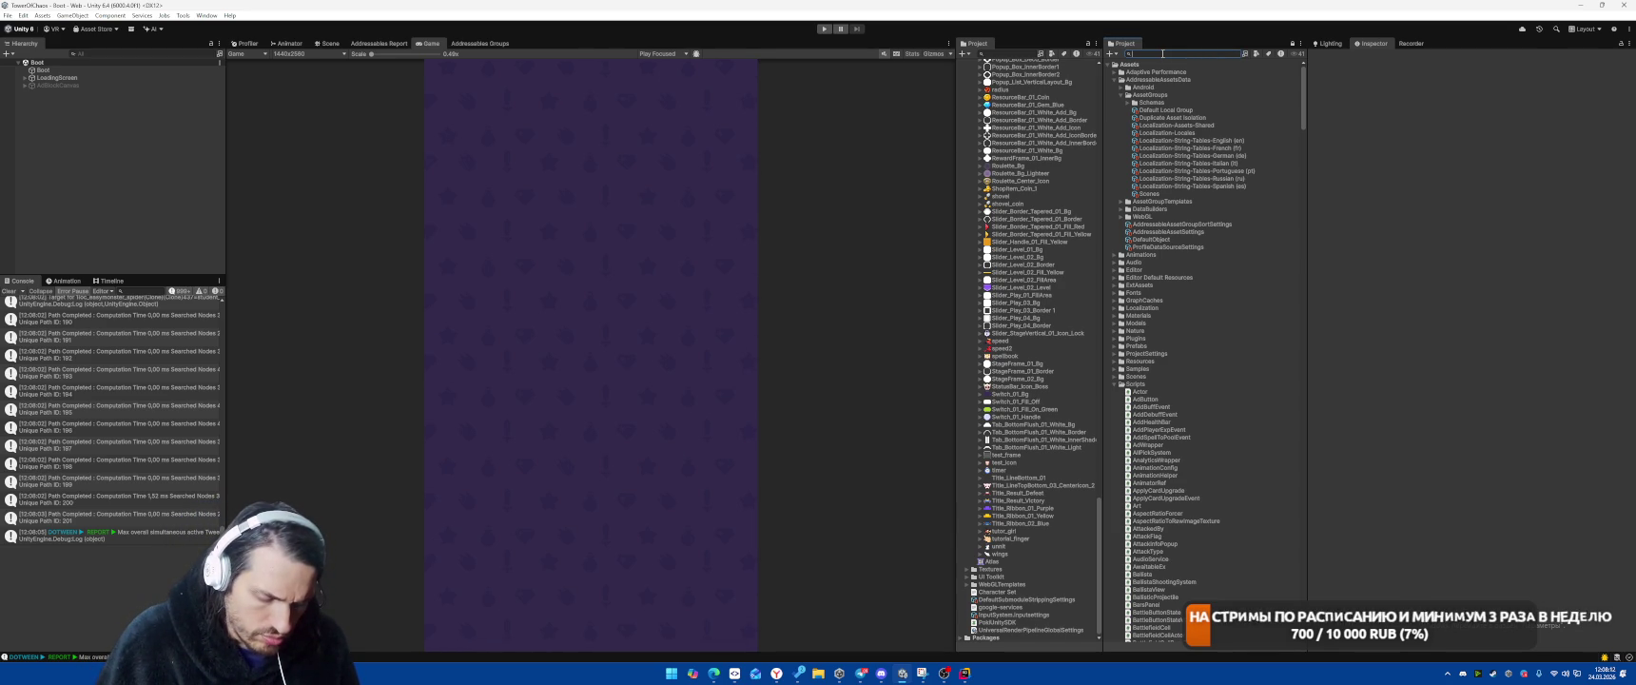
Open the SpellPoolItem prefab and enable its BorderImageSelected object
text(t:prefabspellpo)
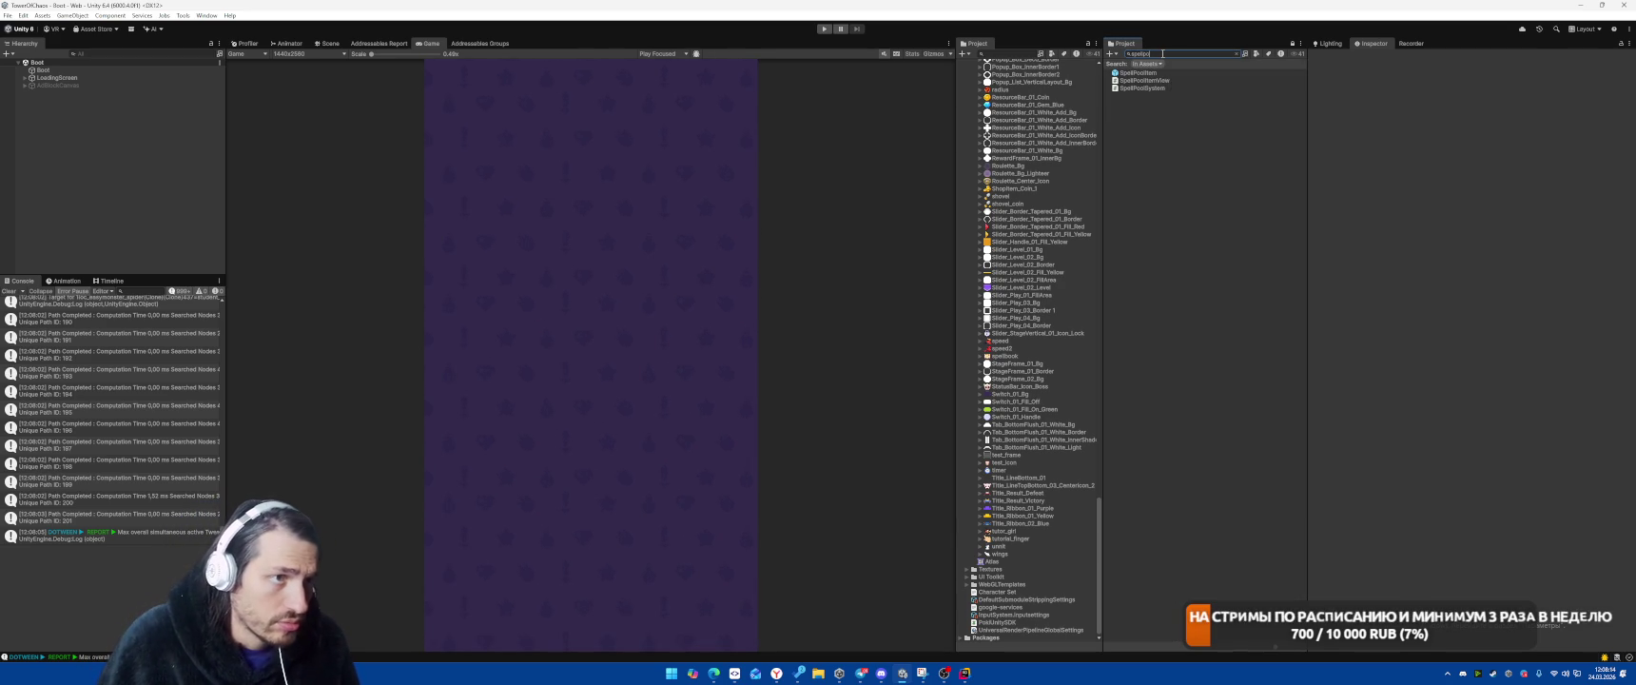
double_click(1137, 73)
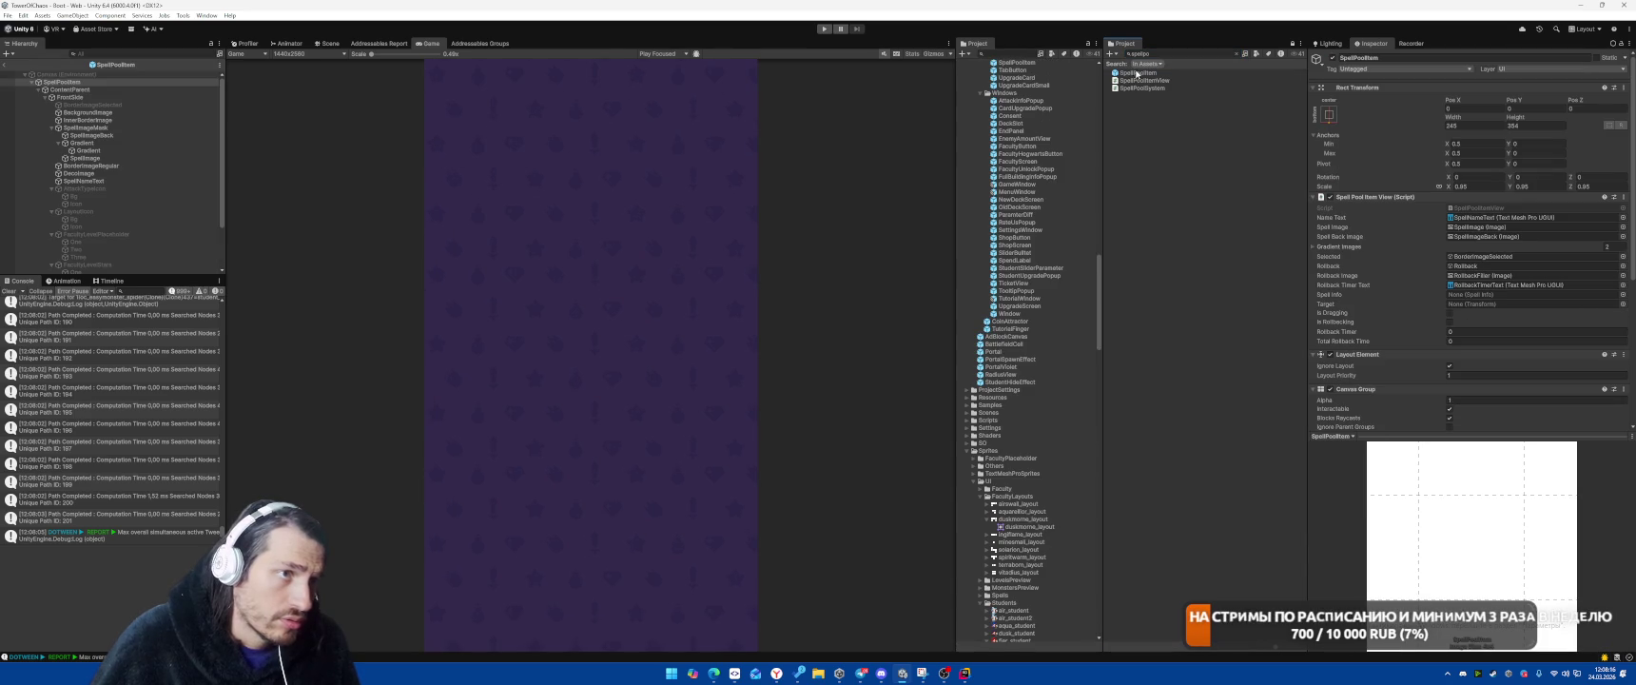
click(328, 43)
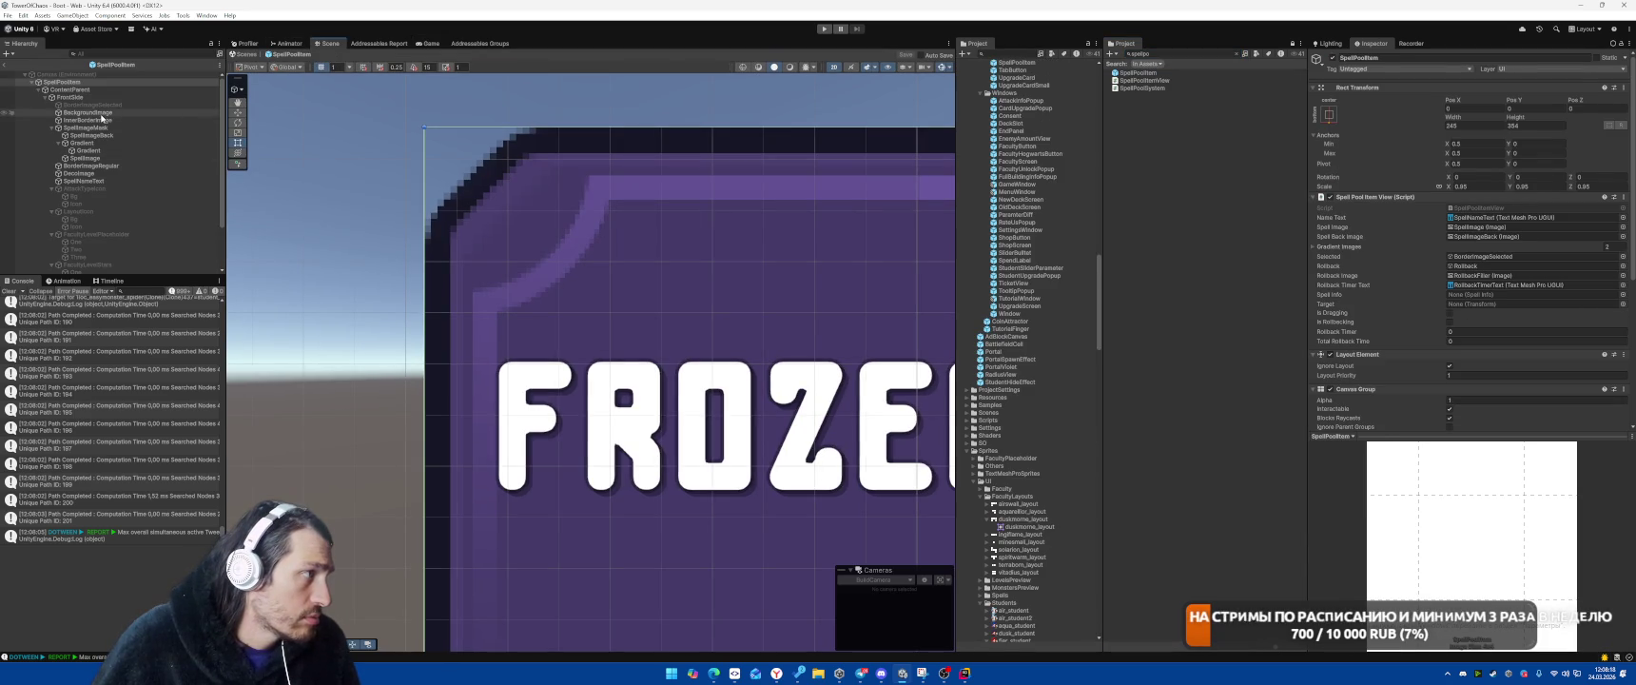
click(95, 105)
key(alt+shift+a)
scroll(504, 327, down, 1)
scroll(504, 327, down, 3)
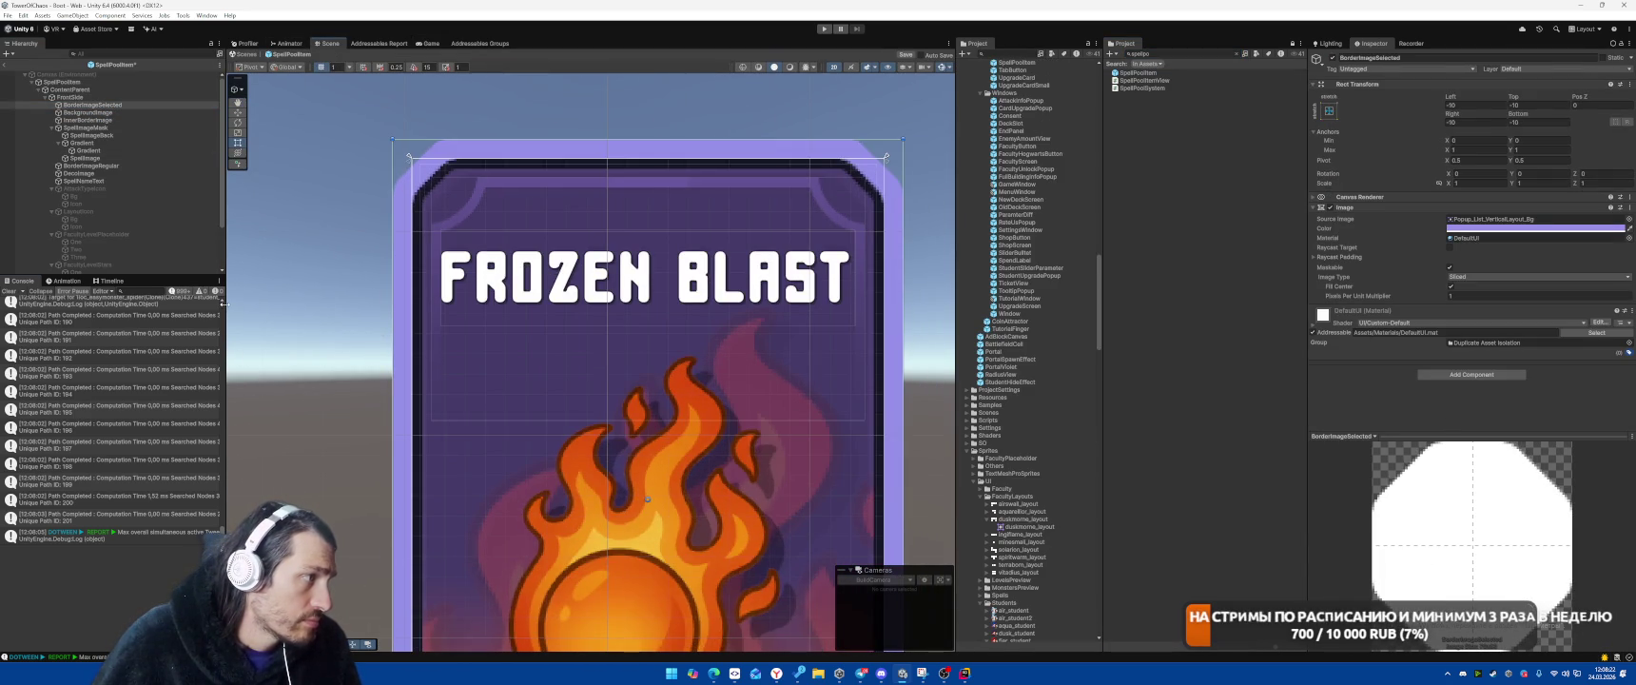
drag(224, 302, 324, 302)
Create a new animation clip named Backg in the Animations folder
key(ctrl+6)
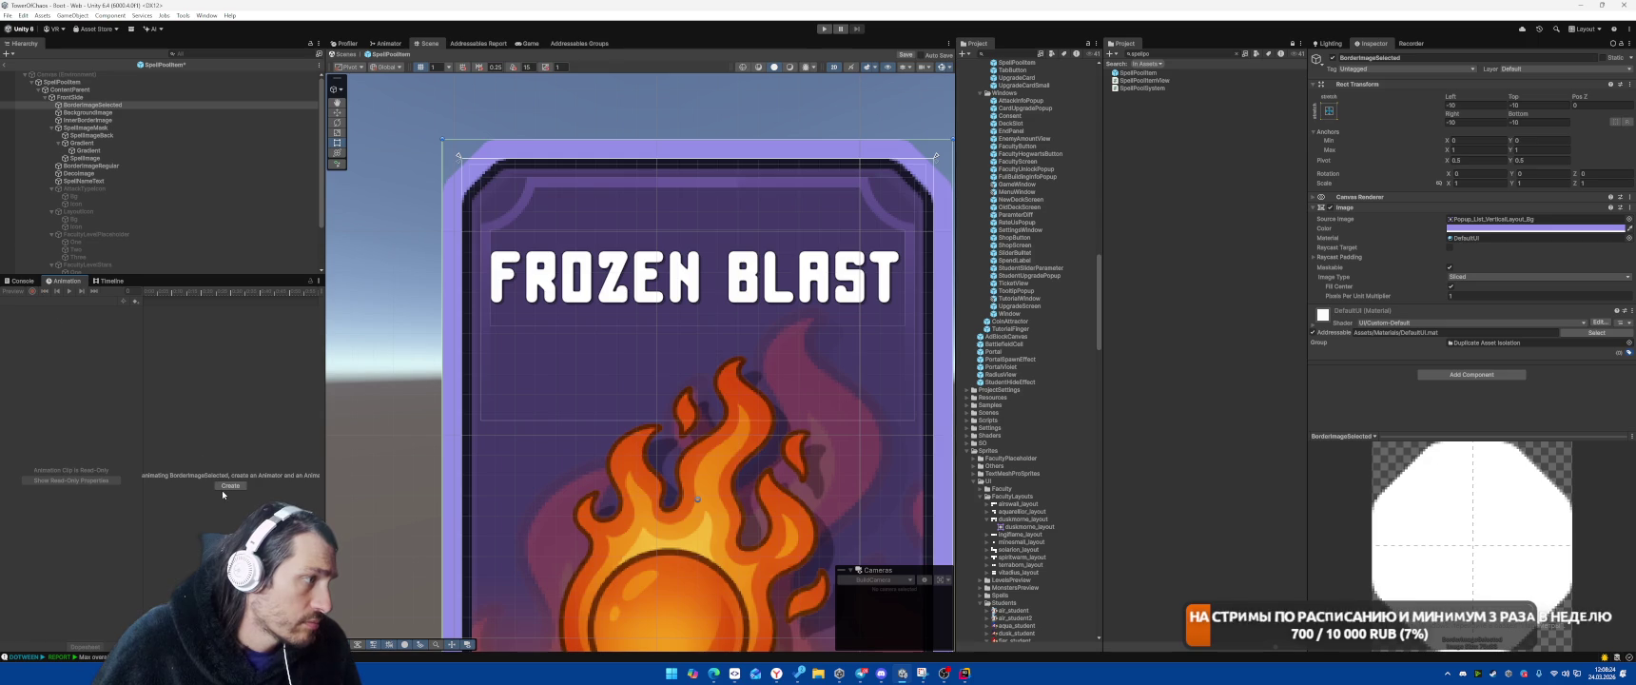
click(228, 487)
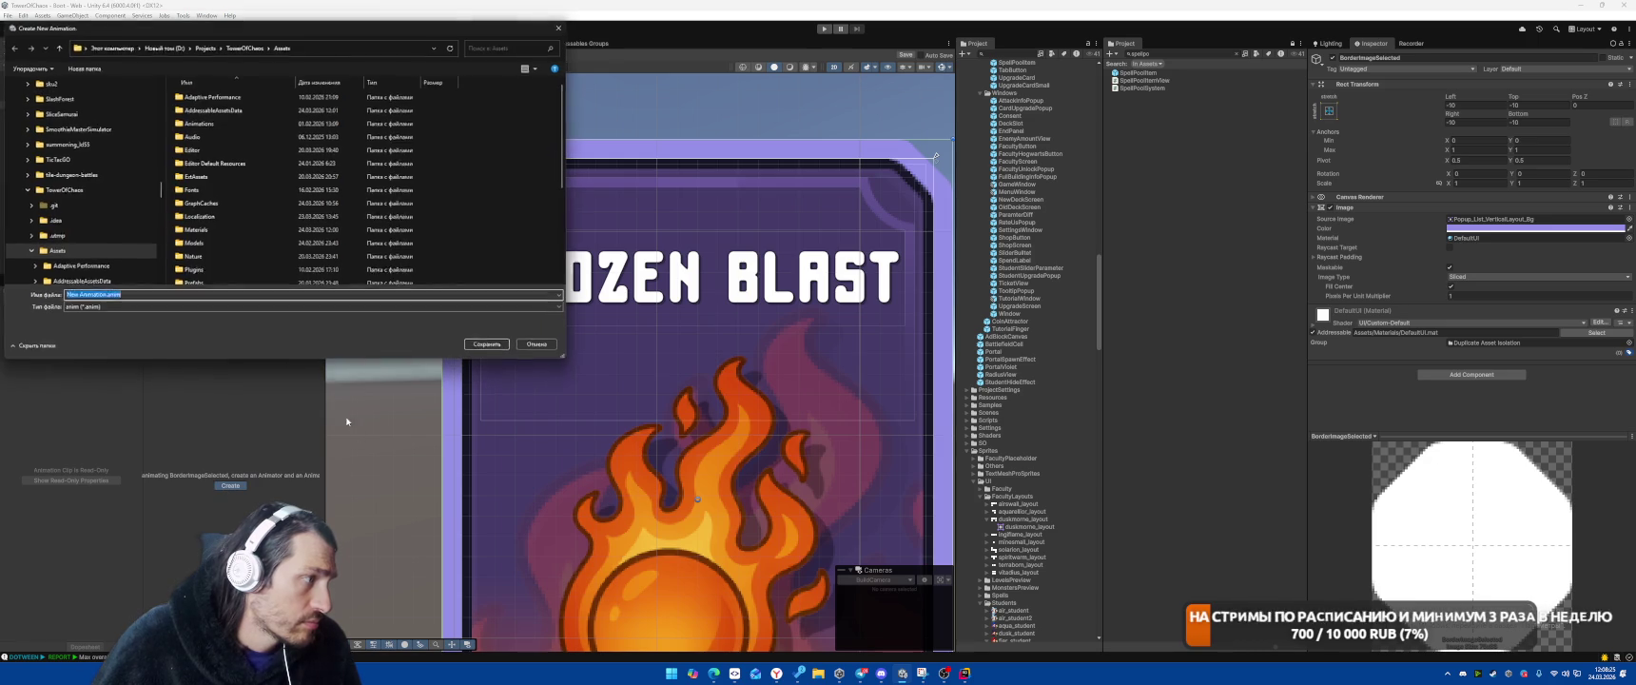
double_click(211, 125)
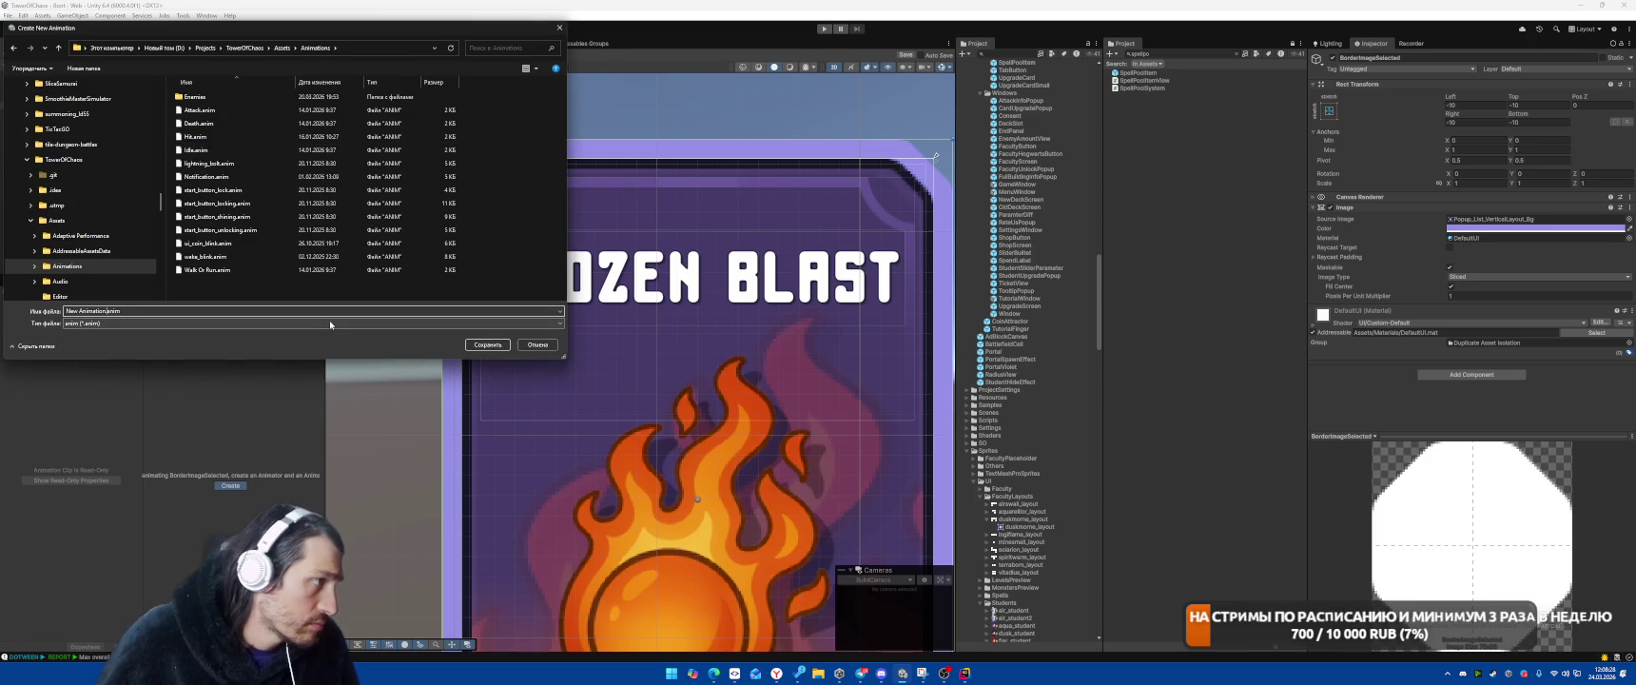
text(Backg)
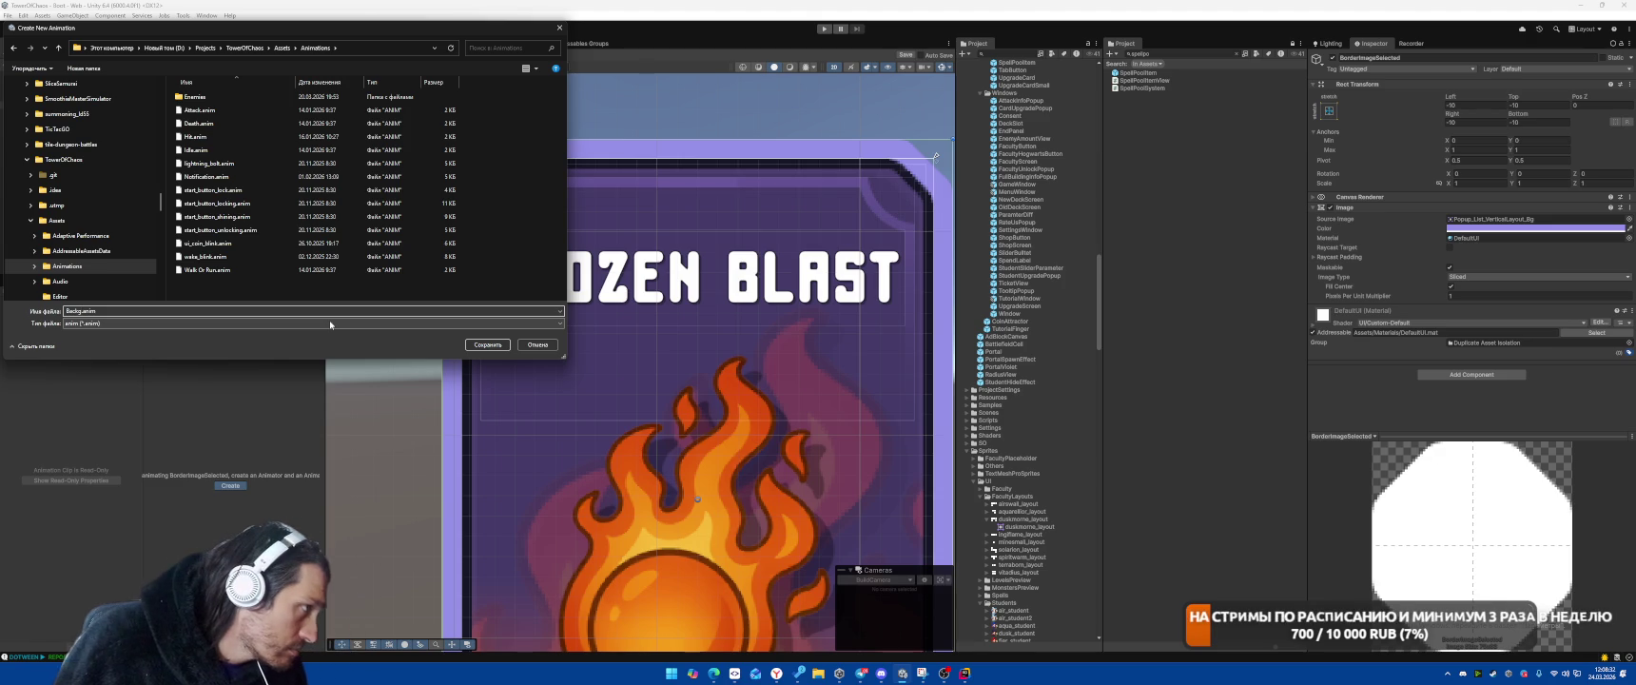
key(Return)
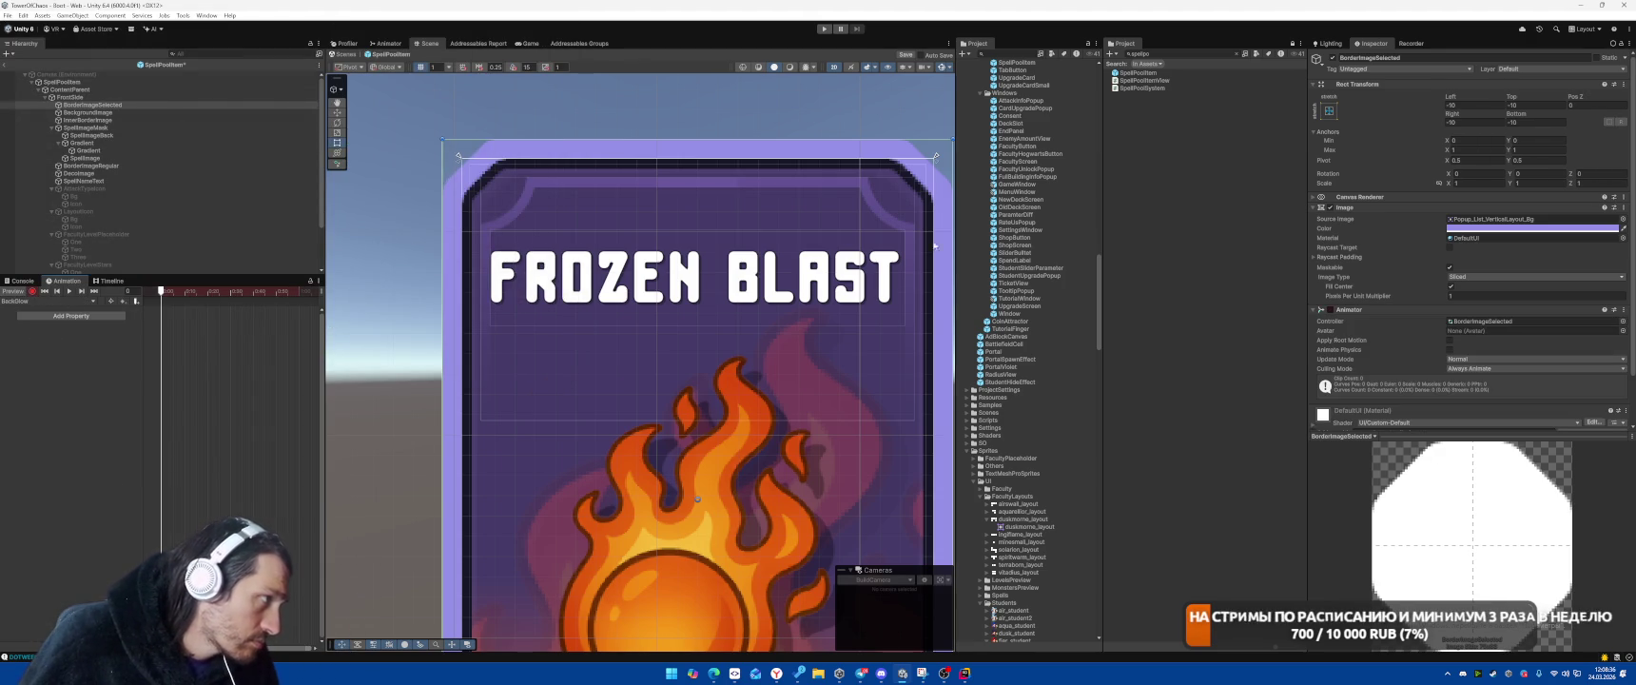
Key the border colour at full opacity, then fully transparent at frame 60
click(1531, 229)
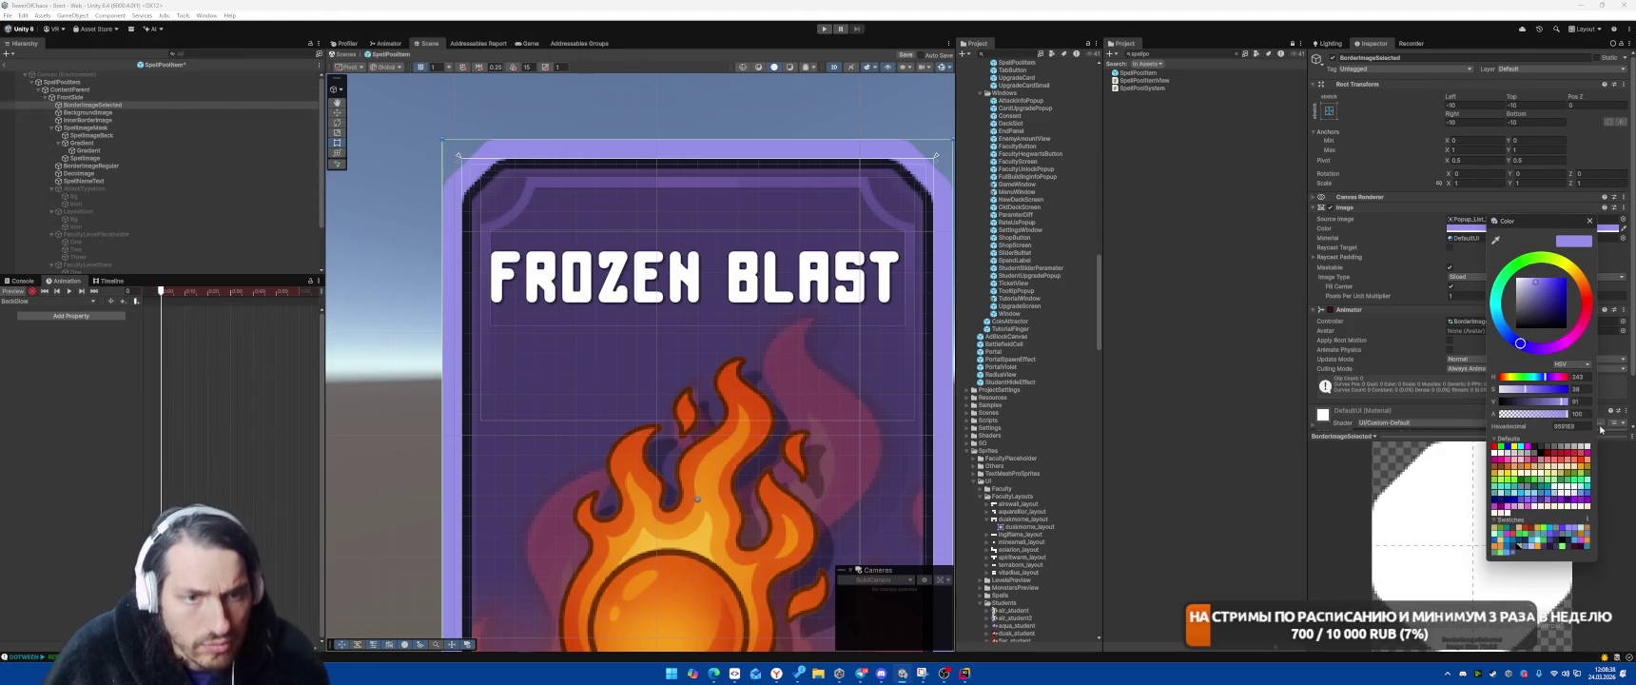
click(1585, 415)
text(1)
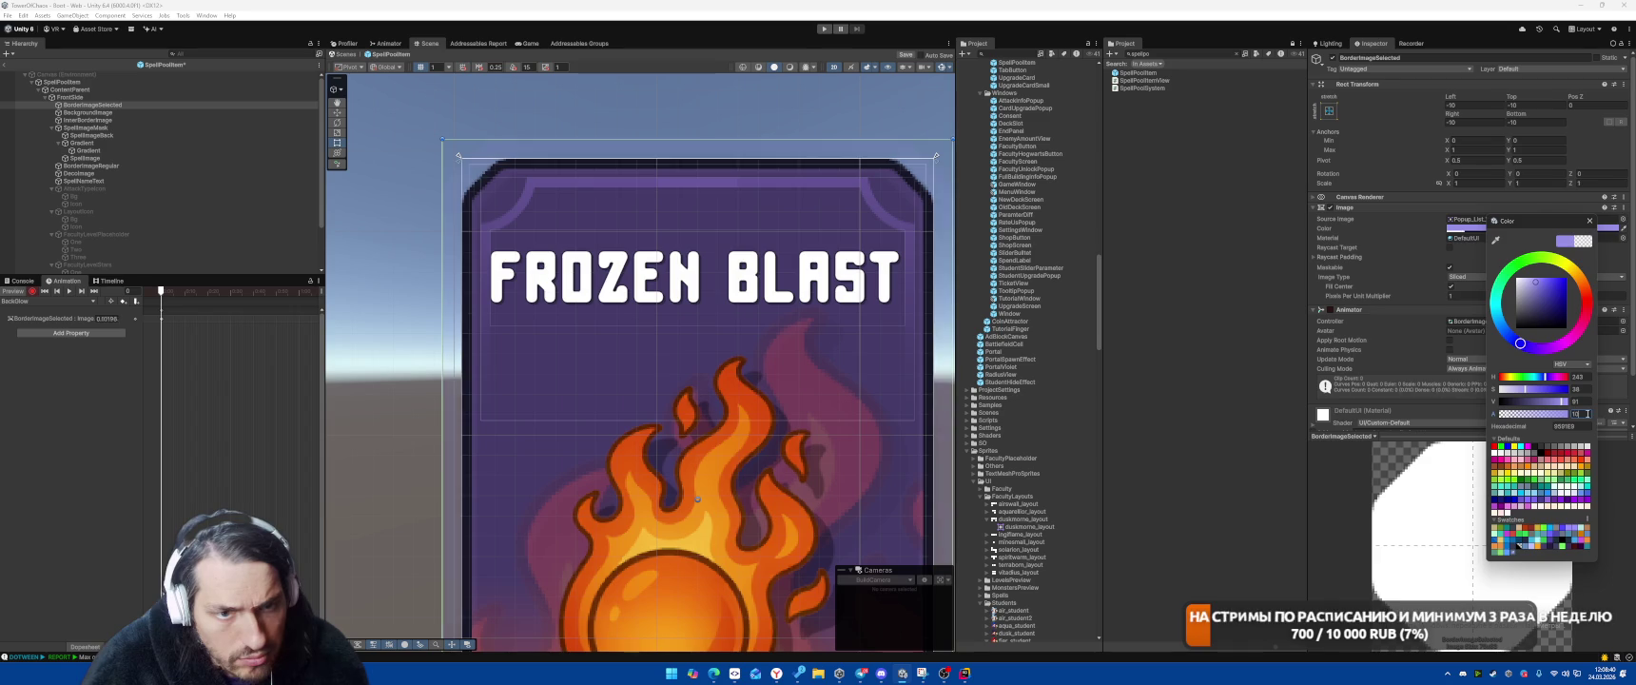
text(0)
click(1588, 221)
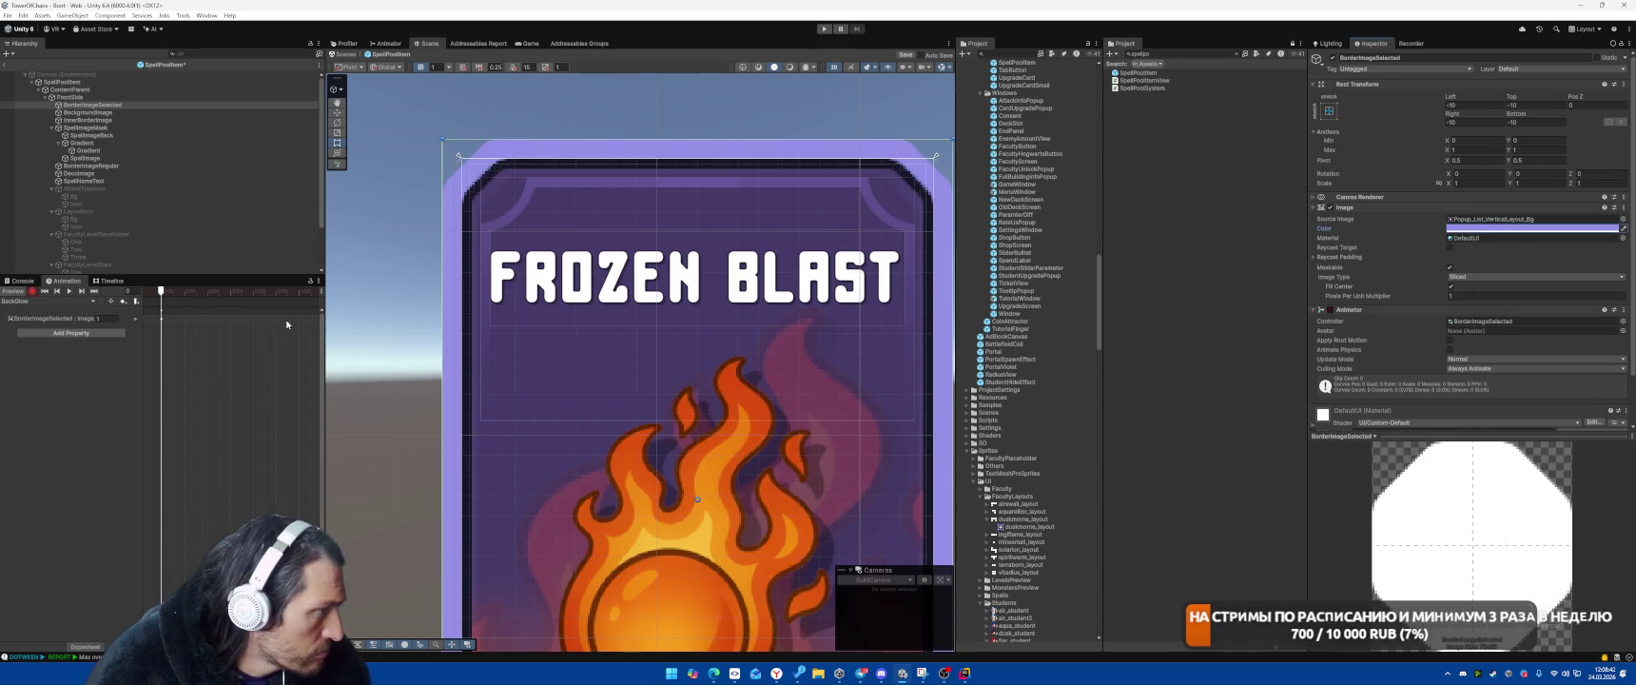
click(299, 291)
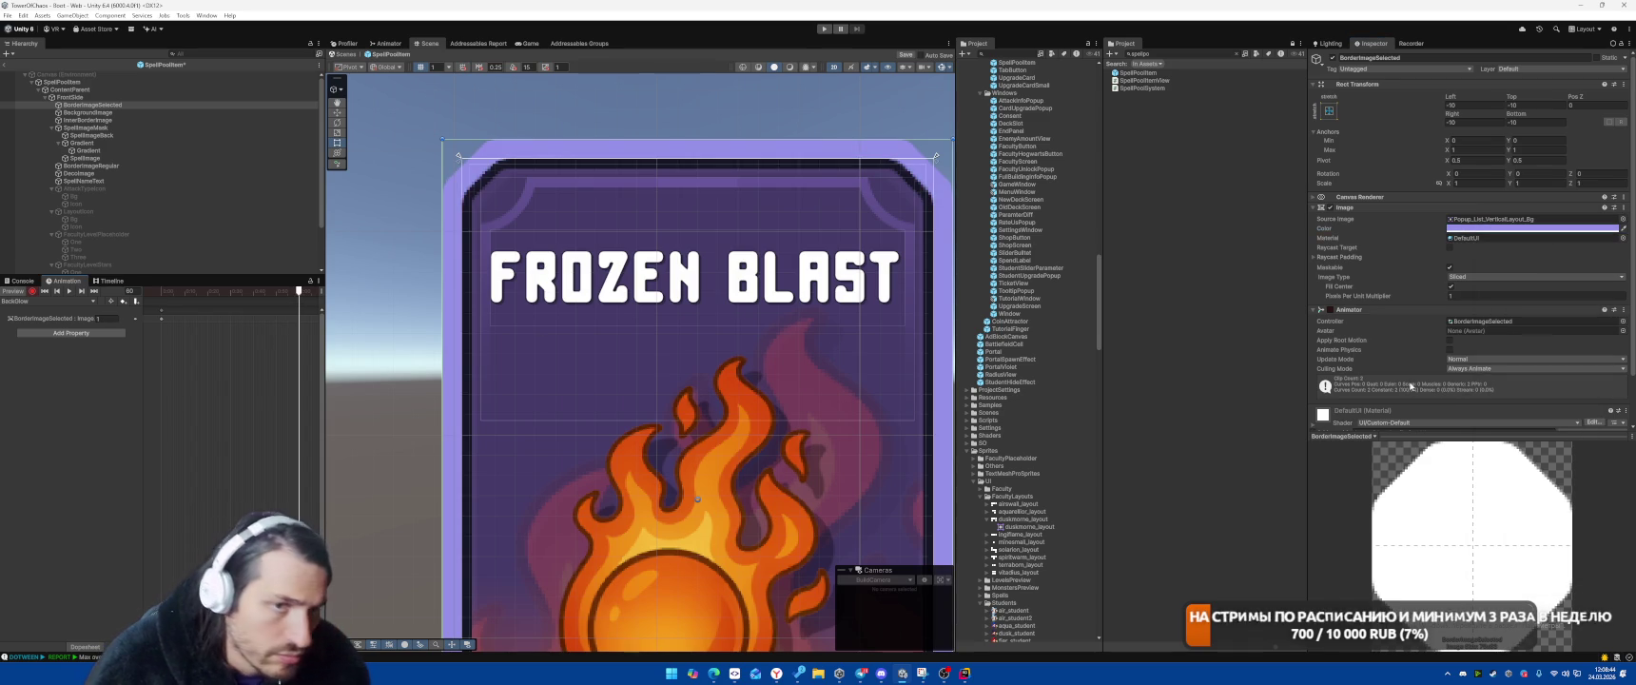
click(1531, 228)
drag(1571, 412, 1059, 413)
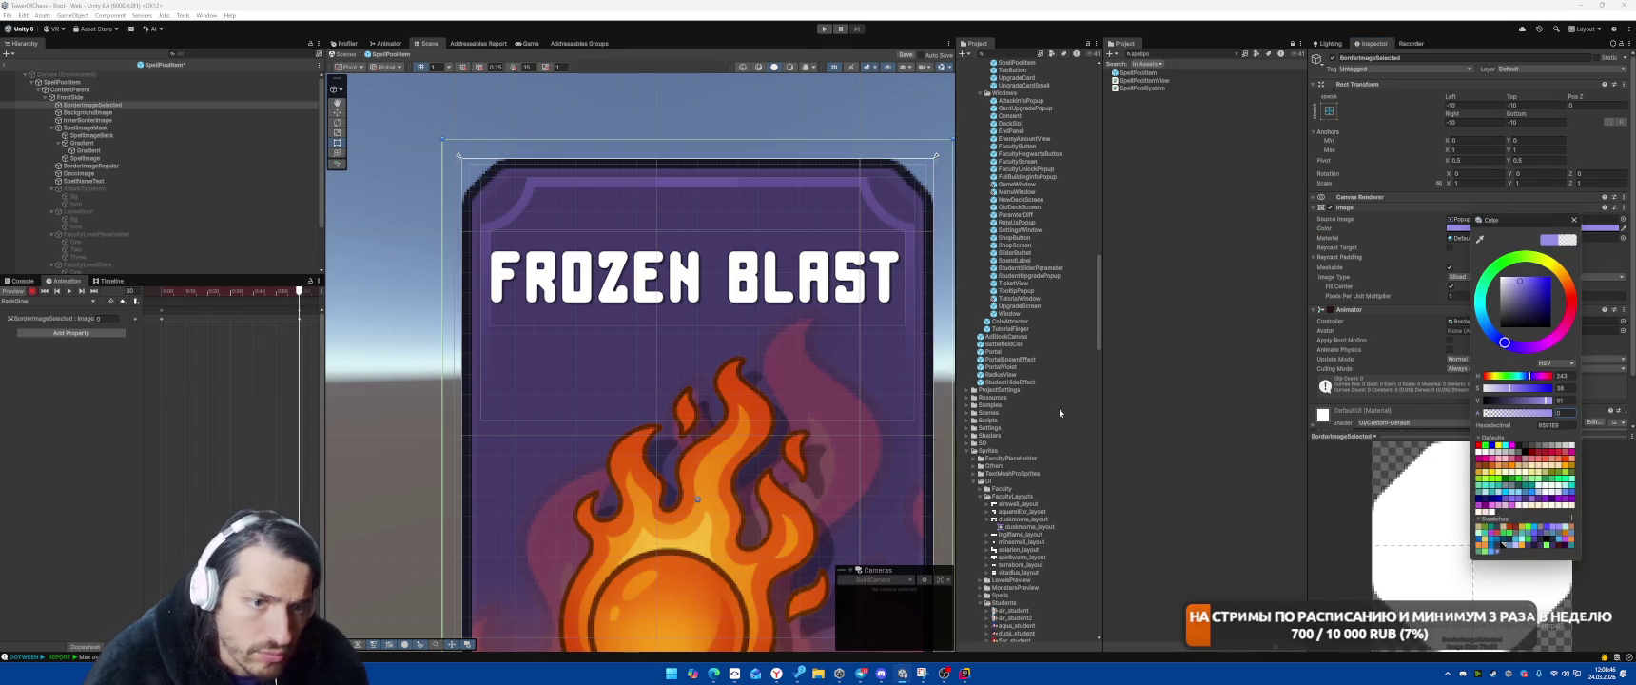
Move the timeline to frame 120 and key the border's alpha at 100
drag(299, 291, 229, 291)
key(comma)
key(comma)
key(comma)
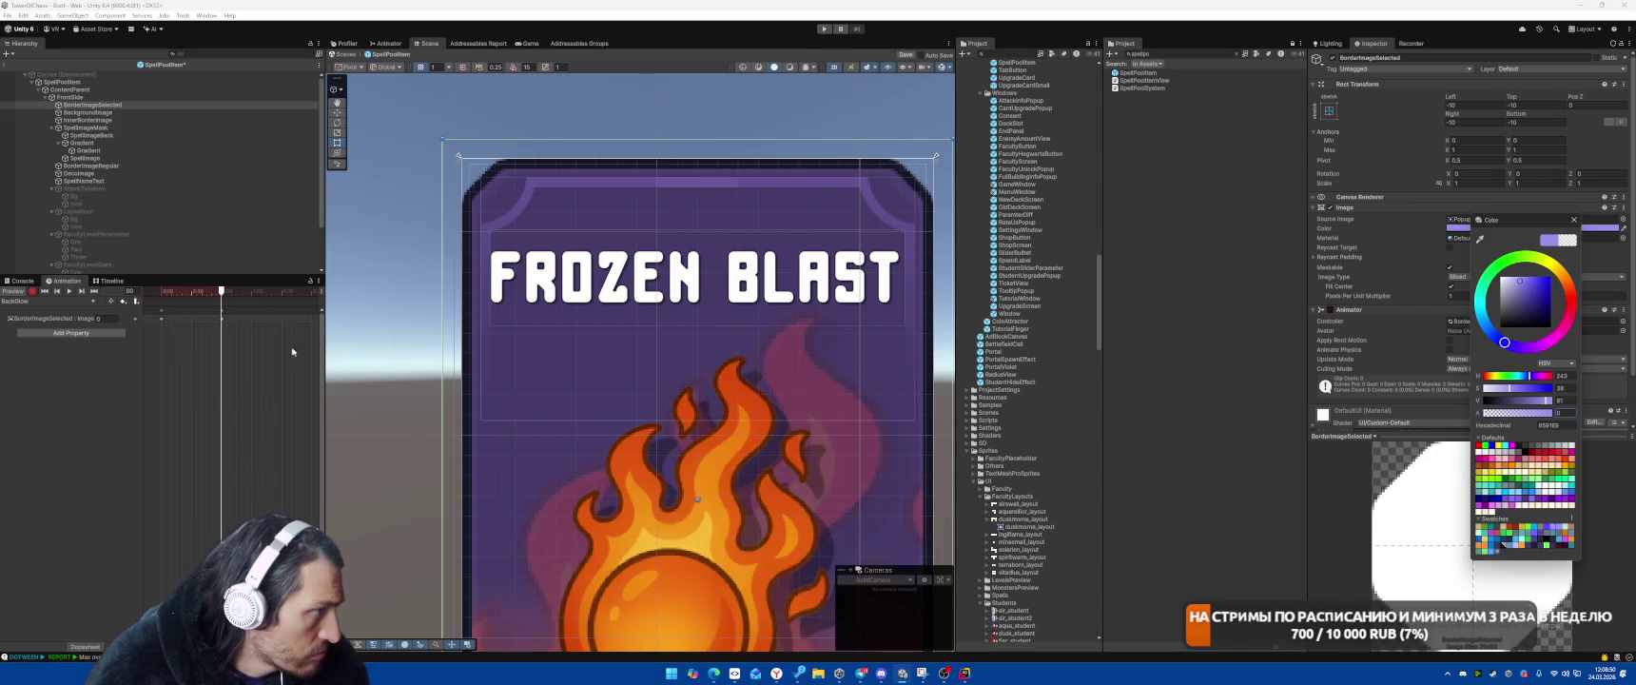
click(285, 290)
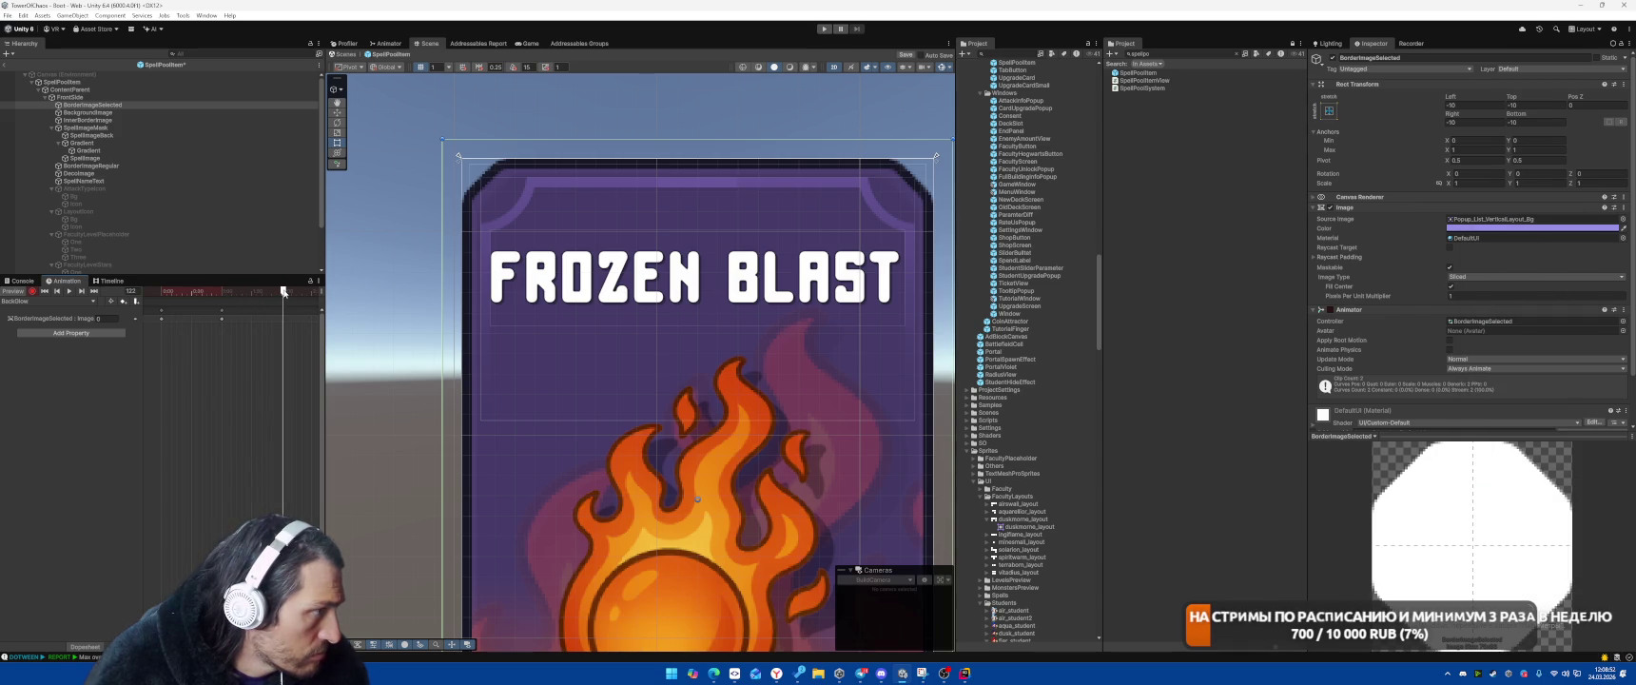
drag(283, 293, 283, 294)
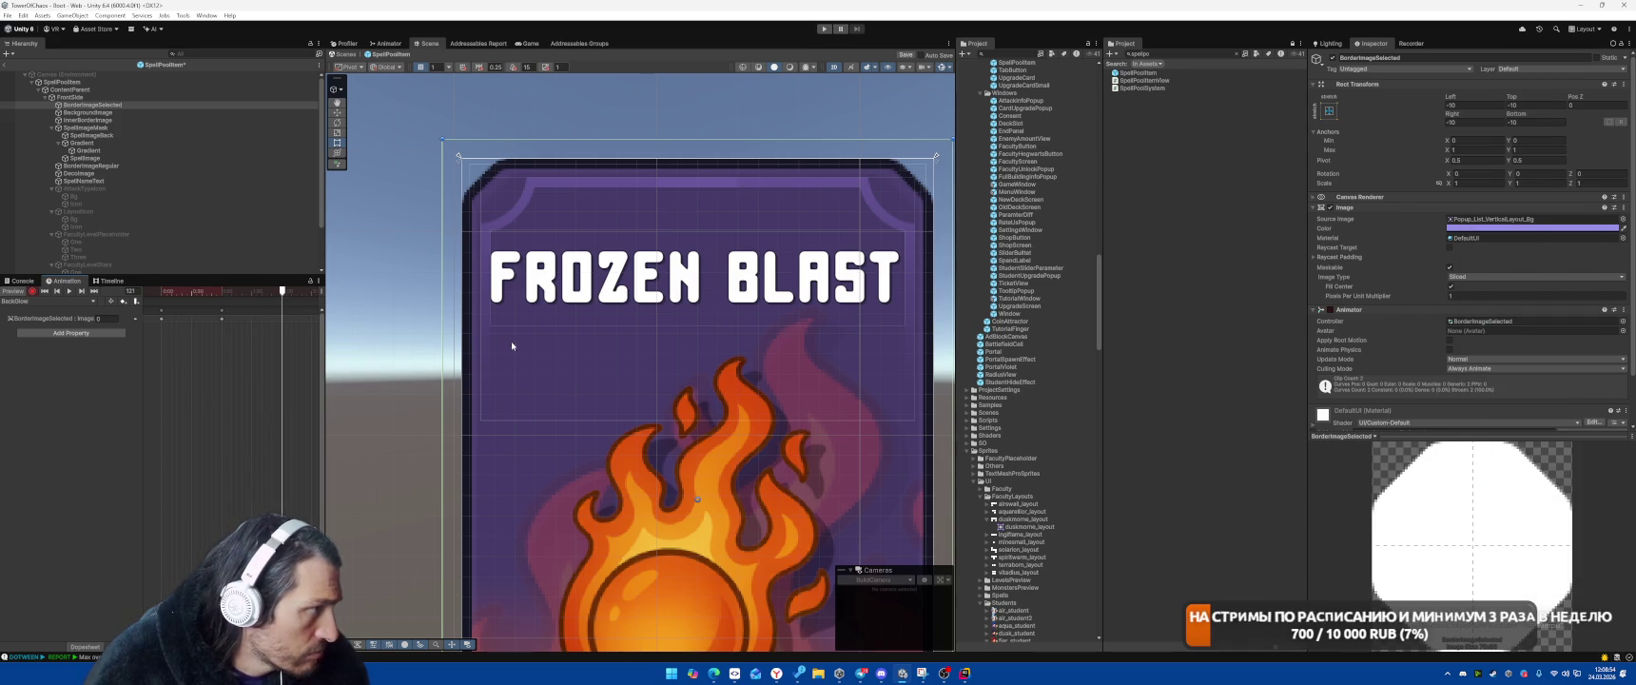
drag(282, 293, 281, 293)
click(1542, 229)
click(1607, 413)
text(100)
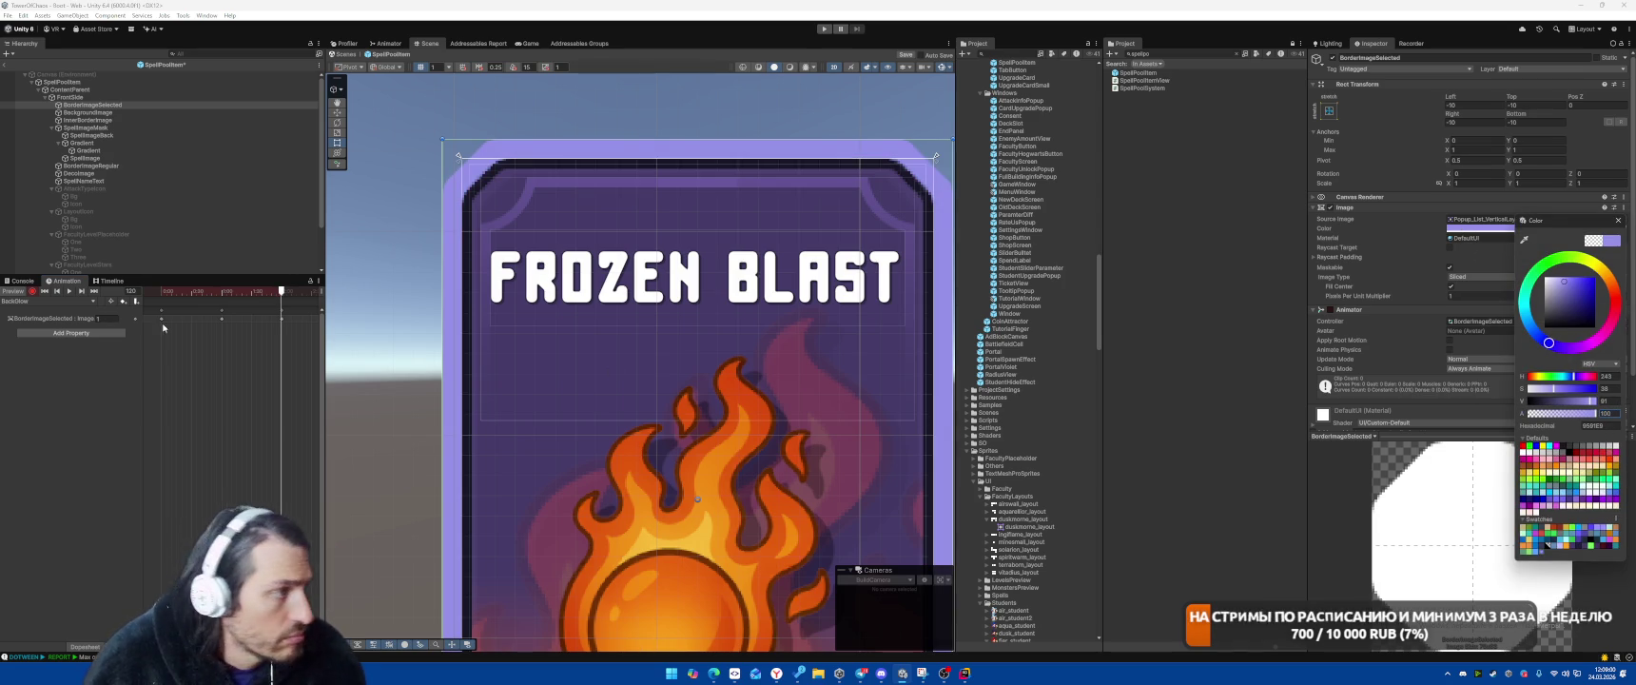
Preview the border fade animation and return to around frame 59
click(121, 291)
text(25)
click(69, 291)
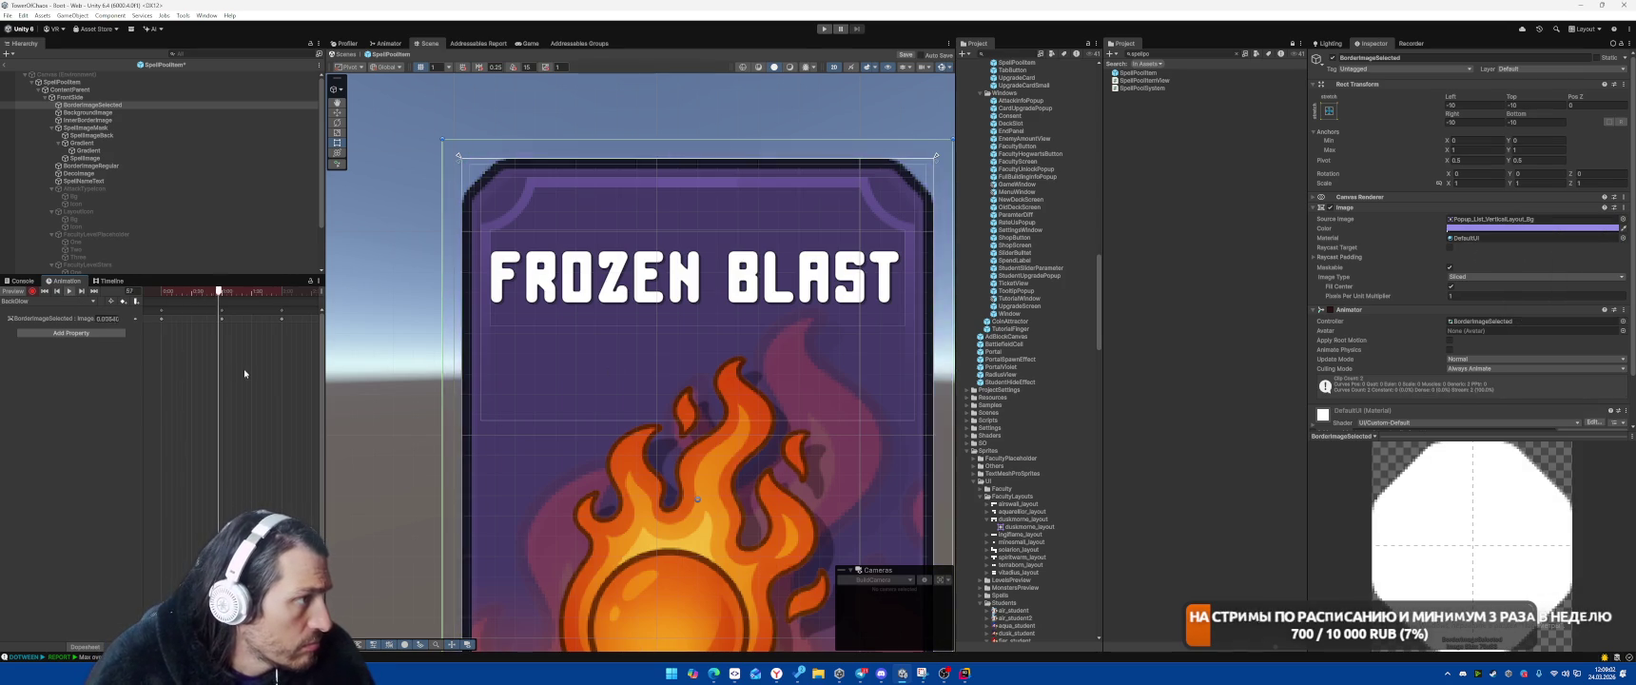
click(223, 293)
drag(224, 293, 221, 293)
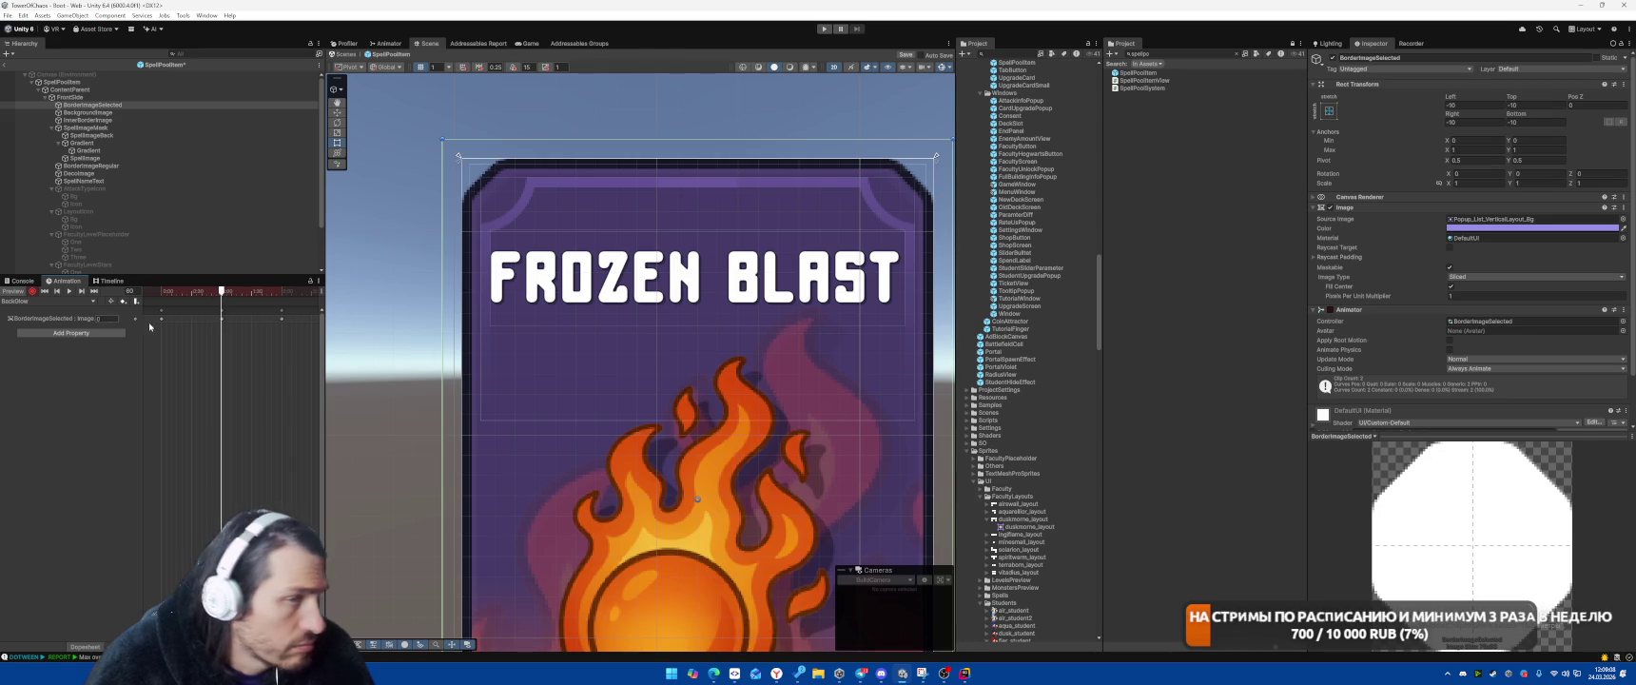
Set the glow alpha to 50, preview the pulse, and exit to the Boot scene
click(1481, 230)
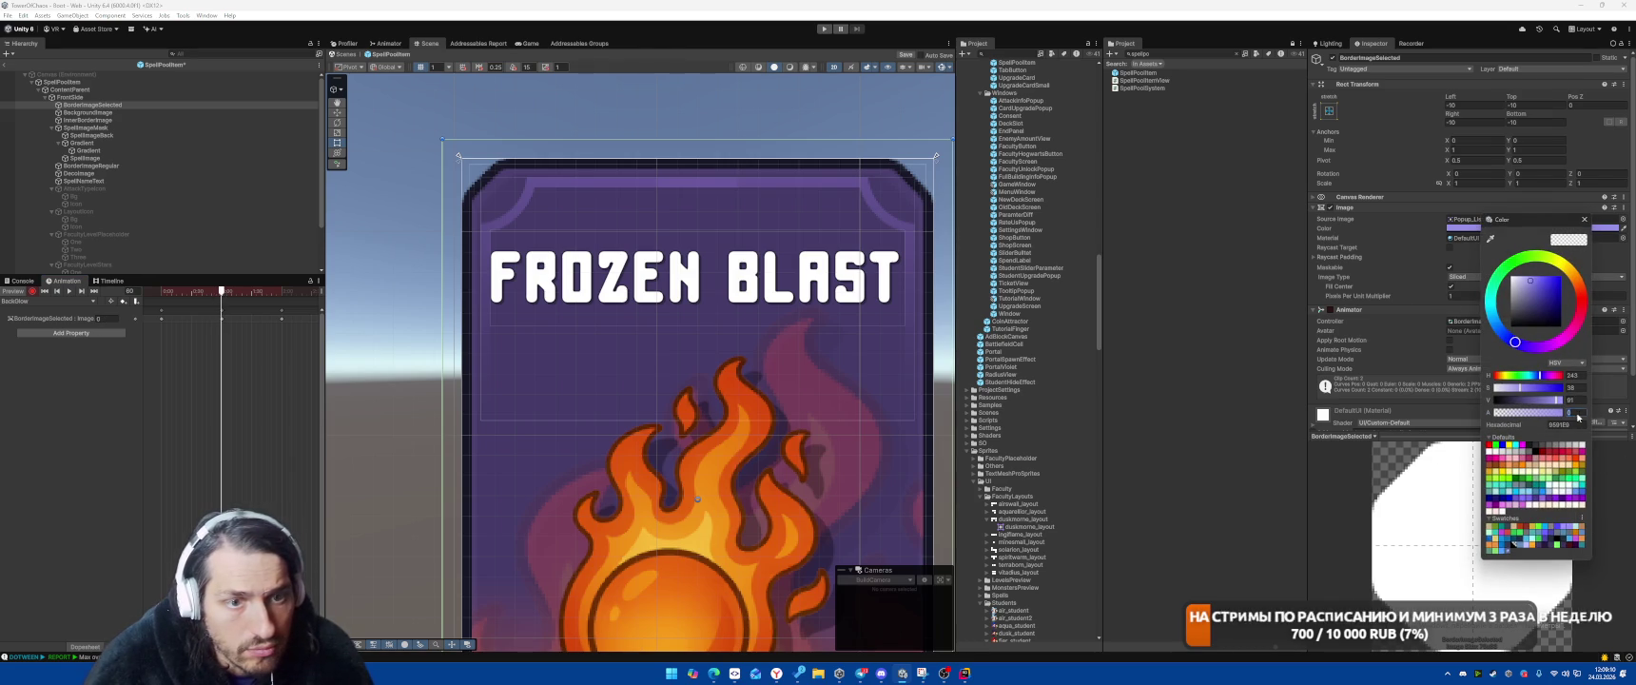
text(50)
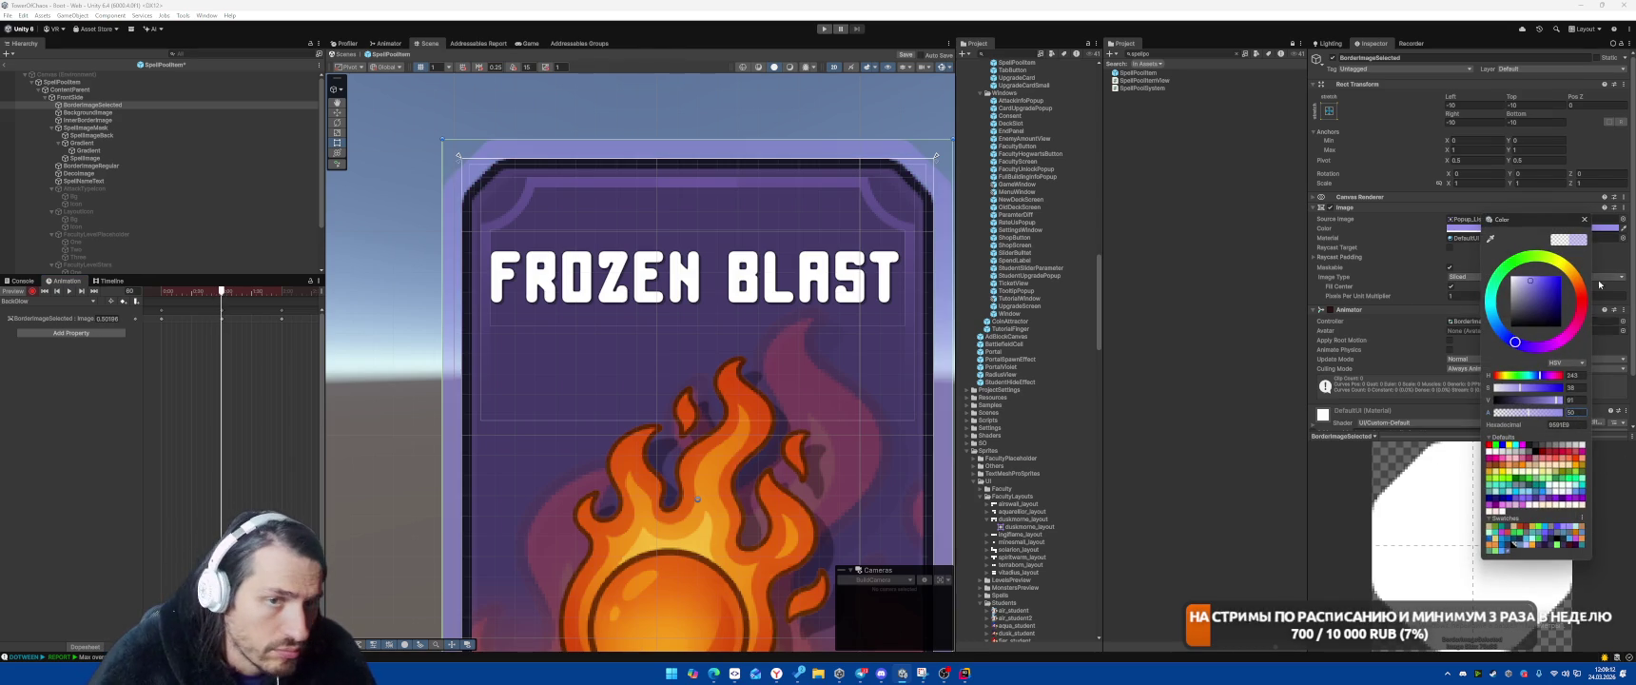
click(1585, 221)
mouse_move(142, 375)
mouse_down()
mouse_move(289, 306)
mouse_move(224, 314)
mouse_up()
click(68, 292)
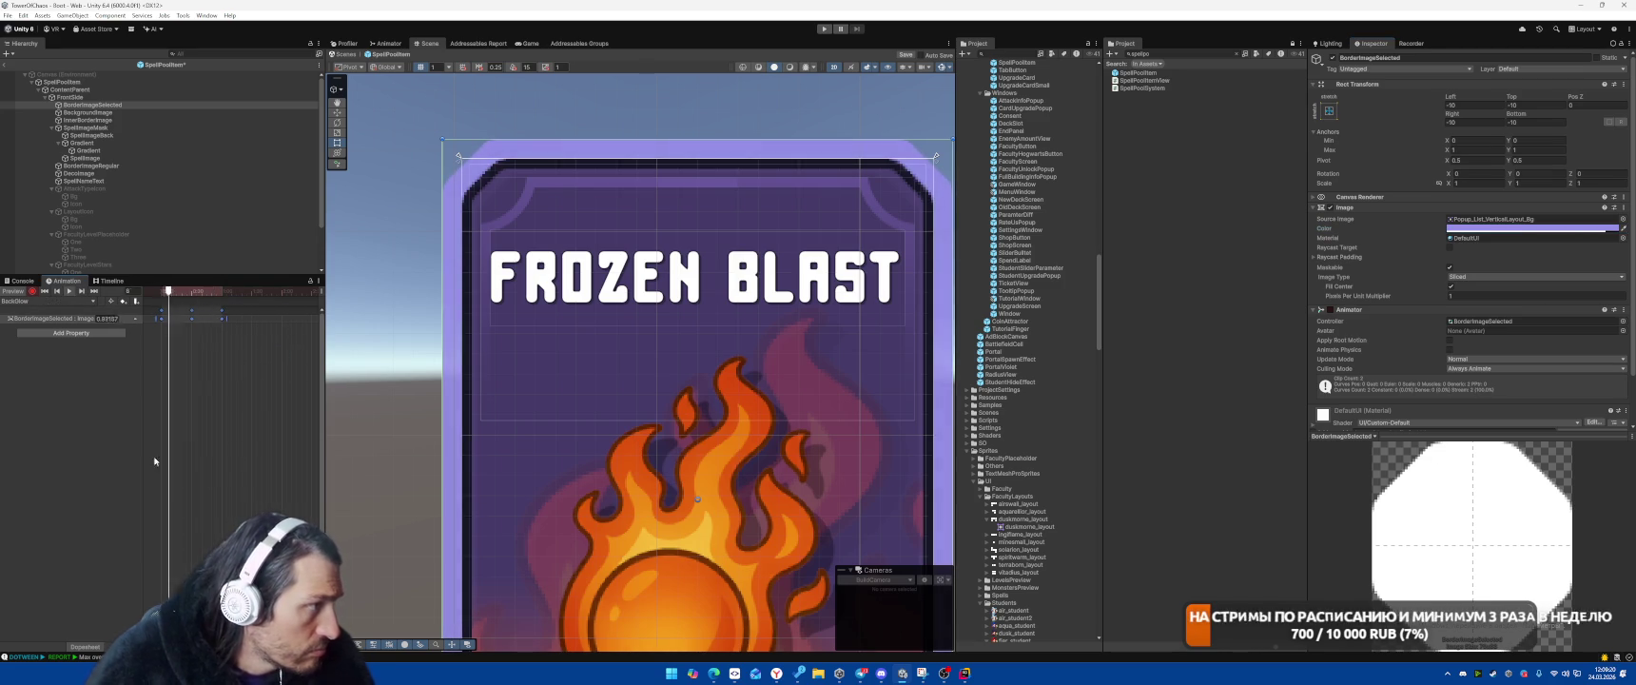
click(93, 105)
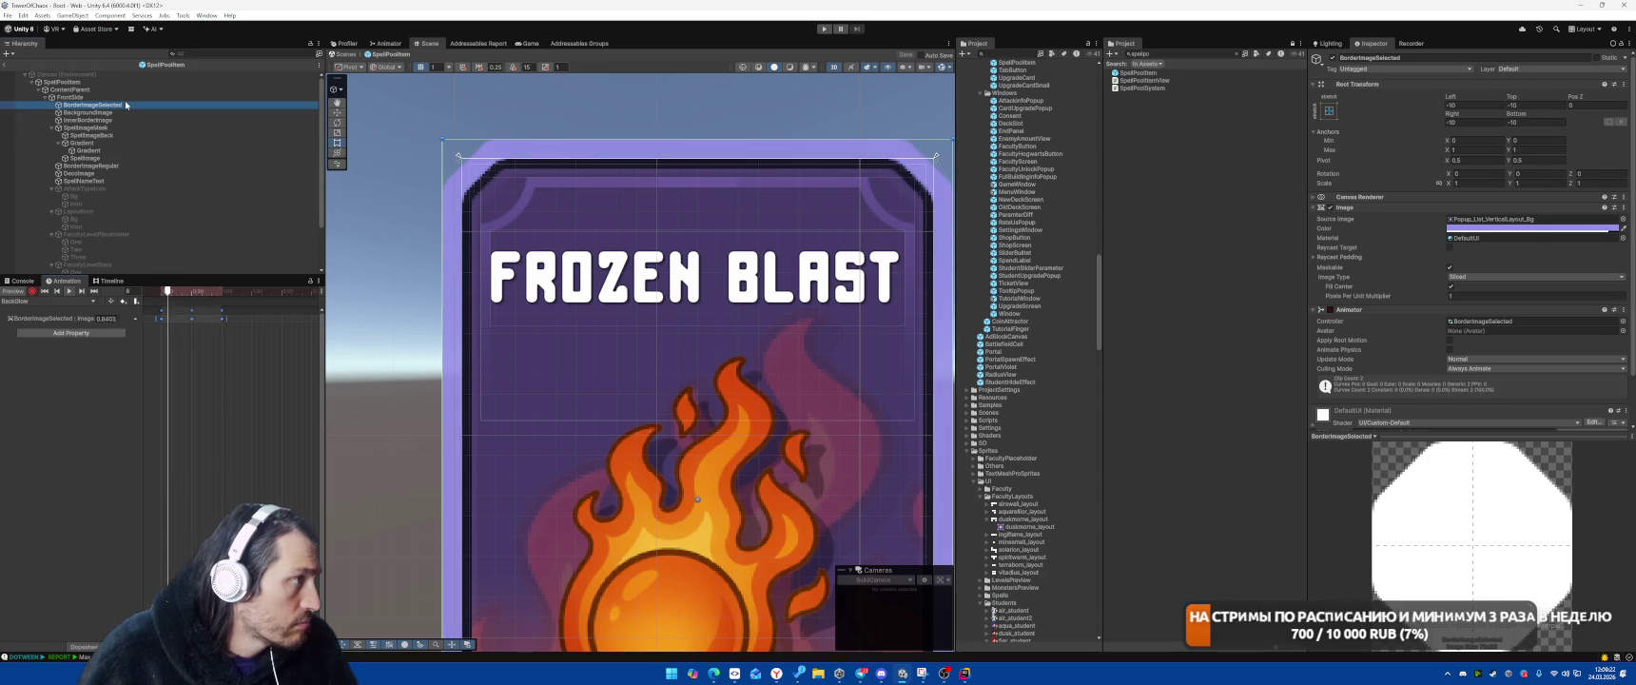
click(7, 64)
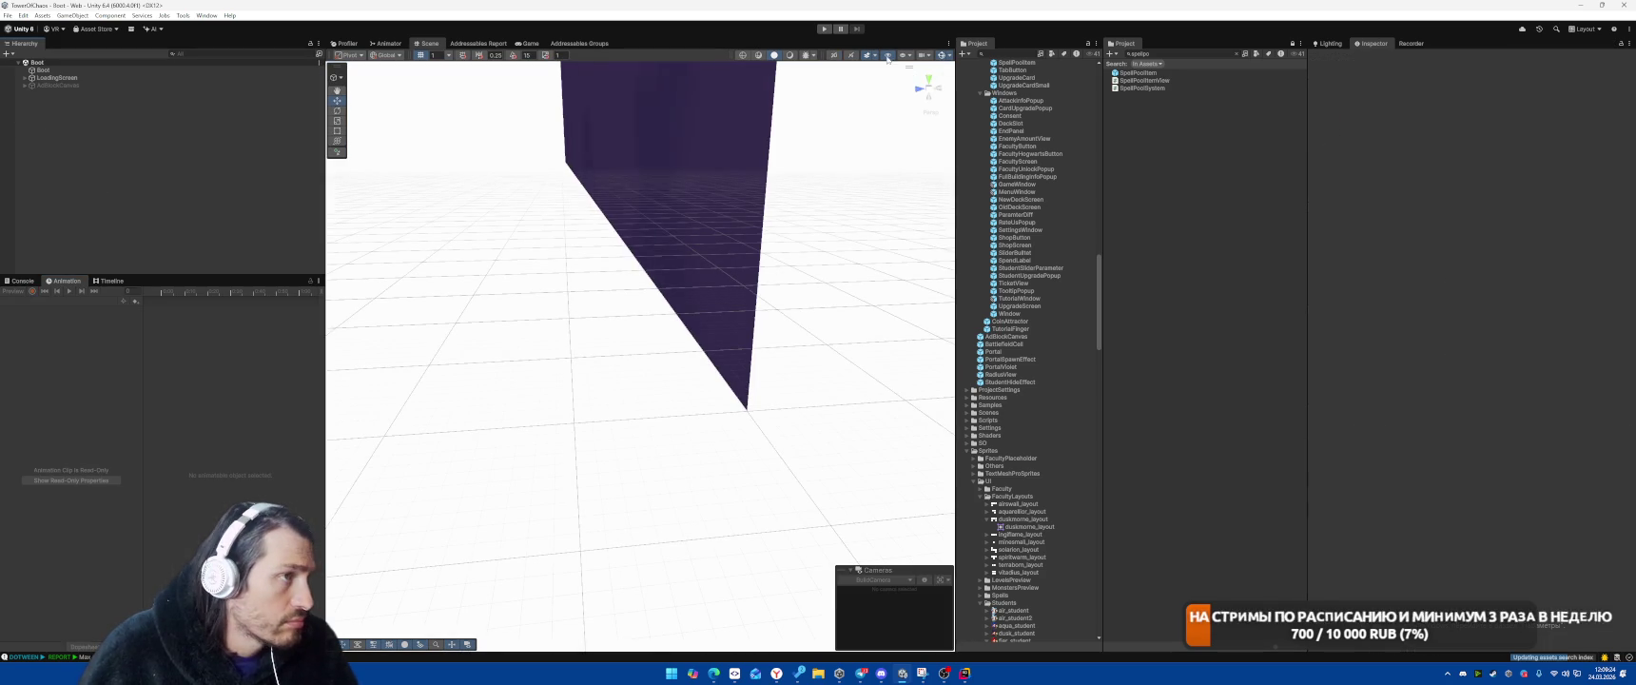
Playtest: place the building, start the battle, cast Meteor on the spiders, then stop
click(823, 29)
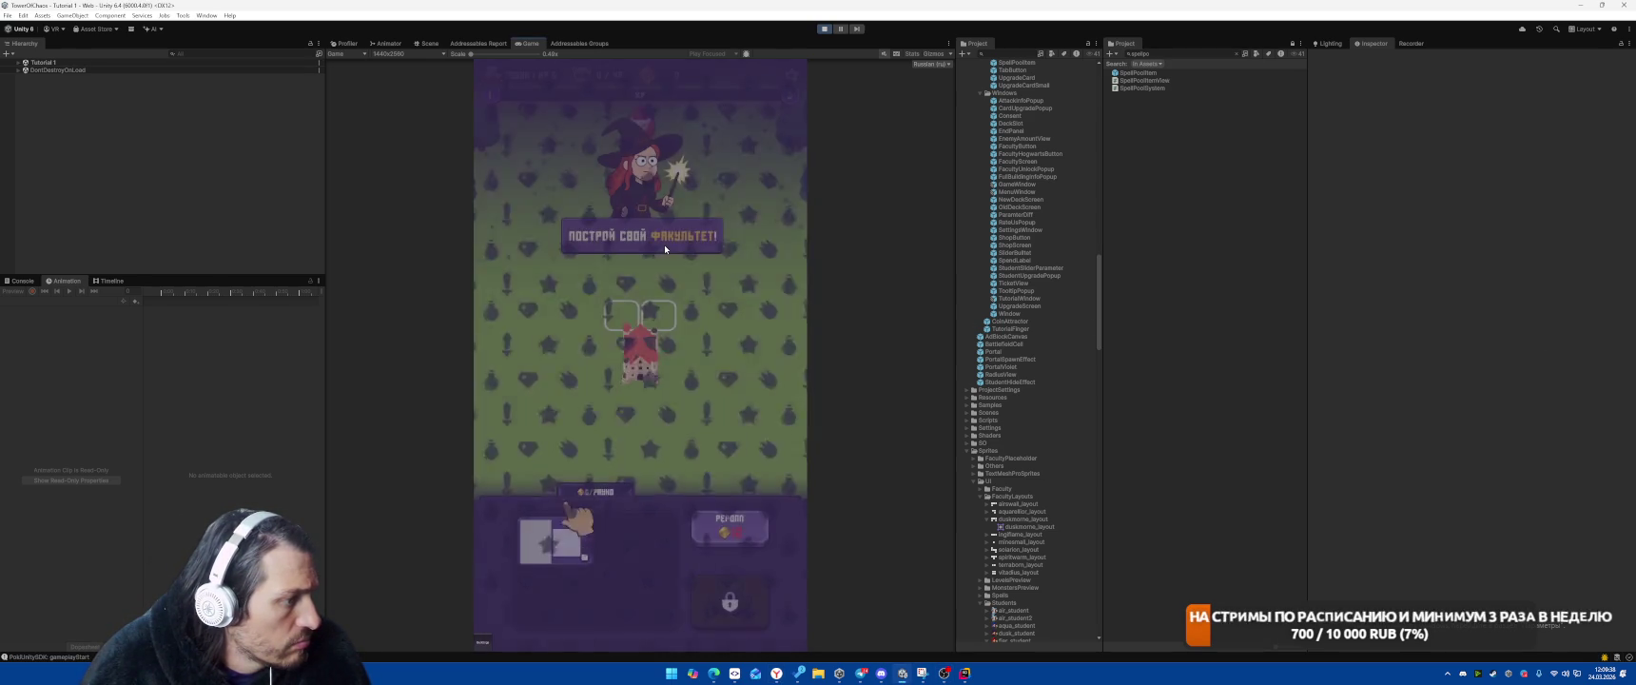
drag(660, 327, 660, 327)
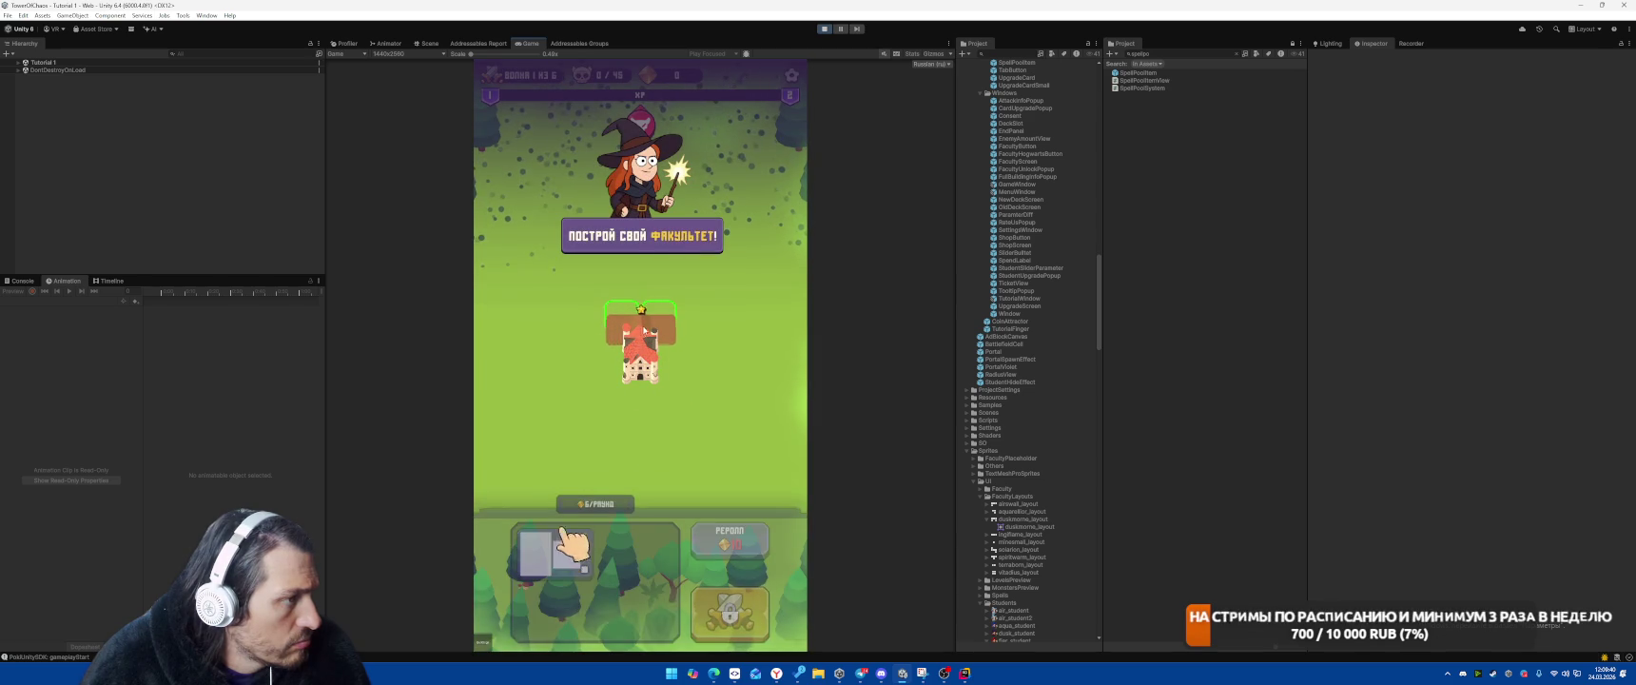
click(729, 601)
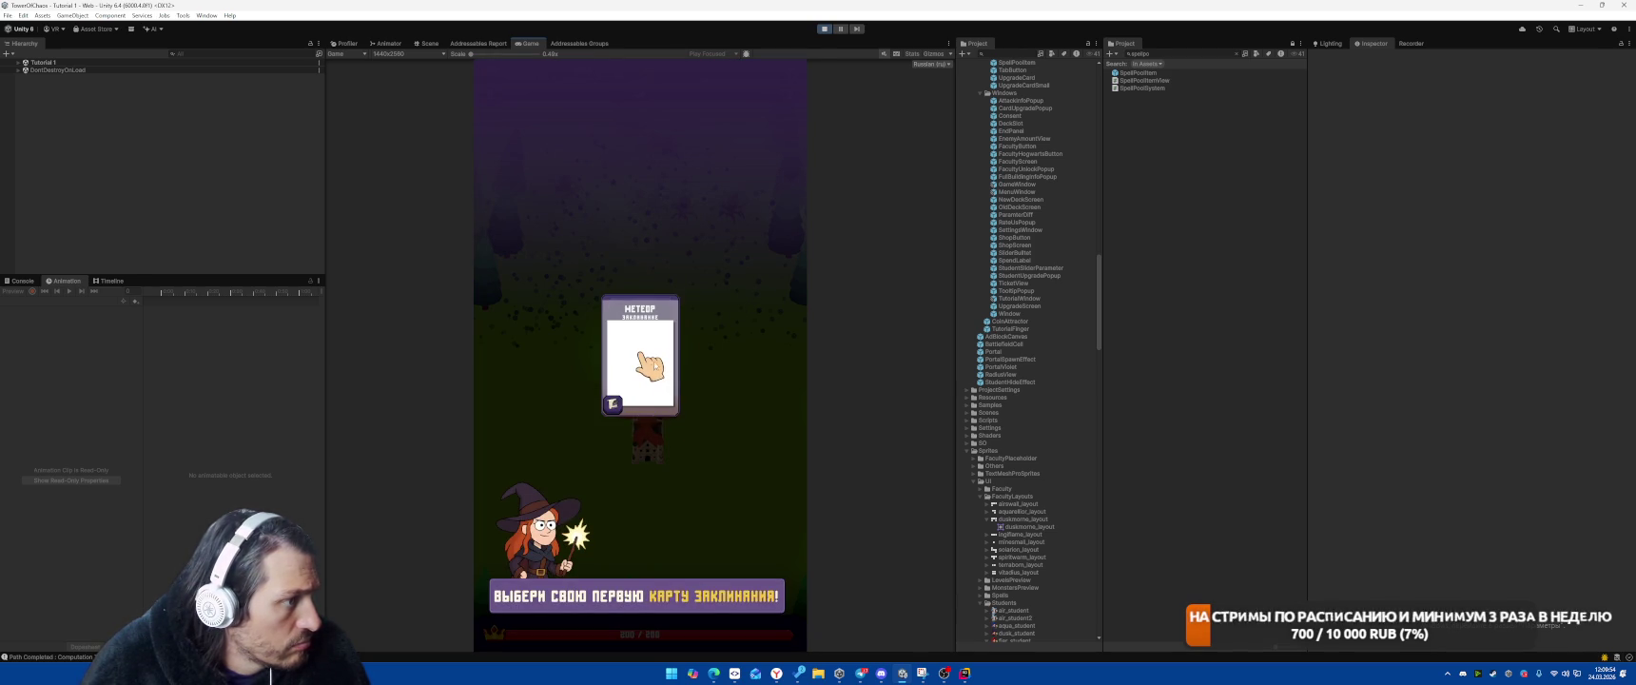
click(724, 392)
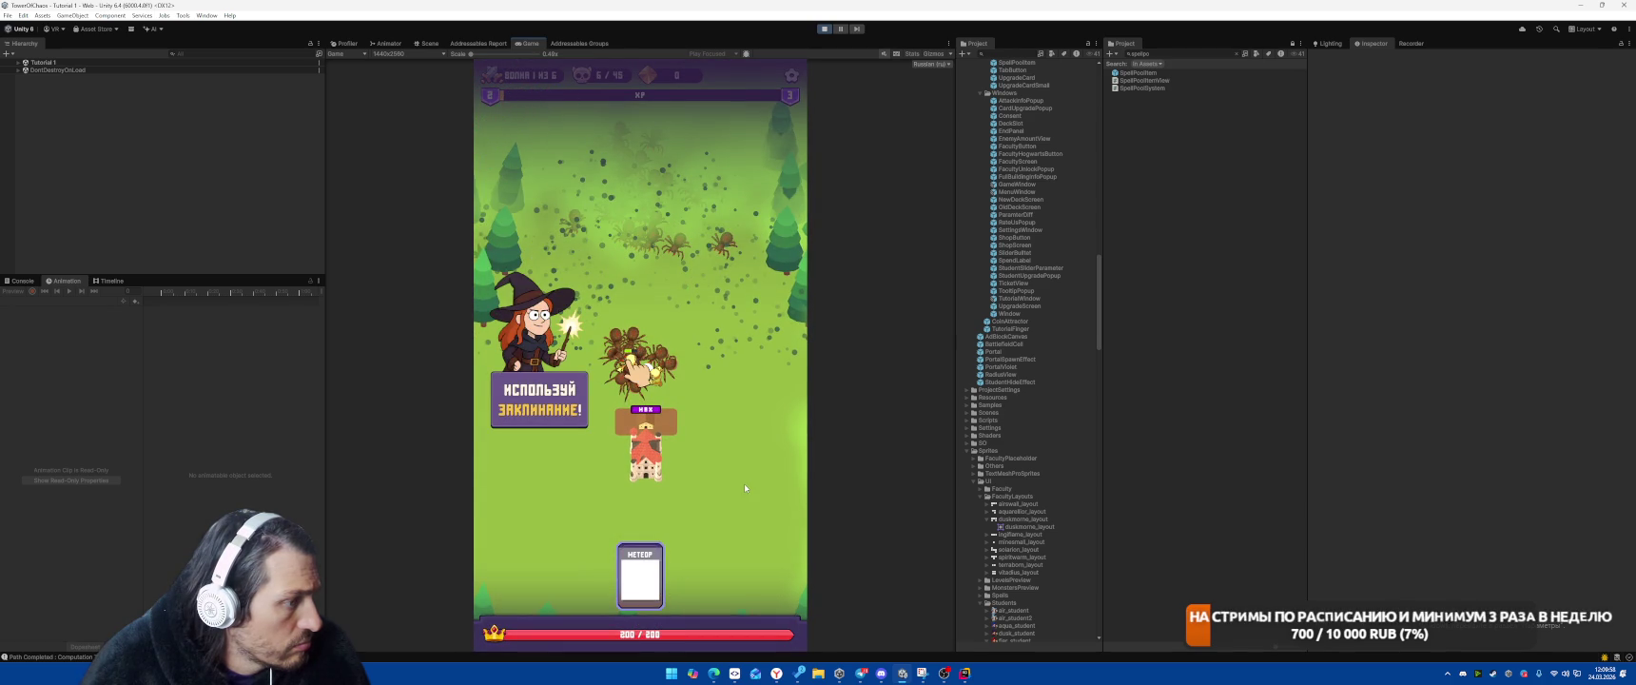
click(637, 371)
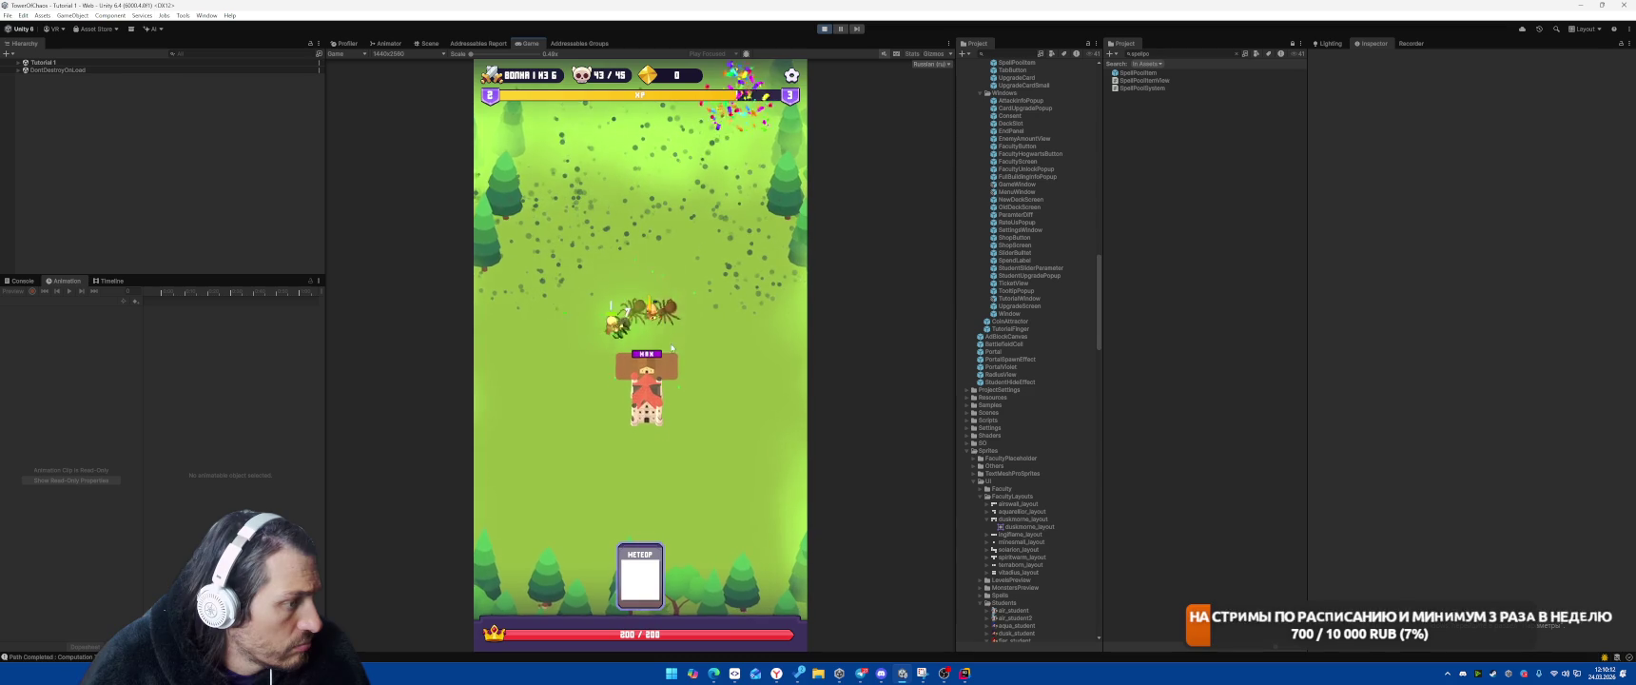
click(824, 29)
key(alt+Tab)
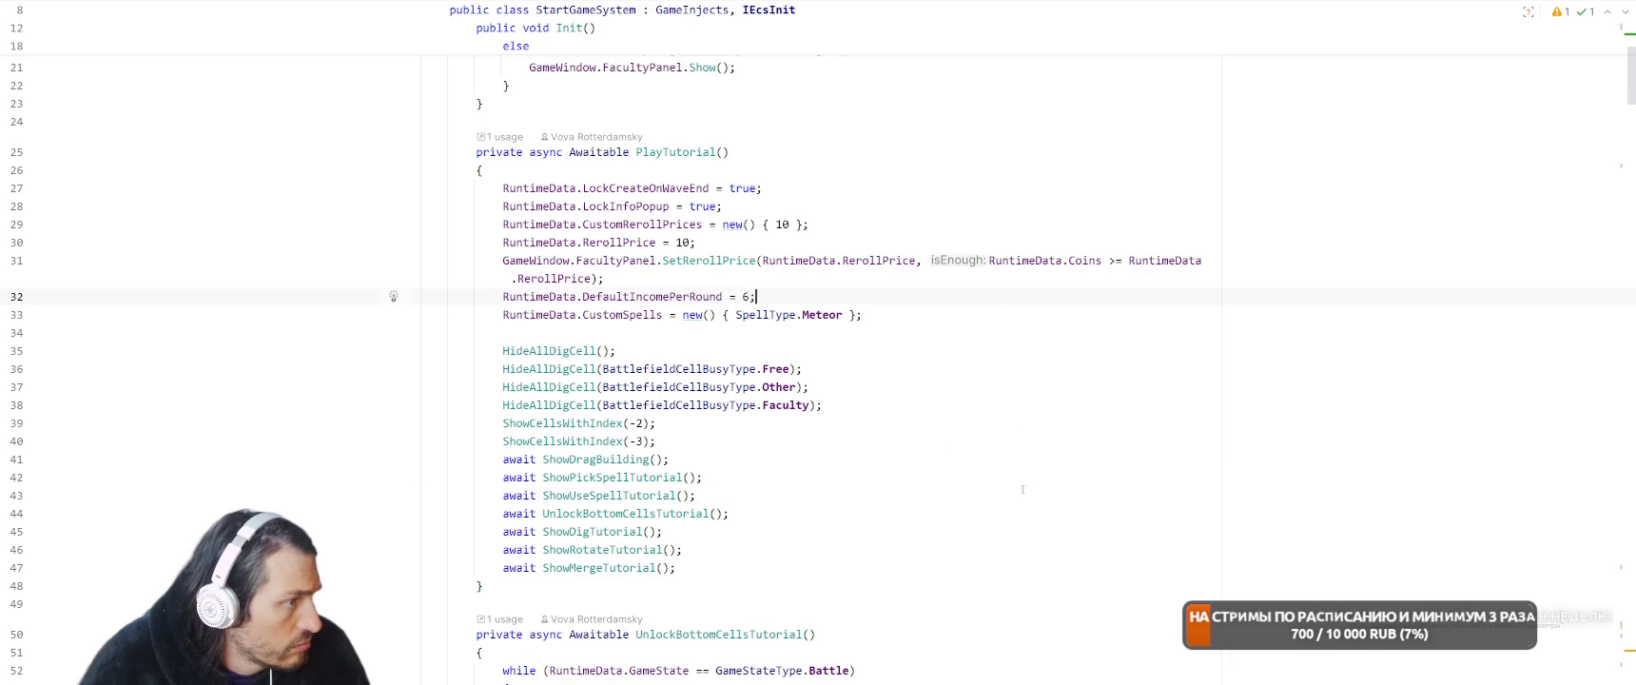
Go to the ShowUseSpellTutorial definition and find the end of its wait loop
scroll(1022, 488, up, 5)
scroll(947, 362, down, 9)
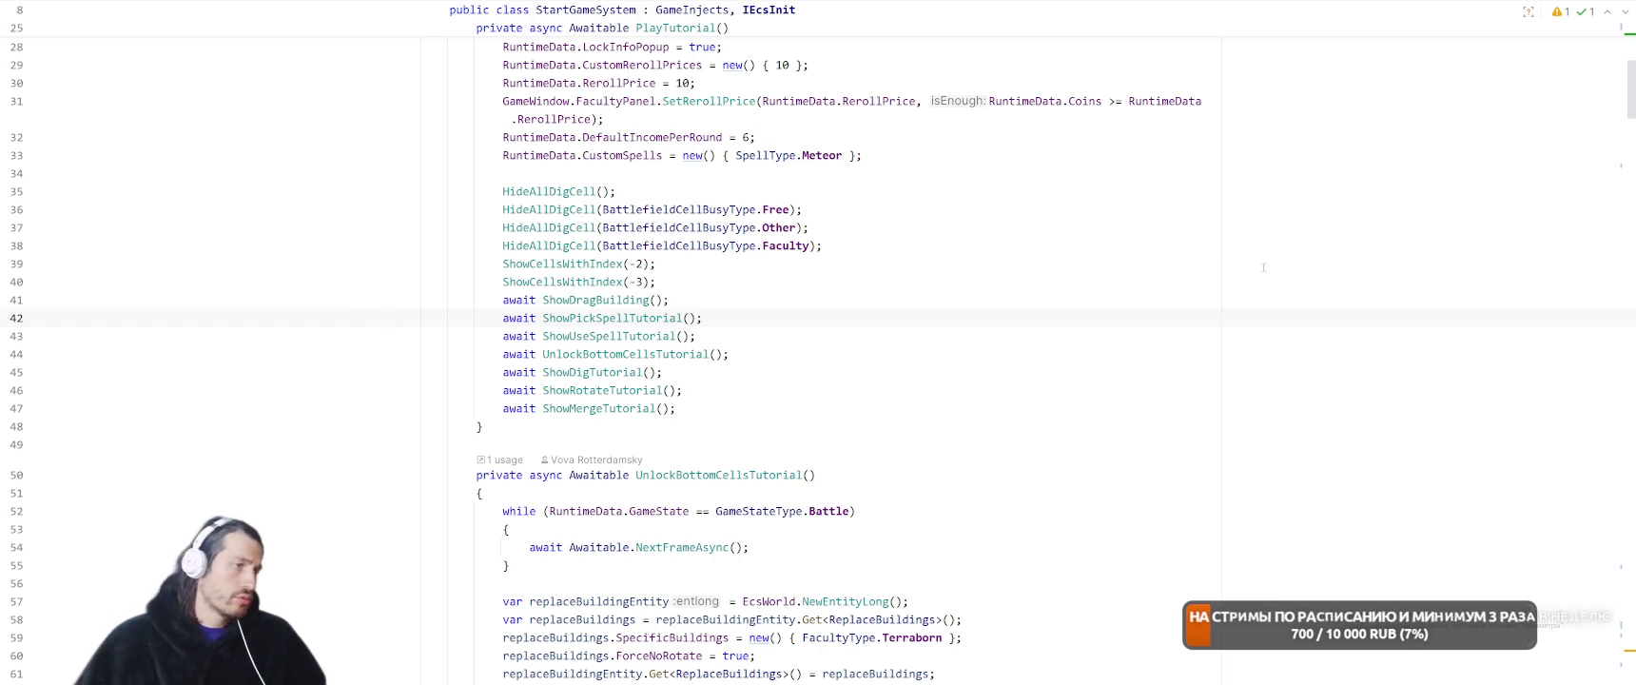
click(670, 336)
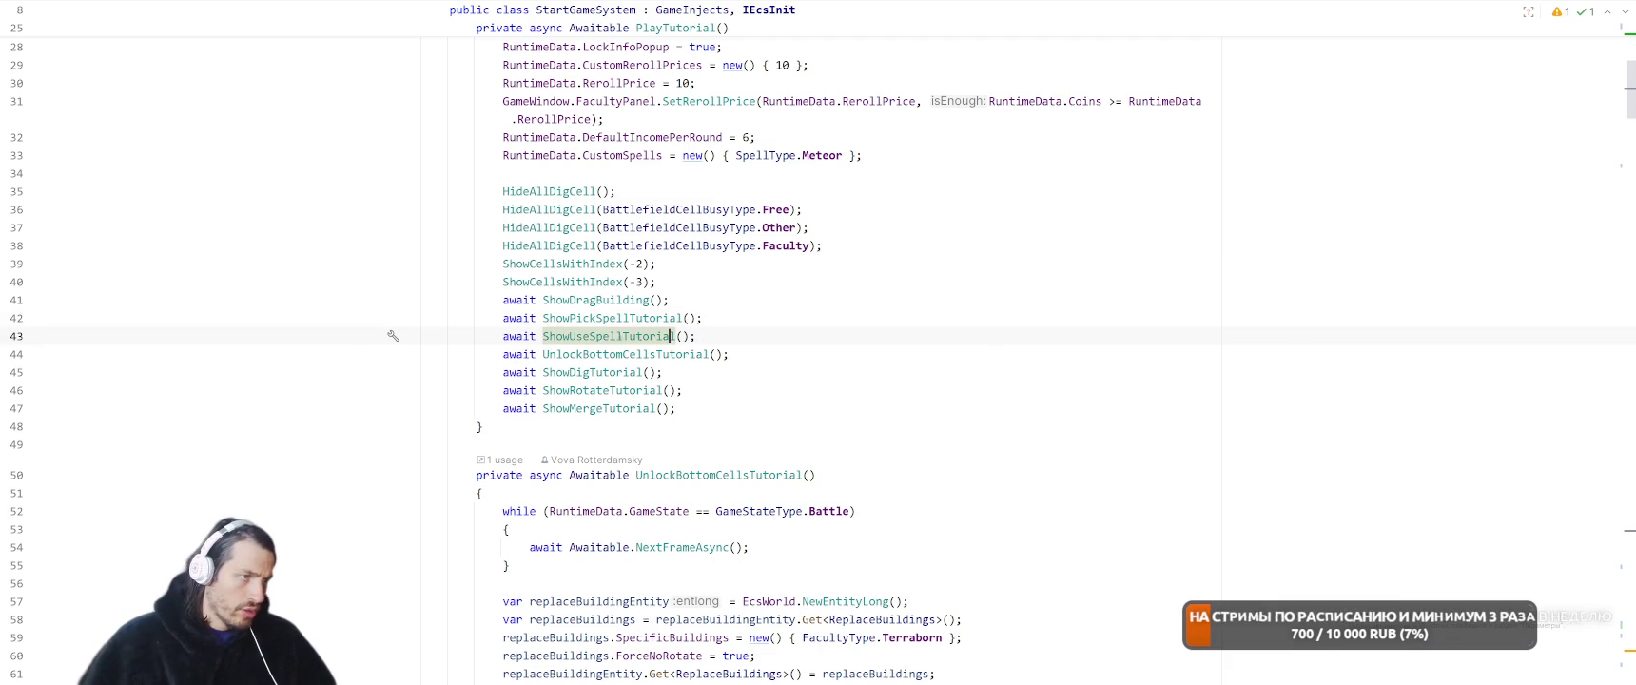
key(ctrl+b)
scroll(934, 419, down, 10)
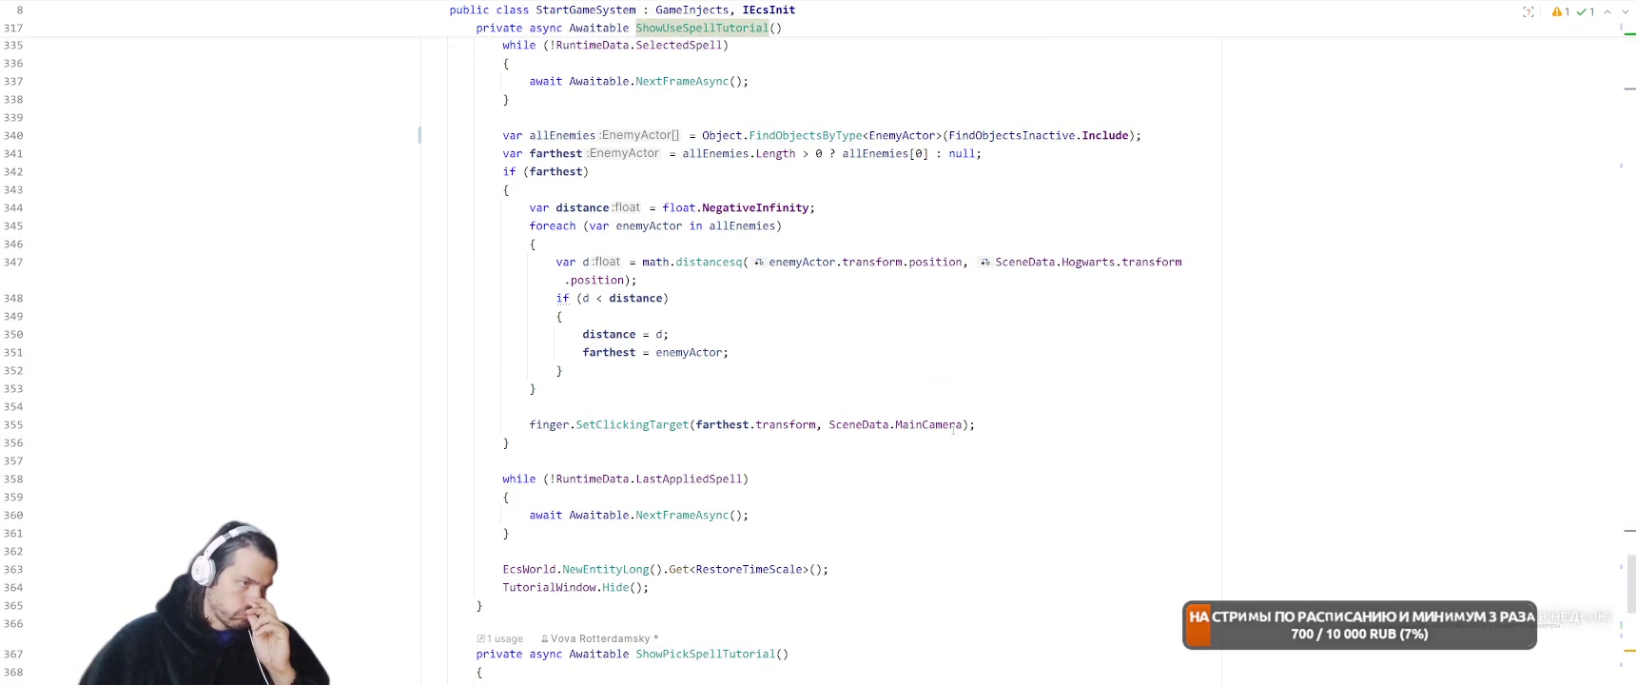
click(885, 519)
click(931, 531)
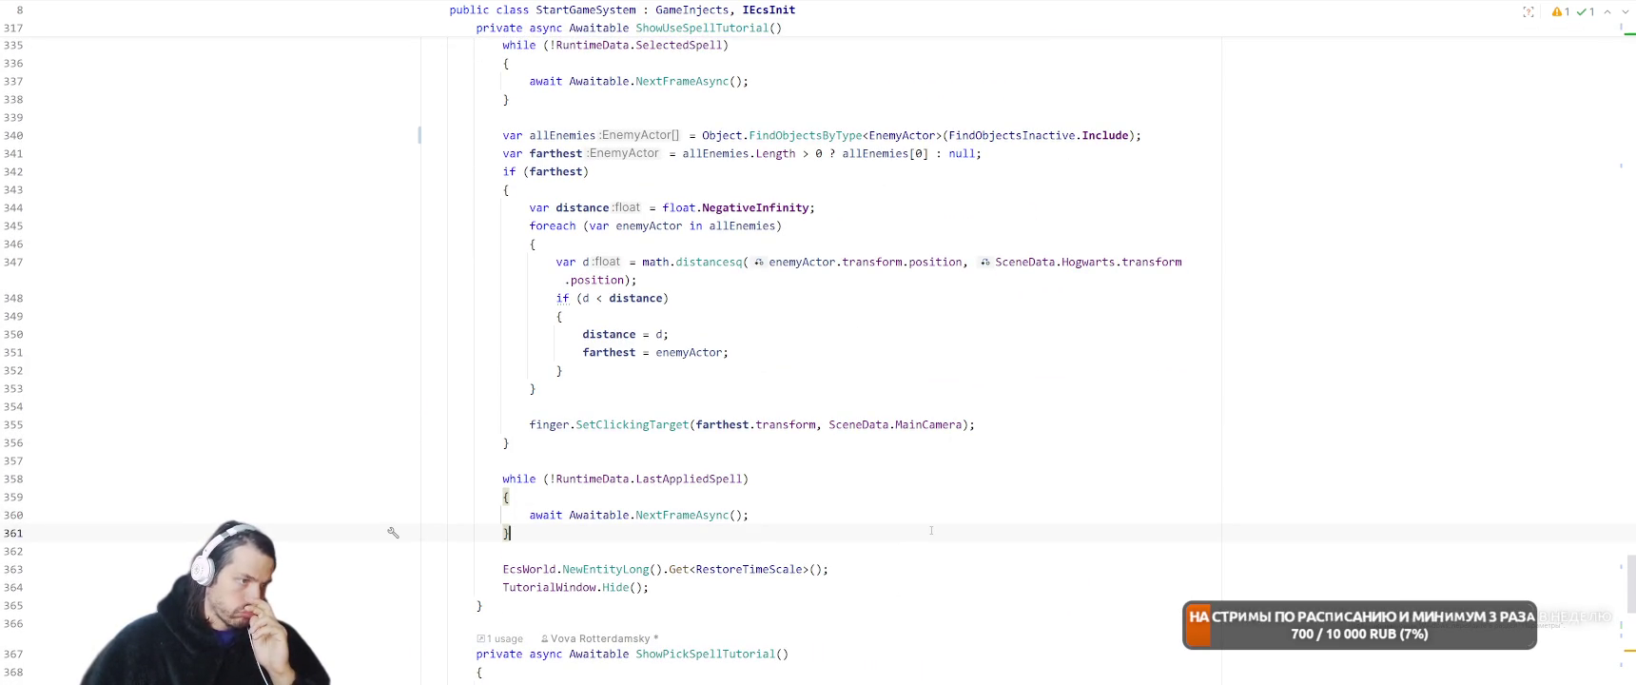
scroll(931, 531, down, 3)
Add 'RuntimeData.LastAppliedSpell = null;' after the TutorialWindow.Hide() call
click(940, 424)
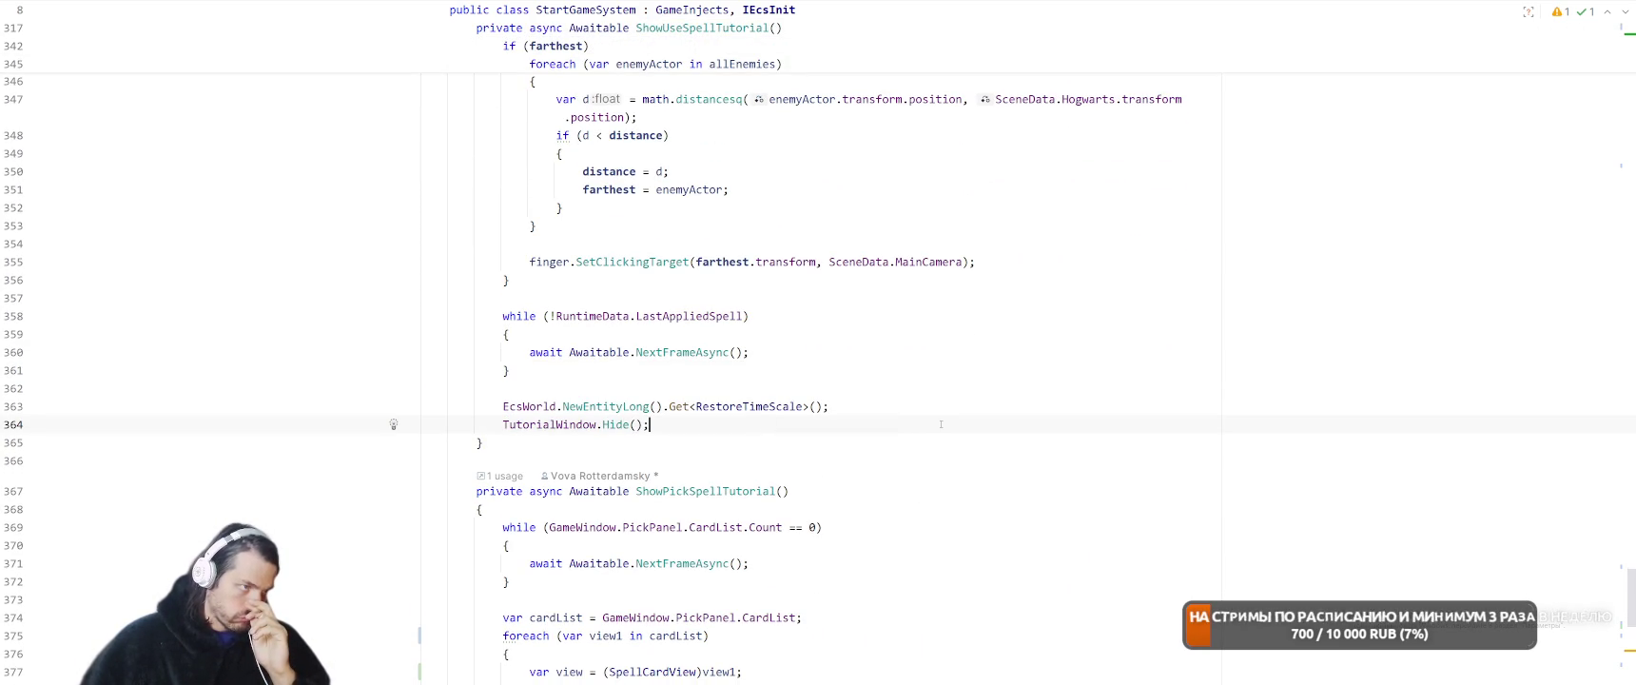
key(Return)
key(Return)
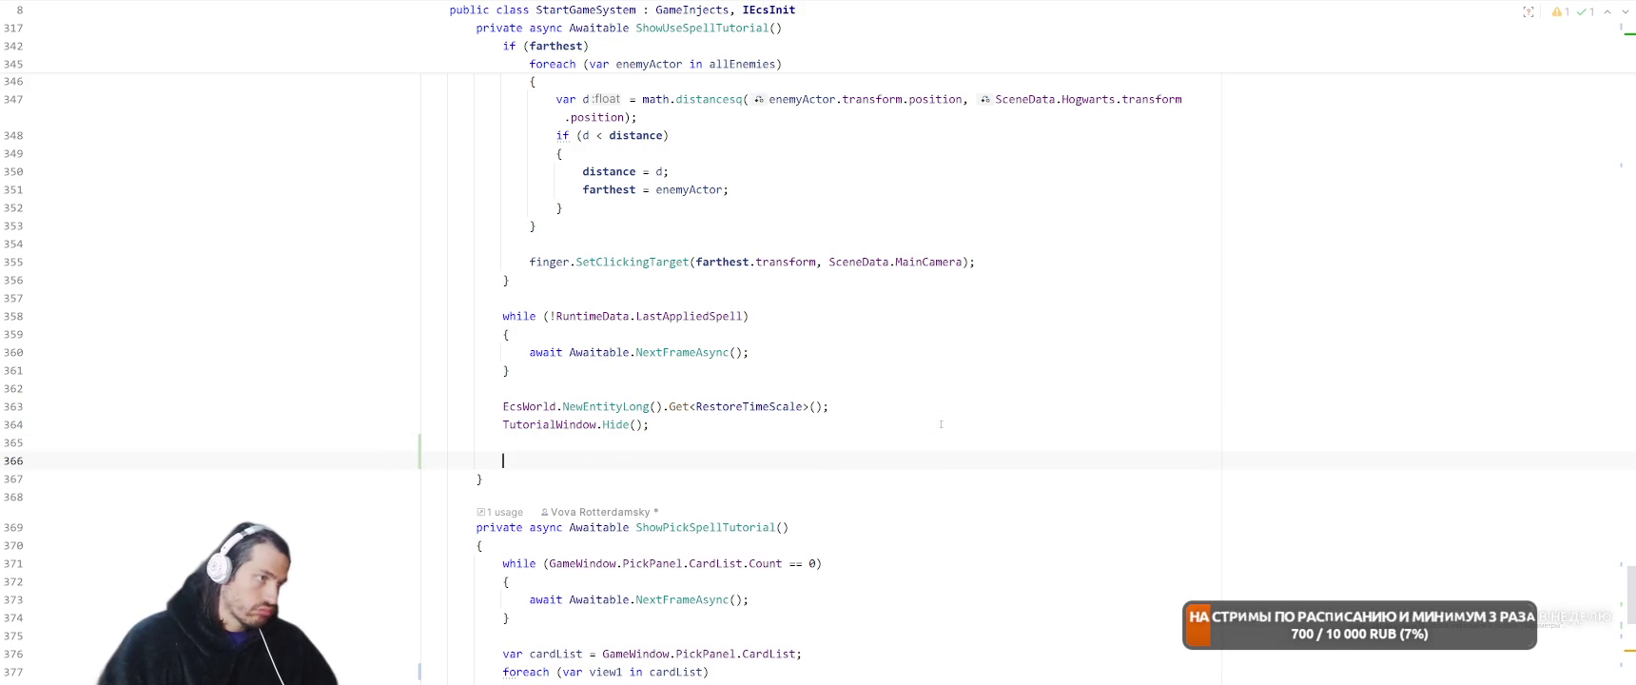
text(Run)
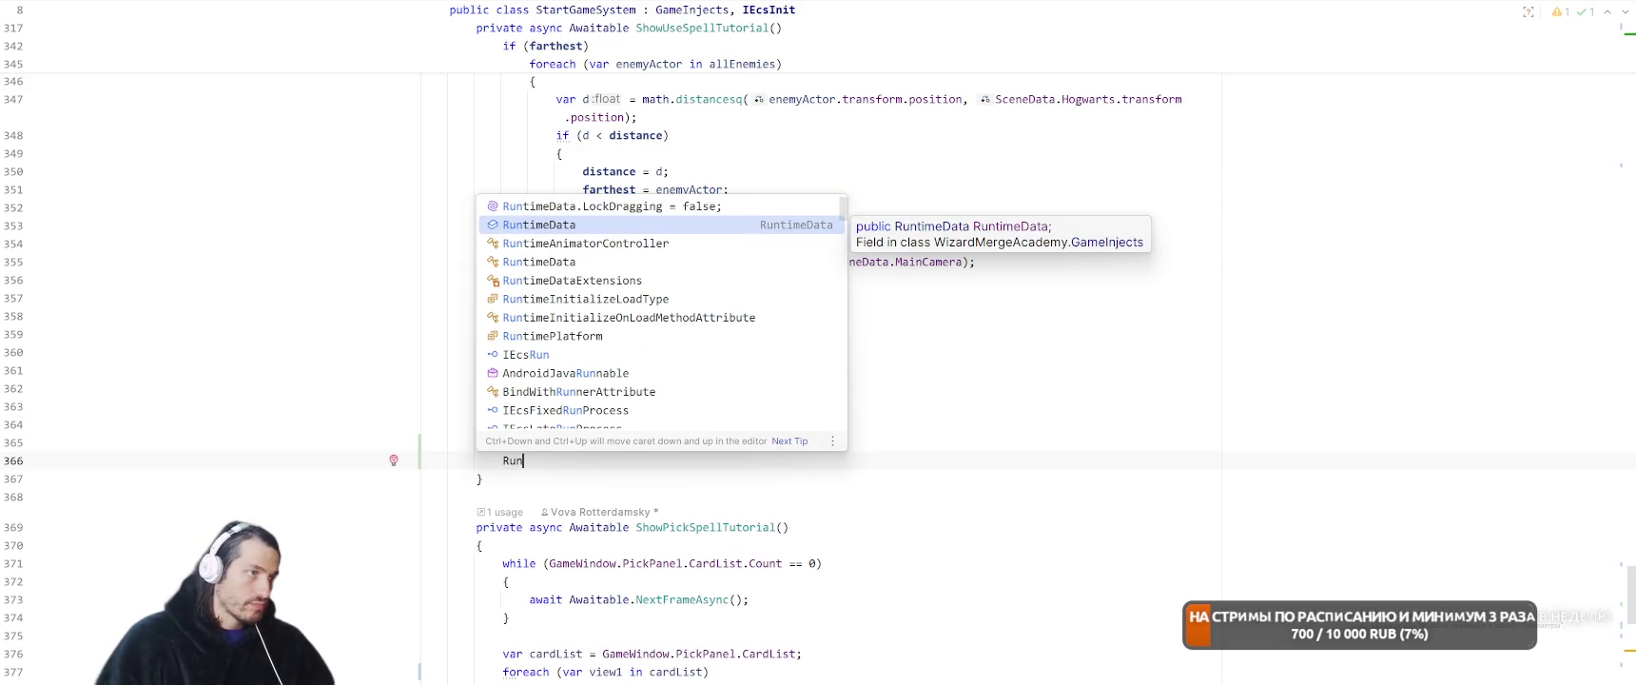
key(Return)
text(.Las)
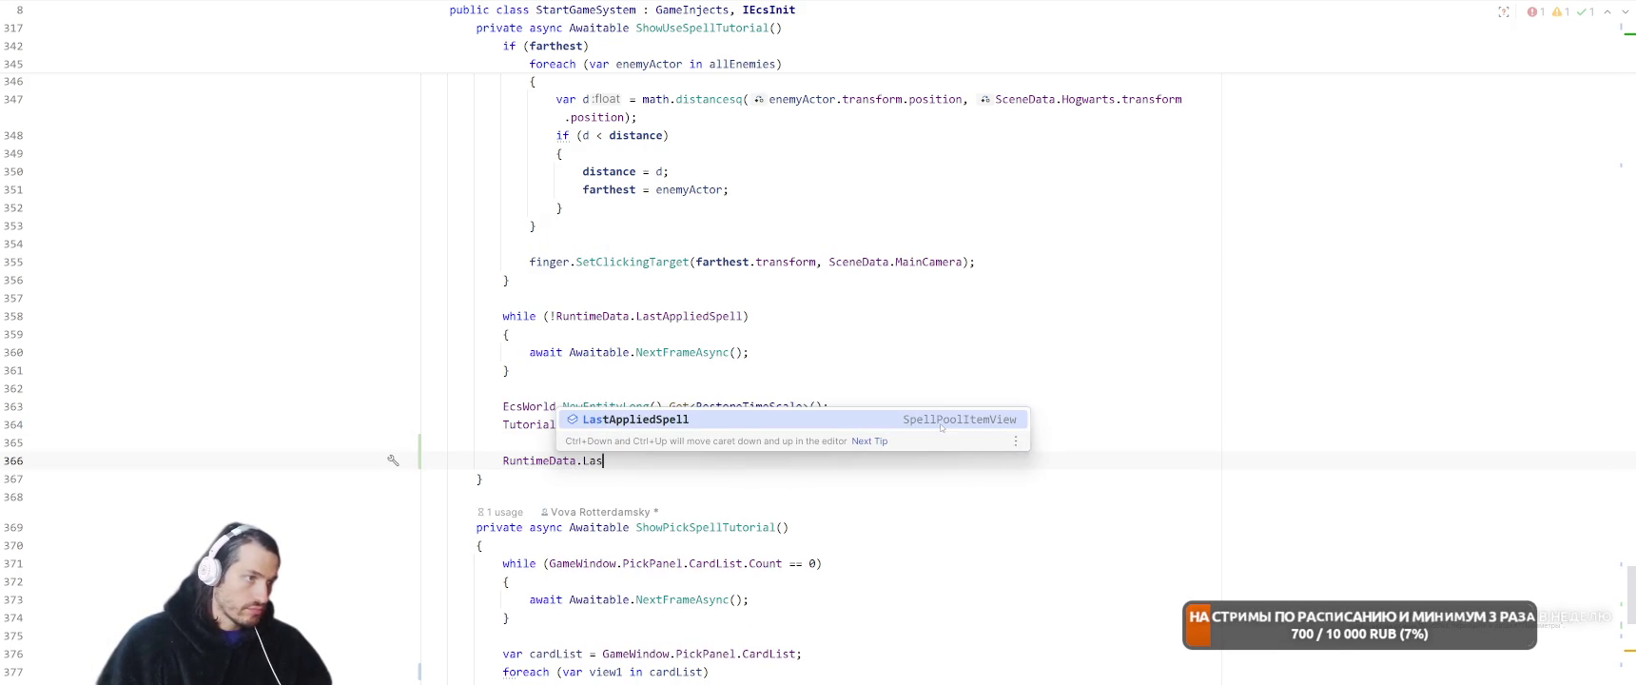
key(Return)
text(= n)
key(Return)
text(;)
key(Return)
key(Return)
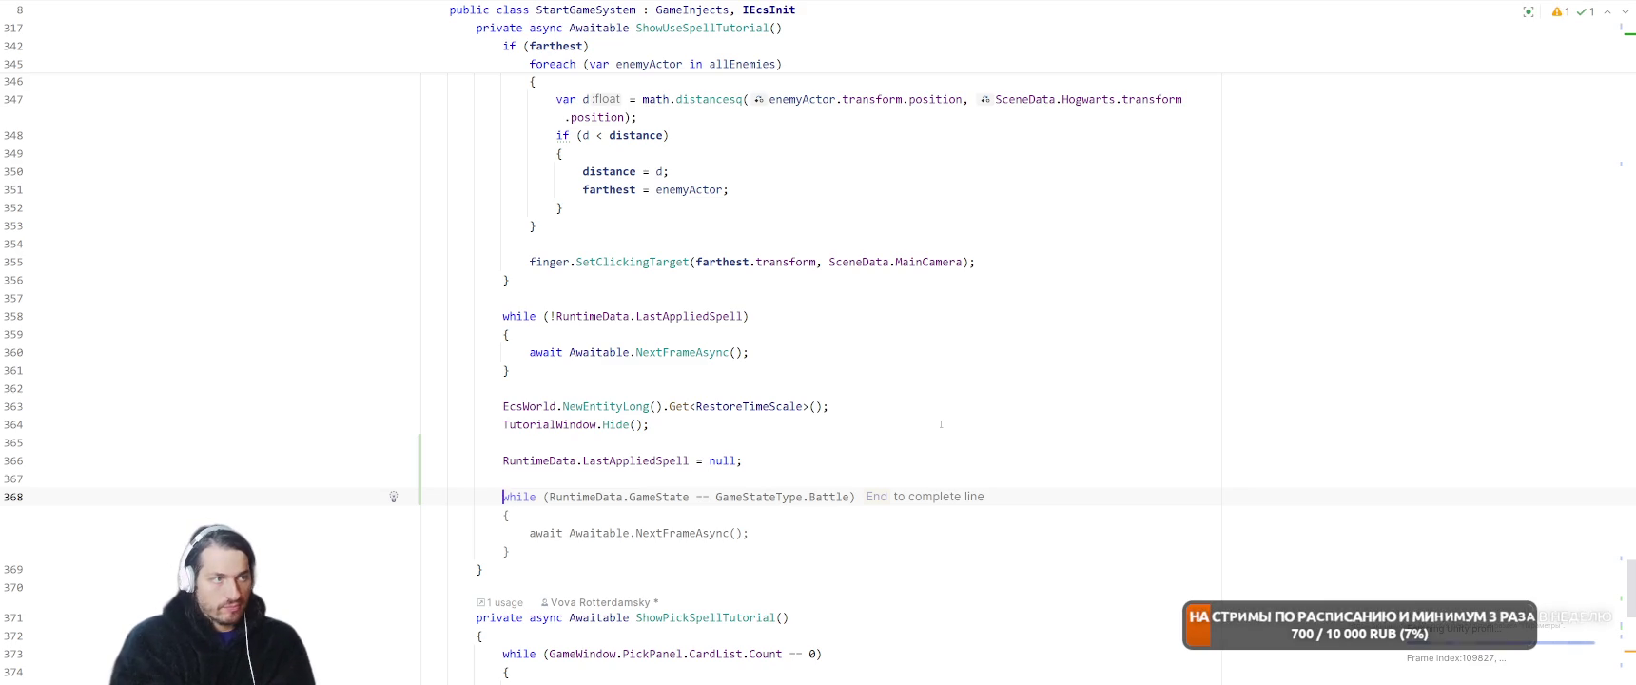
text(wh)
key(Escape)
Change the nearest-enemy starting distance from float.NegativeInfinity to float.MaxValue
scroll(1039, 447, up, 4)
scroll(1039, 447, up, 1)
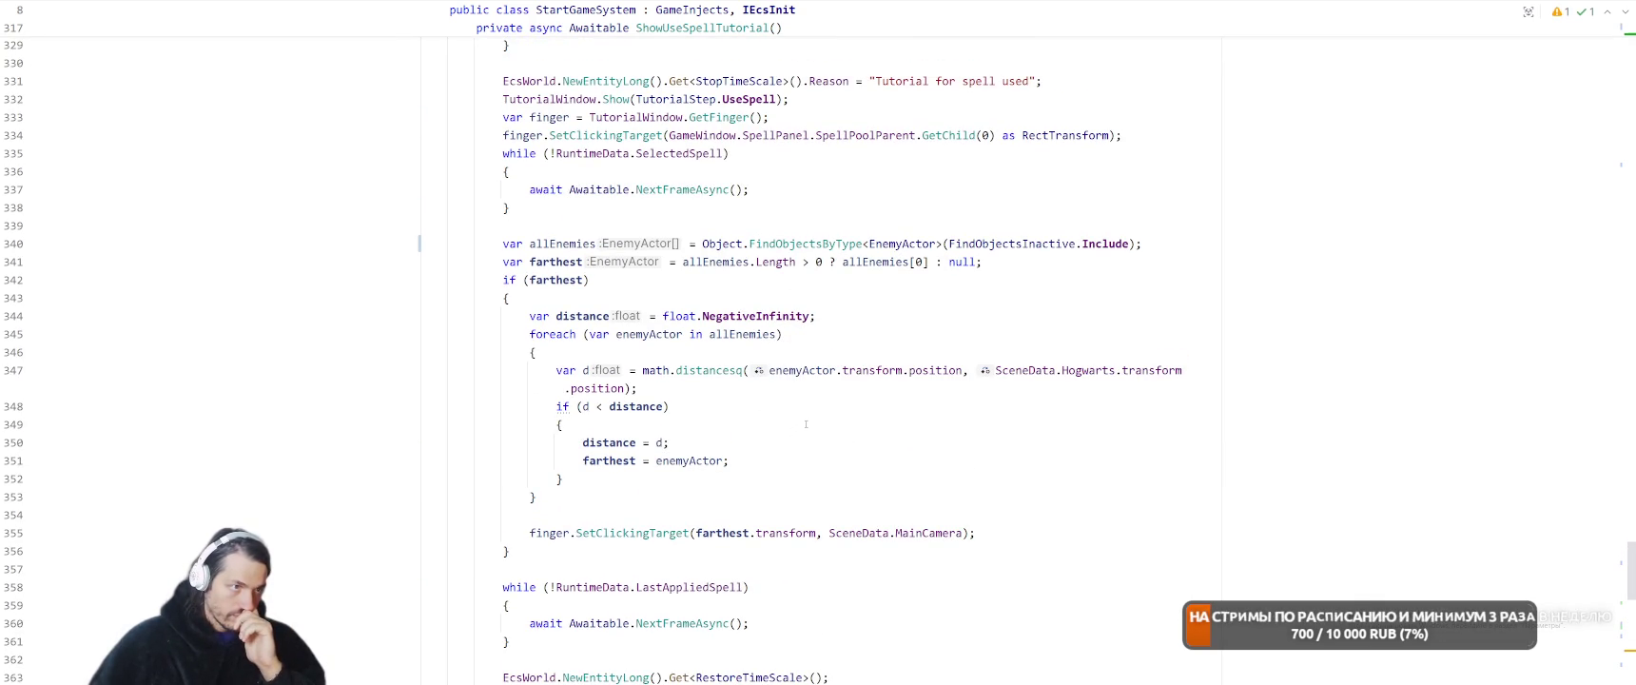
double_click(766, 316)
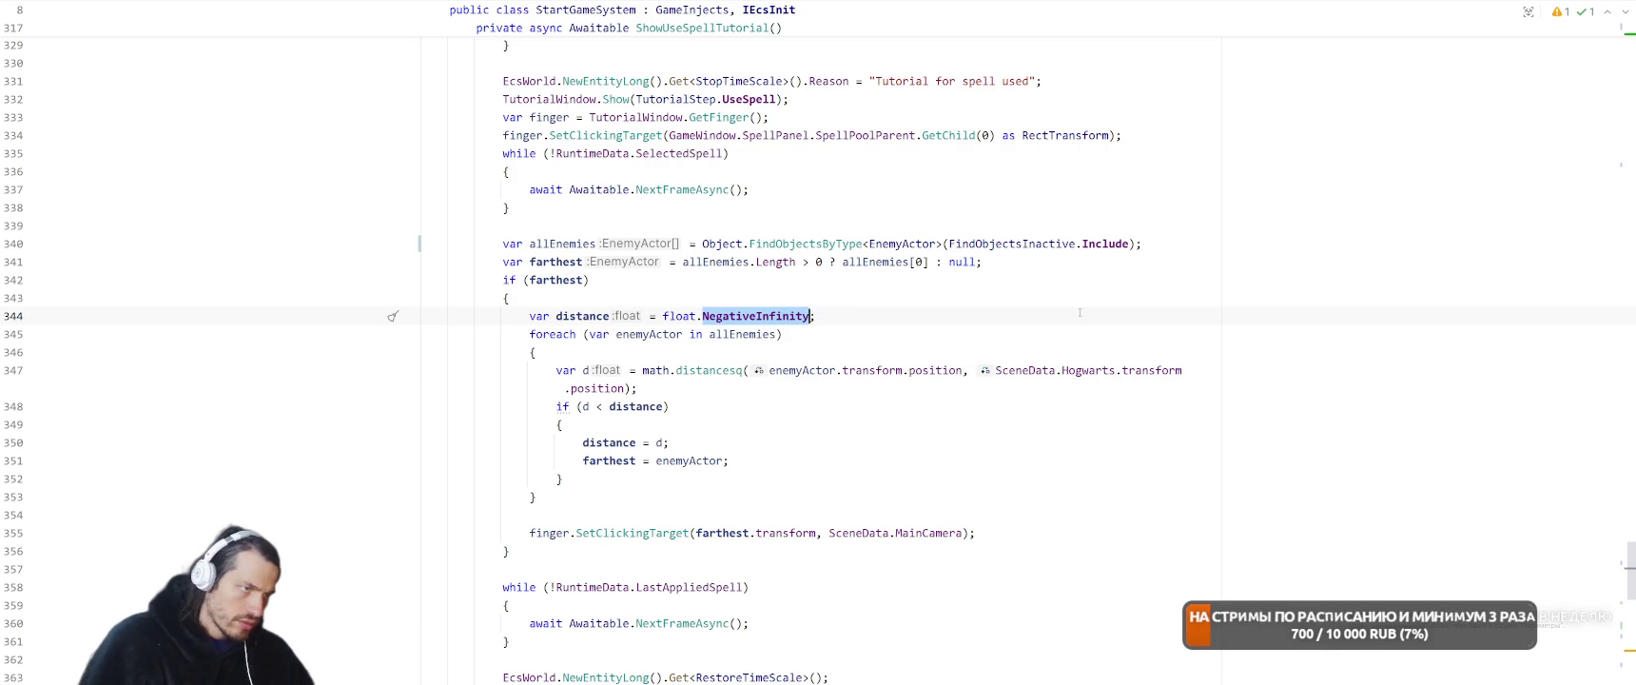
text(pos;)
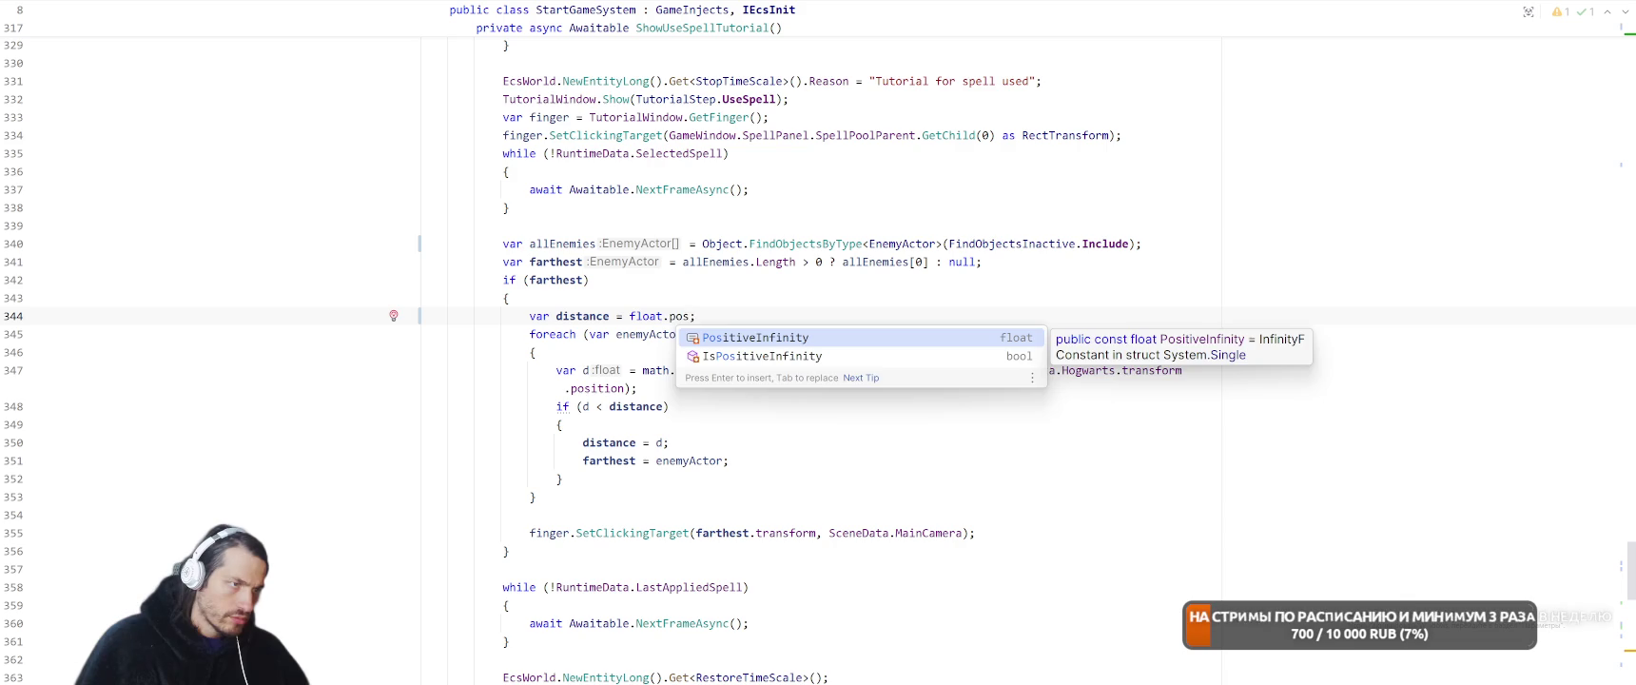
key(Return)
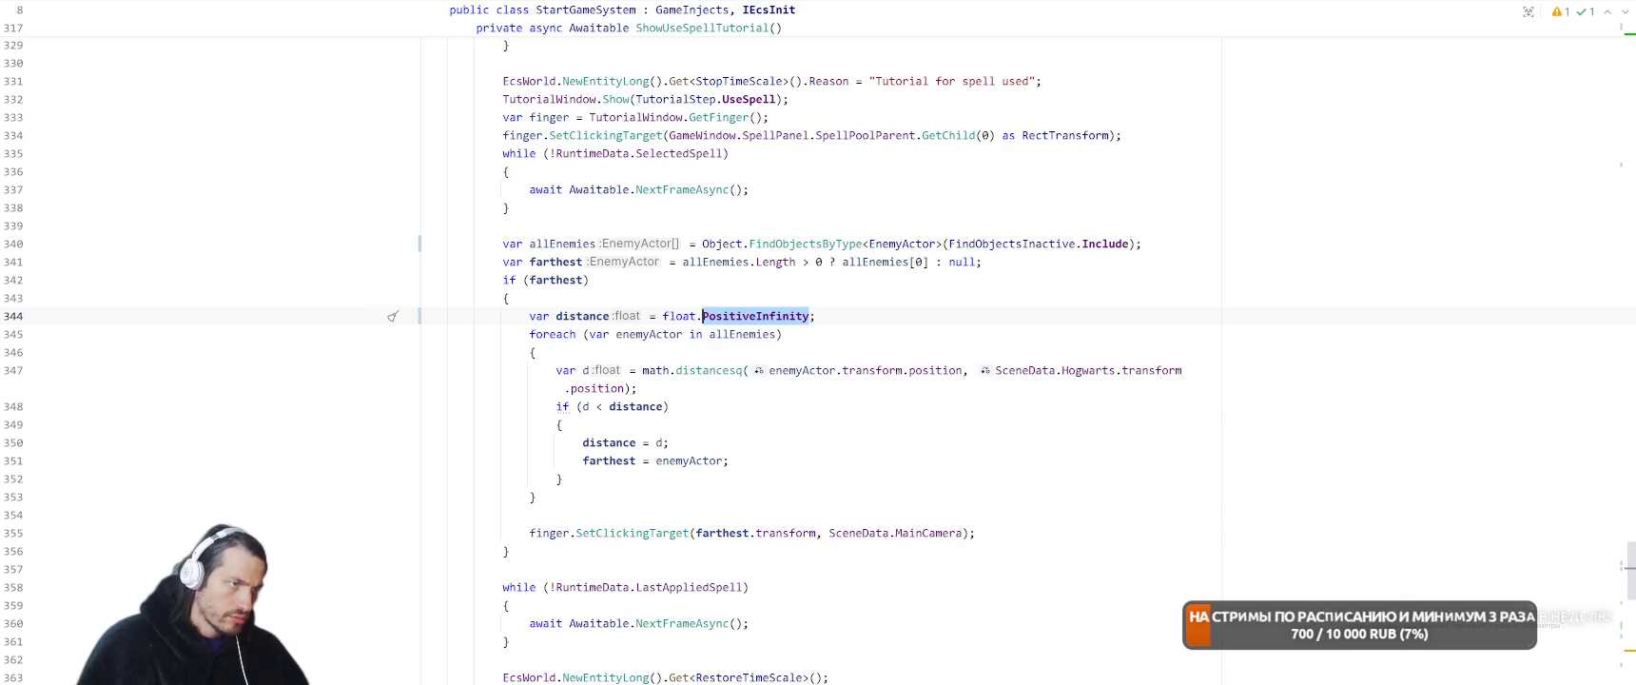
text(max)
key(Return)
key(Down)
key(Down)
key(Down)
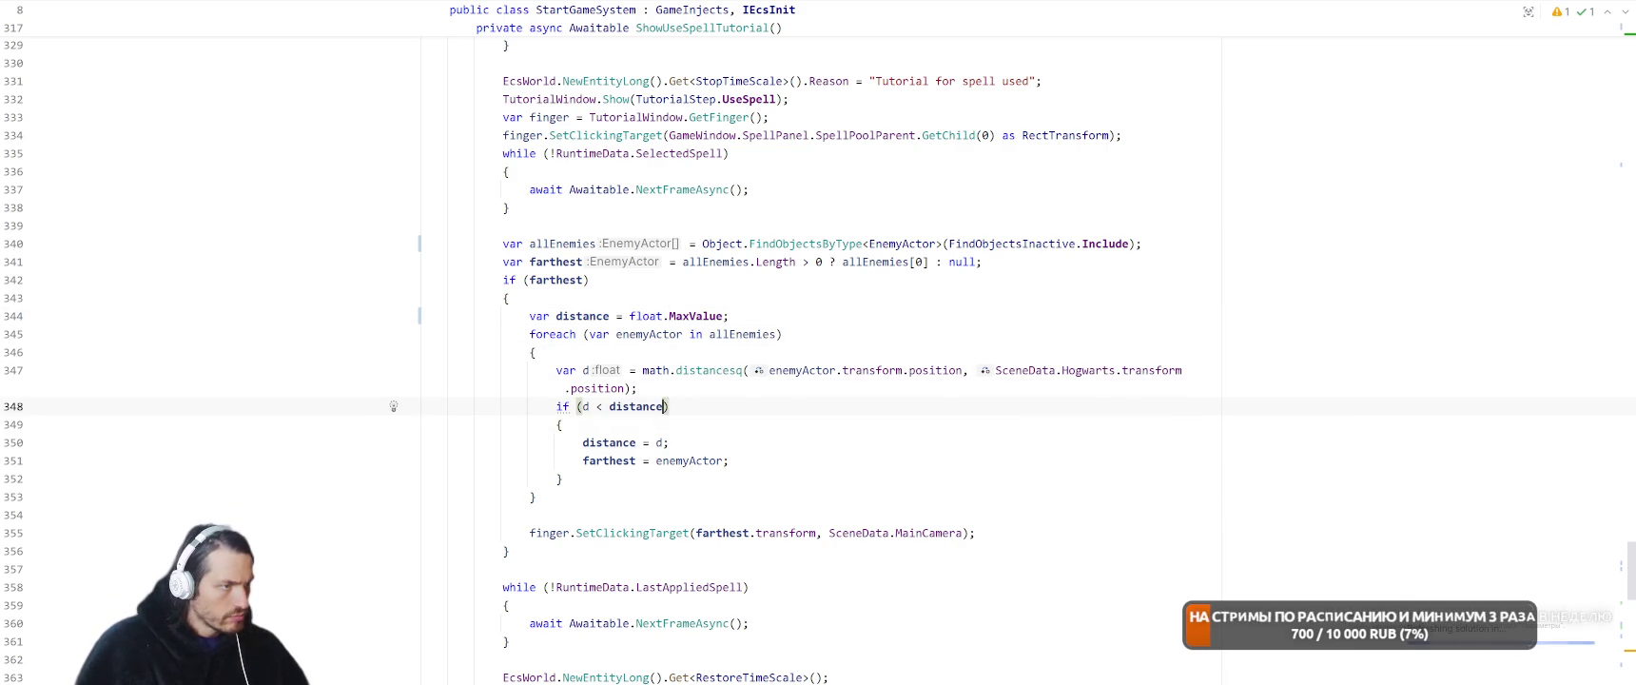
click(629, 406)
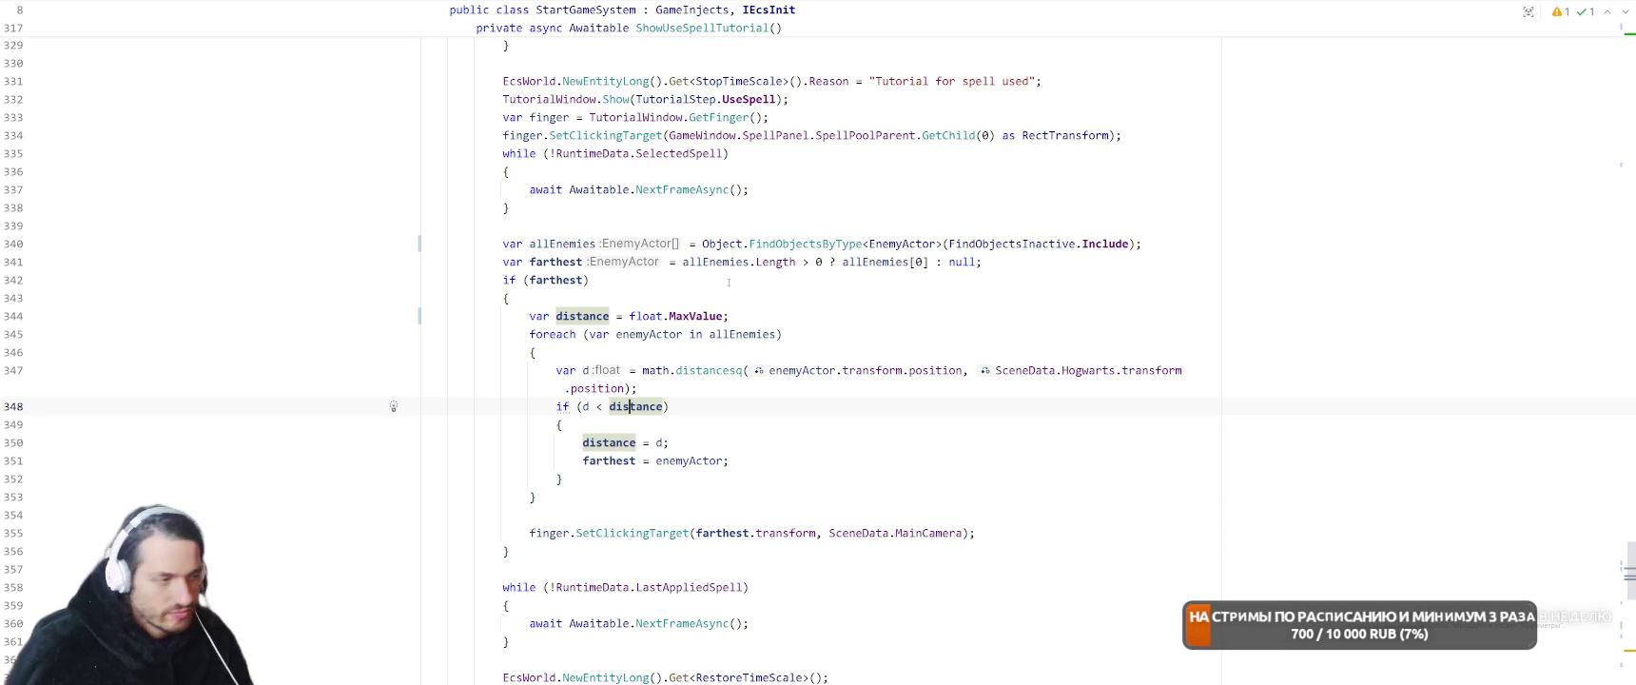
Insert a while loop template below the LastAppliedSpell reset
scroll(781, 274, down, 4)
click(721, 479)
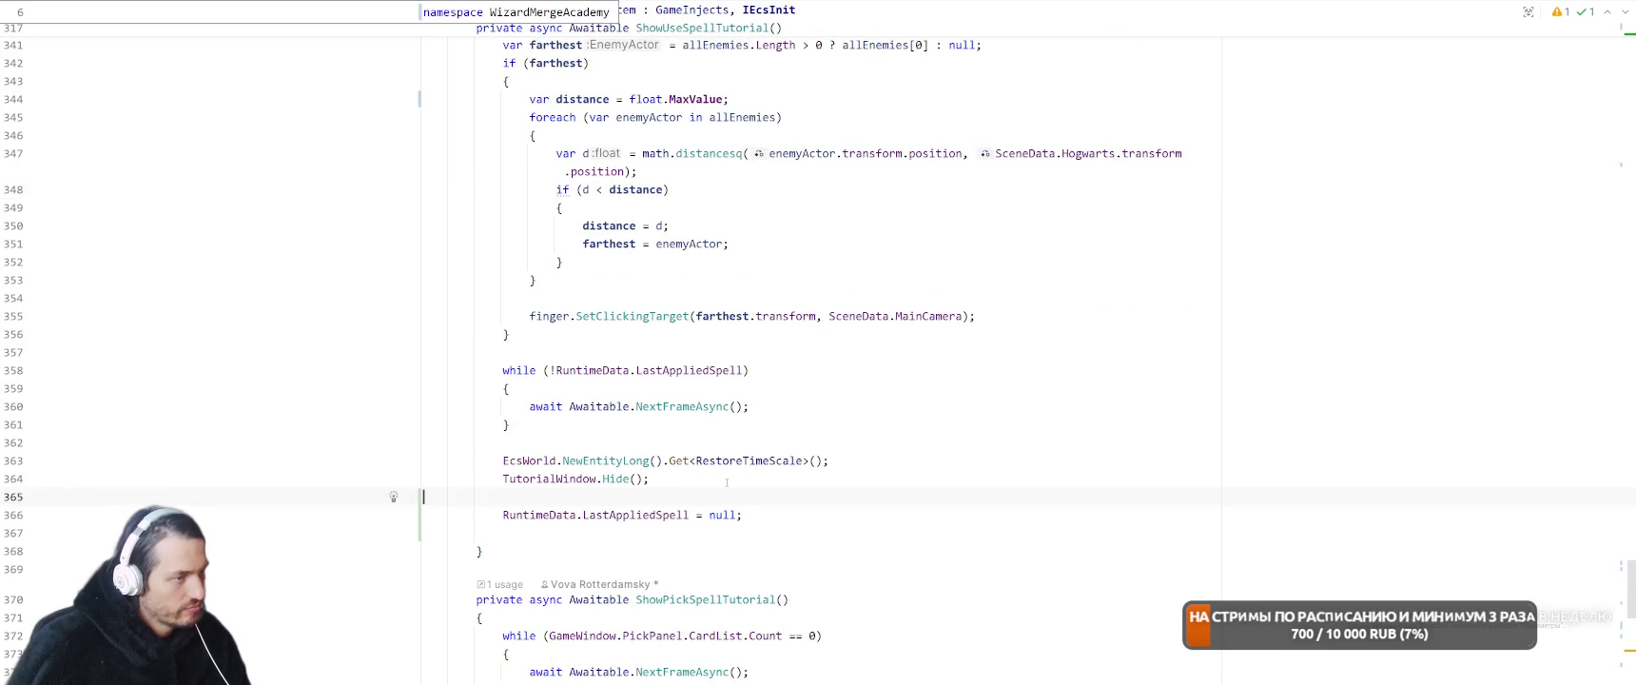
key(Return)
key(Return)
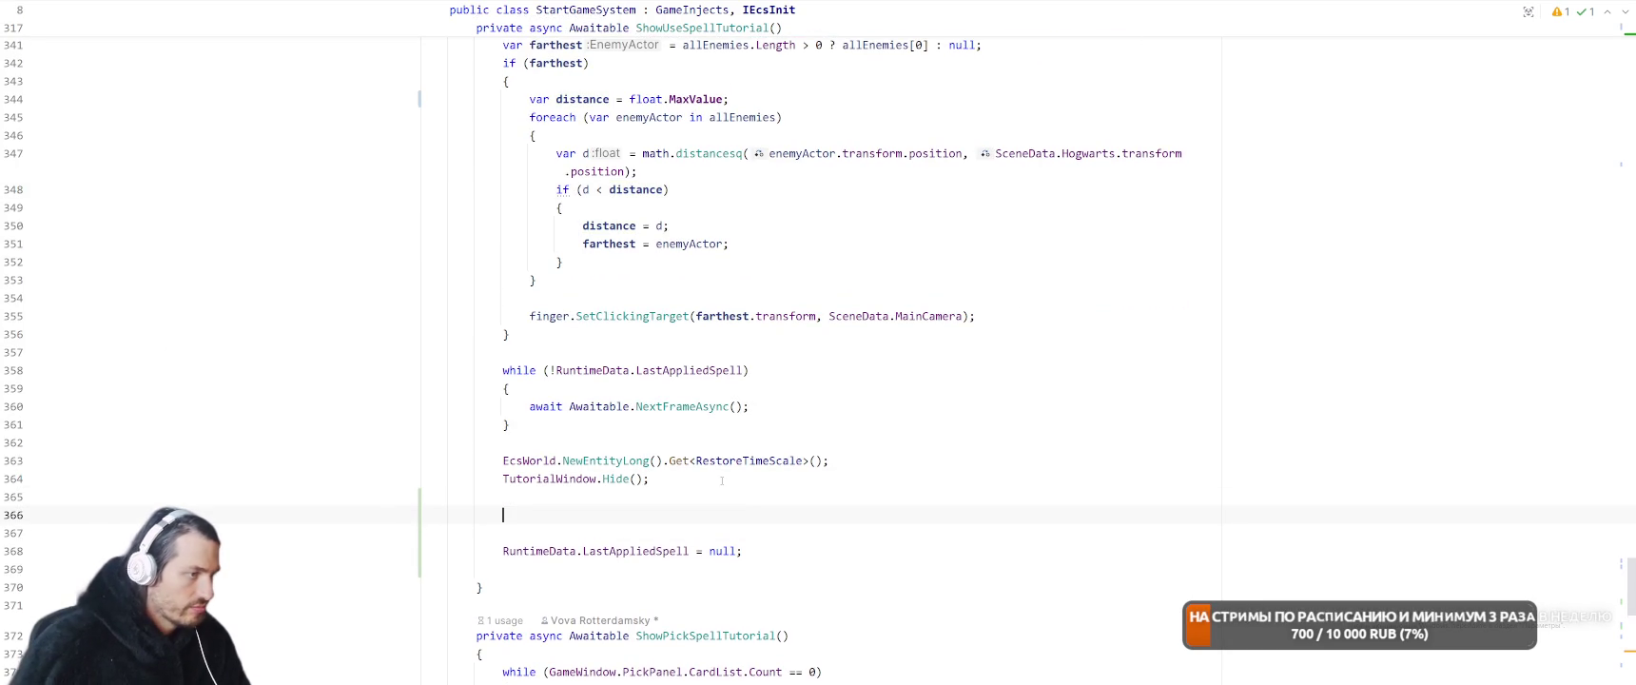
key(Return)
key(BackSpace)
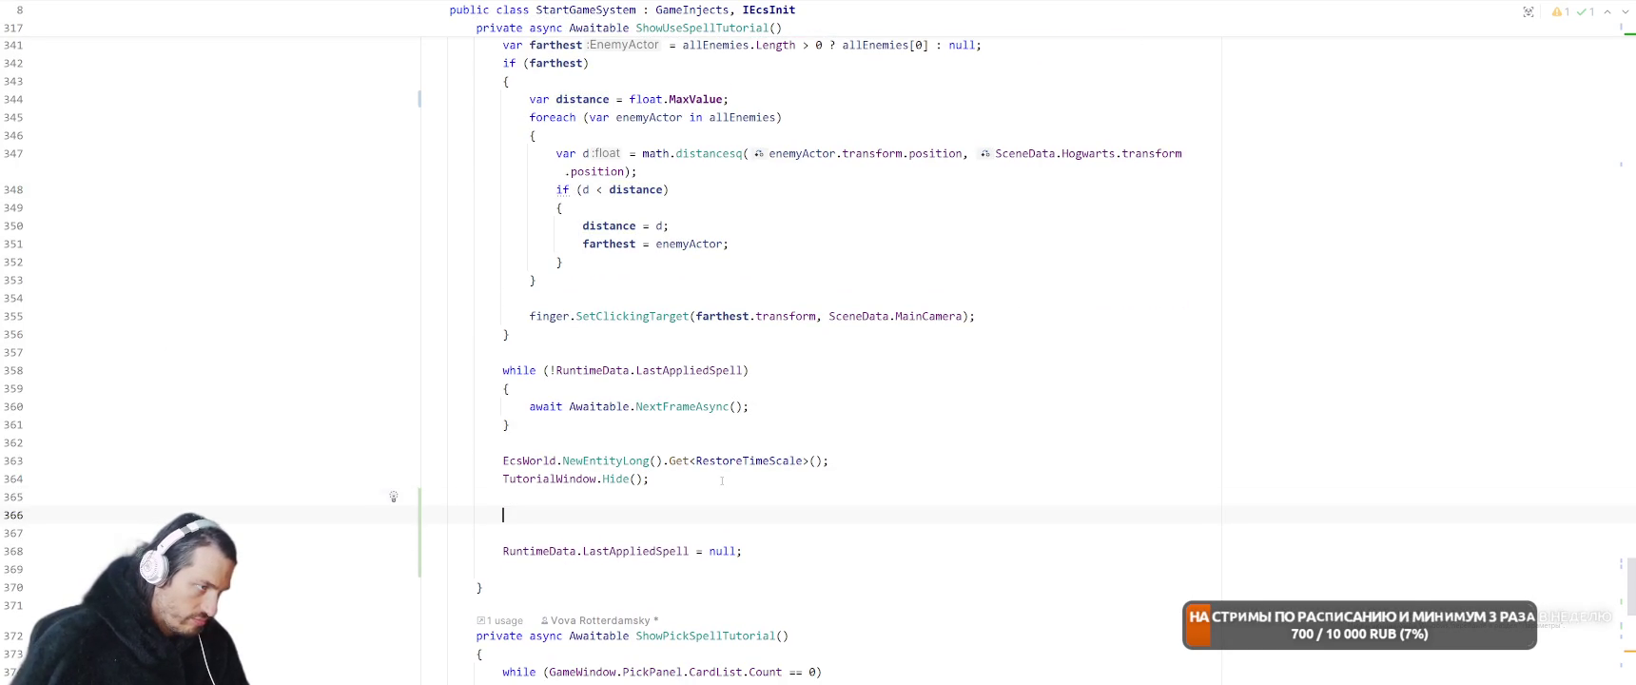
key(Delete)
key(Delete)
key(Down)
key(End)
key(Return)
key(Return)
text(while)
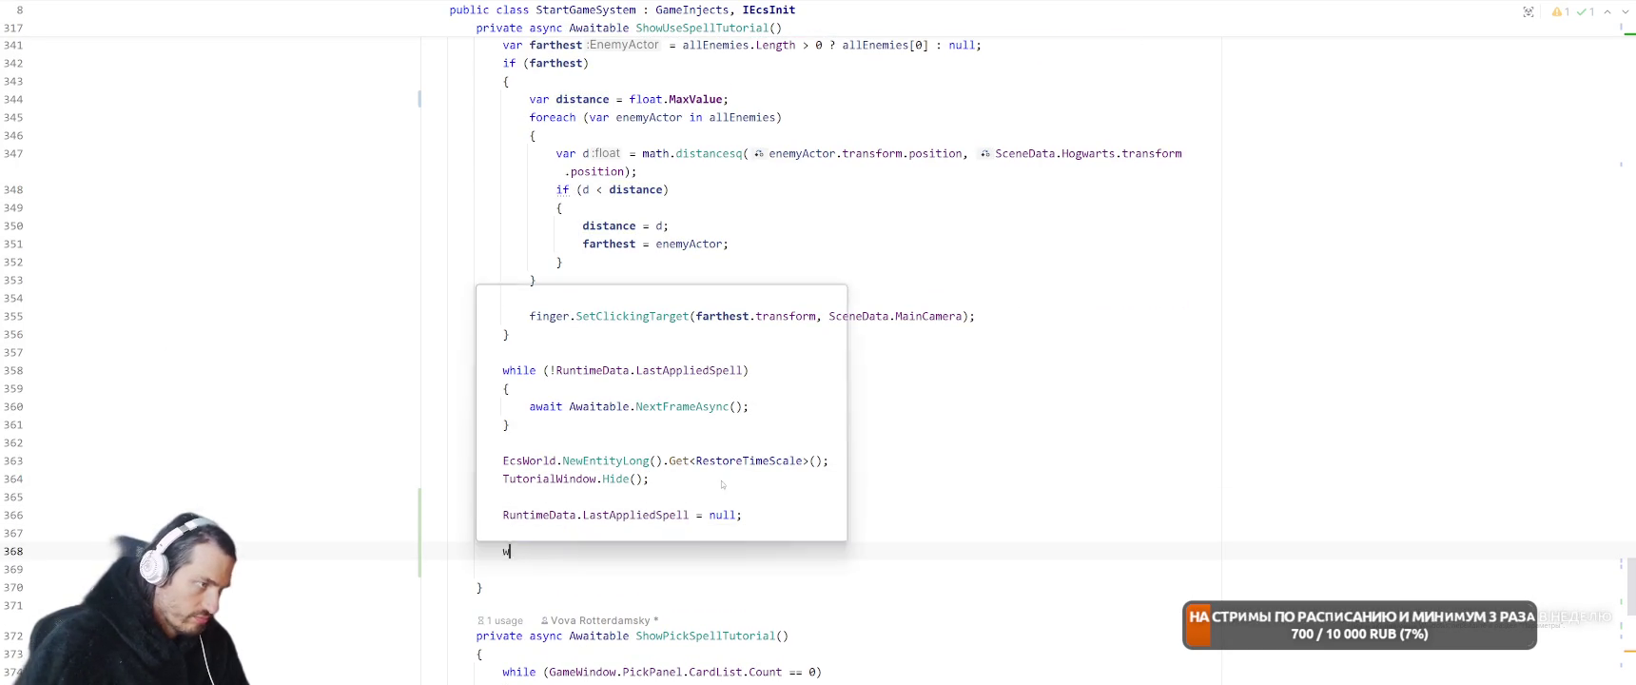
key(Return)
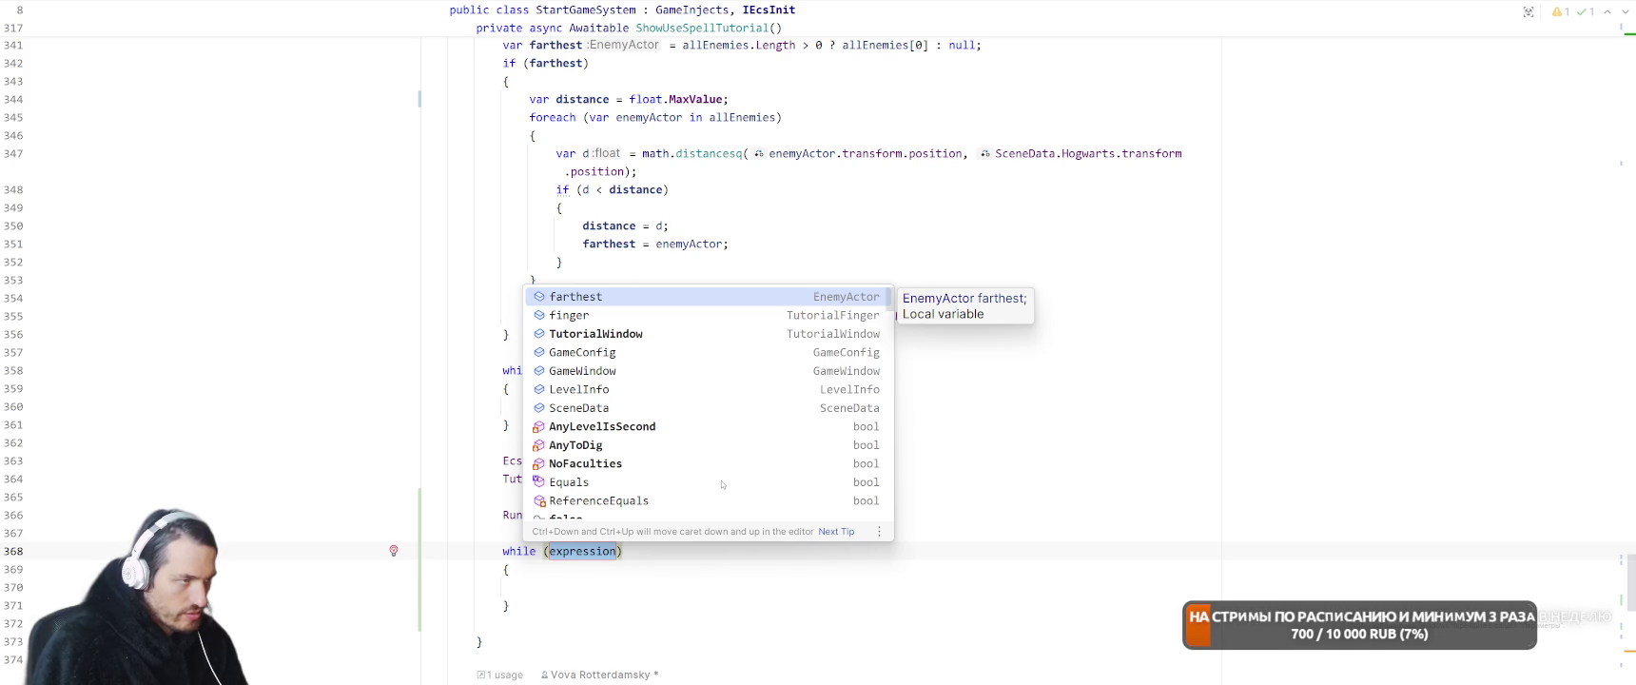
Set the loop condition to RuntimeData.SpellItems[0].IsRollbacking
text(RuntimeData.Spe)
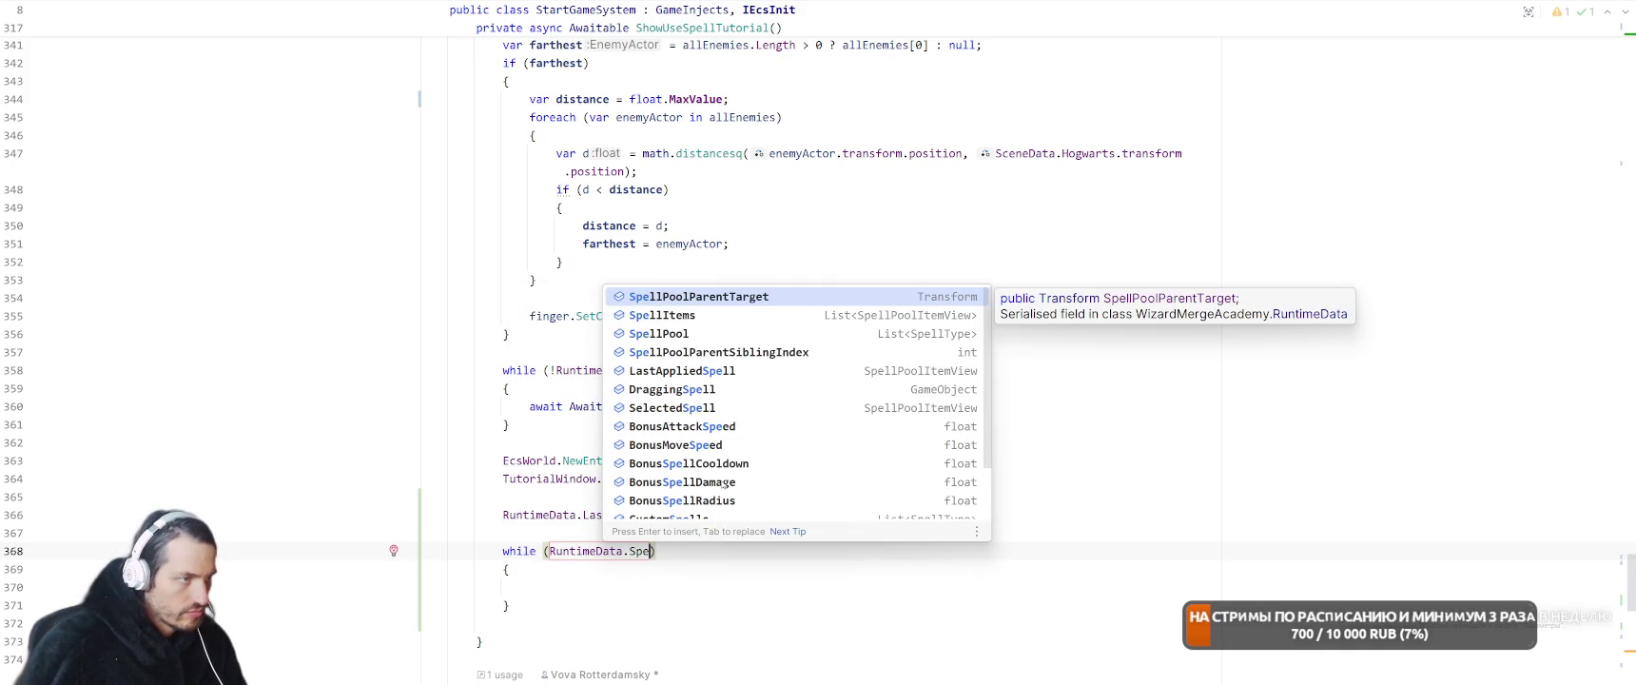
key(Down)
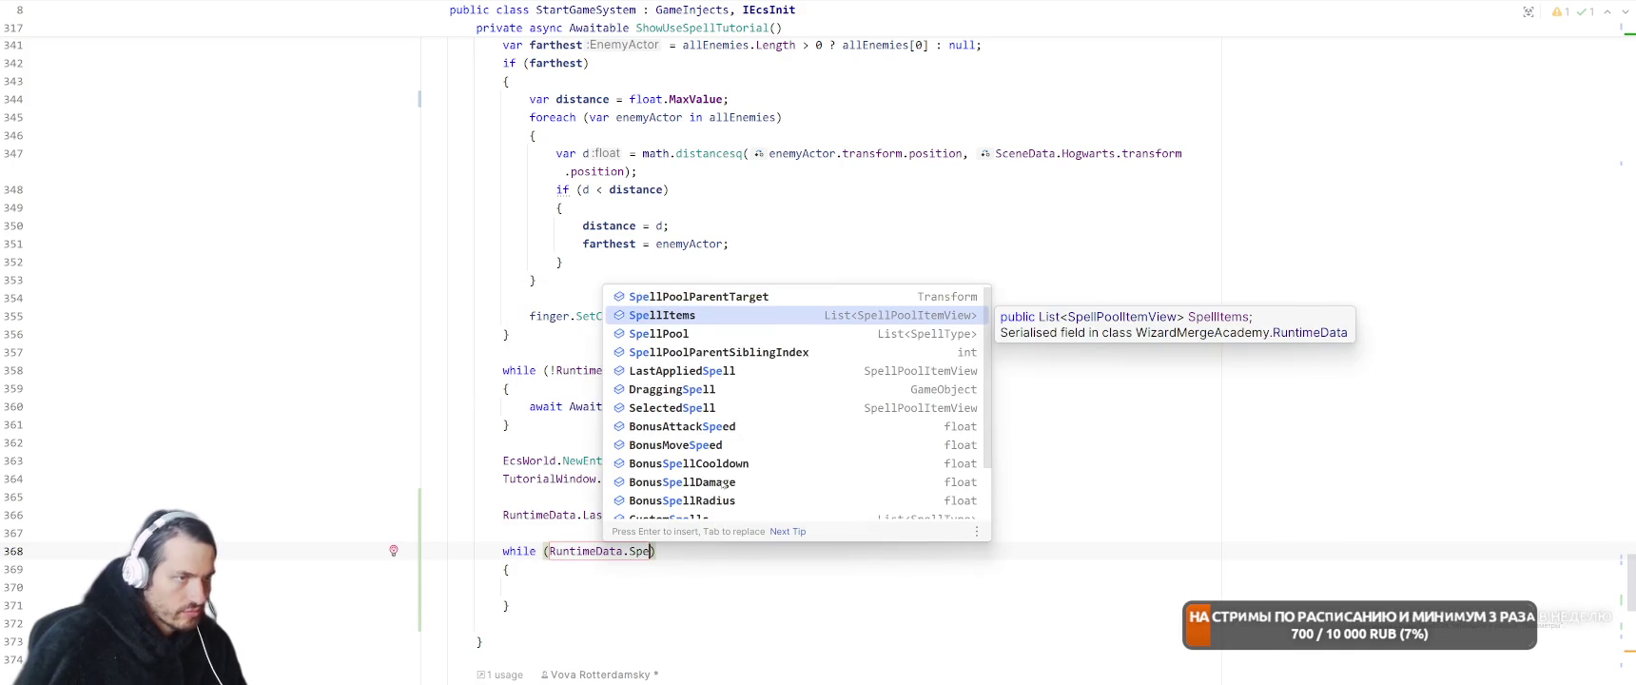
key(Return)
text([0].)
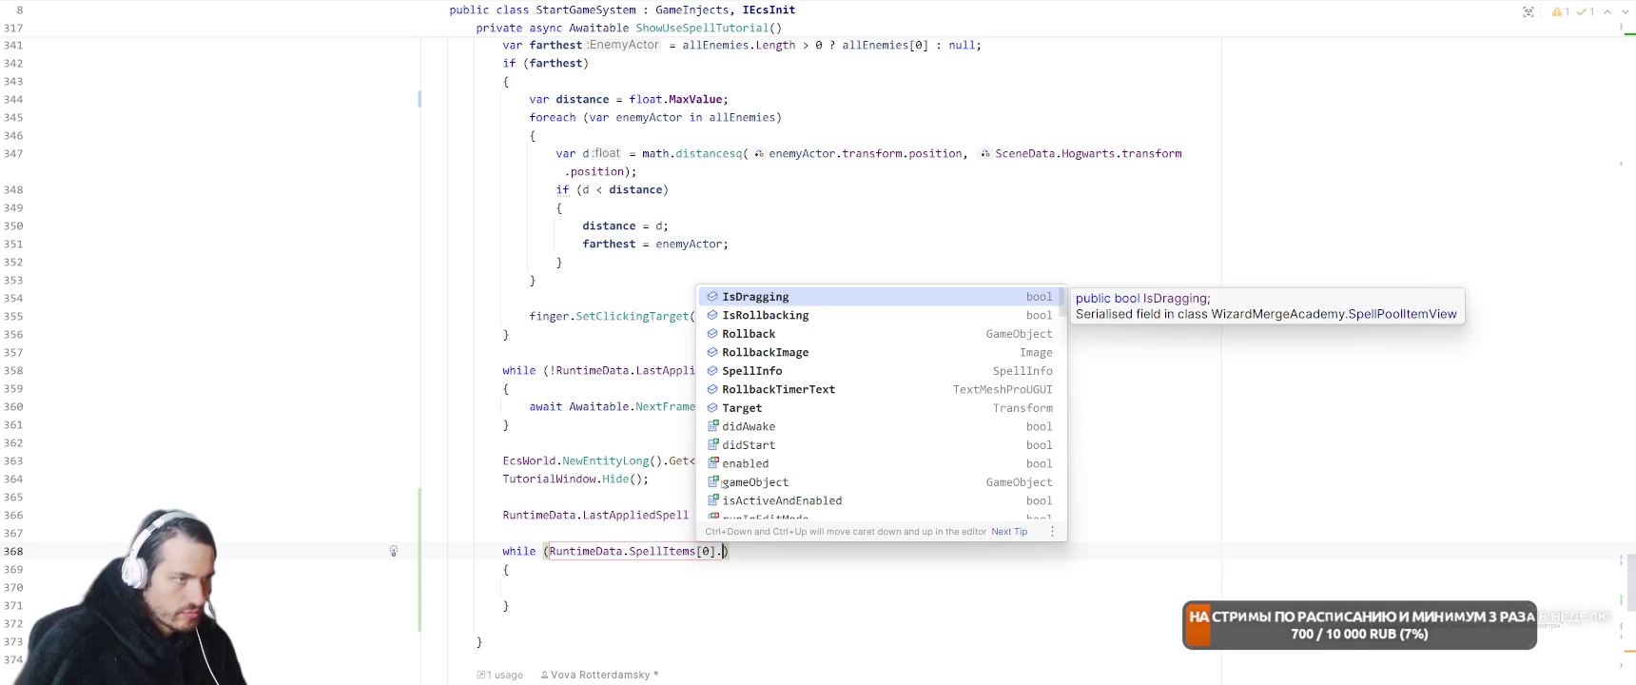
text(IsR)
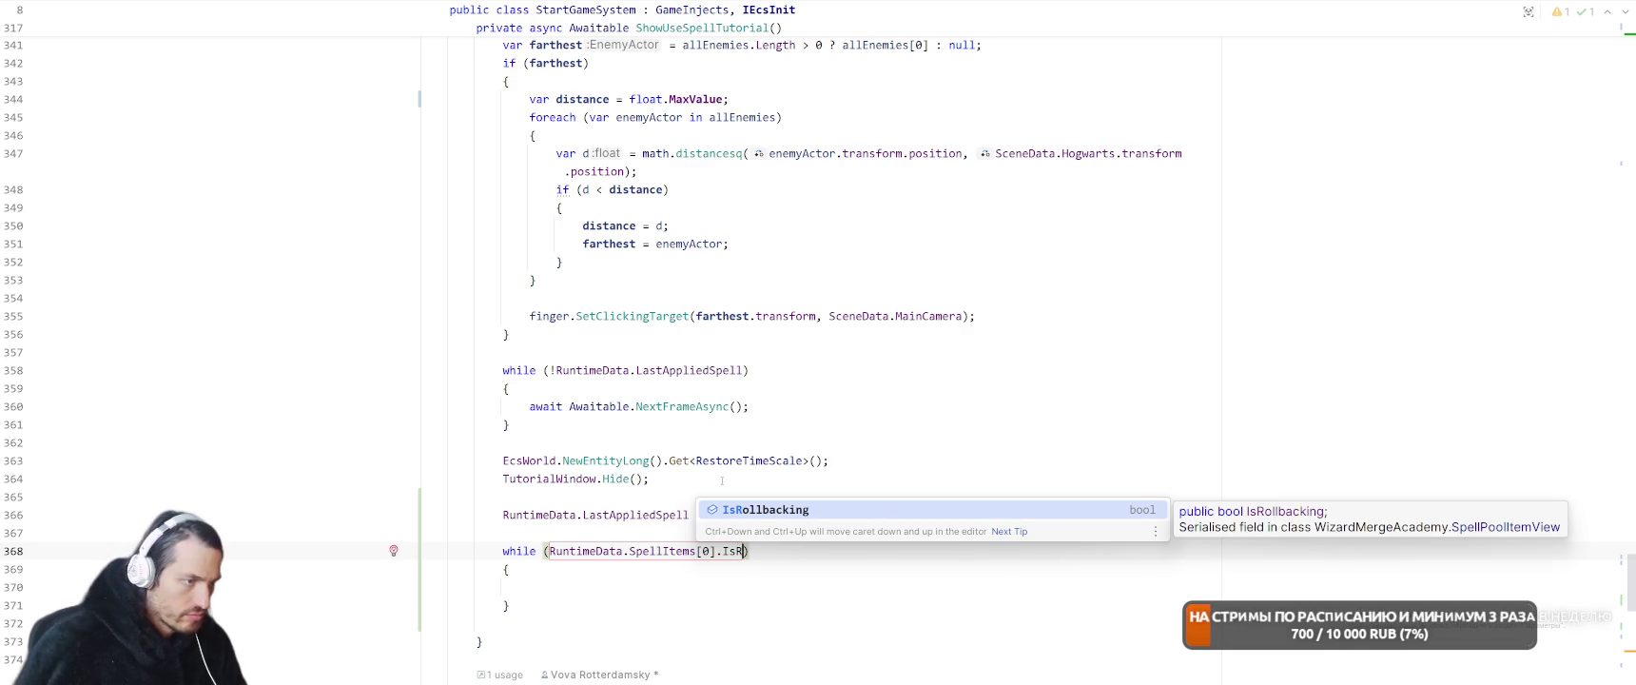
key(Return)
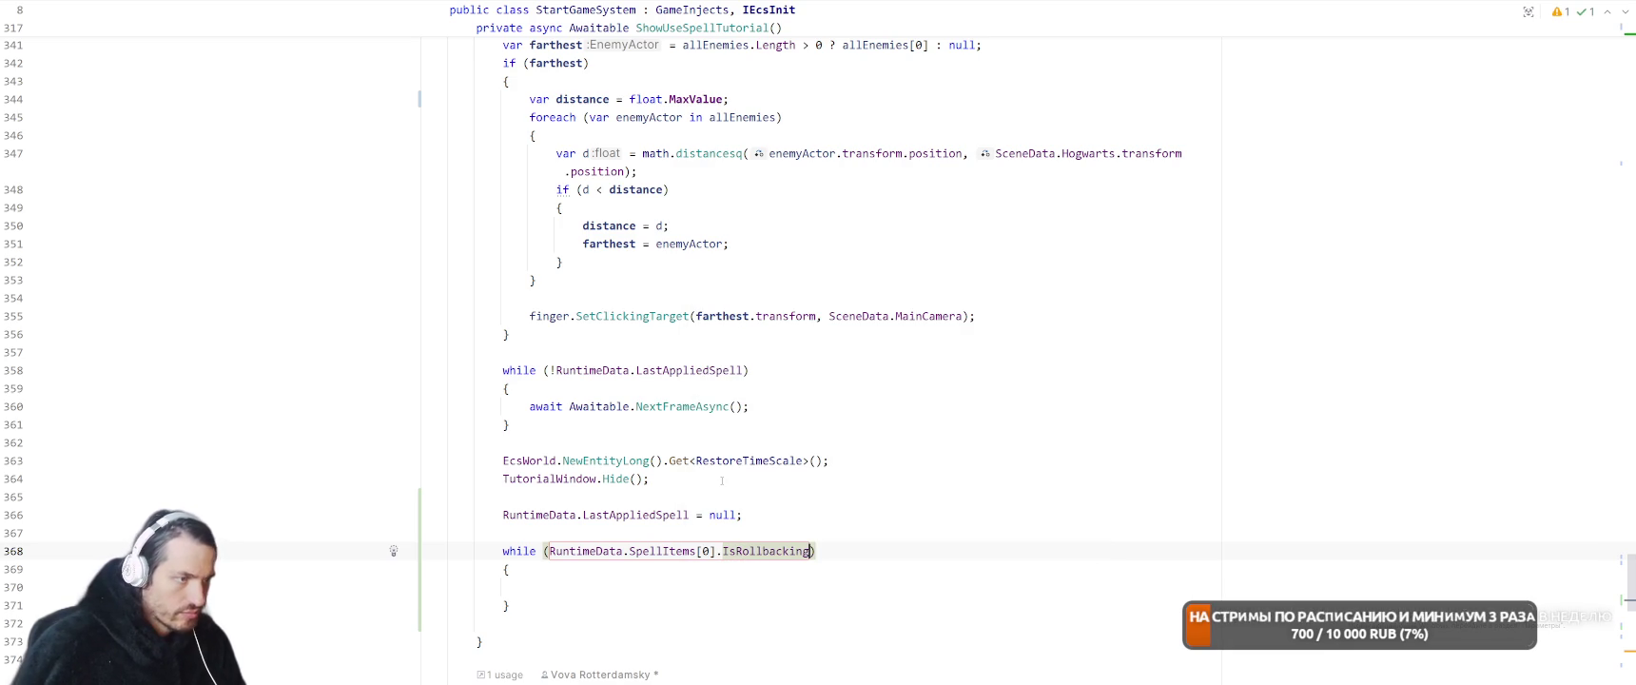
key(Down)
key(Down)
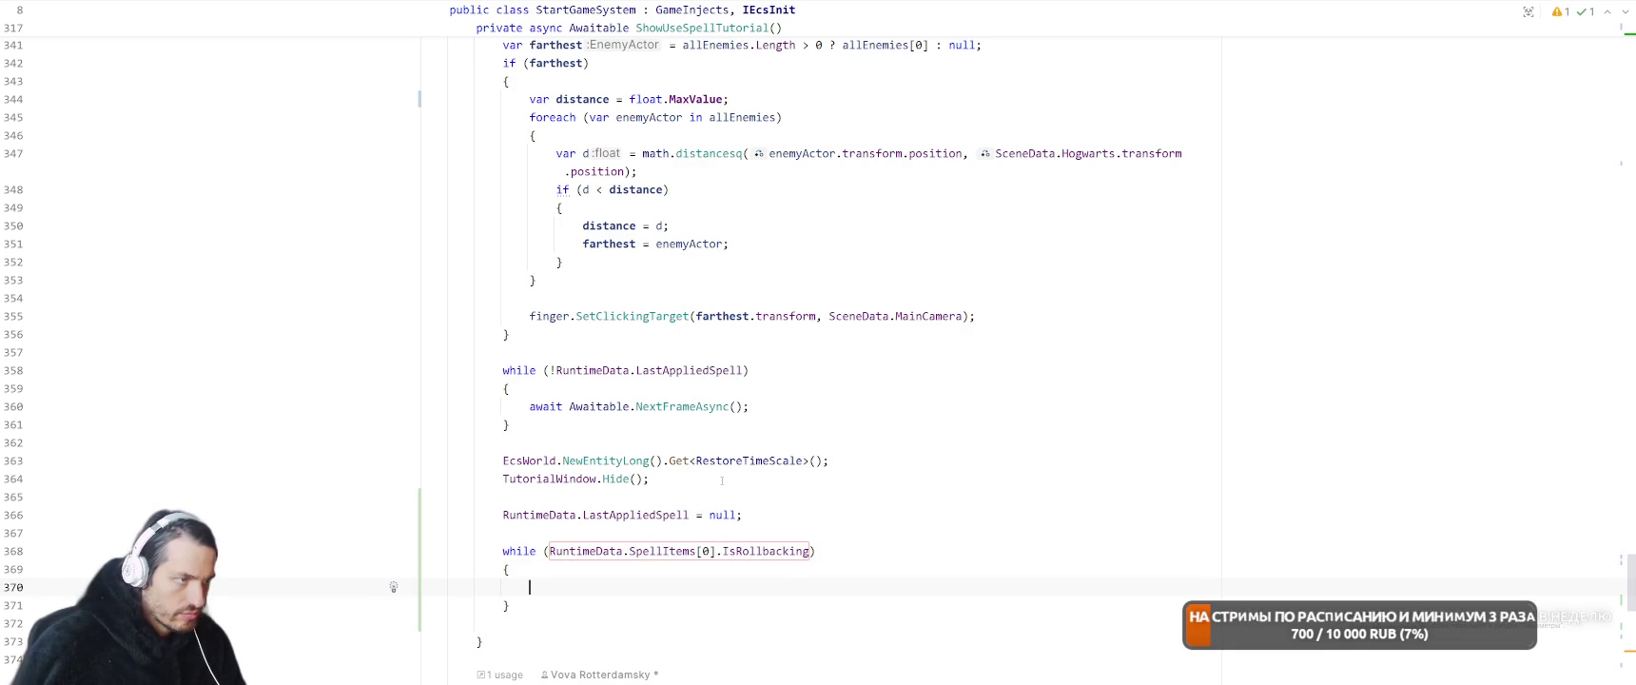
key(Up)
key(Up)
key(Down)
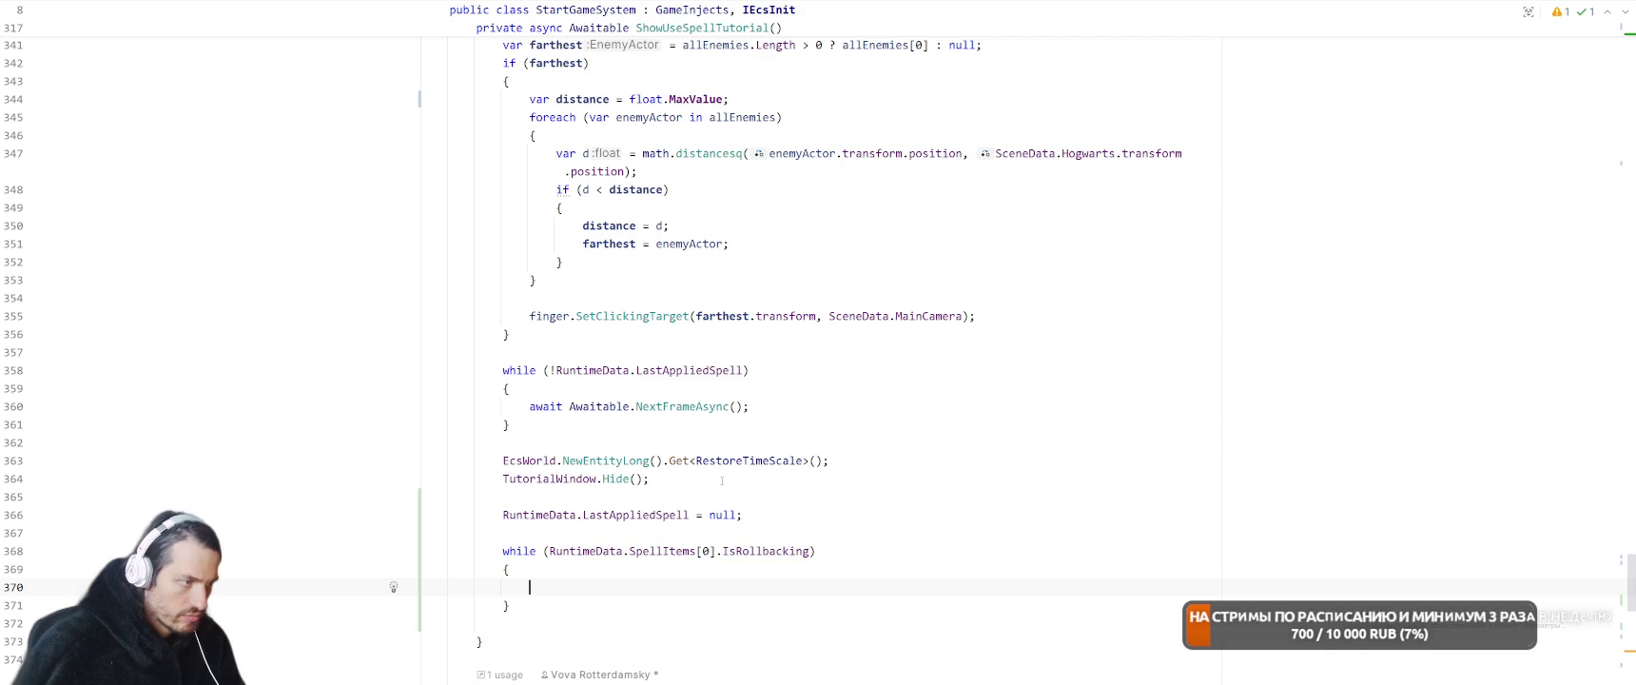
Paste 'await Awaitable.NextFrameAsync();' into the rollback loop body
click(722, 480)
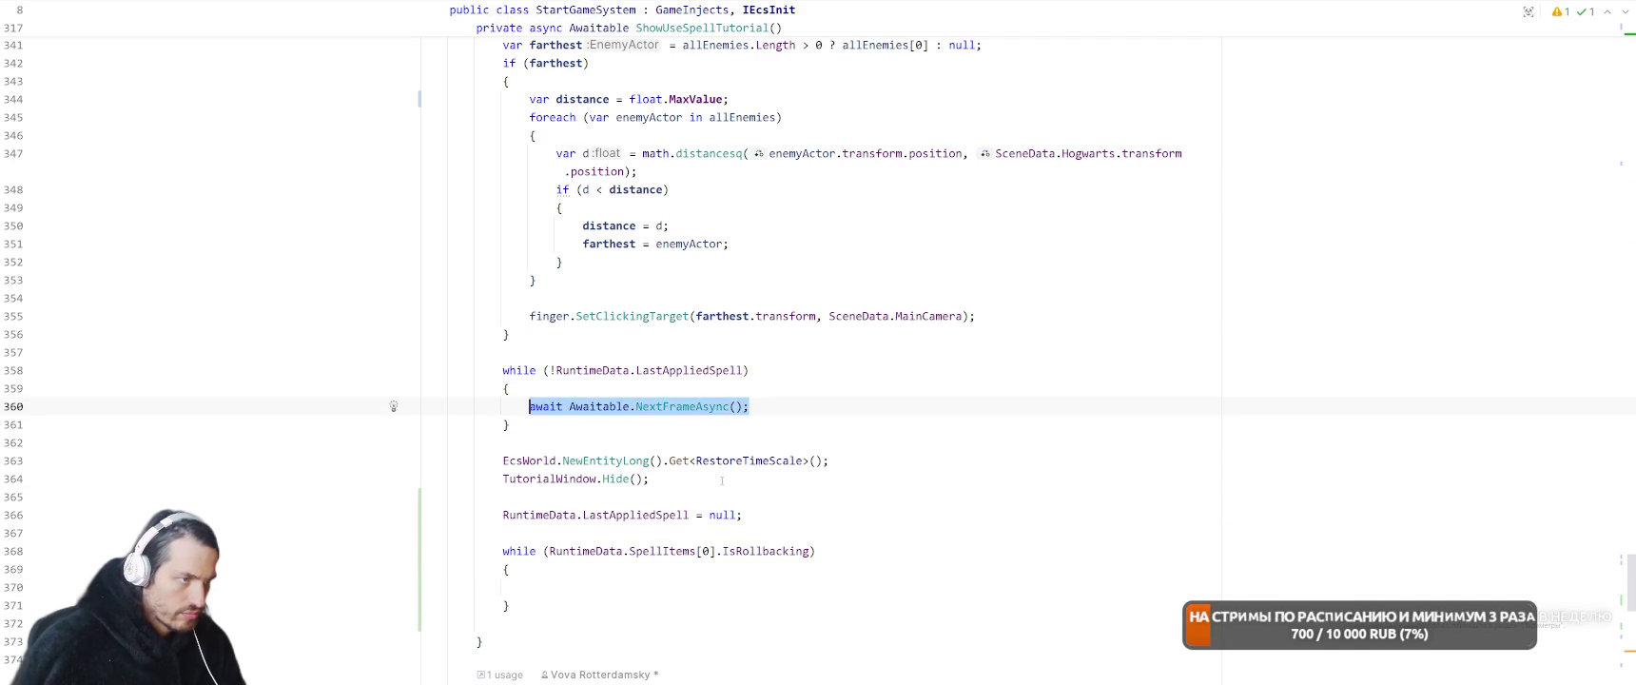
key(Down)
key(Down)
key(Down)
text(await Awaitable.NextFrameAsync();)
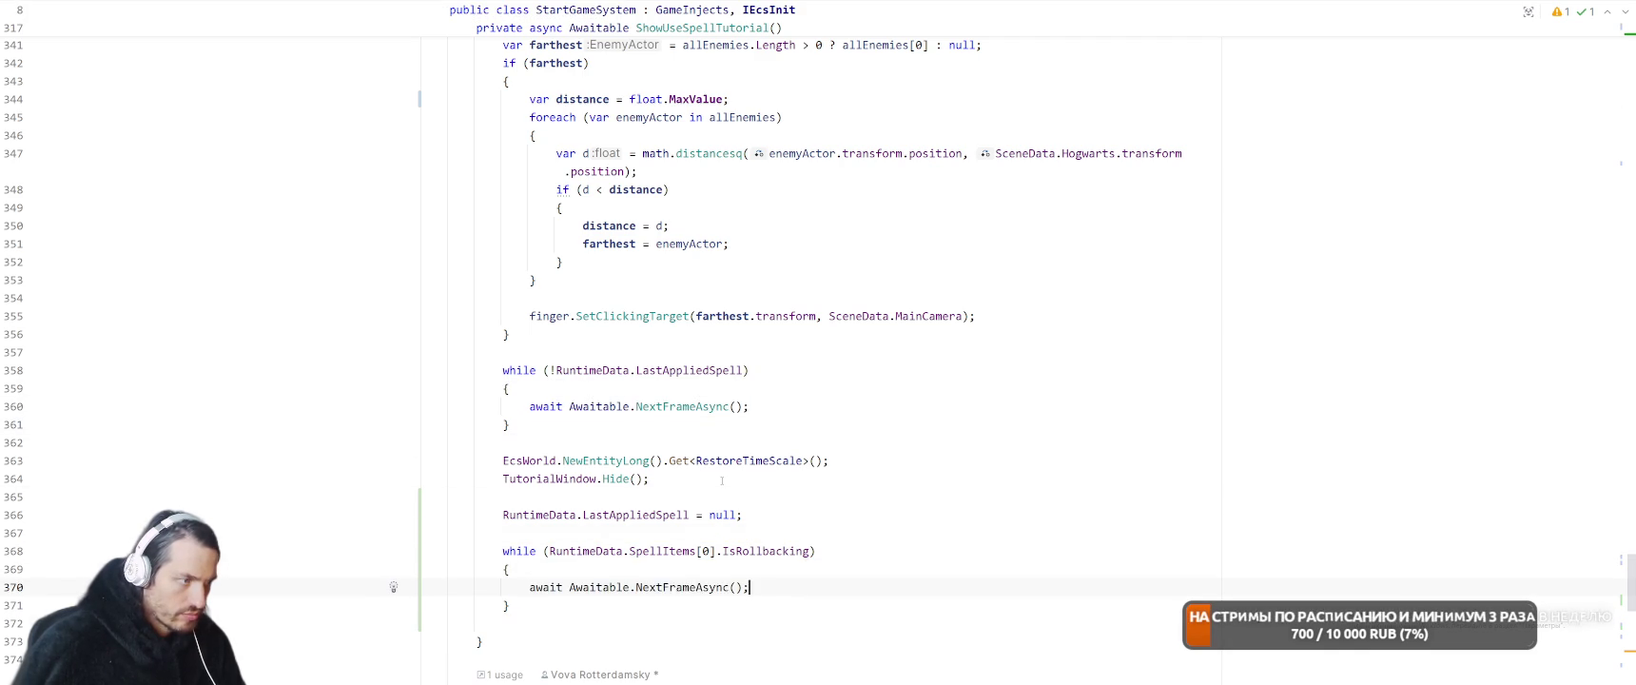
key(Down)
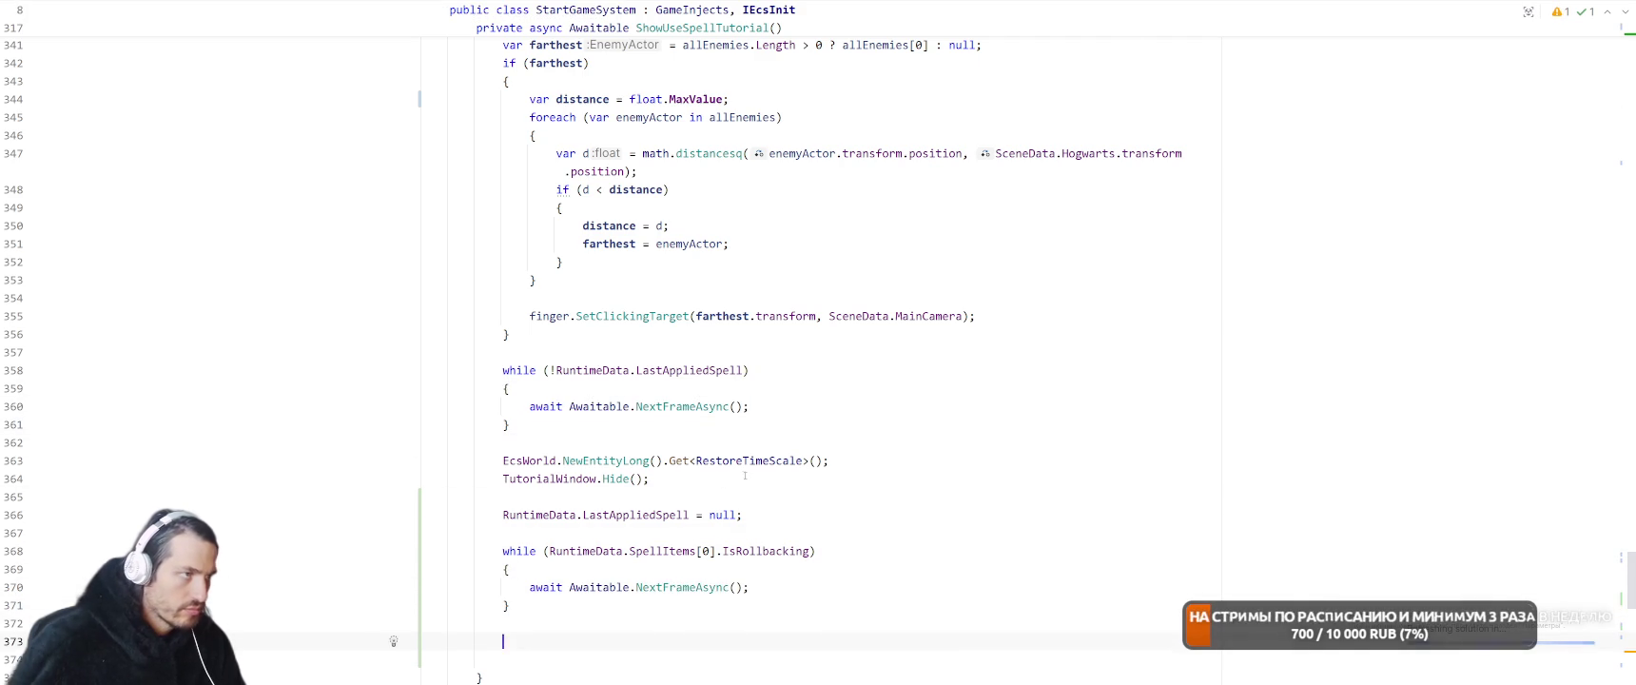
key(Return)
key(Return)
scroll(609, 475, down, 1)
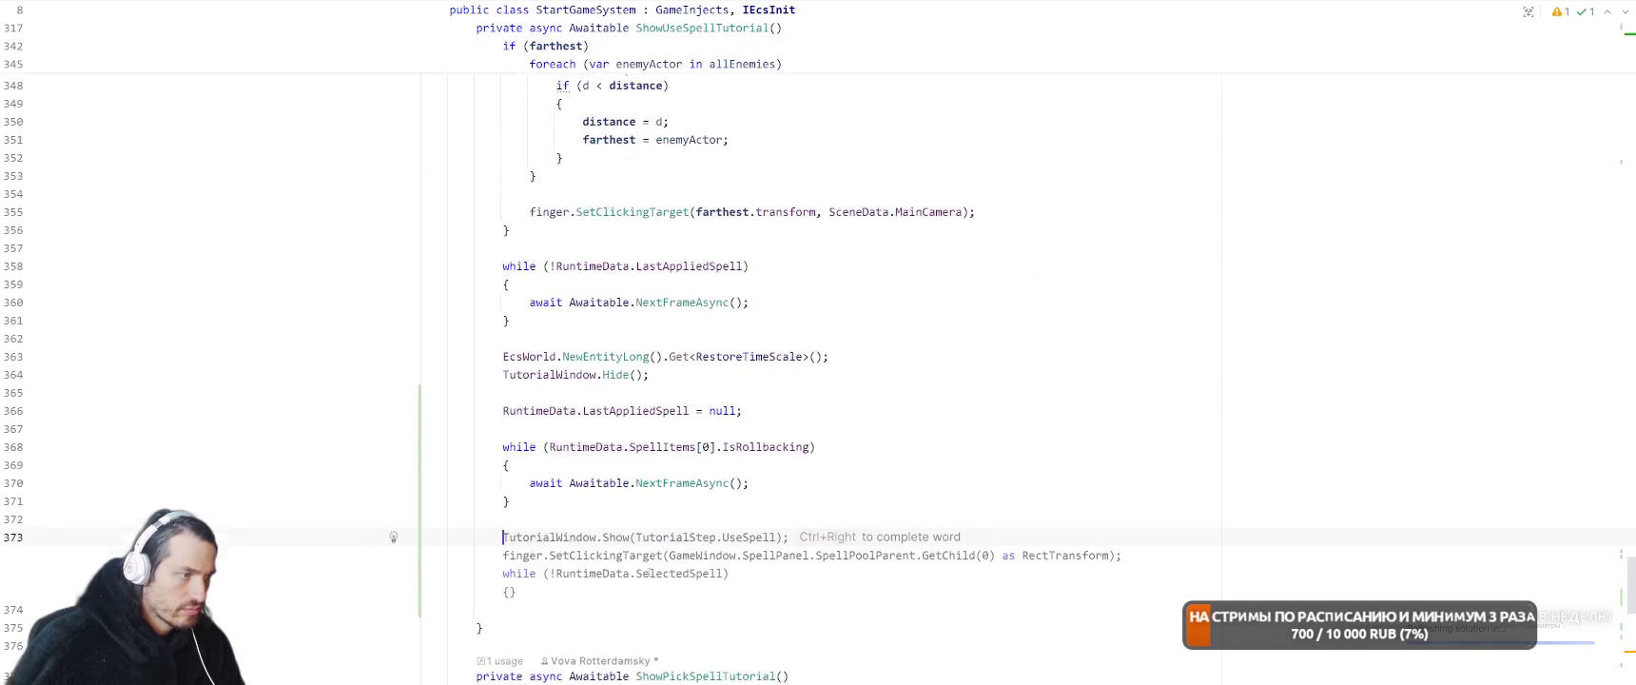
Copy the TutorialWindow.Show(TutorialStep.UseSpell) line and paste it after the rollback loop
key(Escape)
scroll(641, 488, up, 8)
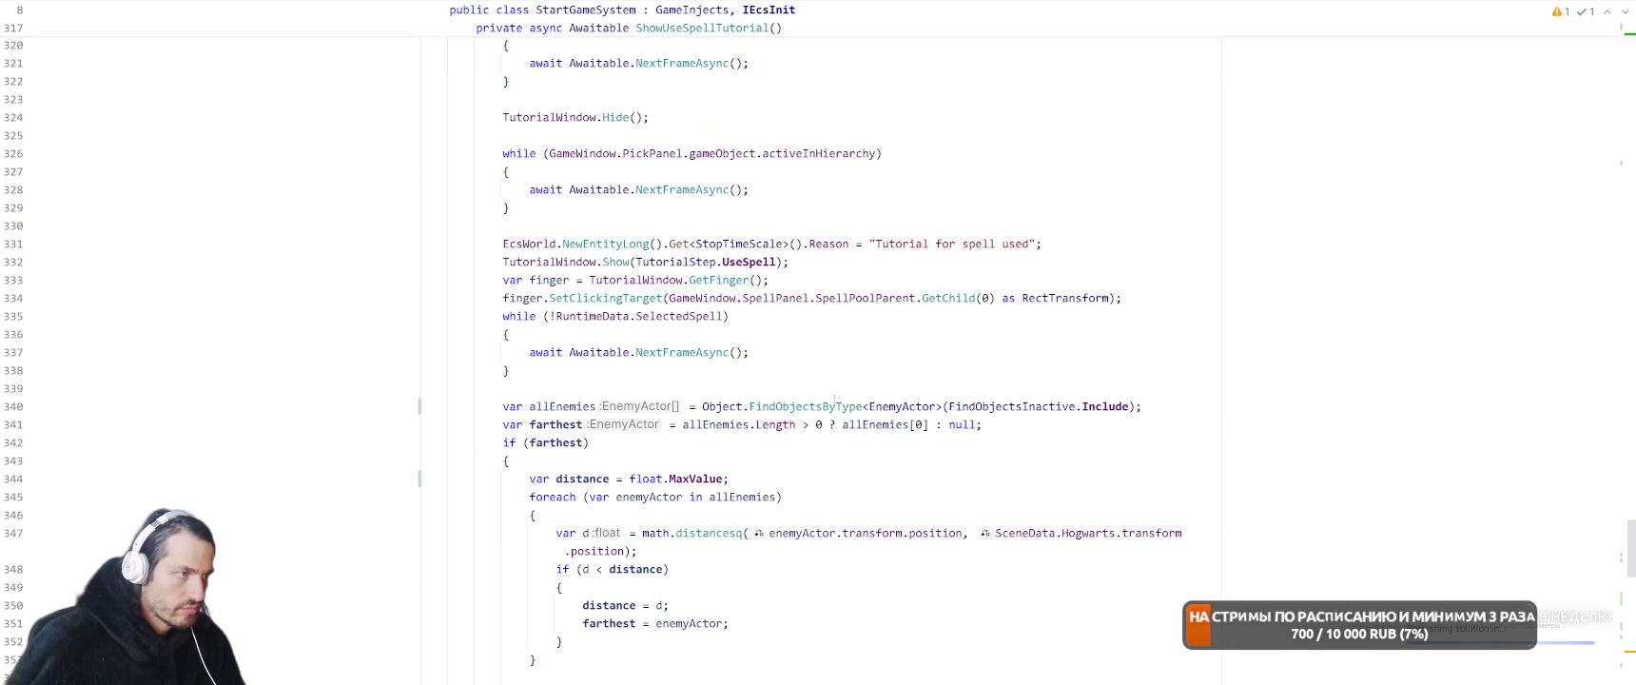
click(496, 269)
key(shift+End)
key(ctrl+c)
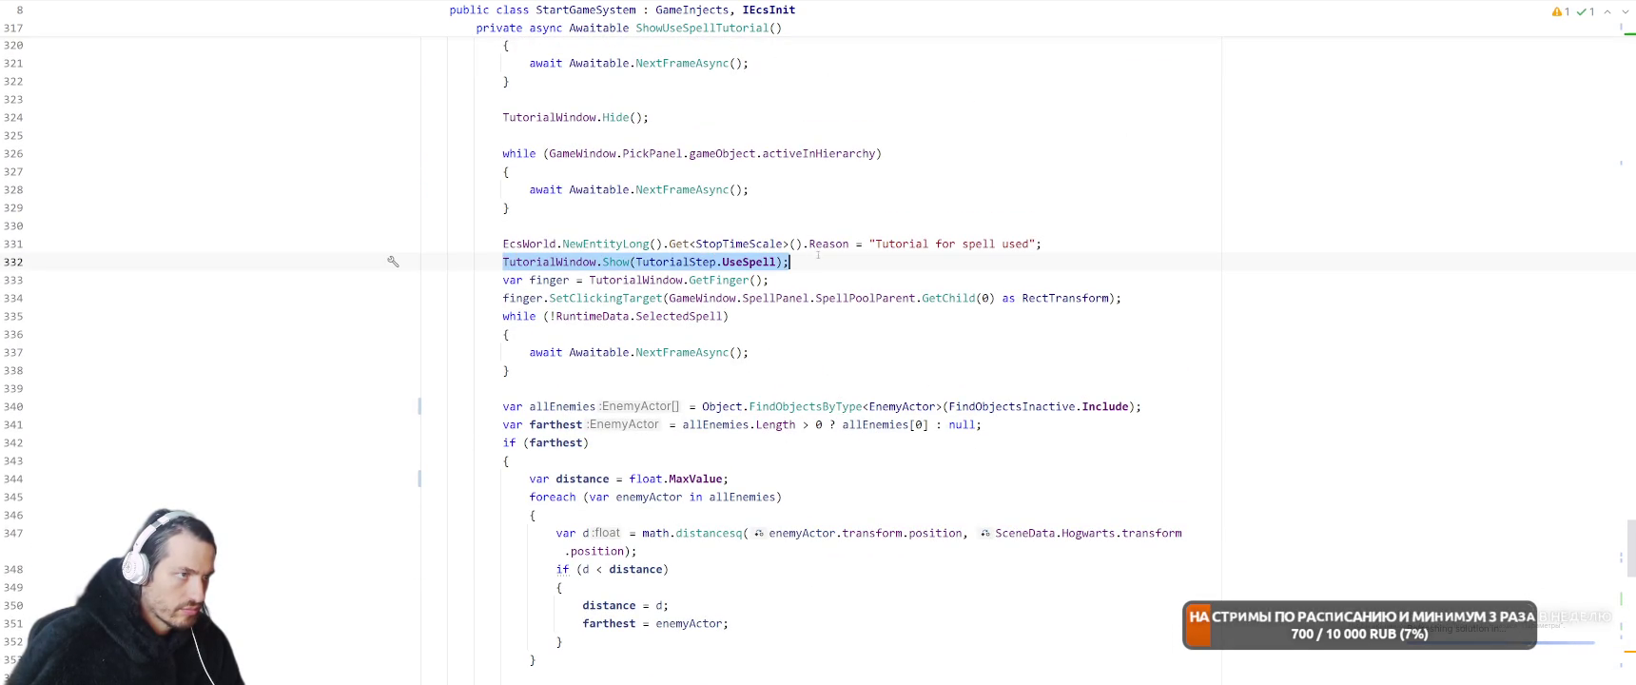
scroll(590, 518, down, 10)
click(576, 442)
click(568, 409)
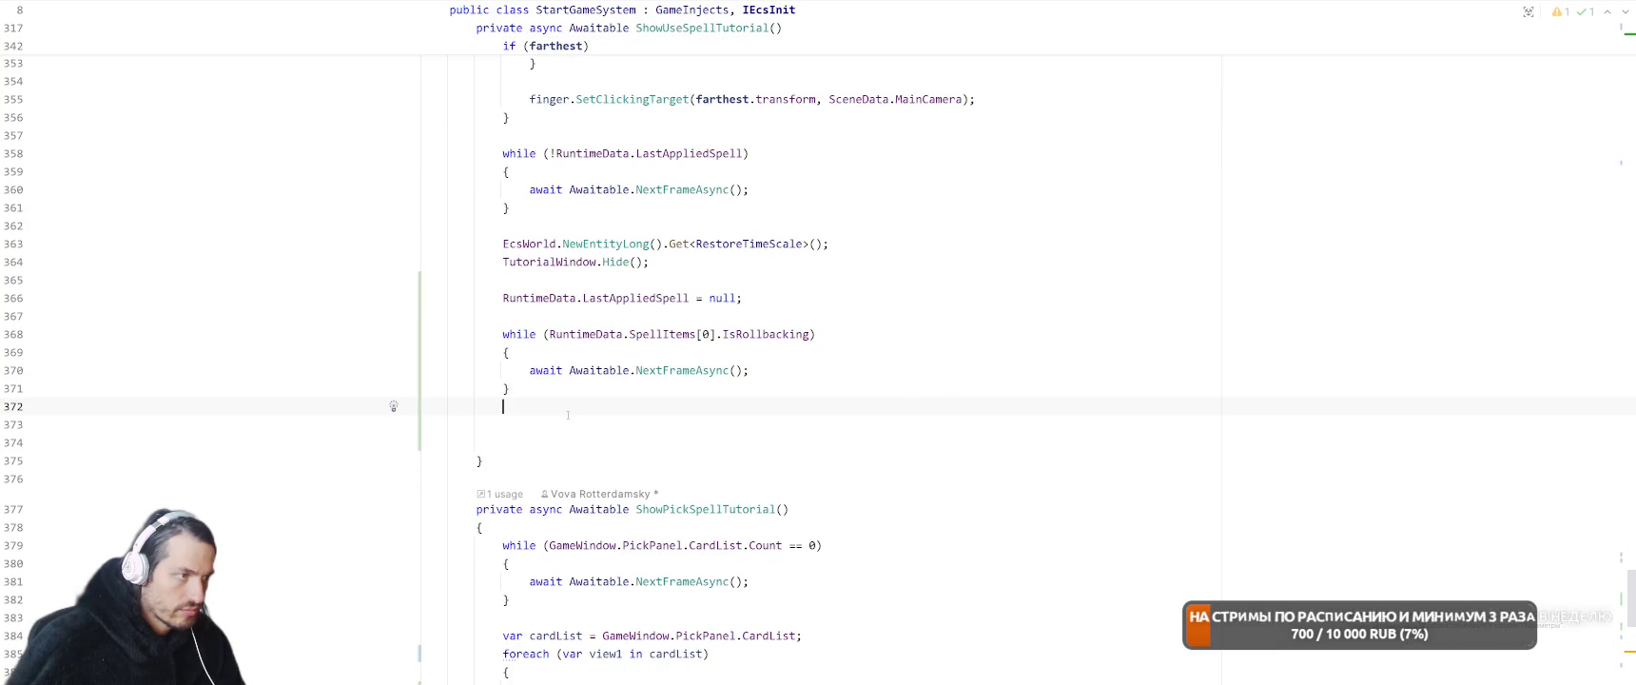
key(ctrl+v)
Start an 'if (enemyActor) {' check at the top of the foreach body
scroll(586, 284, up, 4)
scroll(585, 284, up, 3)
drag(502, 190, 533, 586)
click(534, 298)
click(636, 207)
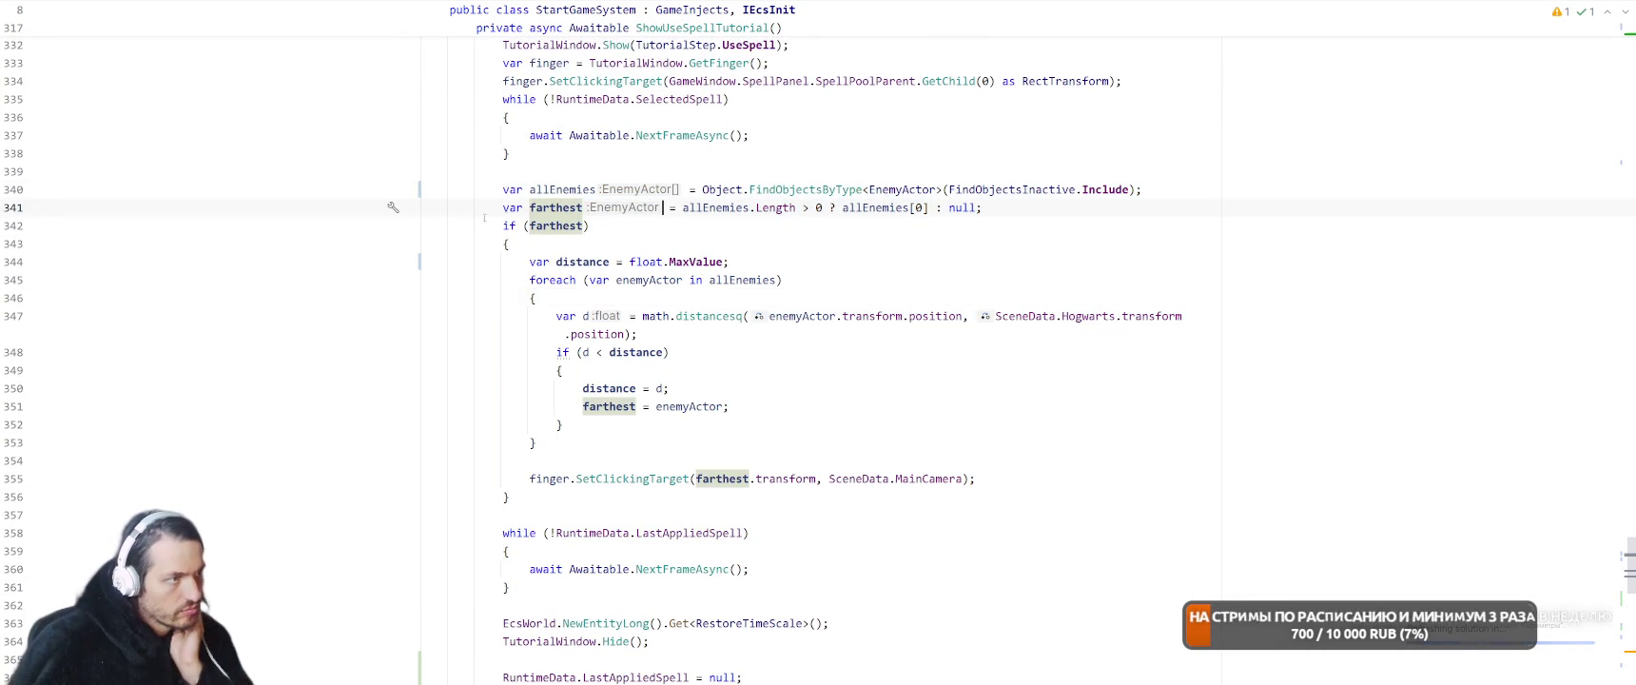
click(743, 298)
key(Return)
key(Return)
key(Up)
text(i)
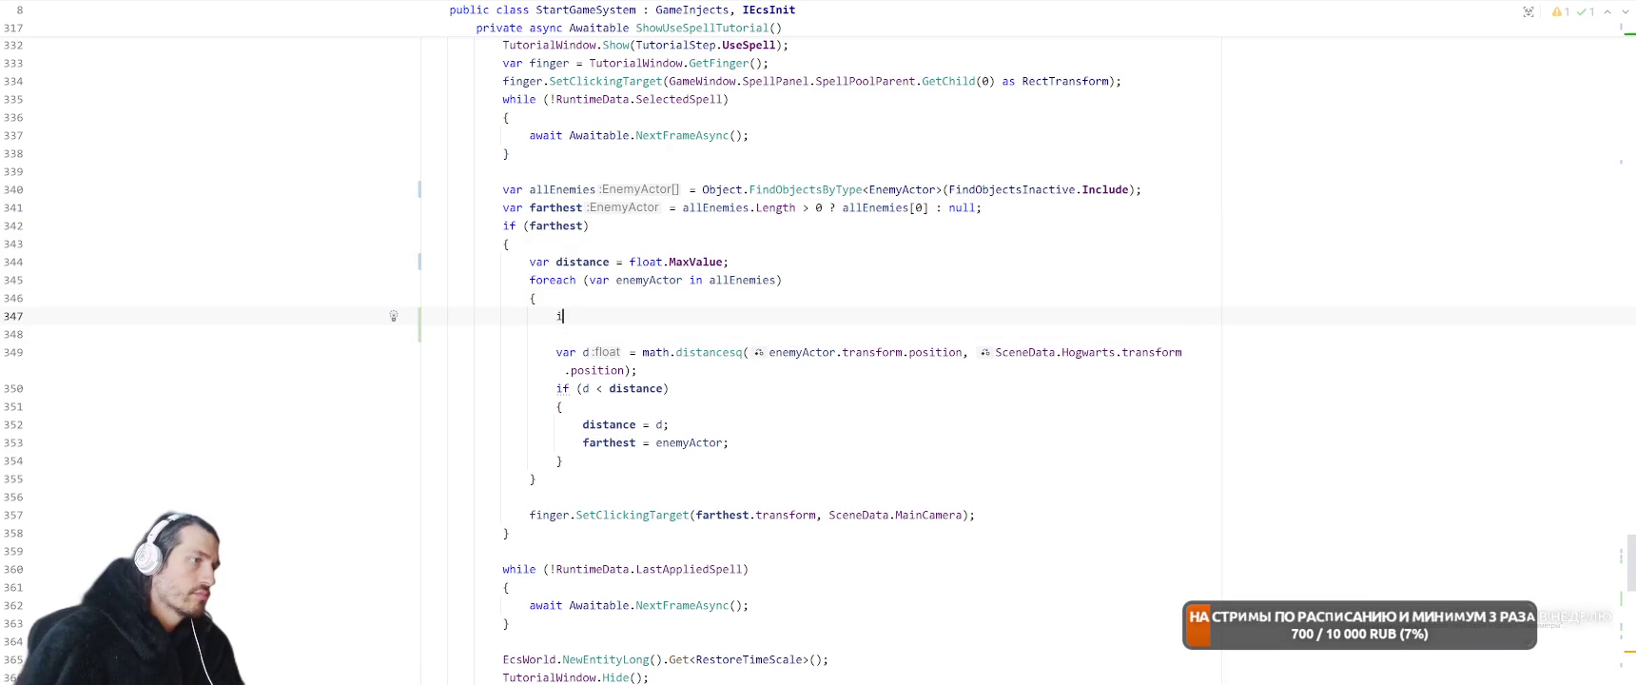
text(f (ene)
key(Return)
text() {)
Close the enemyActor check after the distance comparison and remove the stray blank line
key(Delete)
key(Down)
key(Down)
key(Down)
key(End)
key(Return)
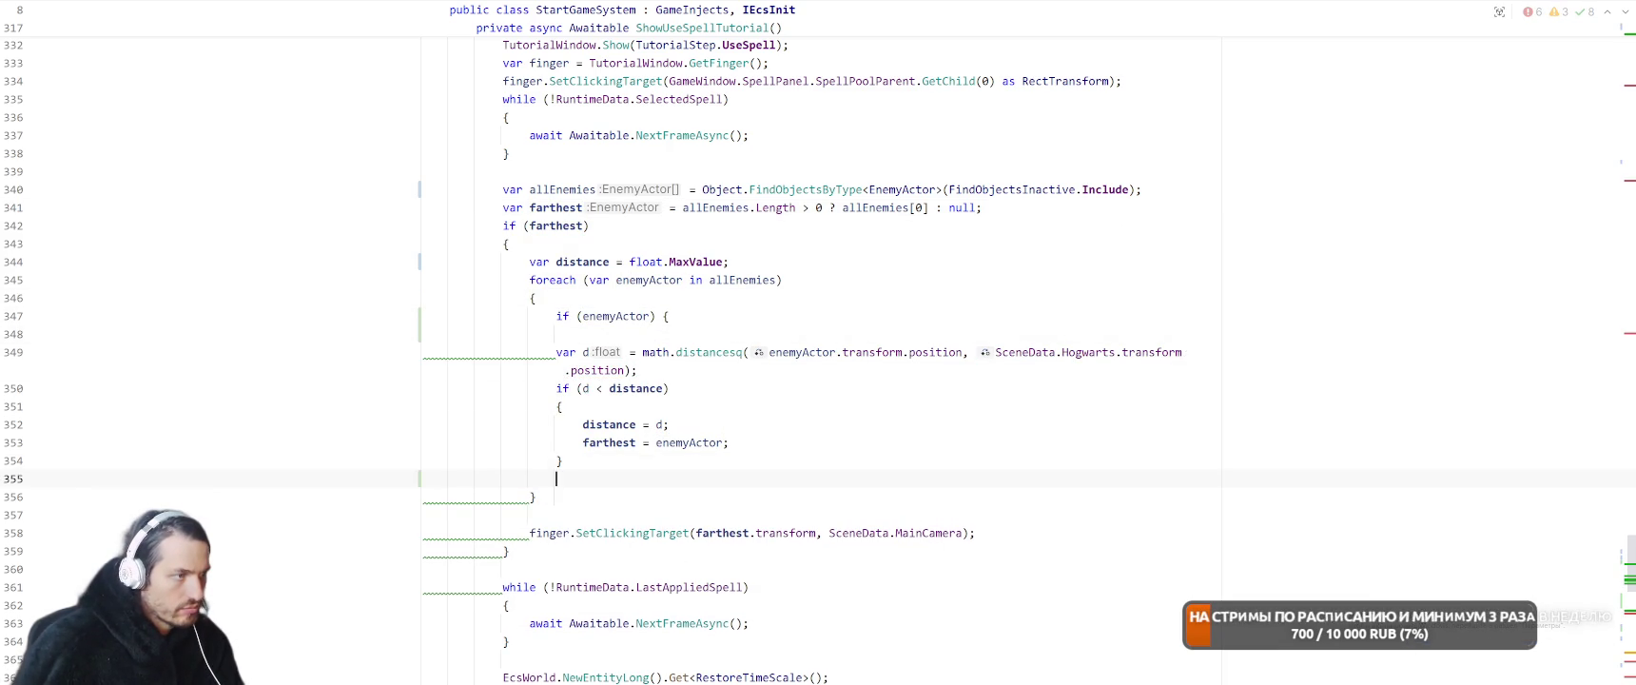
text(})
click(425, 334)
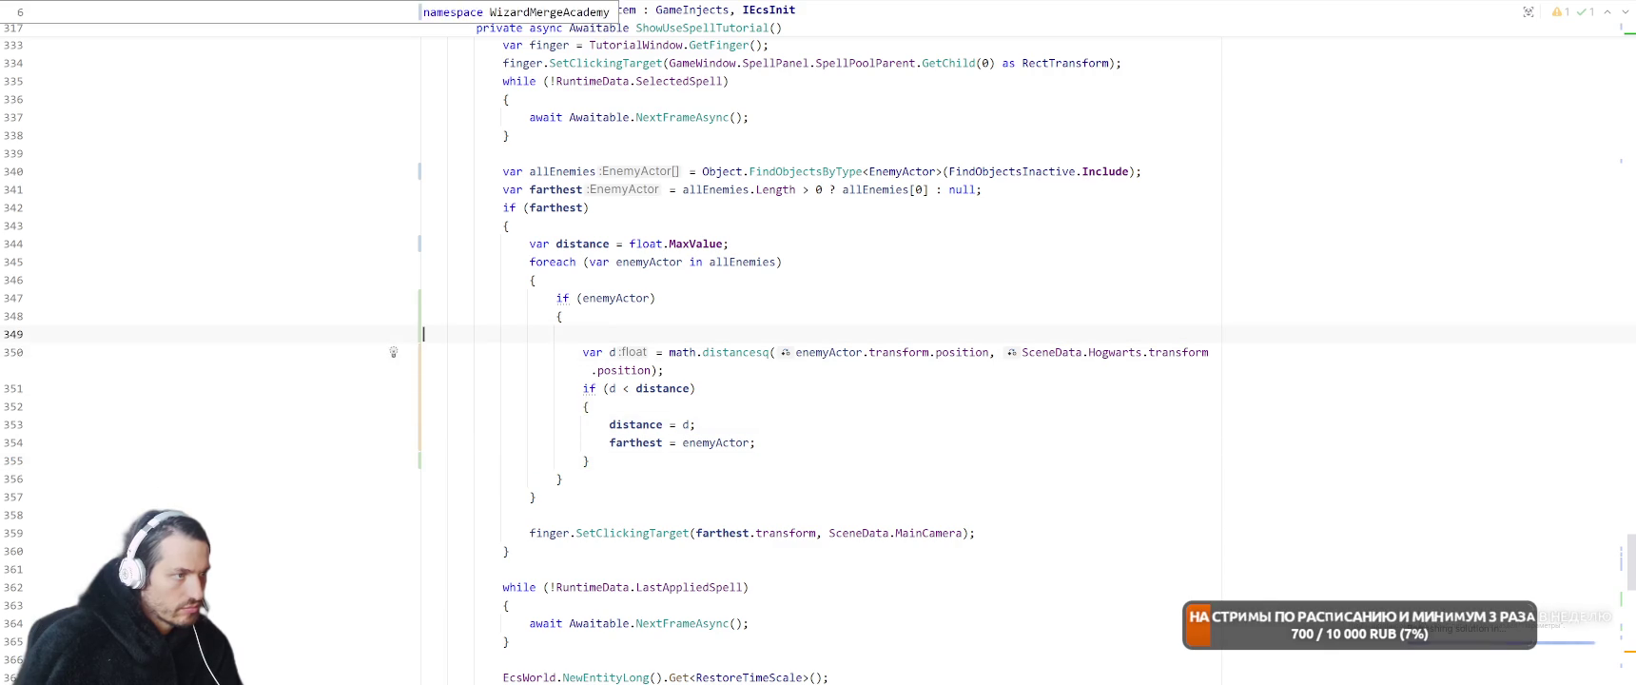
key(BackSpace)
mouse_move(502, 171)
mouse_down()
mouse_move(628, 518)
mouse_move(648, 531)
mouse_up()
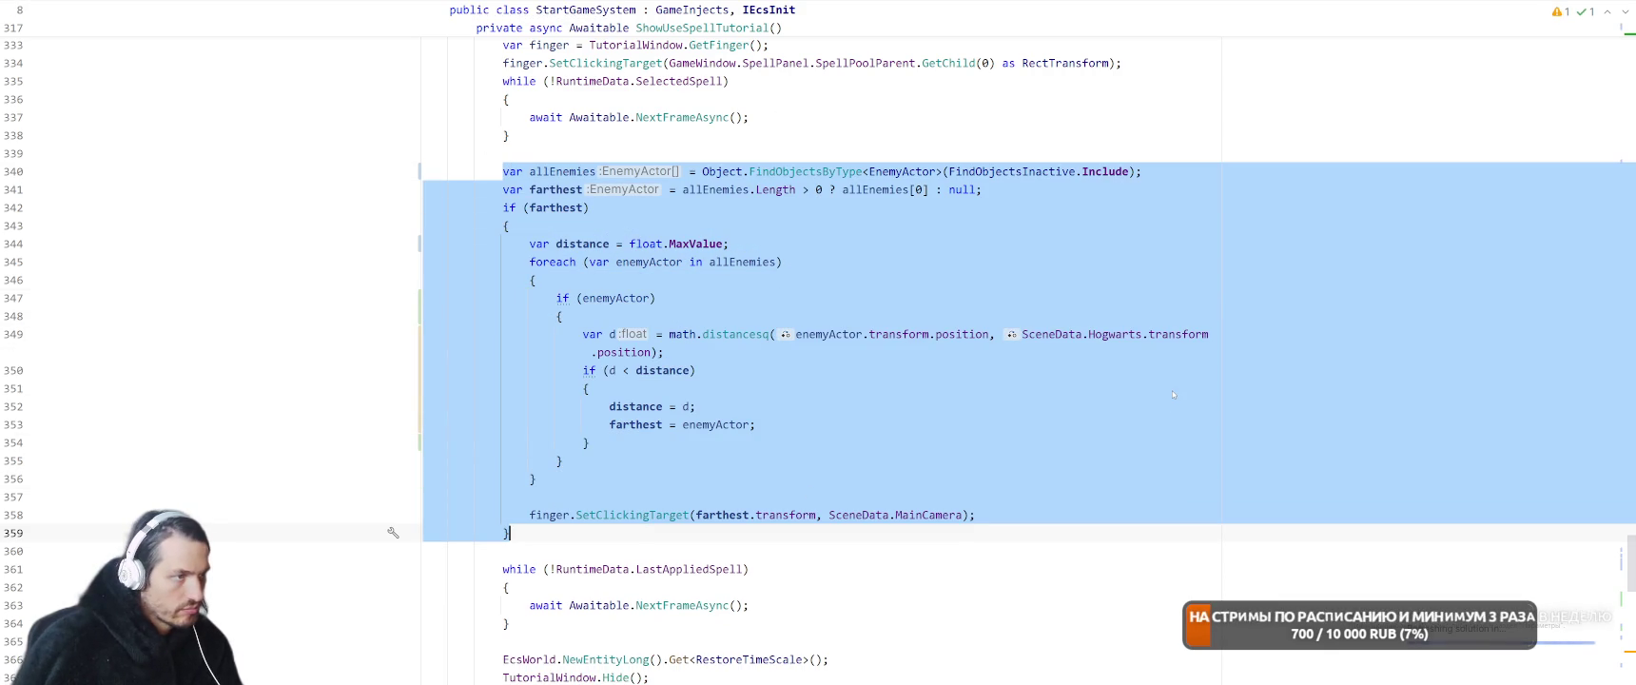
Extract the block into local function SetFingerToClosestEnemy at the end of the method
key(alt+Return)
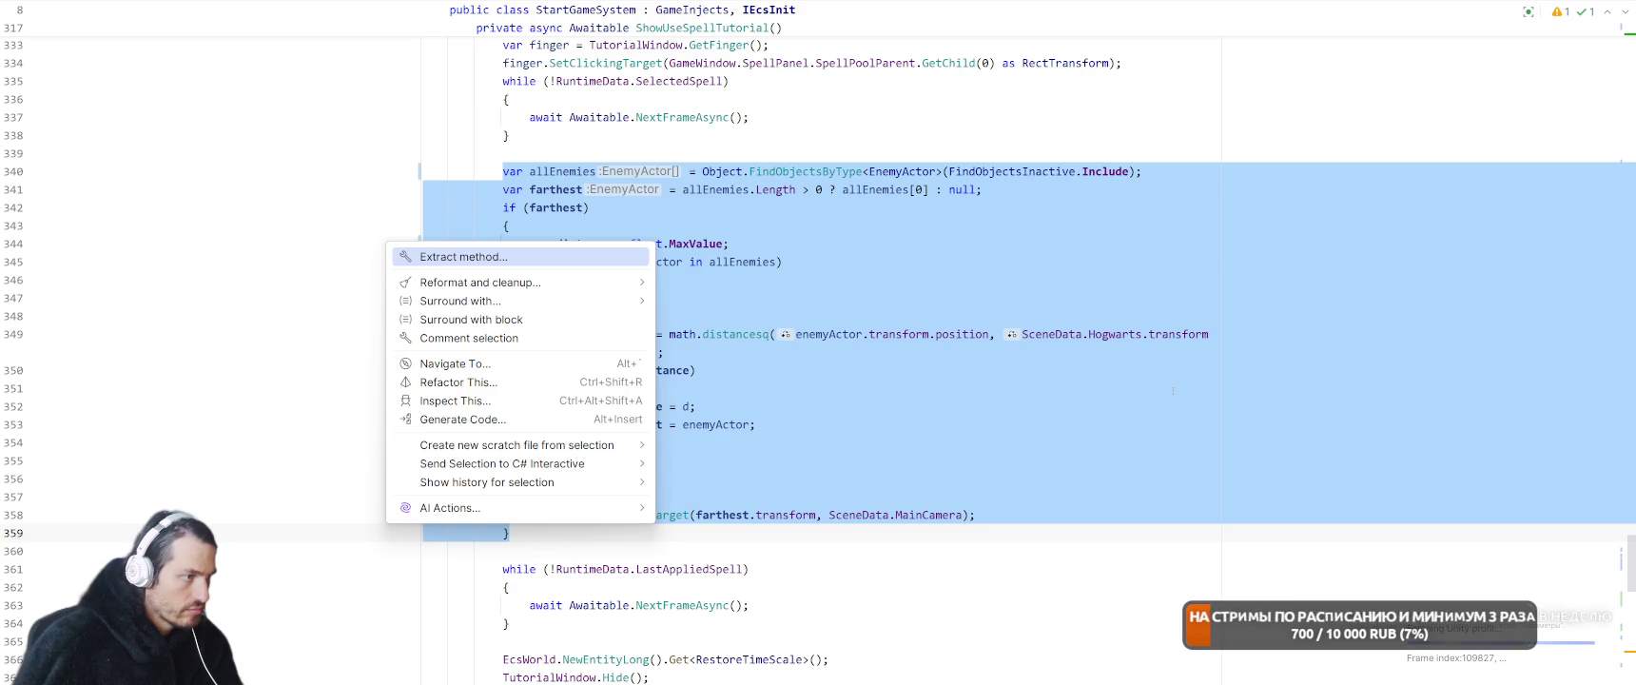
key(Return)
key(Return)
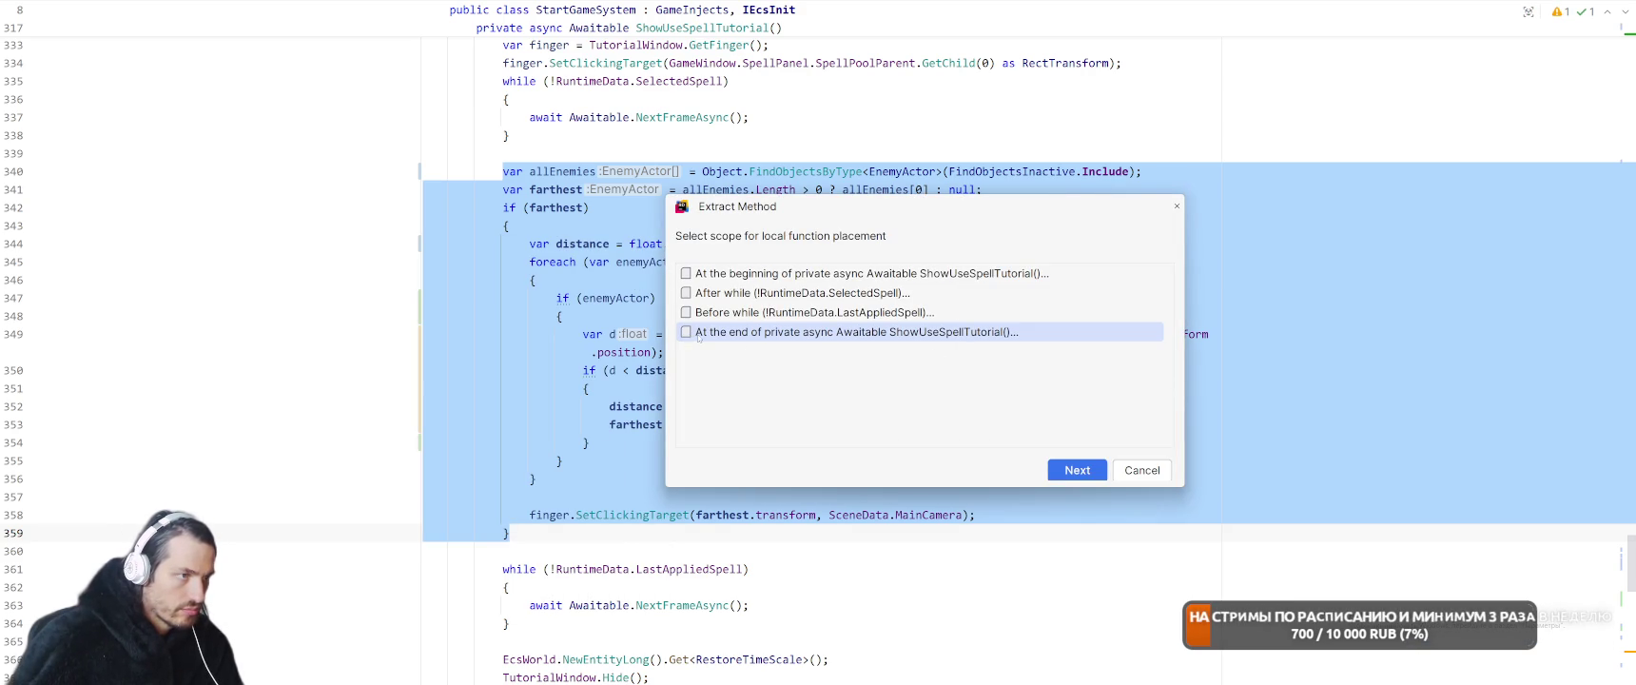
click(1087, 469)
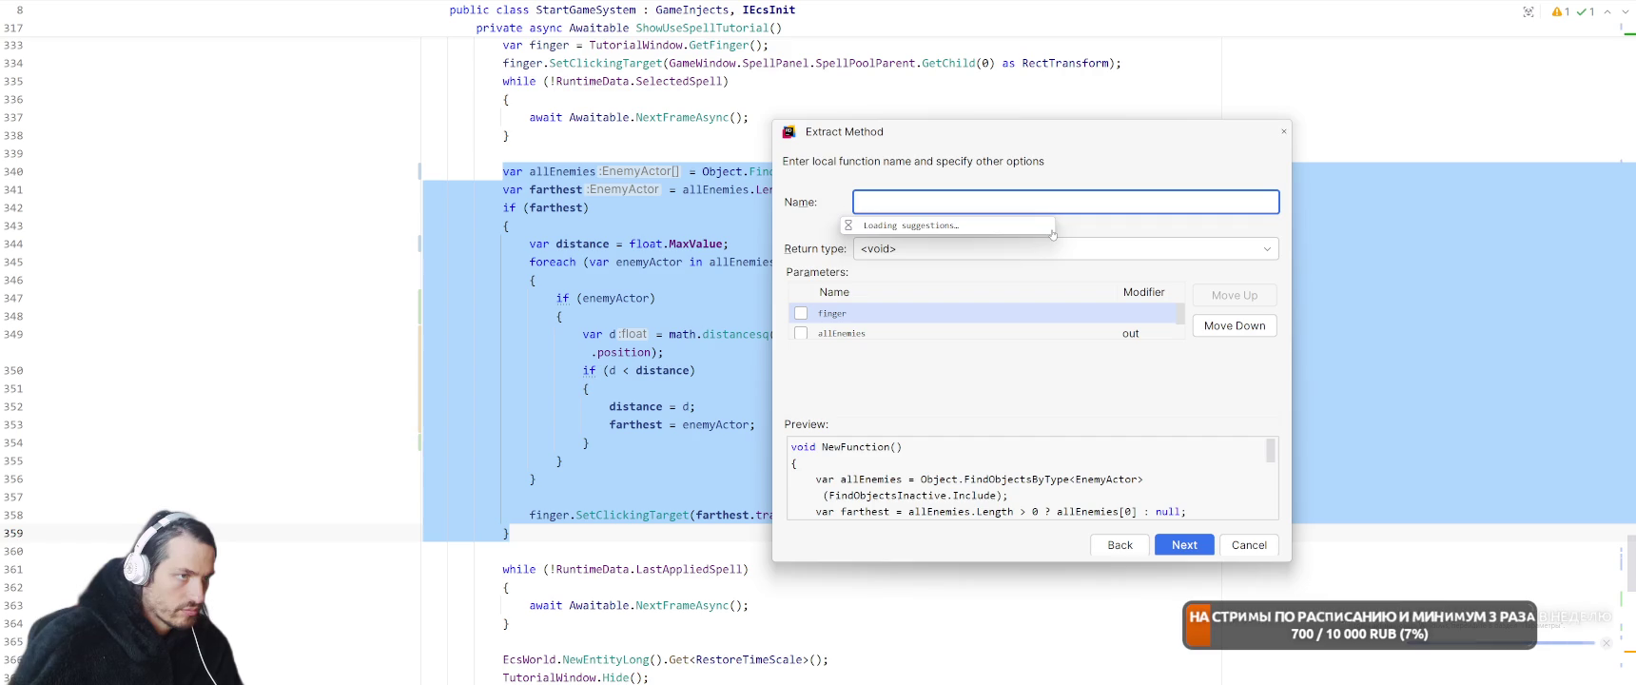
text(FindClose)
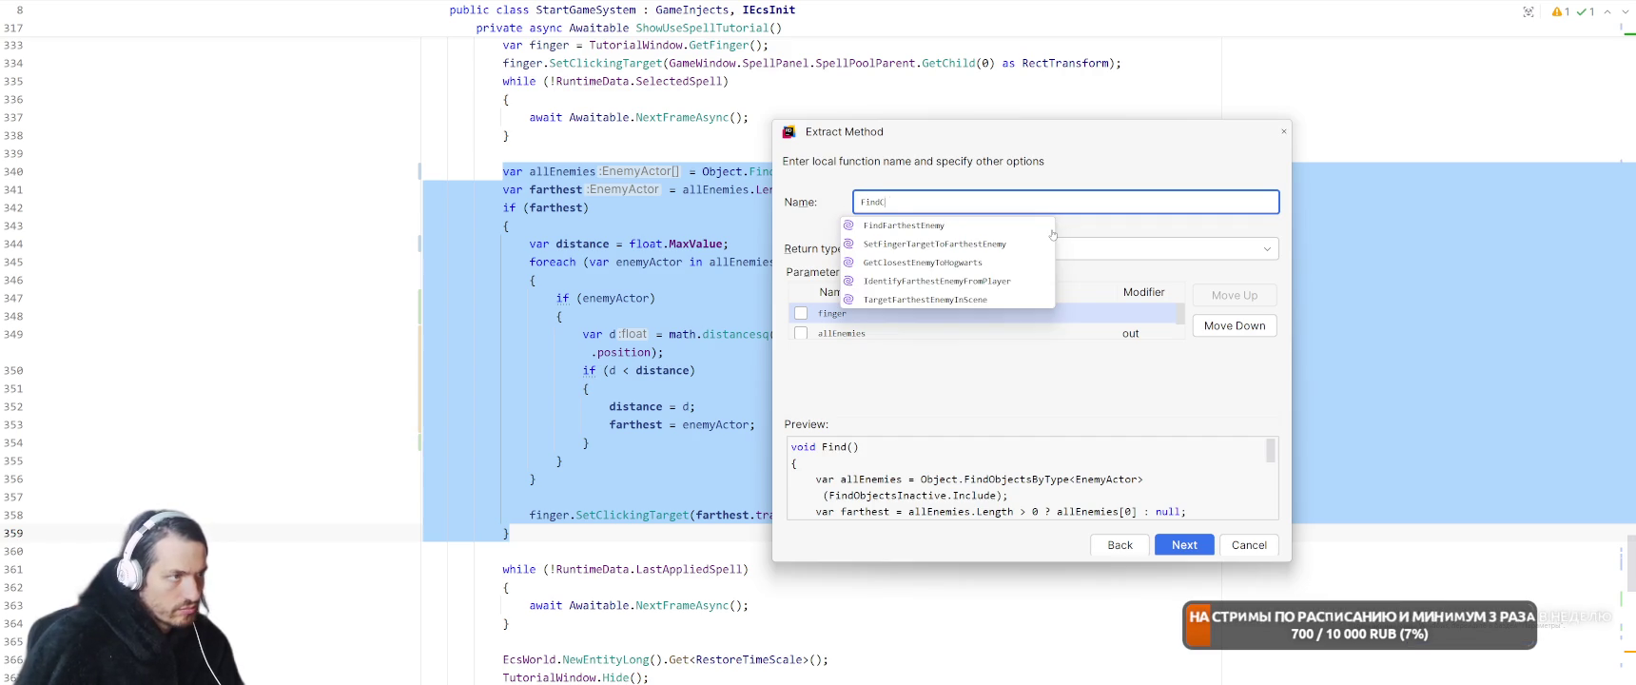
text(stEnemy)
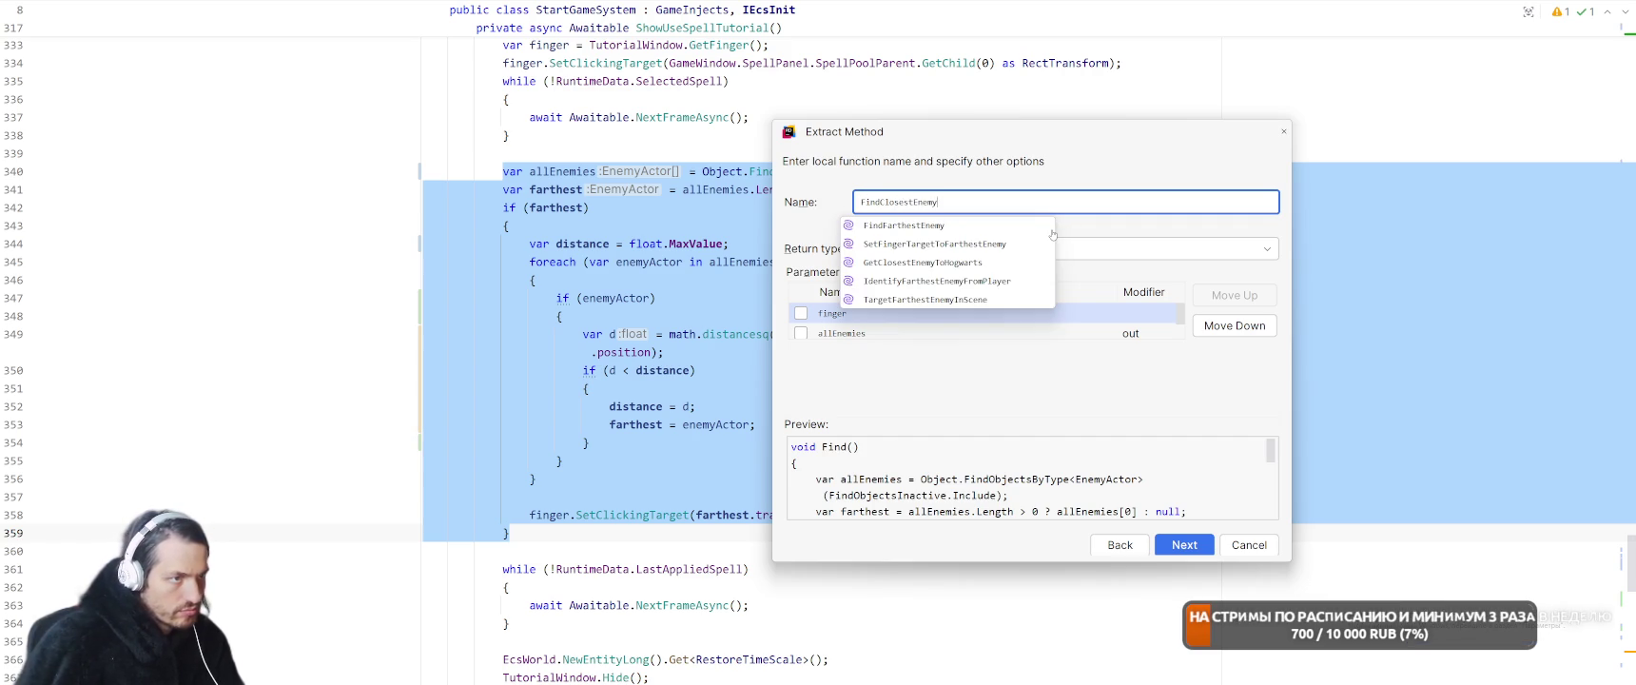
key(ctrl+a)
key(BackSpace)
text(SetFing)
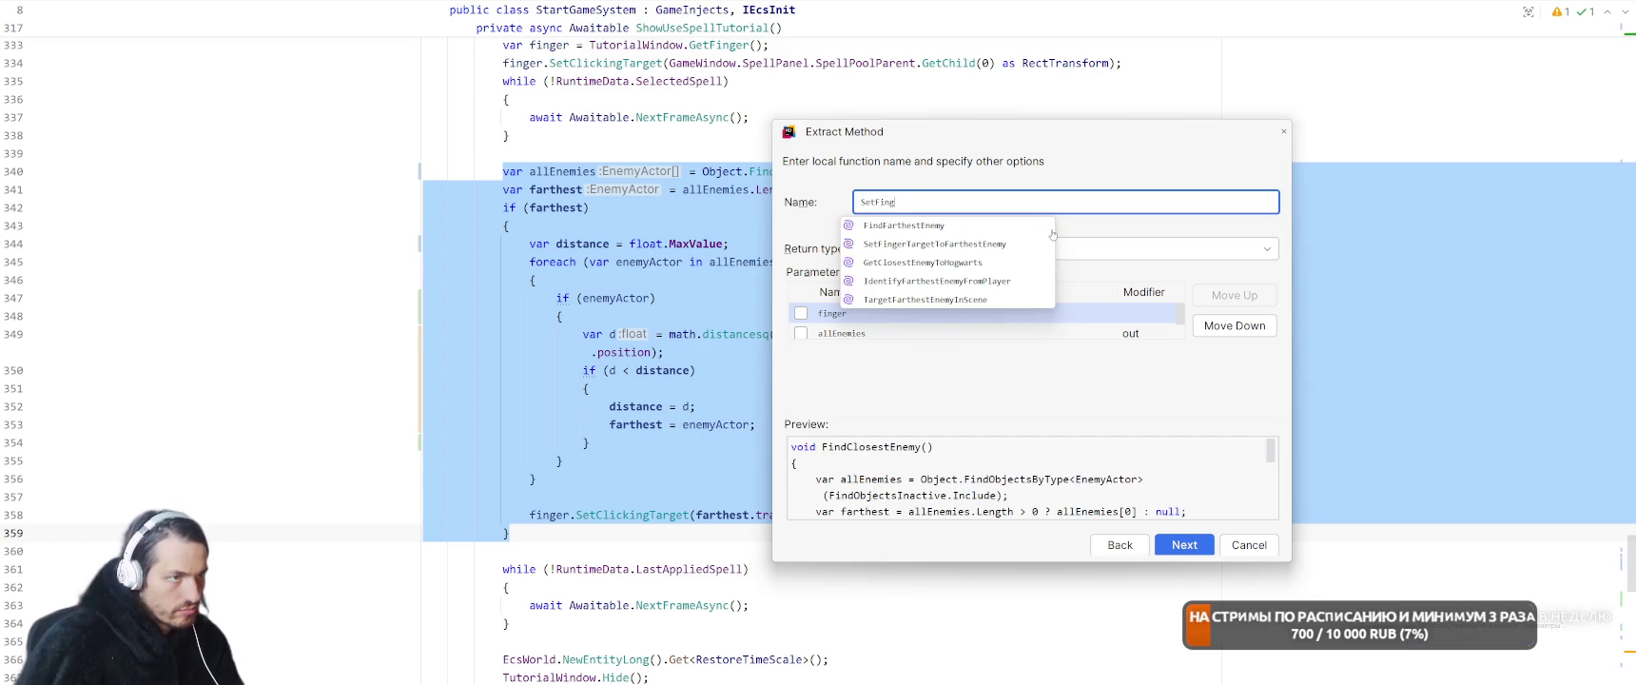
text(erToCloses)
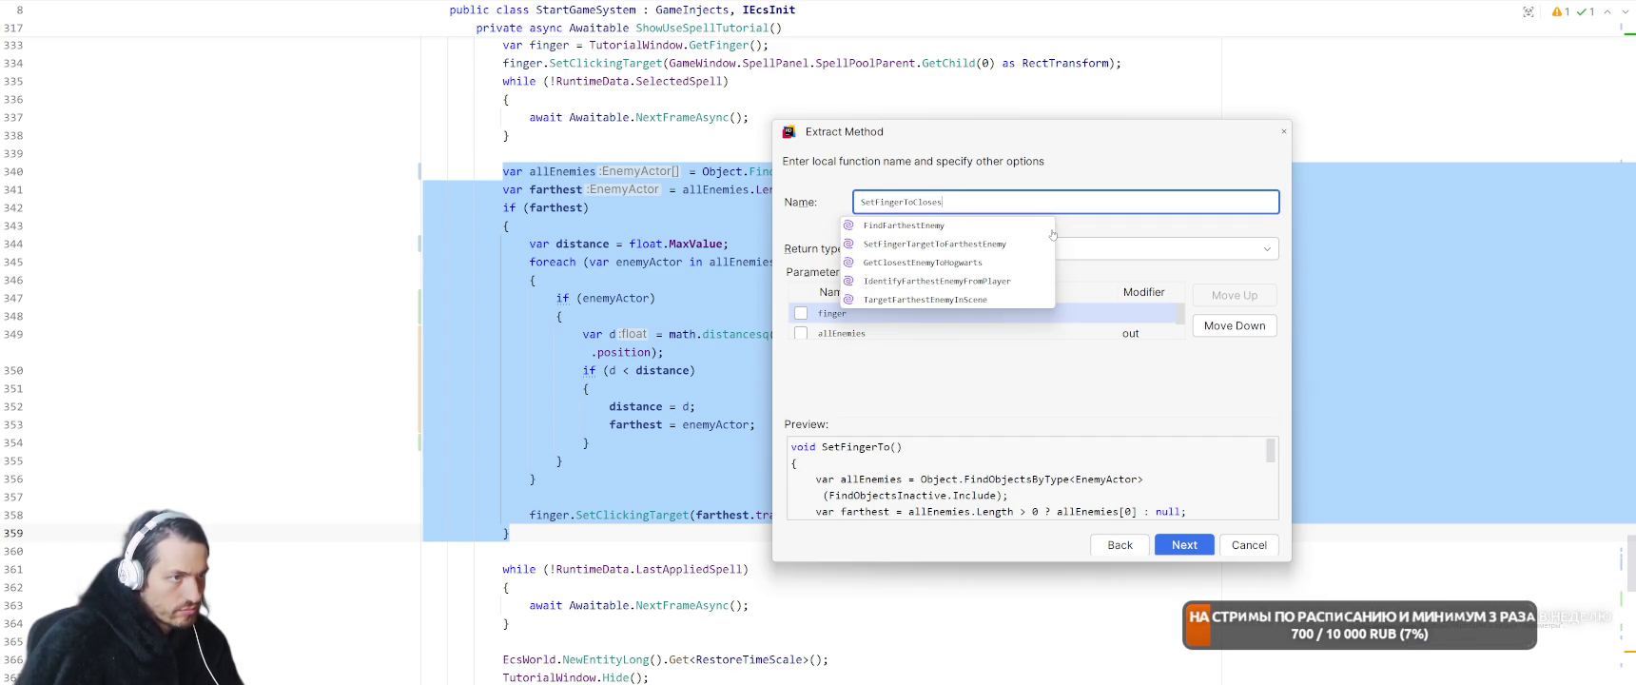
text(tEnemy)
key(Return)
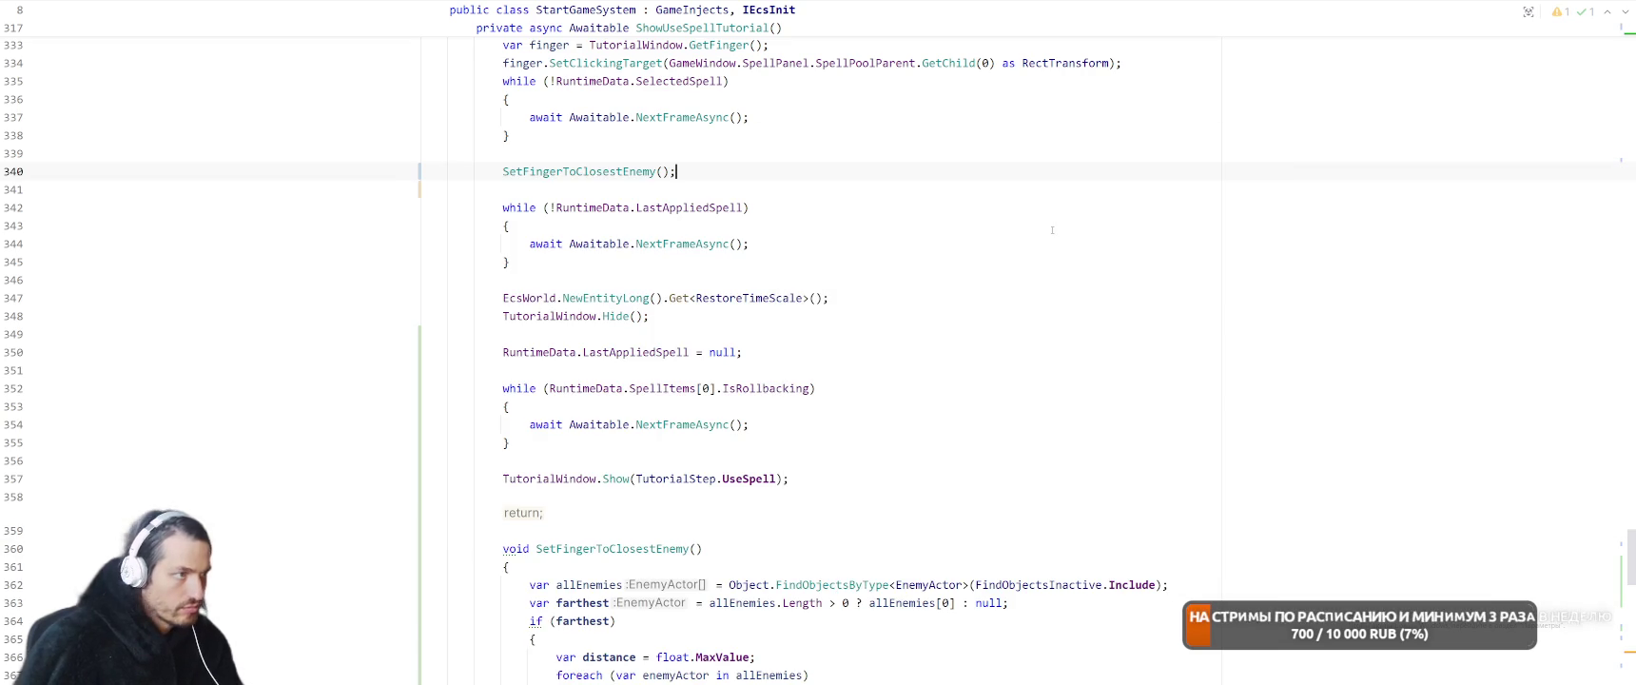
Insert the SetFingerToClosestEnemy() call on a new line after TutorialWindow.Show(UseSpell)
key(ctrl+w)
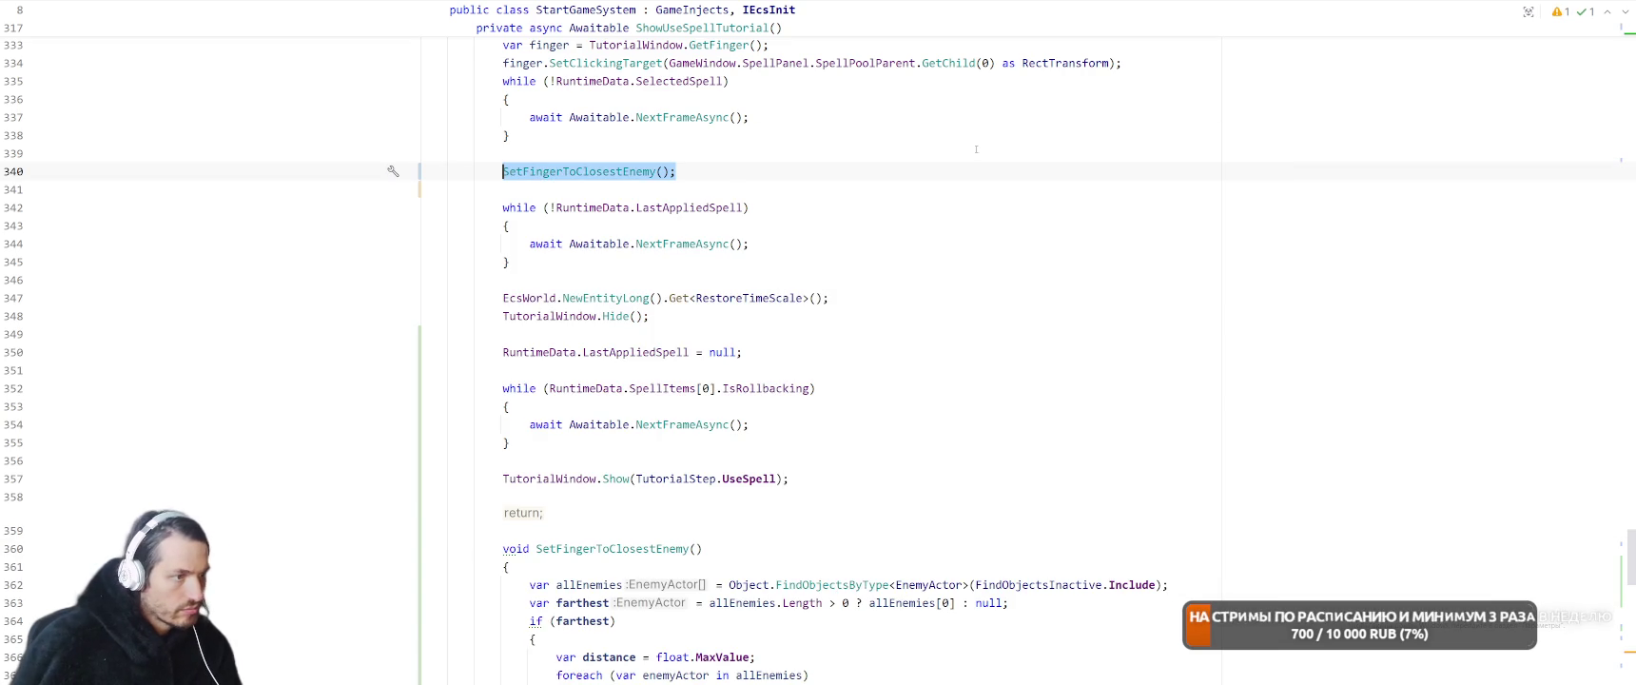
scroll(768, 172, down, 1)
click(931, 422)
key(Return)
key(Return)
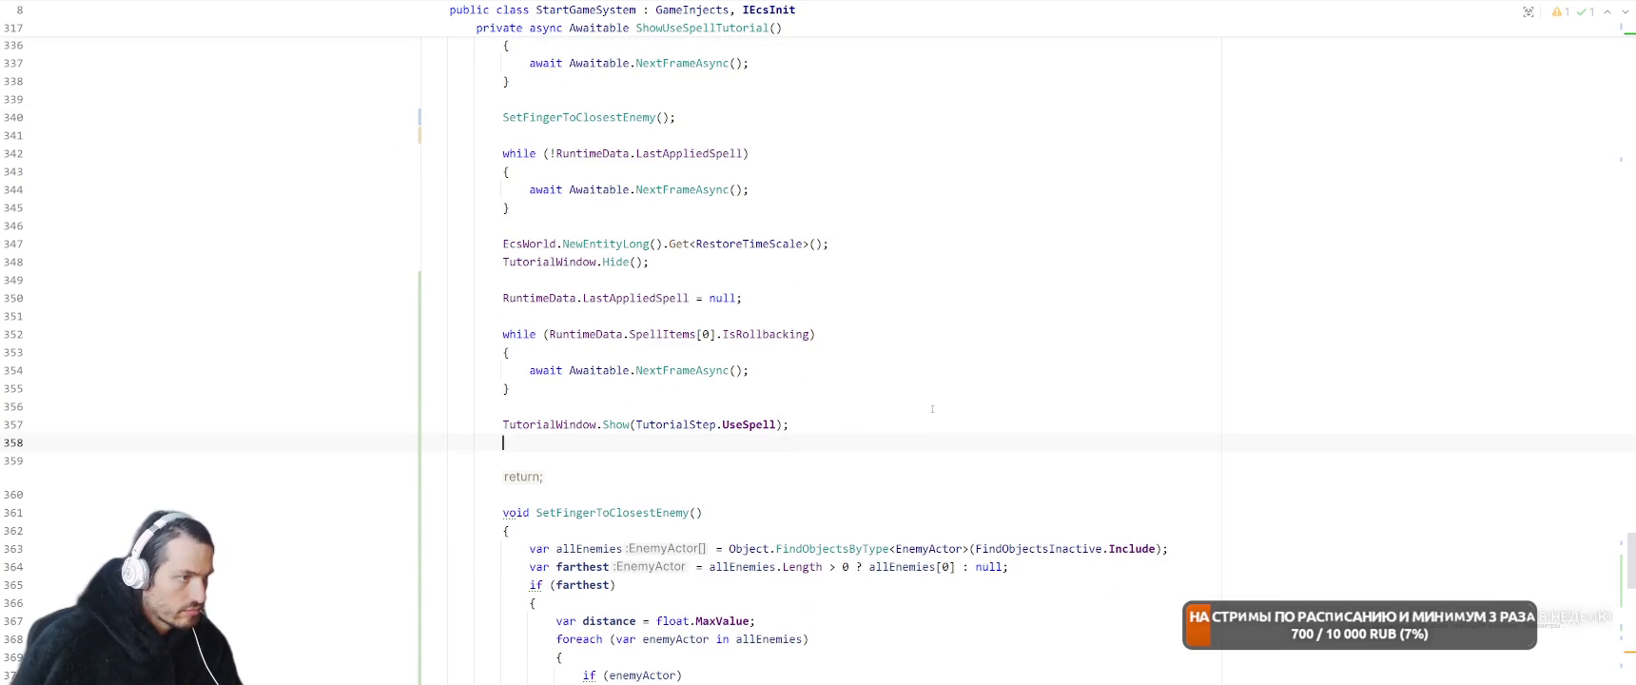
key(Up)
text(SetFingerToClosestEnemy();)
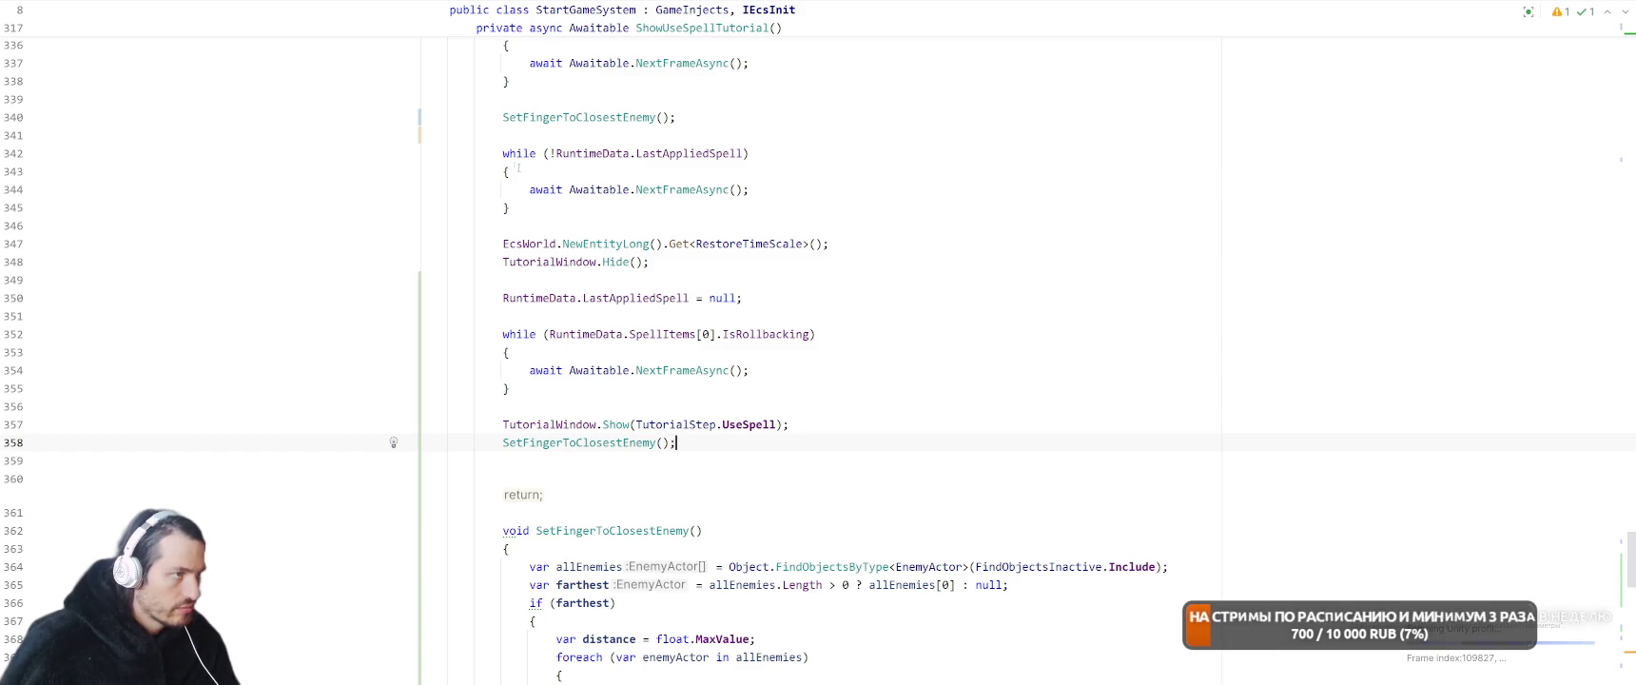
Paste the LastAppliedSpell wait loop after the finger call, followed by TutorialWindow.Hide()
drag(432, 150, 504, 225)
key(ctrl+c)
click(789, 457)
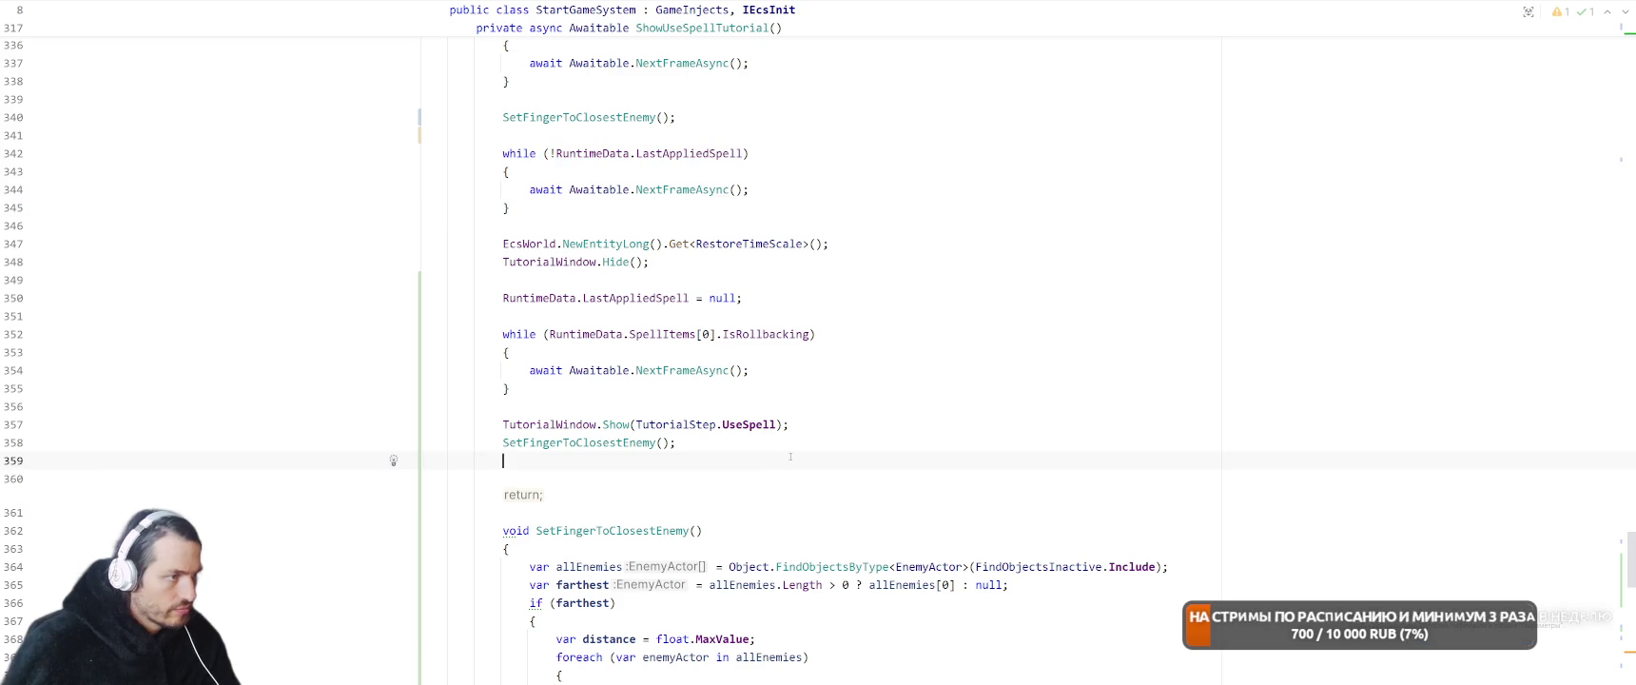
key(ctrl+v)
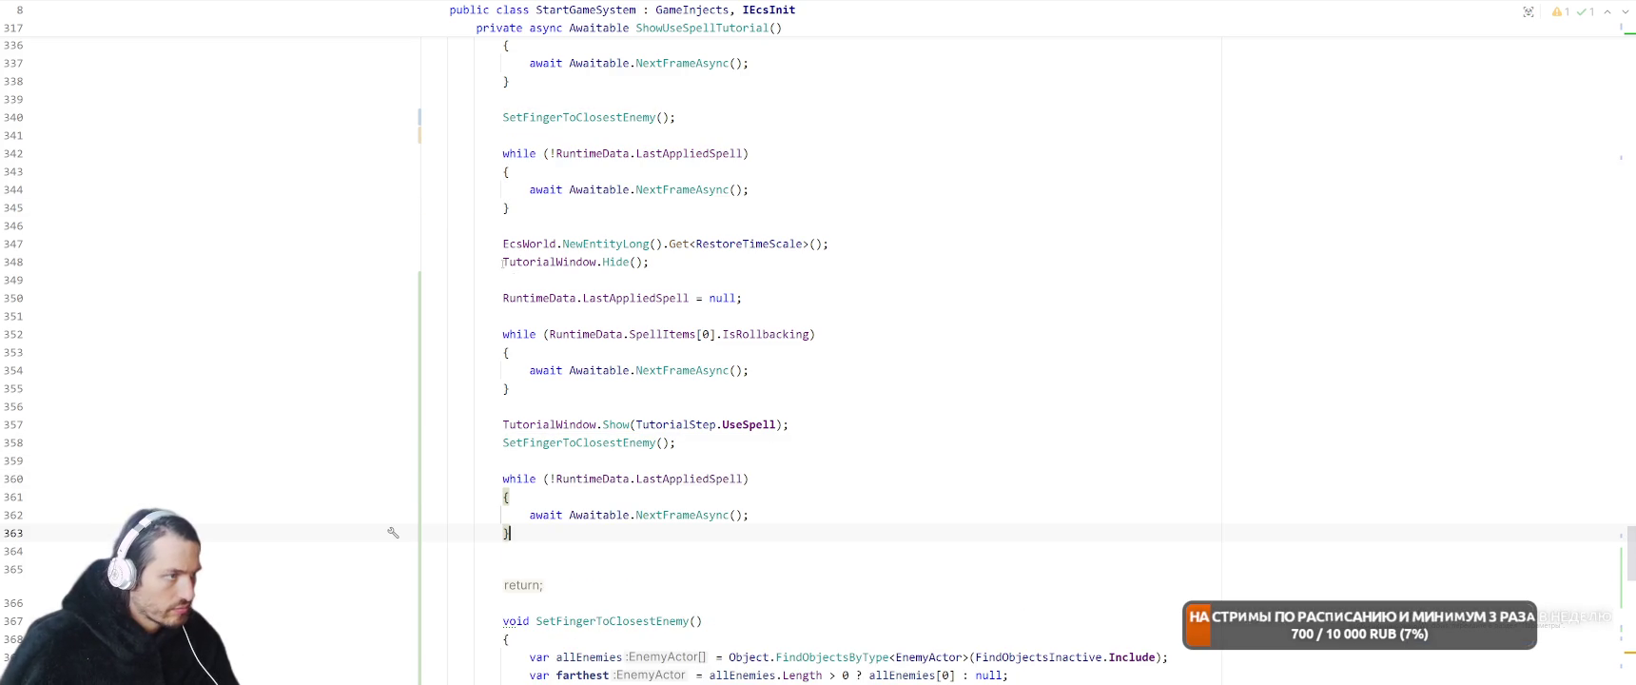
drag(502, 262, 697, 266)
key(ctrl+c)
click(576, 542)
key(Return)
key(ctrl+v)
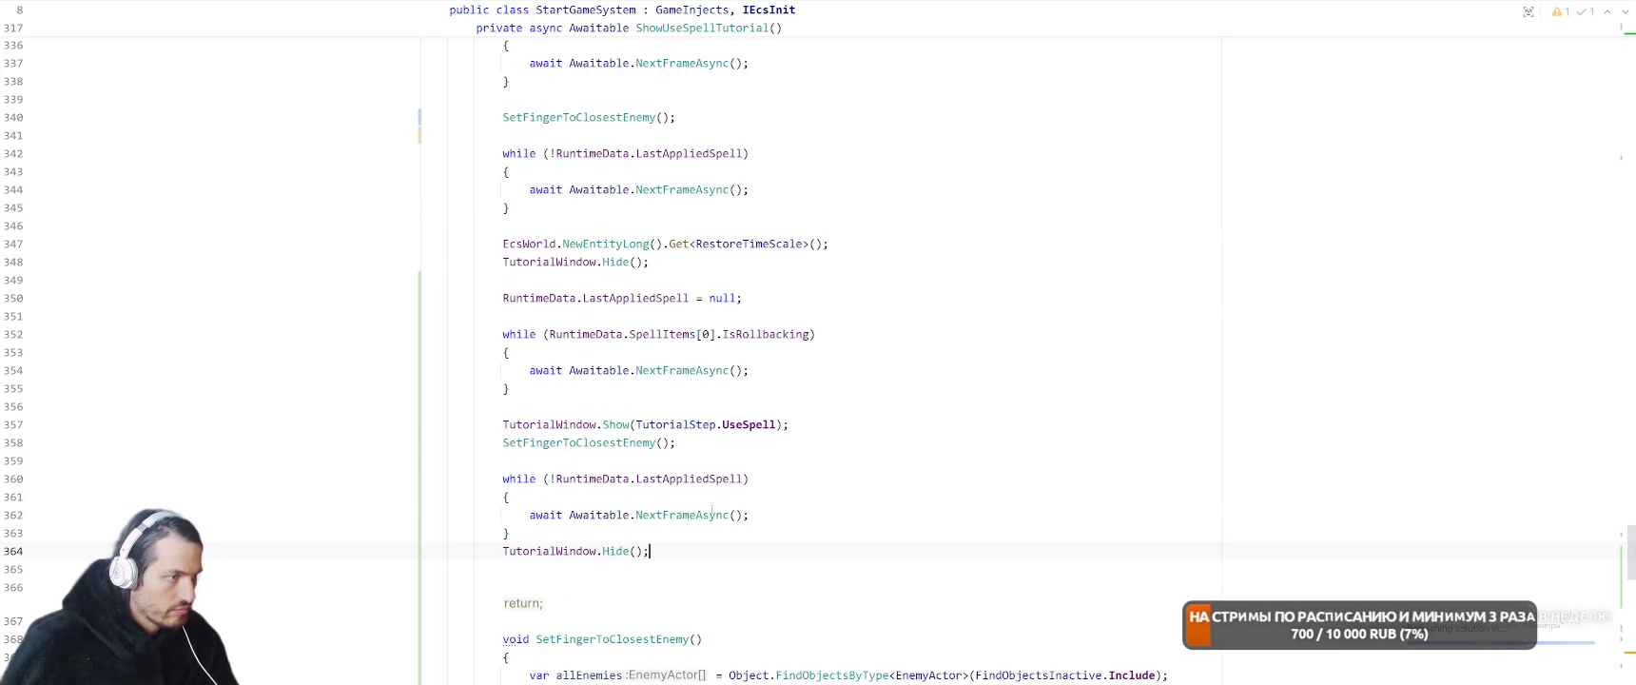
Copy the StopTimeScale line and paste it directly below the UseSpell show call
click(960, 420)
click(976, 403)
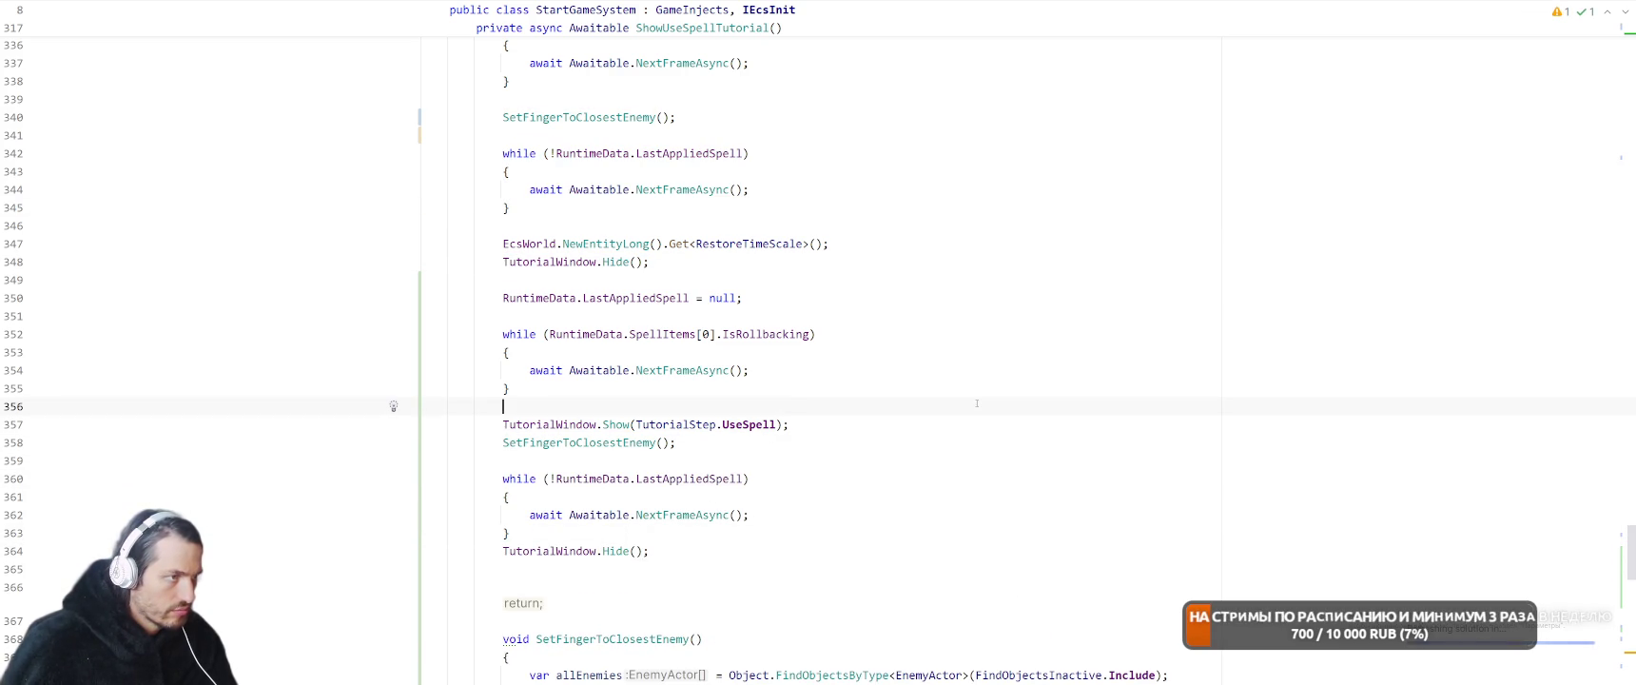
scroll(869, 356, up, 5)
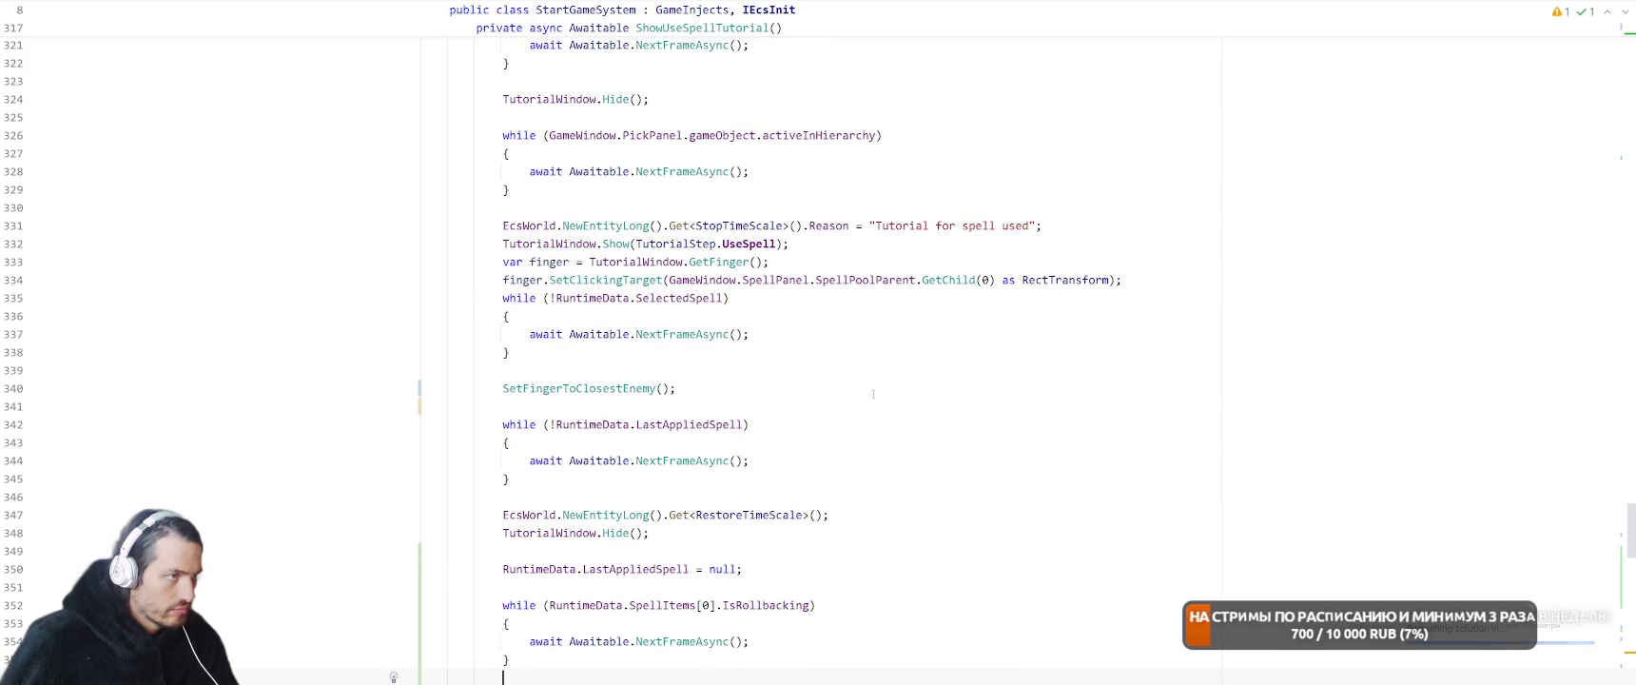
click(844, 208)
key(Down)
key(shift+End)
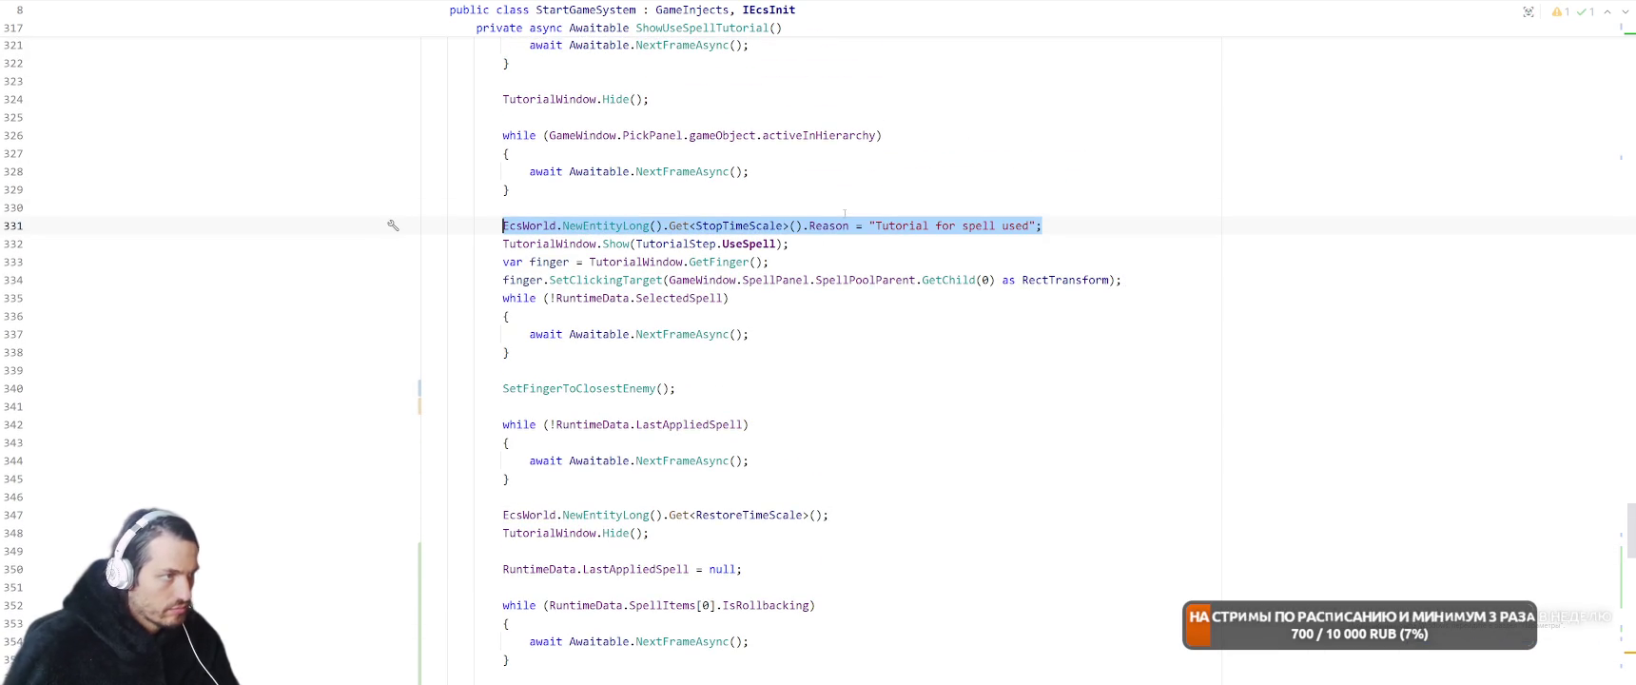
scroll(844, 213, down, 9)
scroll(611, 352, up, 2)
click(393, 297)
key(Down)
key(End)
key(Return)
key(ctrl+v)
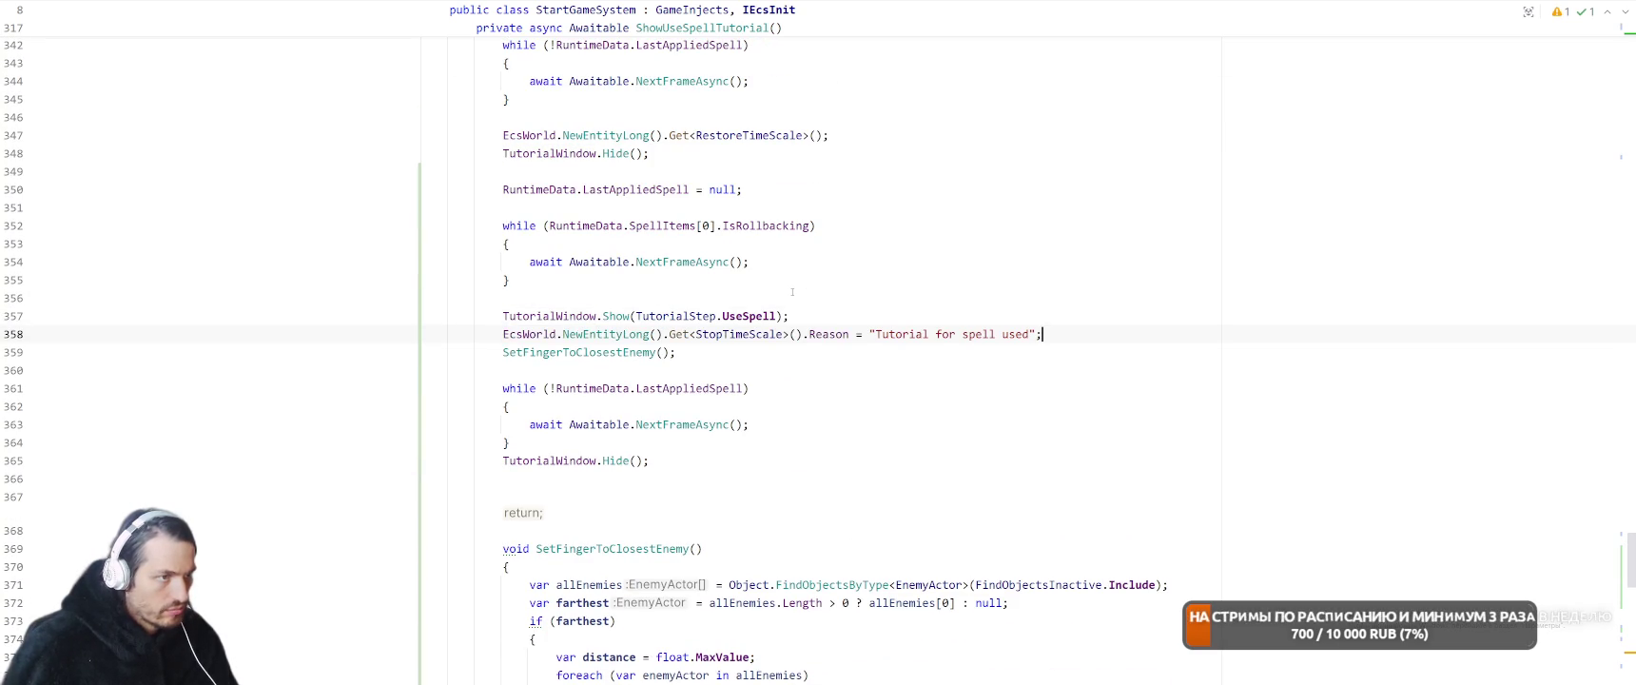
Switch from Rider back to the Unity Editor
key(alt+Tab)
key(Tab)
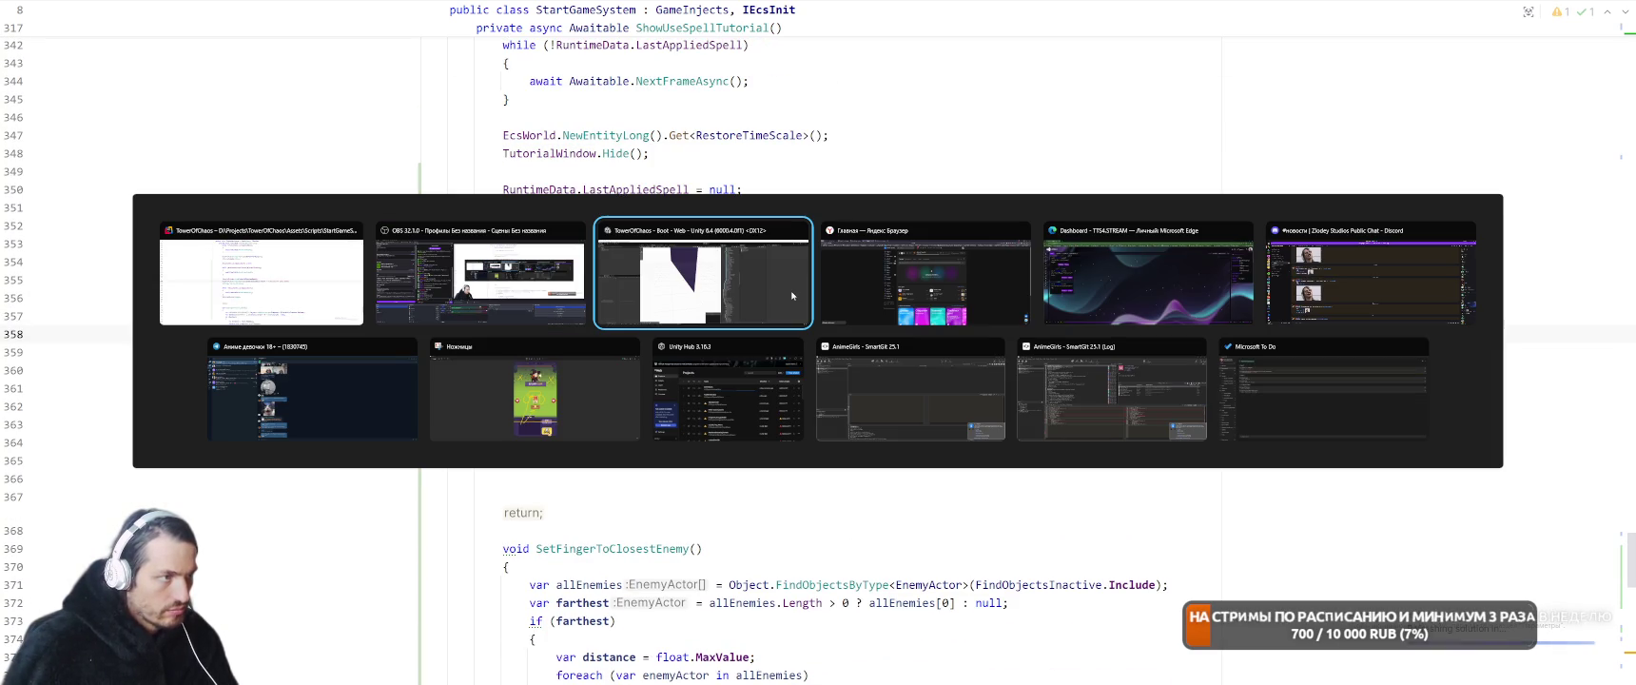
key(alt+Tab)
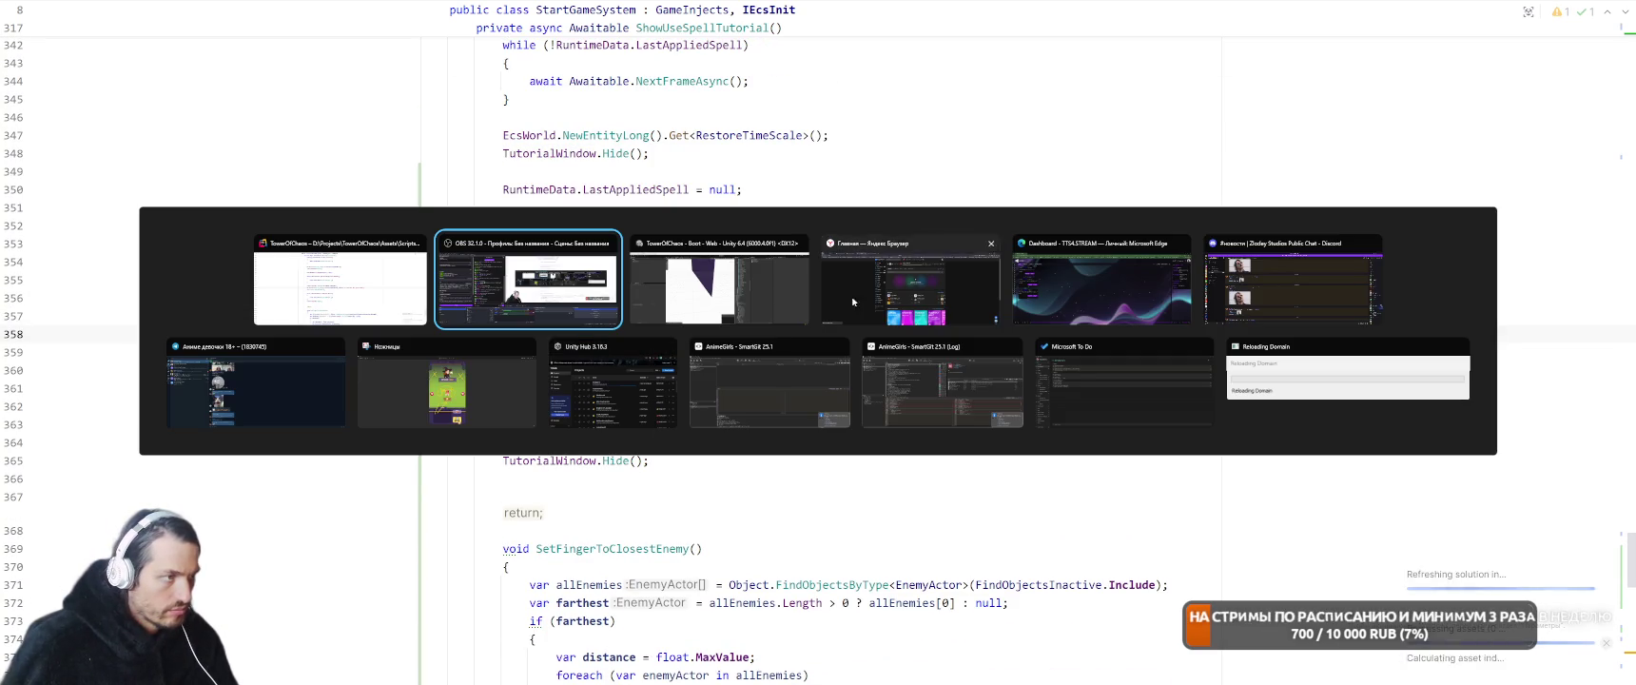
click(813, 403)
key(alt+Tab)
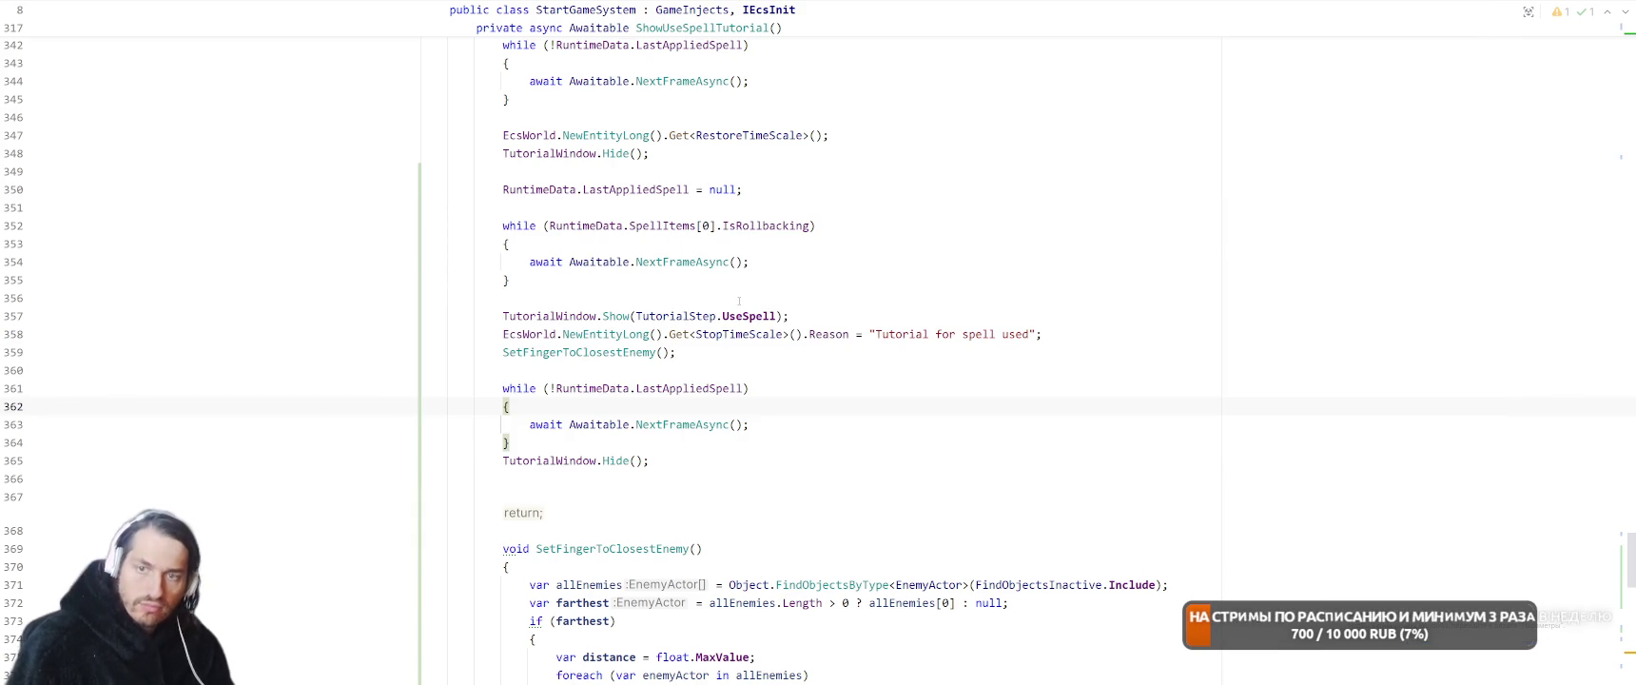
key(alt+Tab)
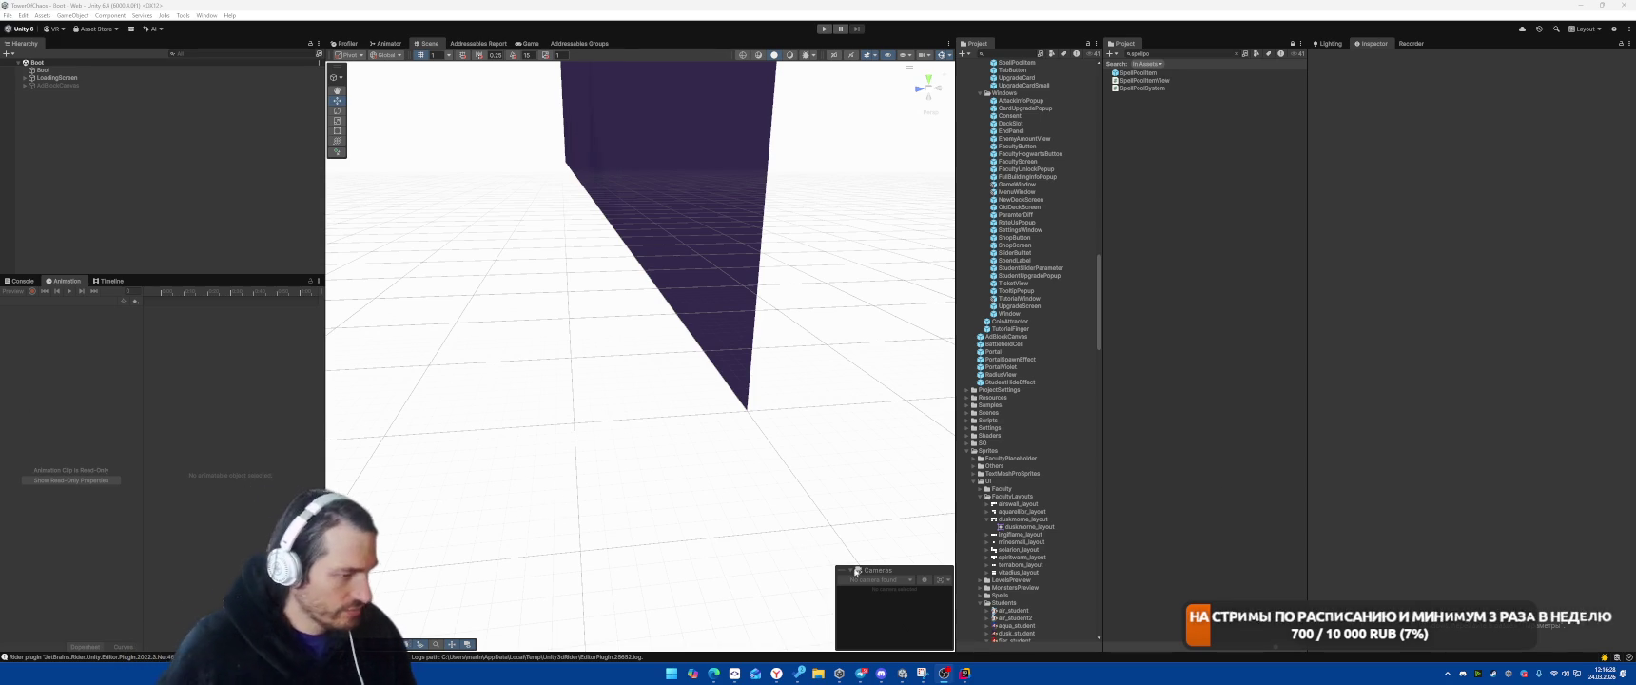
Play the game briefly to test the new tutorial step, then stop it with Ctrl+P
mouse_move(802, 673)
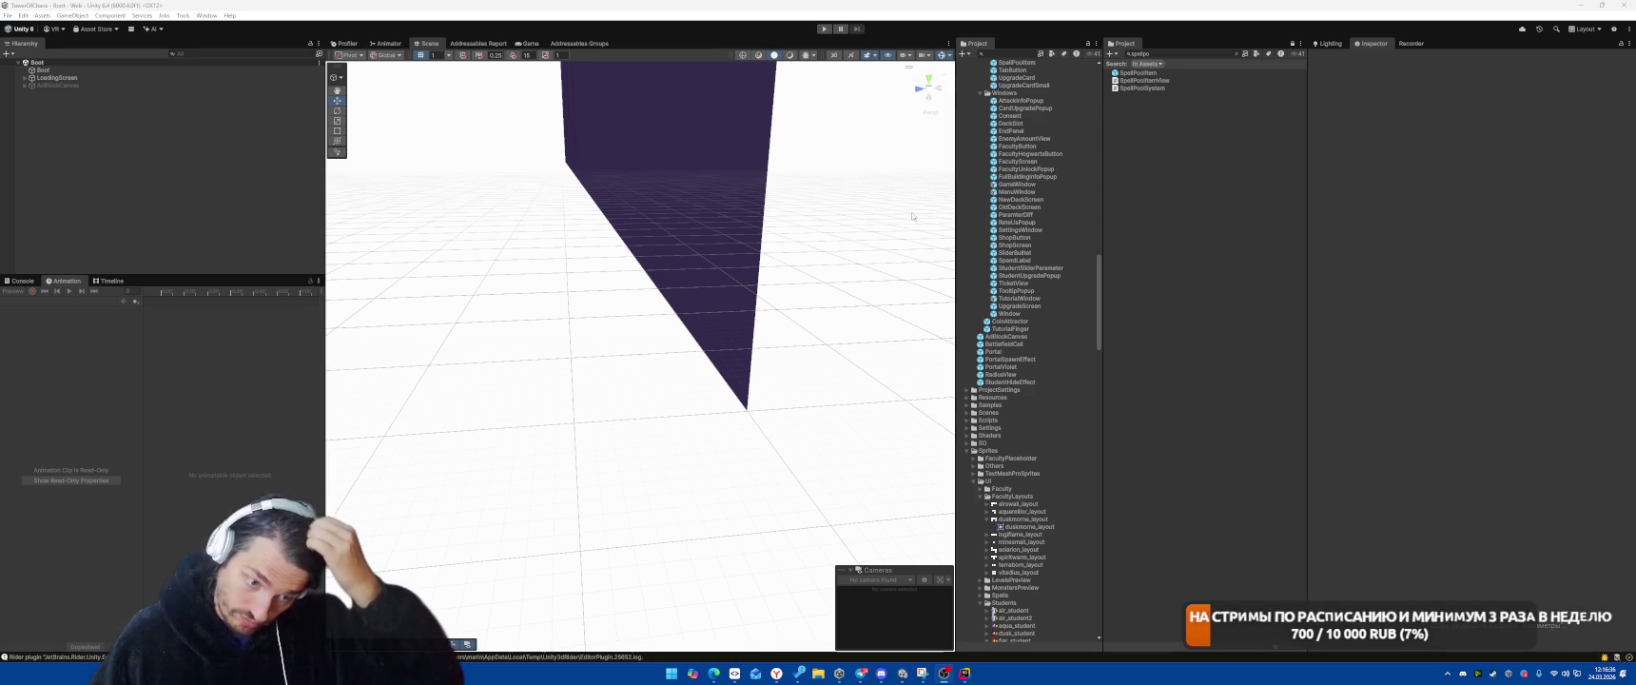
click(825, 29)
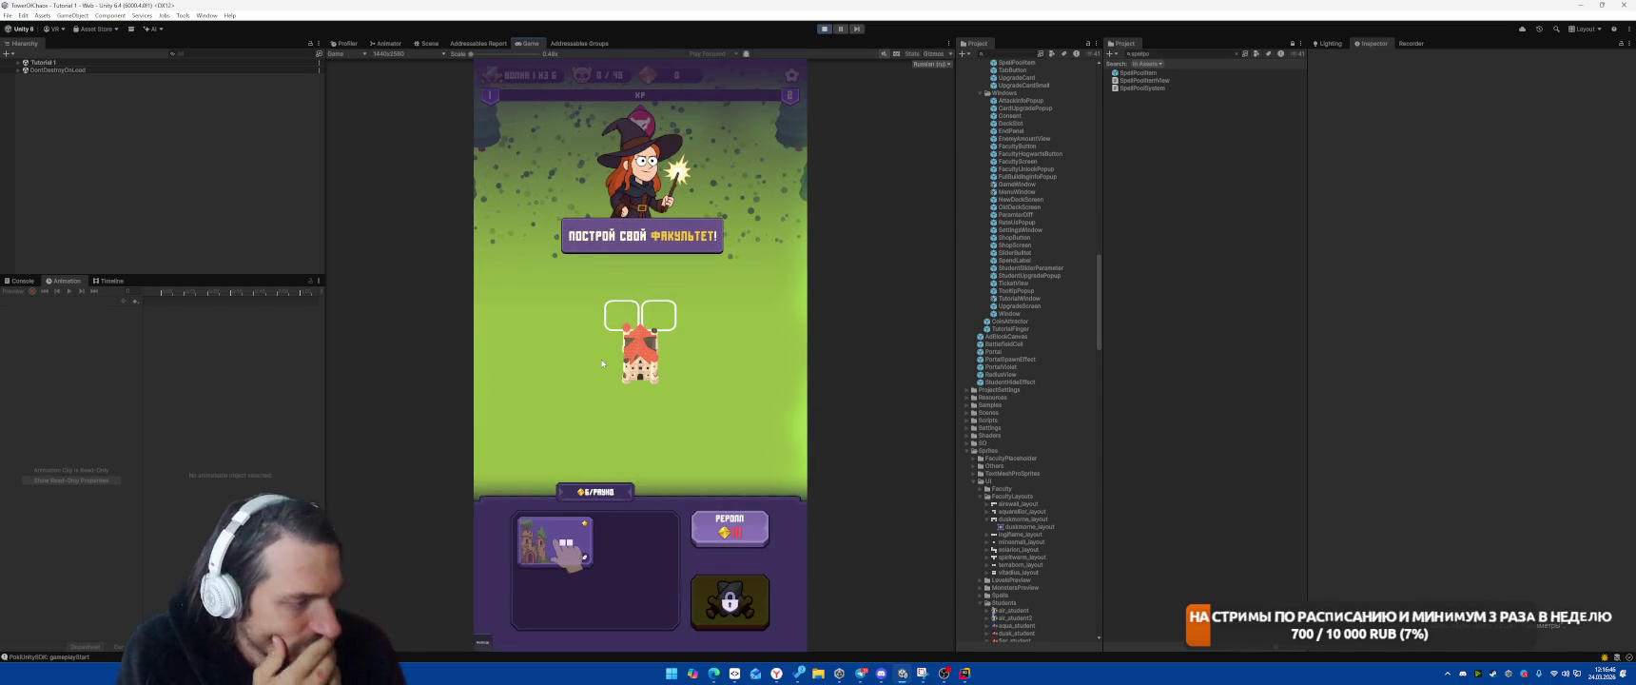
key(ctrl+p)
scroll(1063, 401, up, 3)
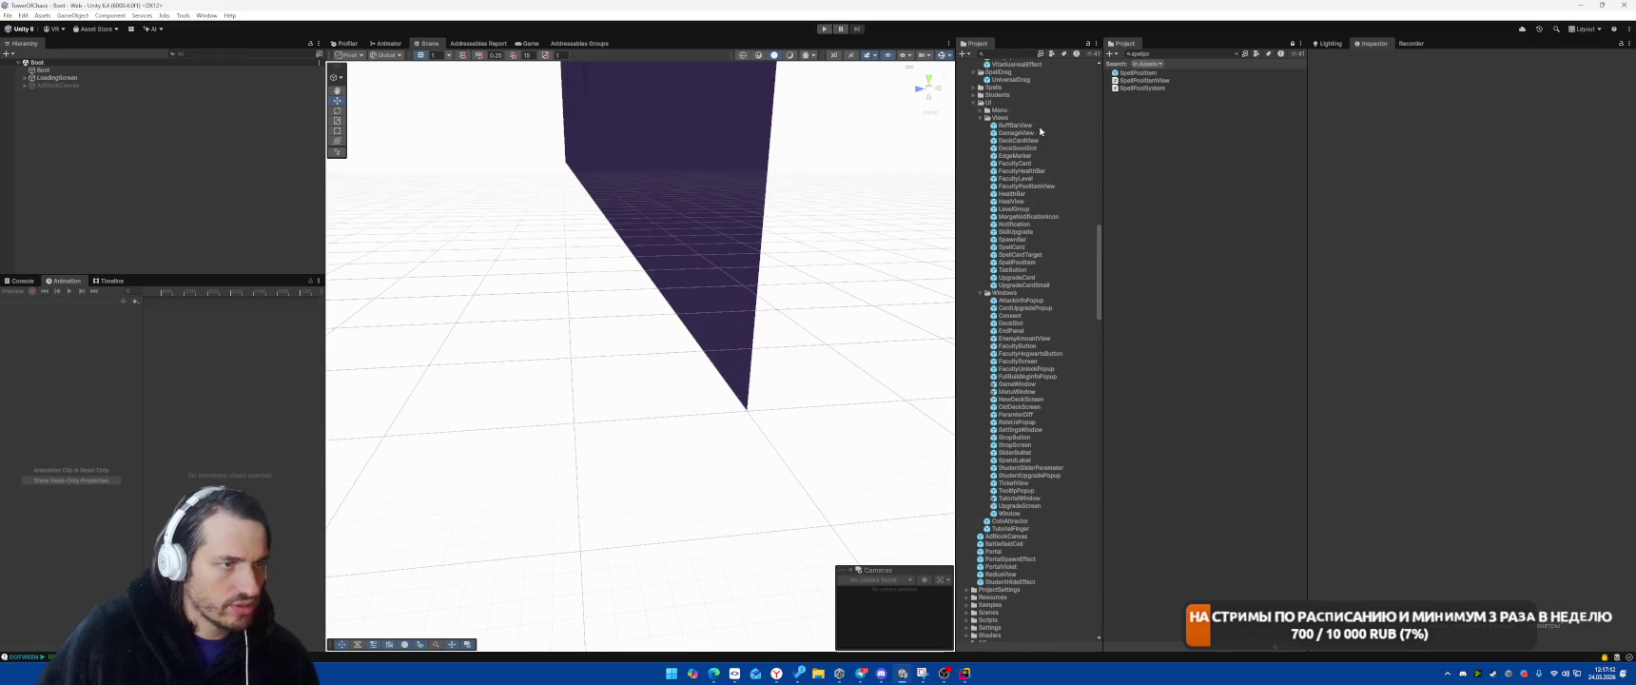
Open the TutorialWindow prefab and make Step3-StartBattle and Step4-PickFirstSpell visible
scroll(1037, 285, down, 3)
double_click(1019, 441)
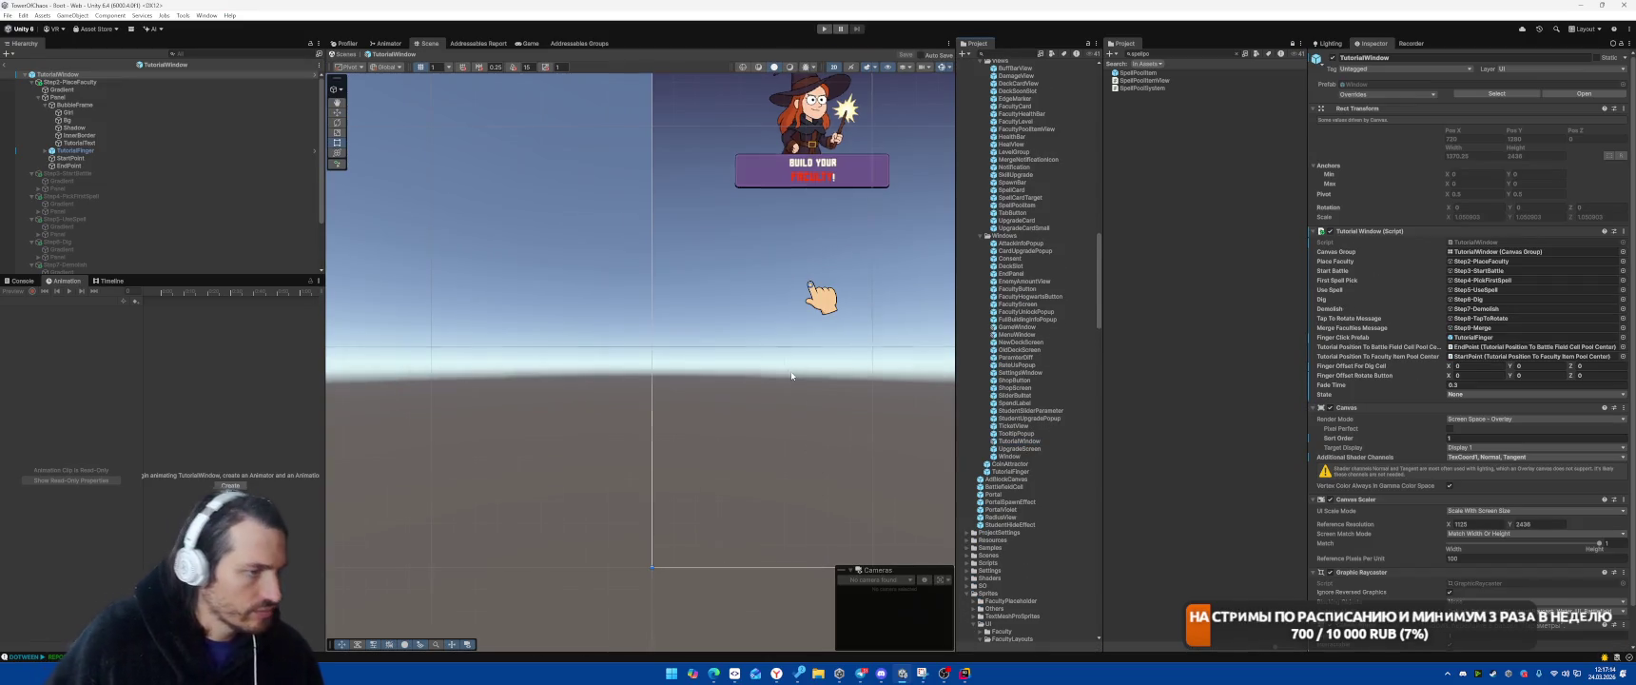
click(81, 173)
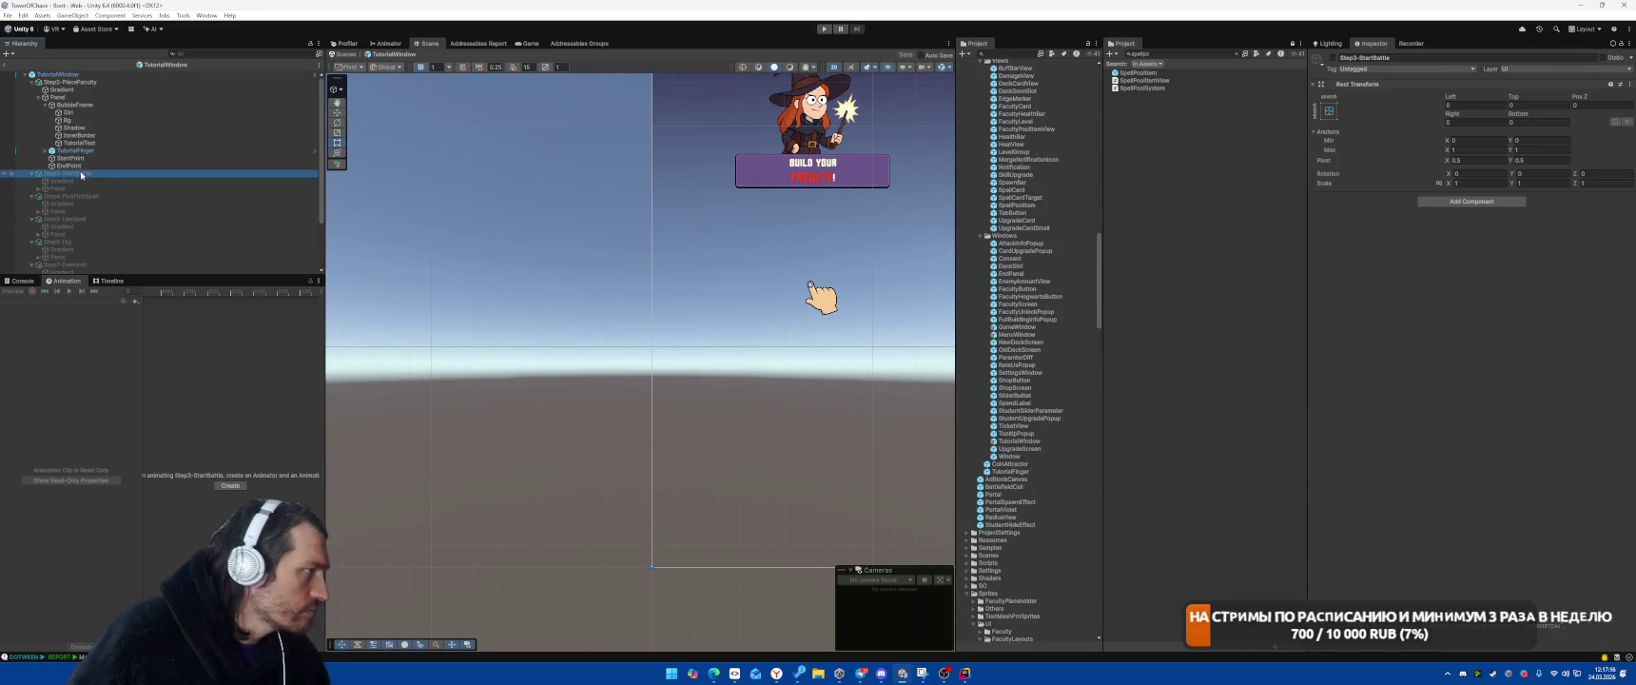
key(alt+shift+a)
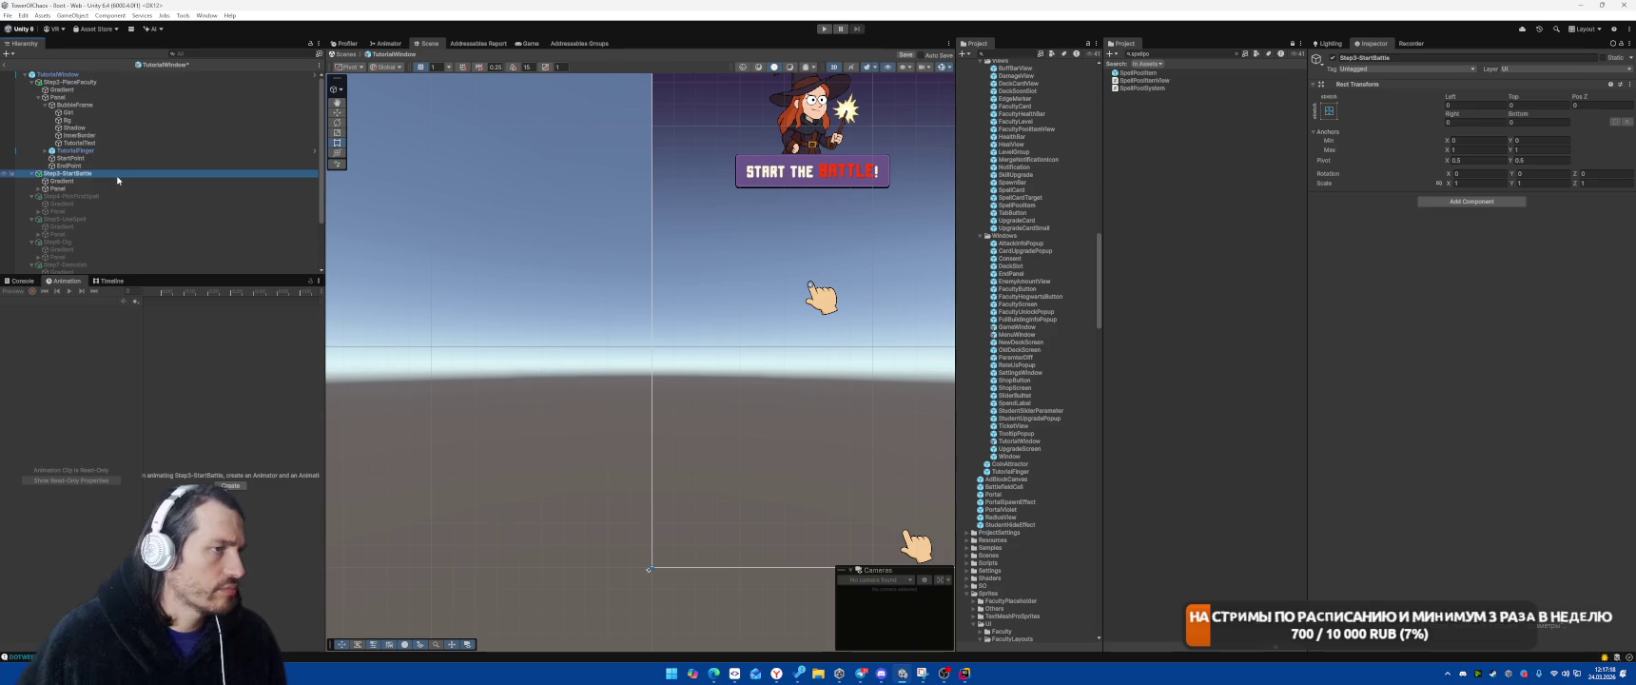
click(88, 190)
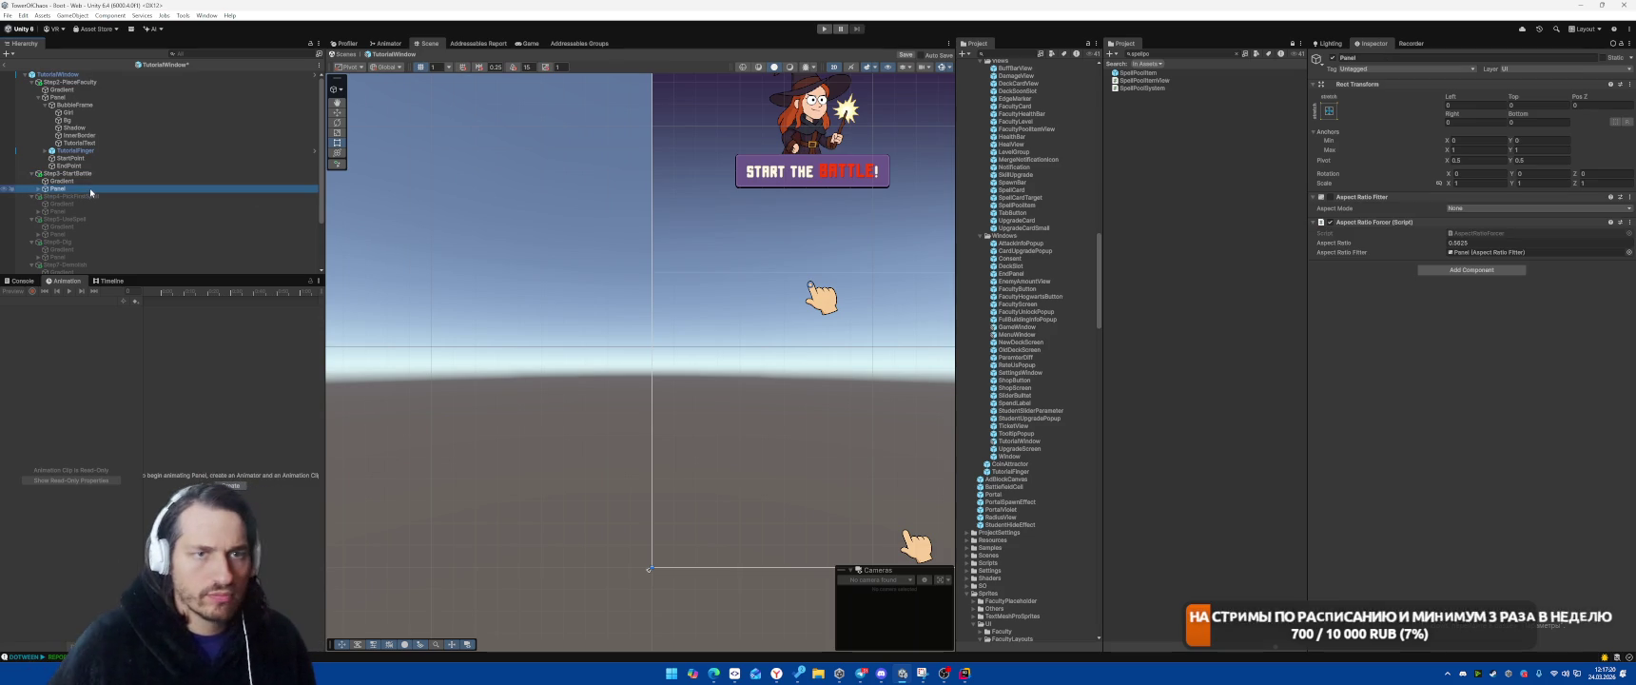
click(113, 196)
key(alt+shift+a)
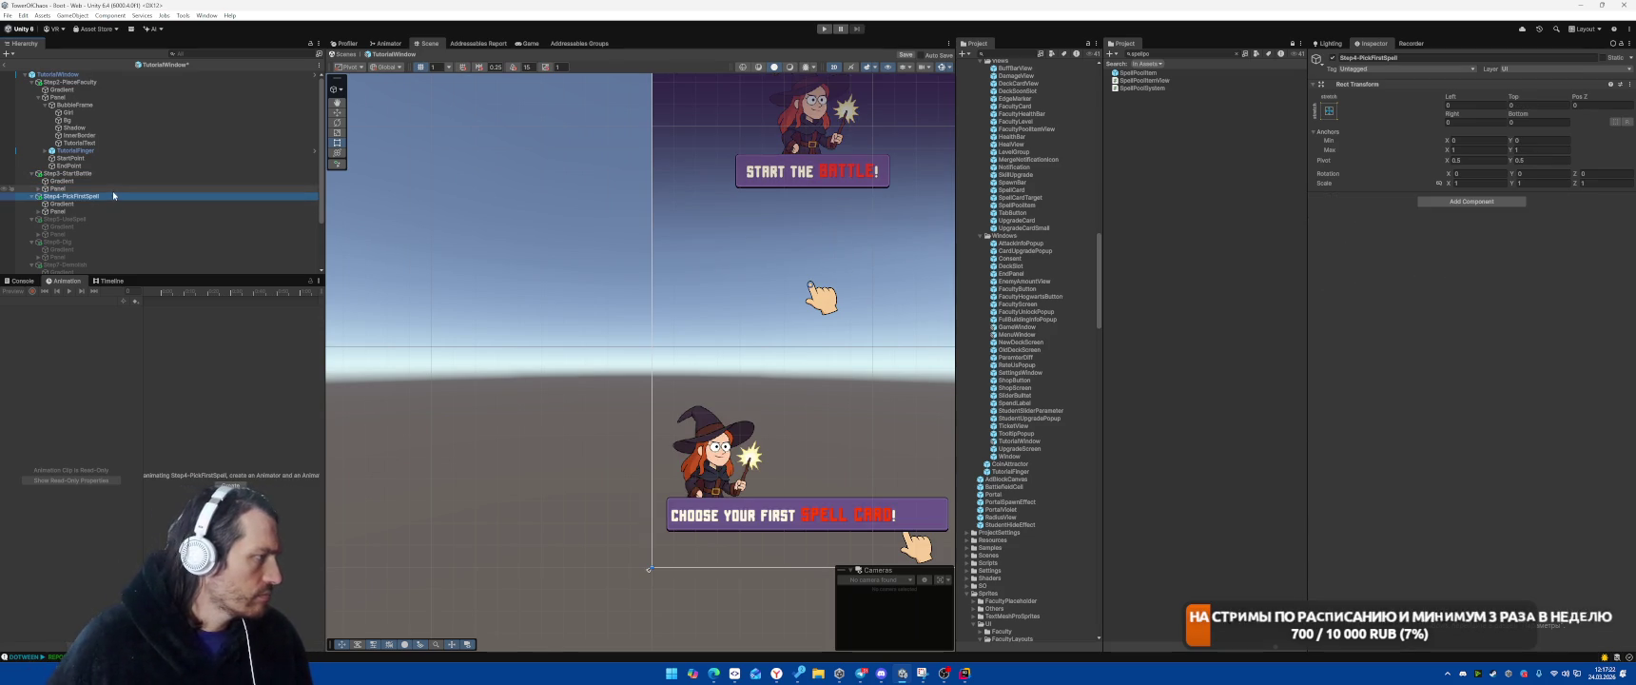
Compare step 4's BubbleFrame with step 3's, set its Pos Y to 8352, and save
click(38, 211)
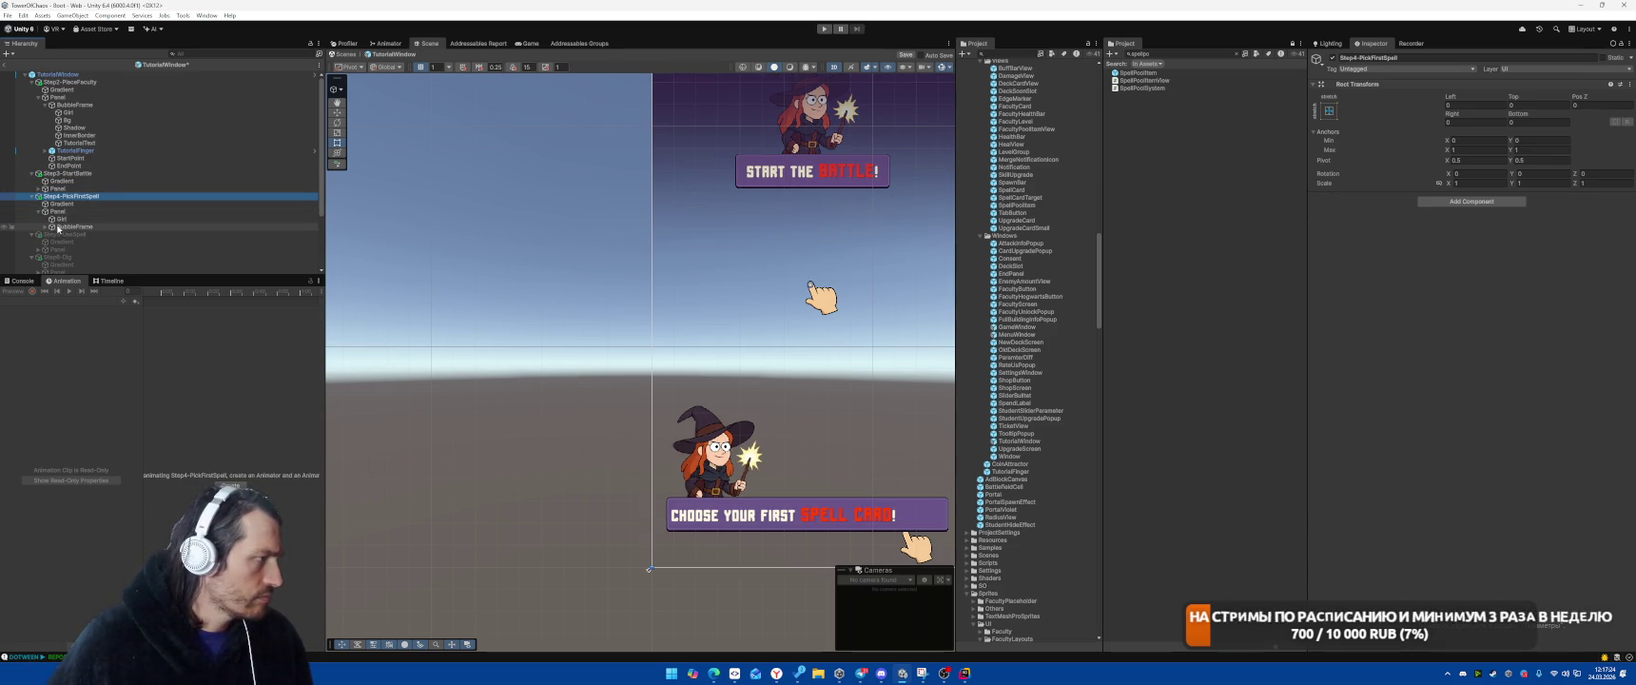
click(44, 227)
click(69, 227)
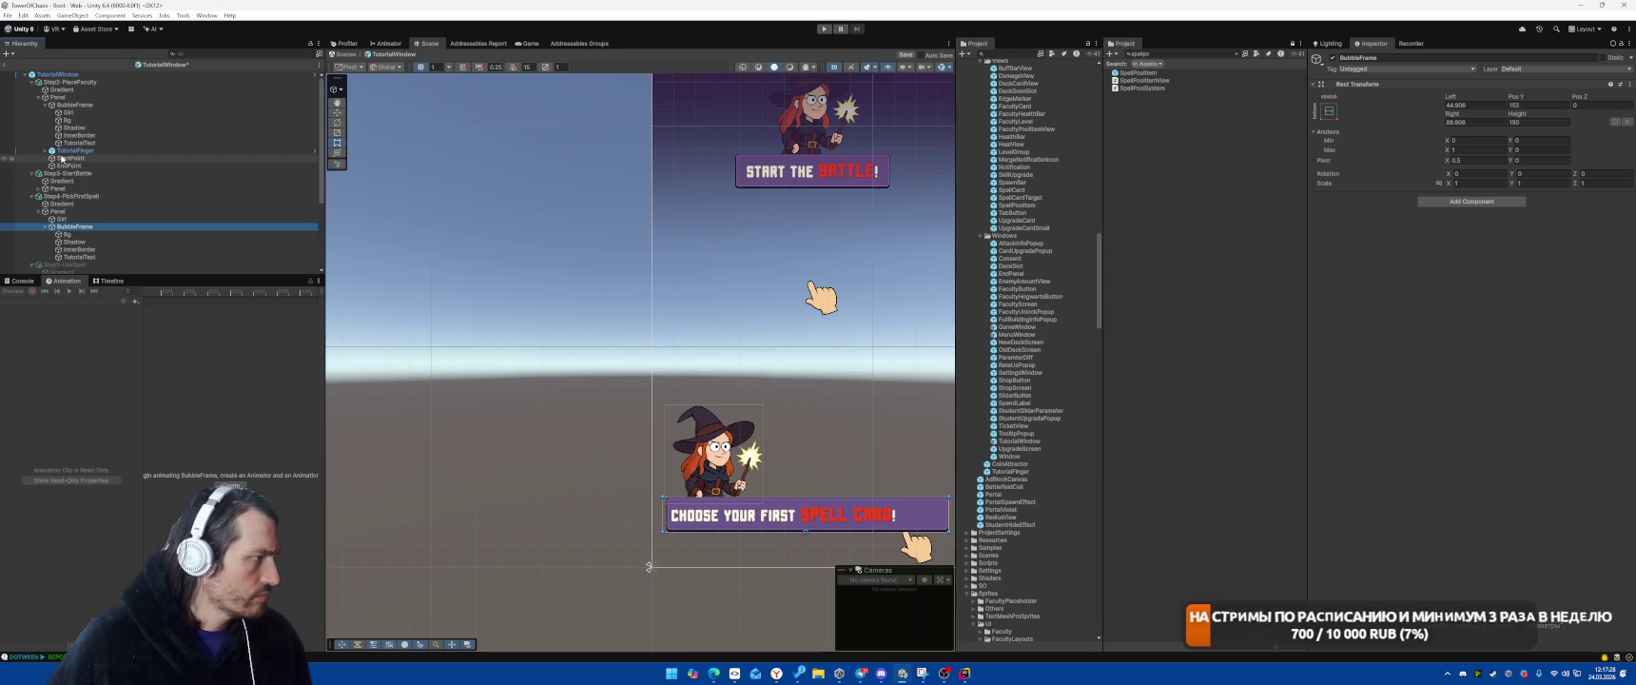
click(39, 188)
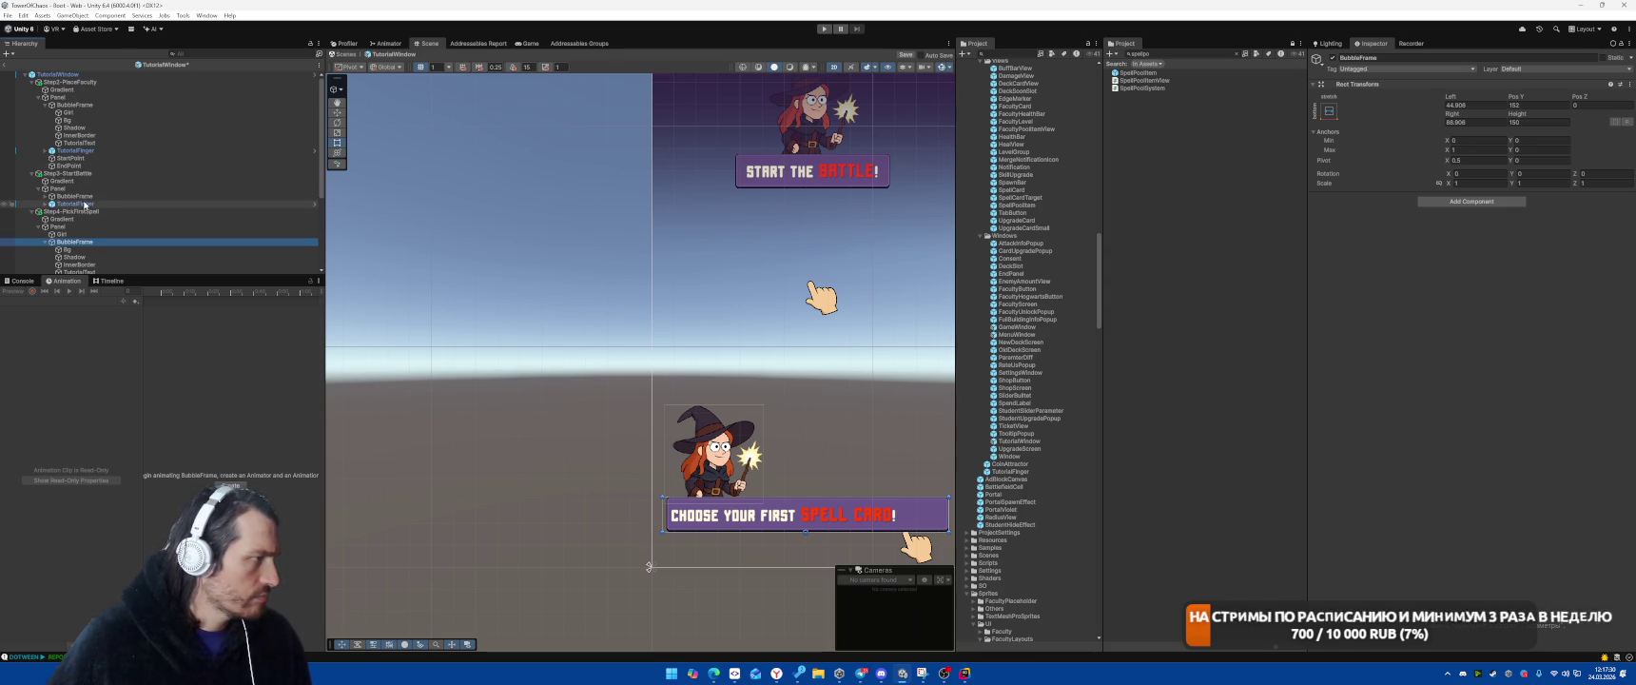
click(86, 197)
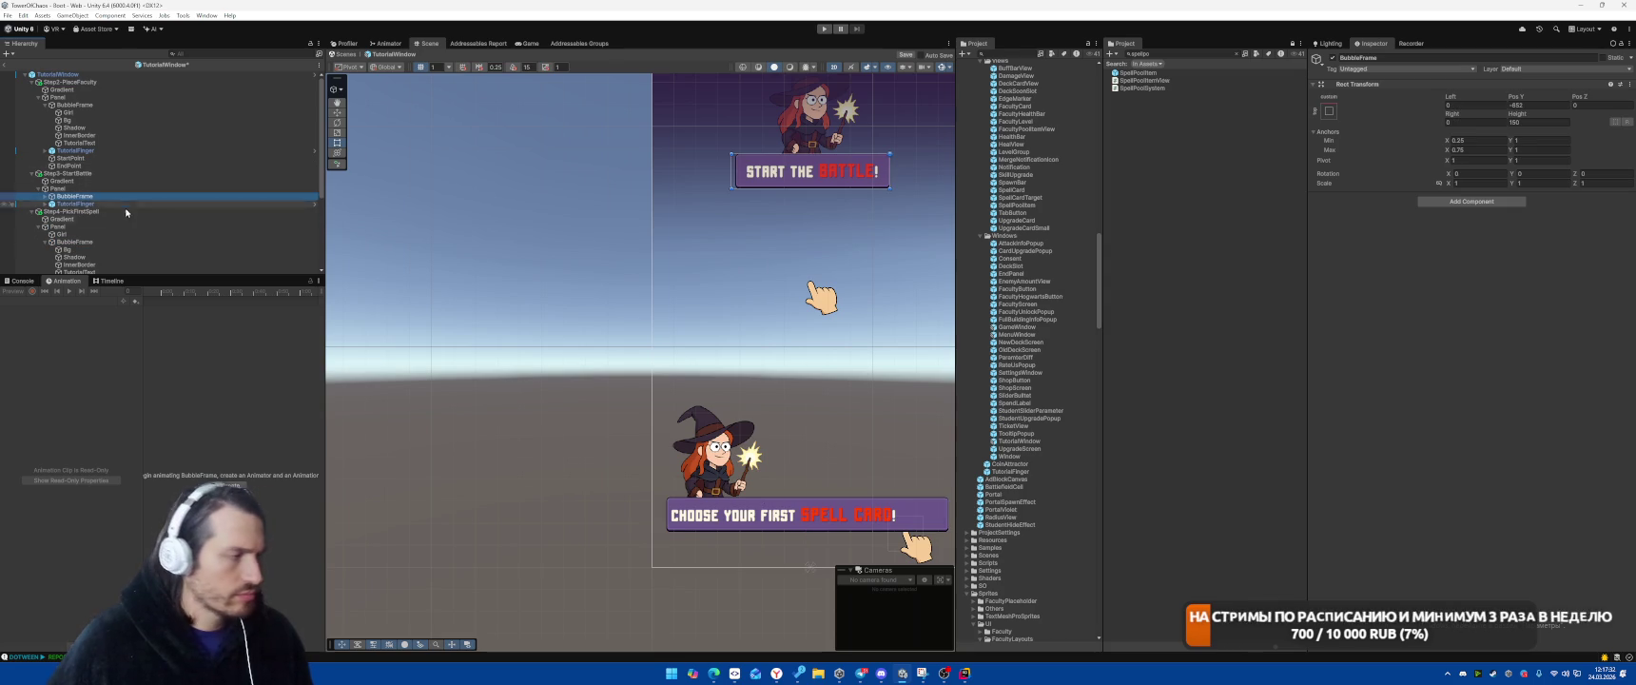
click(79, 244)
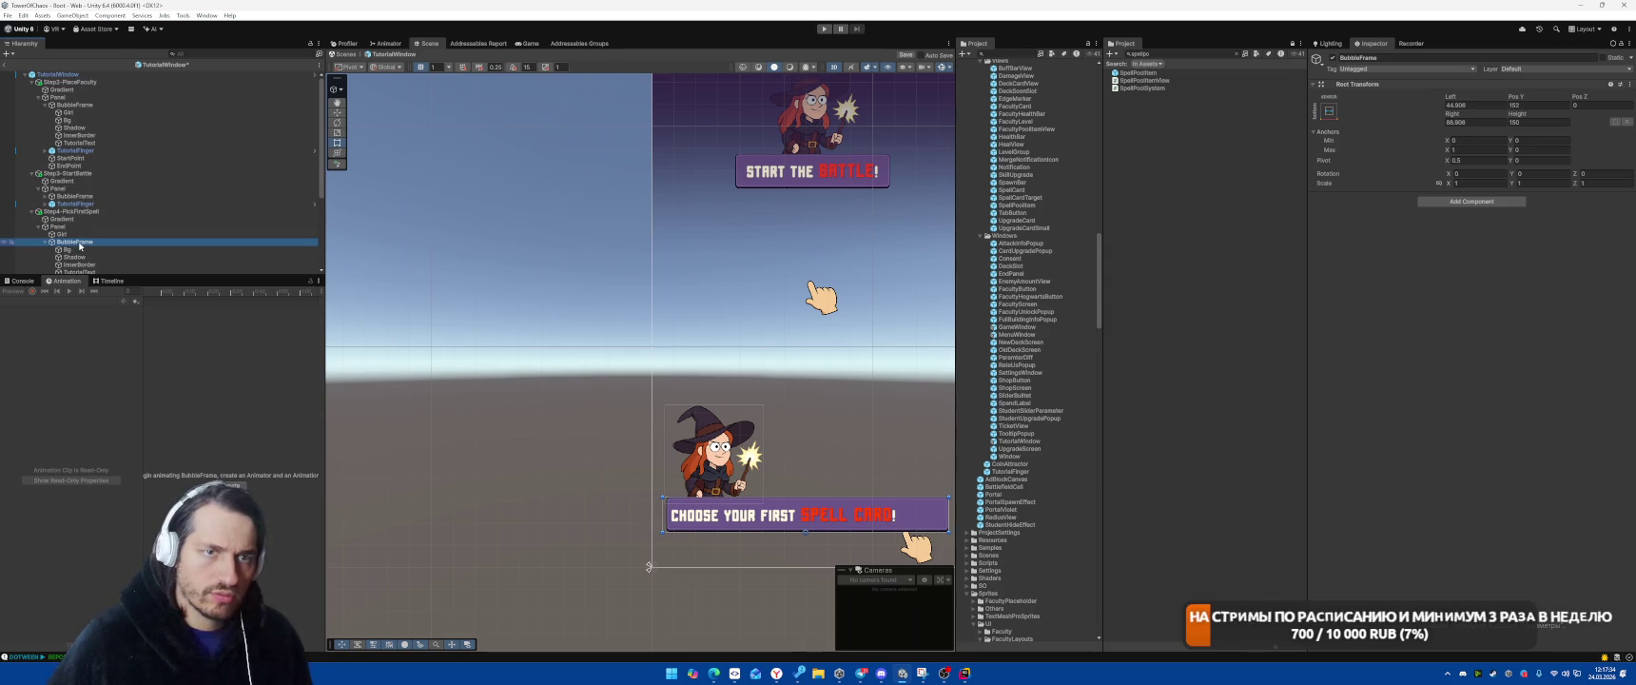
click(1544, 146)
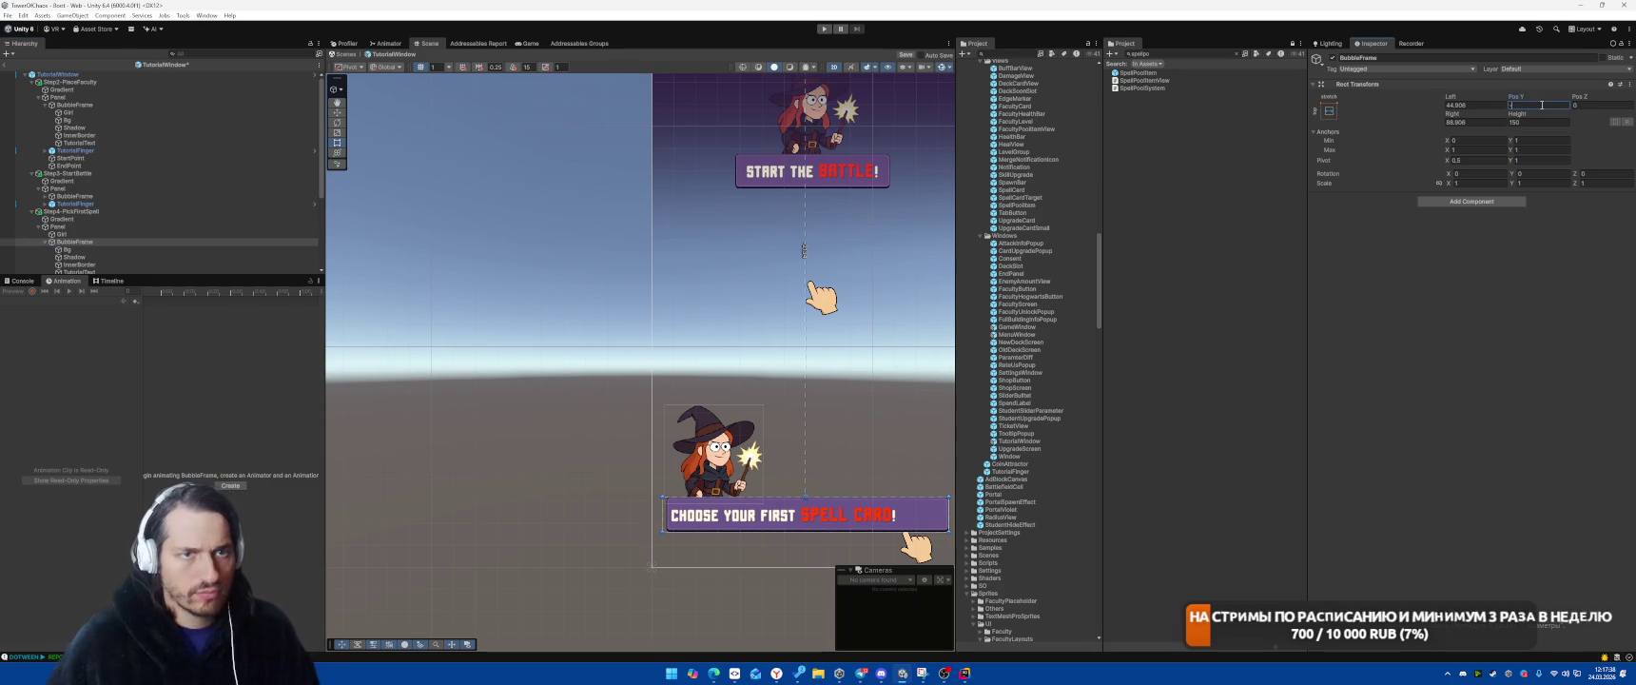
text(83)
text(52)
key(ctrl+s)
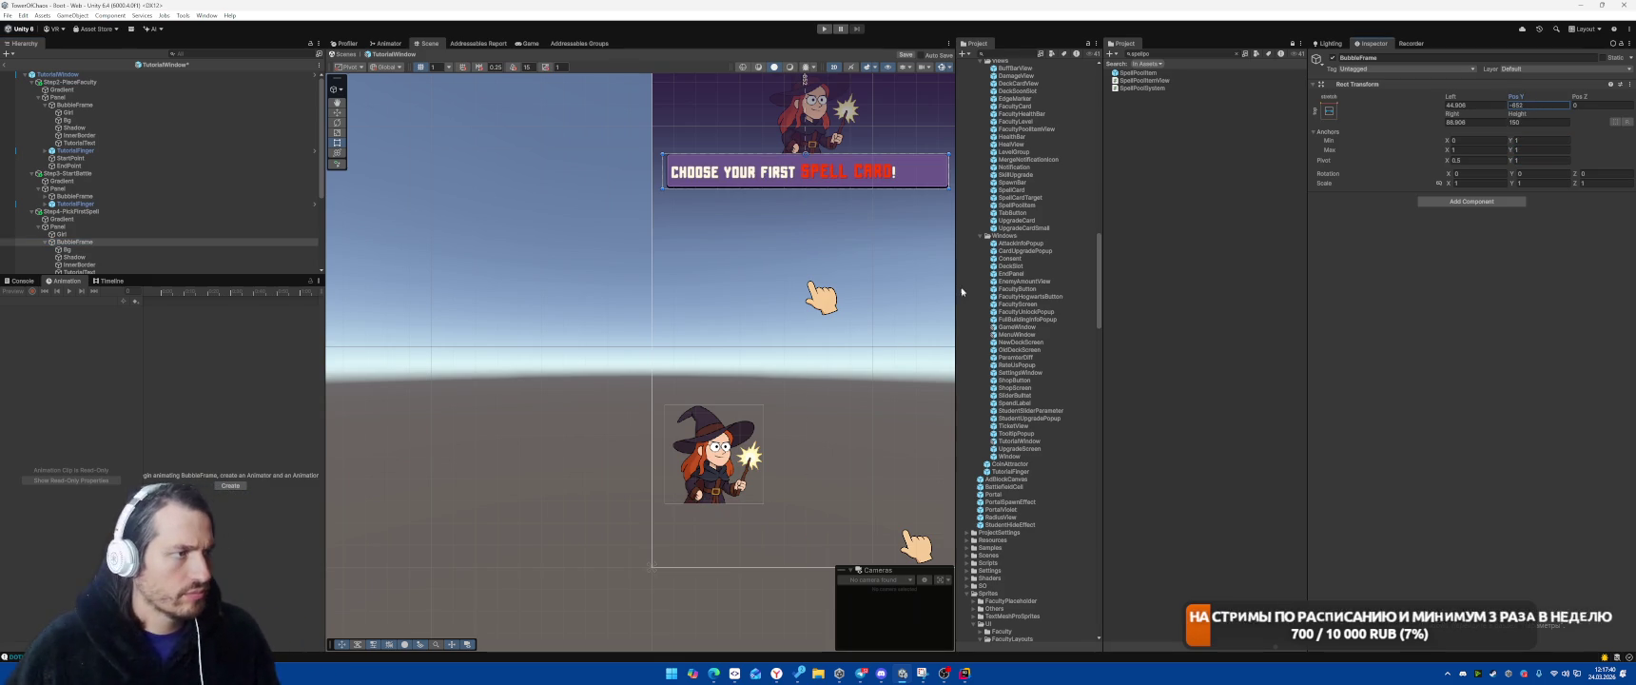
Center-align the spell-card TutorialText banner text
scroll(143, 190, down, 3)
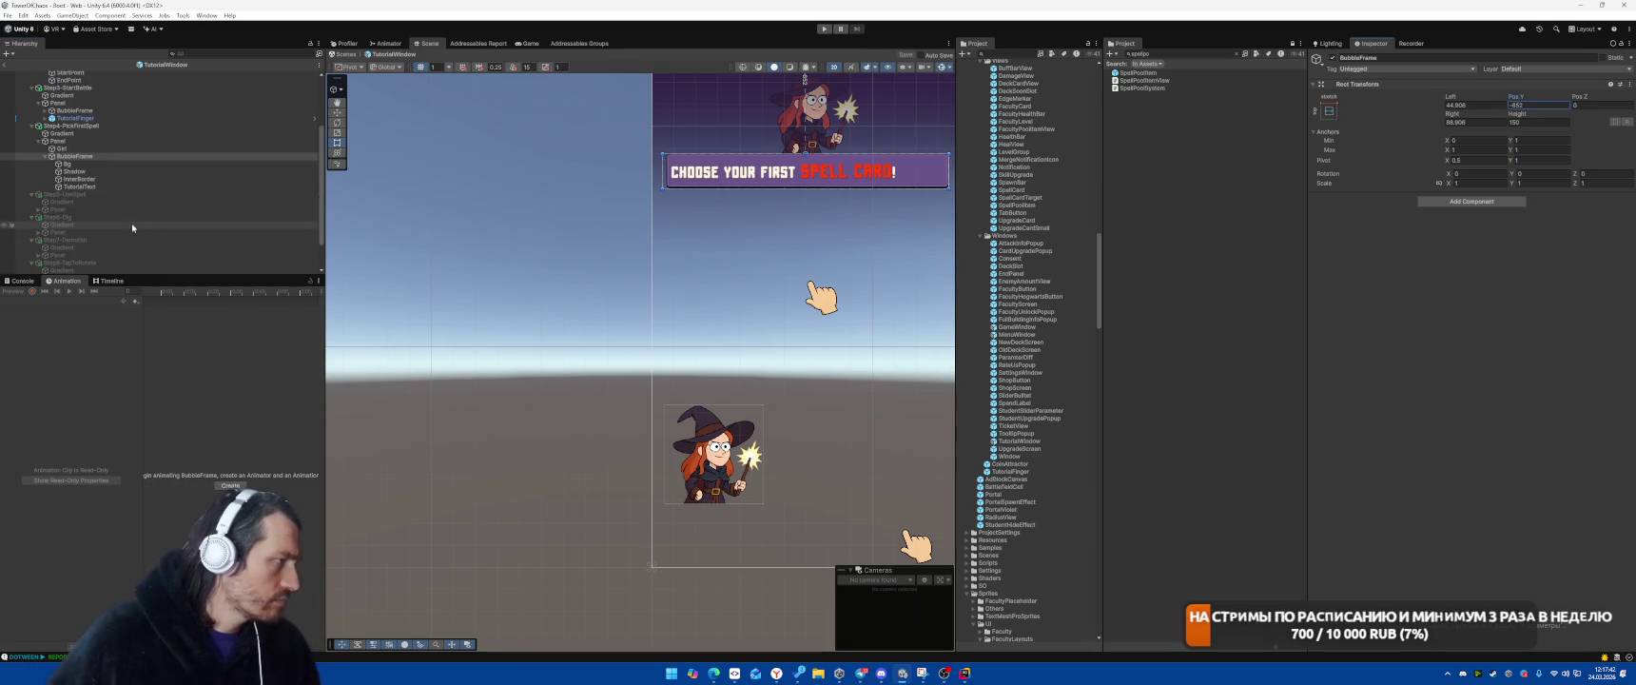
click(115, 186)
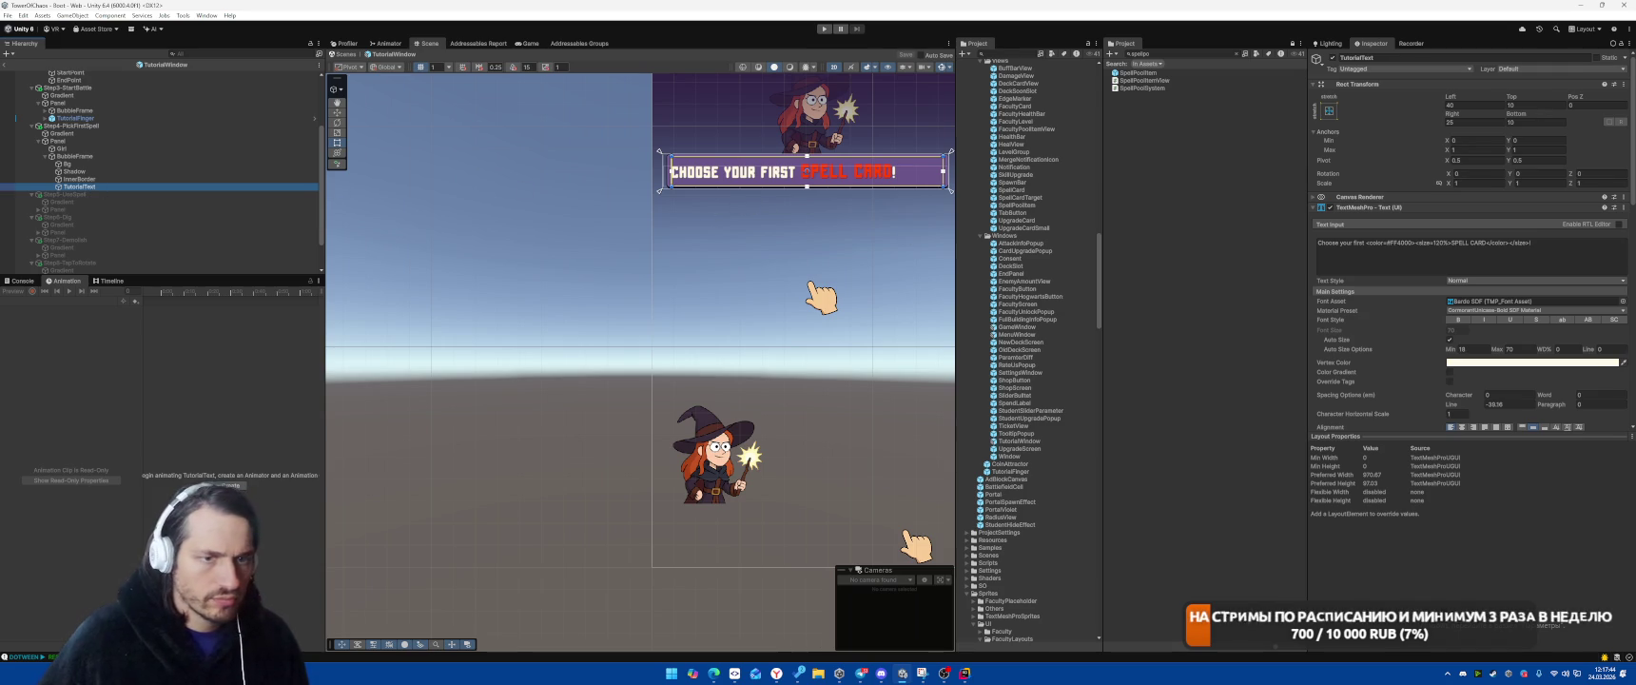
click(1461, 427)
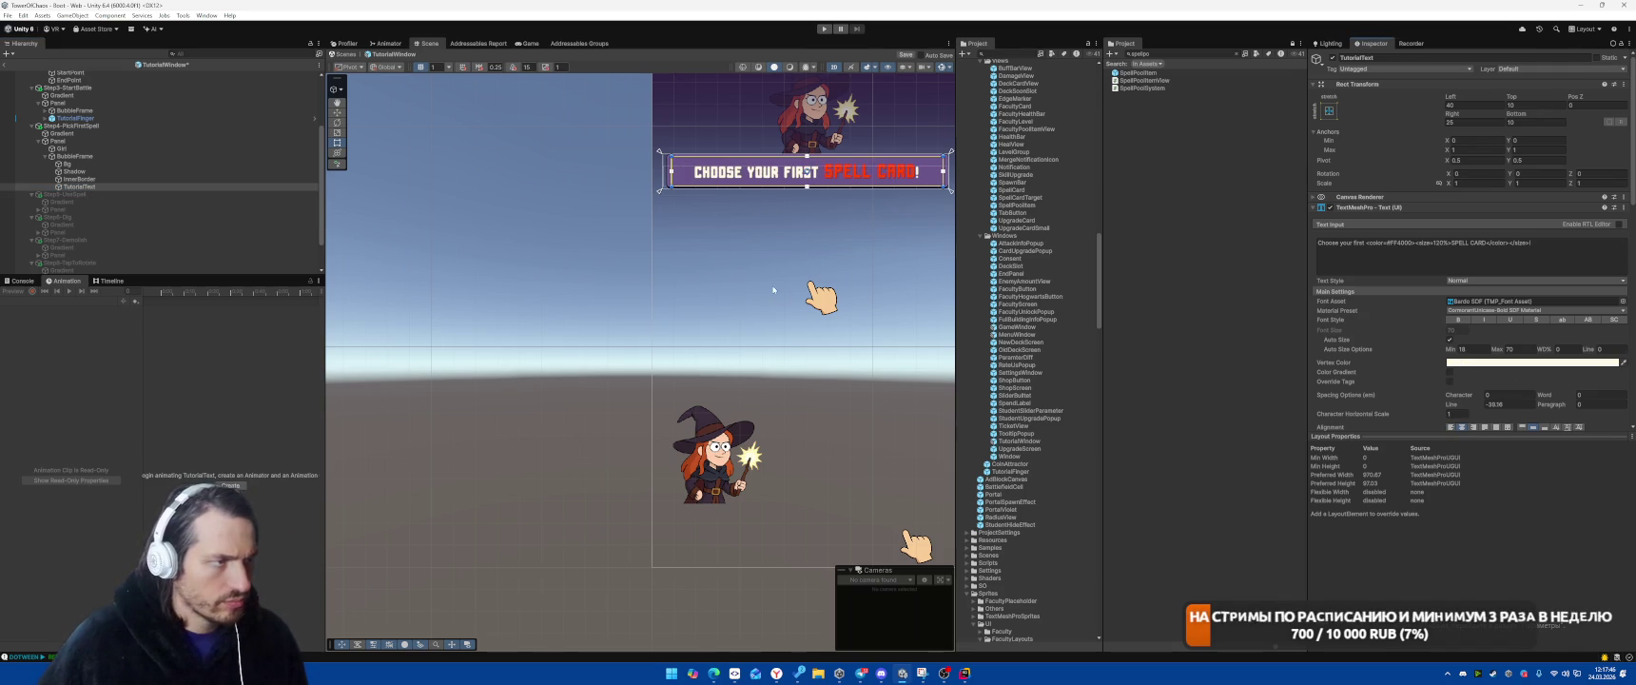
Deactivate Step2-PlaceFaculty and leave Prefab Mode back to the Boot scene
click(162, 126)
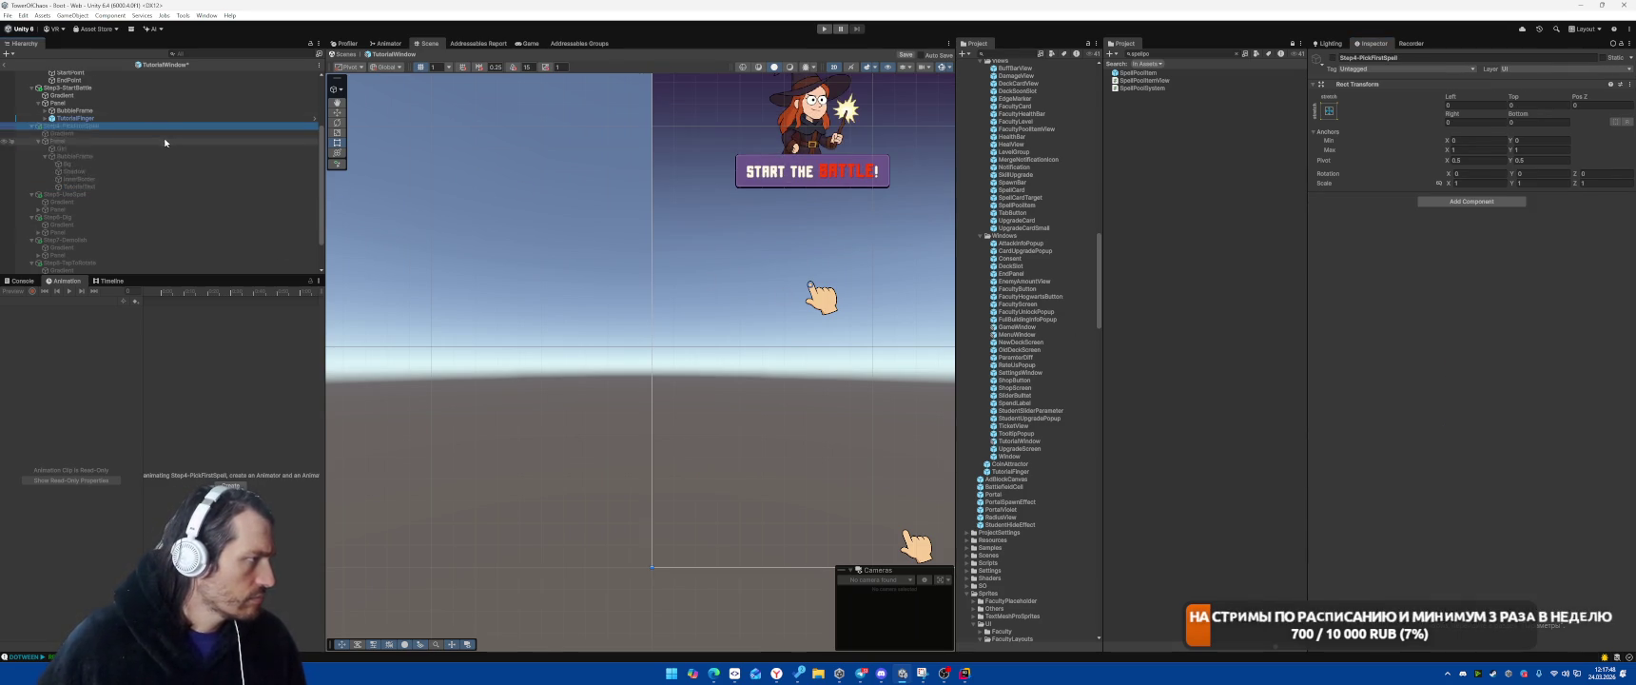
scroll(162, 133, up, 3)
click(95, 173)
click(96, 82)
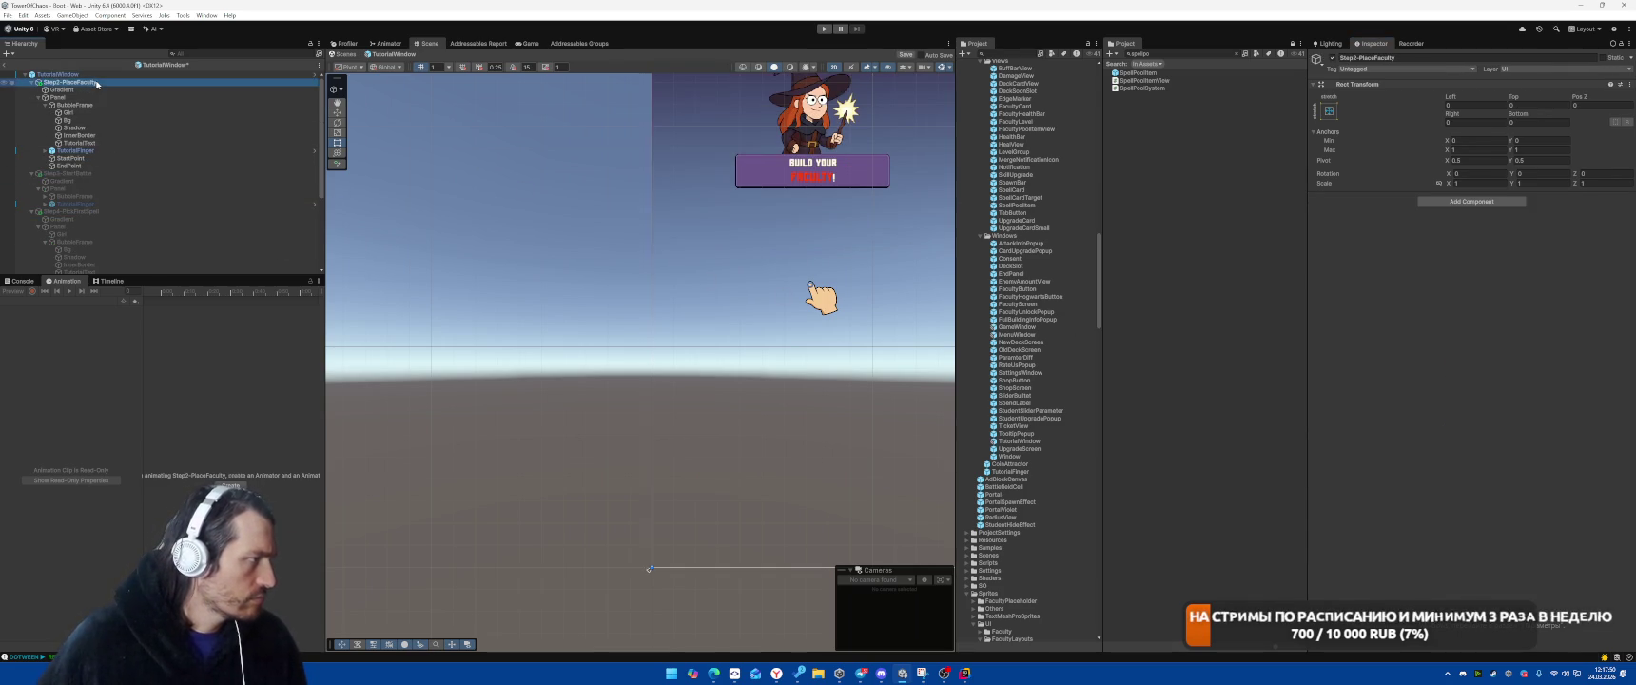
key(alt+shift+a)
click(4, 65)
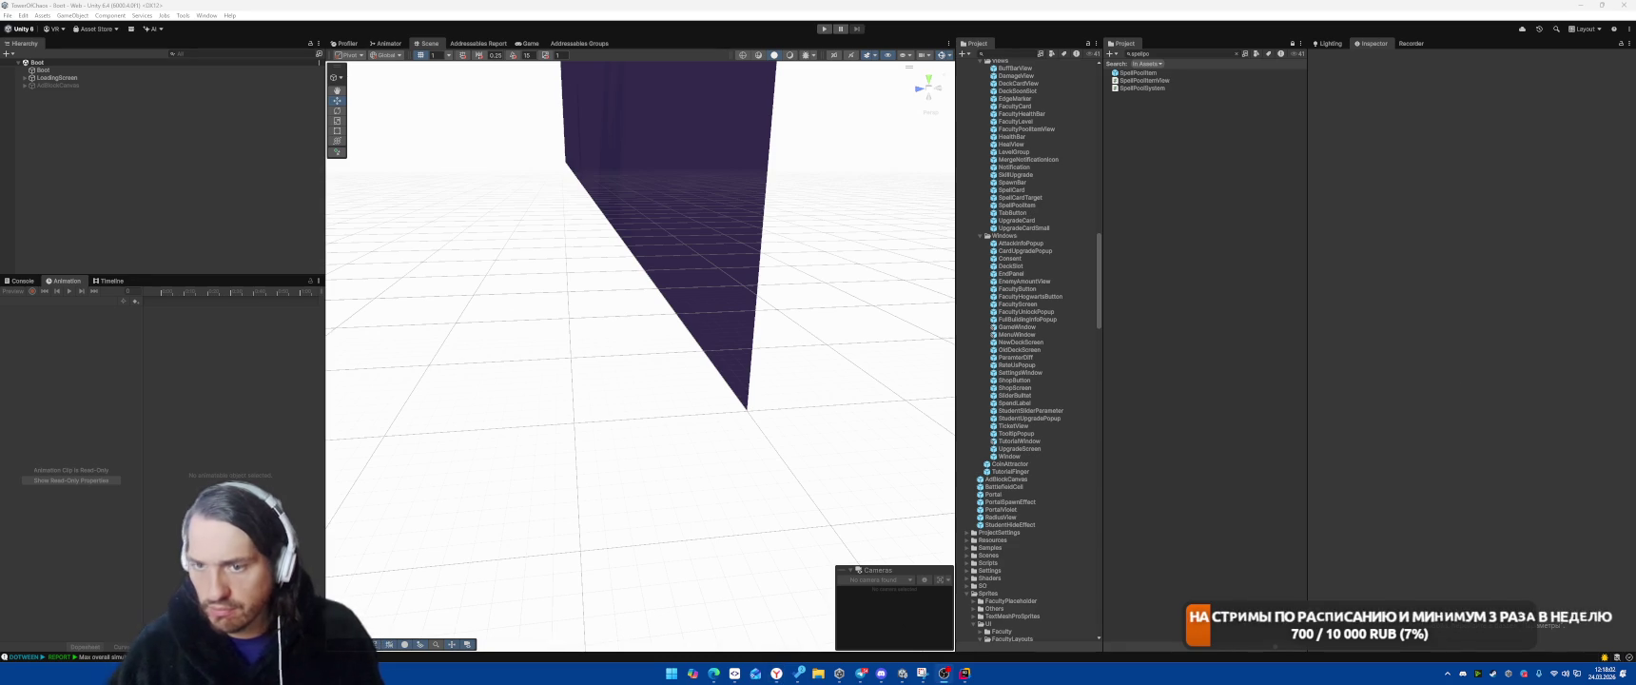
click(824, 28)
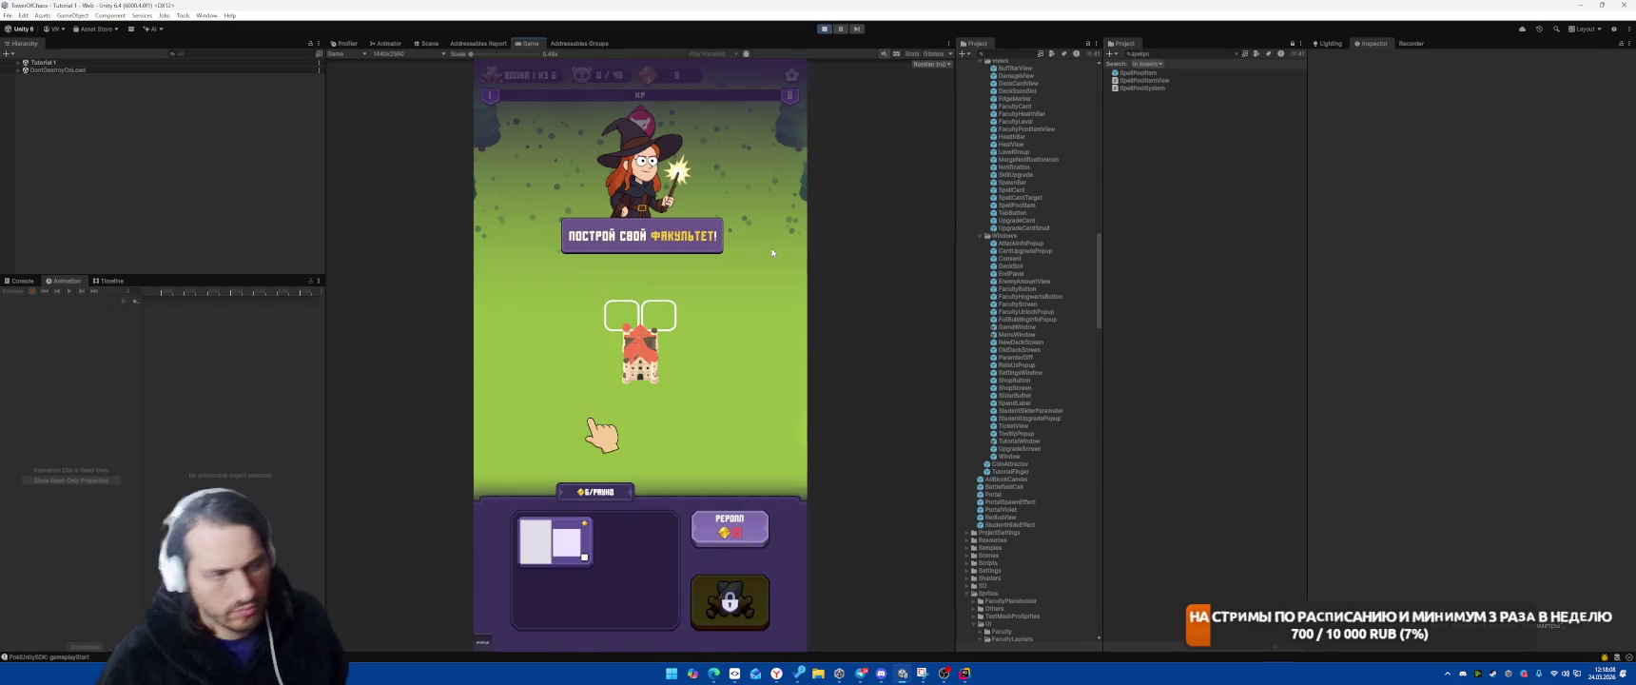
drag(546, 548, 656, 309)
click(730, 601)
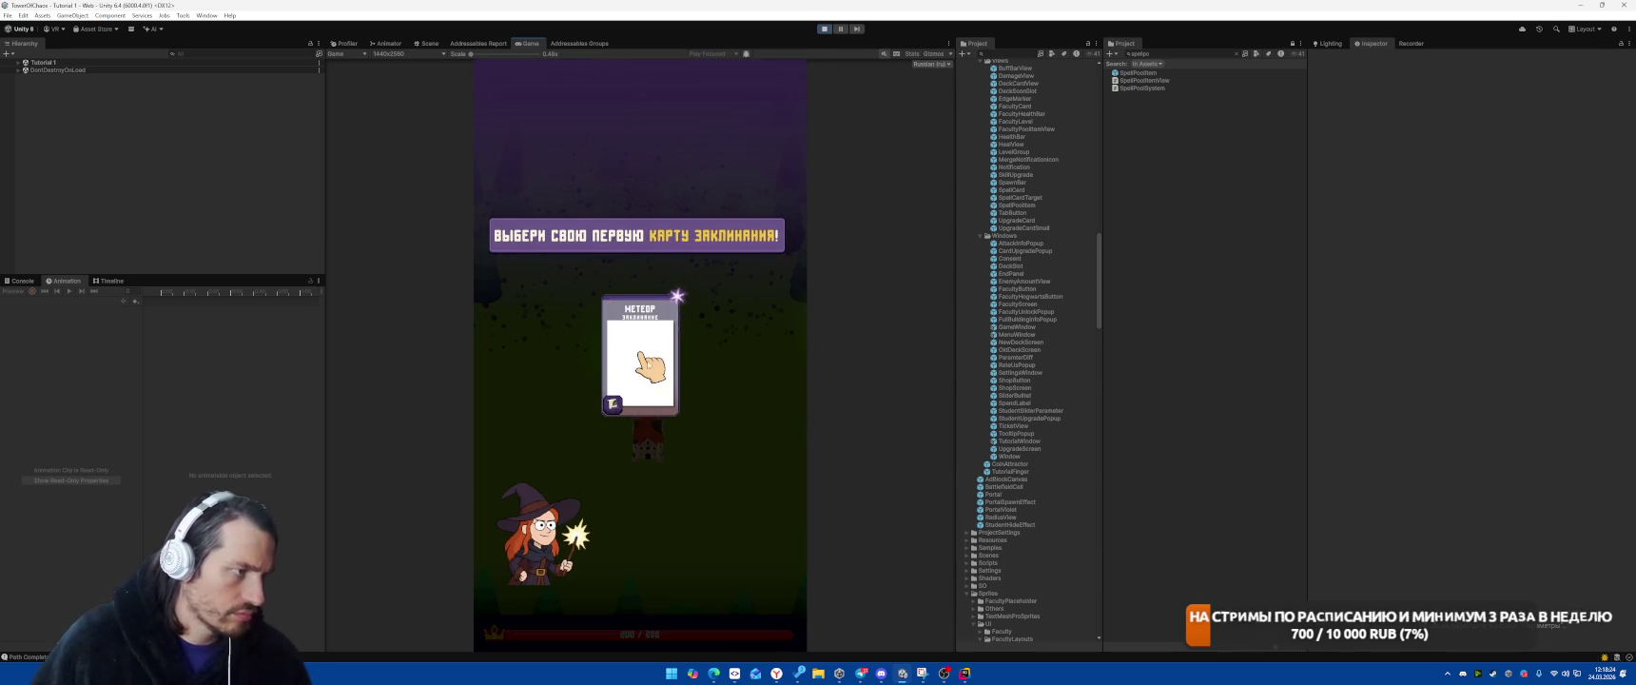
click(720, 459)
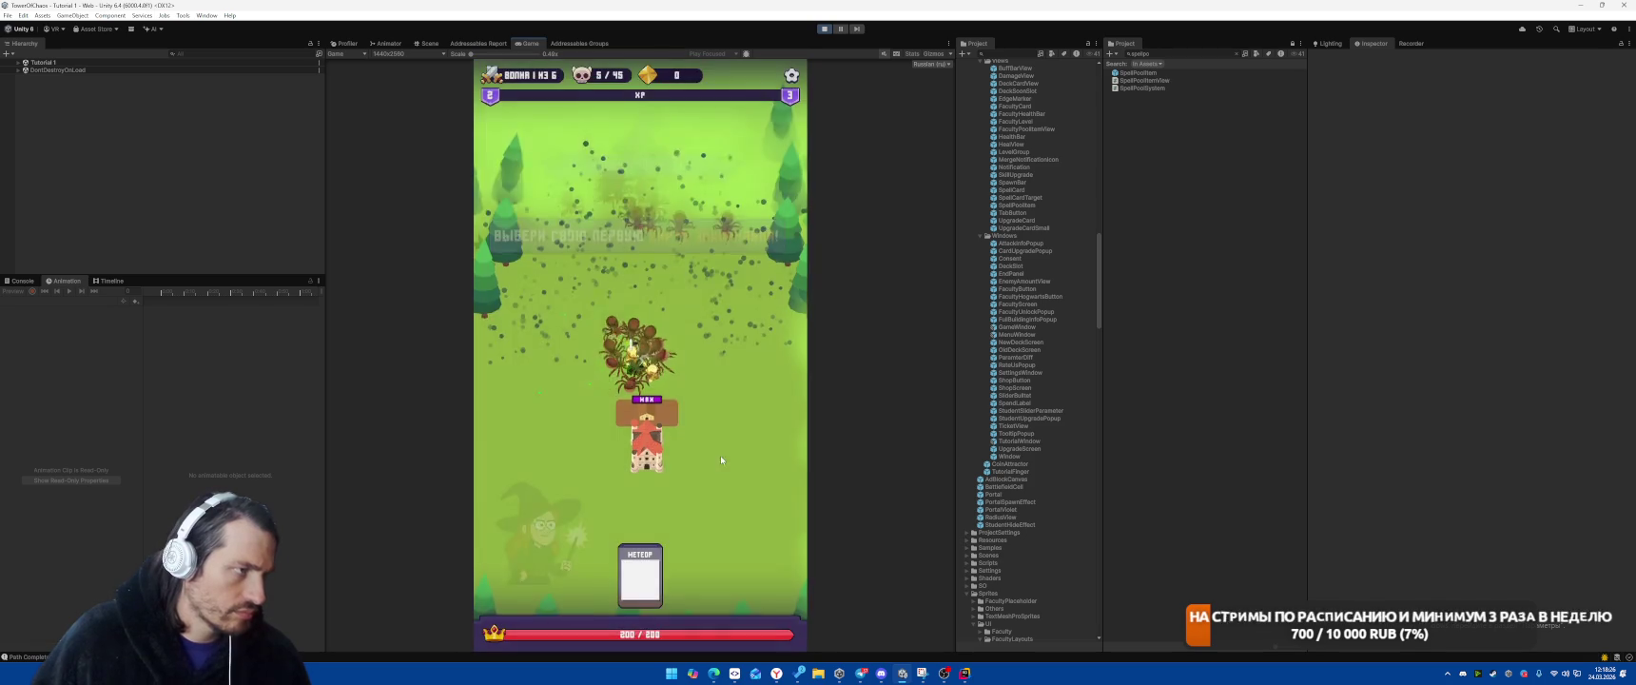
click(824, 30)
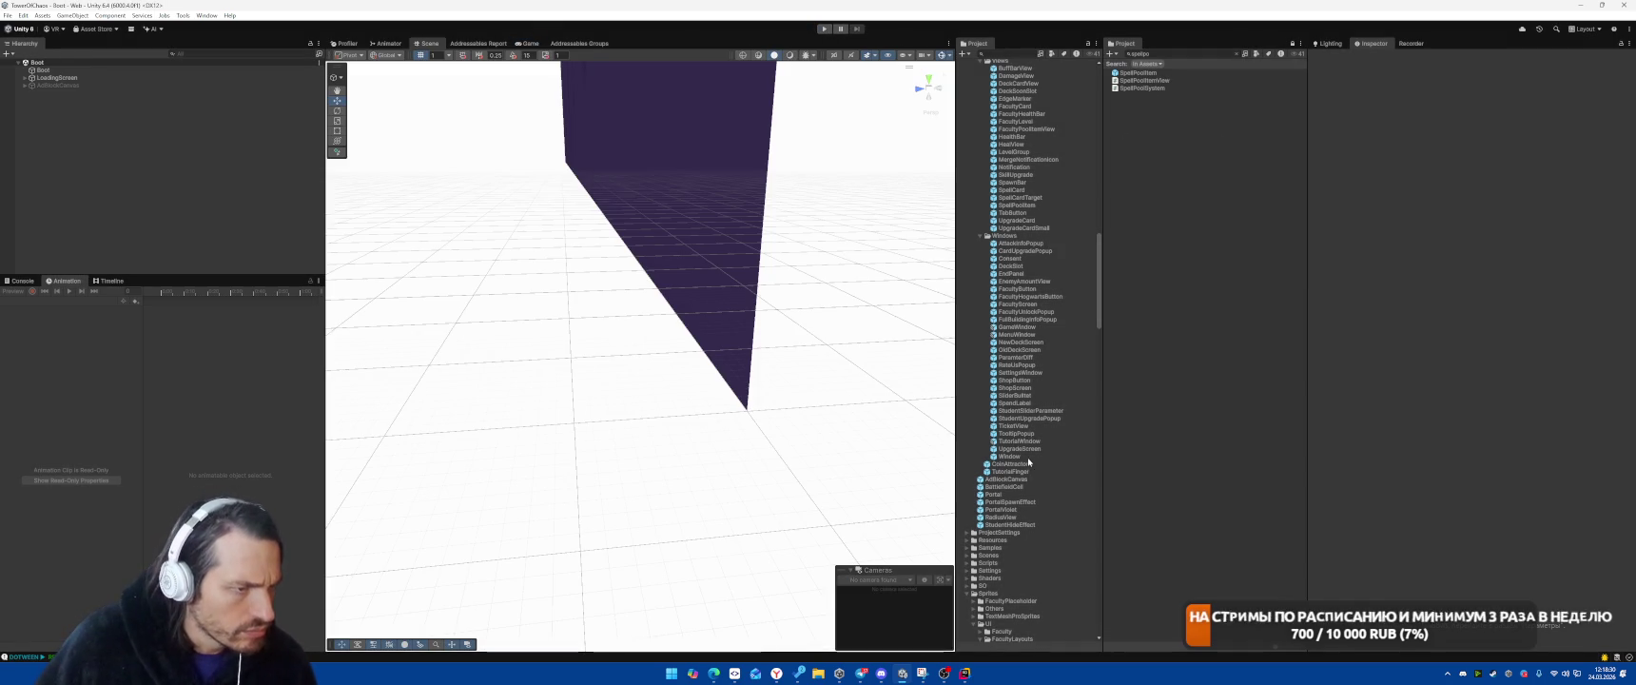
Open the TutorialWindow prefab, activate Step4-PickFirstSpell, and move its Girl into its BubbleFrame
double_click(1022, 441)
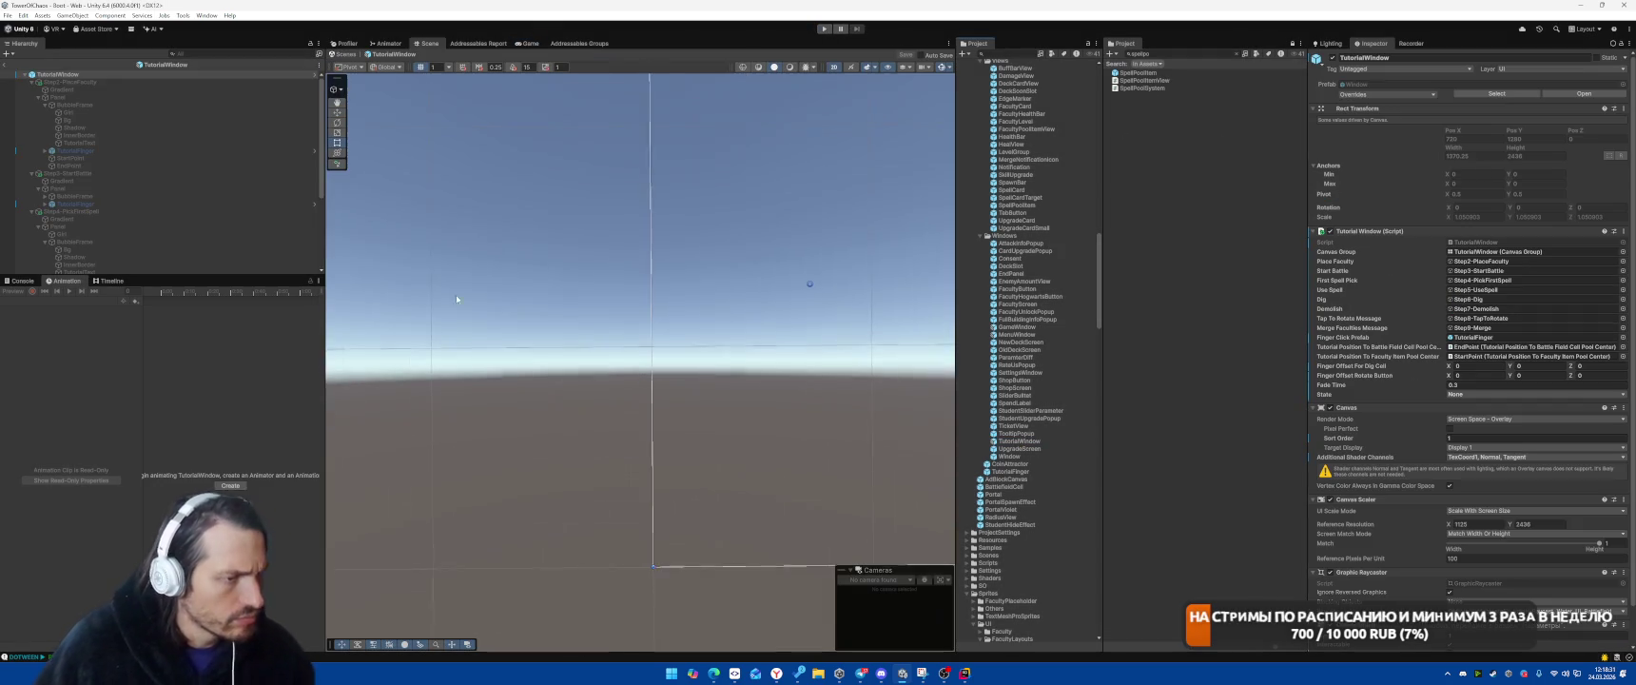
click(112, 211)
scroll(205, 191, down, 3)
key(alt+shift+a)
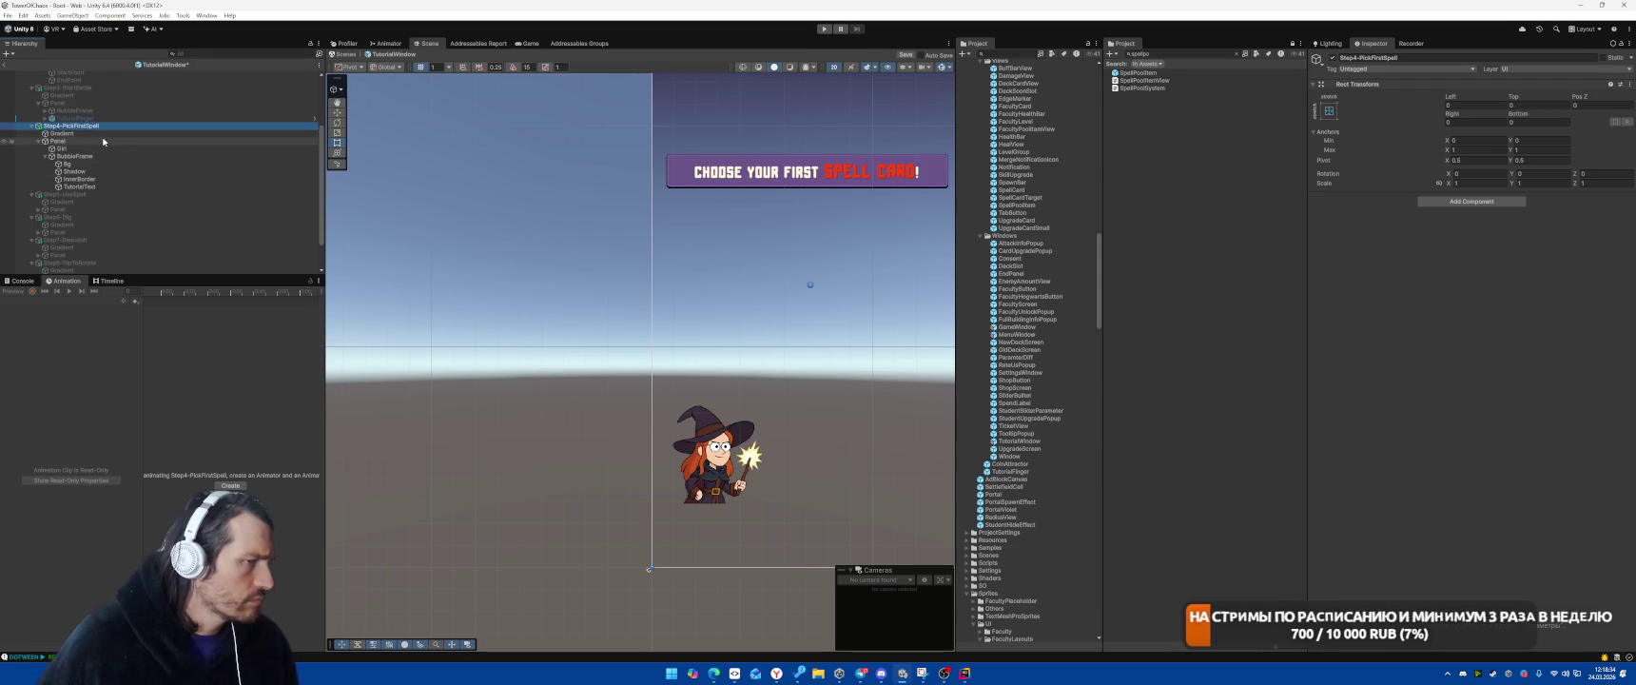
click(95, 148)
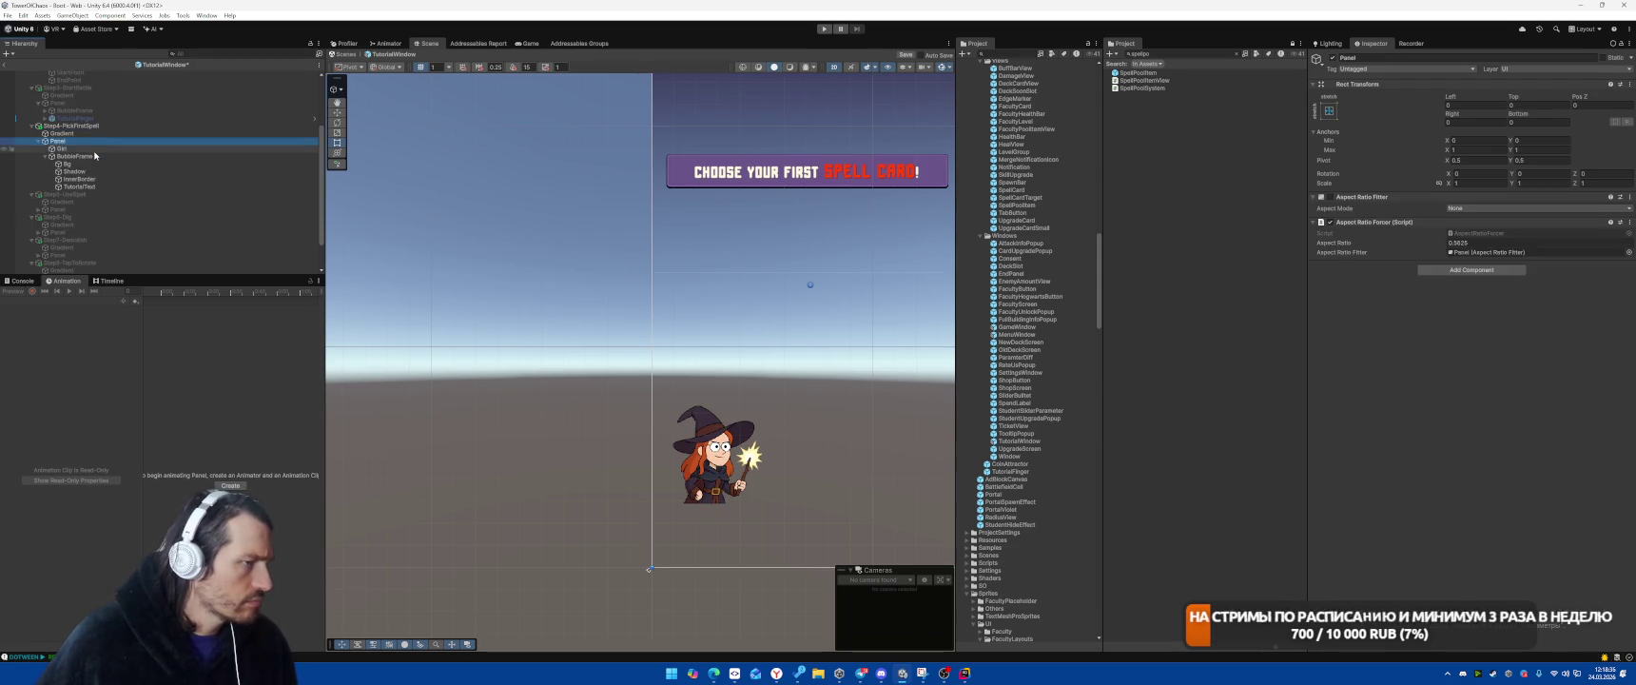
click(45, 111)
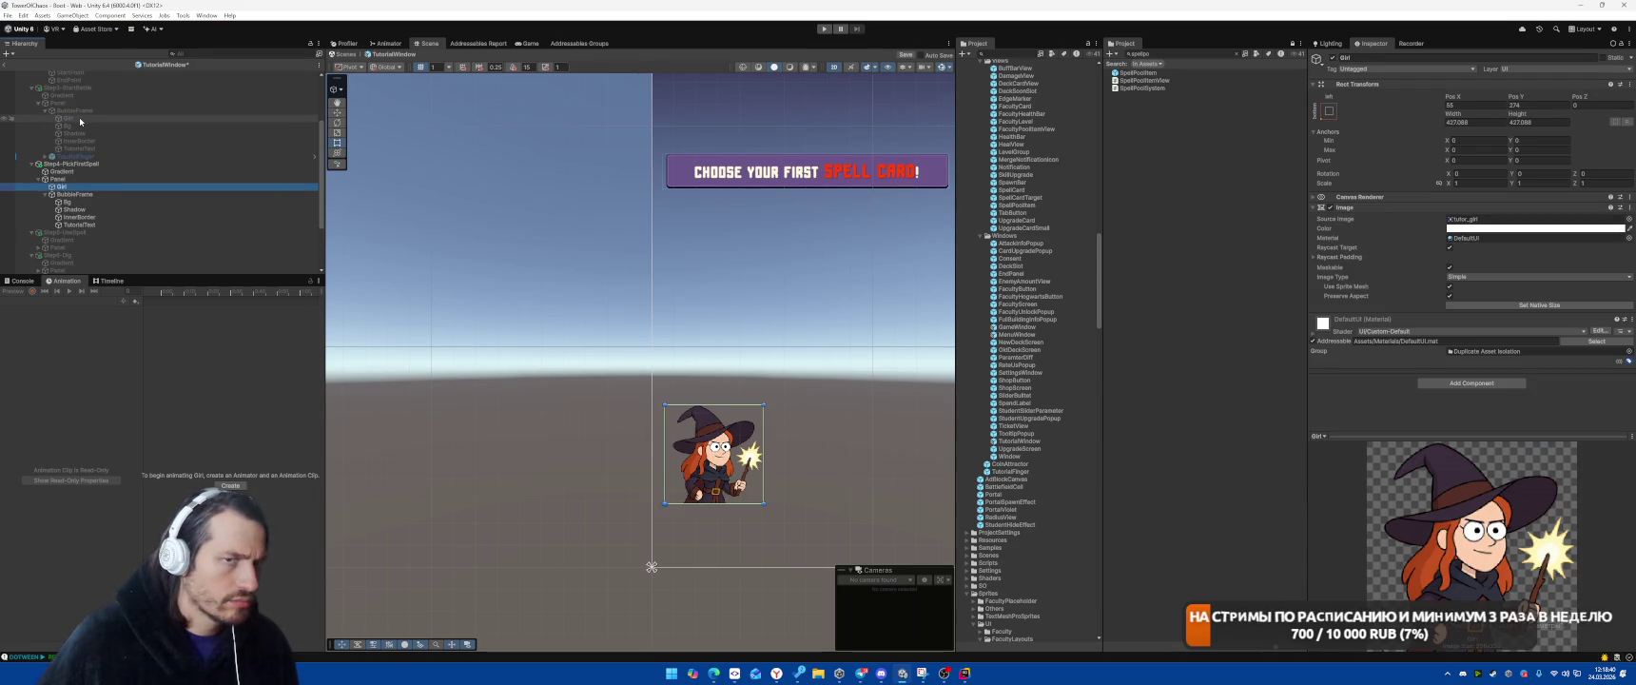
click(80, 118)
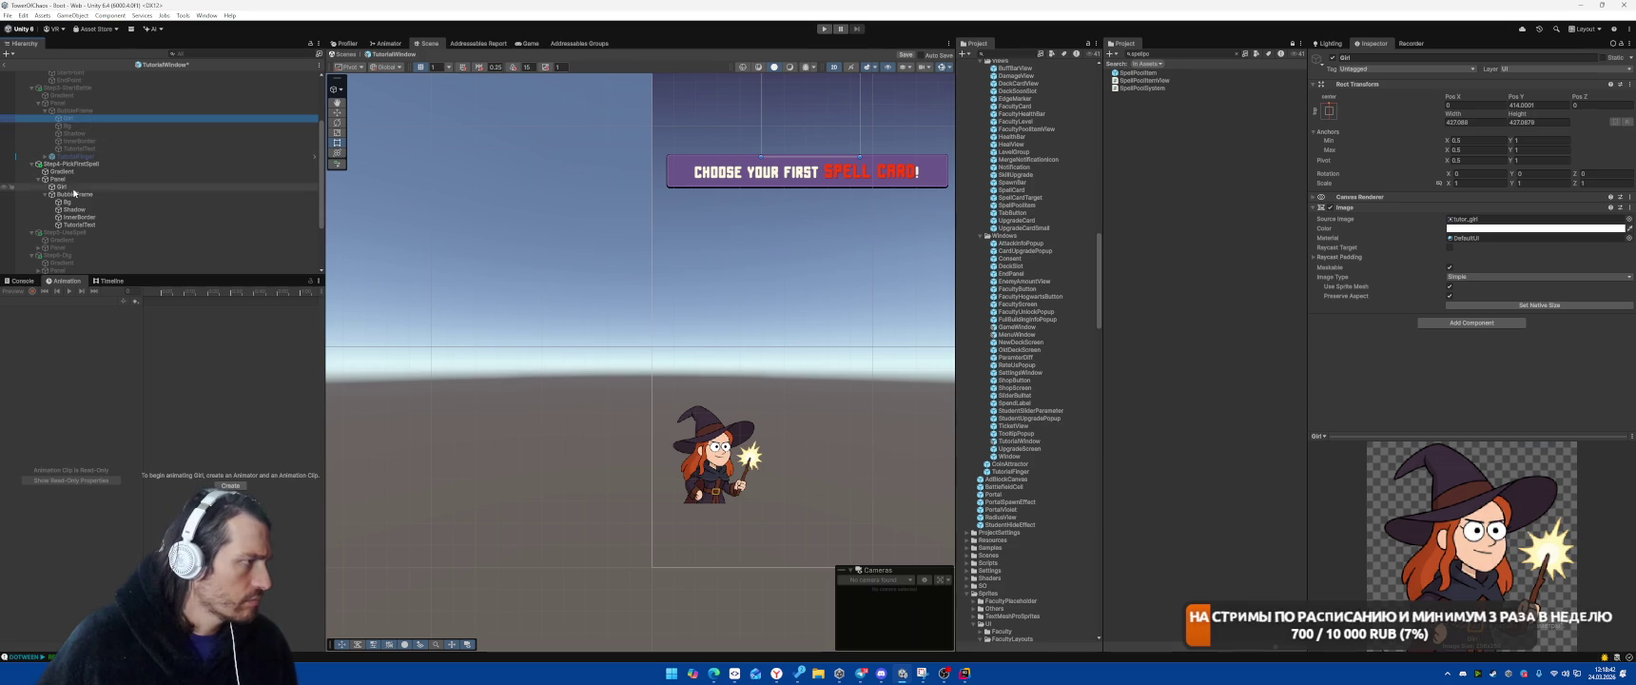
drag(79, 188, 76, 198)
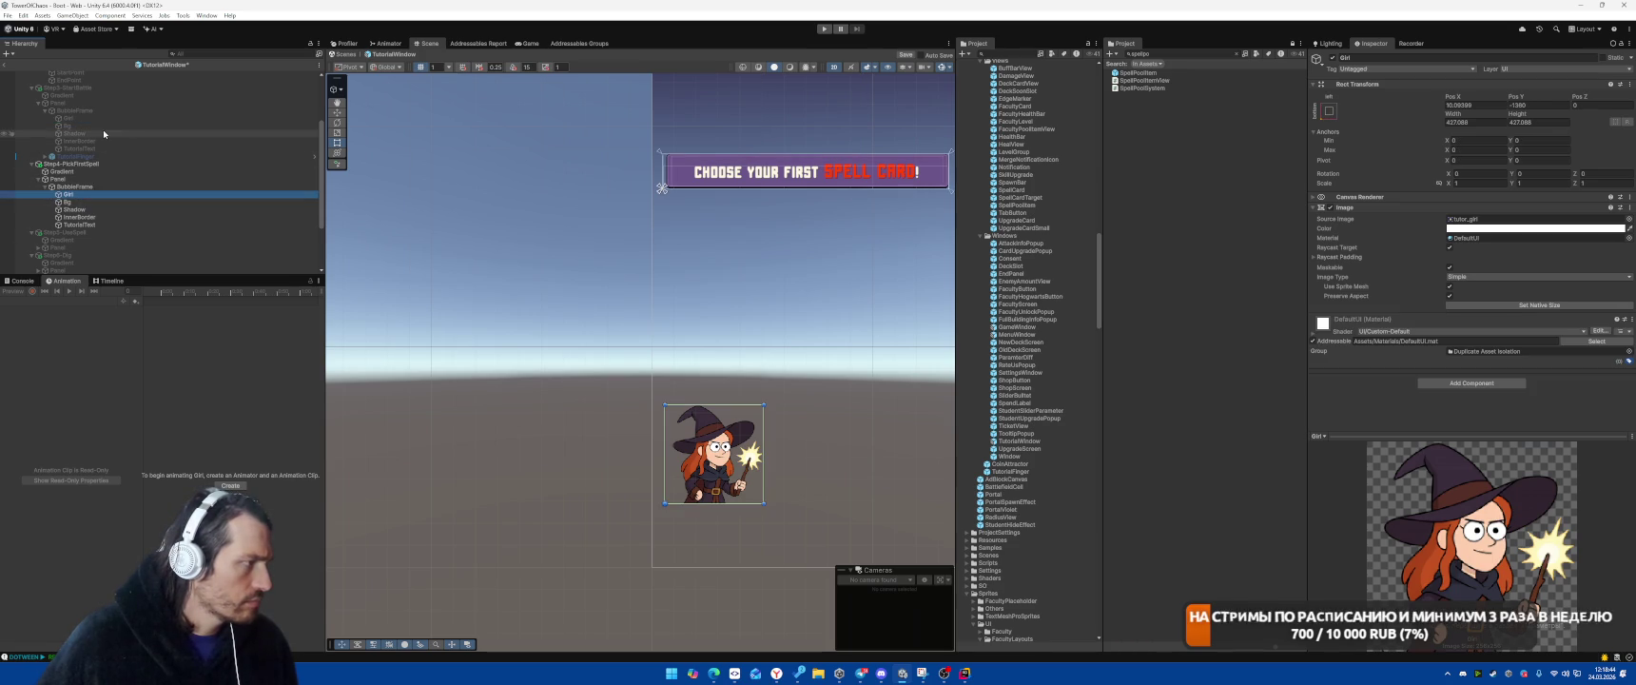
Copy Step3 Girl's Rect Transform values and paste them onto Step4's Girl
right_click(1371, 83)
mouse_move(1450, 169)
click(1509, 222)
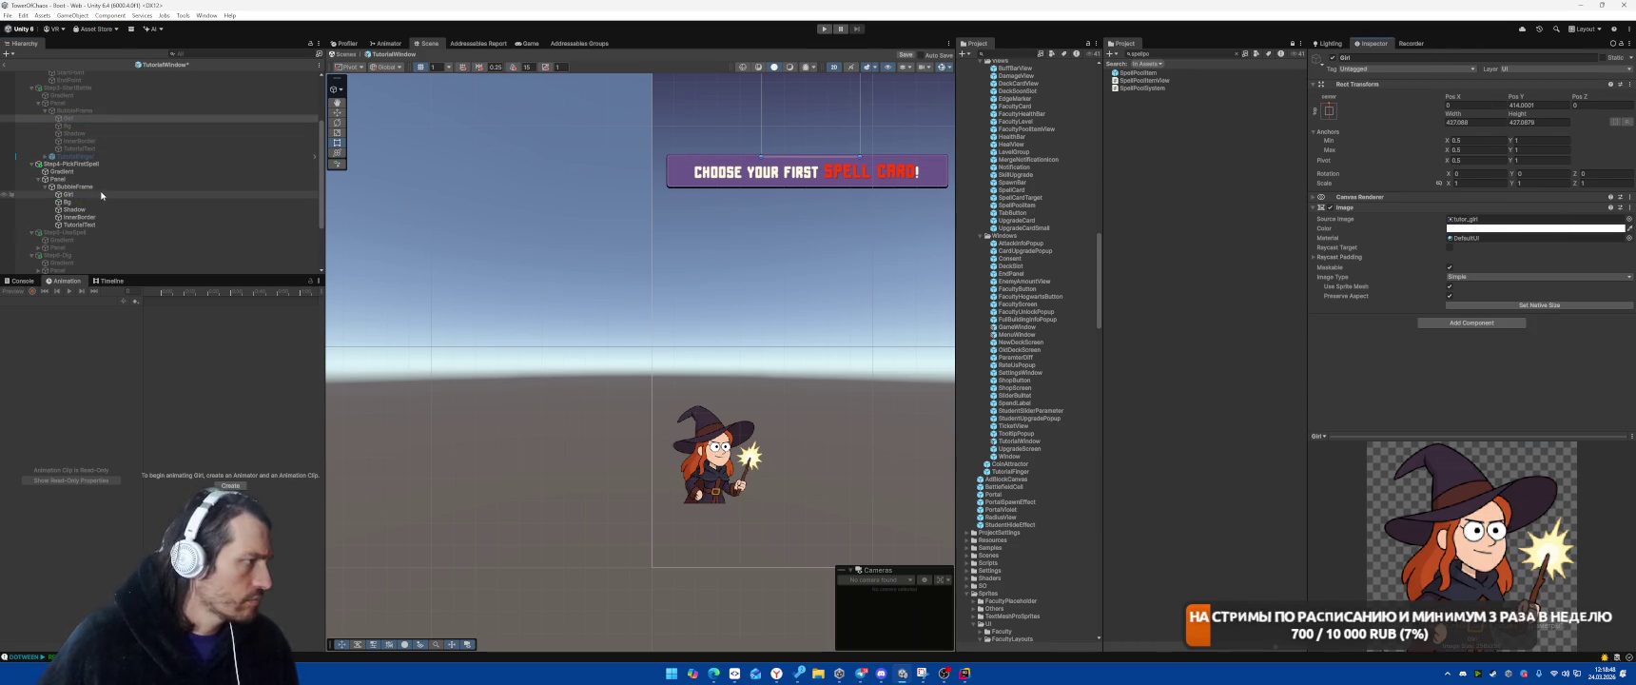
click(68, 194)
right_click(1358, 85)
mouse_move(1420, 180)
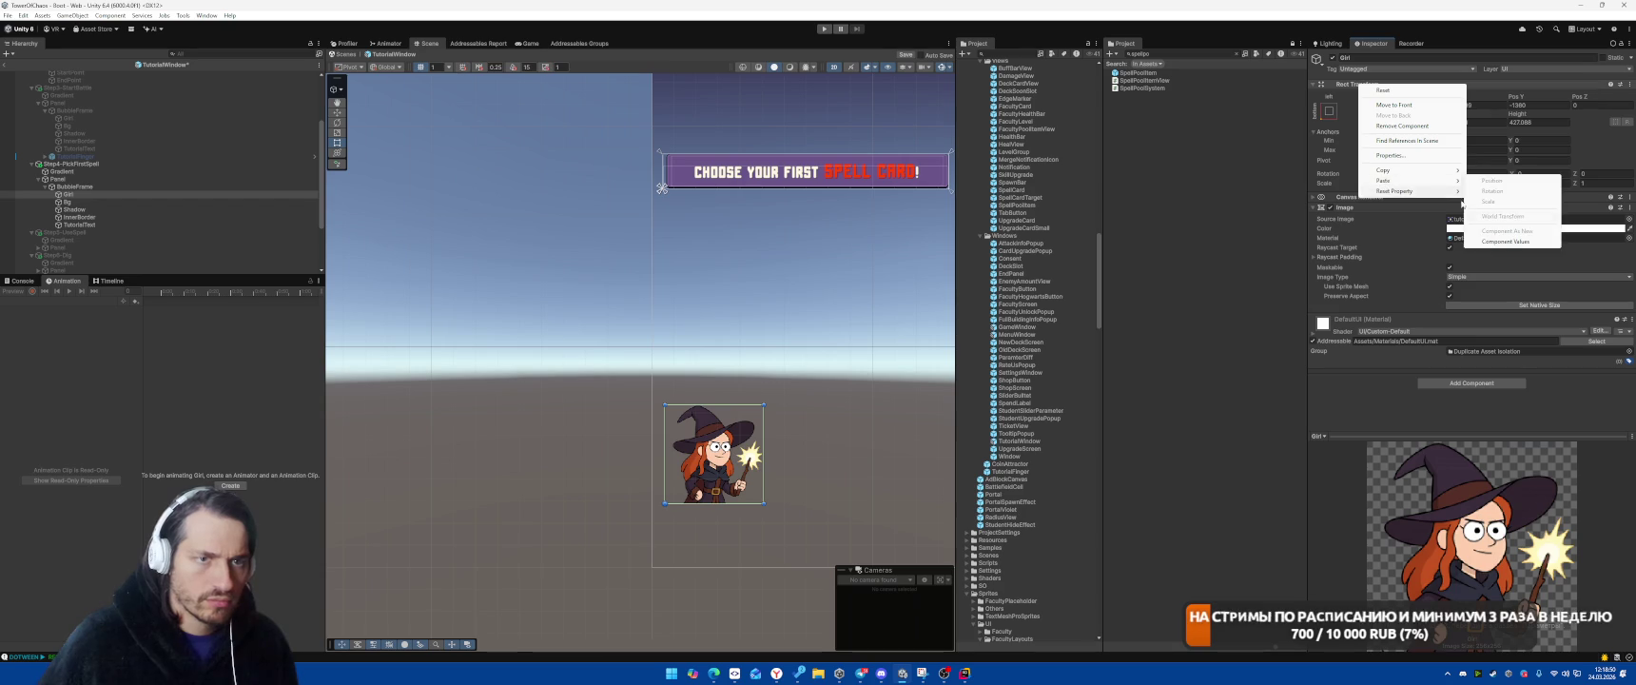
click(1508, 241)
key(f)
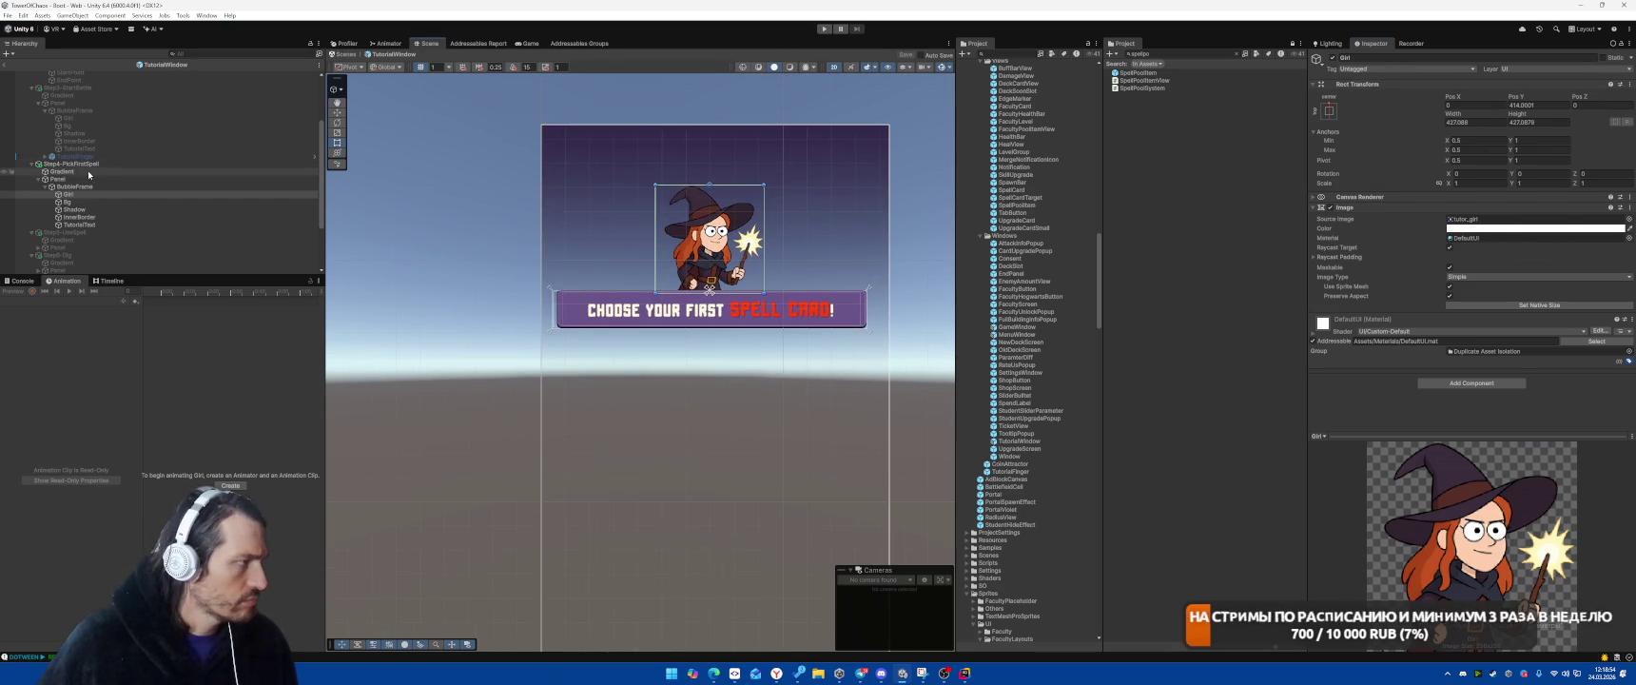
Deactivate Step4-PickFirstSpell, return to the Boot scene, and start the game
click(72, 163)
key(alt+shift+a)
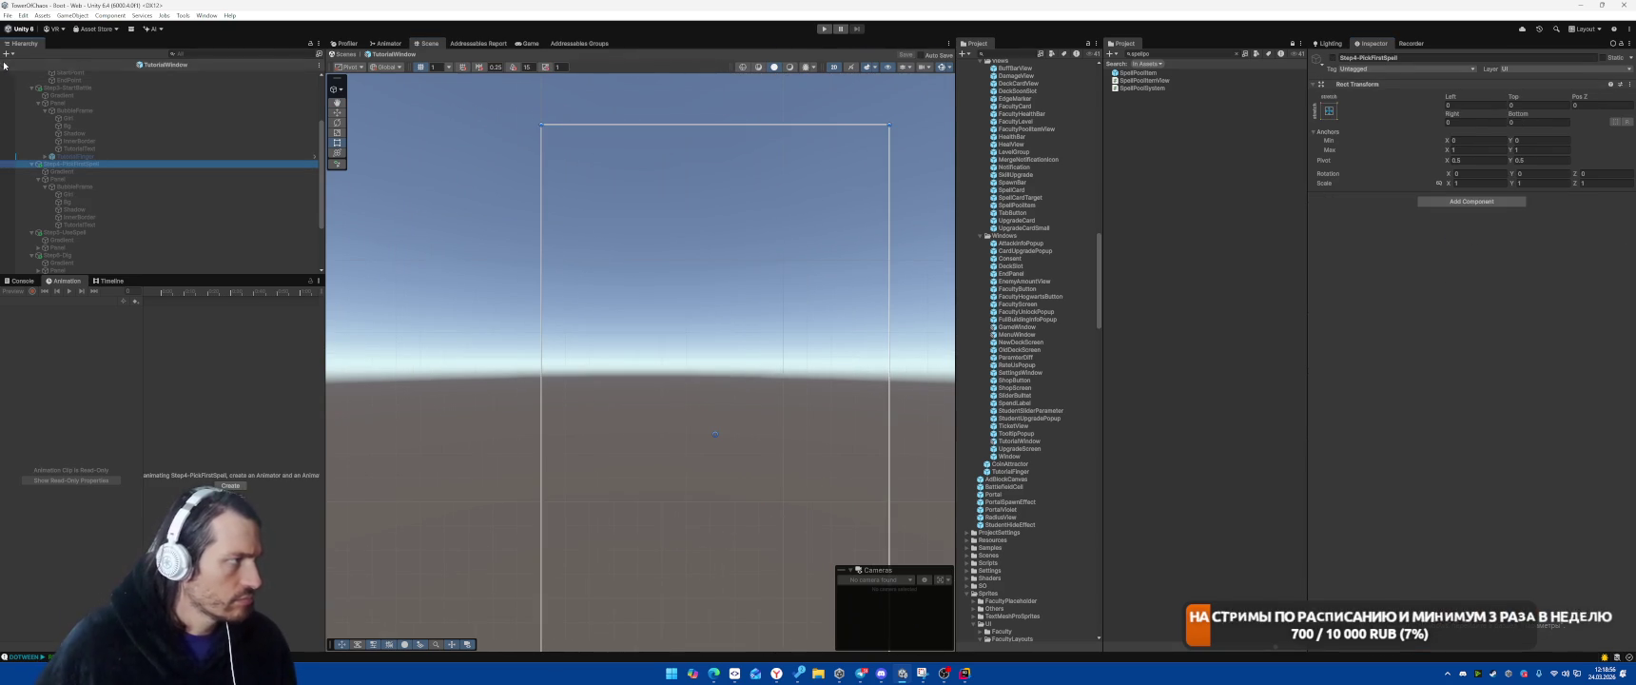
click(6, 65)
click(823, 29)
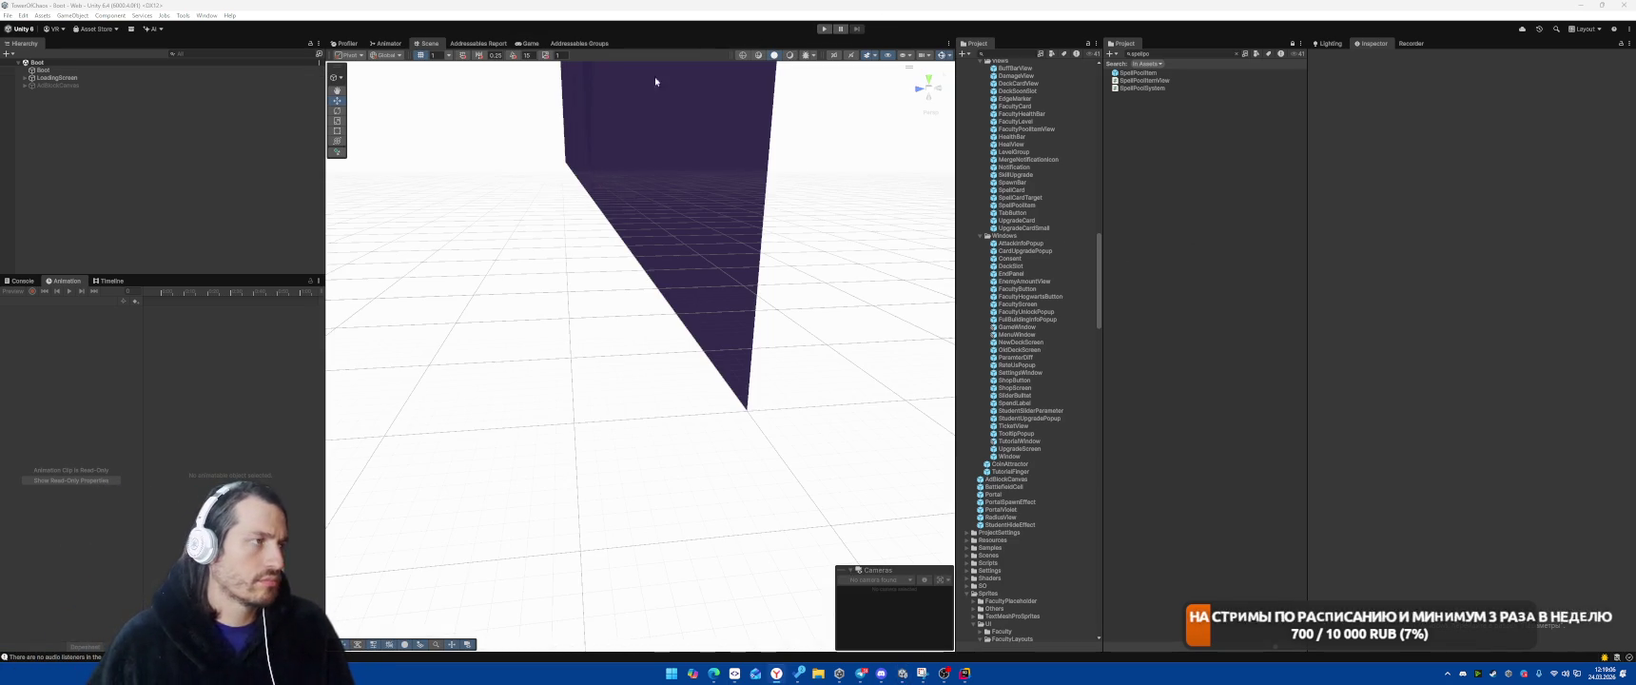
Play the tutorial: place the faculty card, start the battle, and cast Meteor on the spiders
click(824, 29)
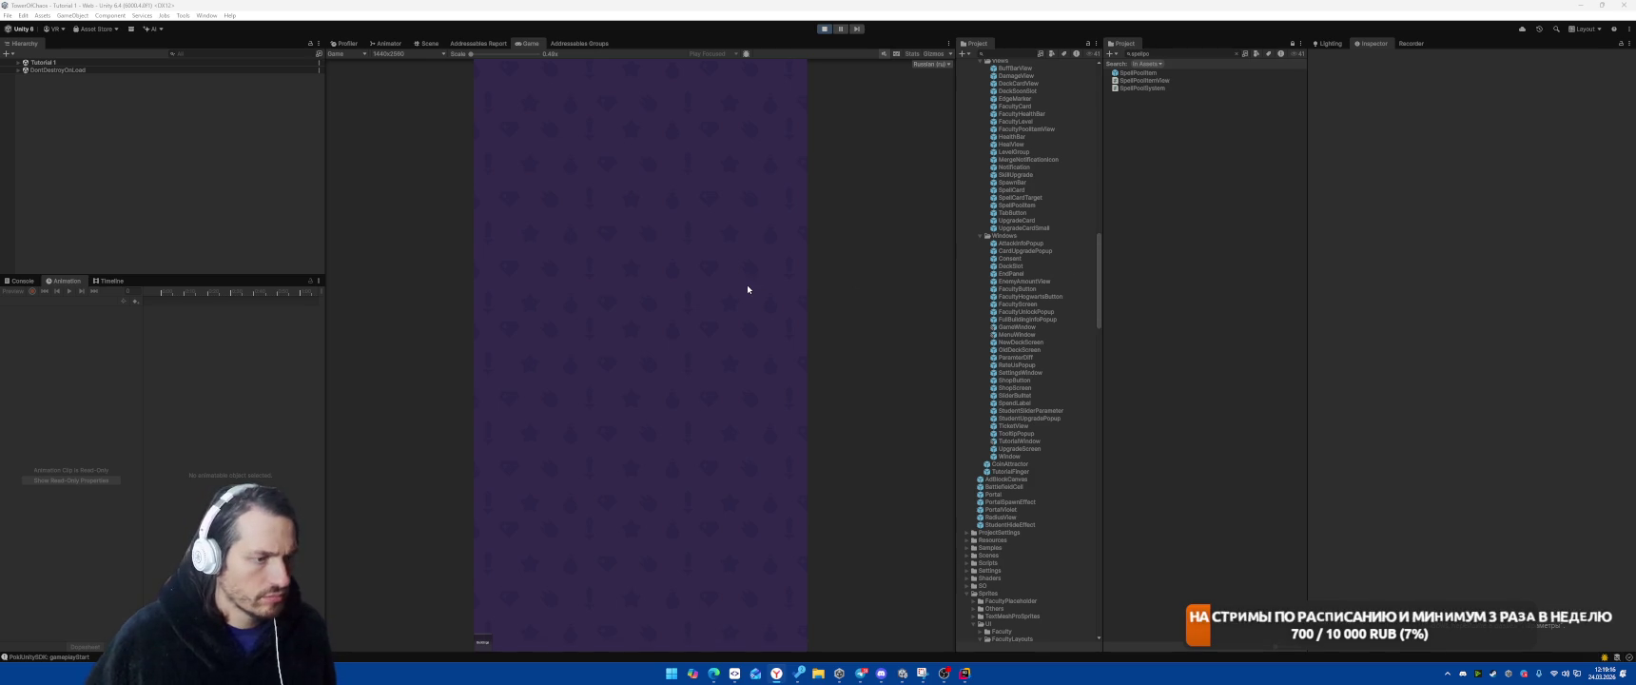
drag(616, 325, 618, 326)
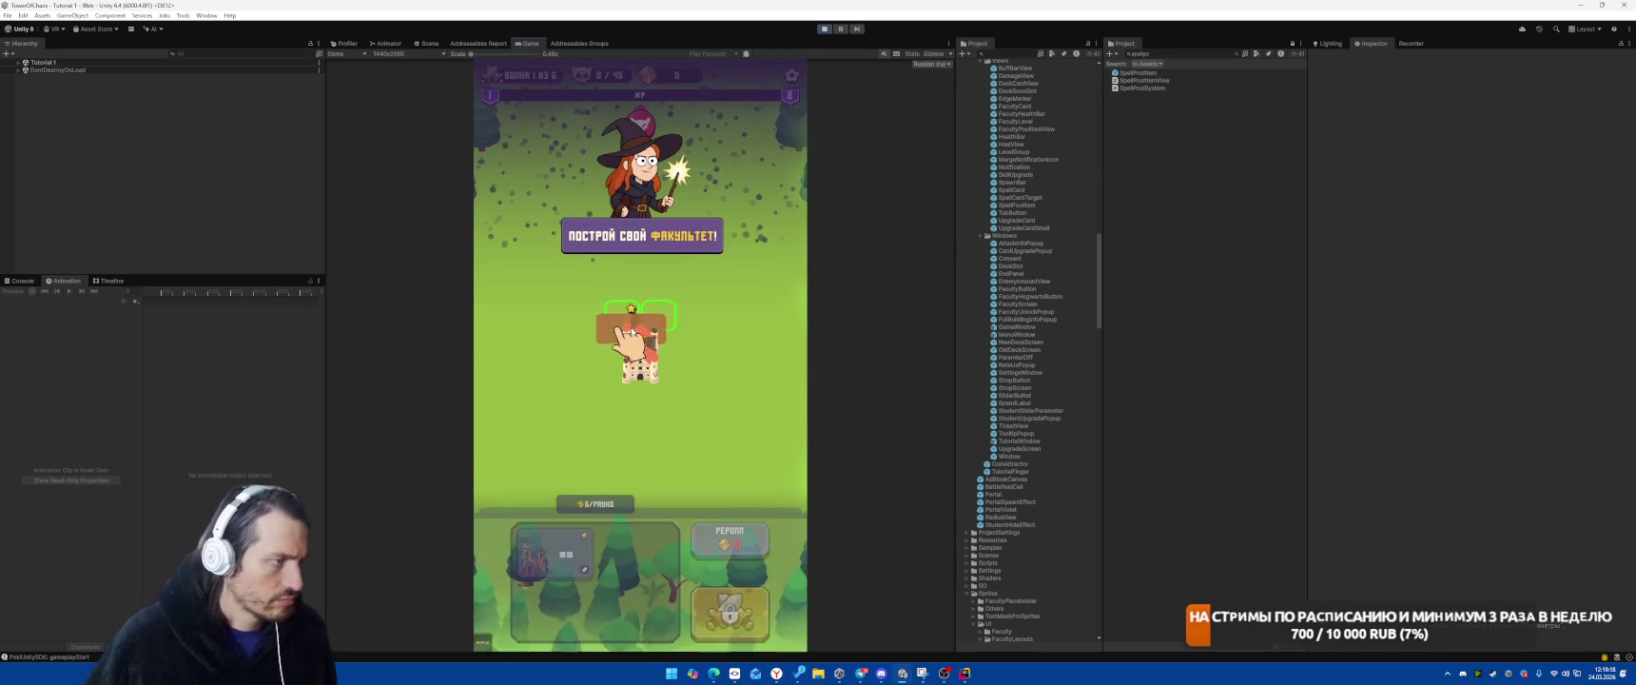
click(730, 601)
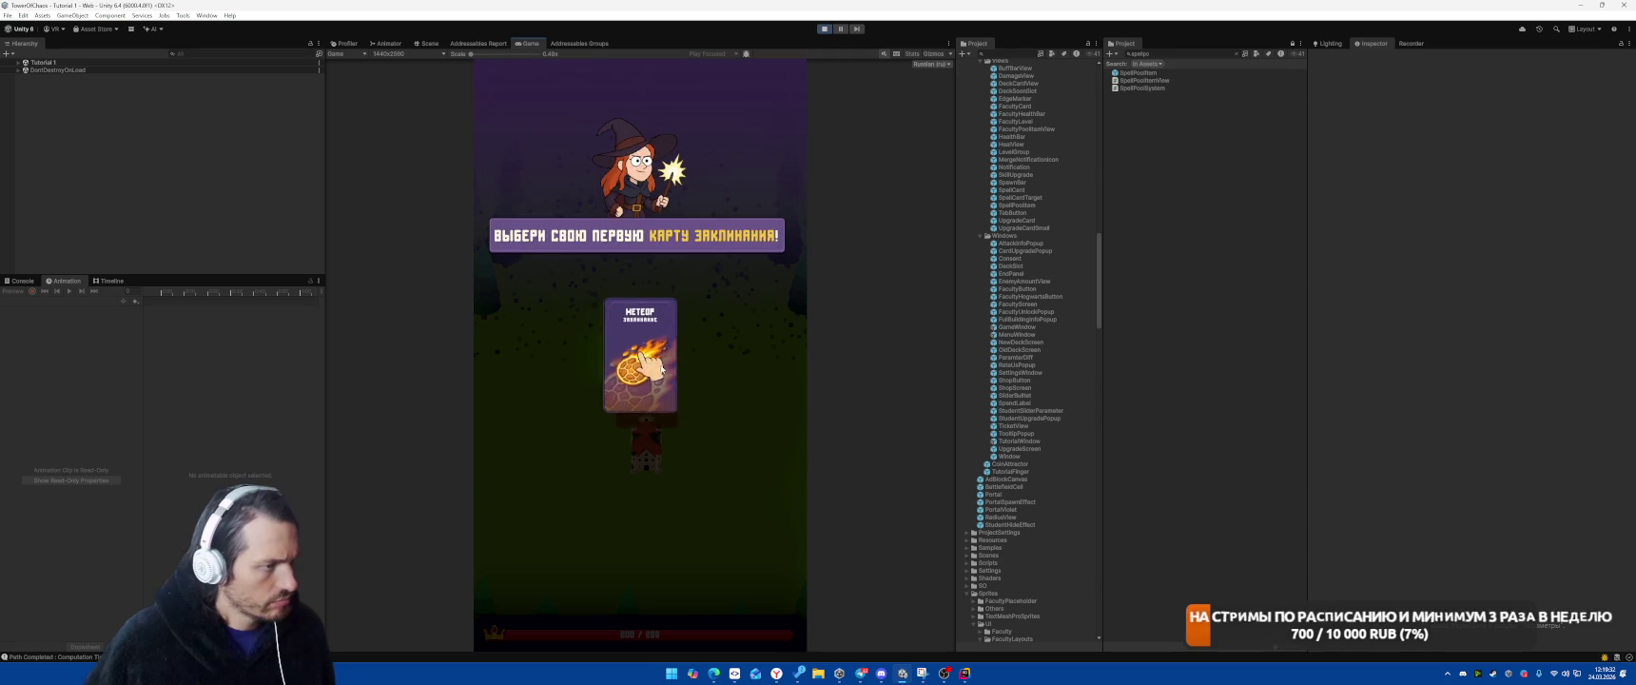
click(640, 353)
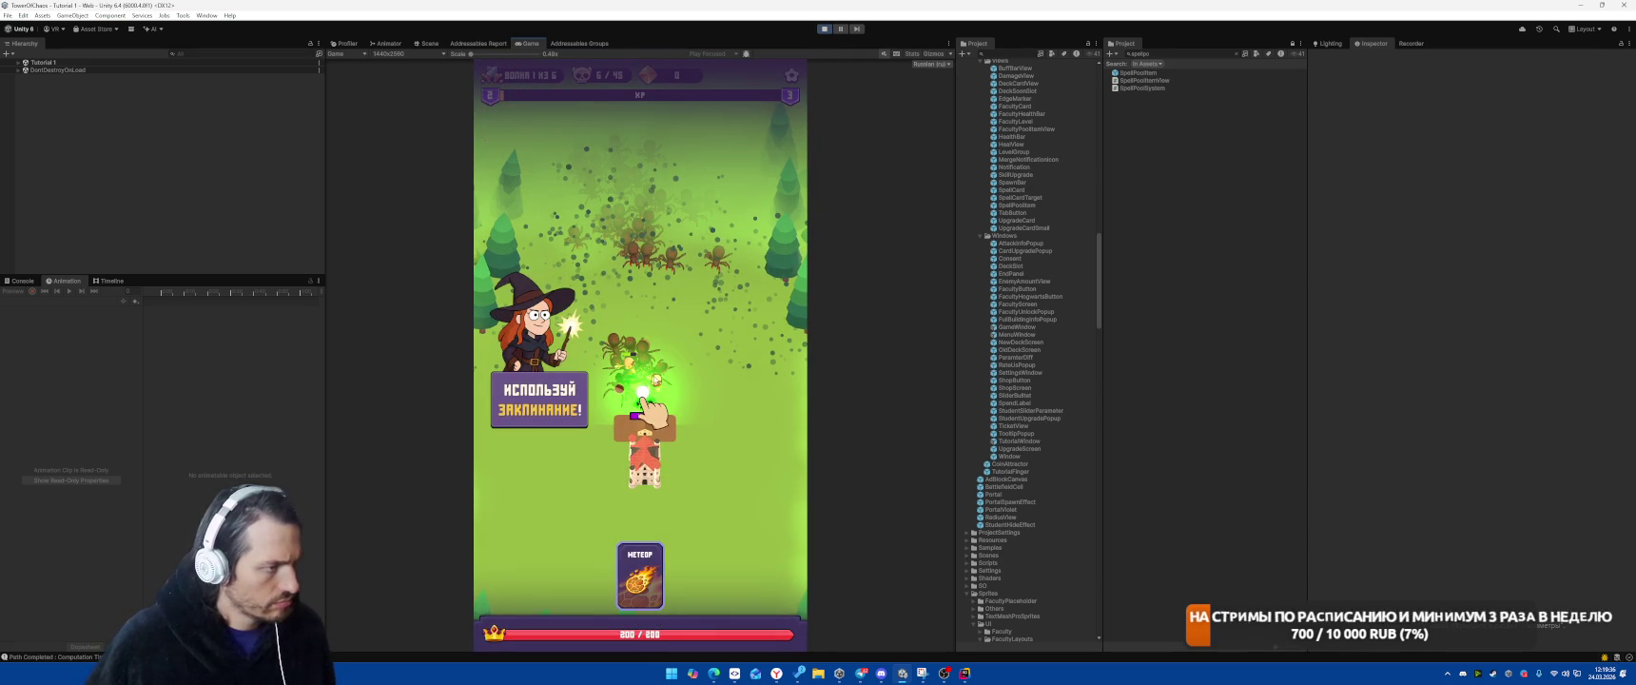
click(643, 388)
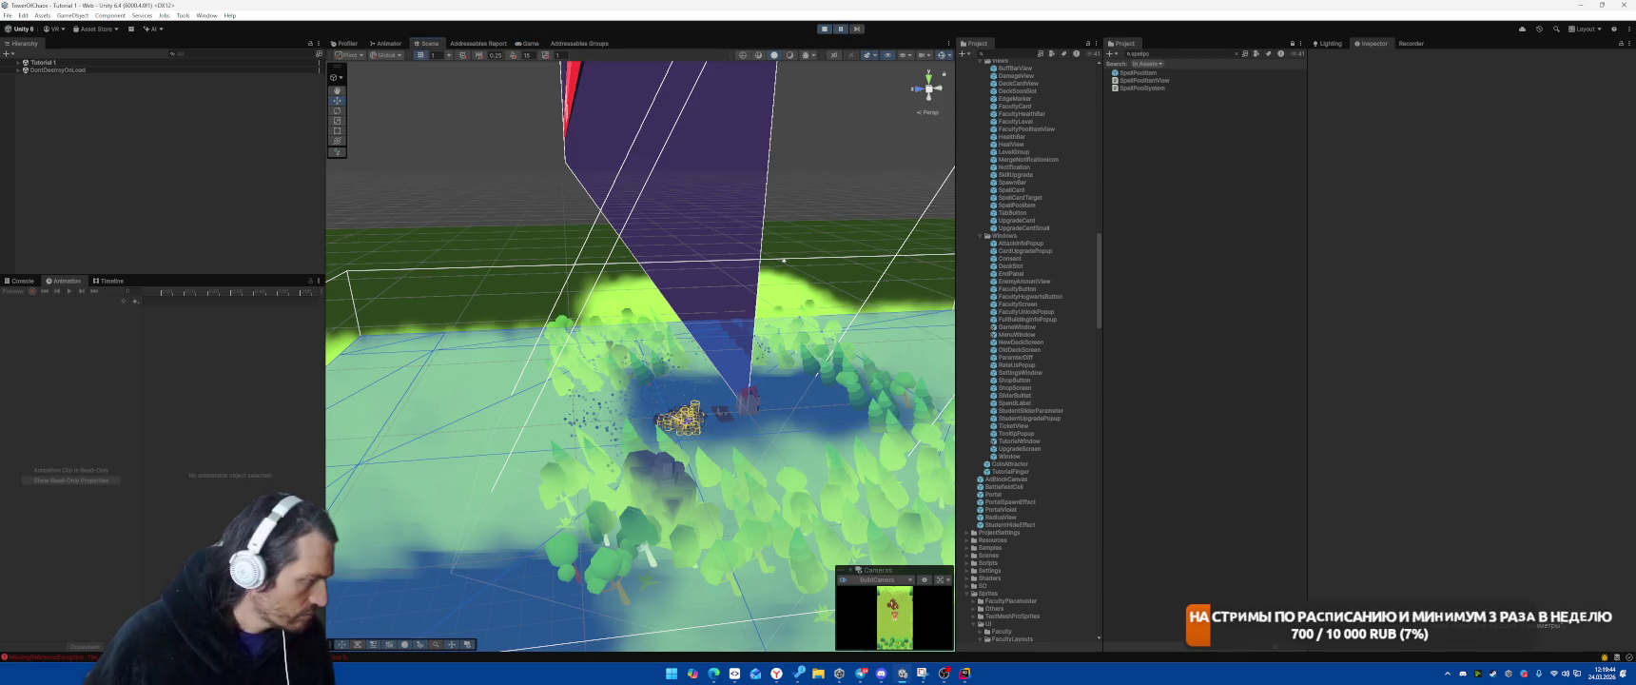
Open the Console to view the MissingReferenceException, stop the game, and go to Rider
key(ctrl+shift+c)
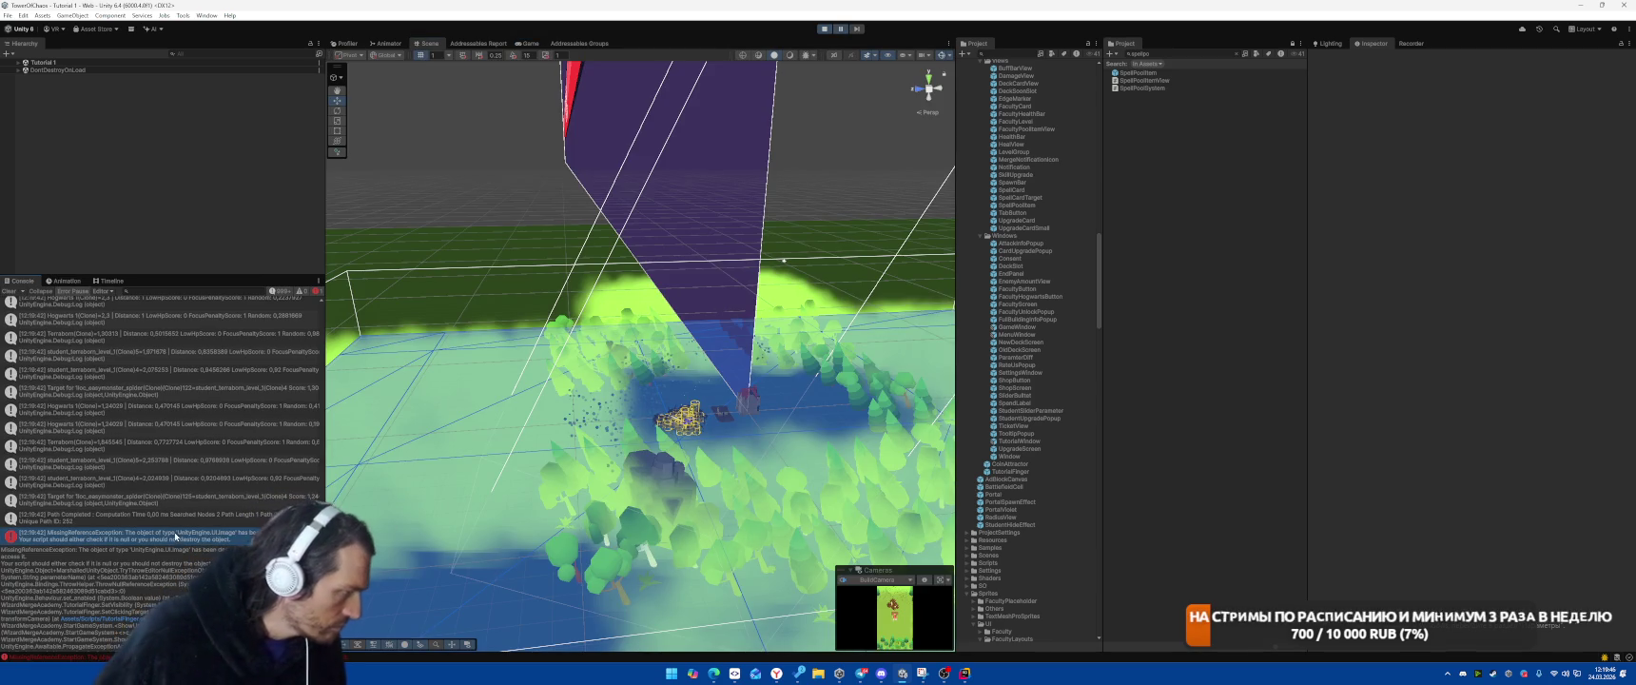
key(ctrl+Tab)
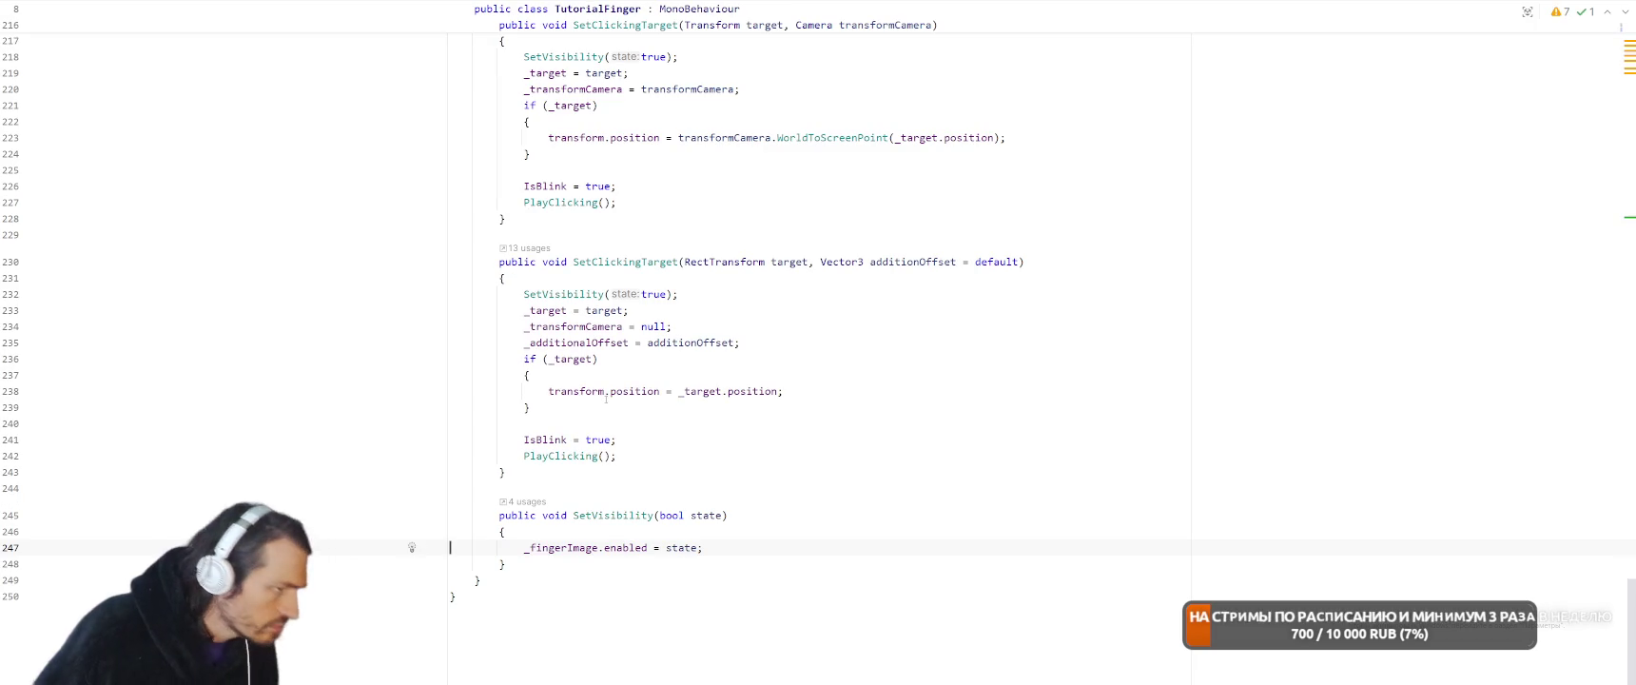
key(alt+Tab)
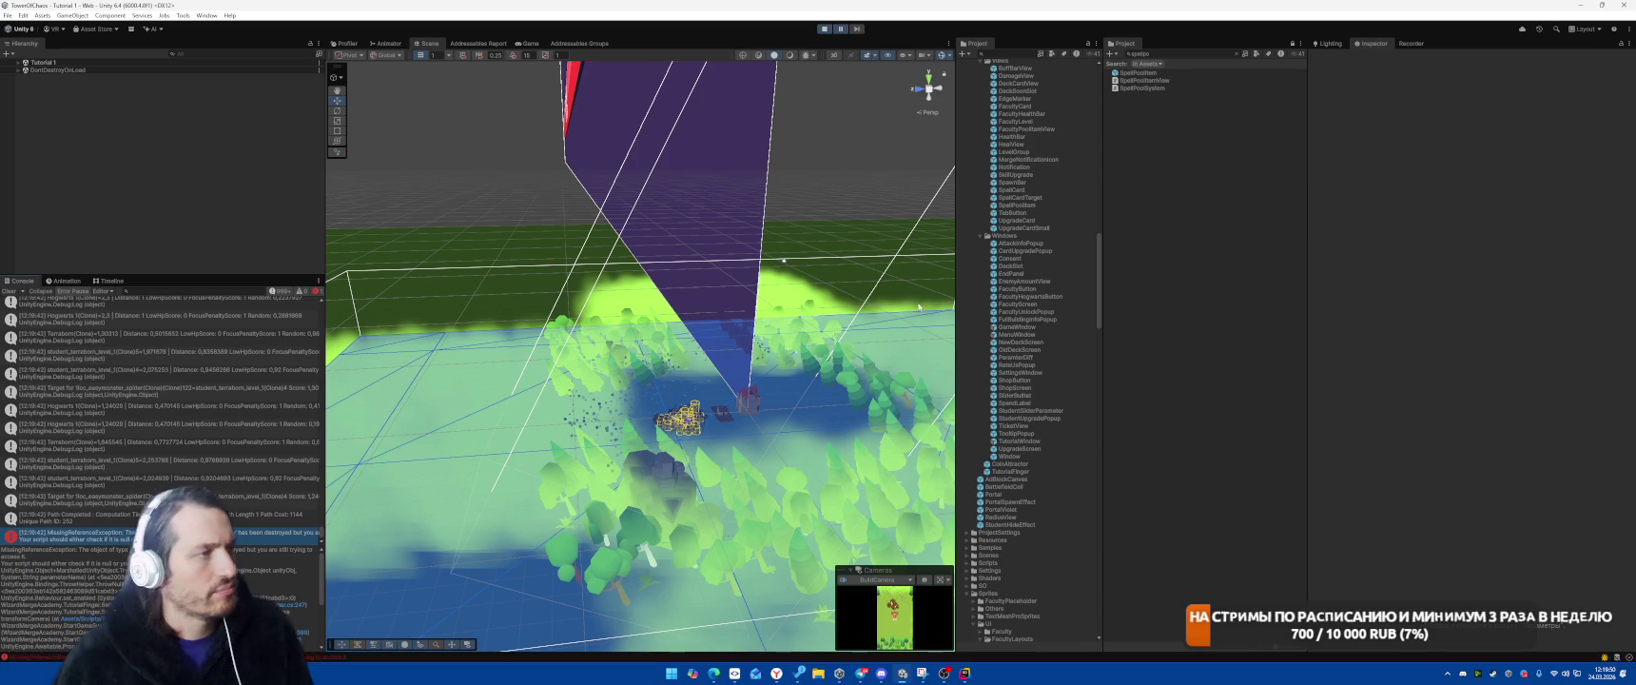
click(824, 33)
key(alt+Tab)
Open StartGameSystem.cs and select the line that fetches the tutorial finger
scroll(993, 414, down, 5)
key(ctrl+Tab)
scroll(994, 419, up, 3)
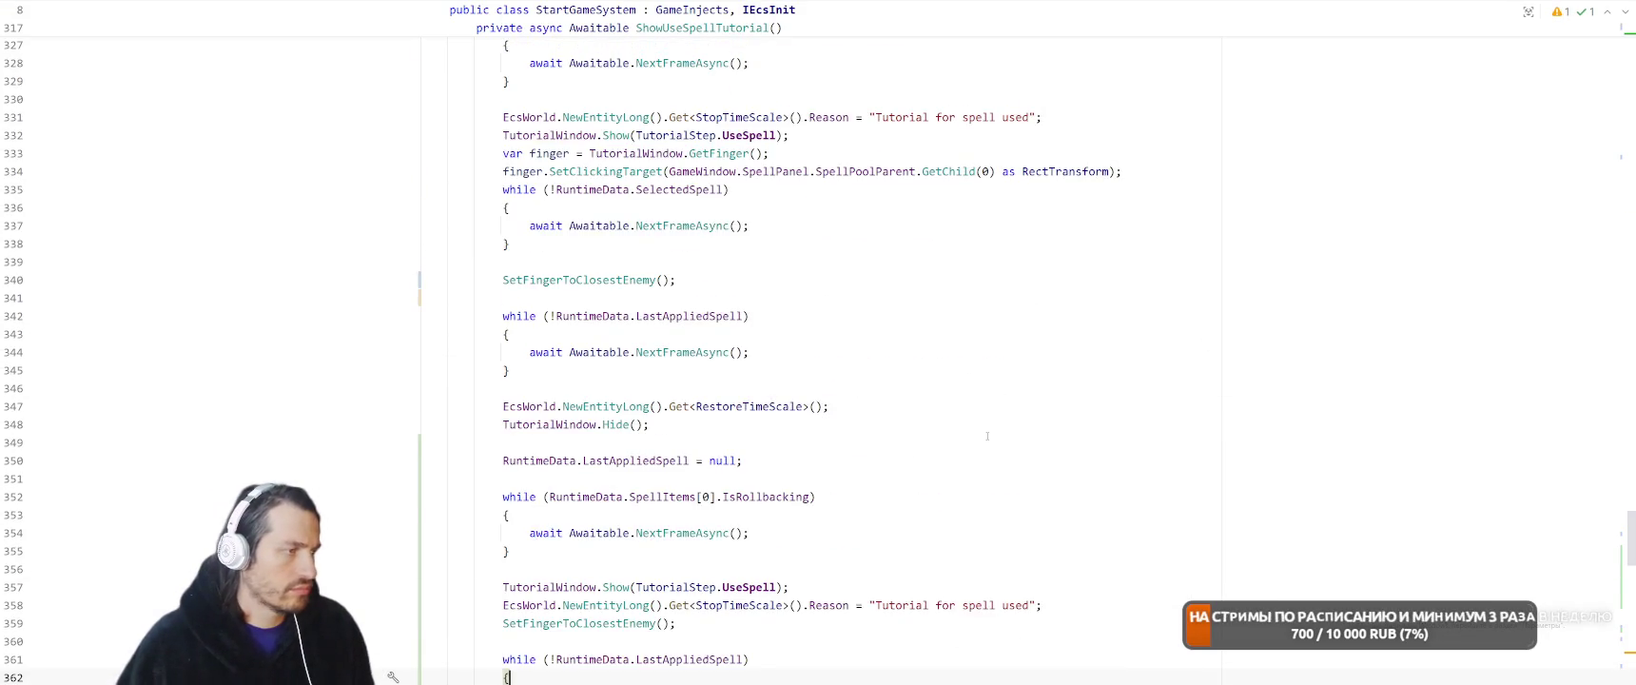
scroll(994, 431, up, 3)
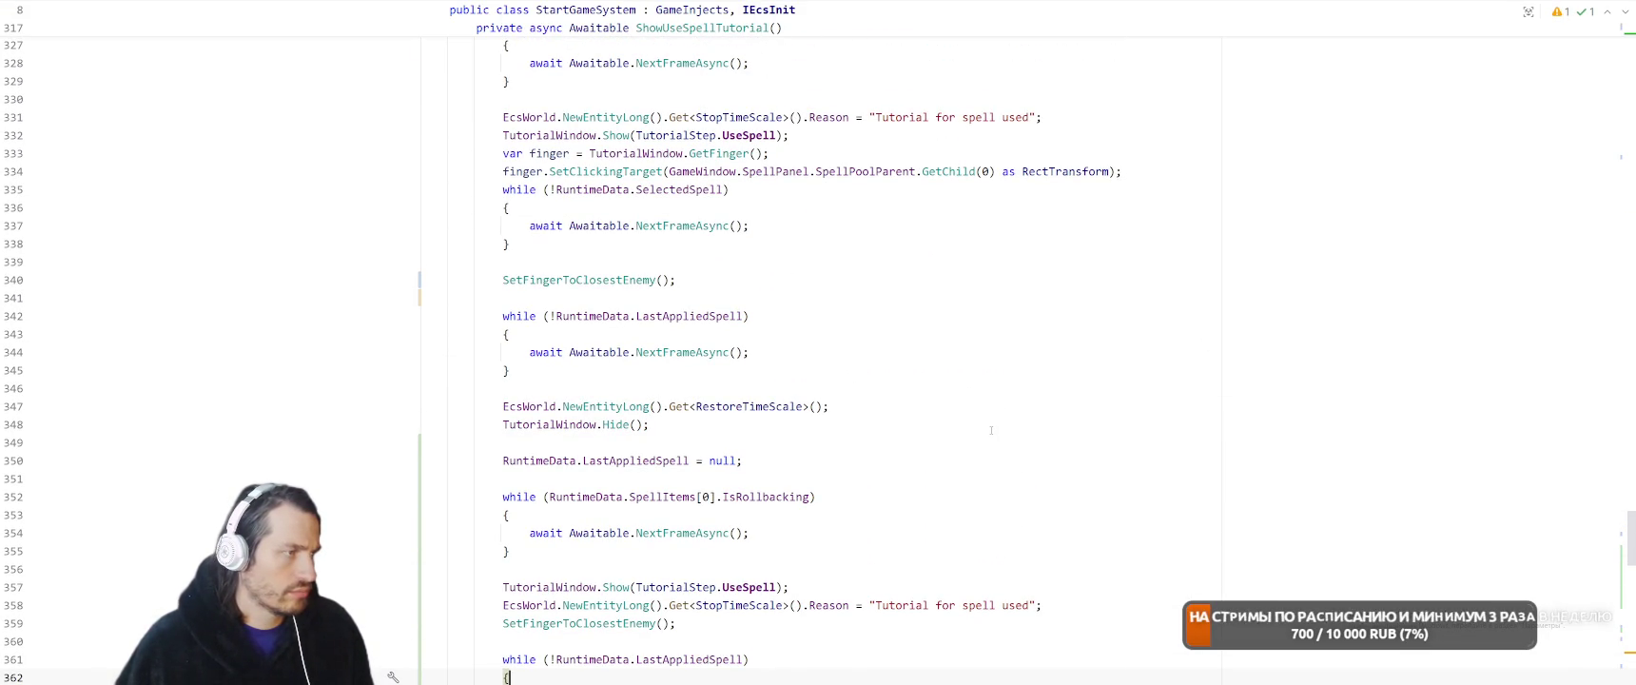
key(Up)
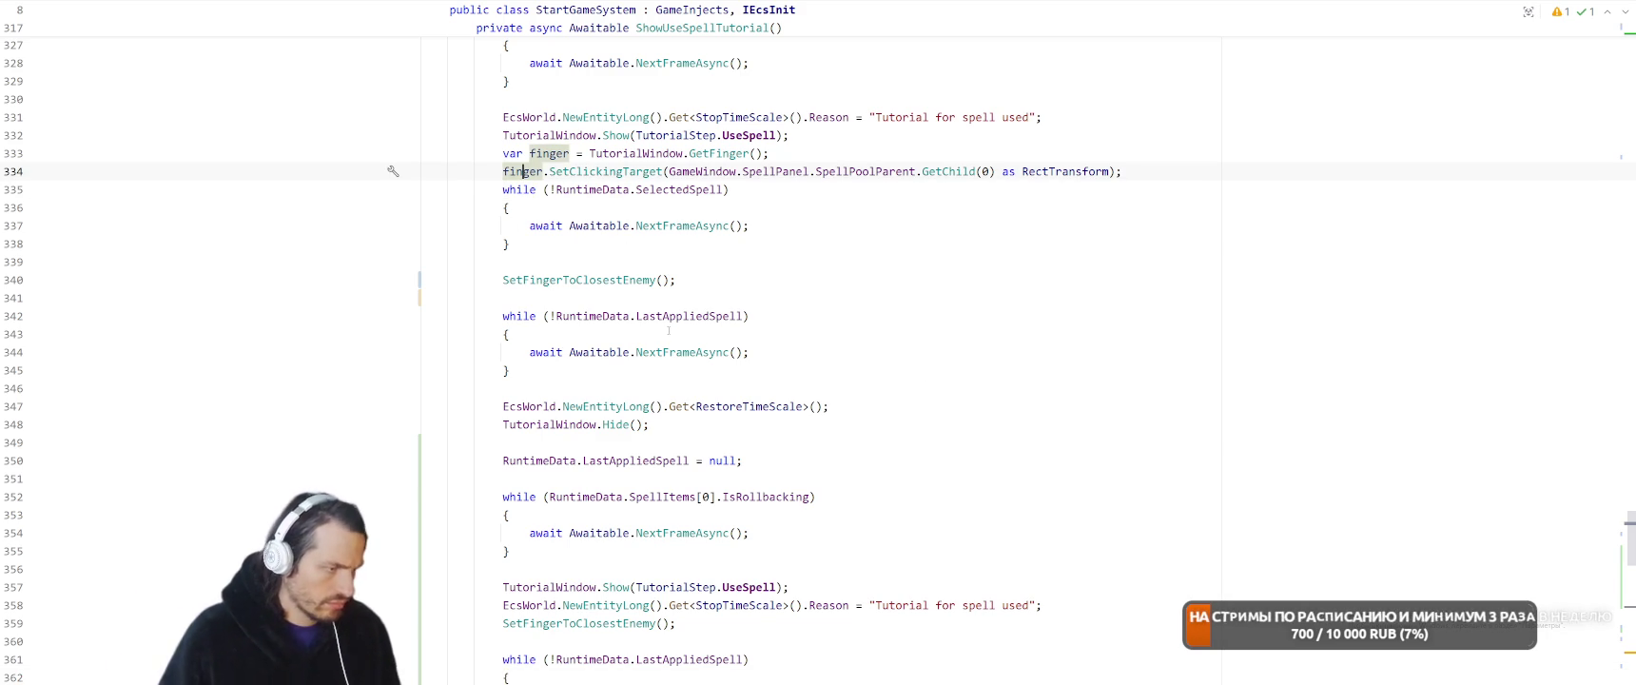
drag(500, 153, 815, 155)
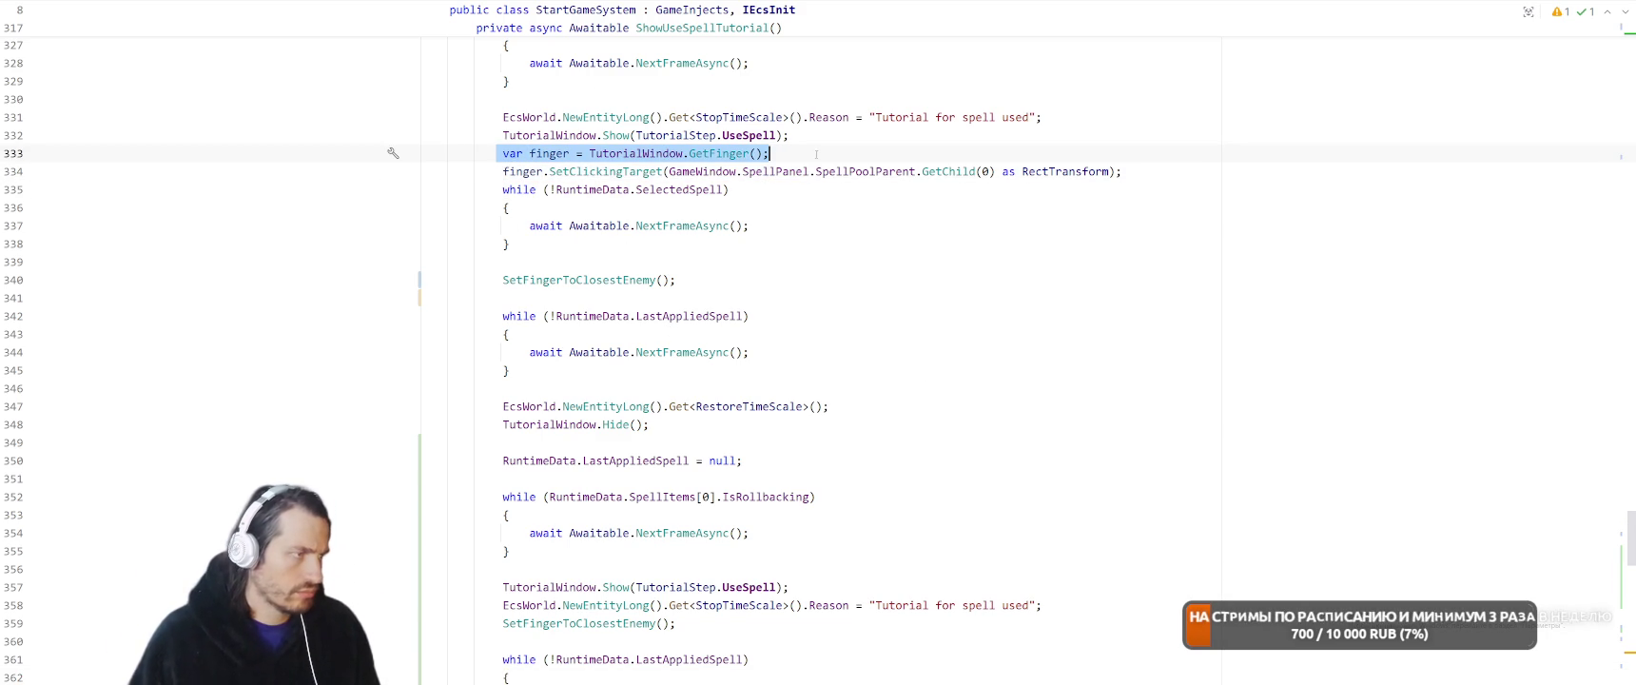
scroll(832, 237, down, 9)
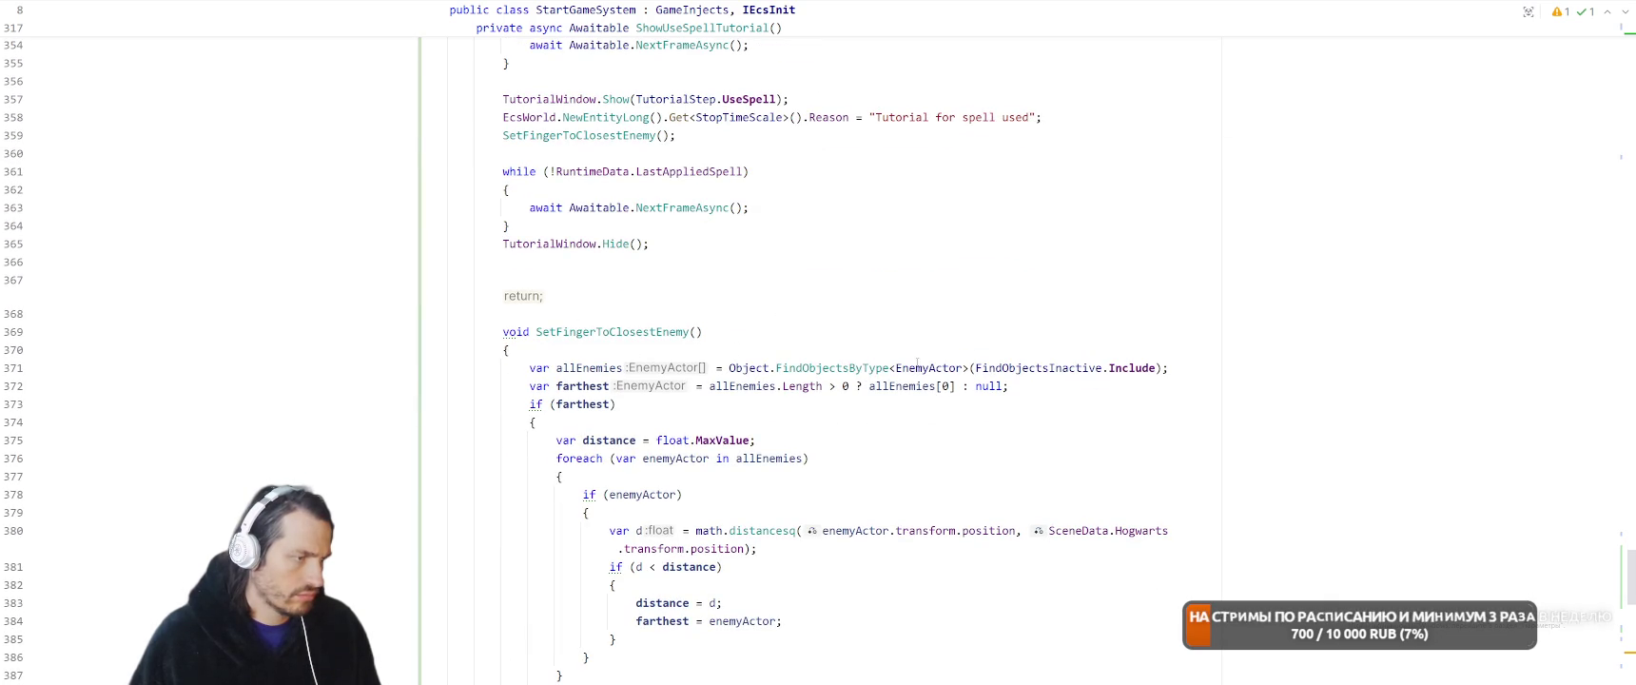
scroll(912, 367, down, 4)
scroll(930, 369, up, 3)
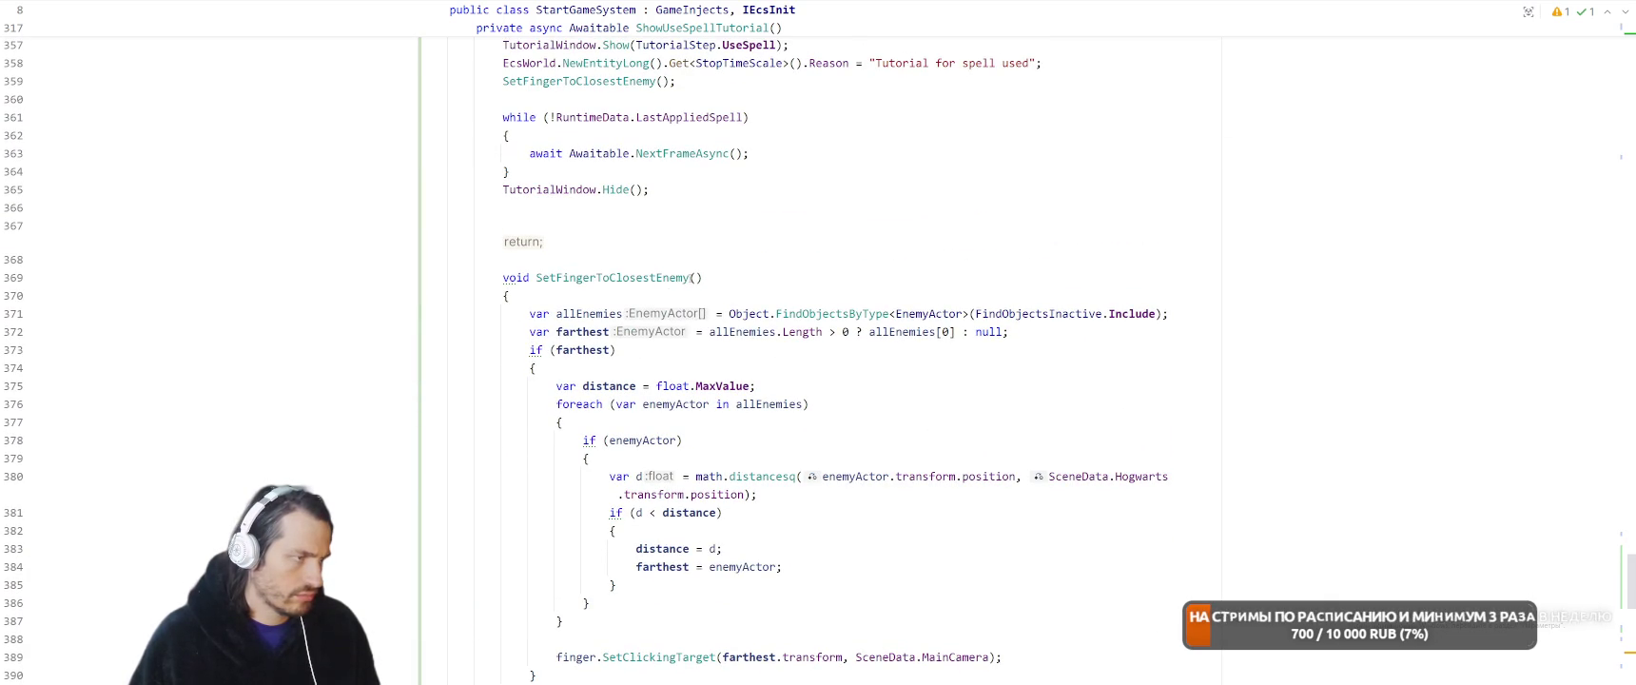
Make the SetFingerToClosestEnemy method static
double_click(514, 278)
text(st)
key(ctrl+z)
text(static)
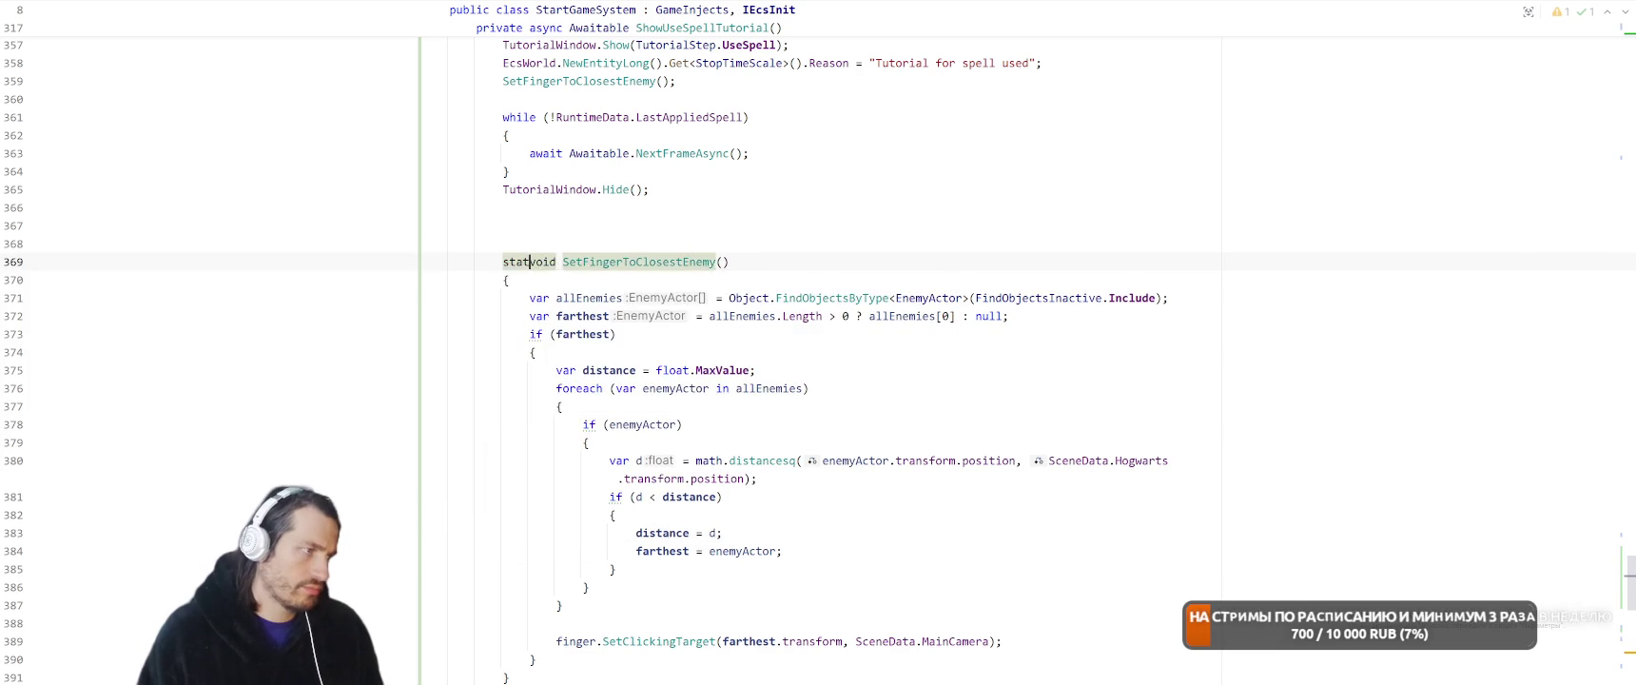
scroll(676, 260, down, 3)
scroll(740, 228, up, 2)
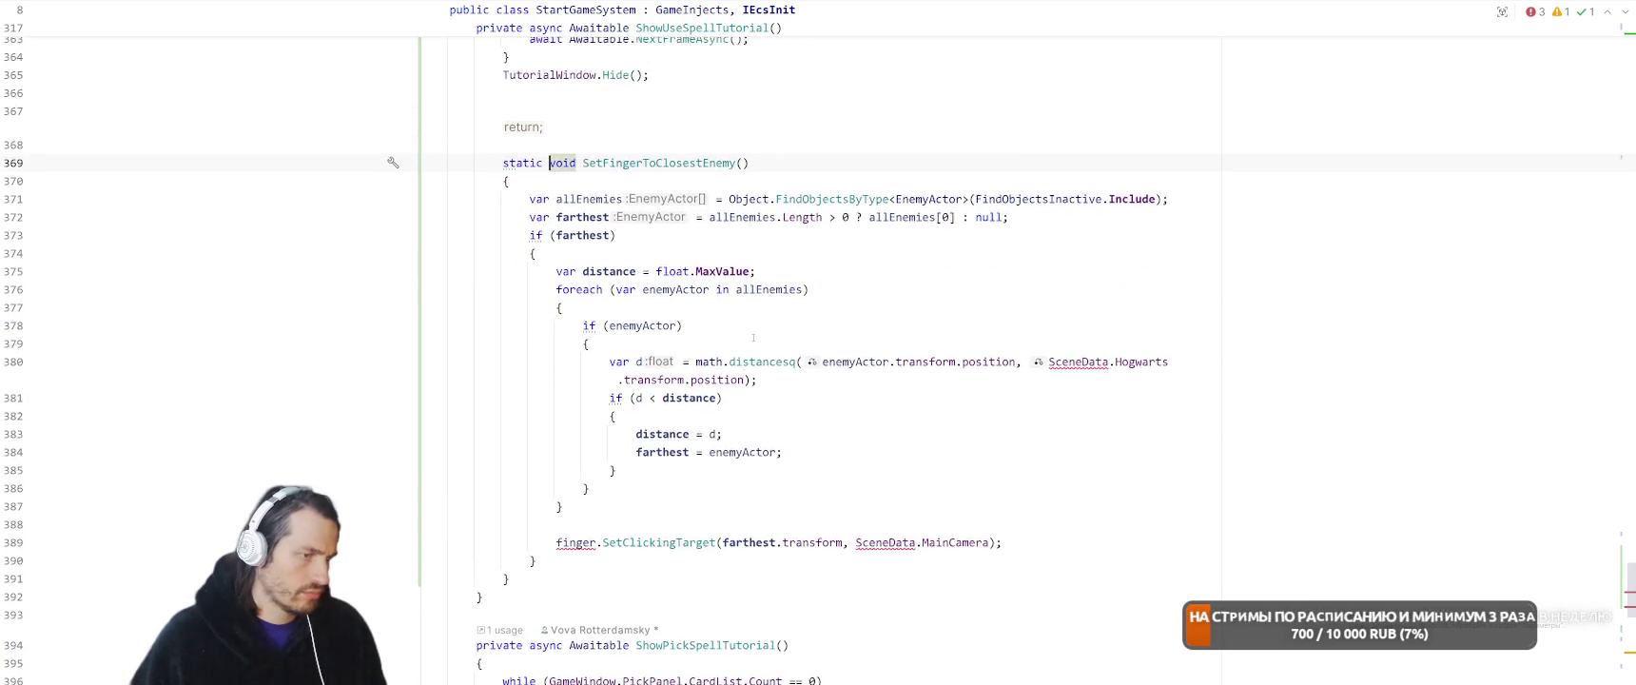
Add TutorialFinger finger and Camera camera parameters to SetFingerToClosestEnemy
text(Tutorial)
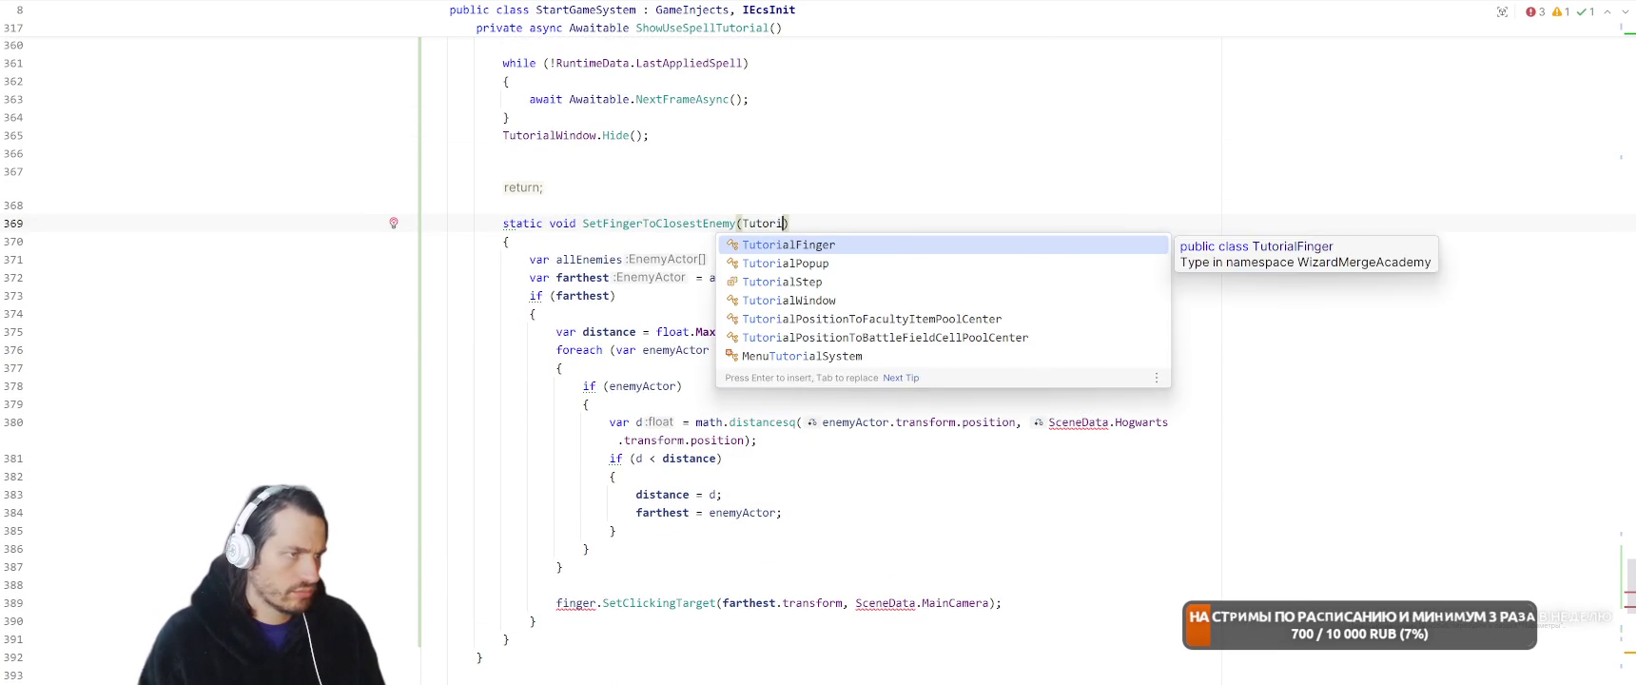
key(Return)
key(Down)
key(Return)
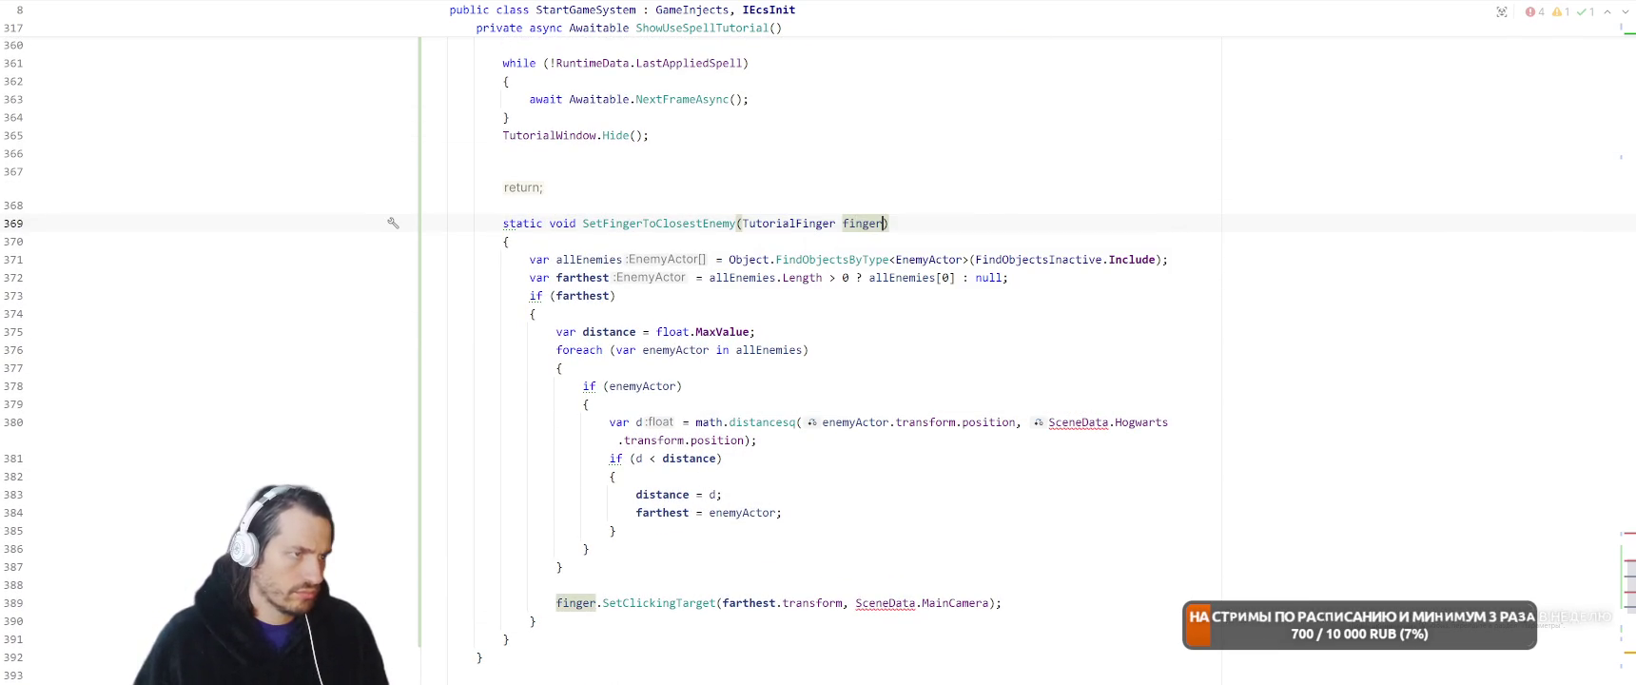
text(, Cache,e)
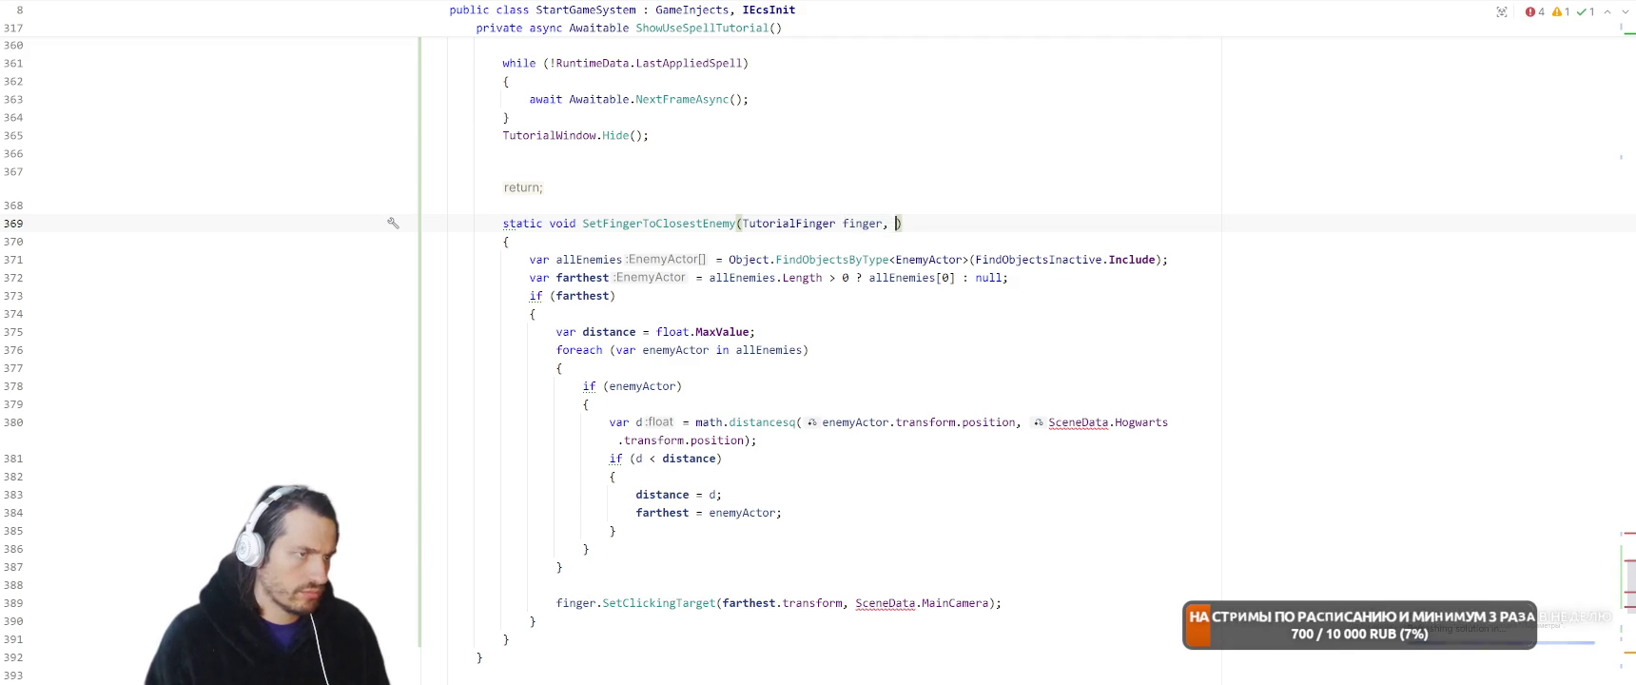
key(BackSpace)
key(BackSpace)
key(BackSpace)
text(me)
key(Return)
text(camera)
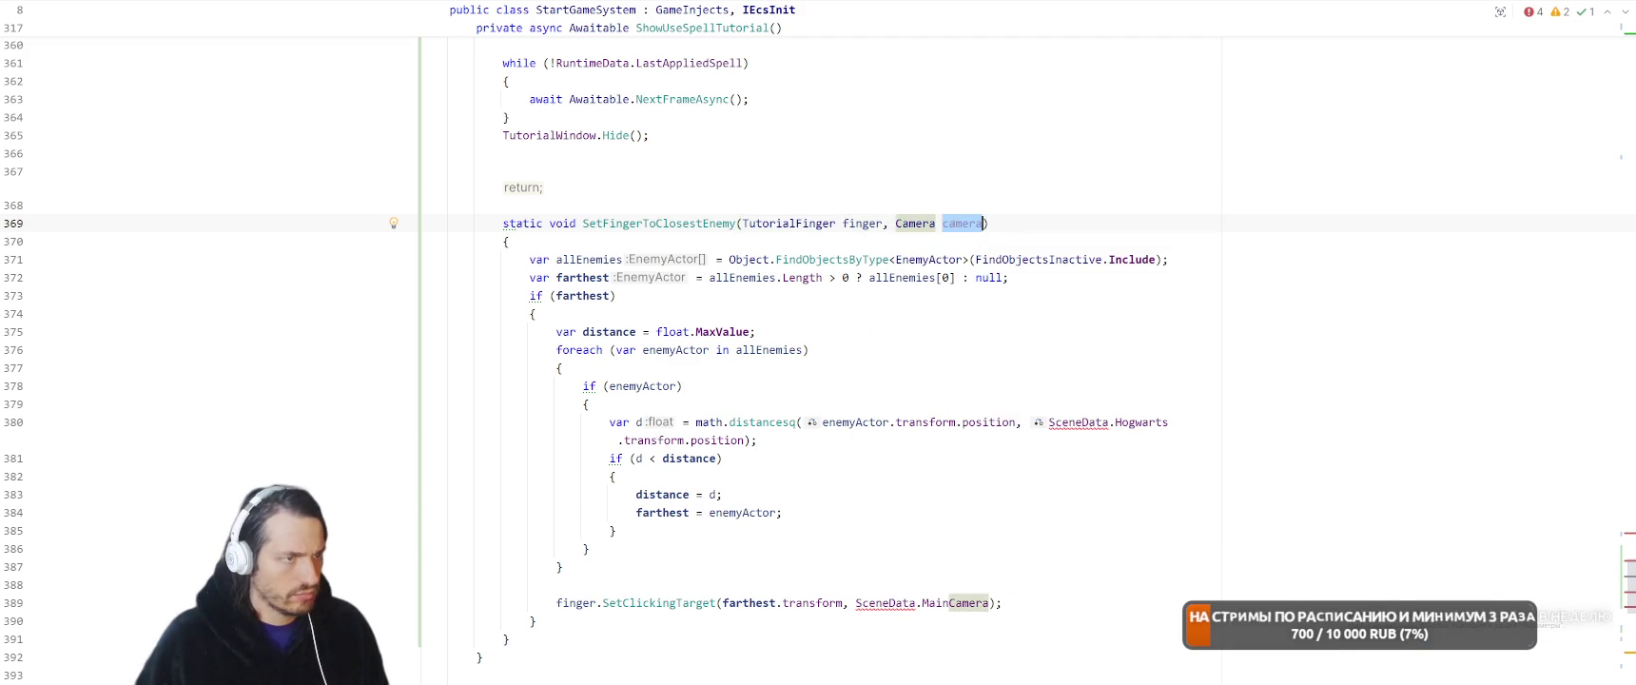
Use the camera parameter instead of the hardcoded main camera and add a Vector3 centerPosition parameter
drag(855, 603, 994, 603)
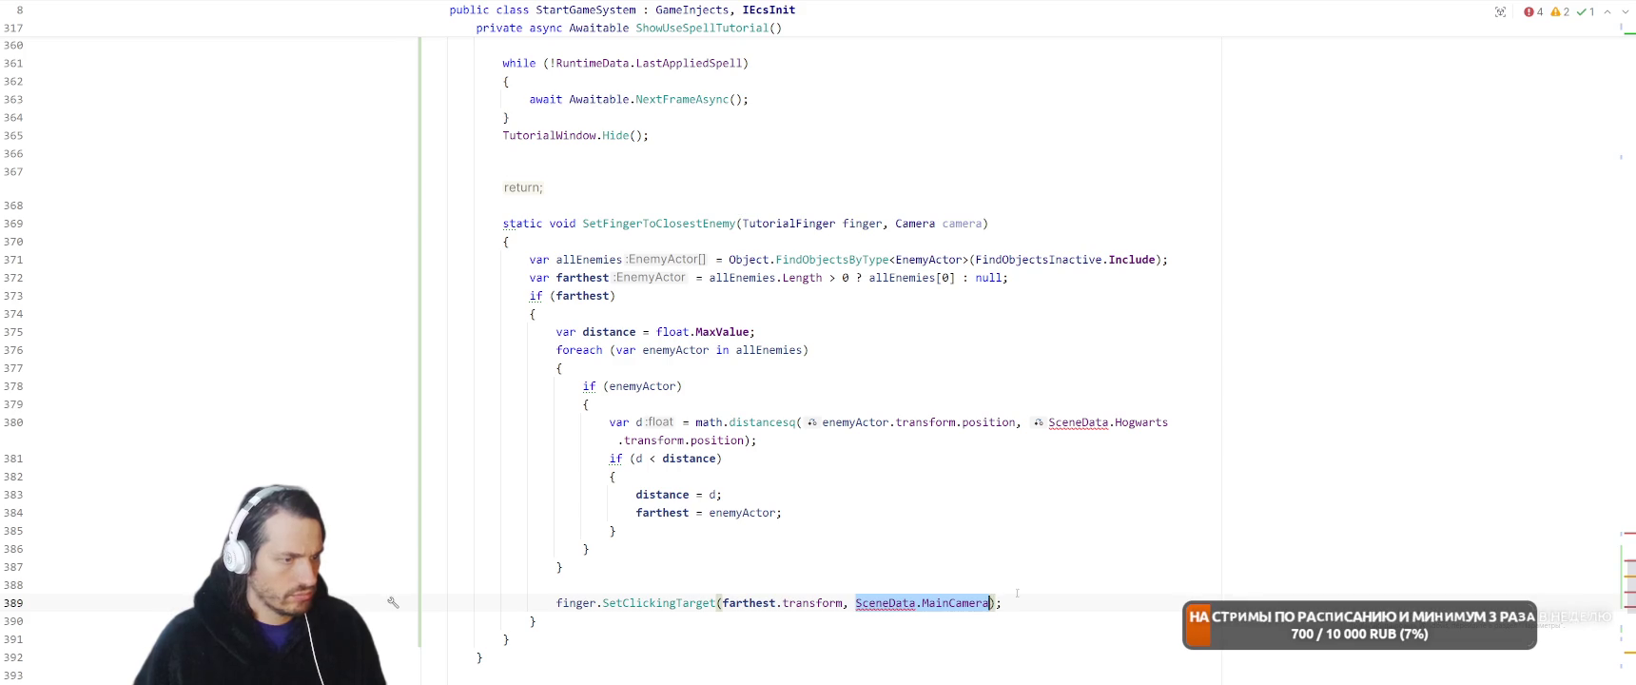
text(camera)
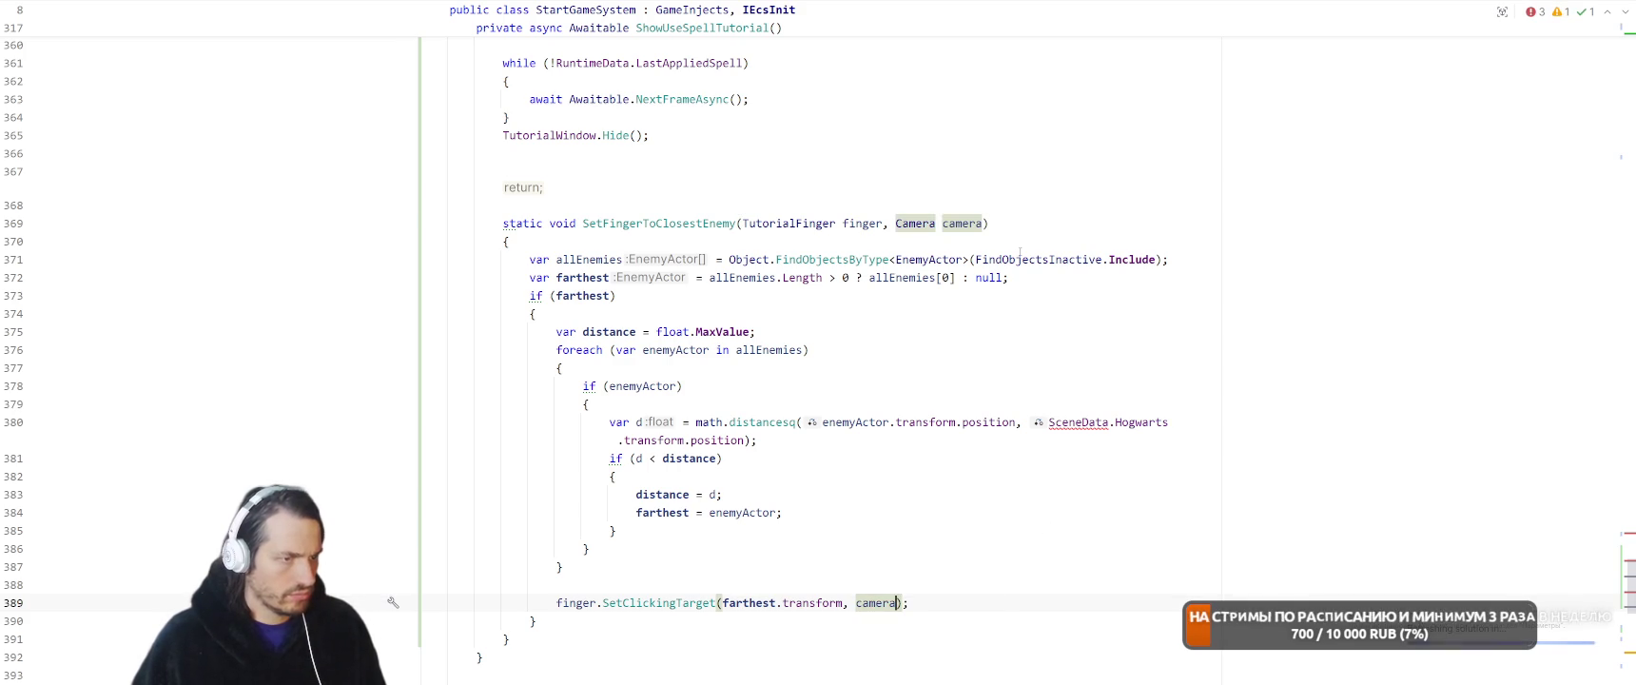
text( Ve)
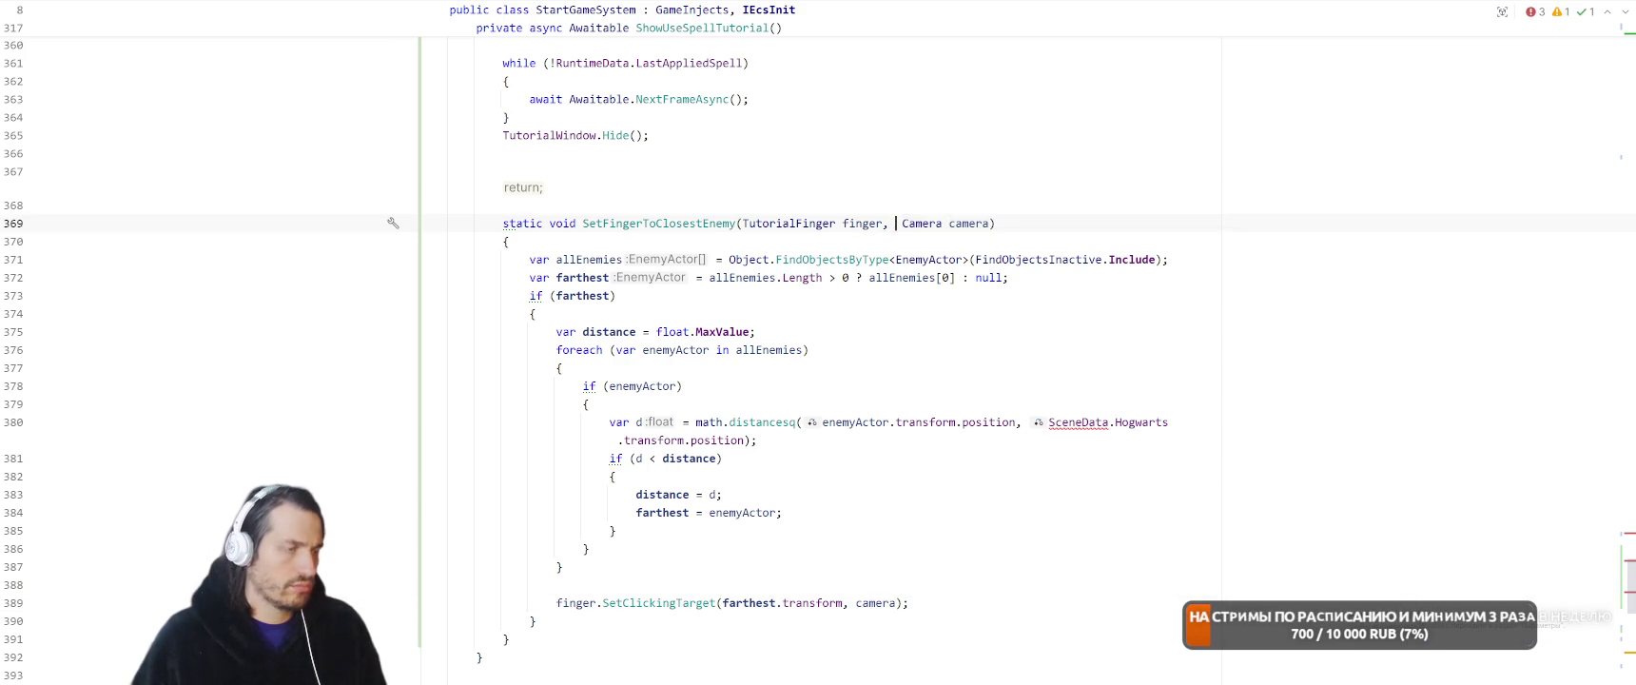
text(ctor3)
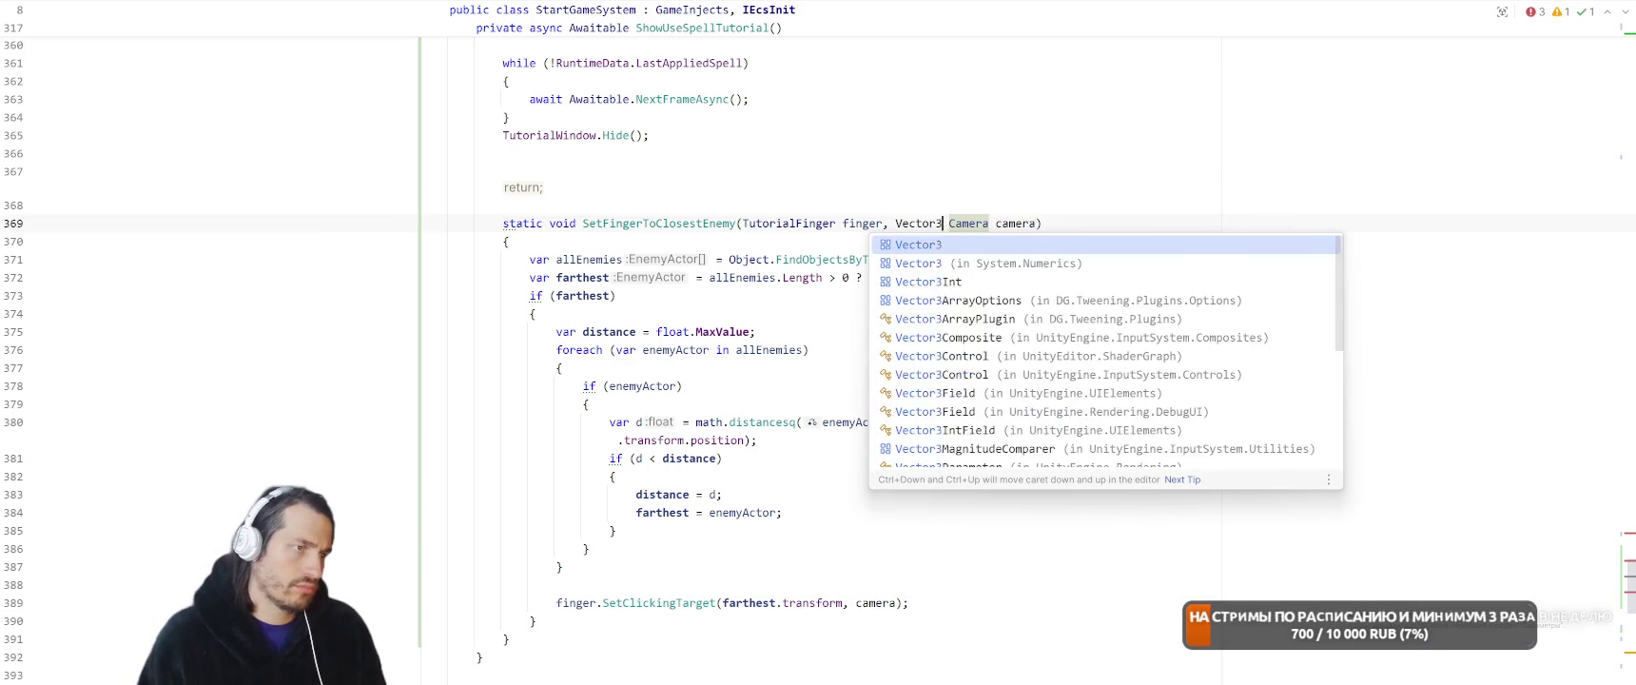
key(Return)
text(center )
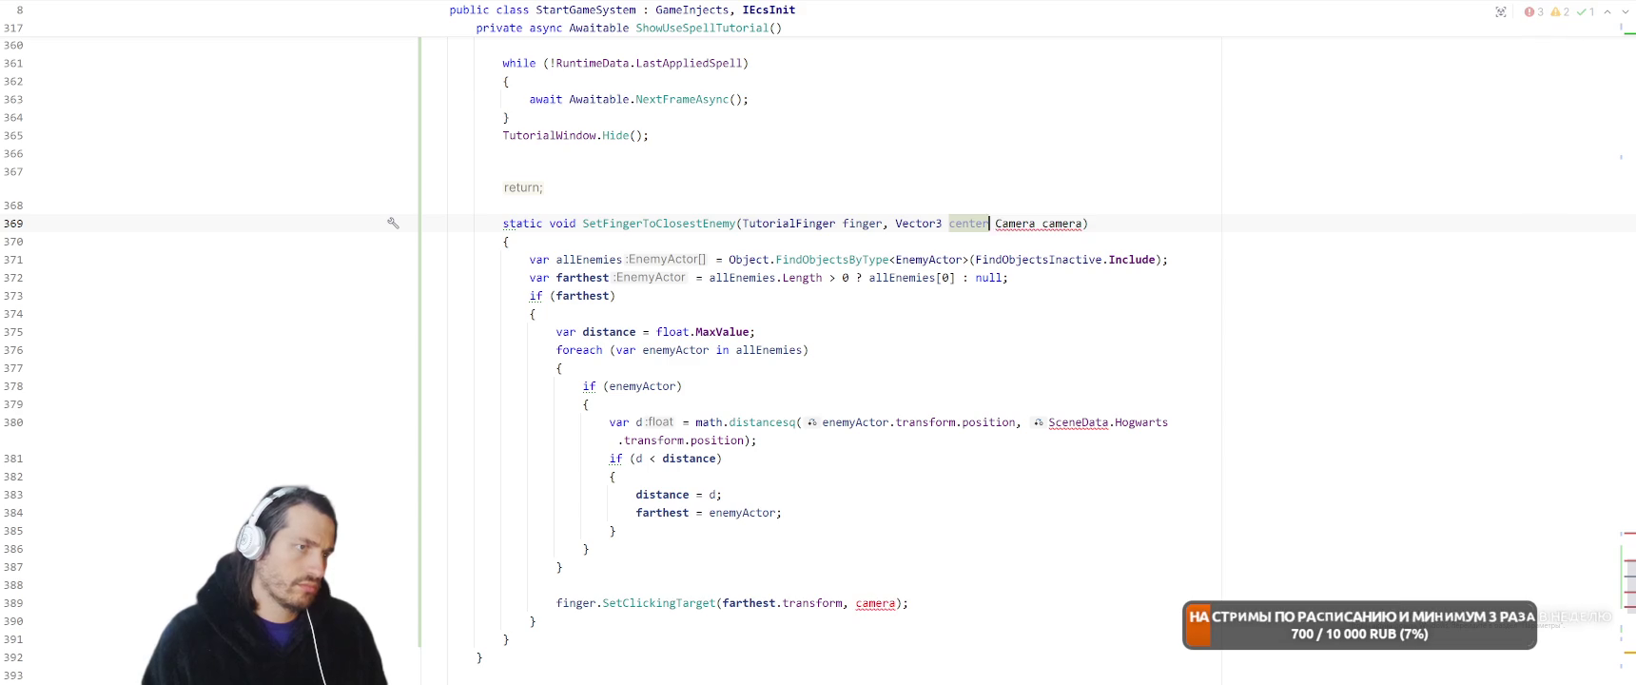
text(,)
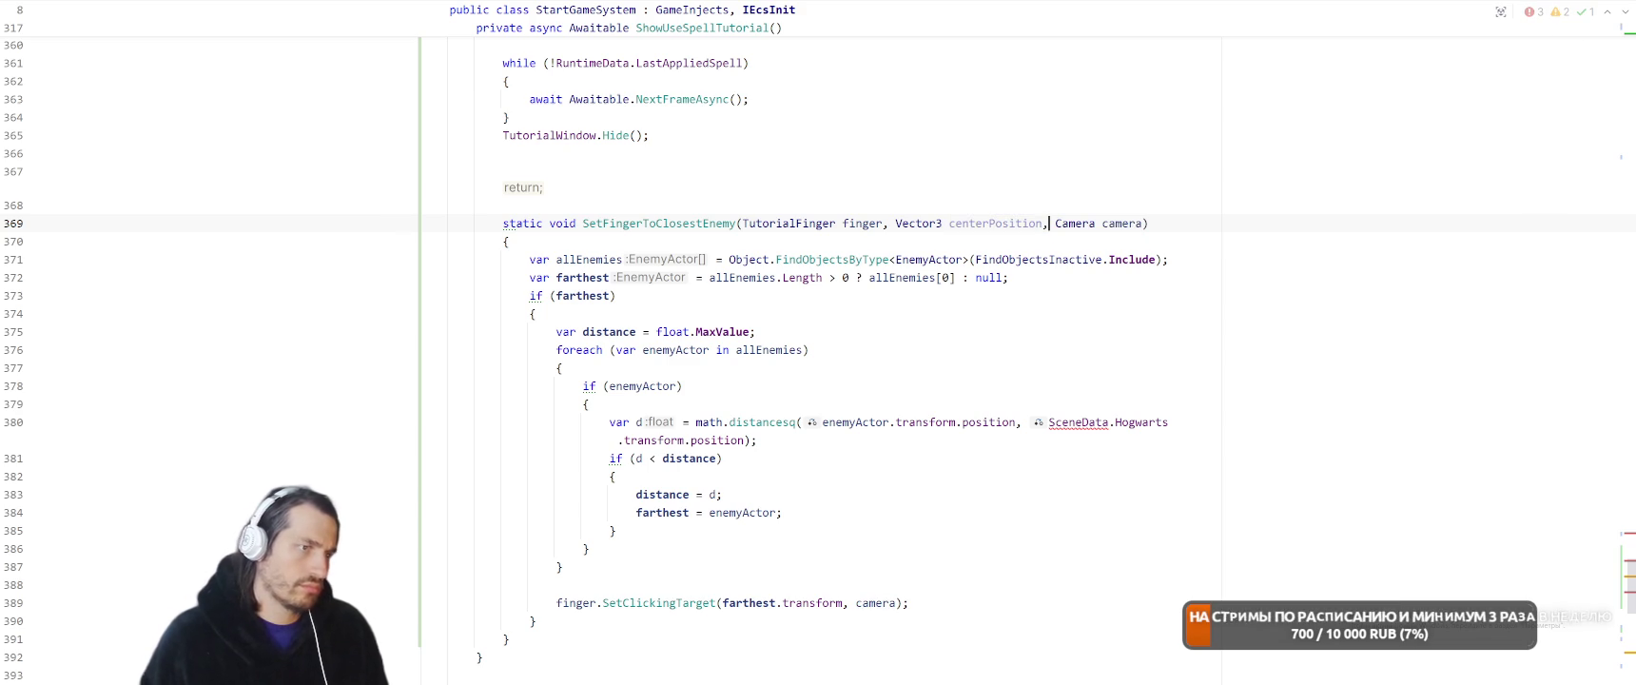
Replace the hardcoded Hogwarts position in the distance check with centerPosition
double_click(994, 222)
mouse_move(1048, 421)
mouse_down()
mouse_move(722, 457)
mouse_move(740, 439)
mouse_up()
text(cen)
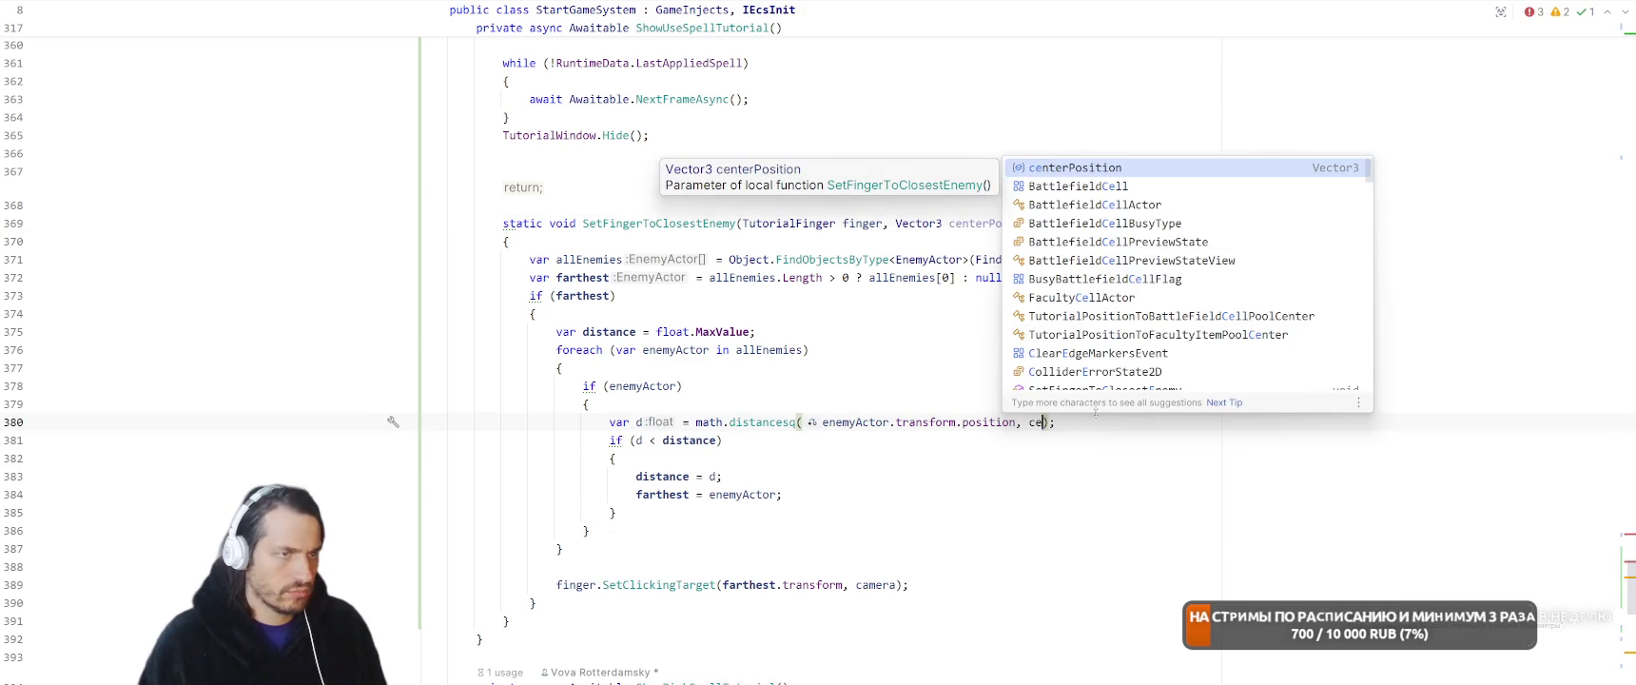
key(Return)
scroll(1099, 414, up, 3)
scroll(1099, 413, up, 5)
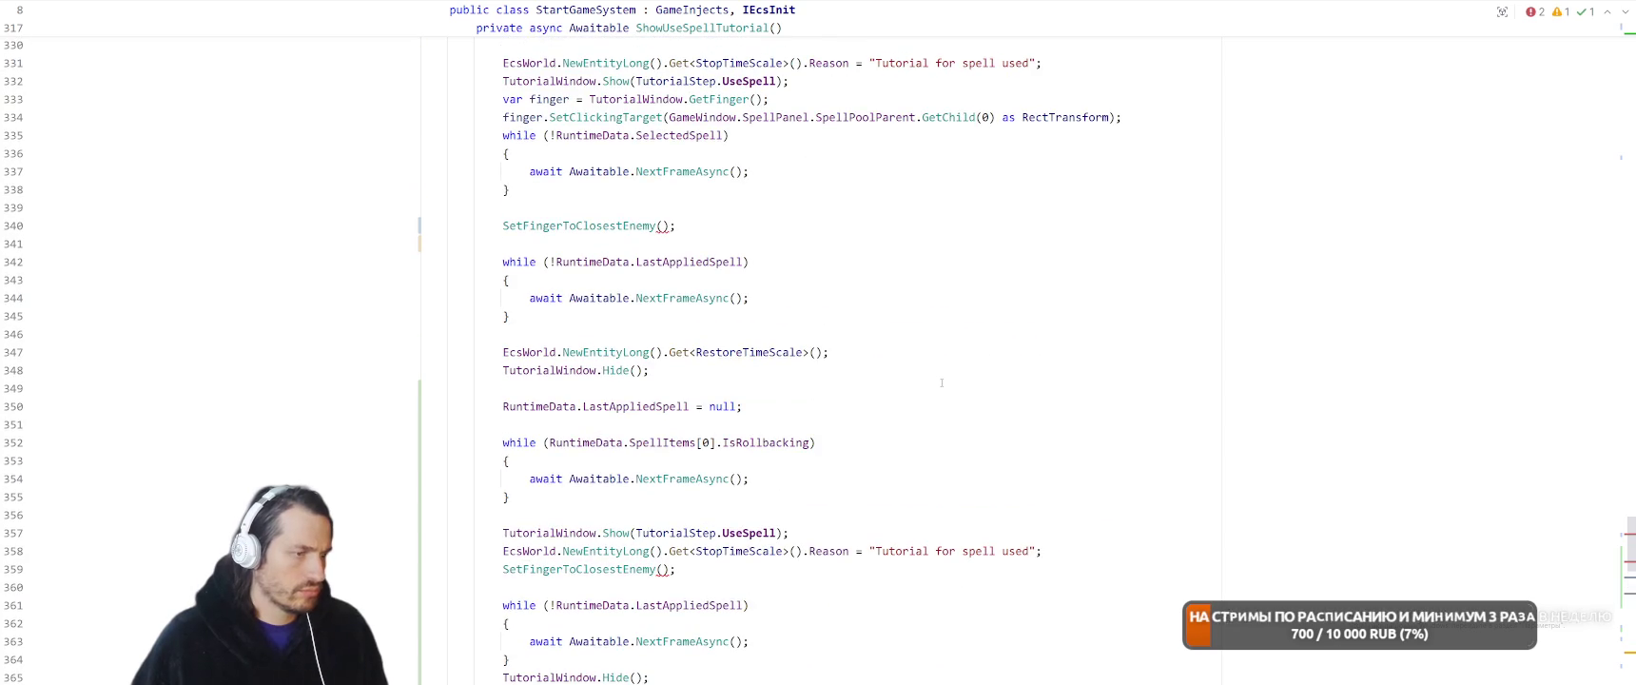
Fill the first SetFingerToClosestEnemy call with finger, SceneData.Hogwarts.transform.position and SceneData.MainCamera
scroll(722, 424, down, 1)
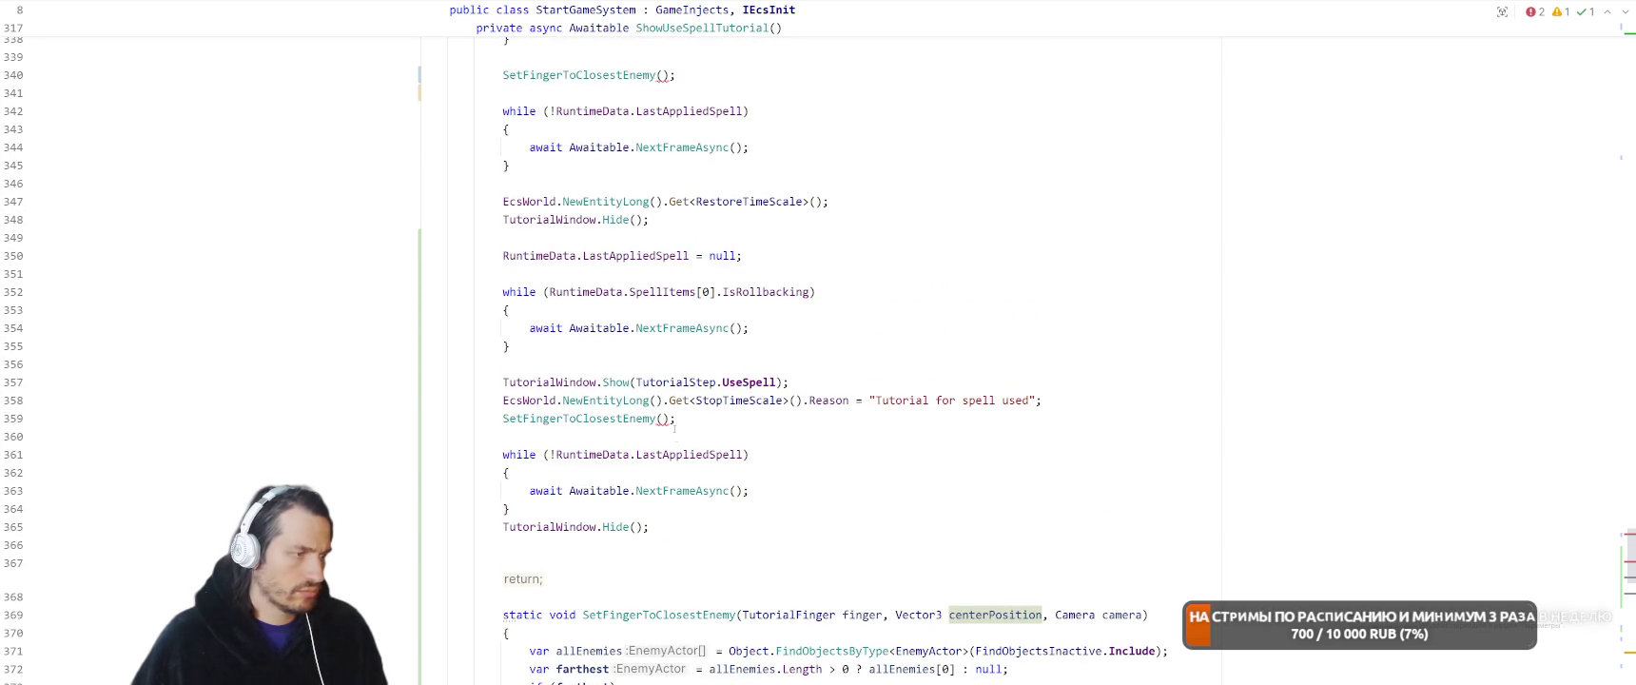
scroll(735, 314, up, 4)
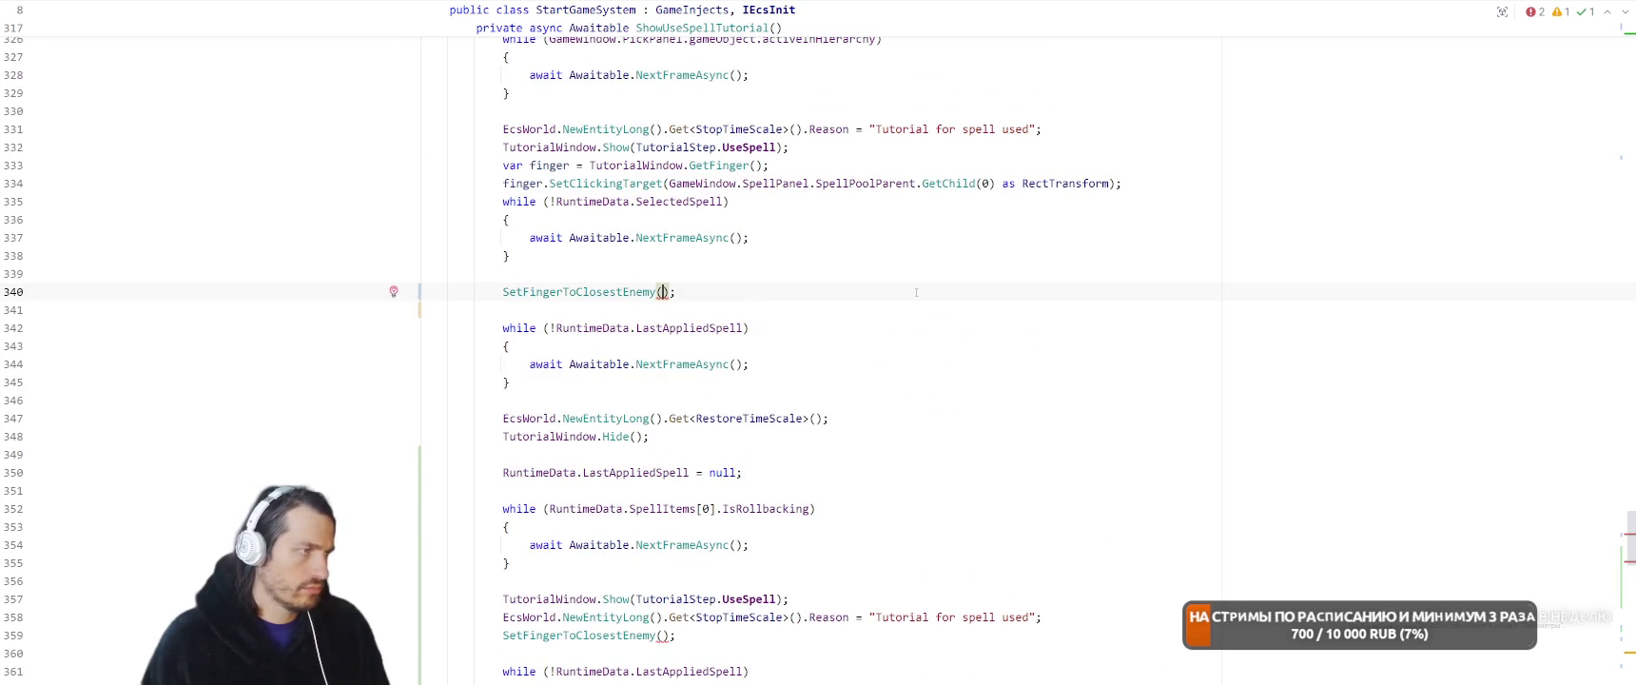
text(finger,)
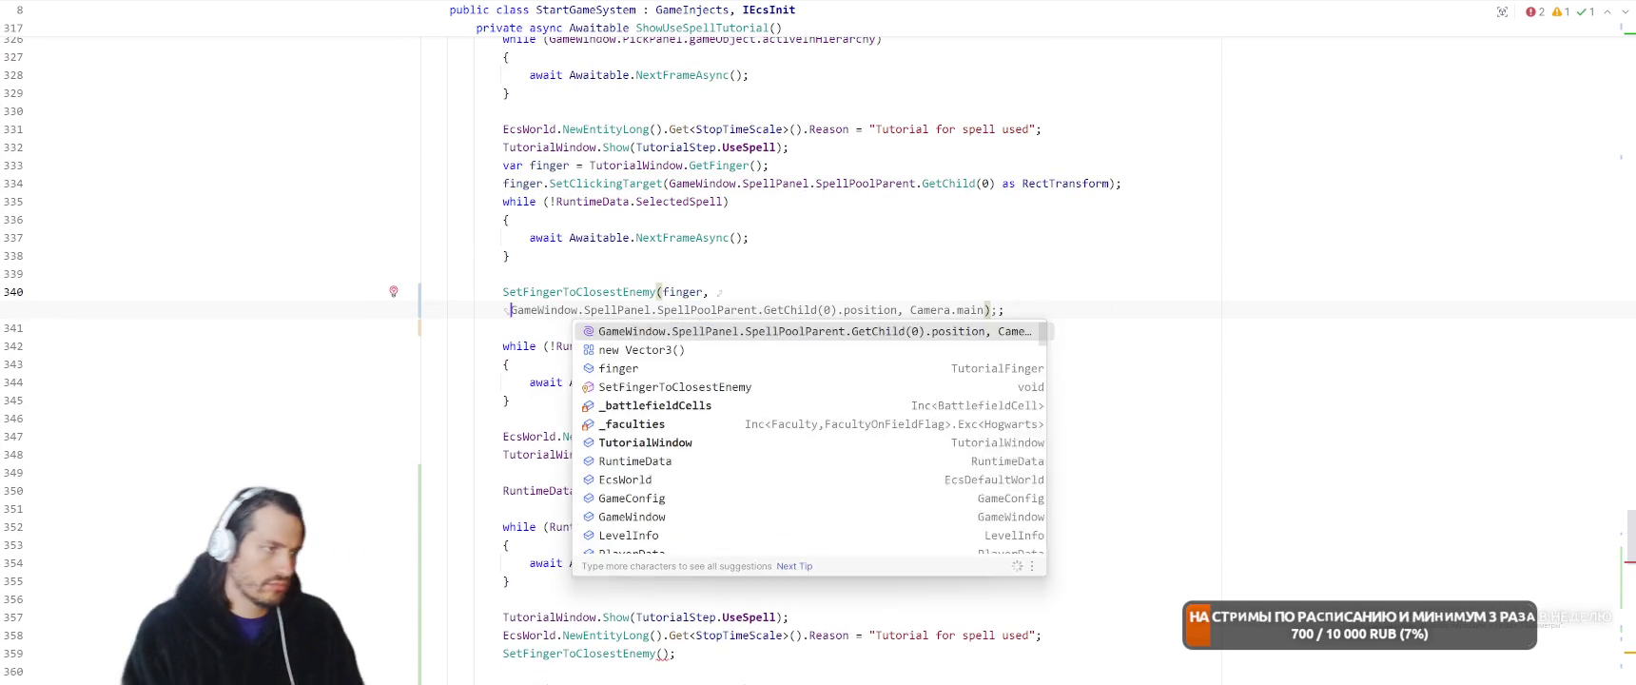
text(SceneData.Hogwarts.transform.position)
text(,)
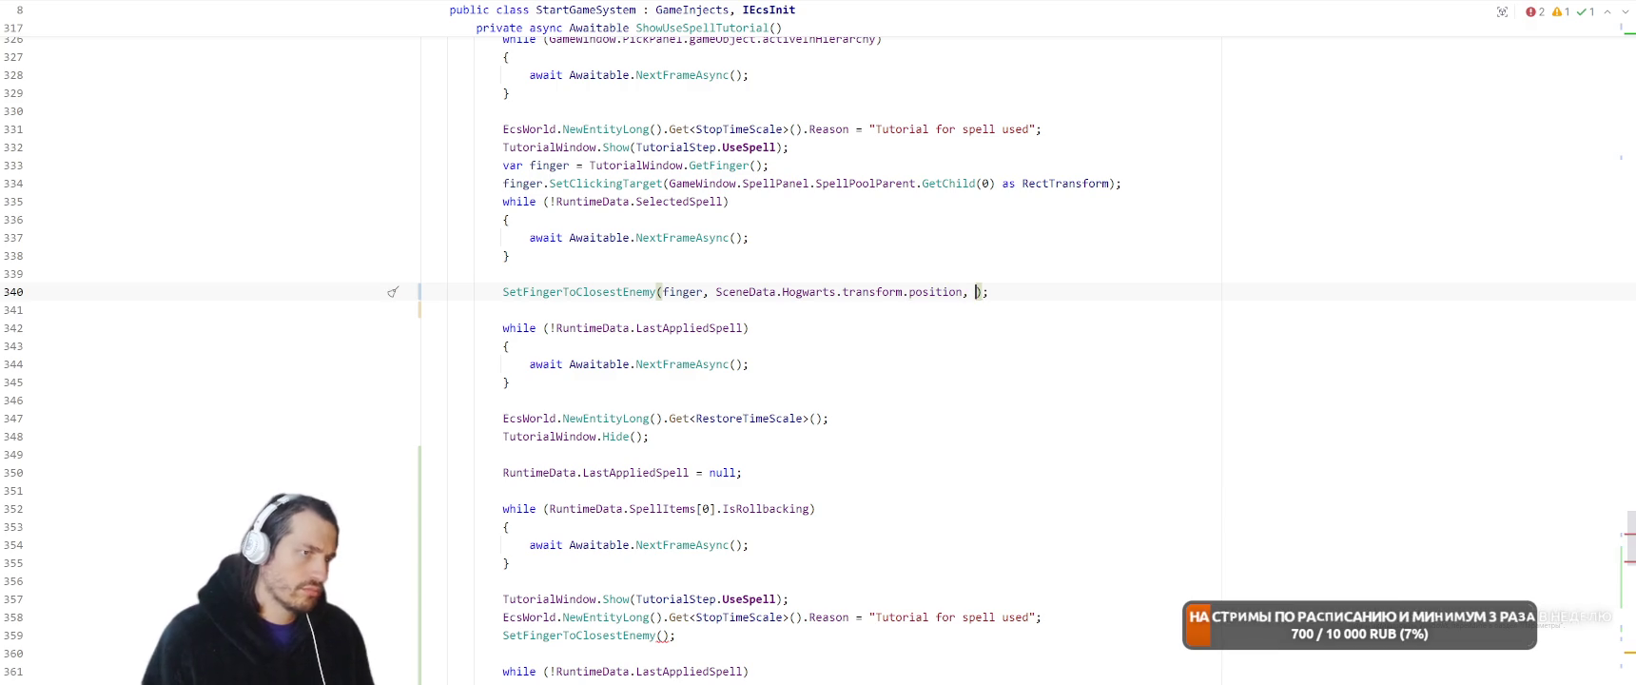
text( SceneData.Cam)
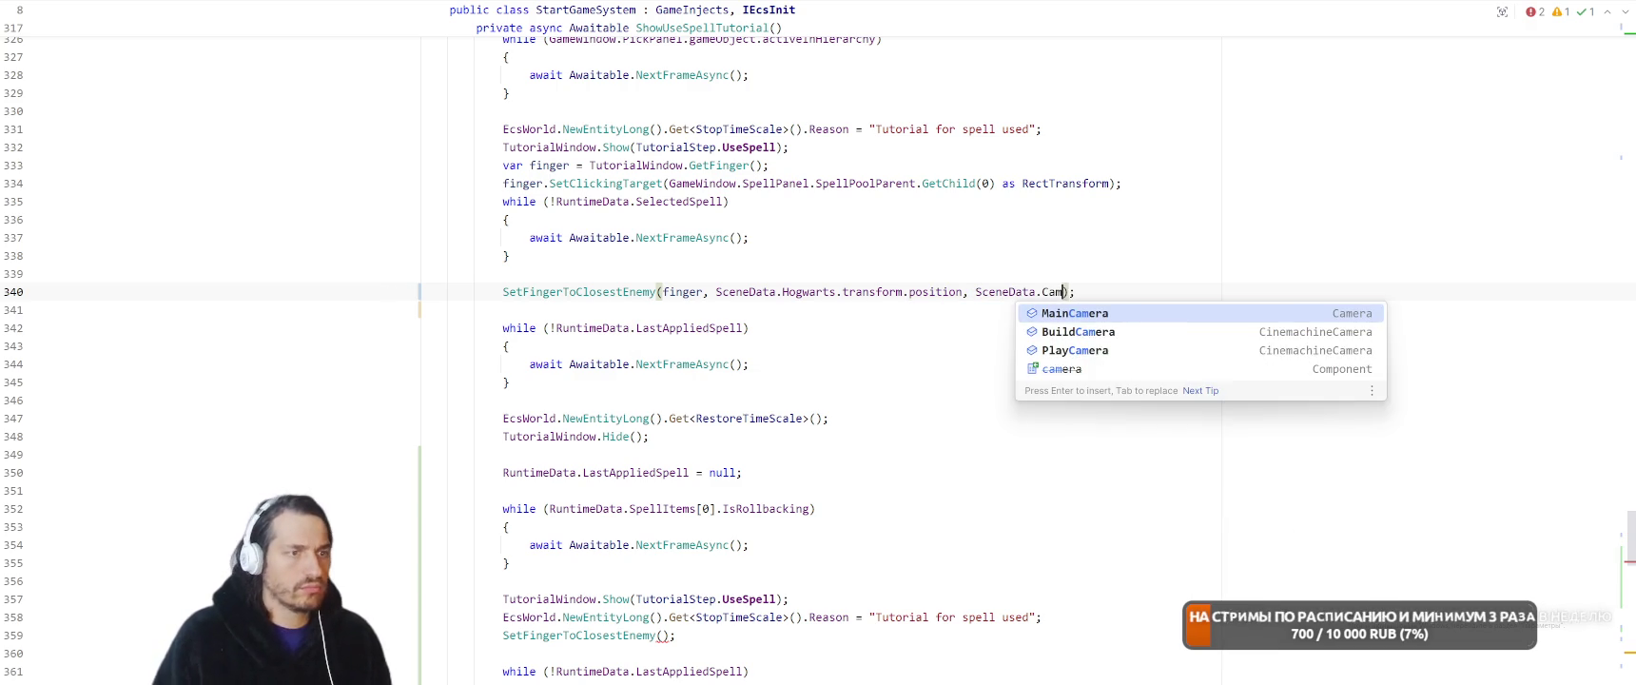
key(Return)
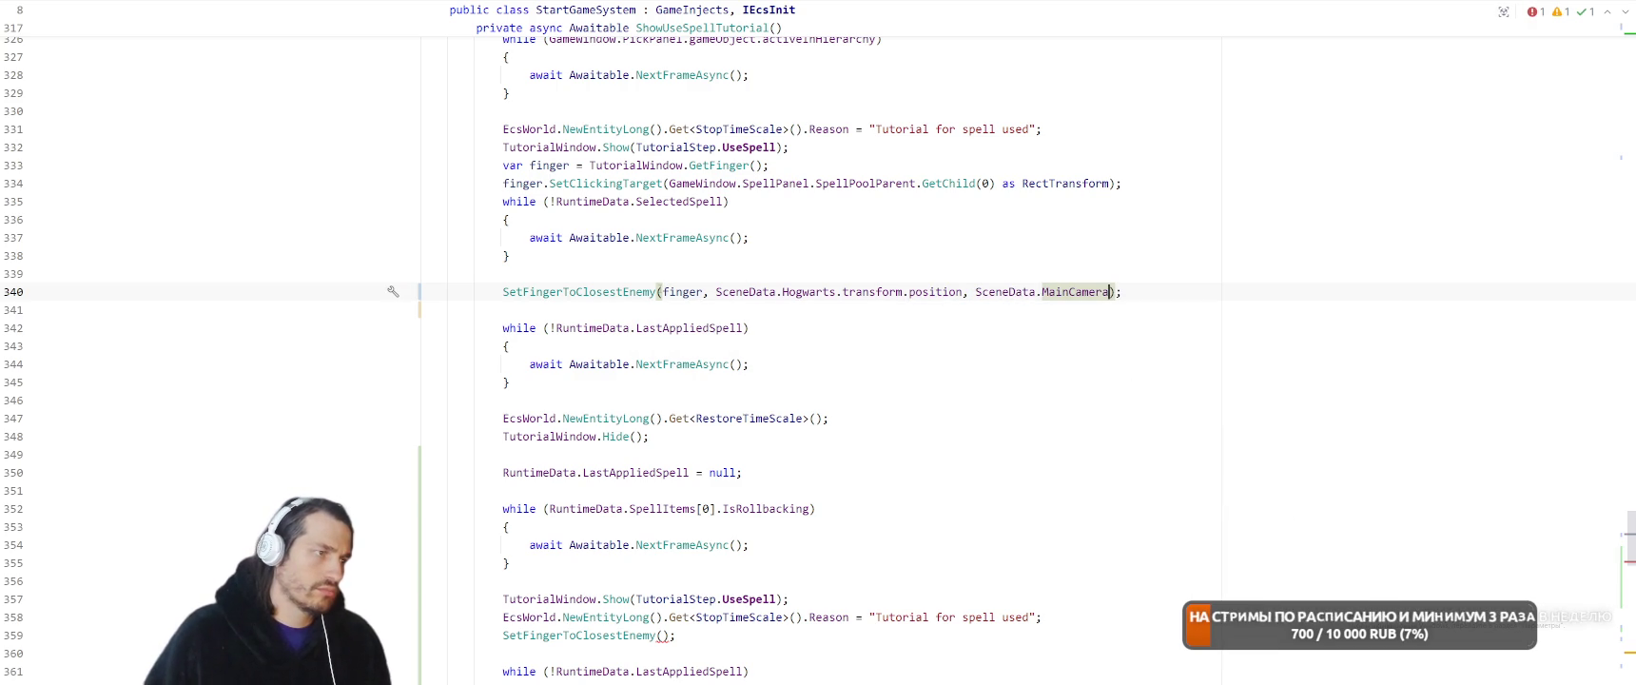
Copy the same three arguments into the second SetFingerToClosestEnemy call
drag(663, 291, 1096, 291)
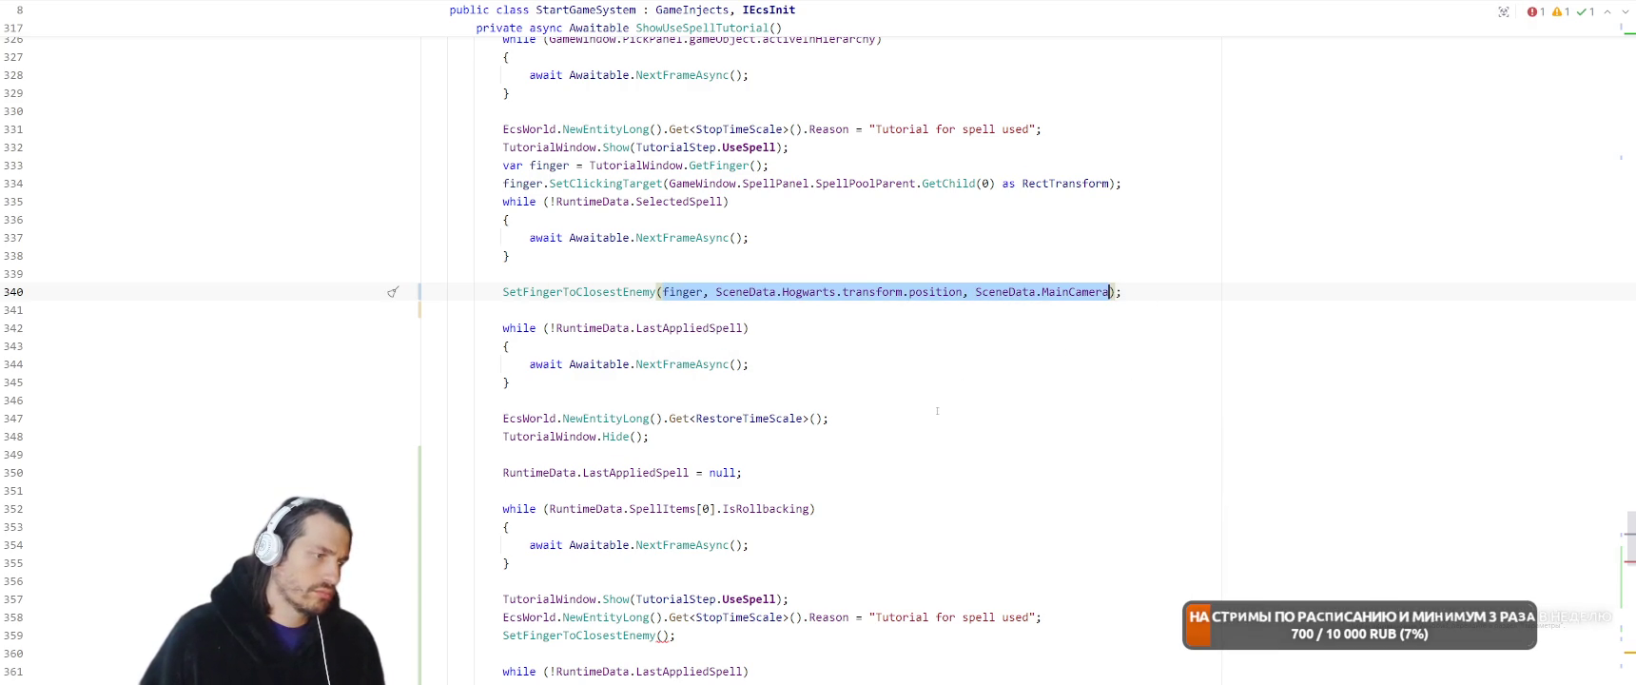
scroll(963, 387, down, 4)
click(665, 418)
text(finger, SceneData.Hogwarts.transform.position, SceneData.MainCamera)
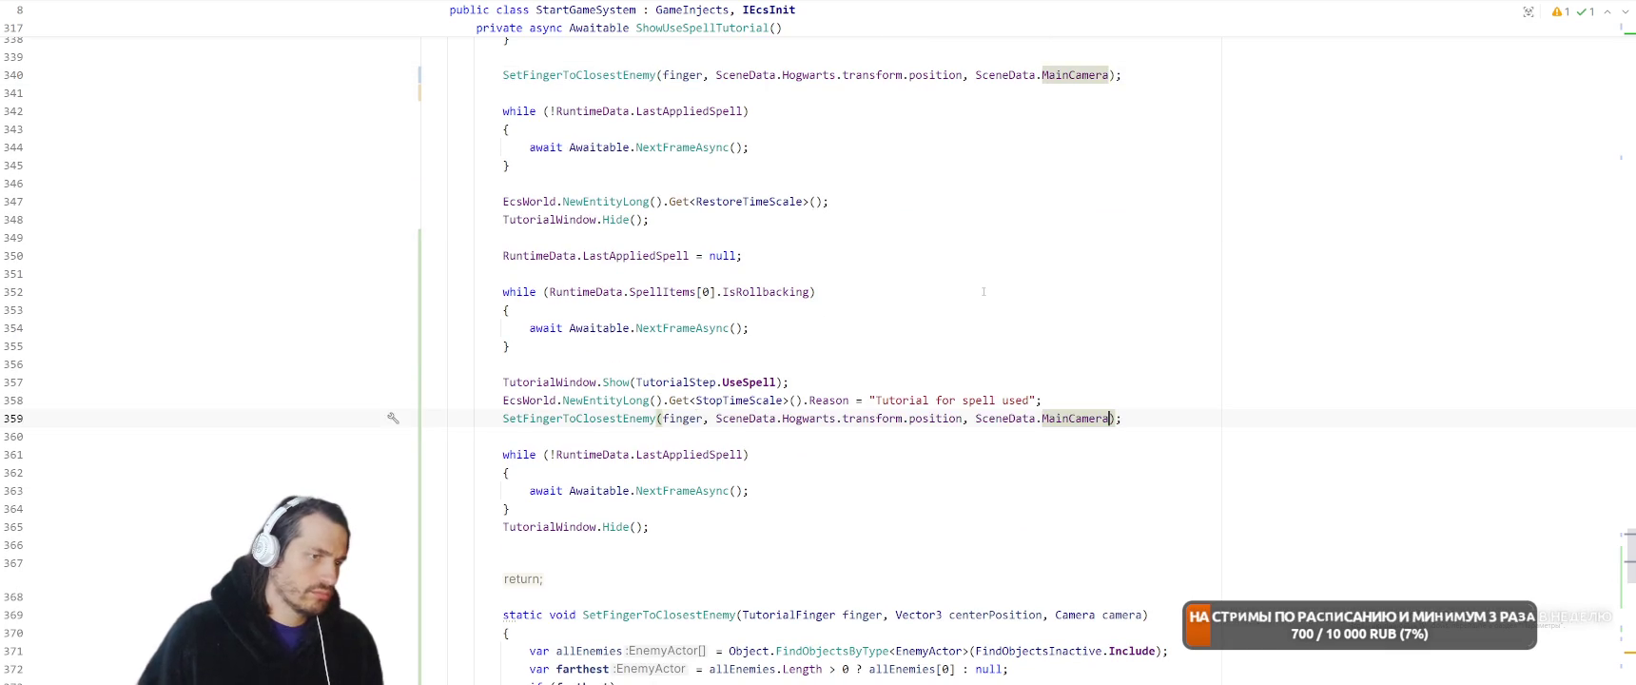
scroll(540, 352, up, 5)
Add finger = TutorialWindow.GetFinger(); before the second call, then switch back to Unity
drag(503, 219, 772, 218)
key(ctrl+c)
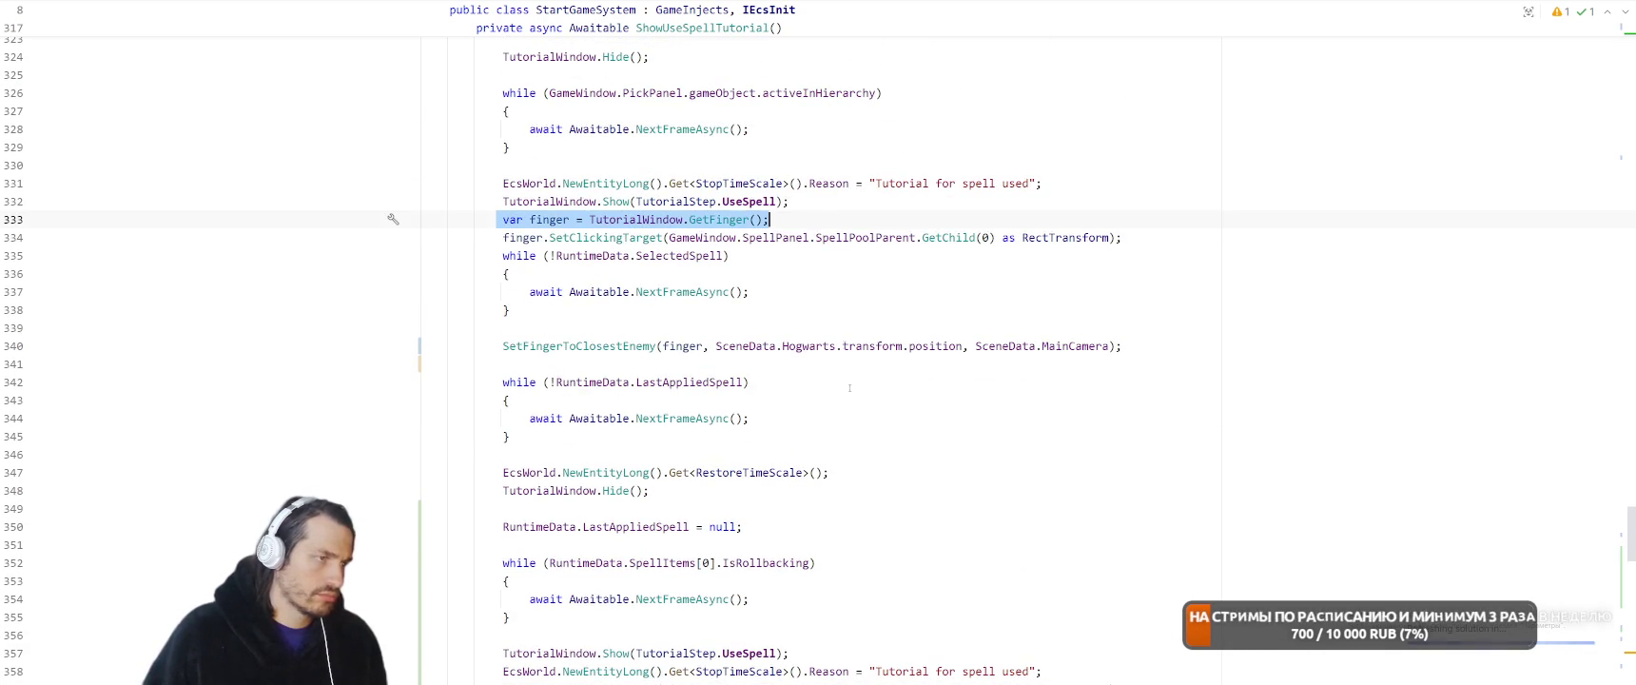
scroll(918, 518, down, 5)
key(Return)
key(ctrl+v)
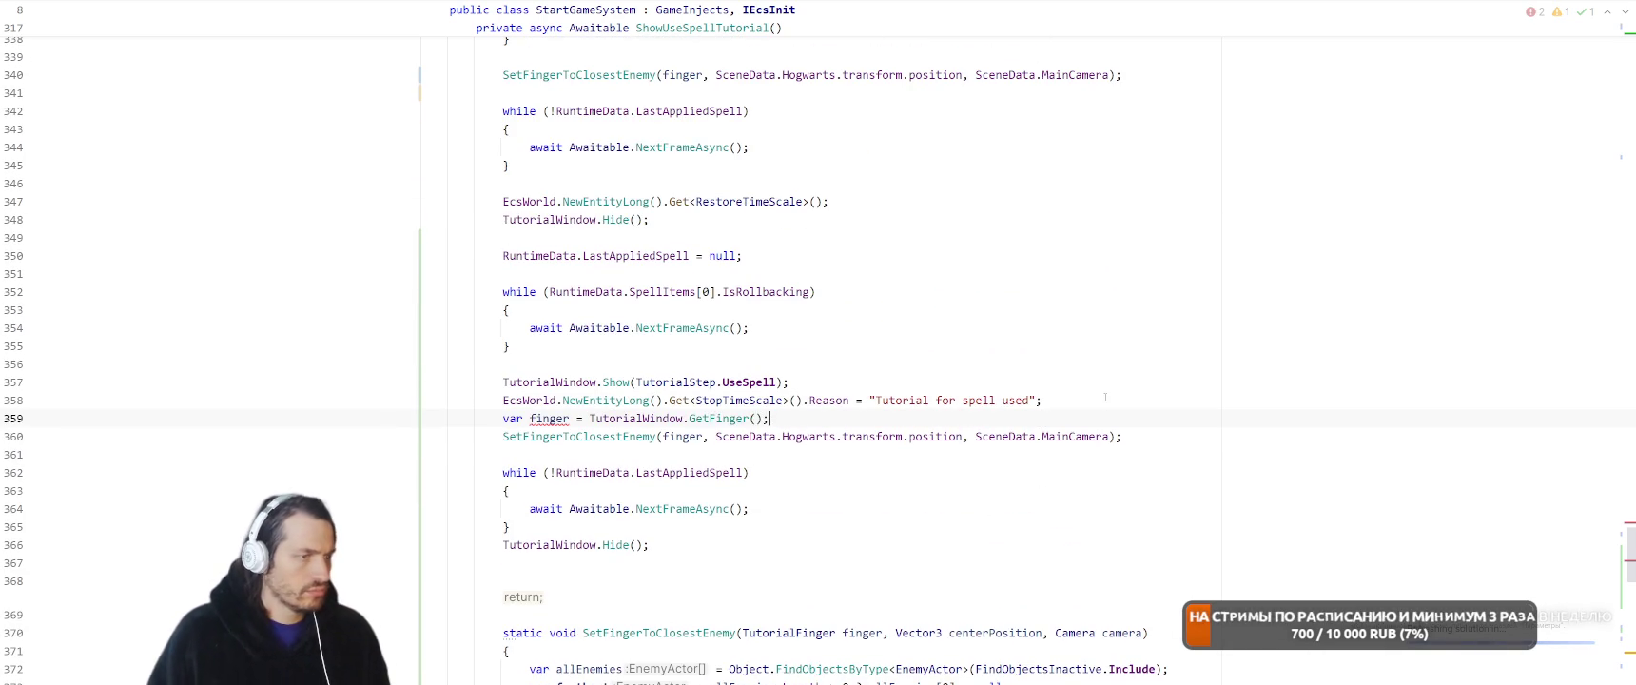
drag(529, 418, 503, 419)
key(BackSpace)
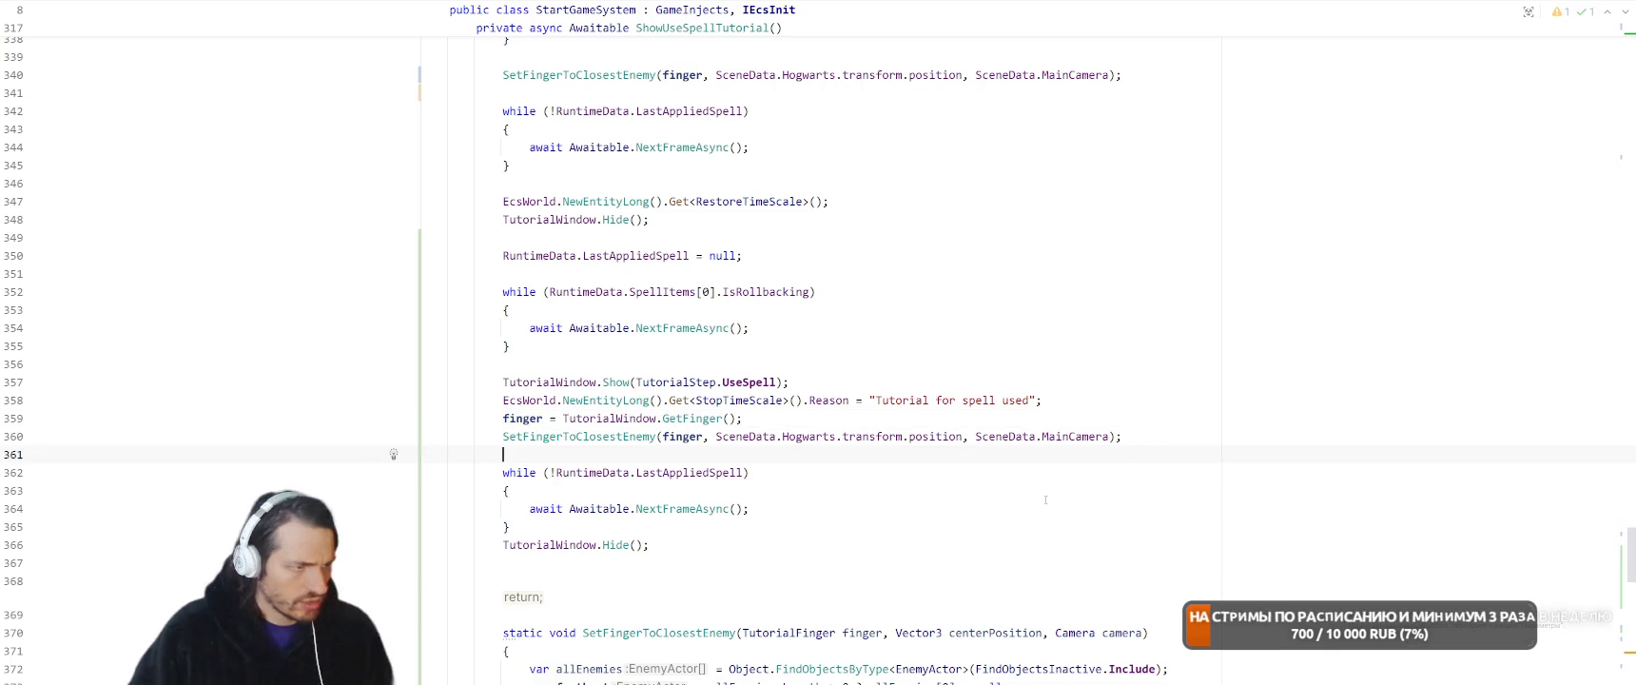
key(alt+Tab)
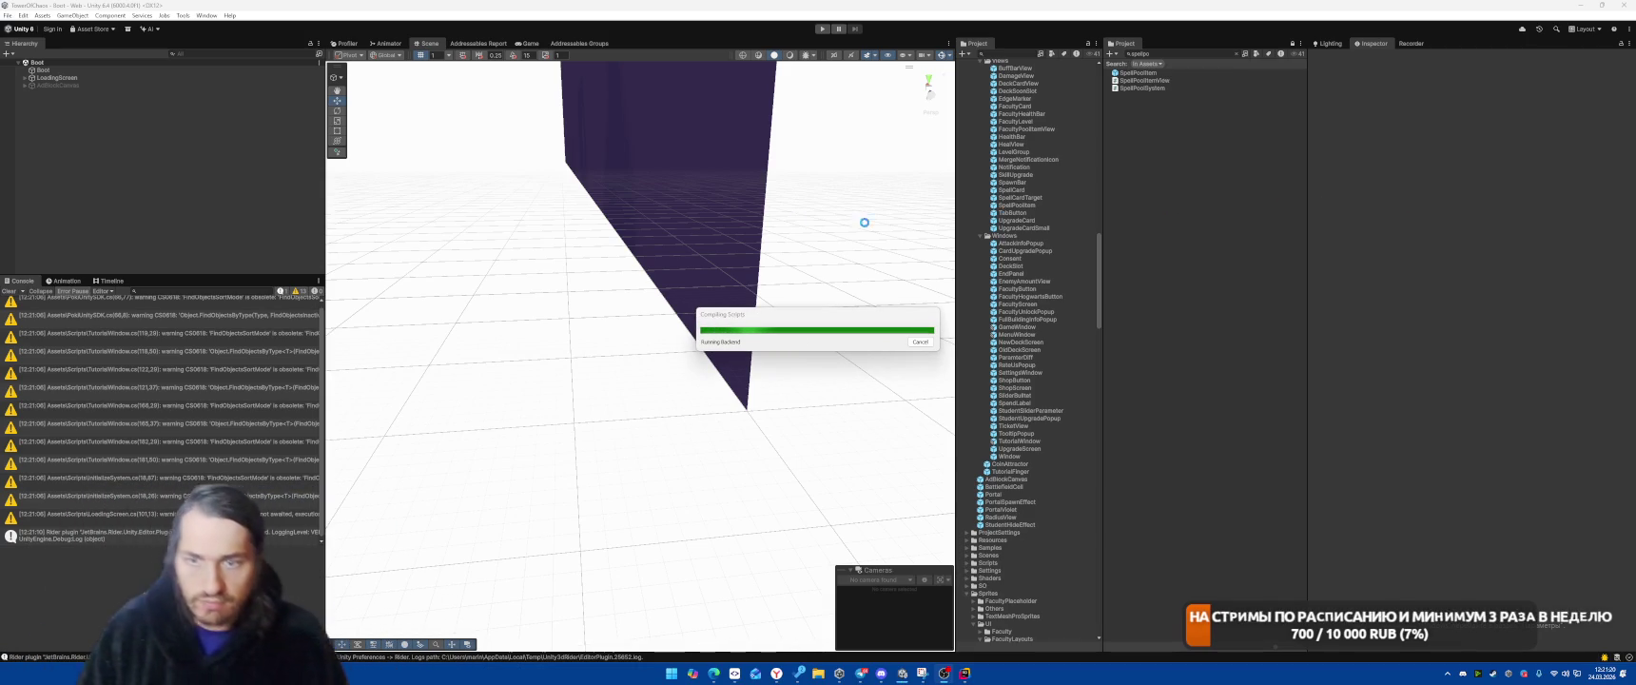
Enter Play mode after recompilation to retest the spell tutorial
click(821, 29)
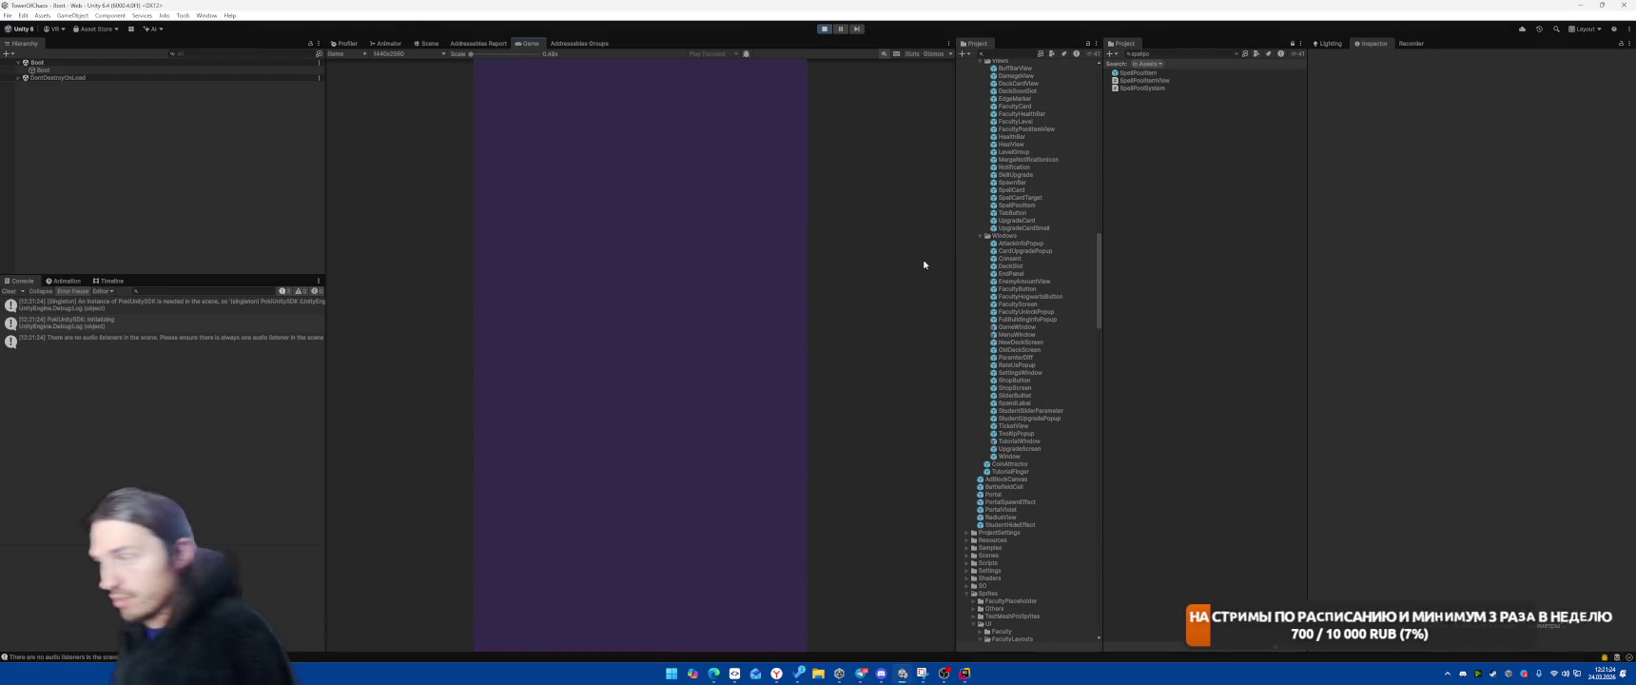
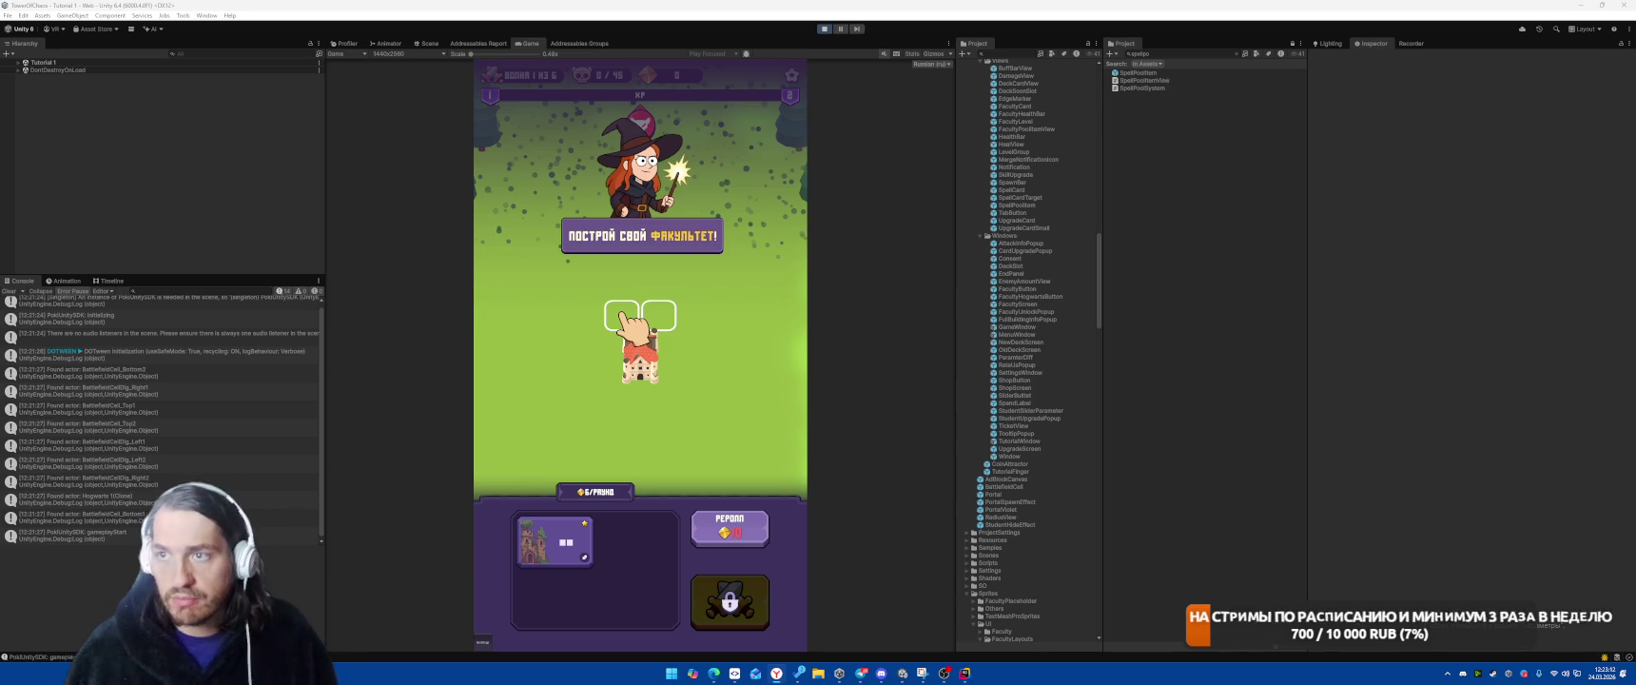
Try dragging the spell card from the shop onto the field, then stop the game
drag(563, 547, 578, 477)
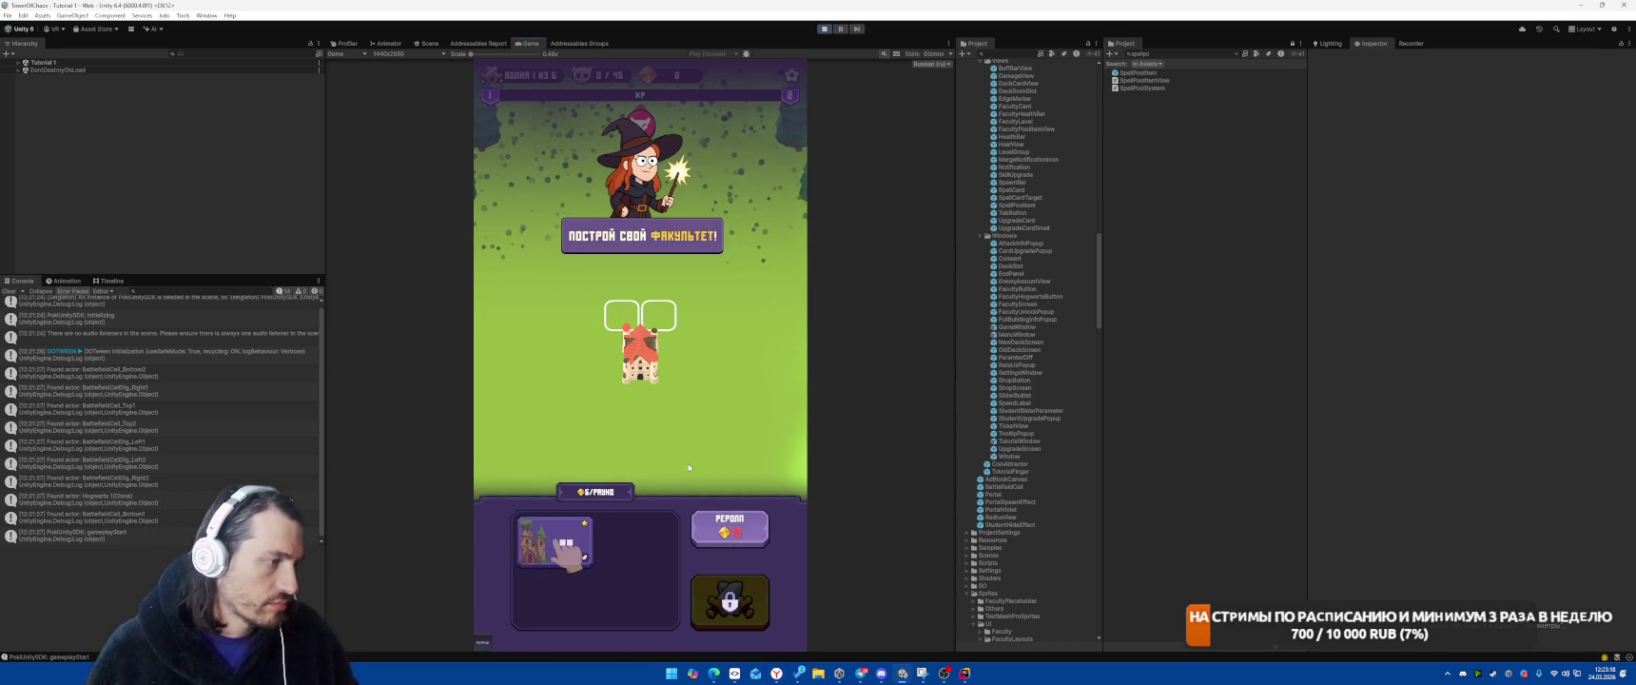
mouse_move(563, 544)
mouse_down()
mouse_move(641, 400)
mouse_move(570, 552)
mouse_up()
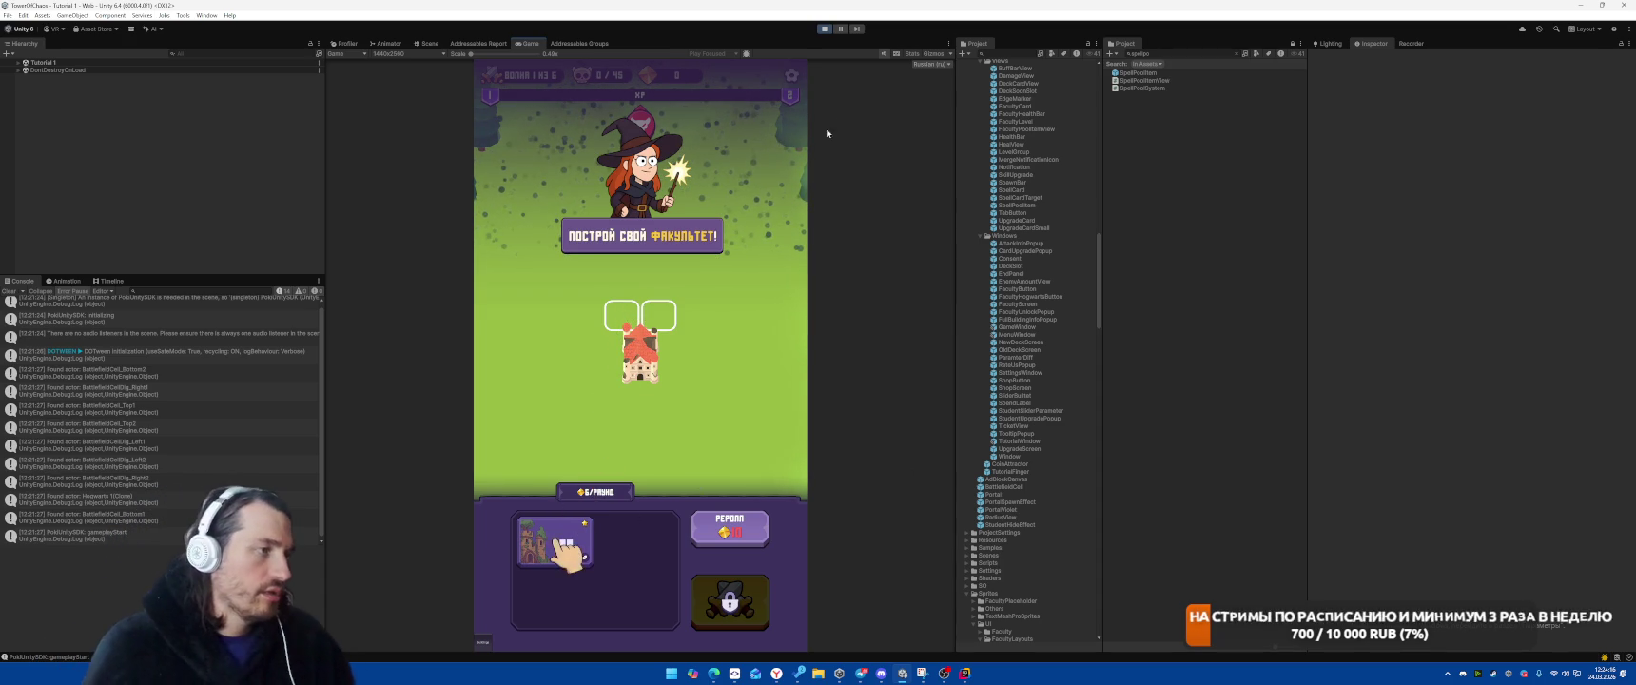
click(823, 28)
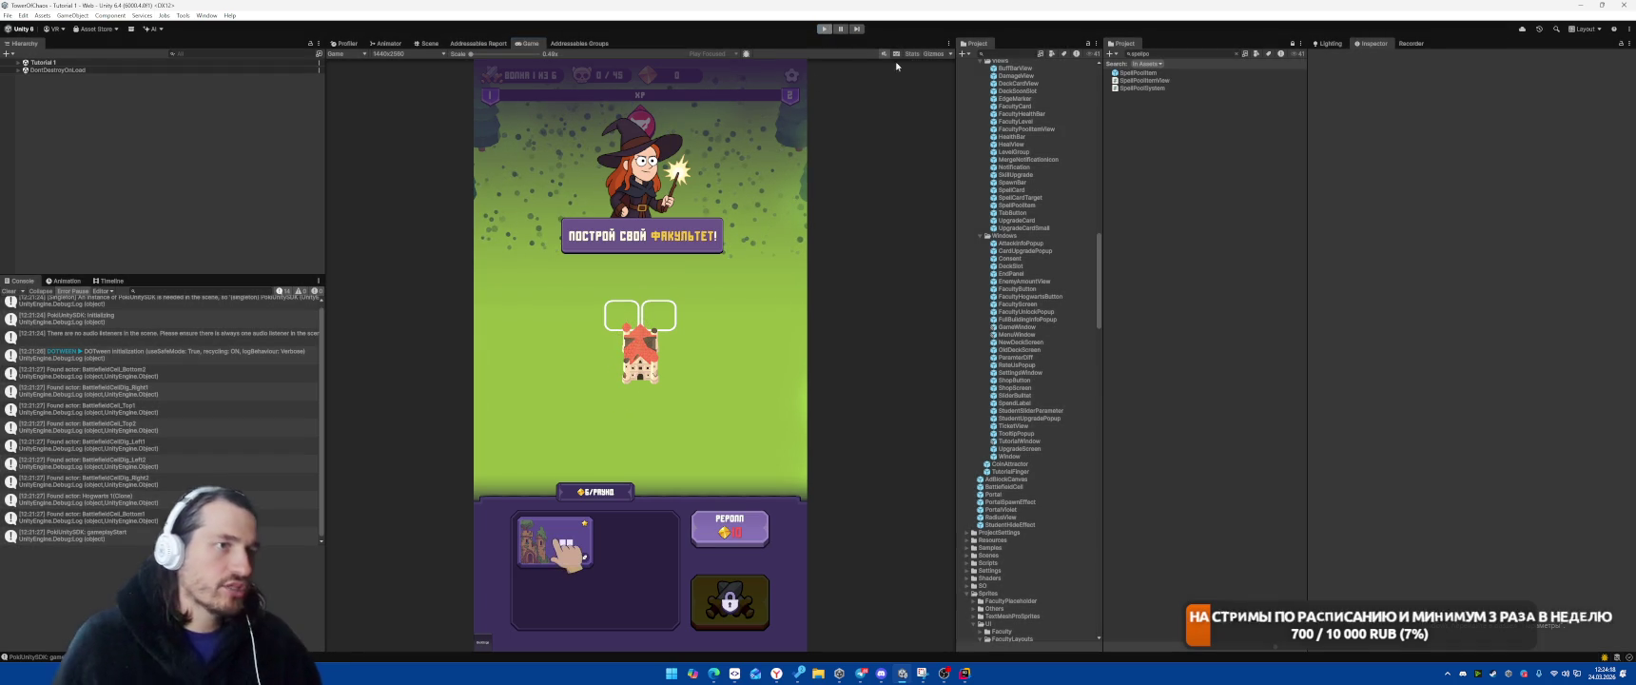
Open the TutorialWindow prefab and activate its Step2-PlaceFaculty step
text(Tut)
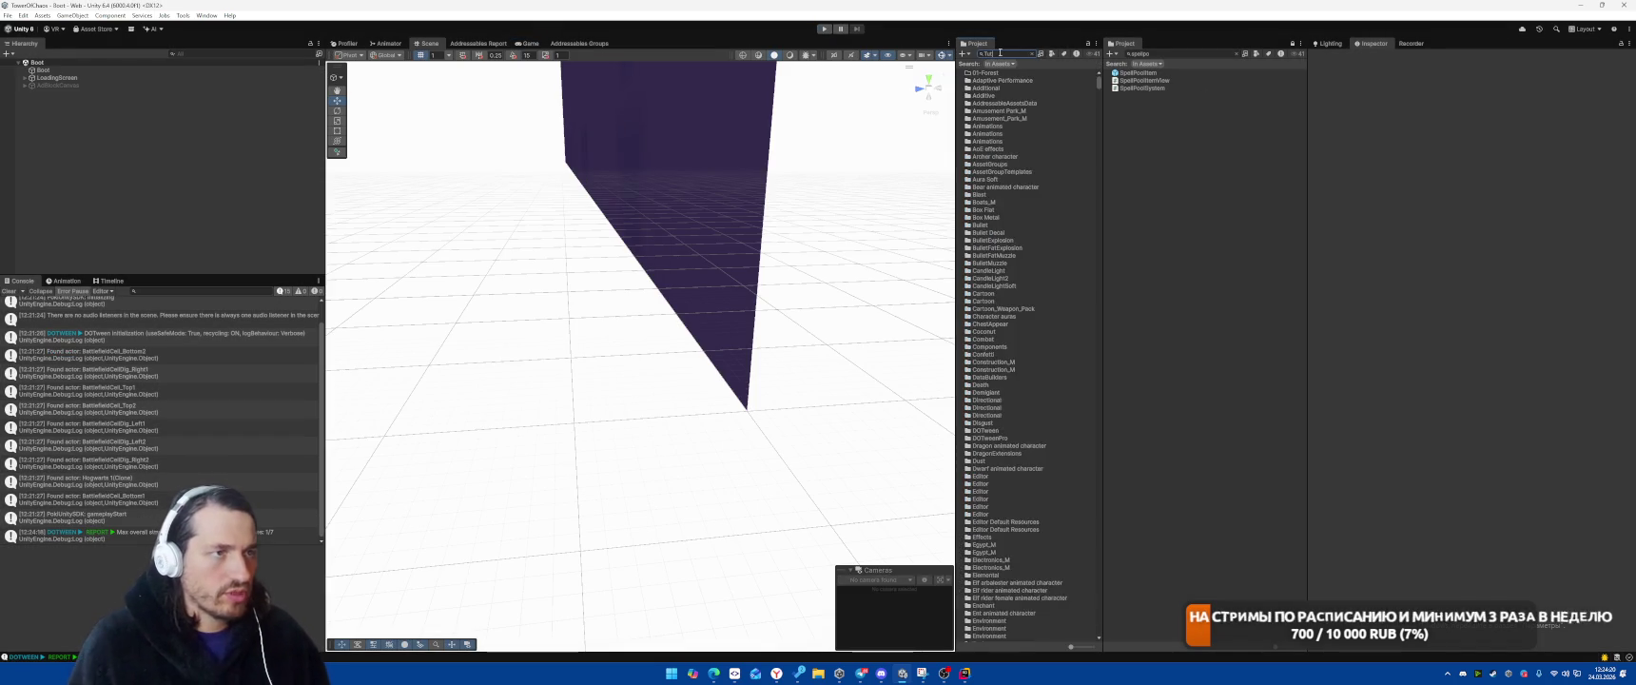
text(ori)
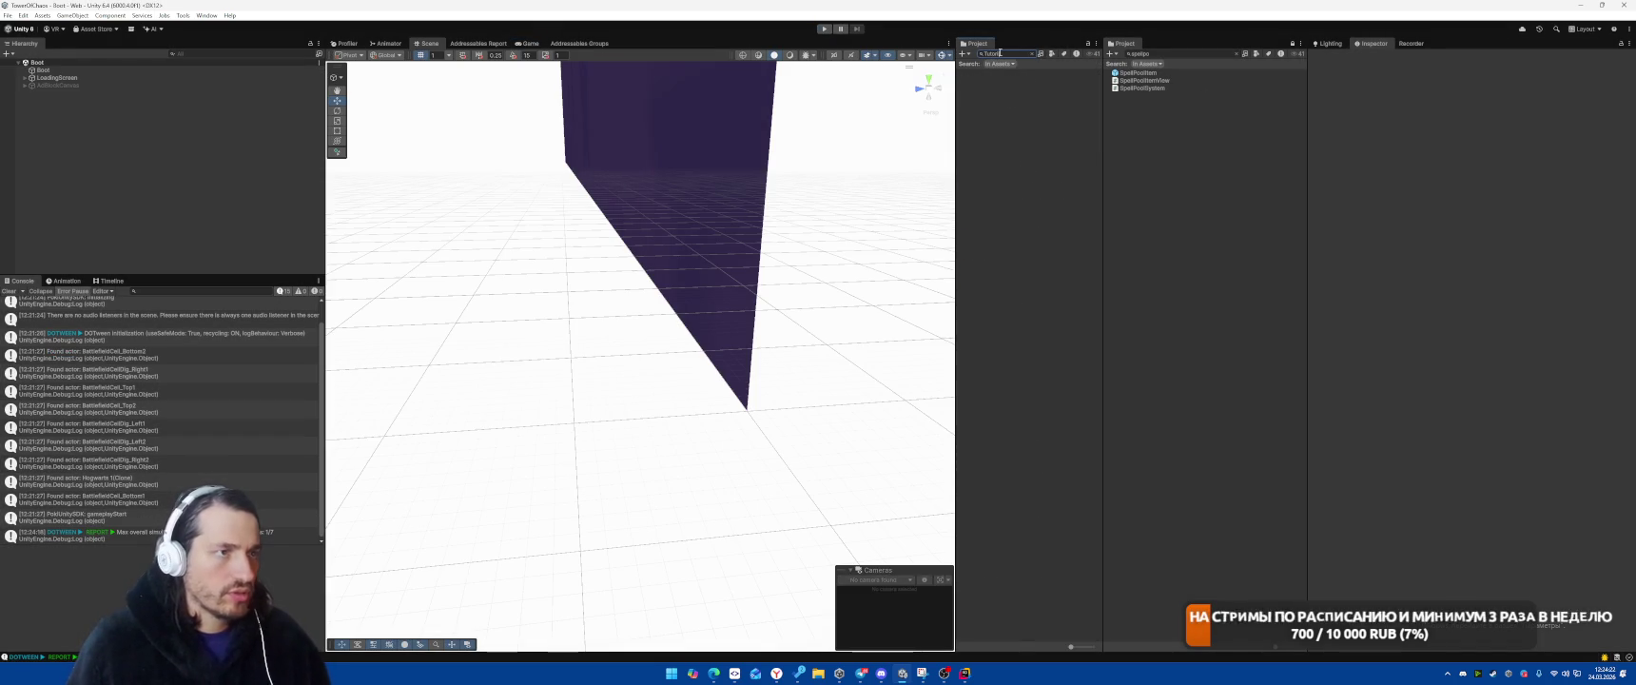
text(al)
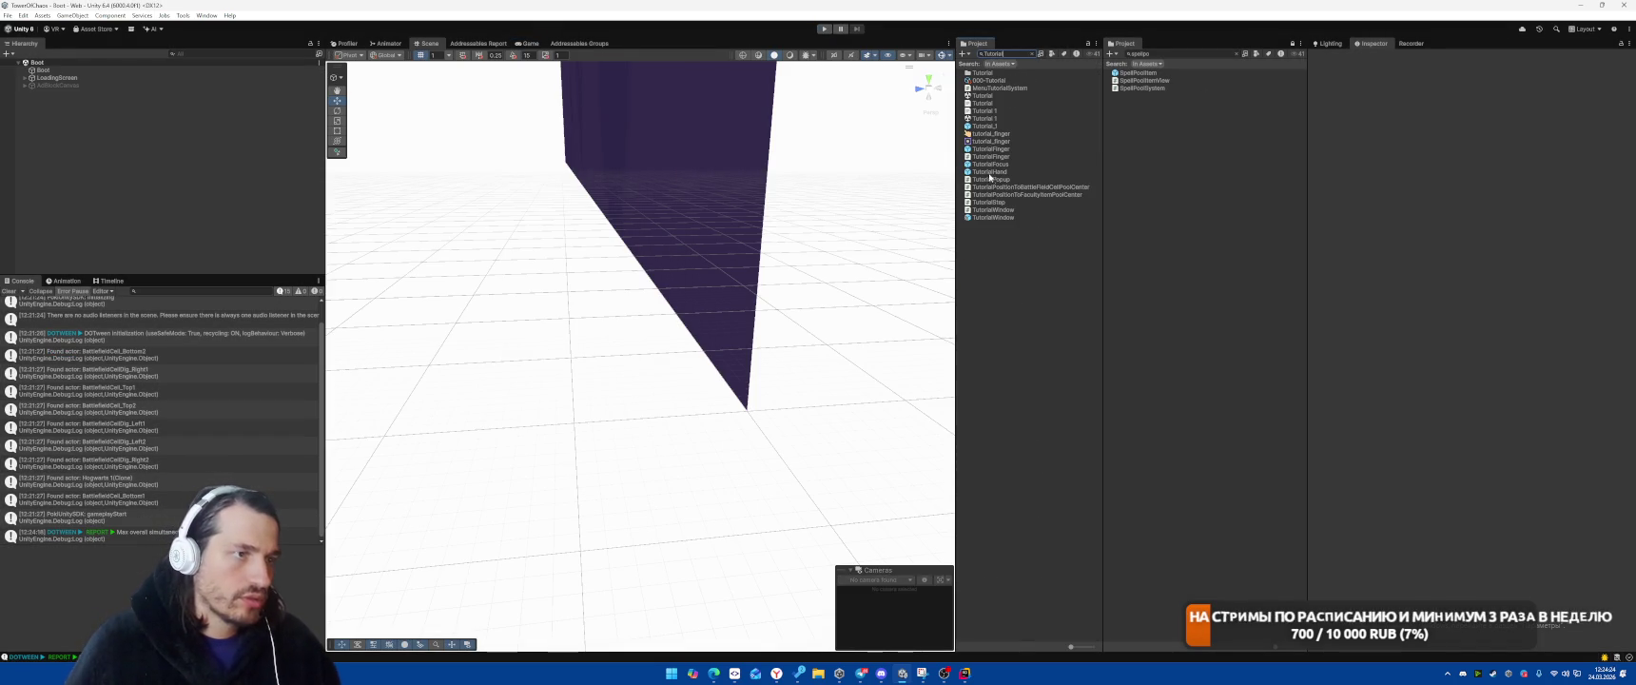
double_click(988, 217)
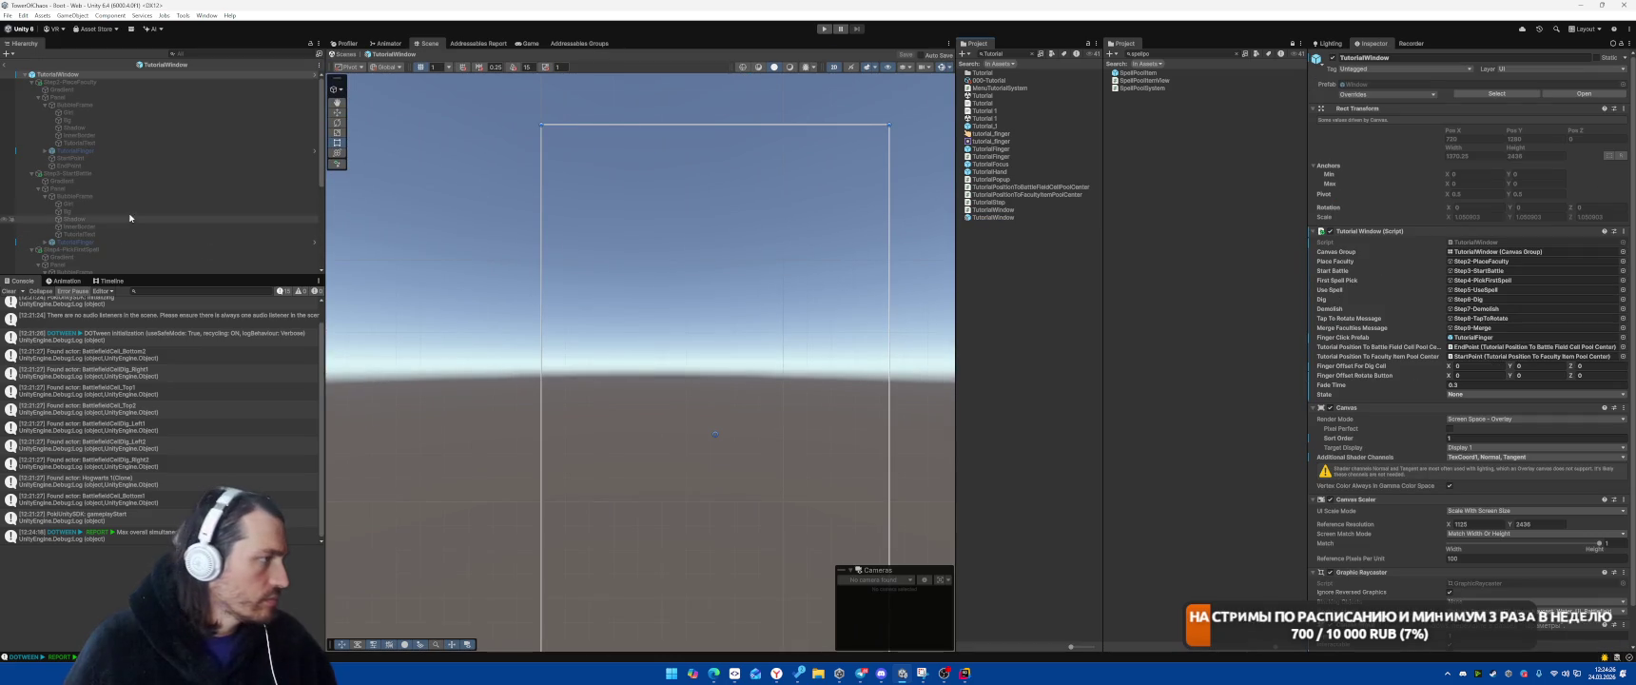
click(120, 81)
key(alt+shift+a)
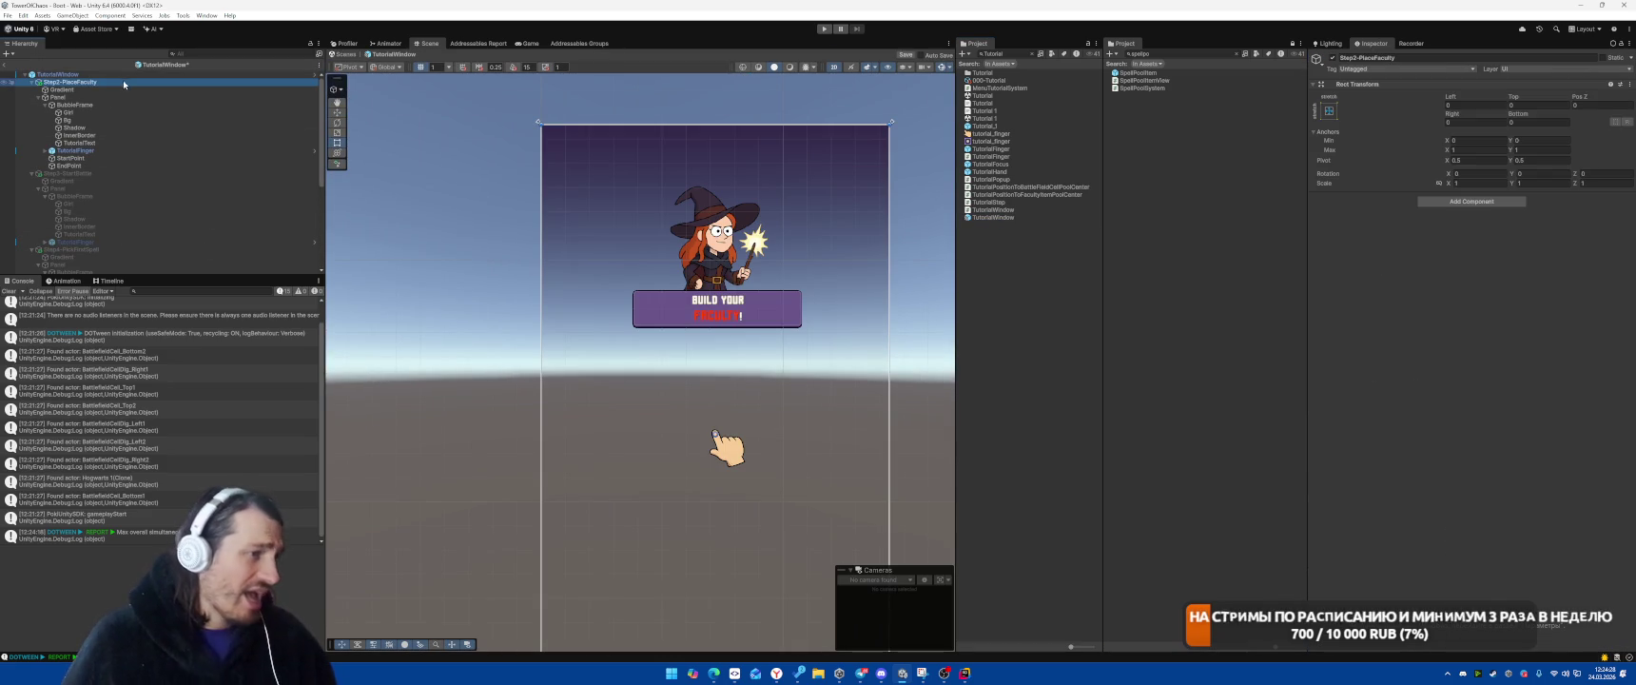
Filter the prefab hierarchy by 'bg' and select all eight Bg images' Source Image
click(123, 105)
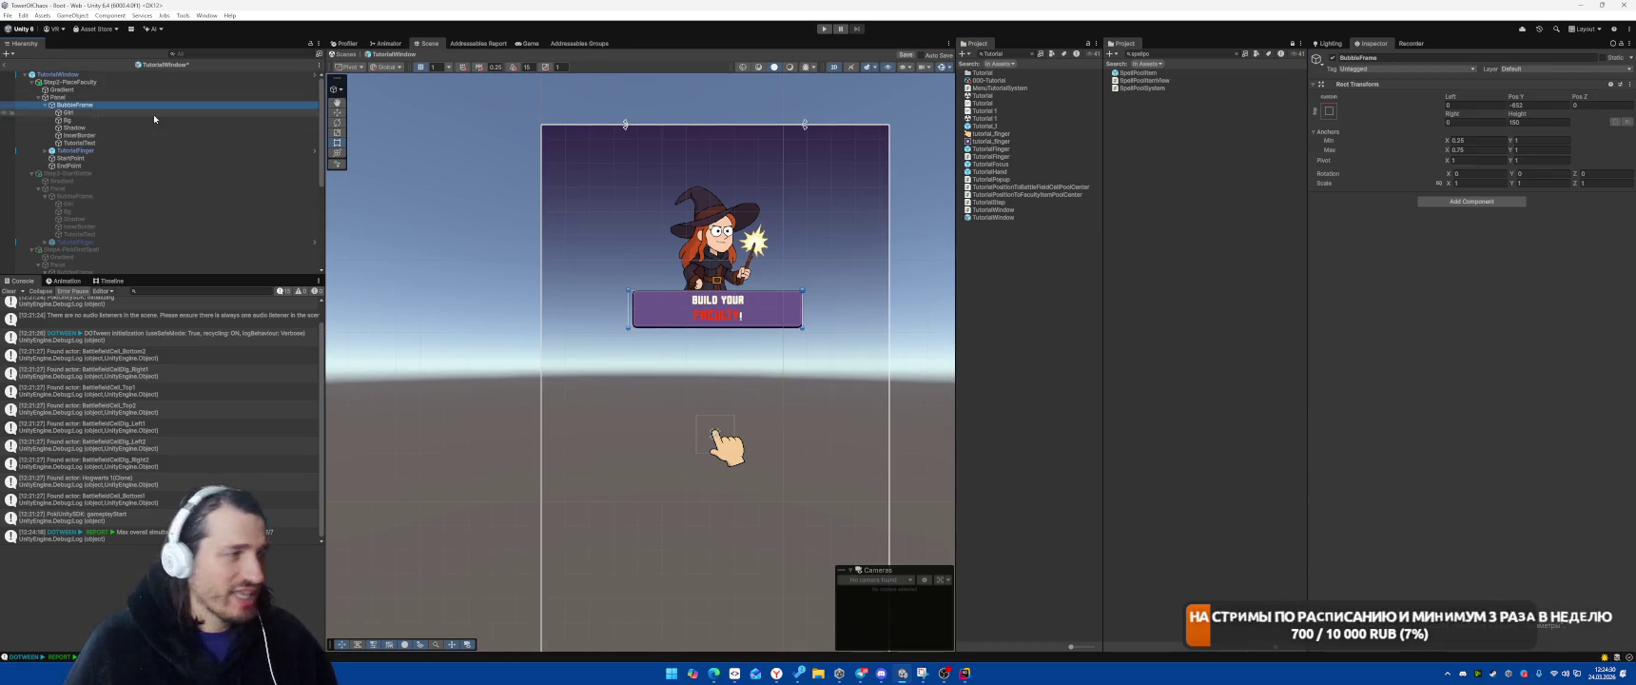
click(225, 121)
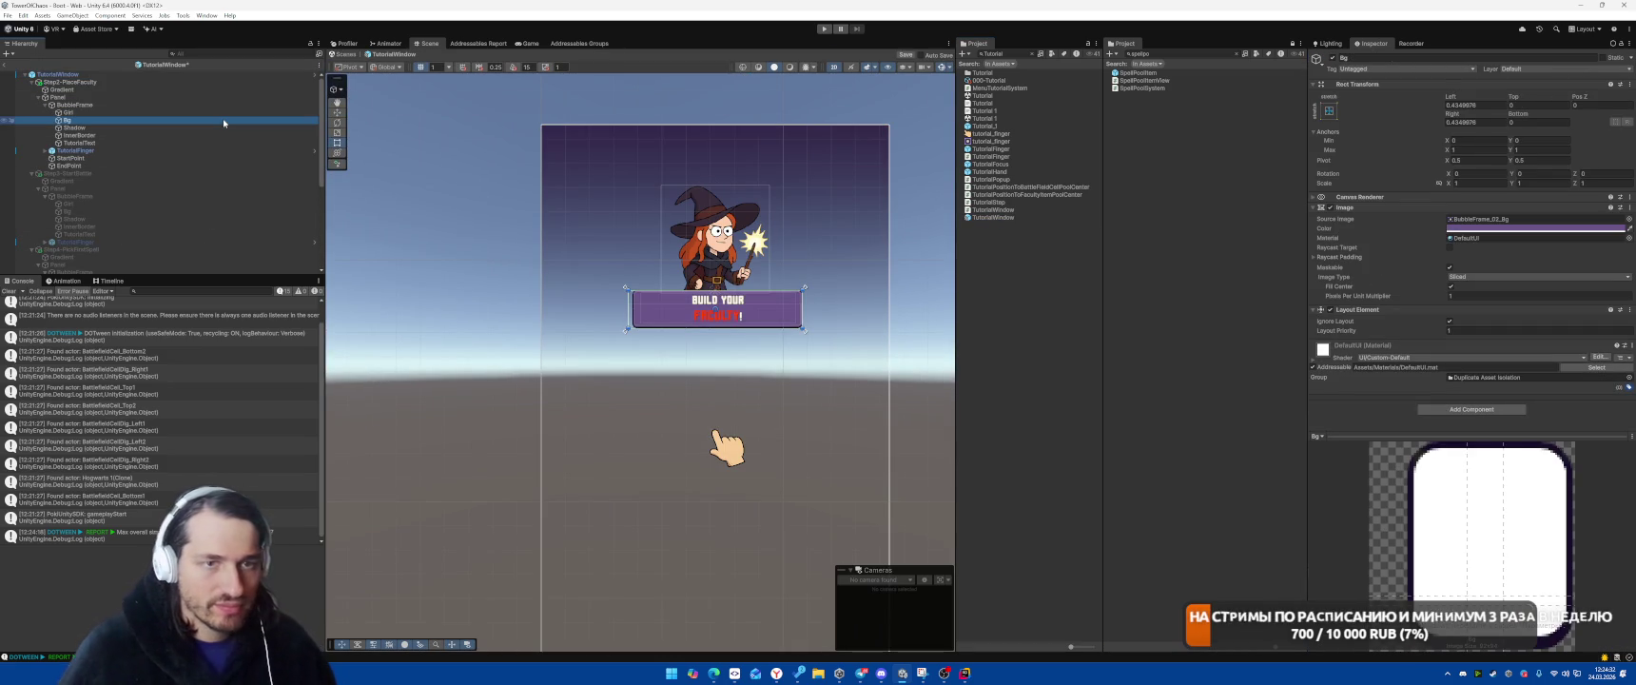
key(ctrl+f)
text(bg)
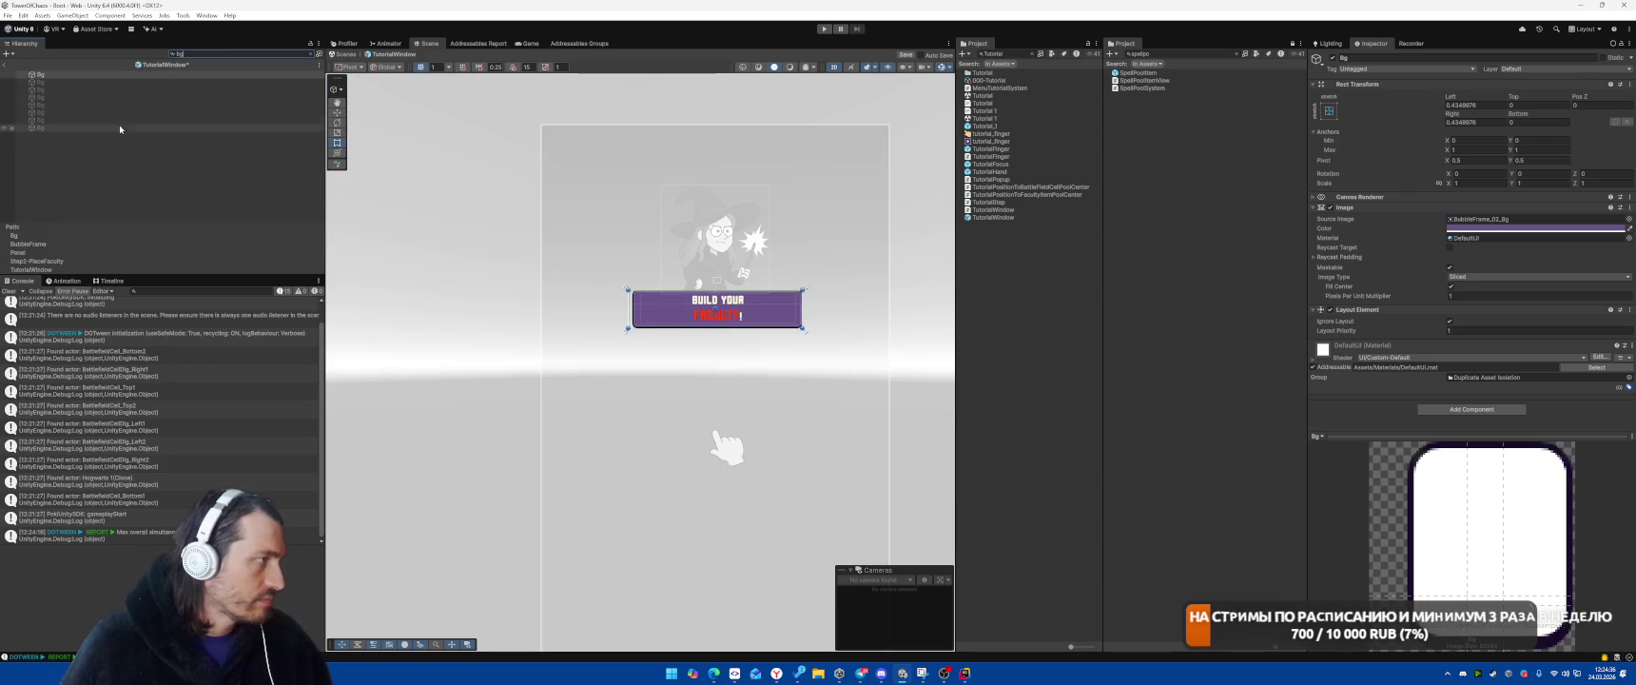
shift+click(122, 126)
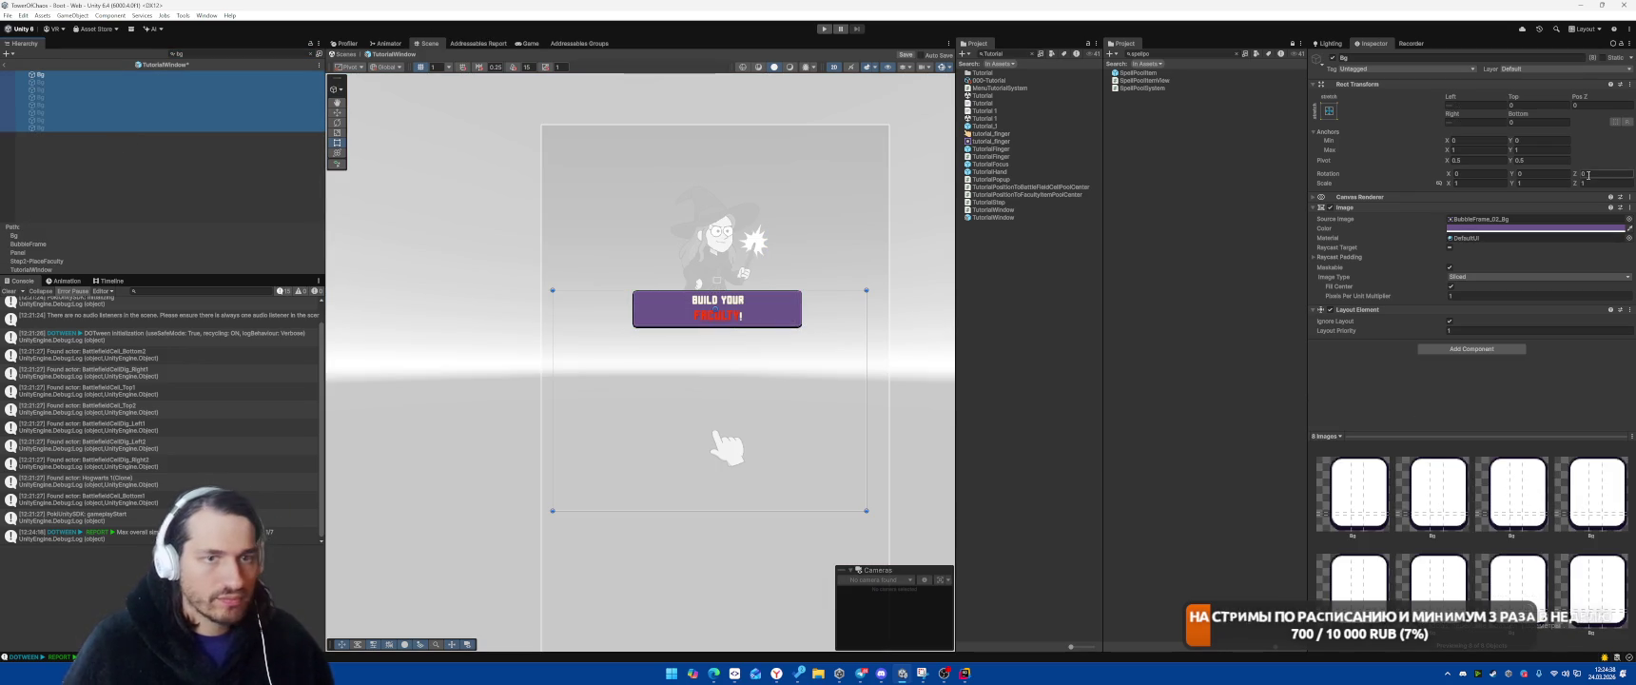
click(1627, 220)
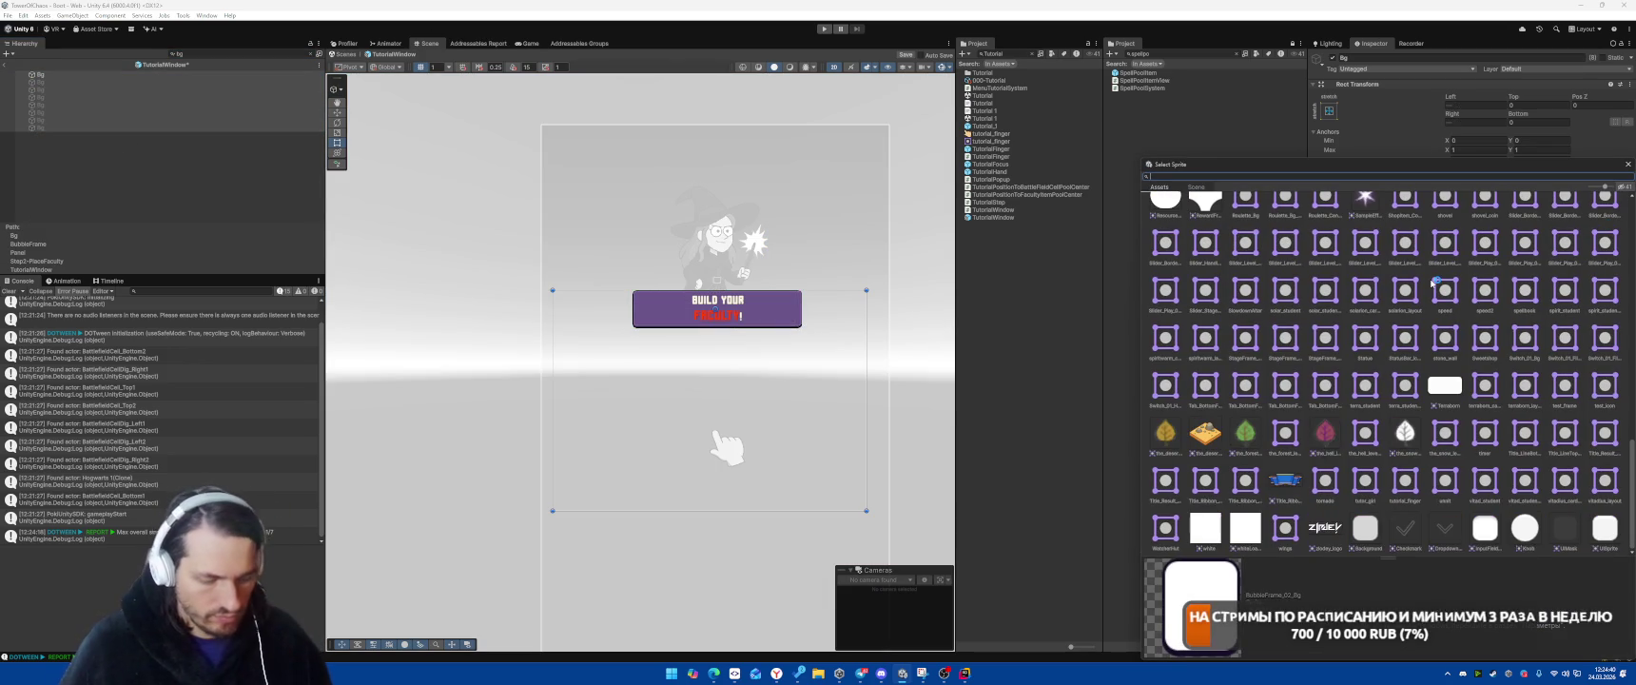
Assign the Switch_01_Bg sprite as Source Image for the eight Bg images
text(bg)
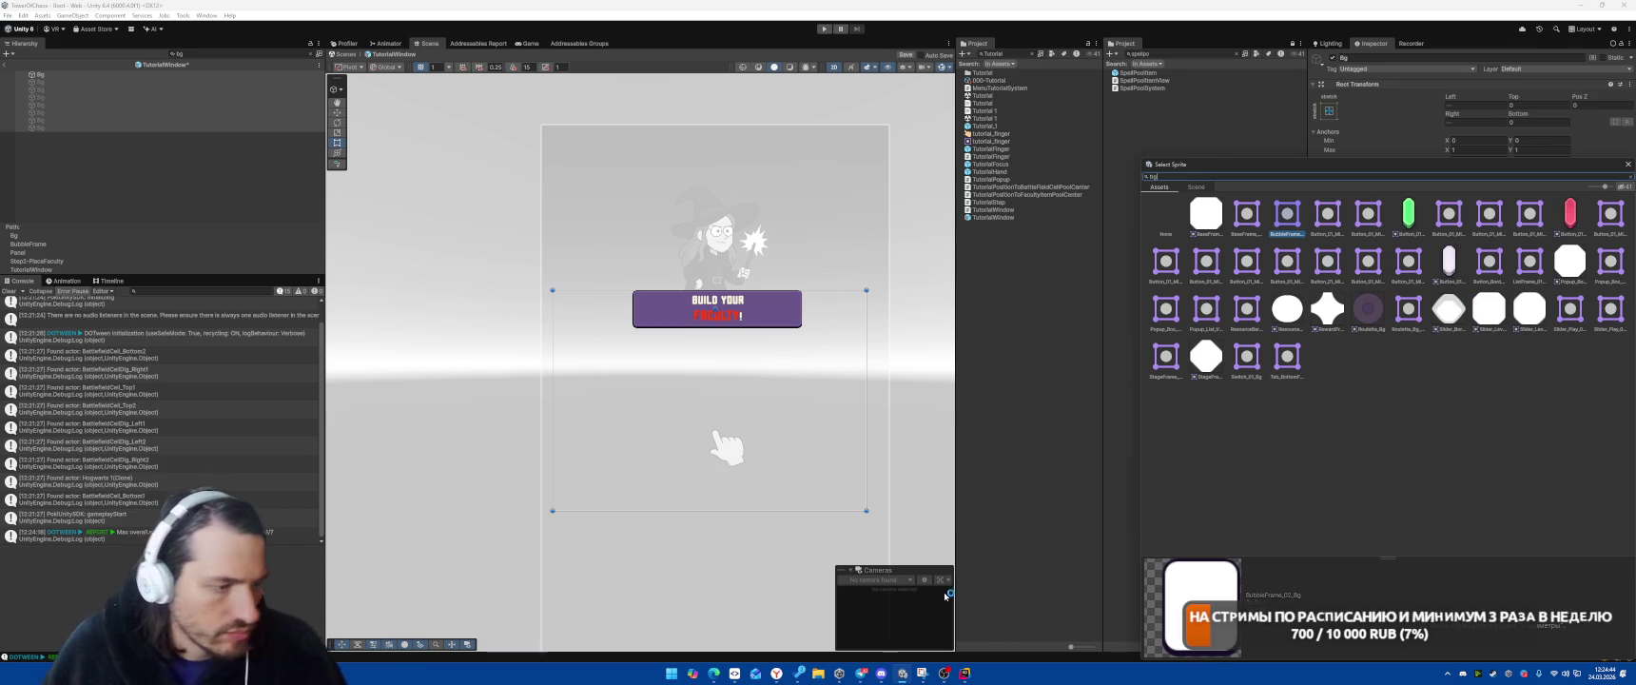
click(941, 677)
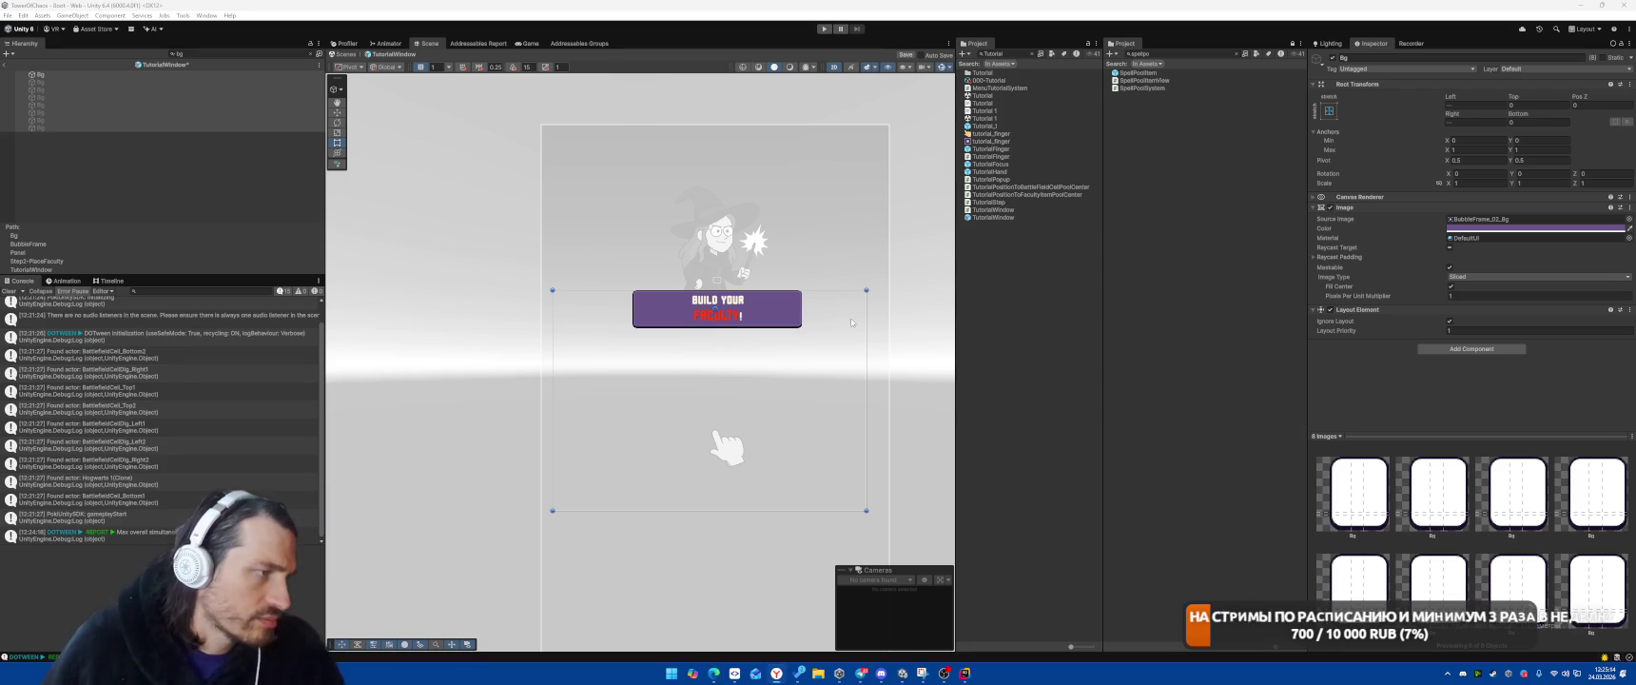
click(1628, 219)
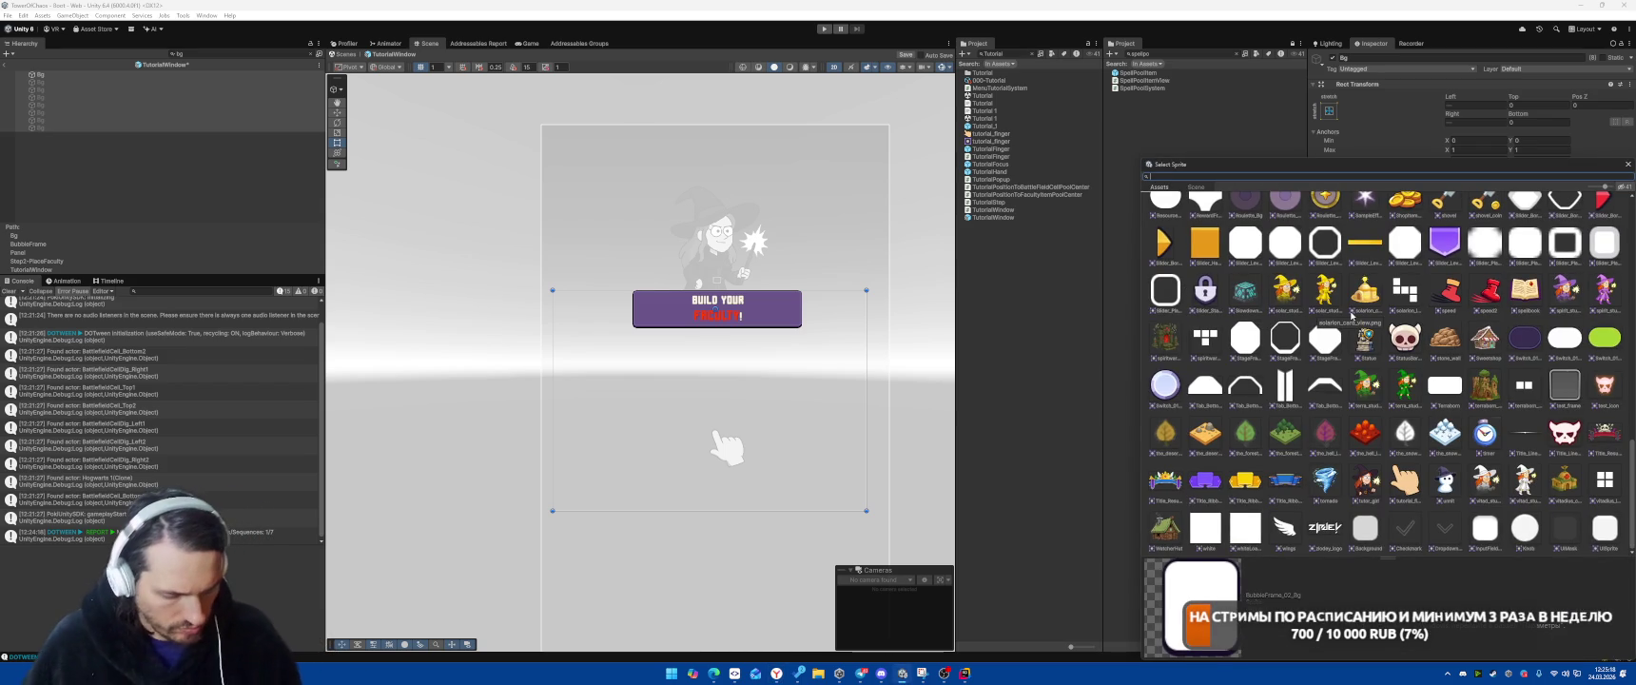
text(bg)
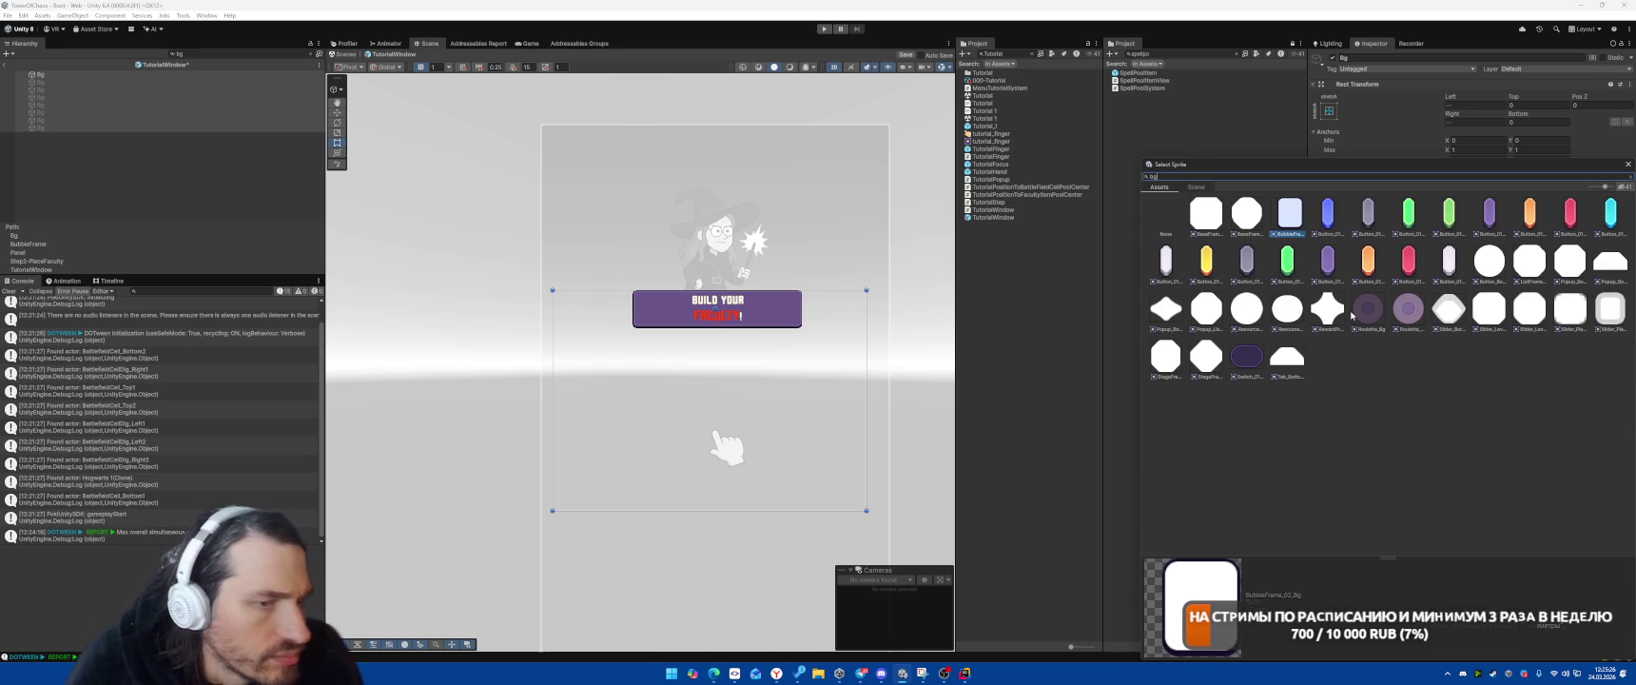
click(1247, 358)
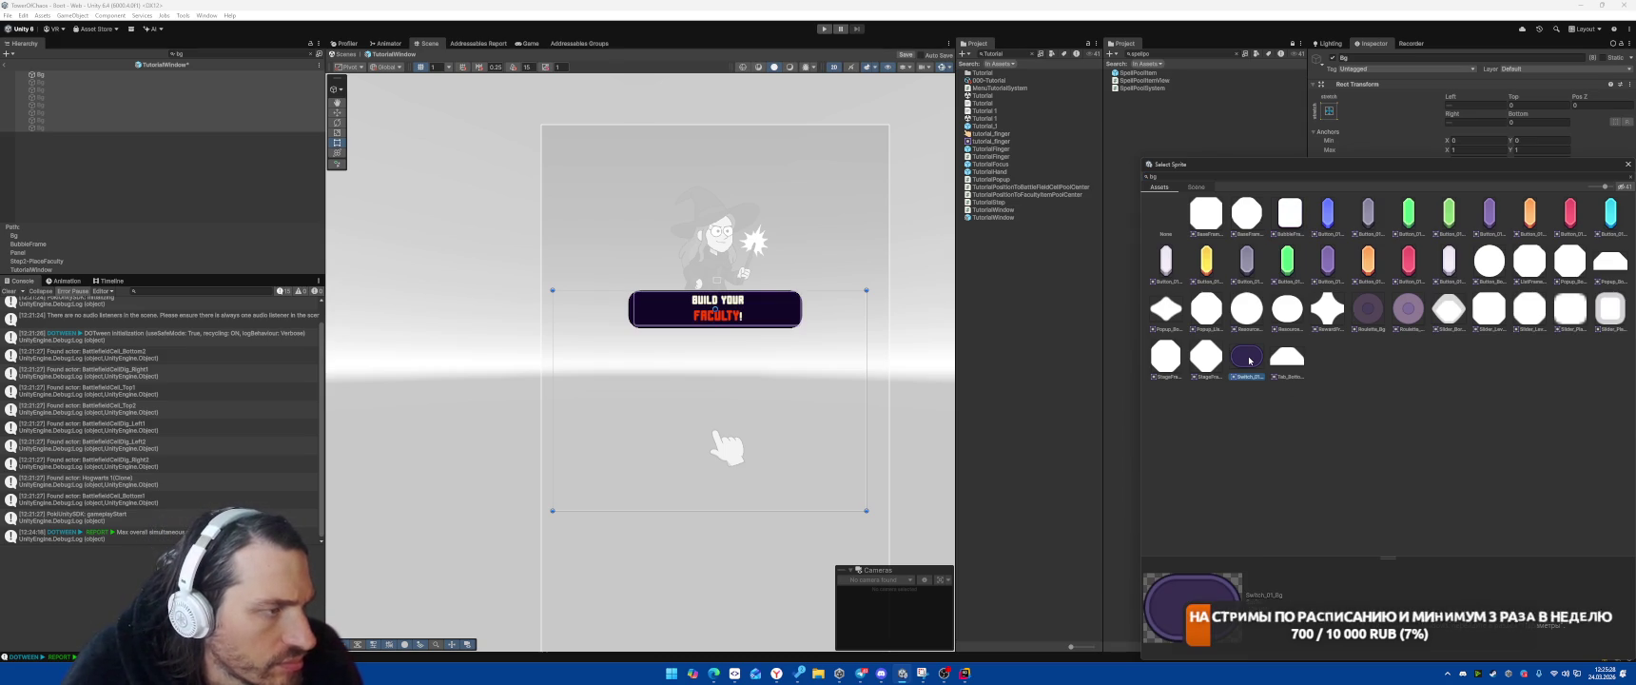
mouse_move(1316, 160)
mouse_down()
mouse_move(996, 144)
mouse_move(985, 109)
mouse_move(1088, 144)
mouse_up()
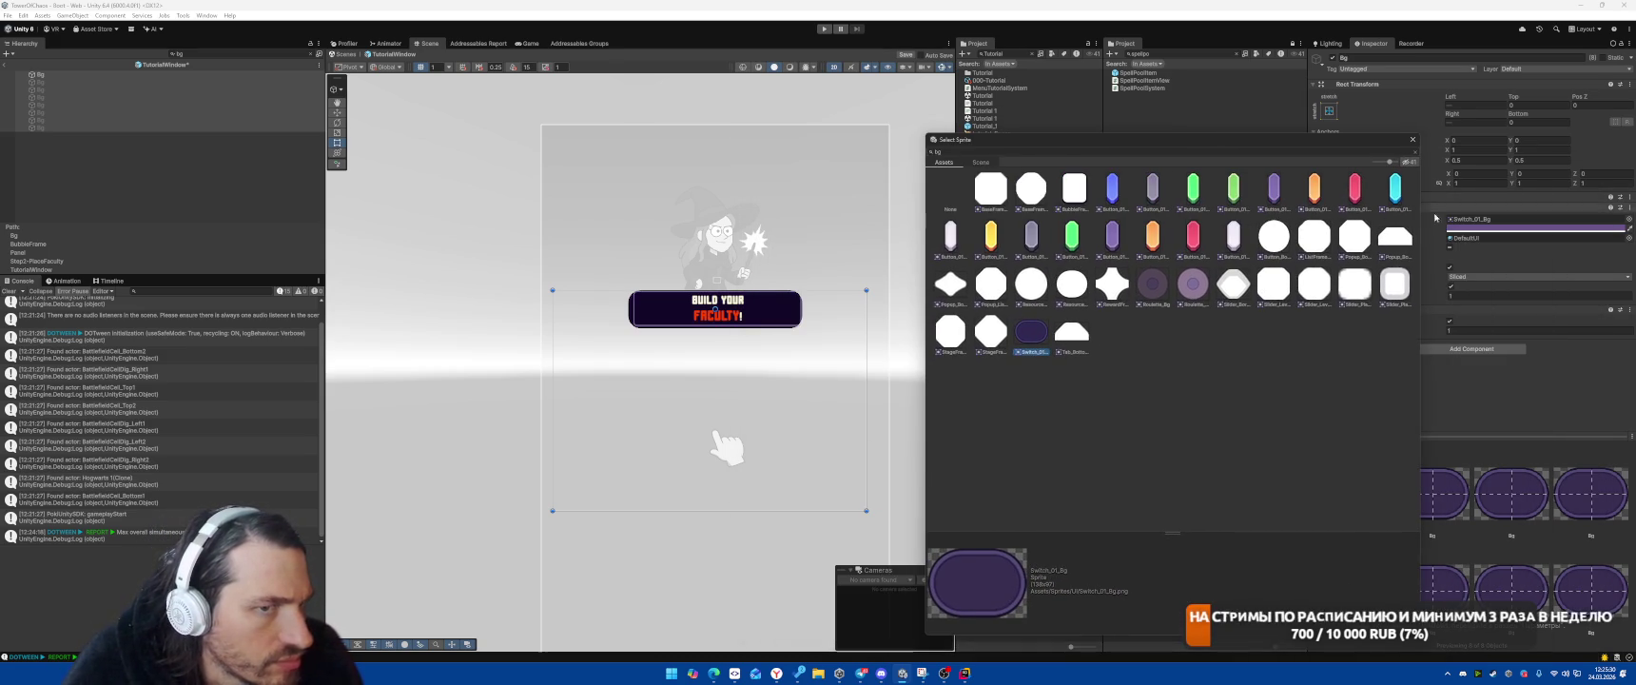
click(1478, 228)
scroll(761, 328, up, 6)
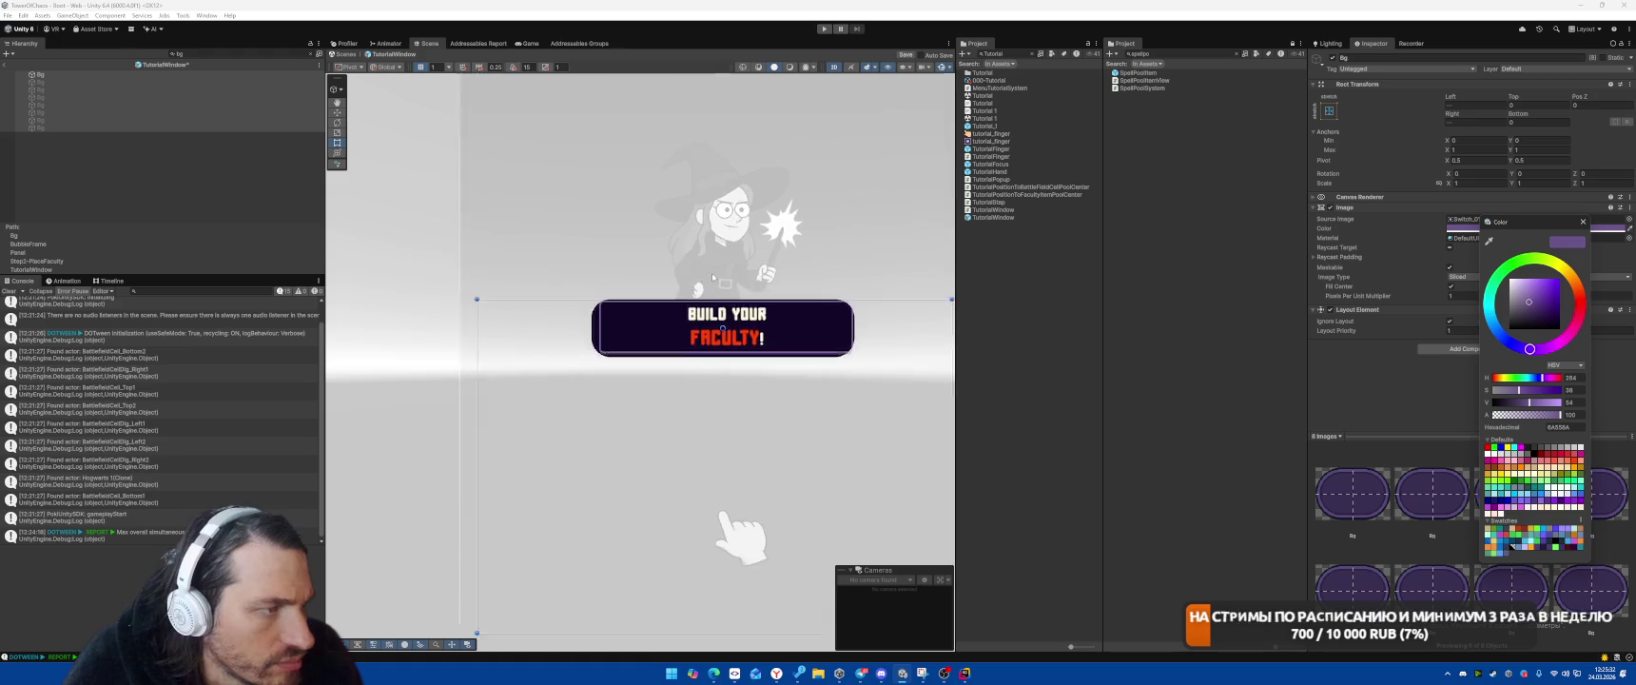
Set the Bg images' colour to white, giving the banner a lighter purple frame
mouse_move(707, 306)
mouse_down()
mouse_move(628, 266)
mouse_move(691, 247)
mouse_up()
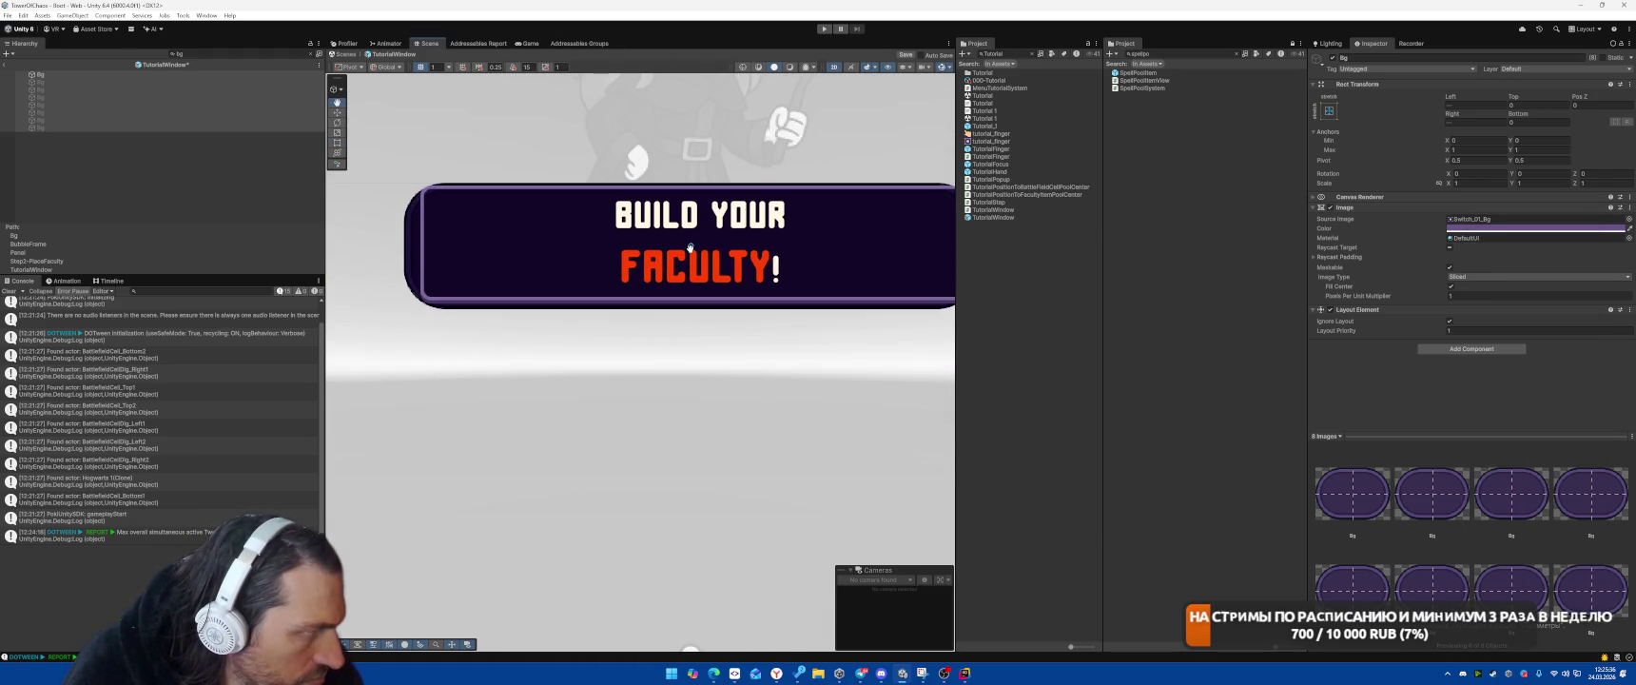
mouse_move(690, 247)
mouse_down()
mouse_move(610, 259)
mouse_move(789, 233)
mouse_up()
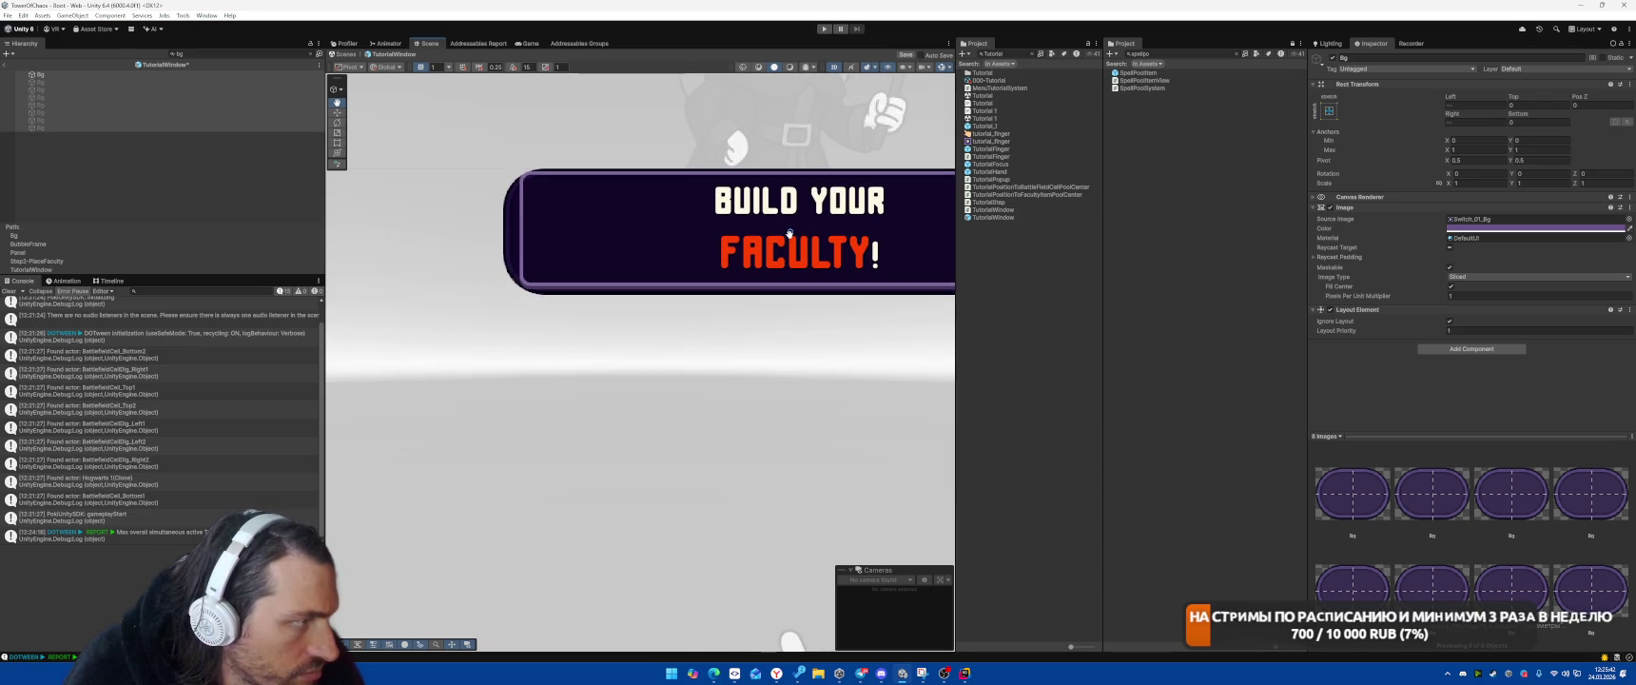
drag(789, 233, 711, 233)
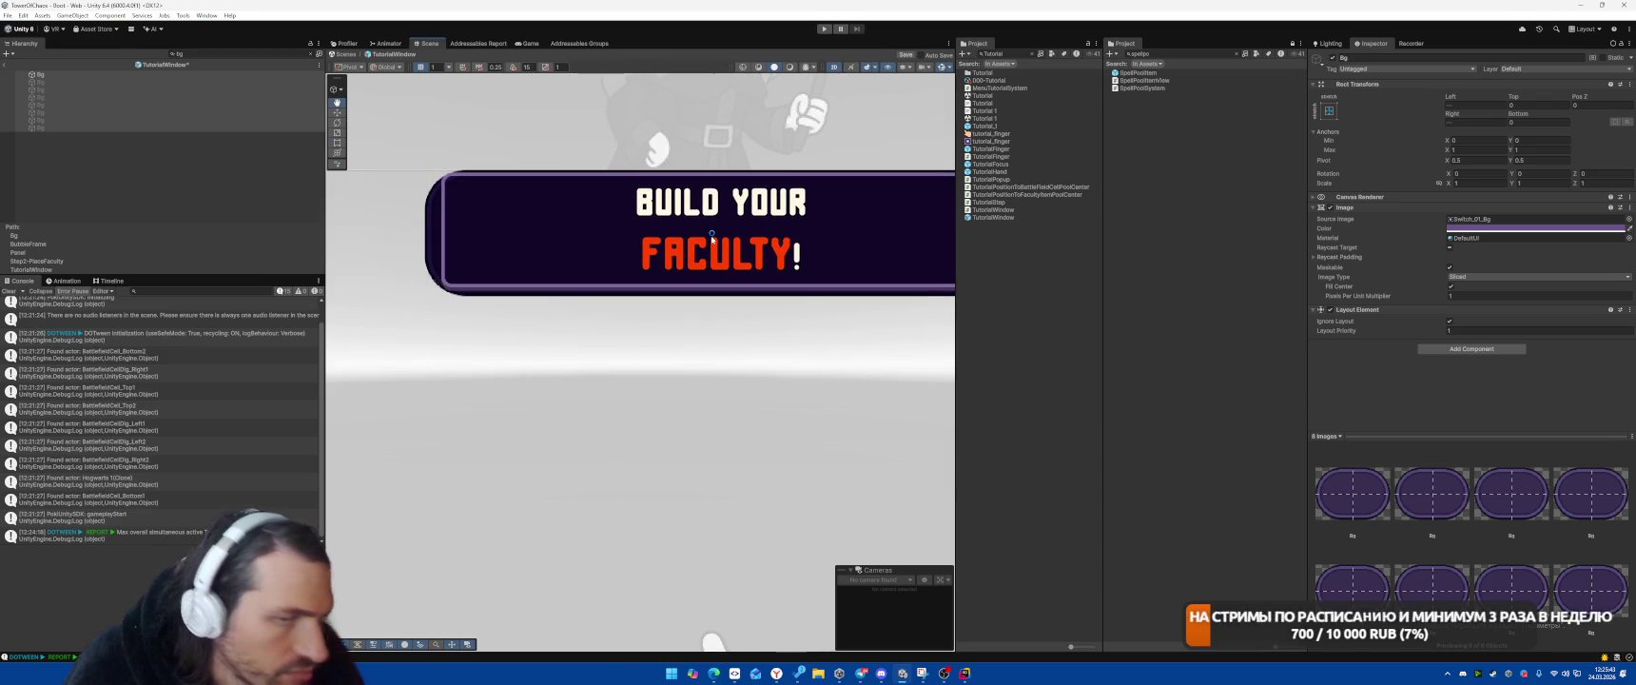
click(1484, 229)
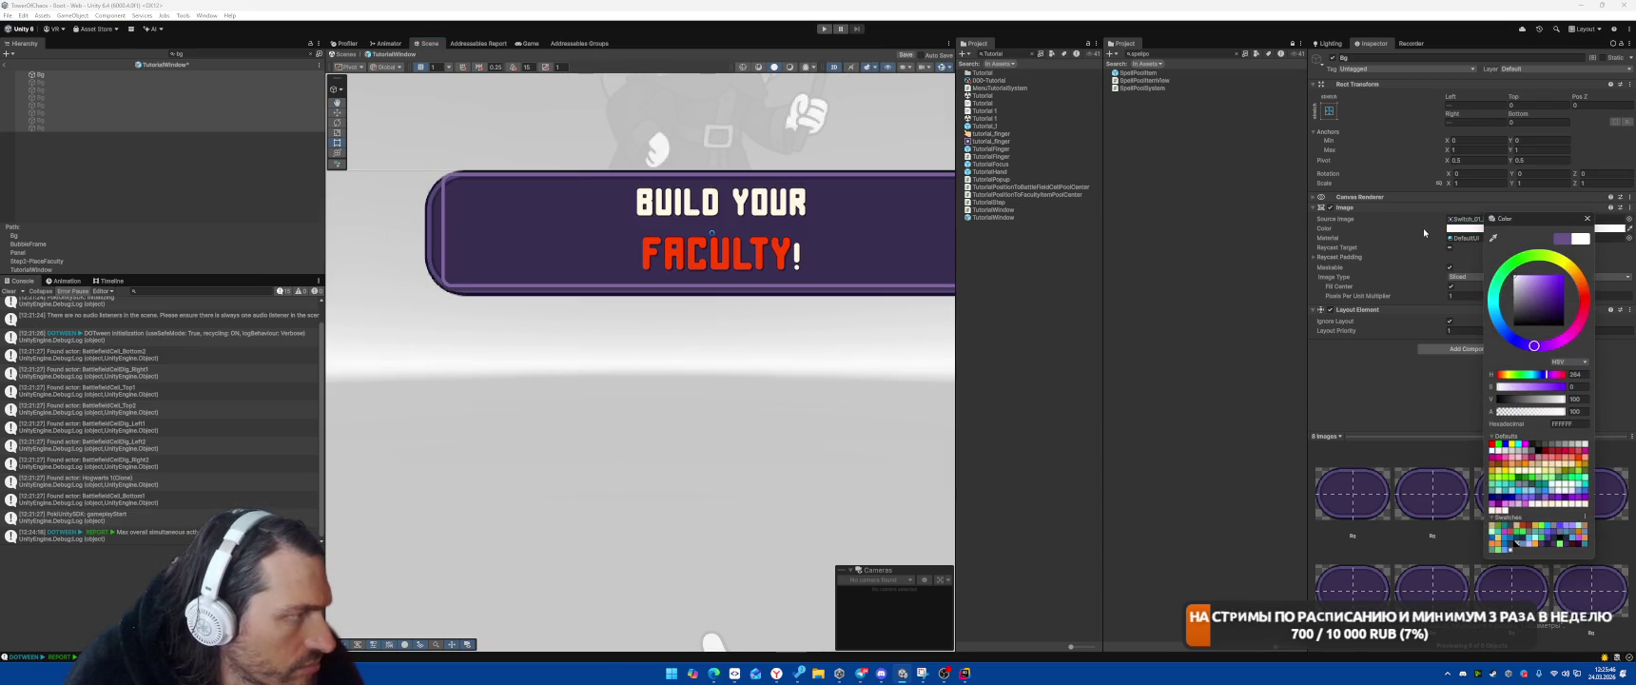
mouse_move(800, 225)
mouse_down()
mouse_move(641, 229)
mouse_move(808, 240)
mouse_up()
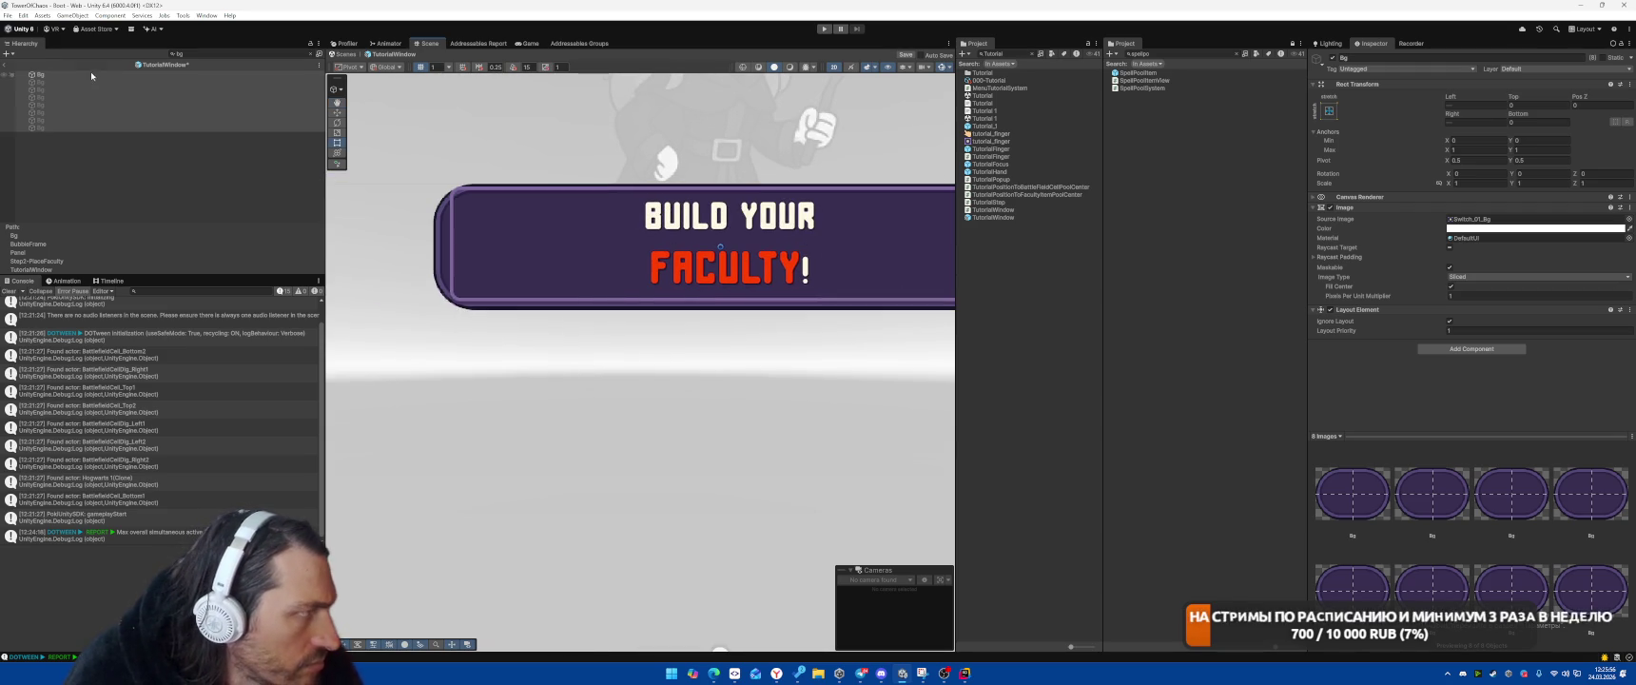
click(152, 141)
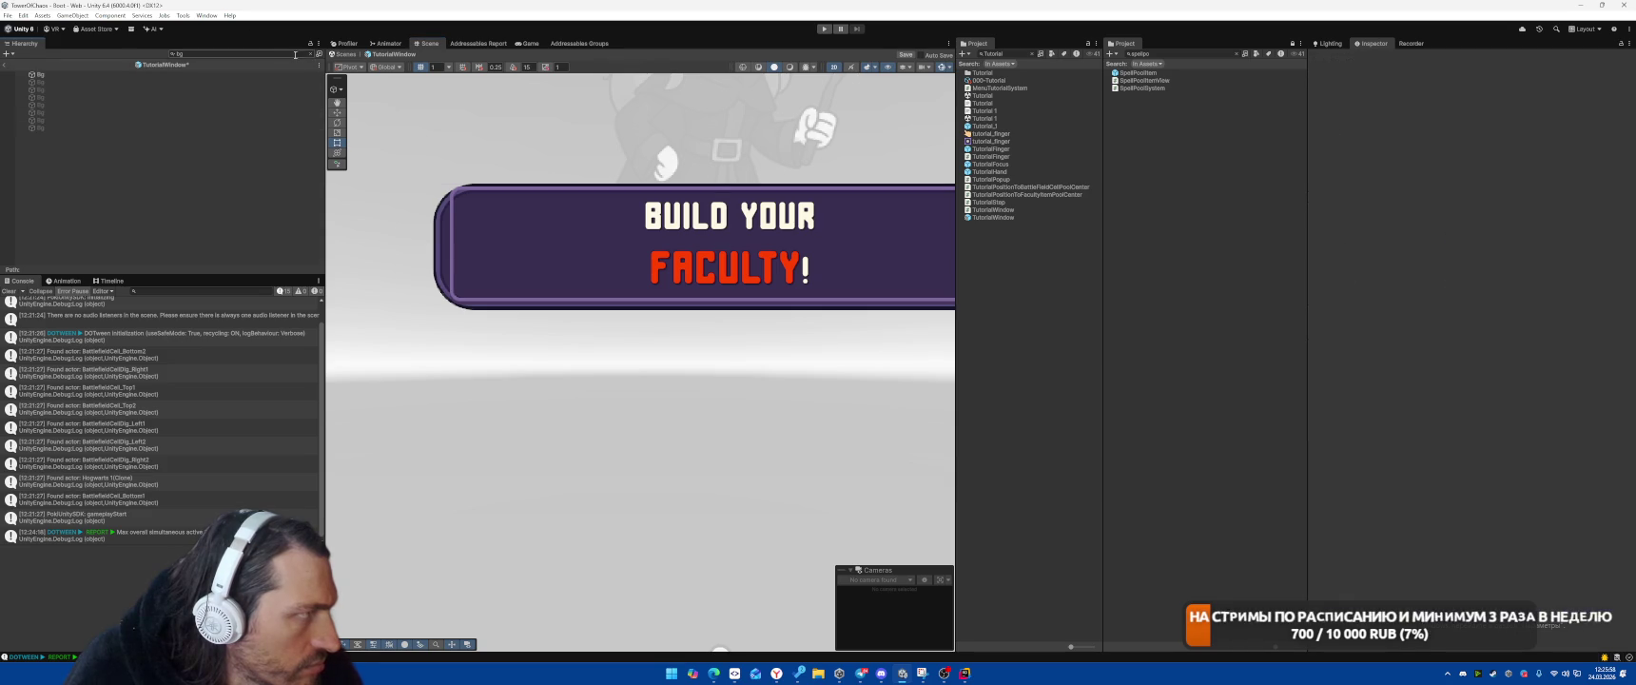
Delete the faculty bubble's Shadow and InnerBorder objects under BubbleFrame
click(313, 55)
click(163, 105)
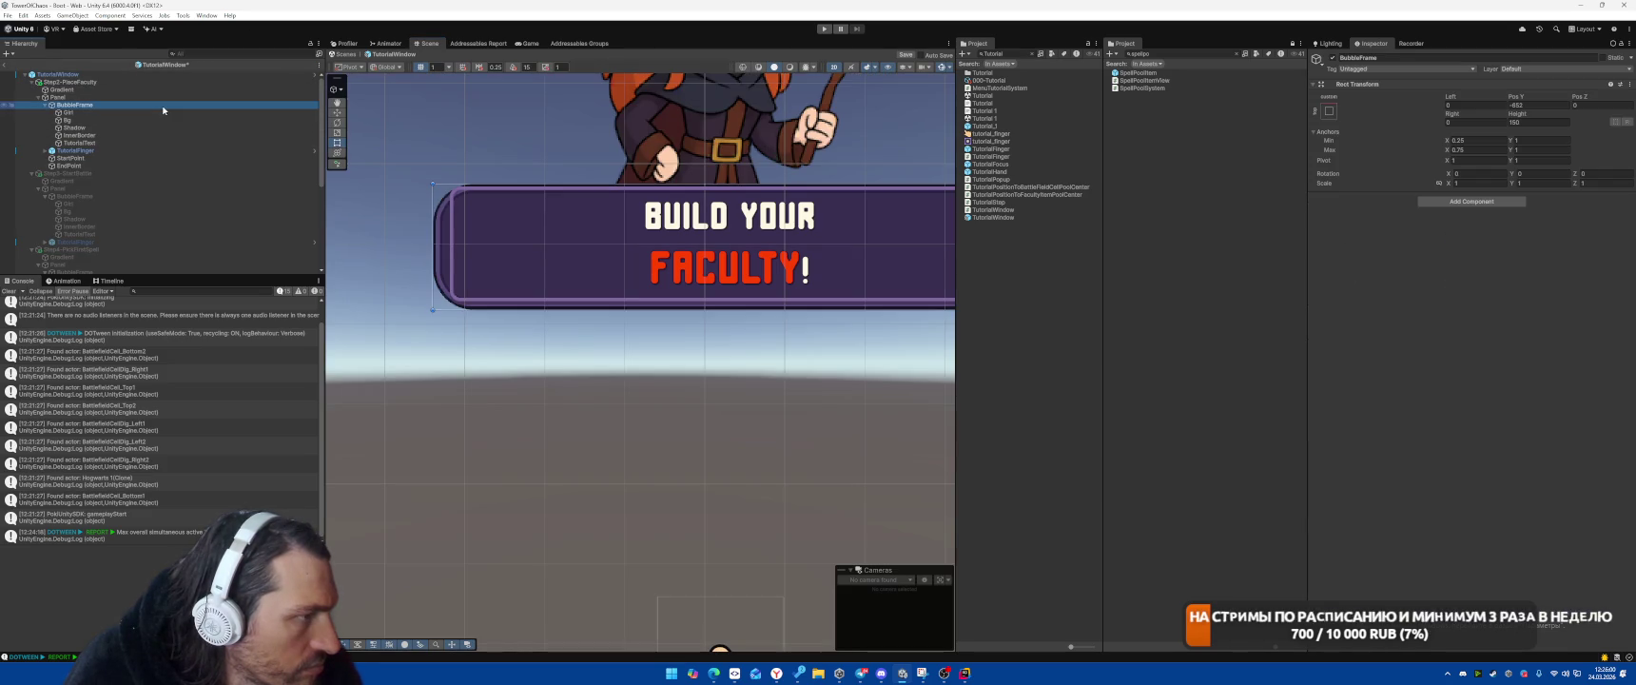
click(111, 119)
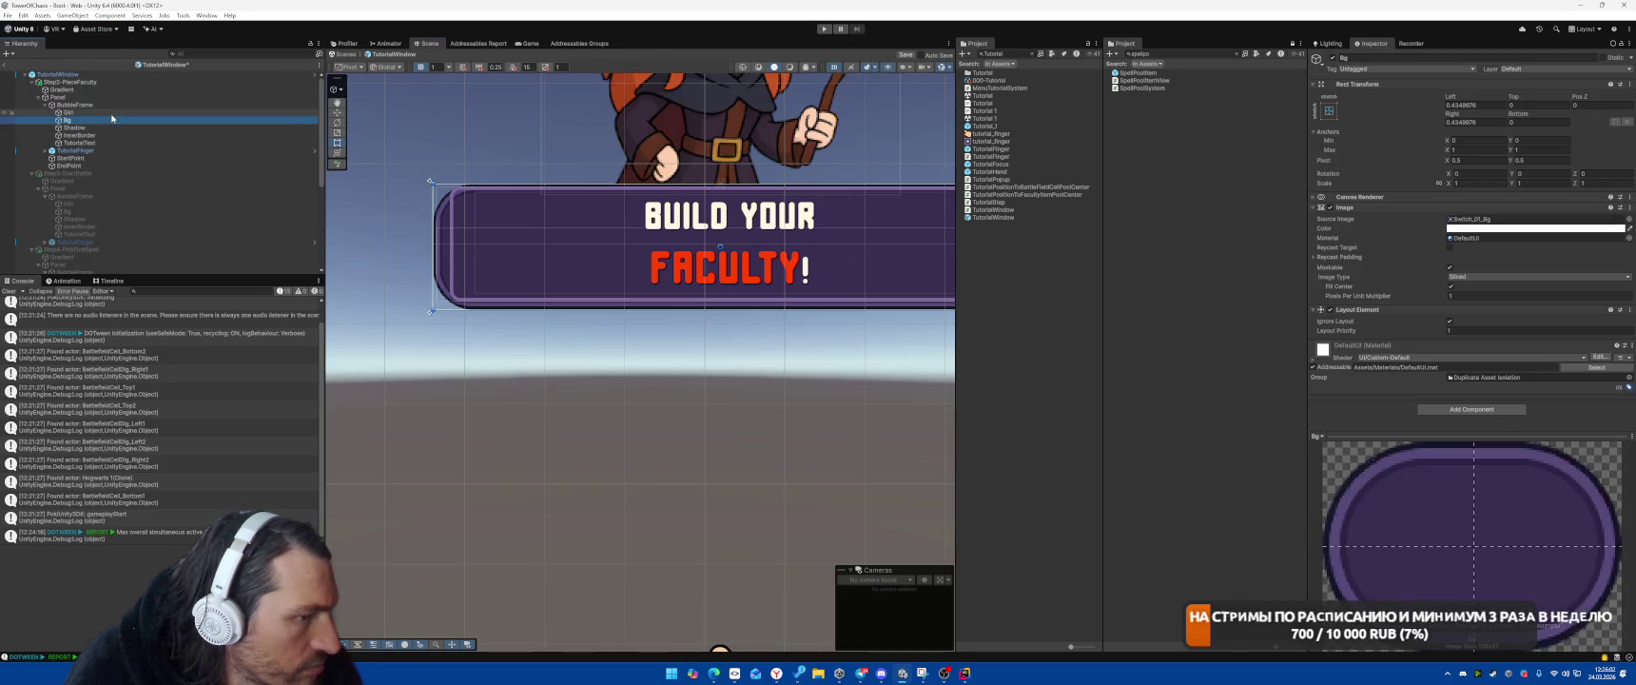
key(Down)
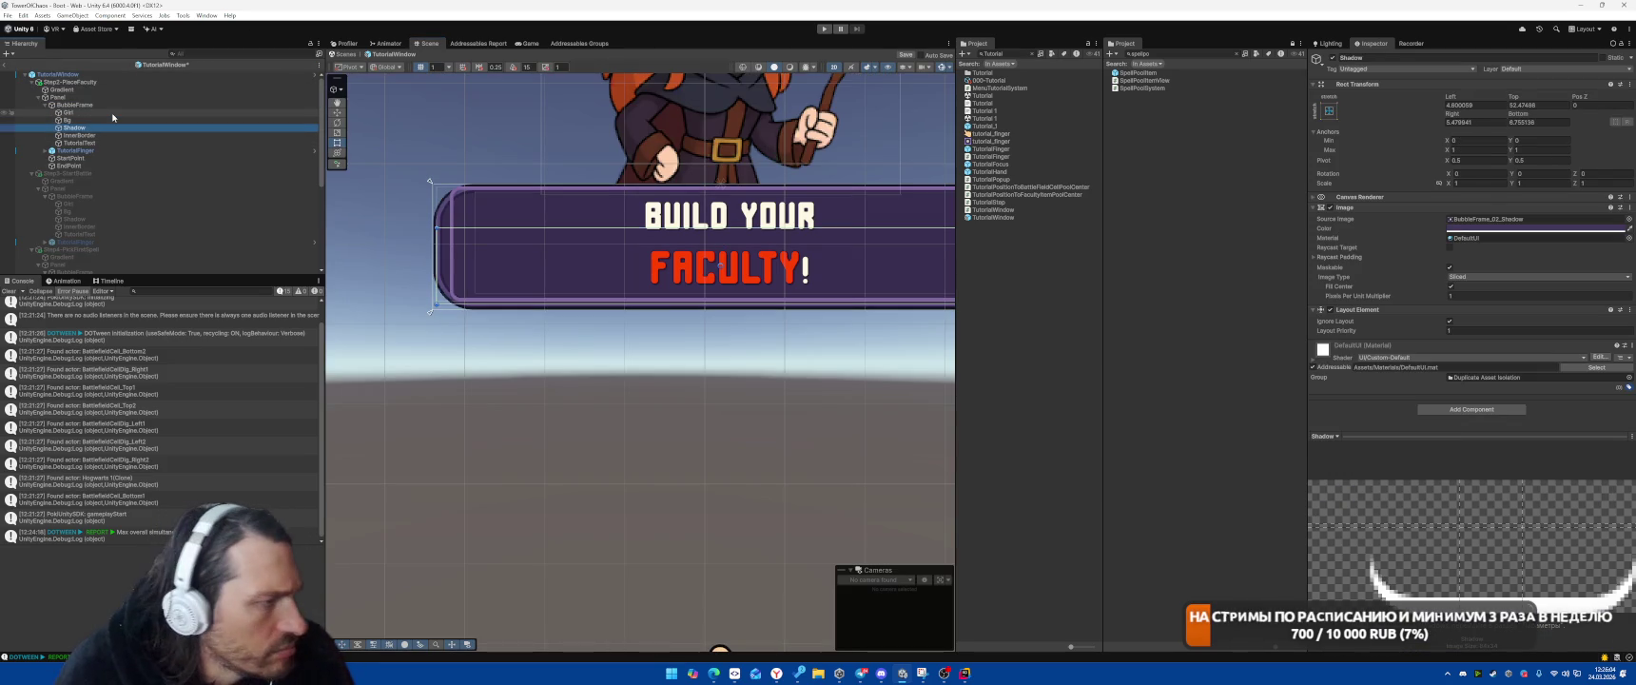
key(Delete)
click(108, 119)
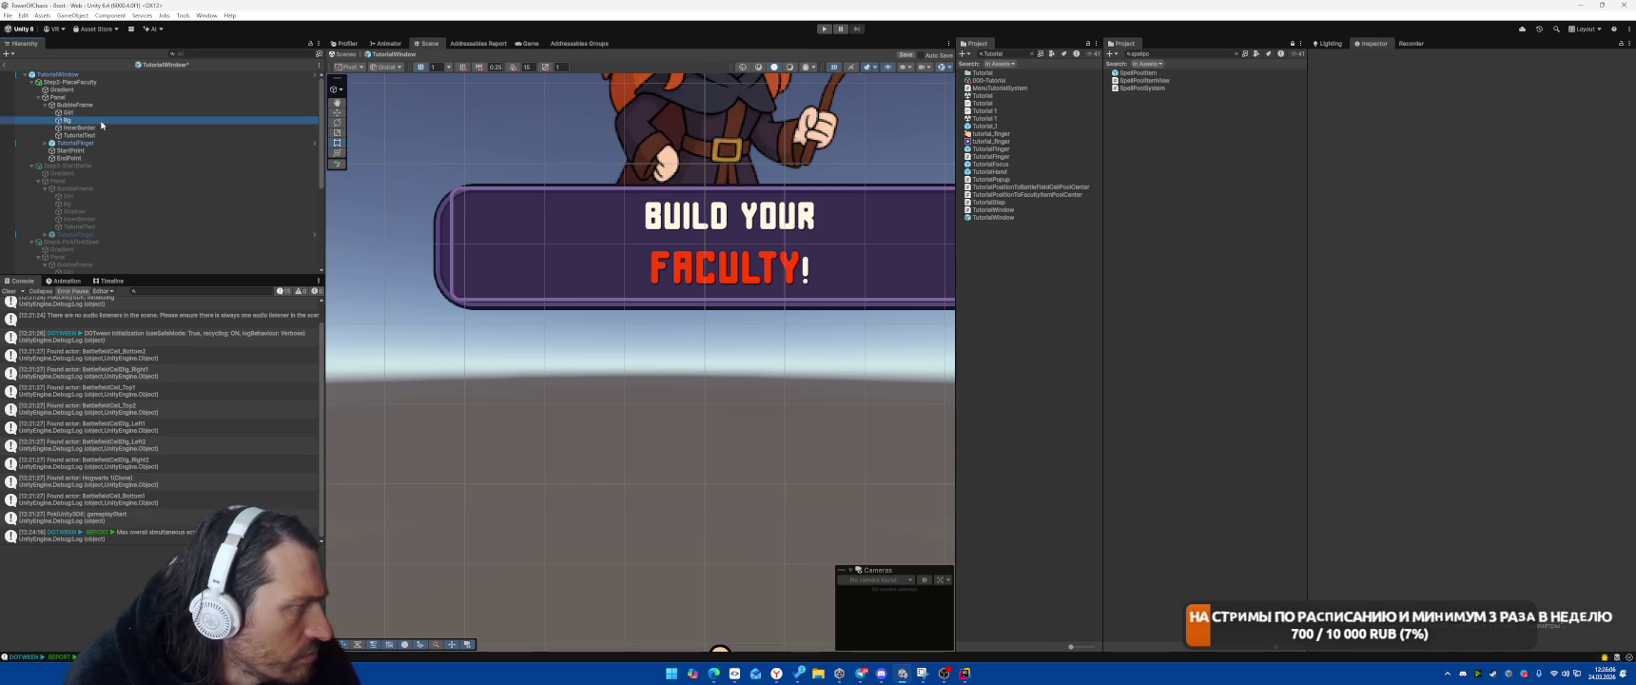
click(101, 125)
key(Delete)
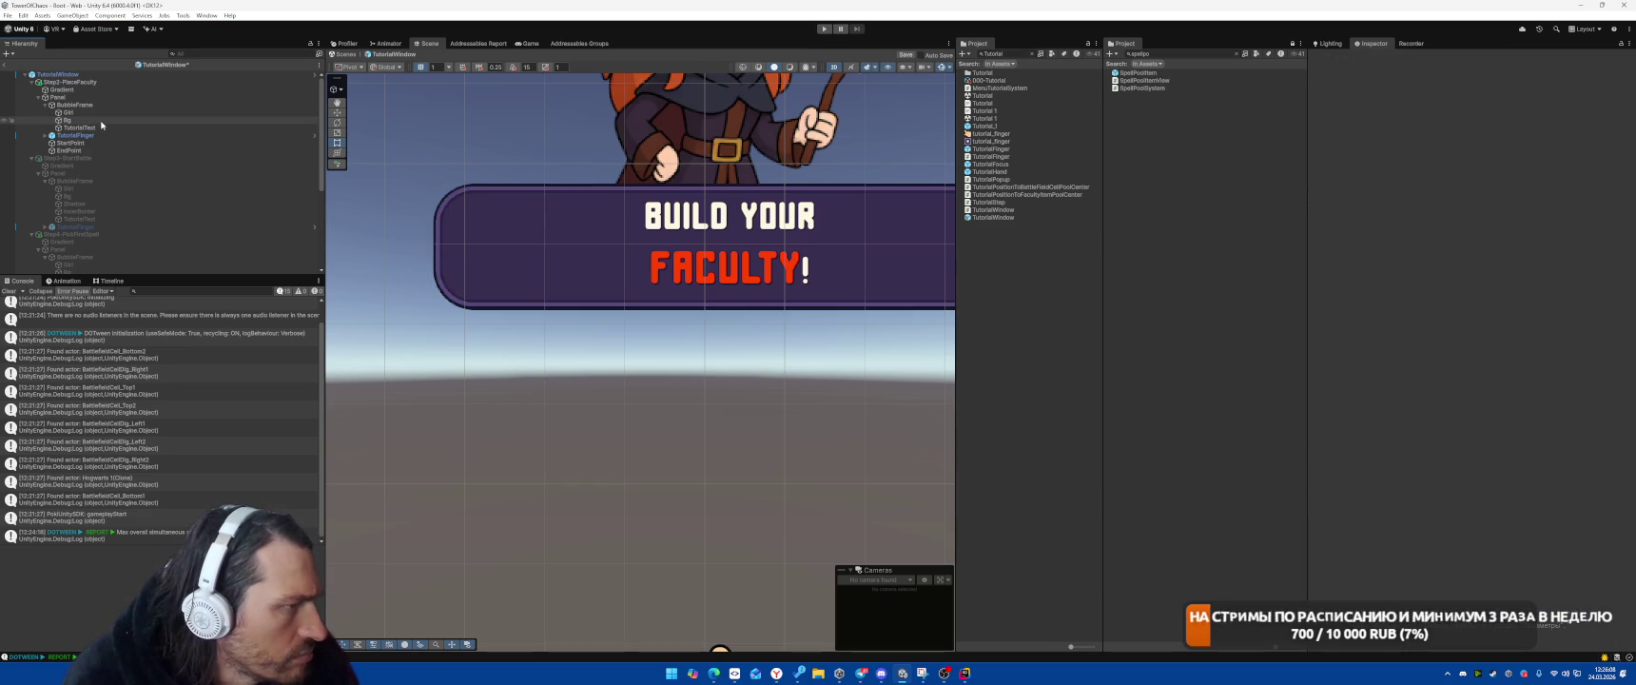
Set TutorialText's Rect Transform left and right margins to 25
click(99, 128)
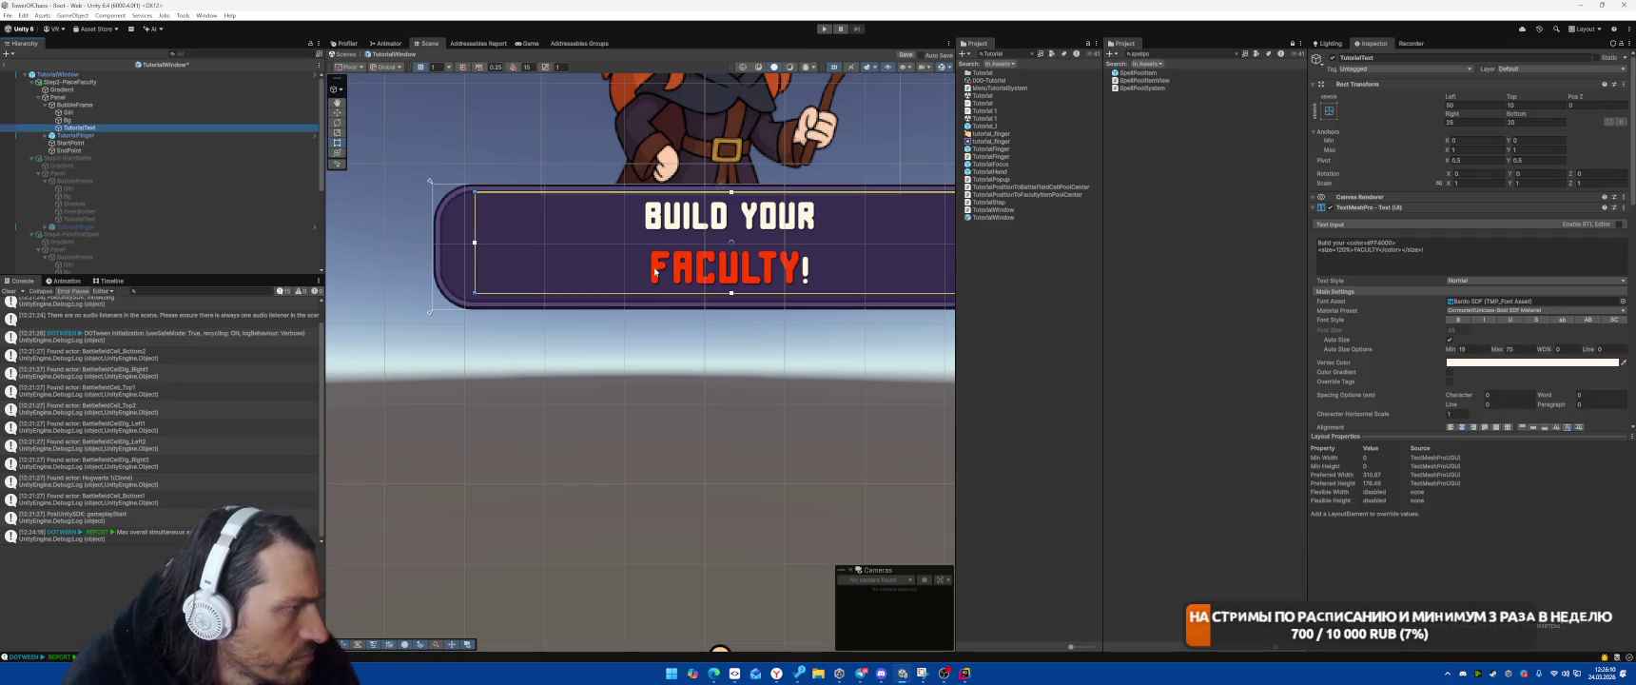
click(1477, 105)
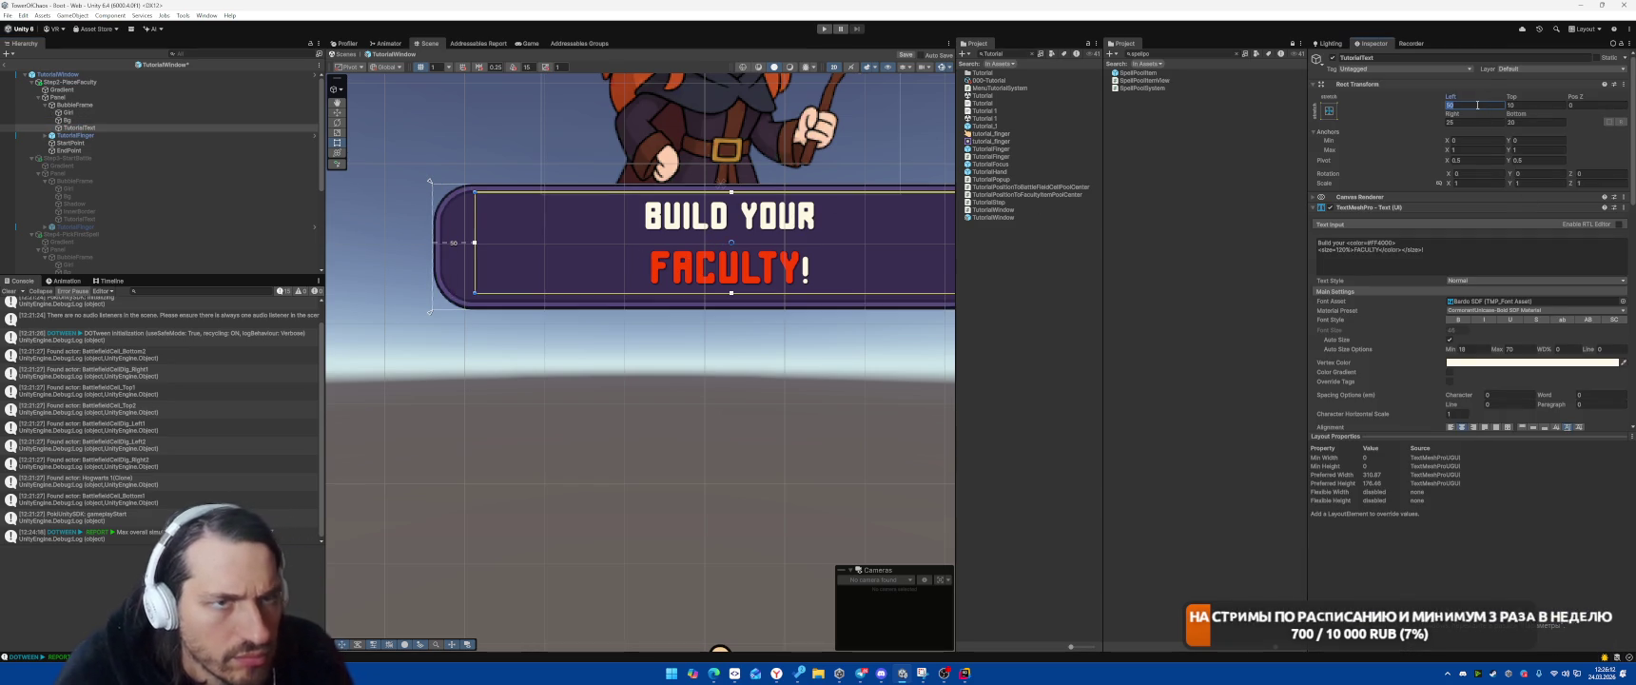
key(f)
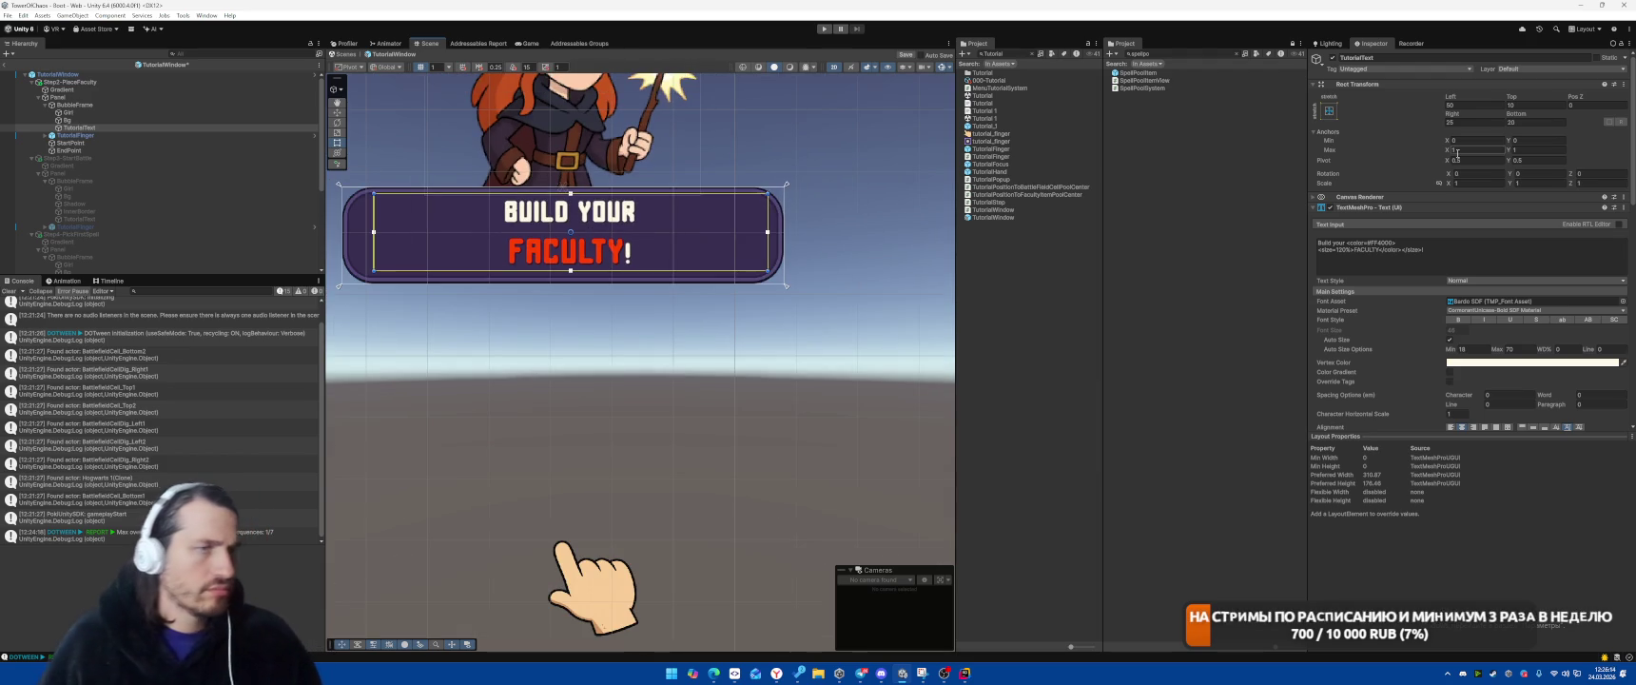
text(25)
click(1521, 105)
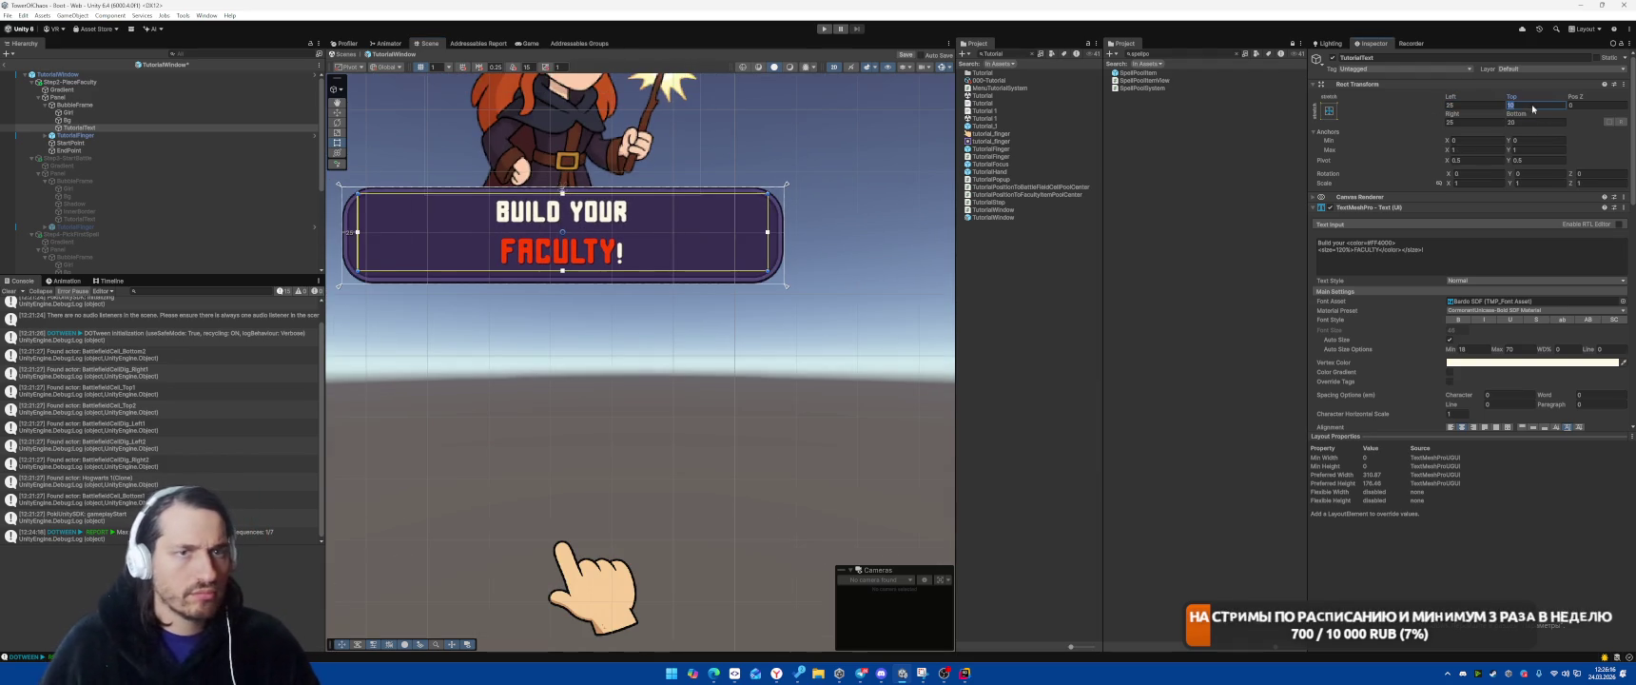
text(25)
click(1521, 123)
text(25)
Change TutorialText's vertical alignment and set its top and bottom margins to 10
scroll(1482, 324, down, 3)
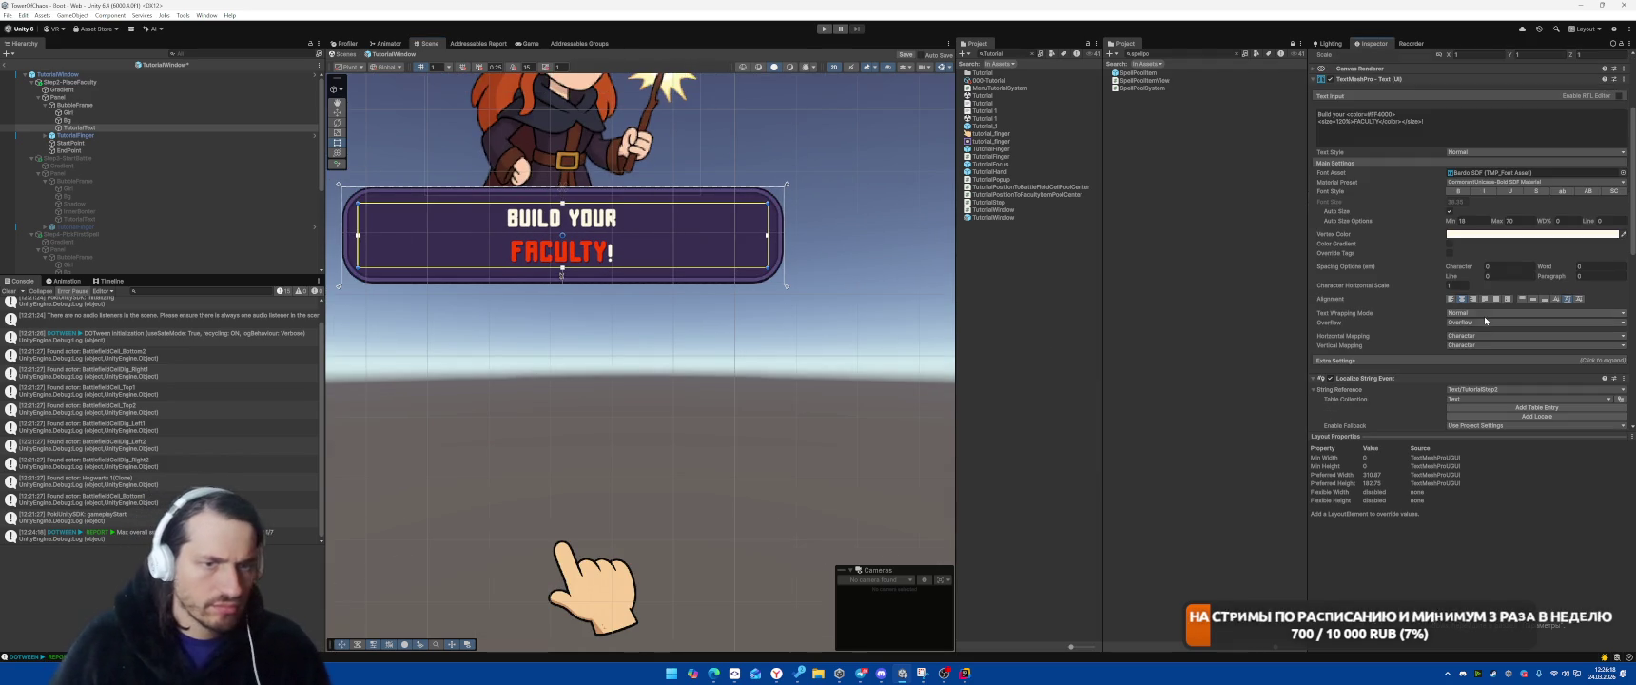
click(1532, 299)
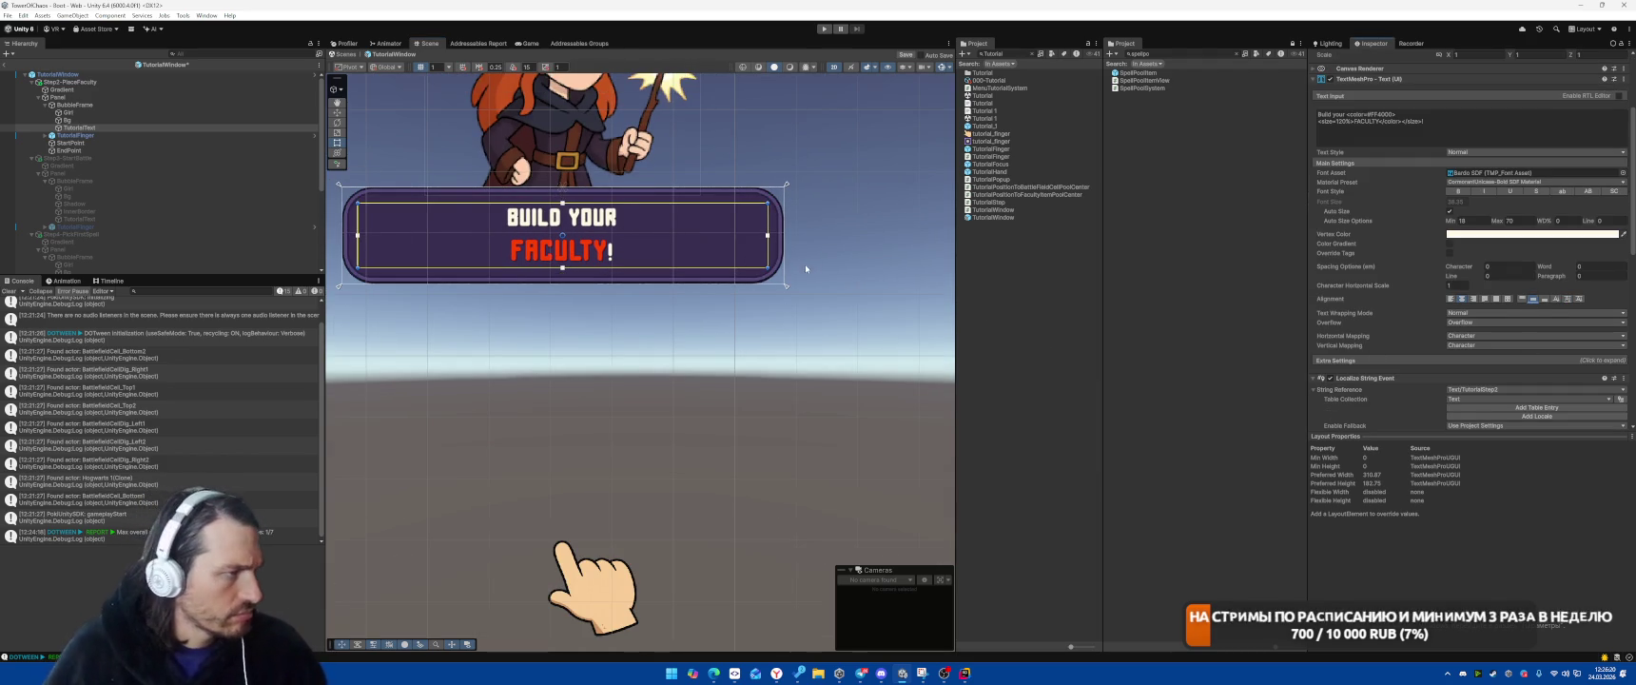
scroll(1358, 131, up, 3)
text(10)
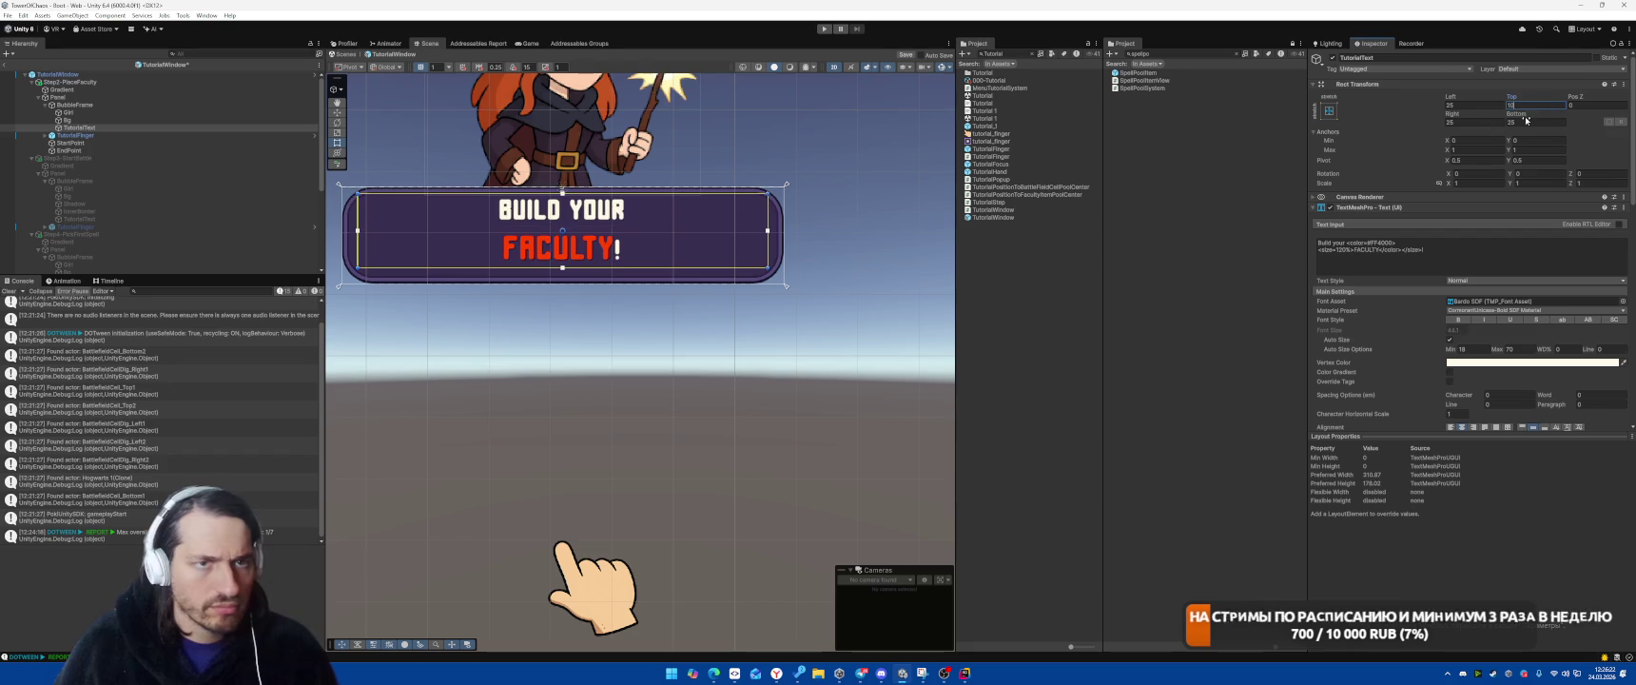
click(1526, 122)
text(10)
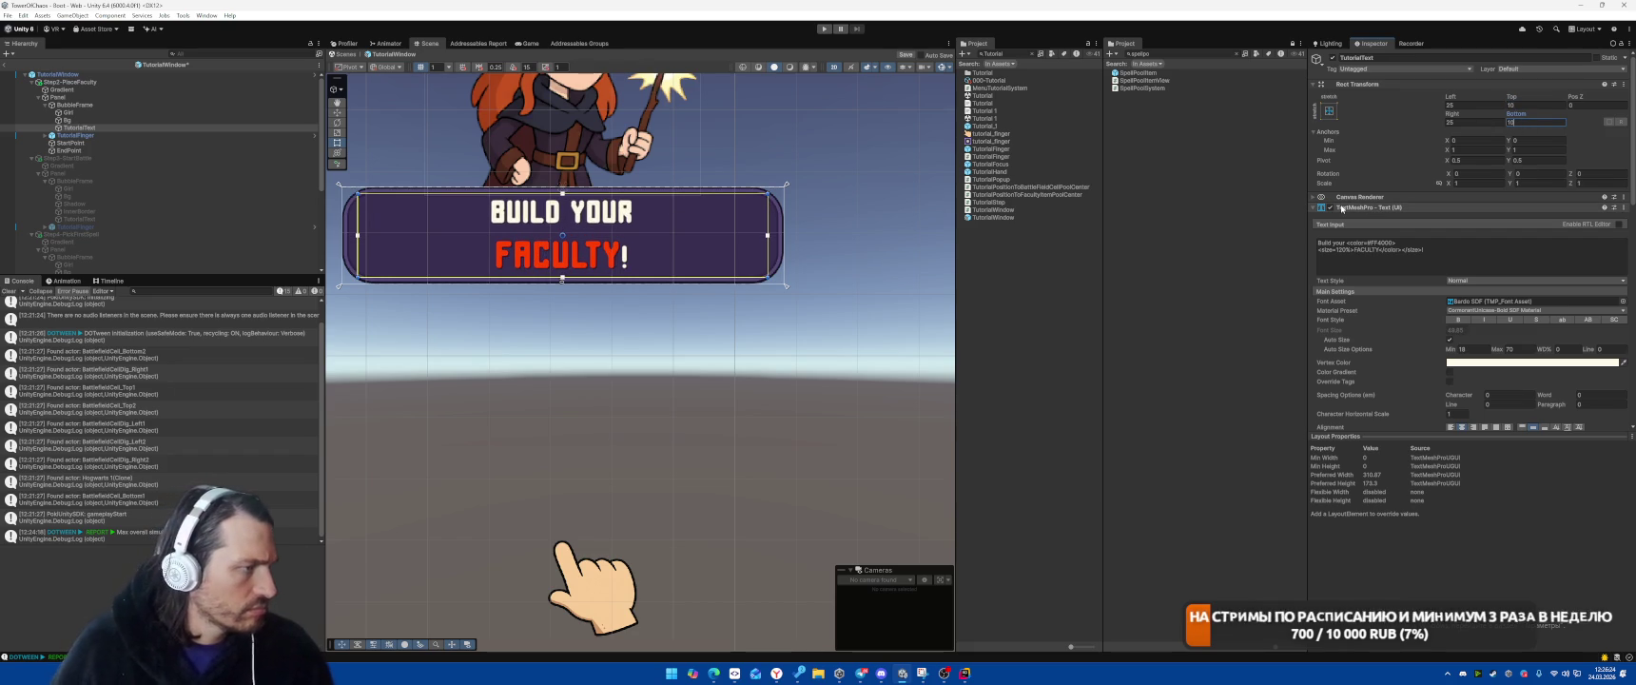
Review TutorialText's Text Wrapping Mode options, leaving them unchanged
scroll(1403, 317, down, 2)
click(1471, 365)
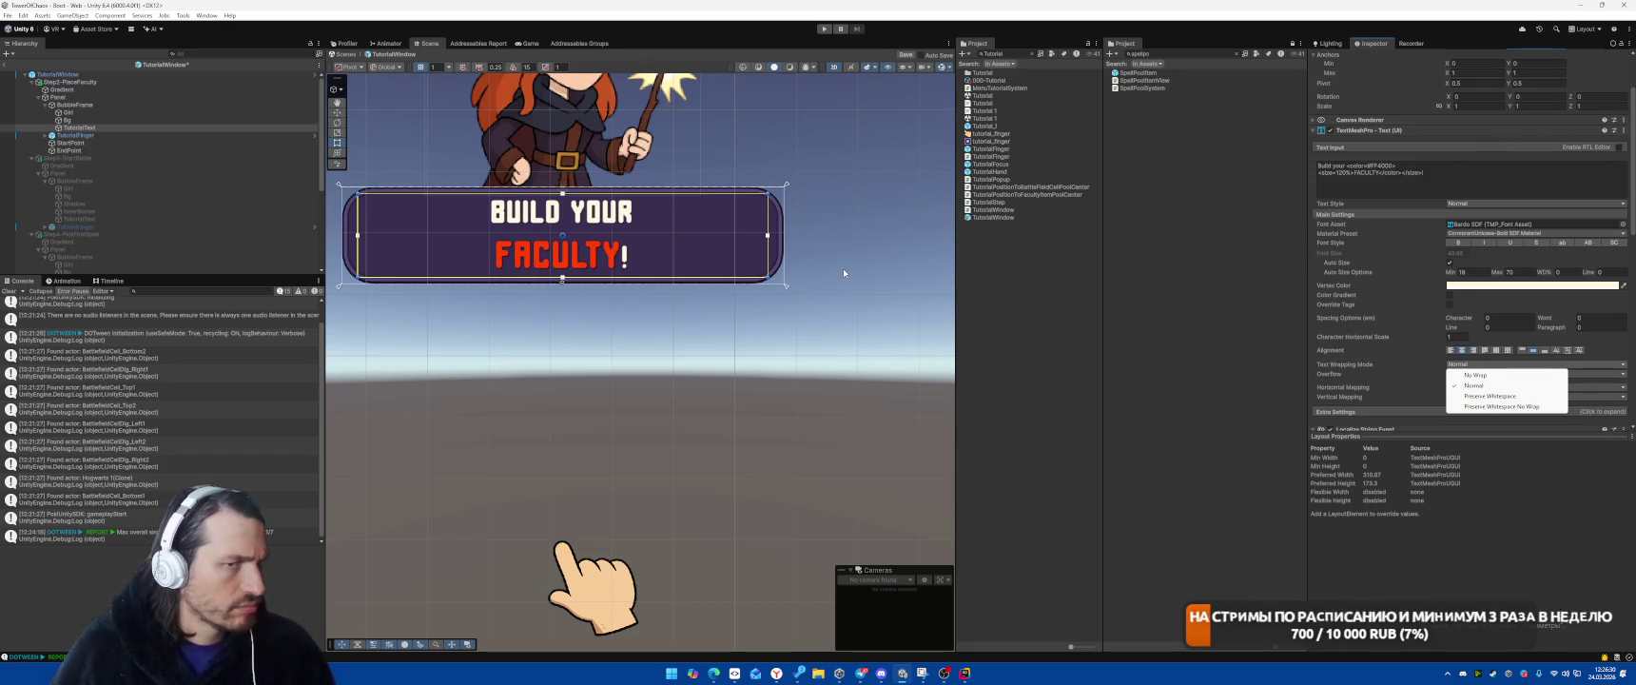
click(1415, 171)
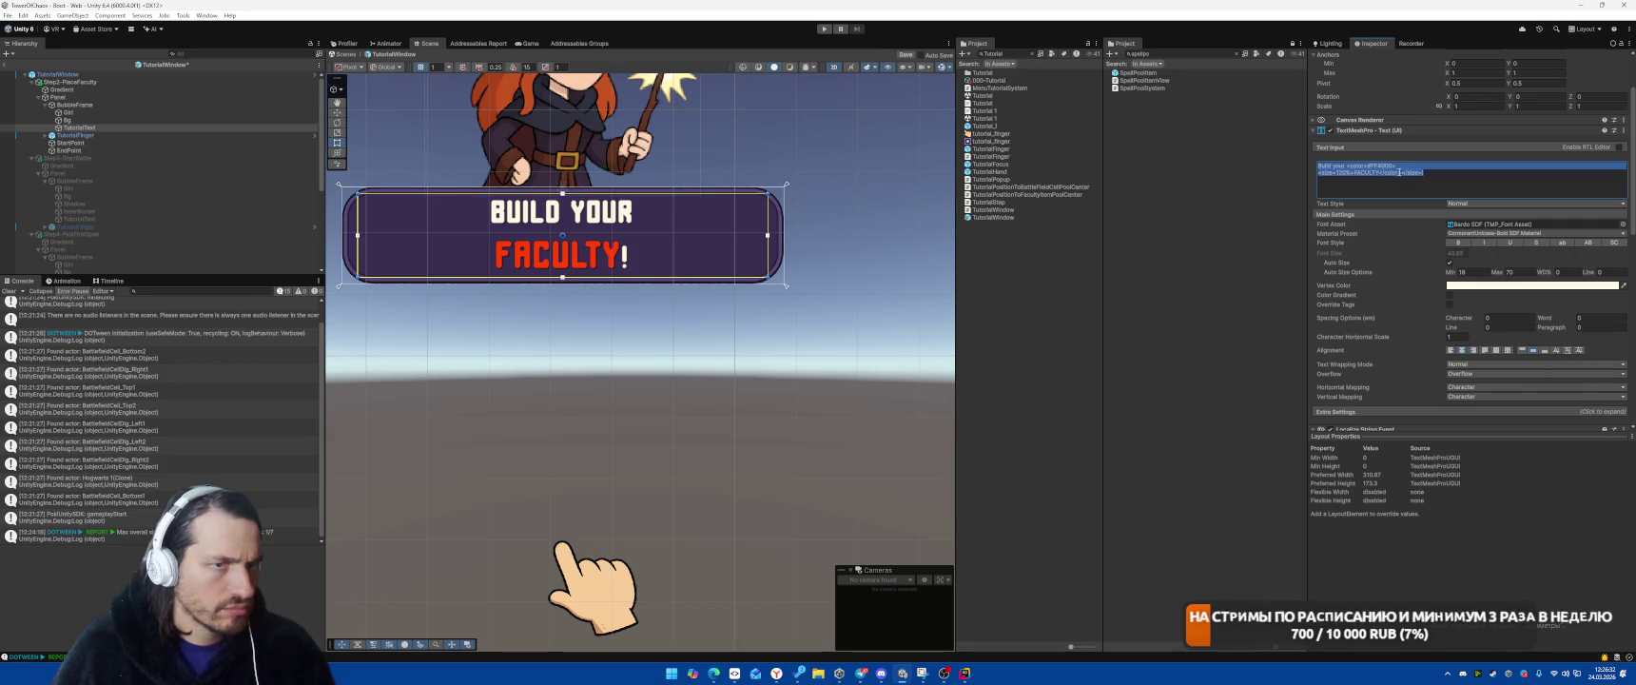
scroll(758, 348, down, 1)
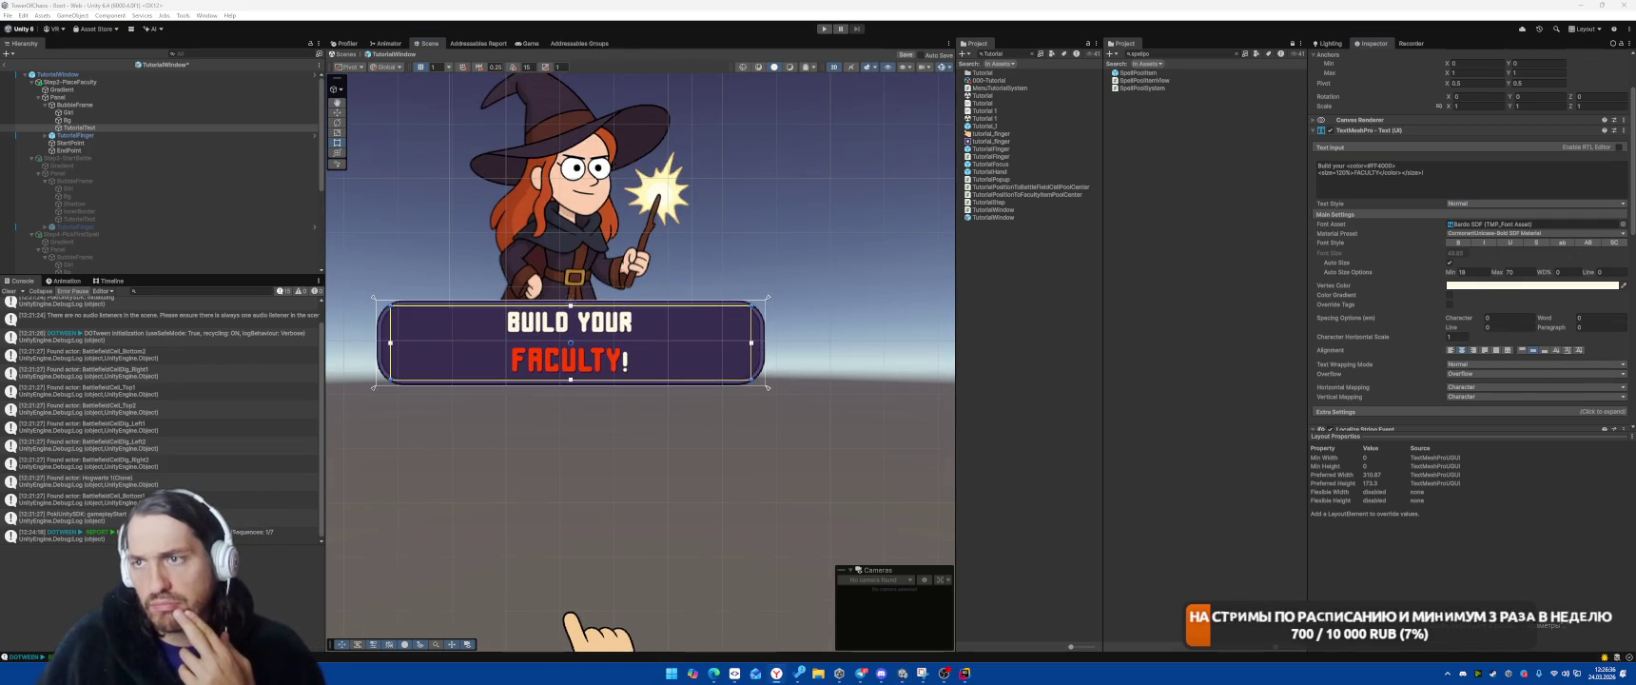
scroll(827, 237, down, 2)
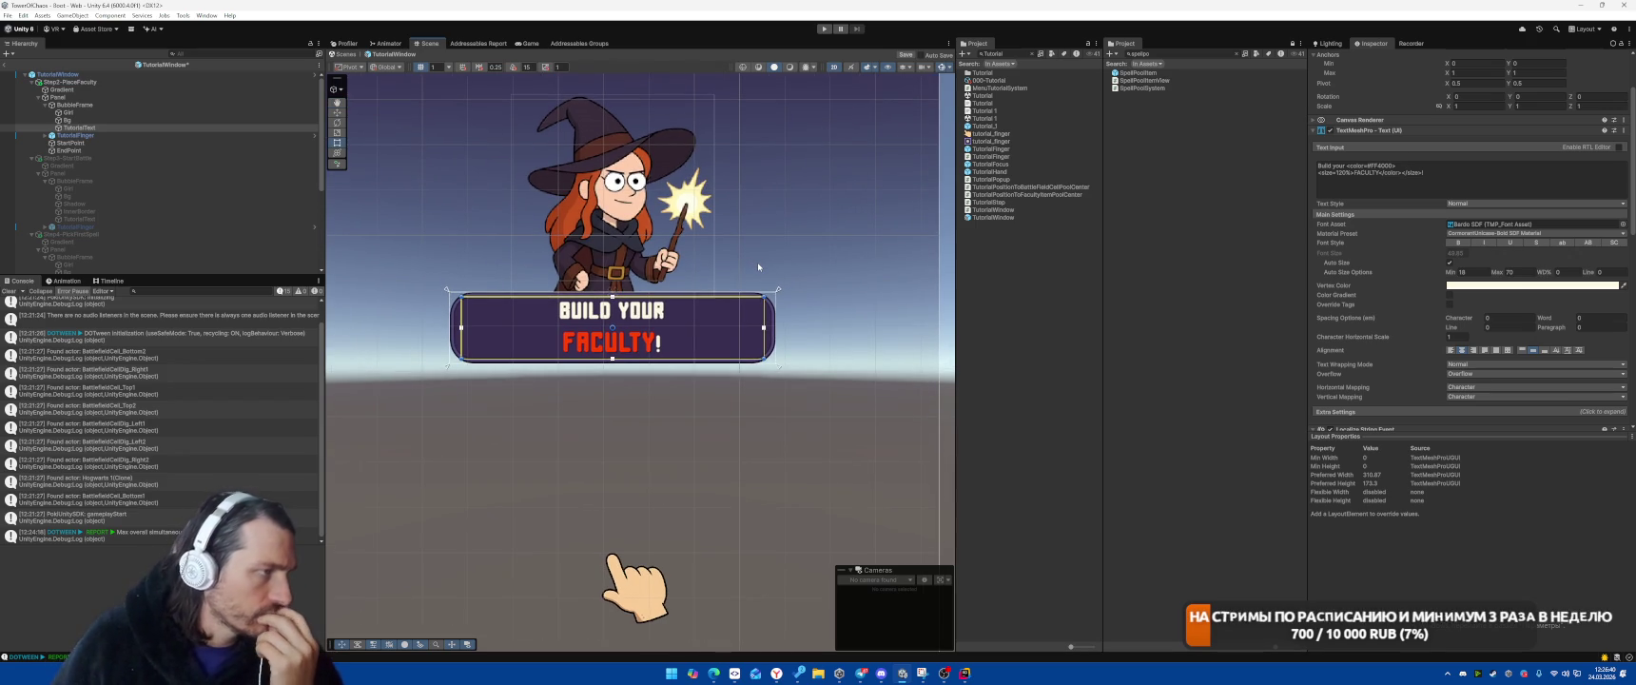
click(773, 404)
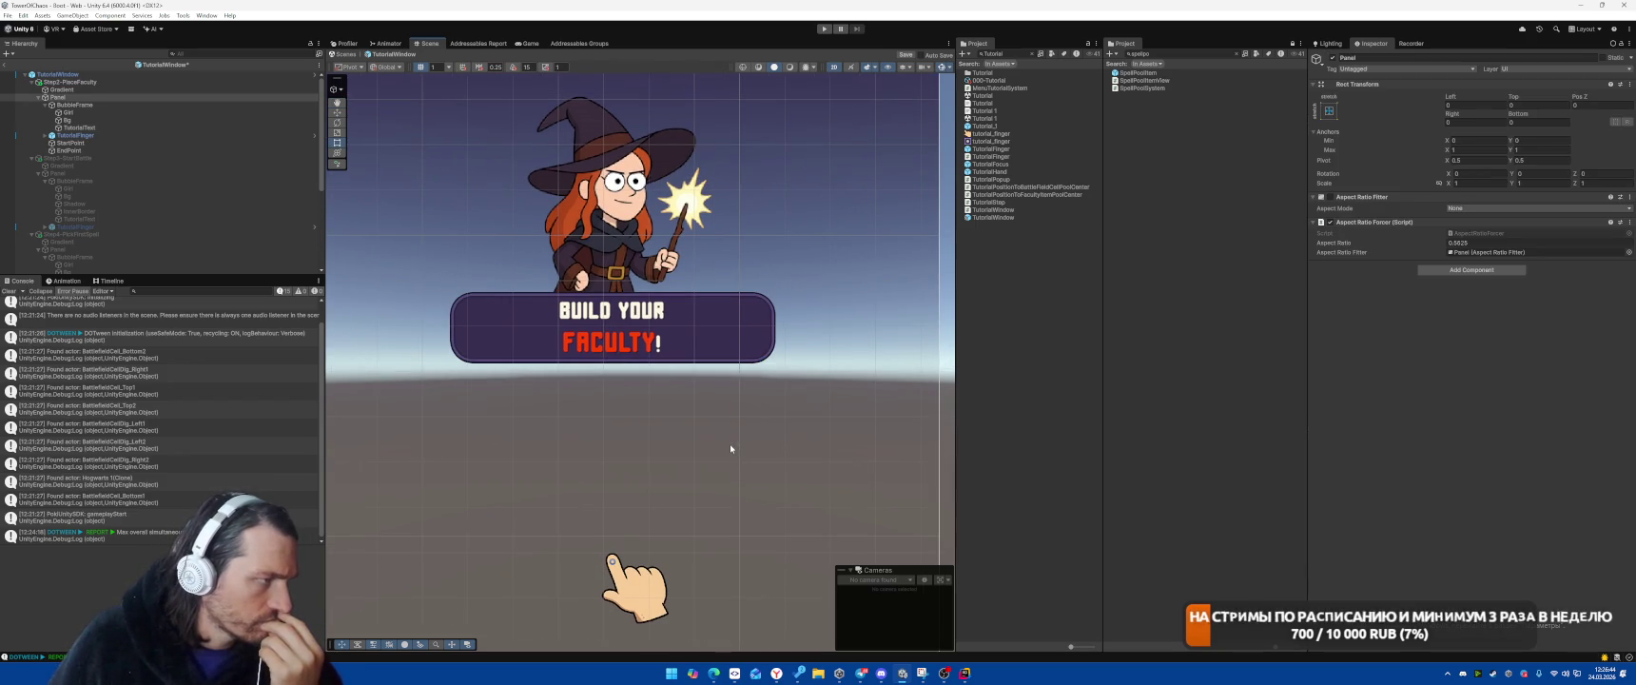
drag(729, 443, 744, 332)
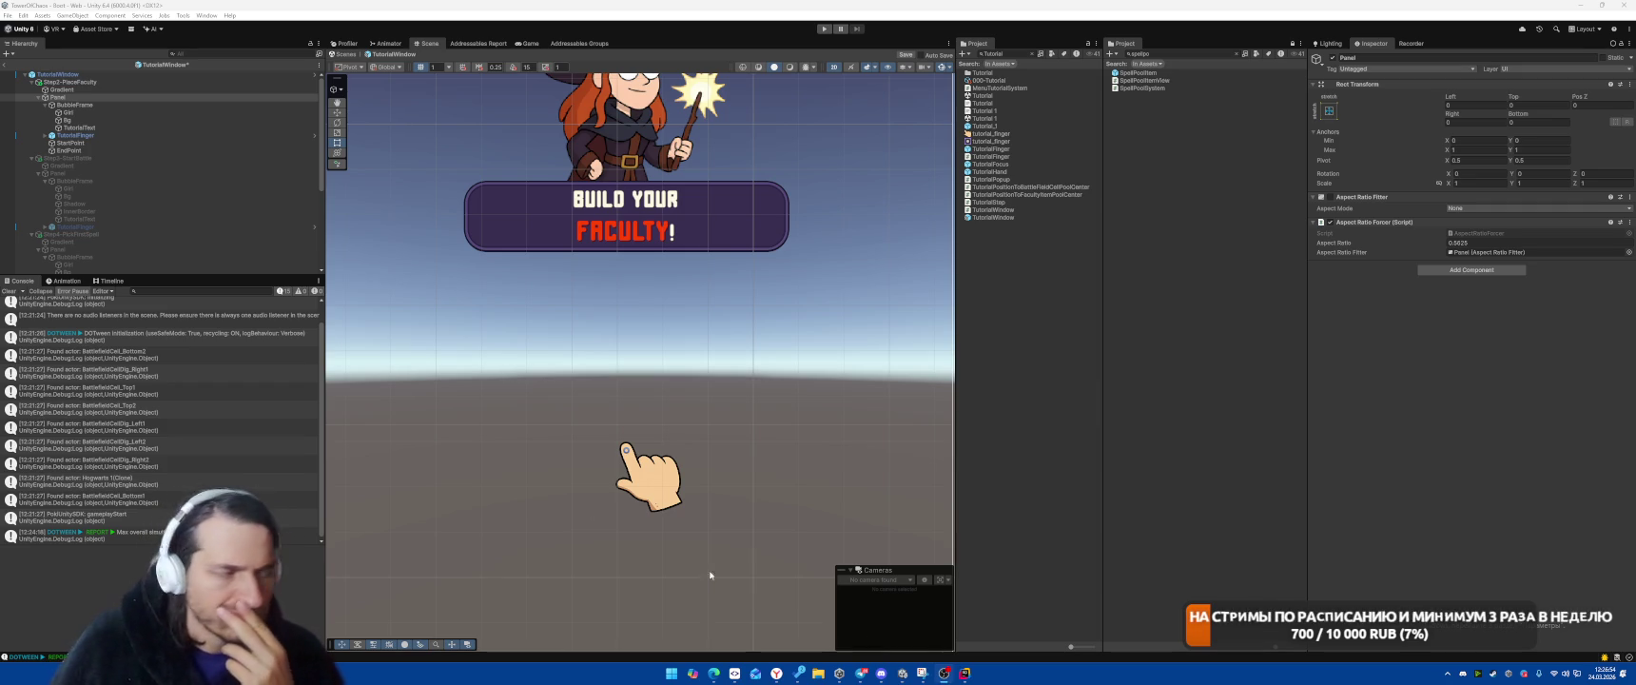
Activate Step3-StartBattle, deactivate Step2, and delete the battle bubble's InnerBorder
click(94, 158)
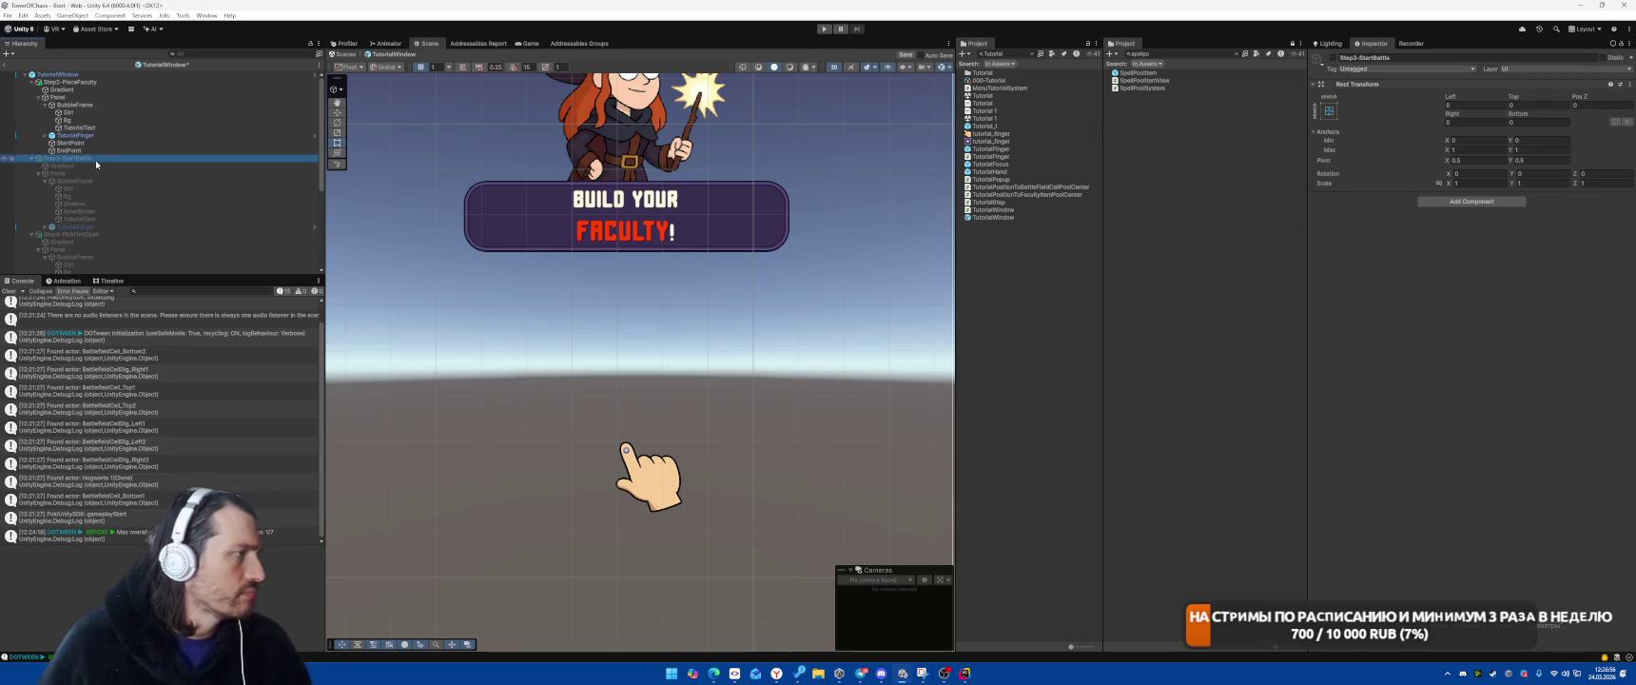
key(alt+shift+a)
click(95, 82)
key(alt+shift+a)
click(98, 205)
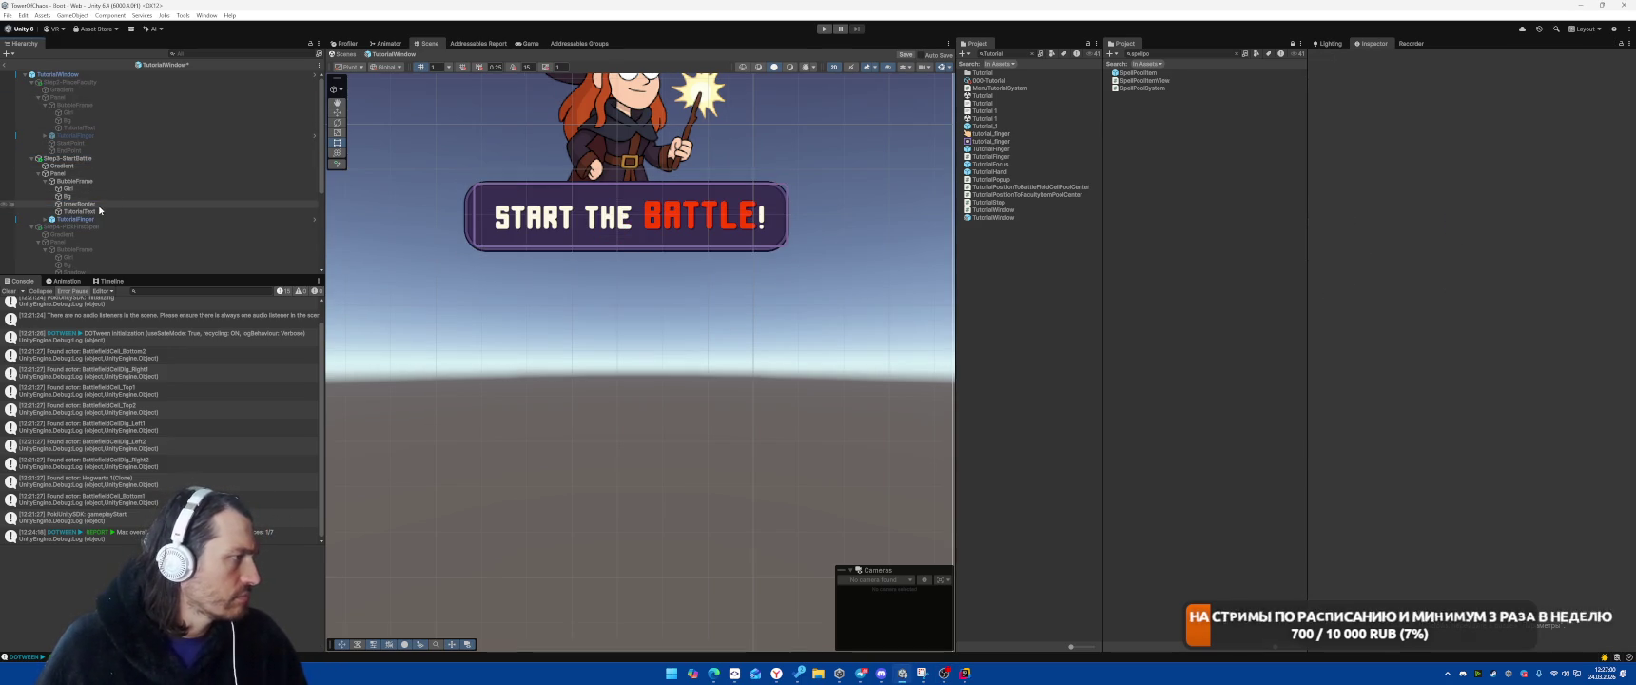
key(Delete)
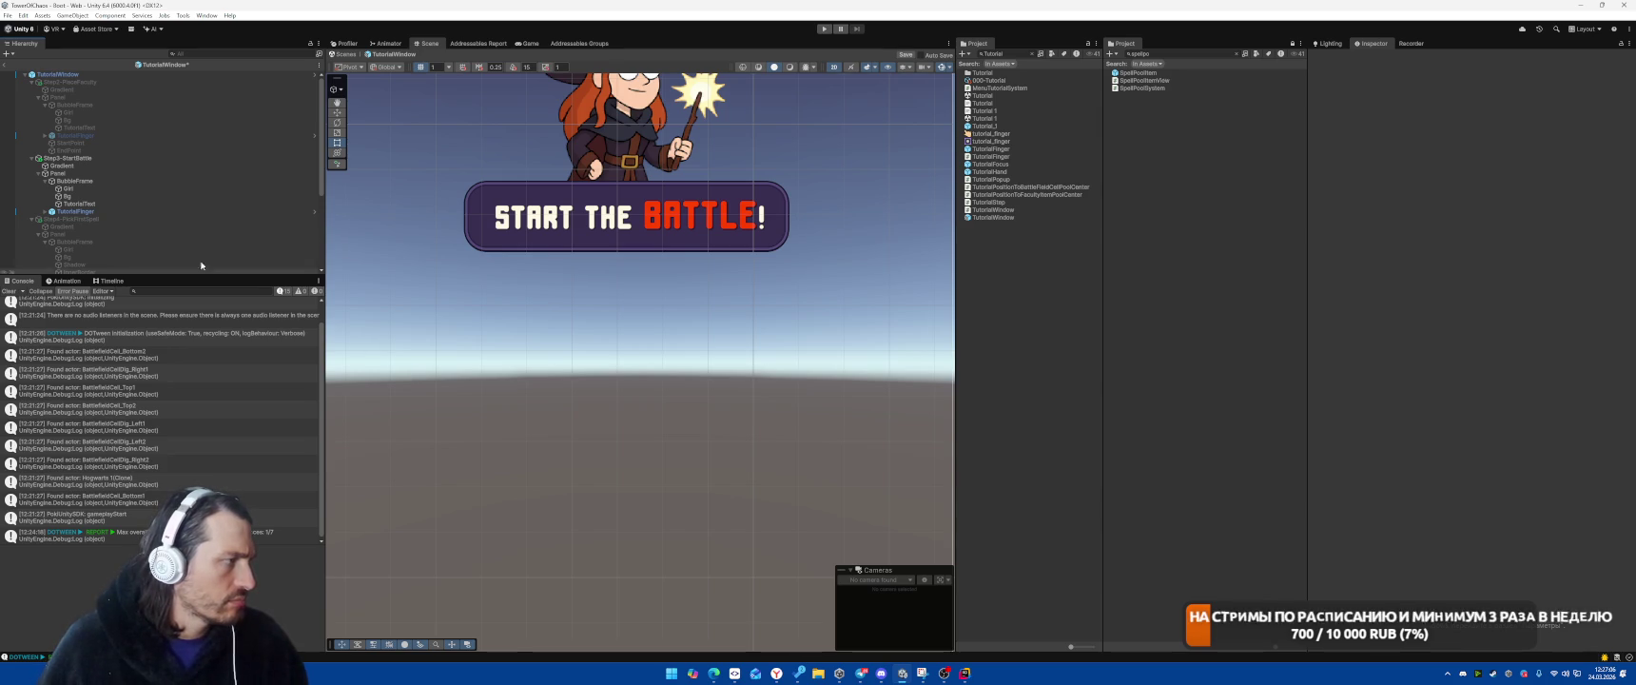
Copy the faculty TutorialText's Rect Transform component values
click(111, 204)
click(93, 130)
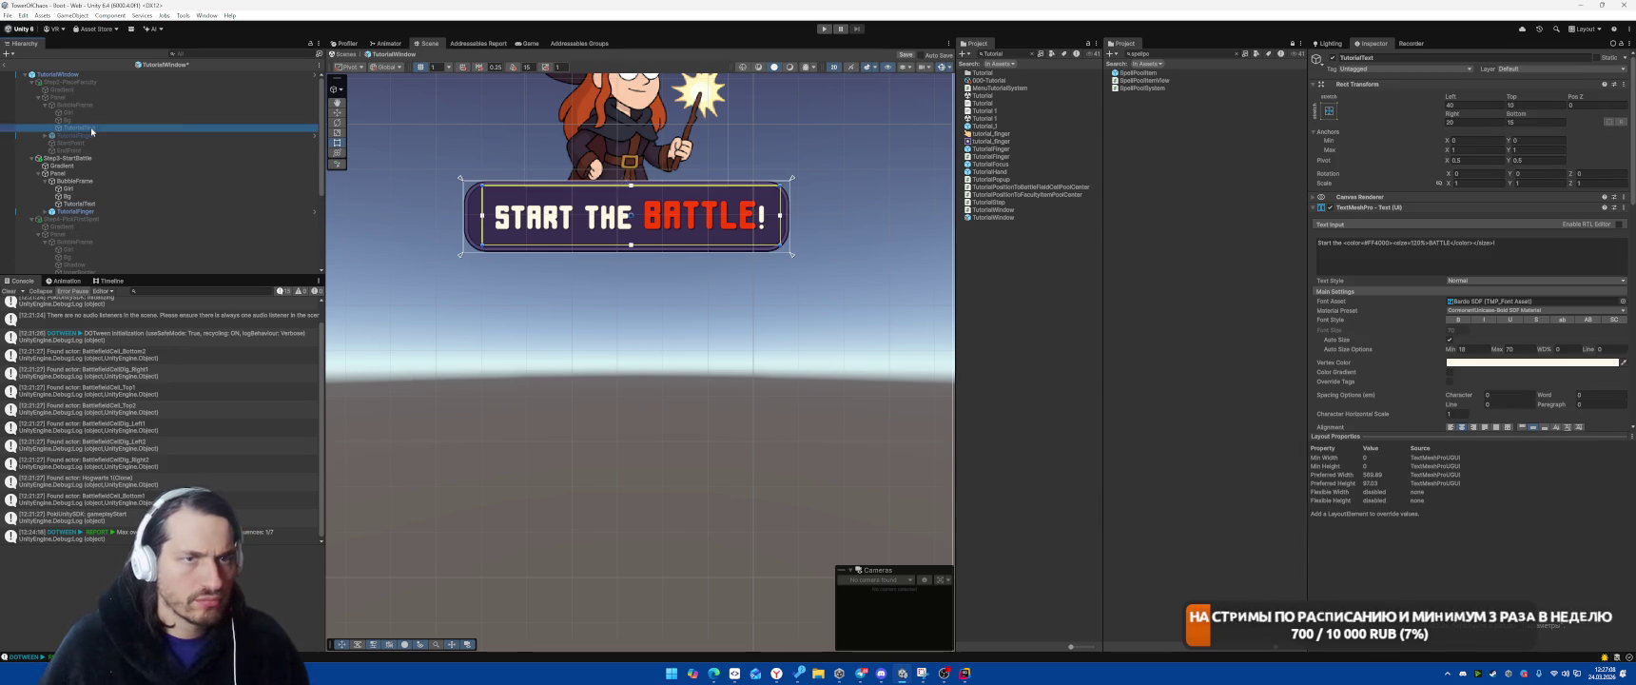
right_click(1355, 83)
mouse_move(1398, 166)
click(1489, 166)
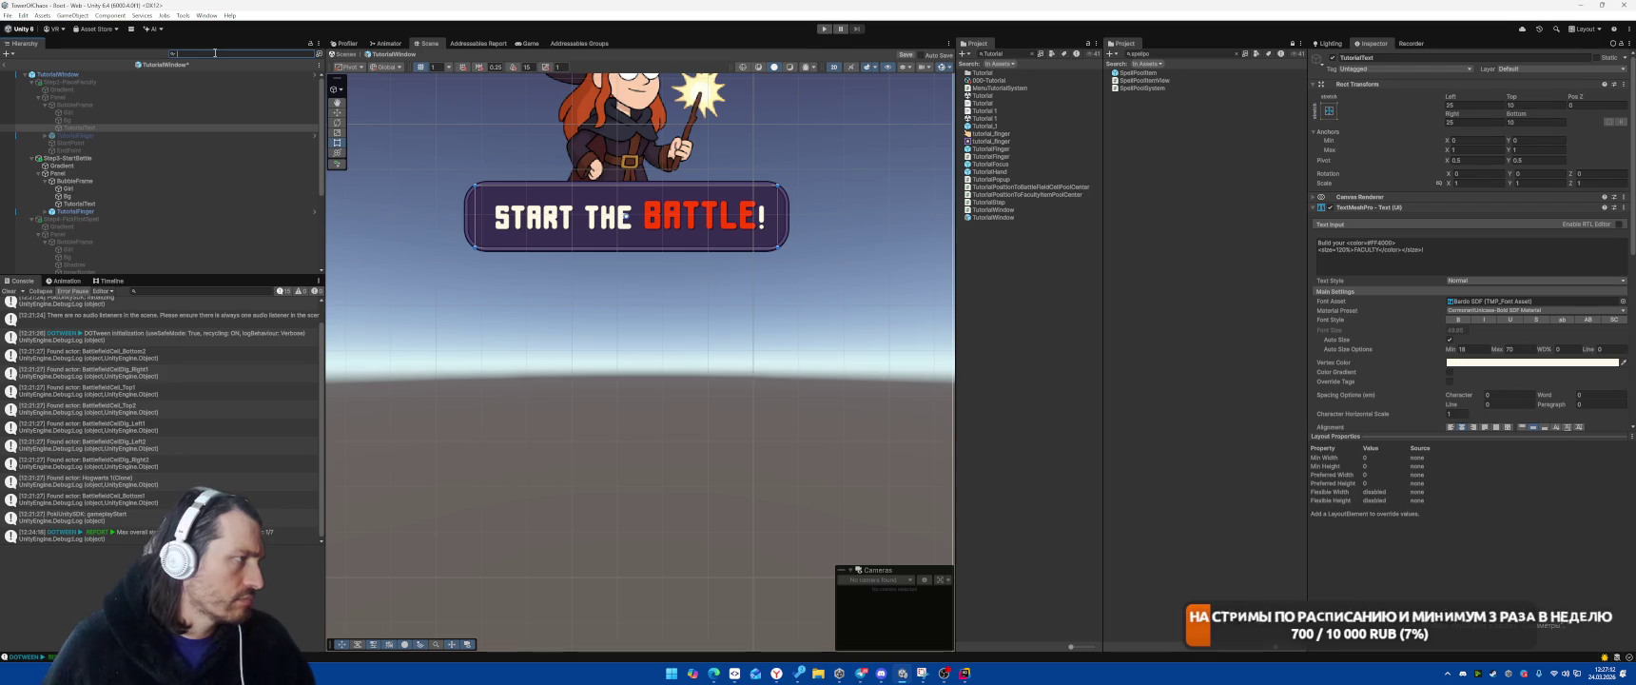
Paste the copied 25/10 margins onto every TutorialText found by search
text(Tutorial)
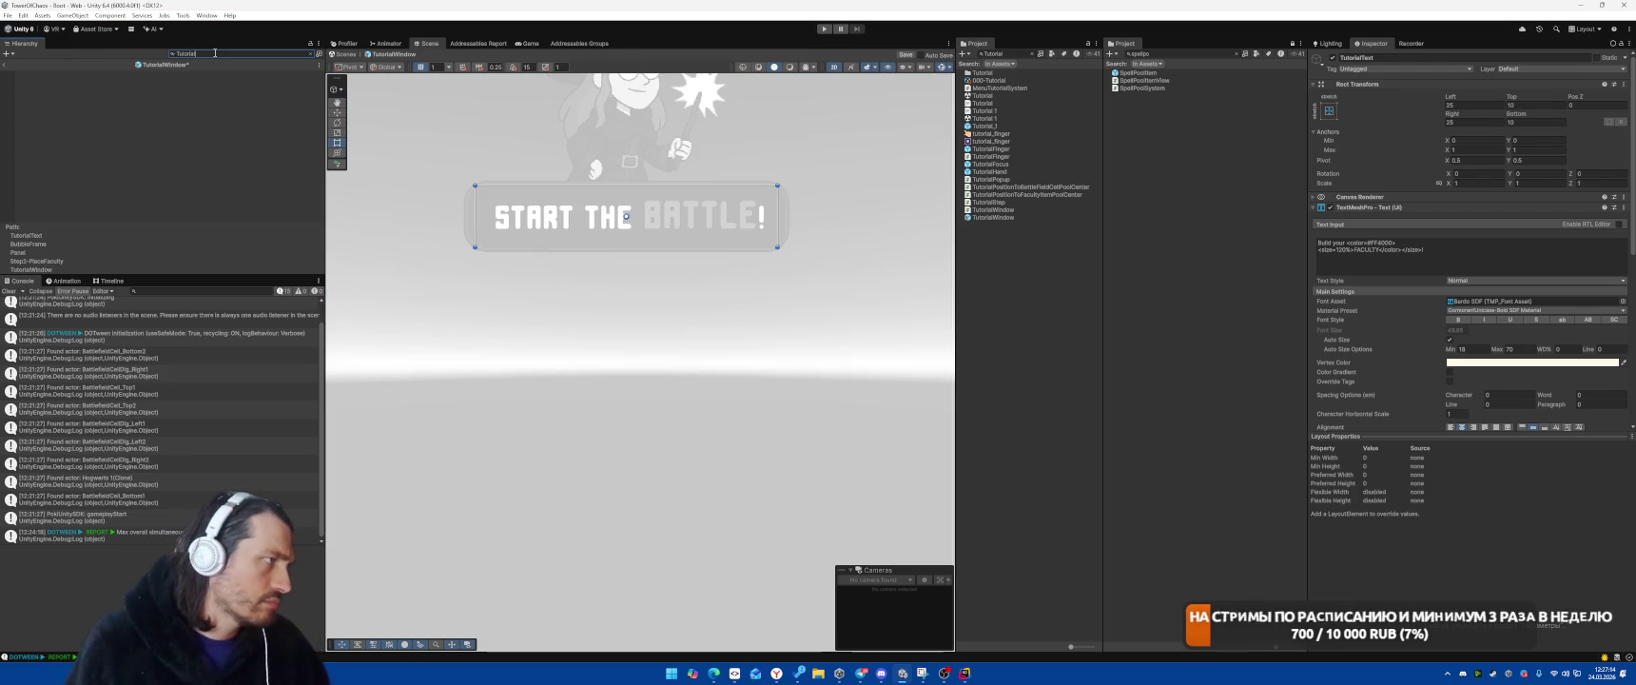
text(Text)
key(Down)
key(ctrl+a)
right_click(1365, 85)
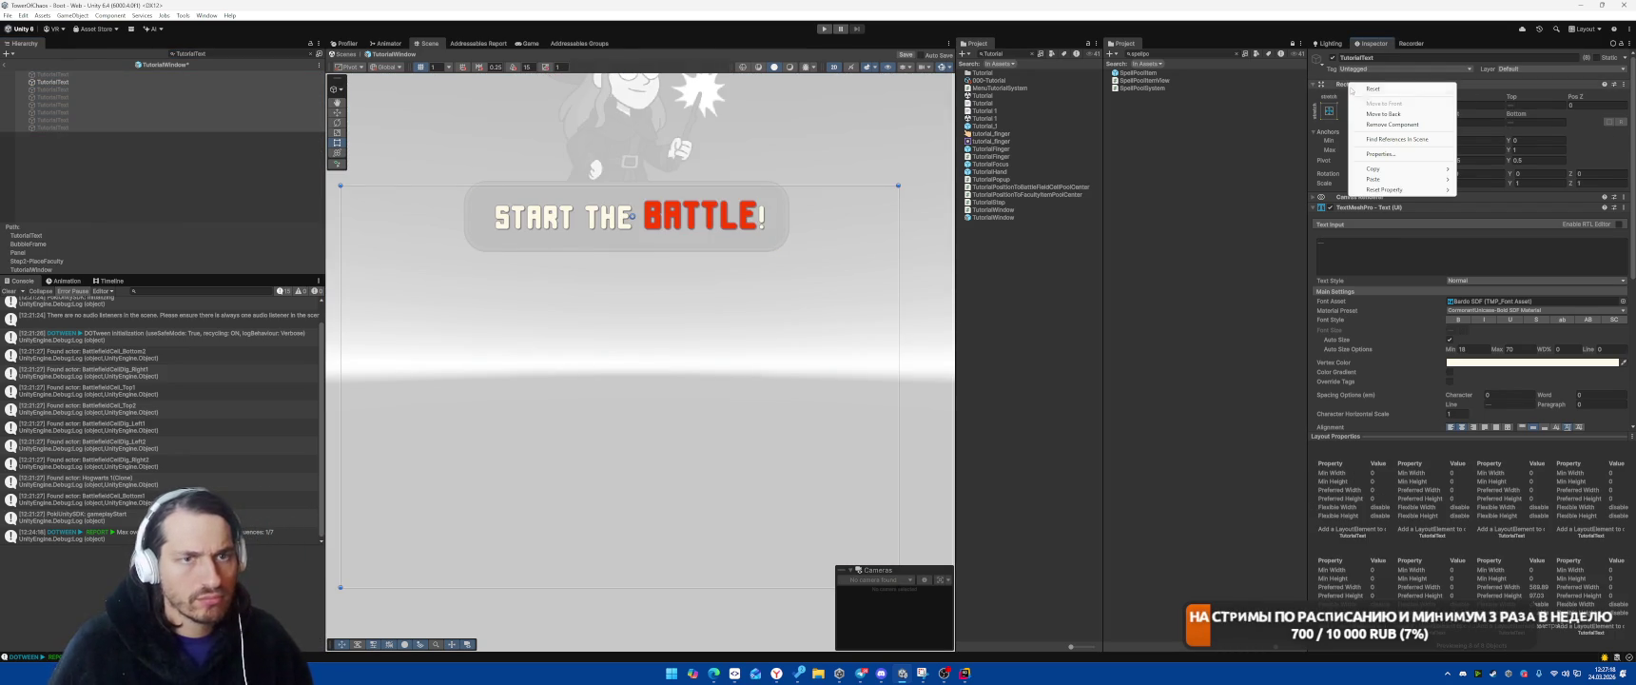
mouse_move(1407, 179)
click(1491, 240)
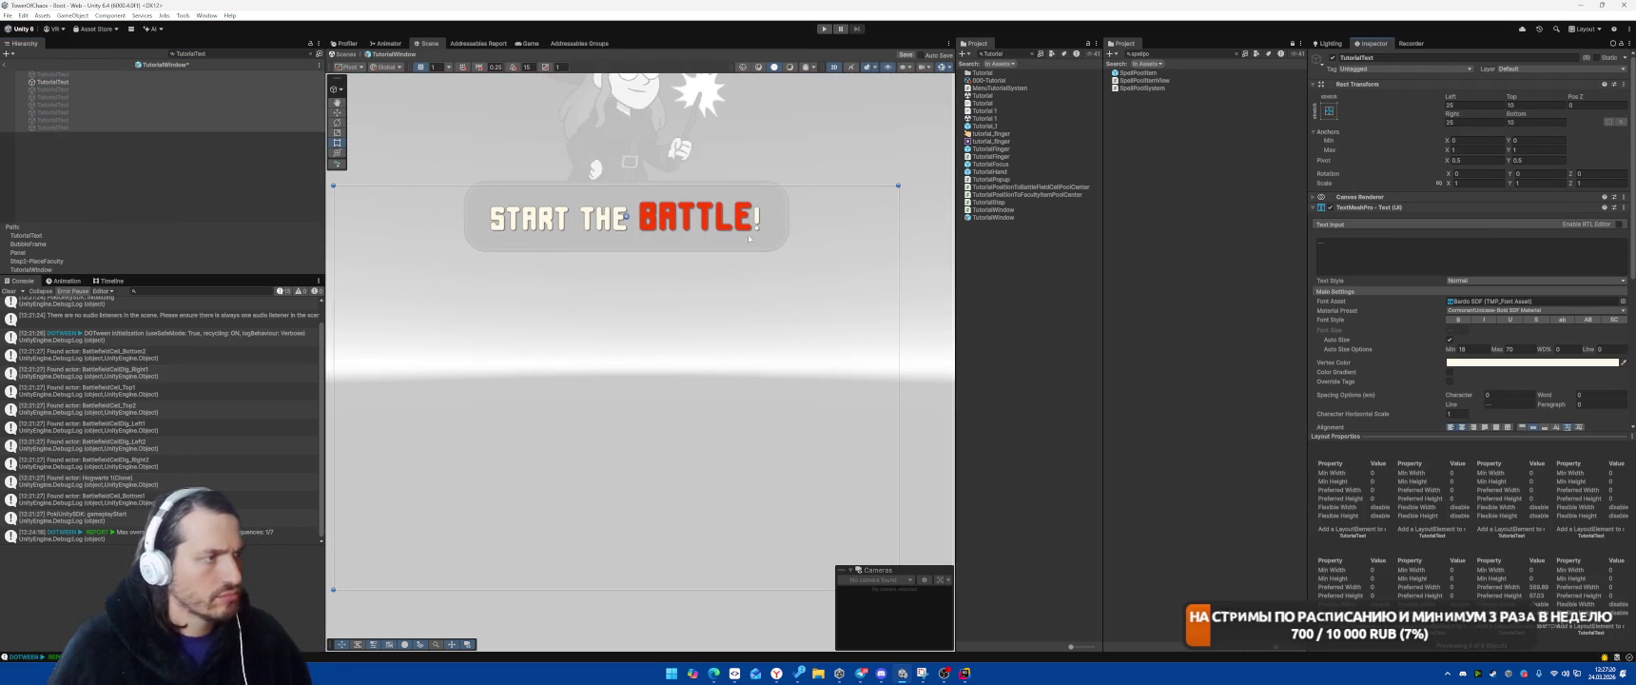
click(208, 155)
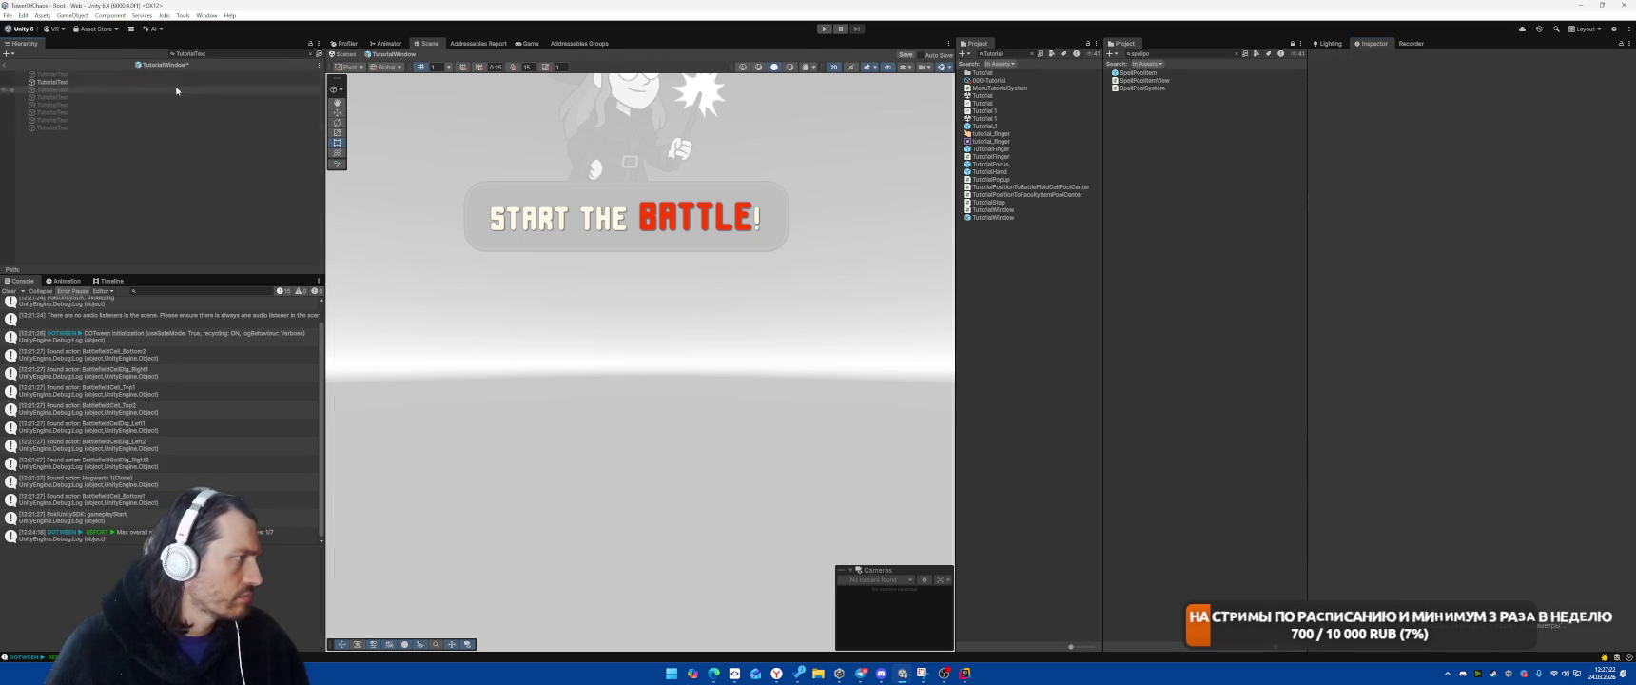
key(BackSpace)
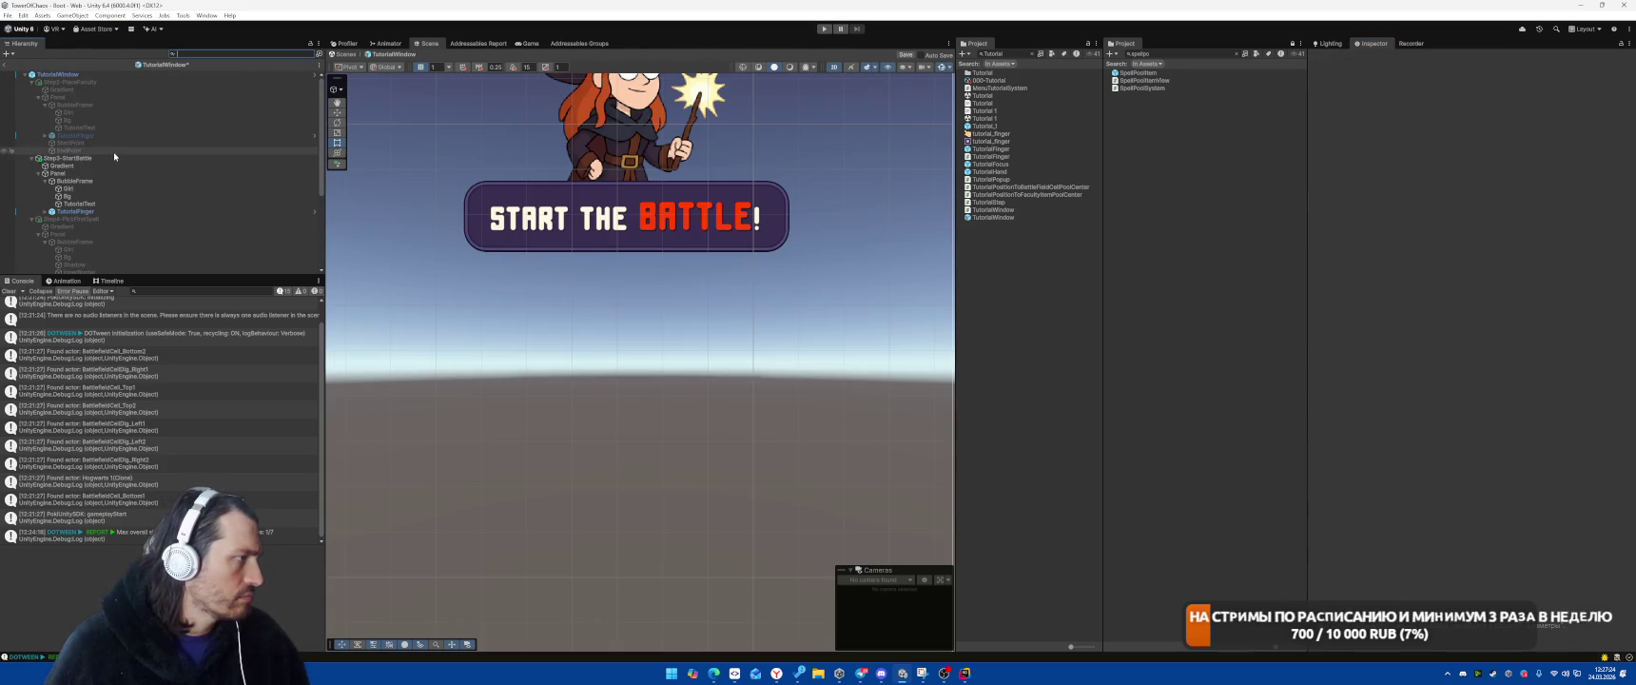
Turn off Step3-StartBattle and turn on Step4-PickFirstSpell
click(112, 157)
scroll(564, 208, up, 2)
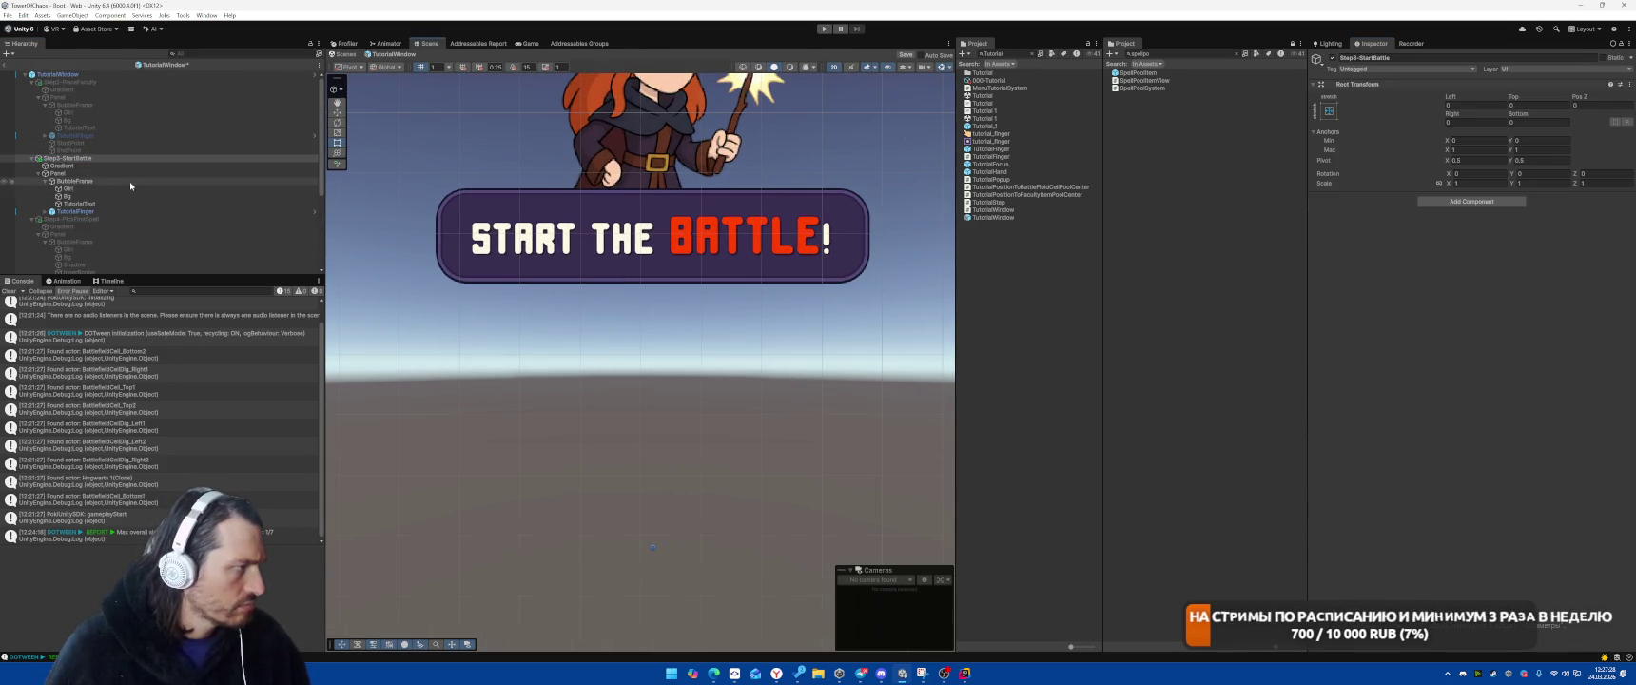
click(66, 158)
key(alt+shift+a)
click(85, 220)
key(alt+shift+a)
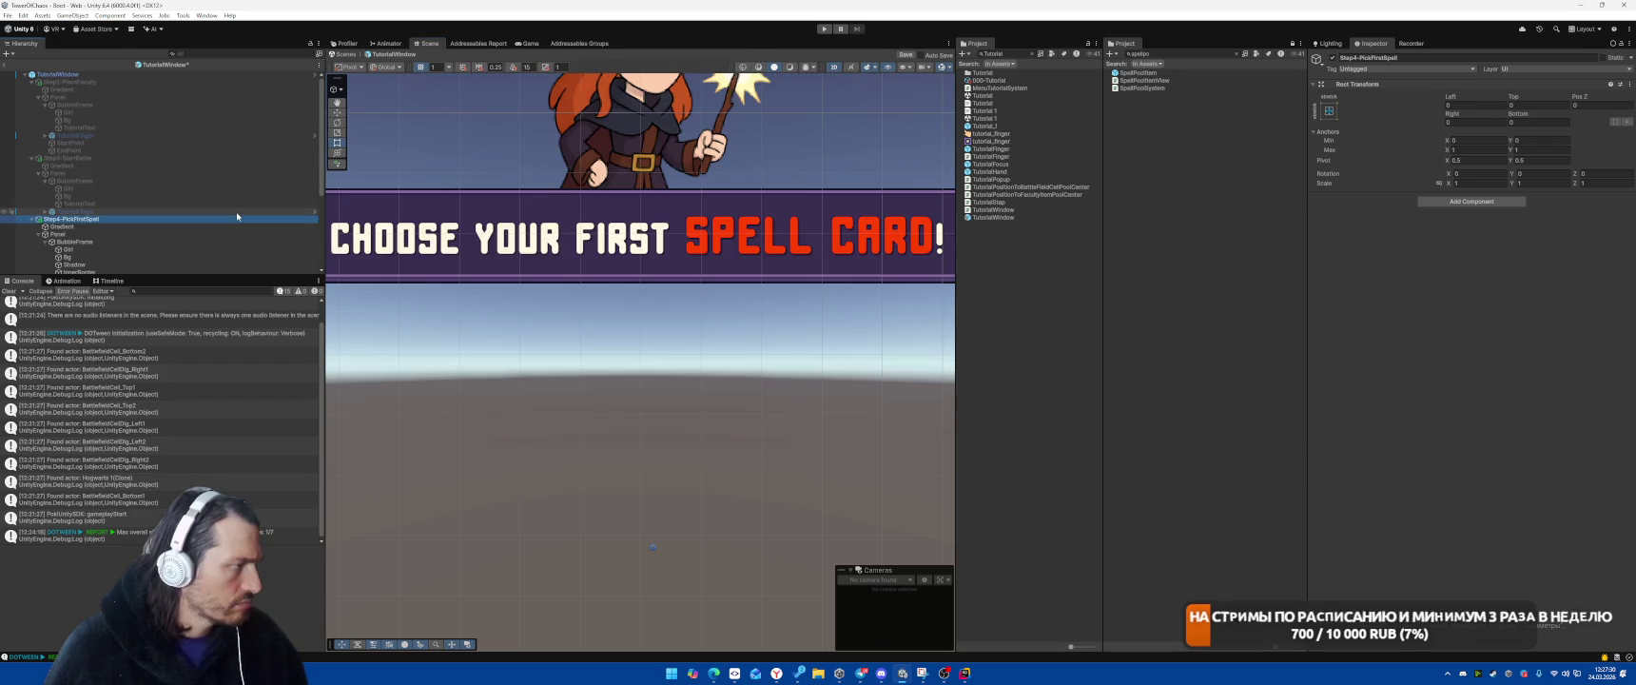
Delete the Pick First Spell bubble's InnerBorder
scroll(654, 267, down, 2)
scroll(114, 171, down, 3)
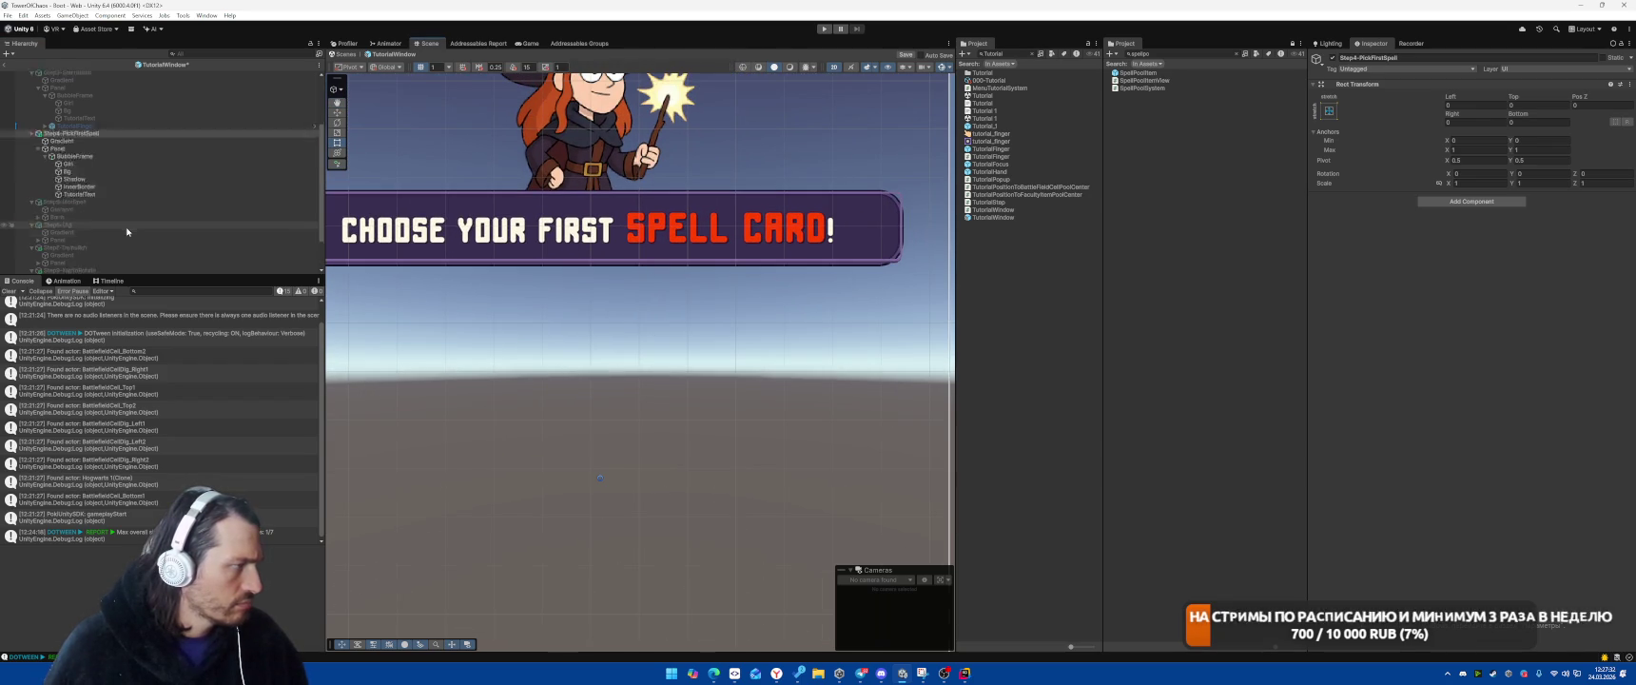
click(82, 158)
click(81, 150)
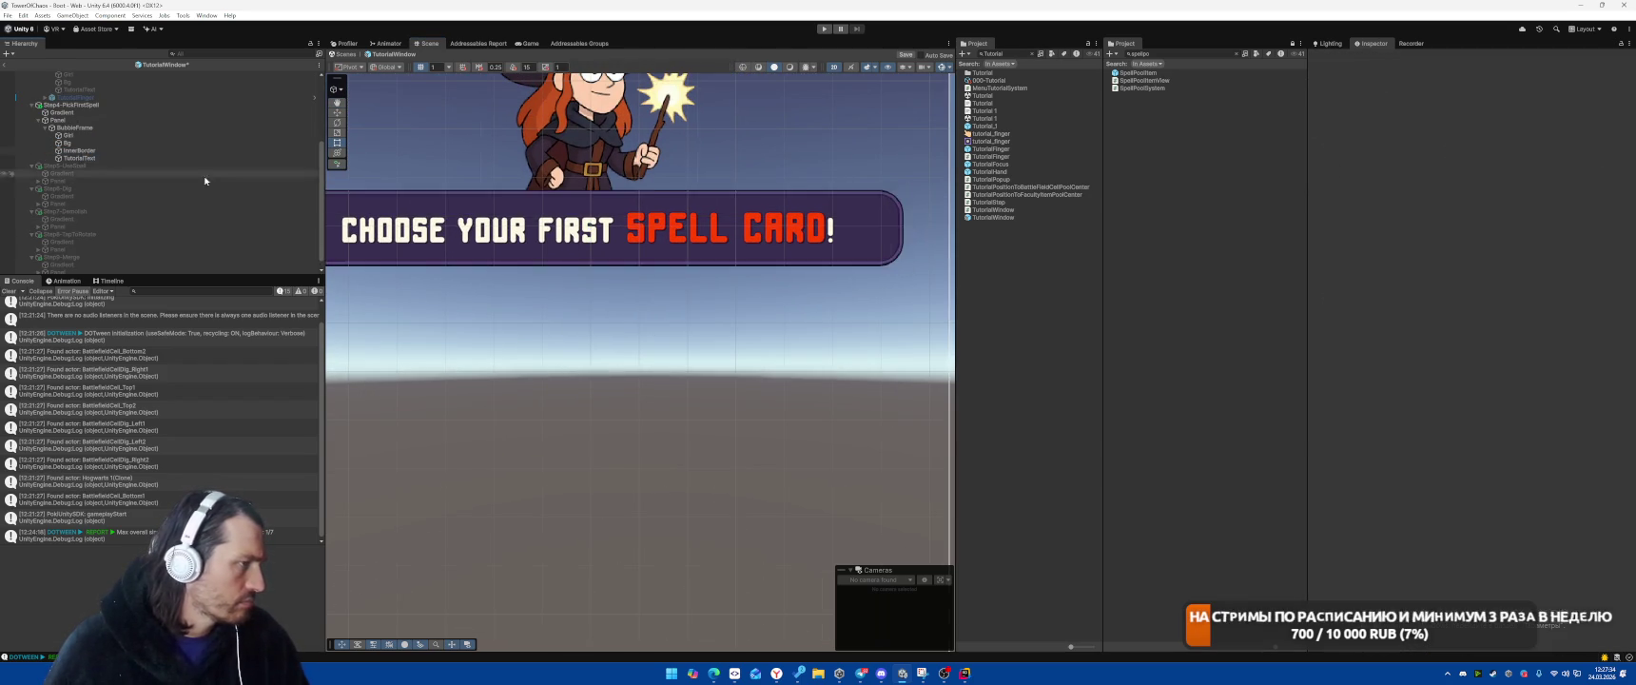
key(Delete)
scroll(671, 307, up, 3)
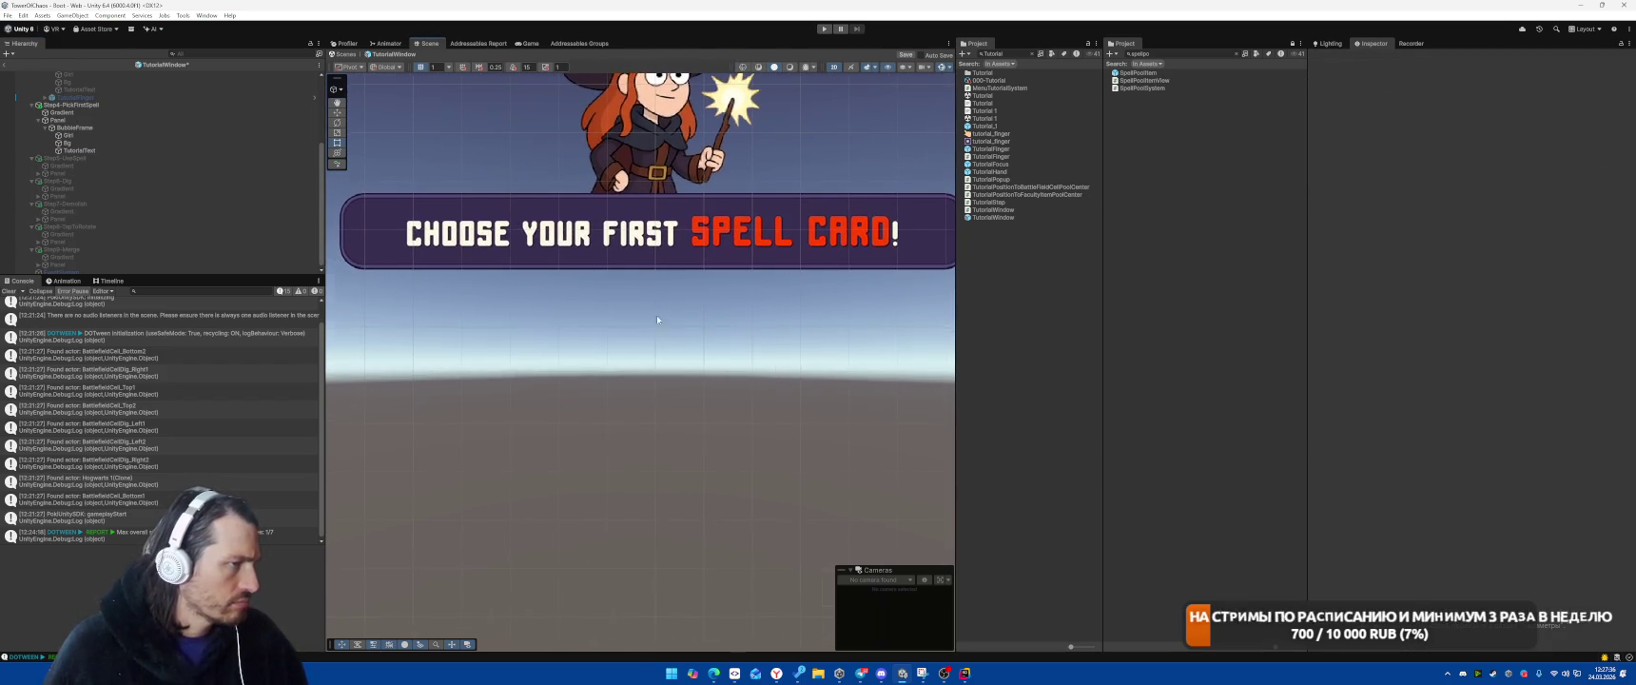
scroll(673, 301, down, 2)
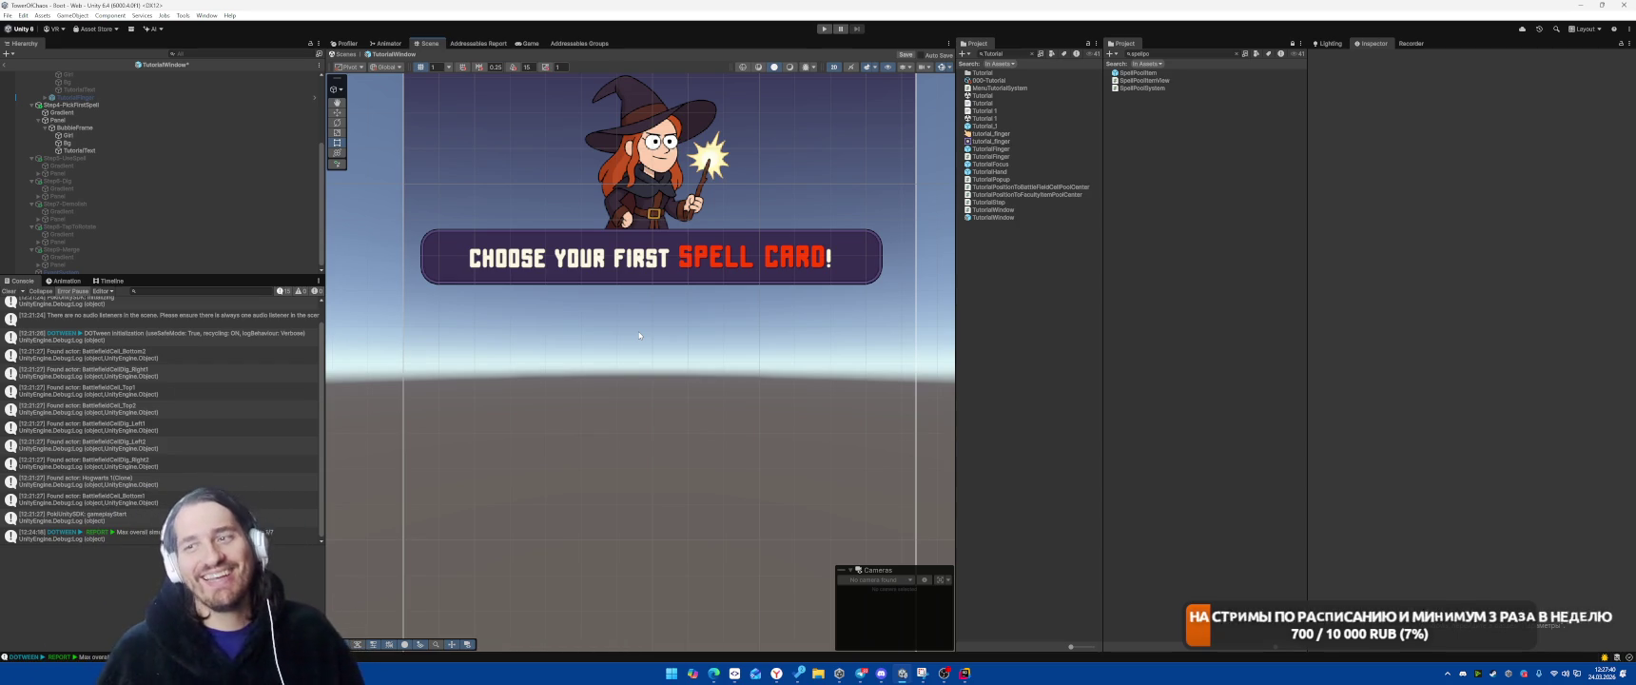
Switch from Step4-PickFirstSpell to Step5-UseSpell and delete its bubble's Shadow and InnerBorder
click(71, 105)
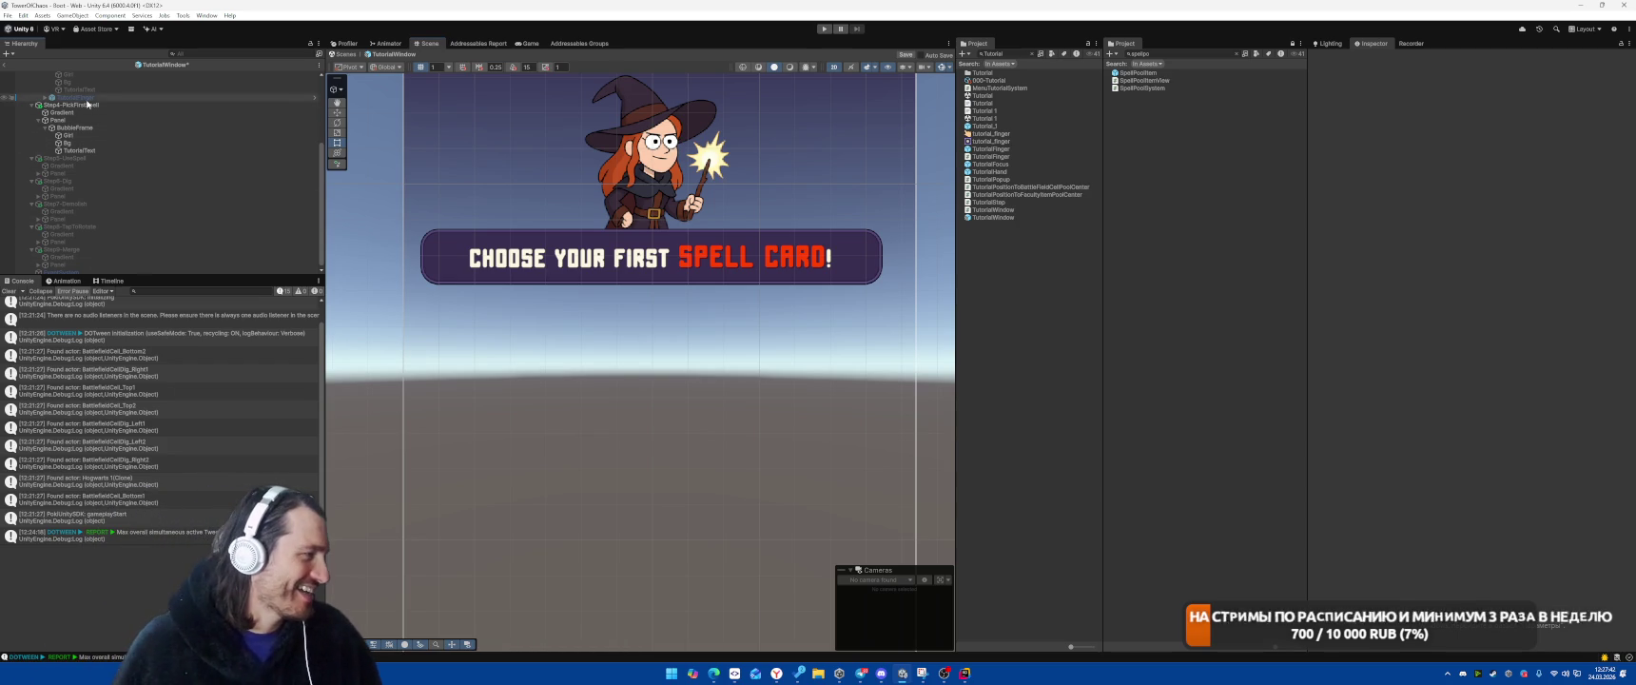
key(alt+shift+a)
click(71, 158)
key(alt+shift+a)
click(262, 181)
key(Down)
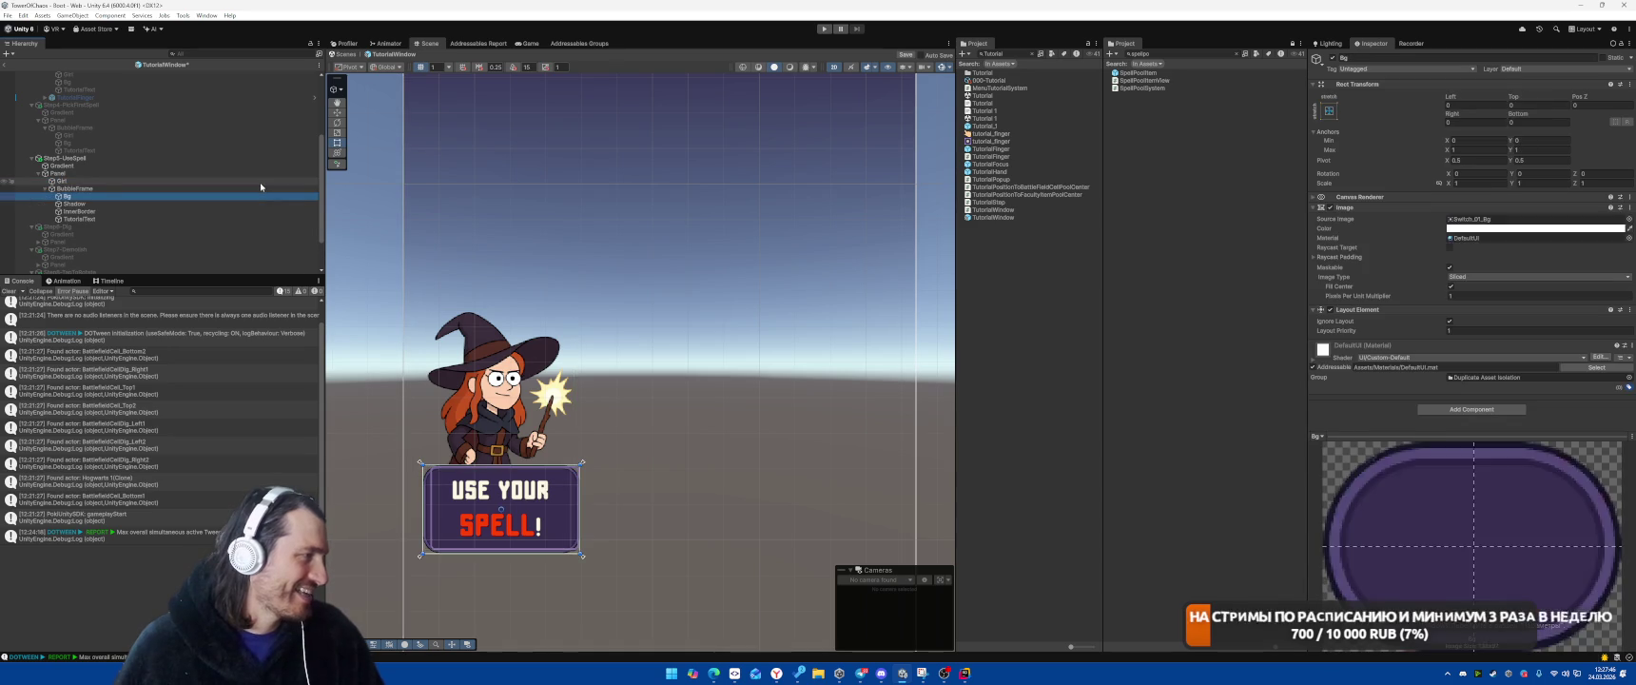
key(Right)
key(Down)
key(Down)
key(Delete)
click(164, 204)
key(Delete)
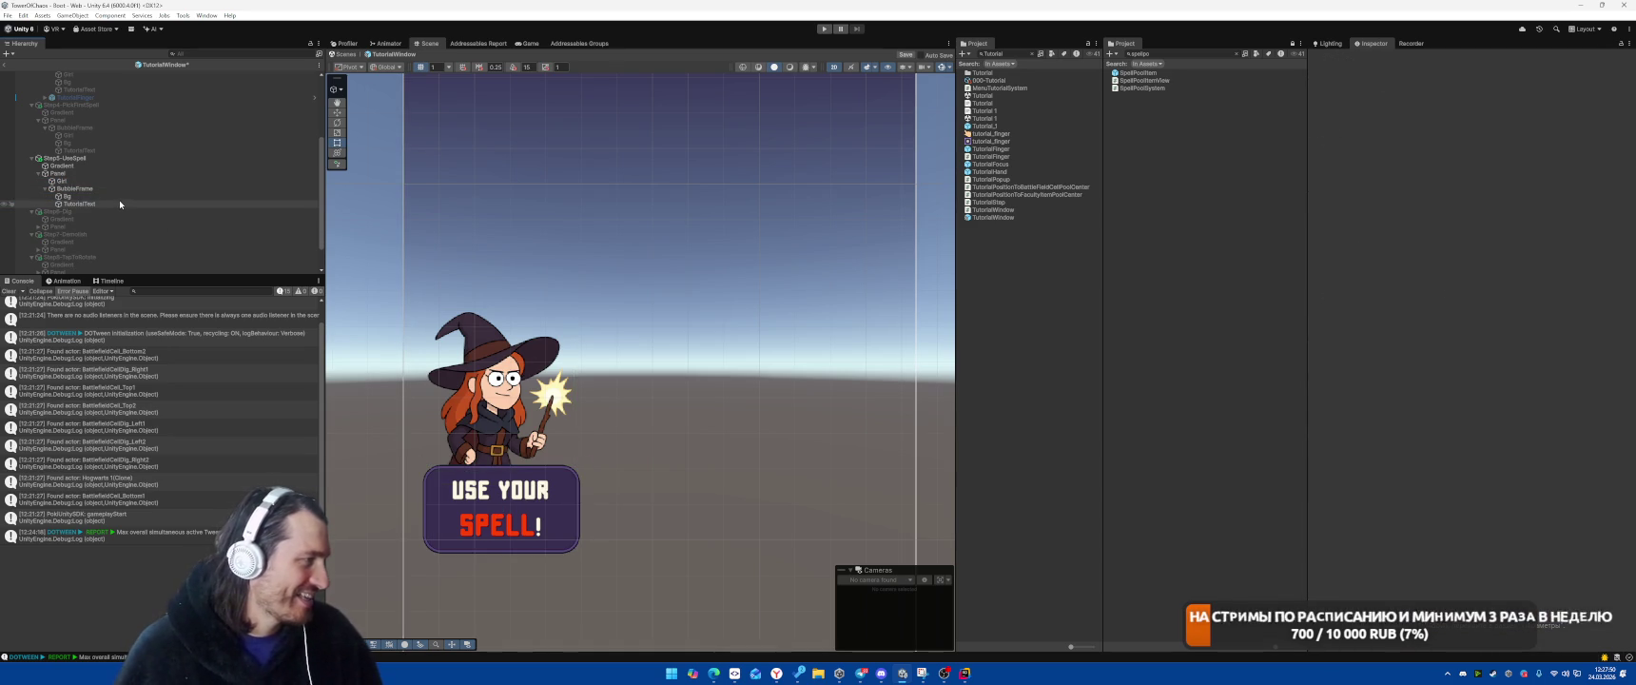
Look over the spell bubble's Bg and TutorialText, then activate Step6-Dig
click(119, 197)
key(Down)
scroll(659, 492, up, 2)
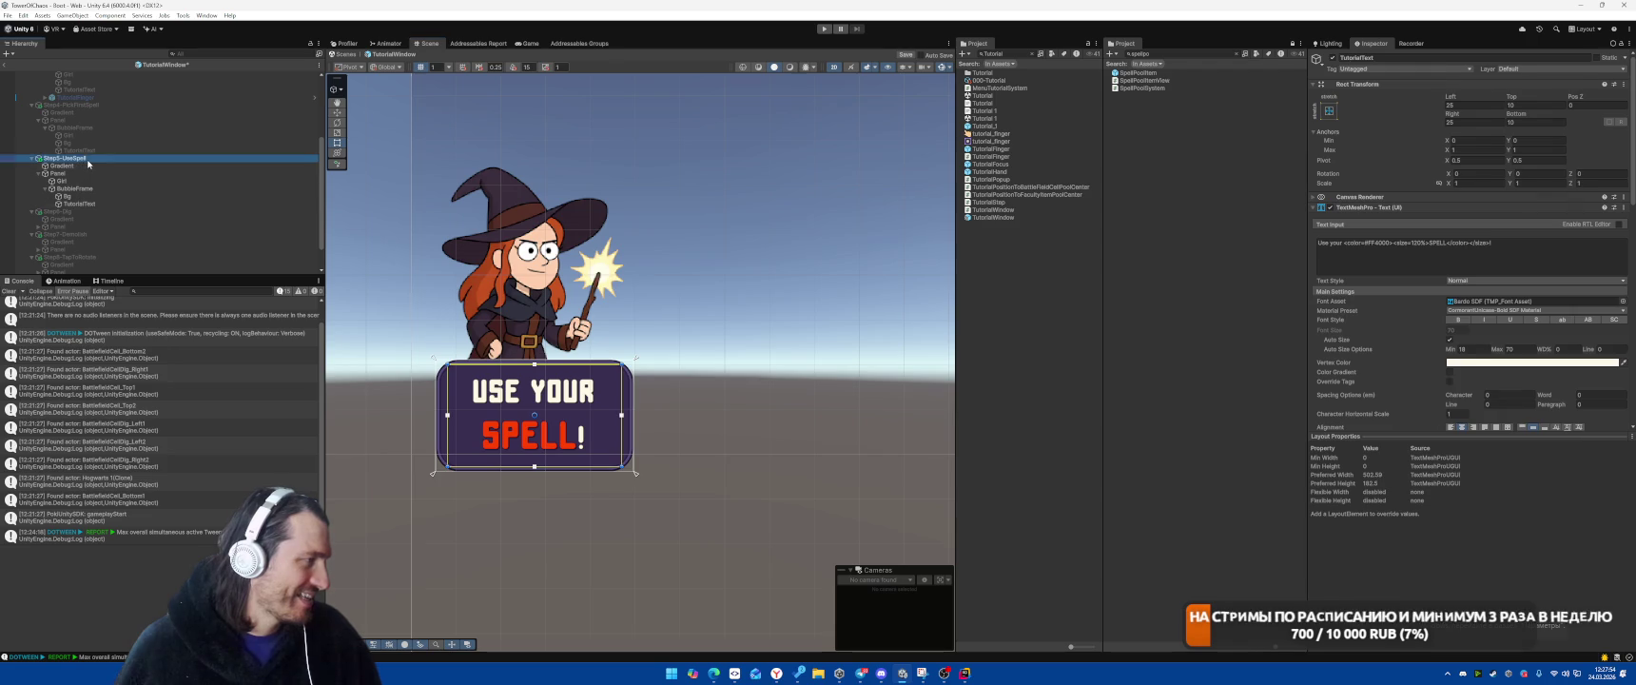
click(85, 210)
click(85, 226)
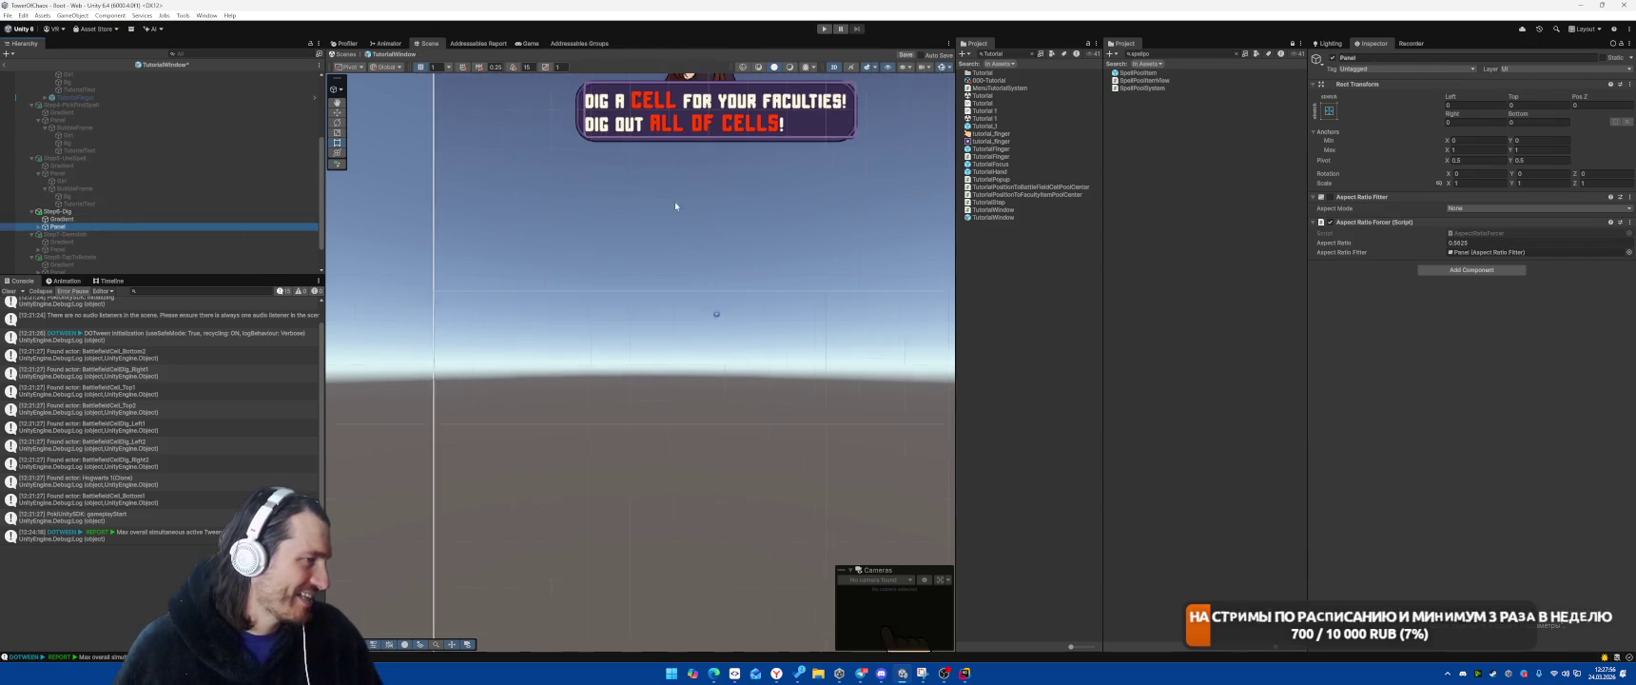
Delete the Shadow and InnerBorder layers under Step6-Dig's BubbleFrame
key(Right)
key(Right)
key(Right)
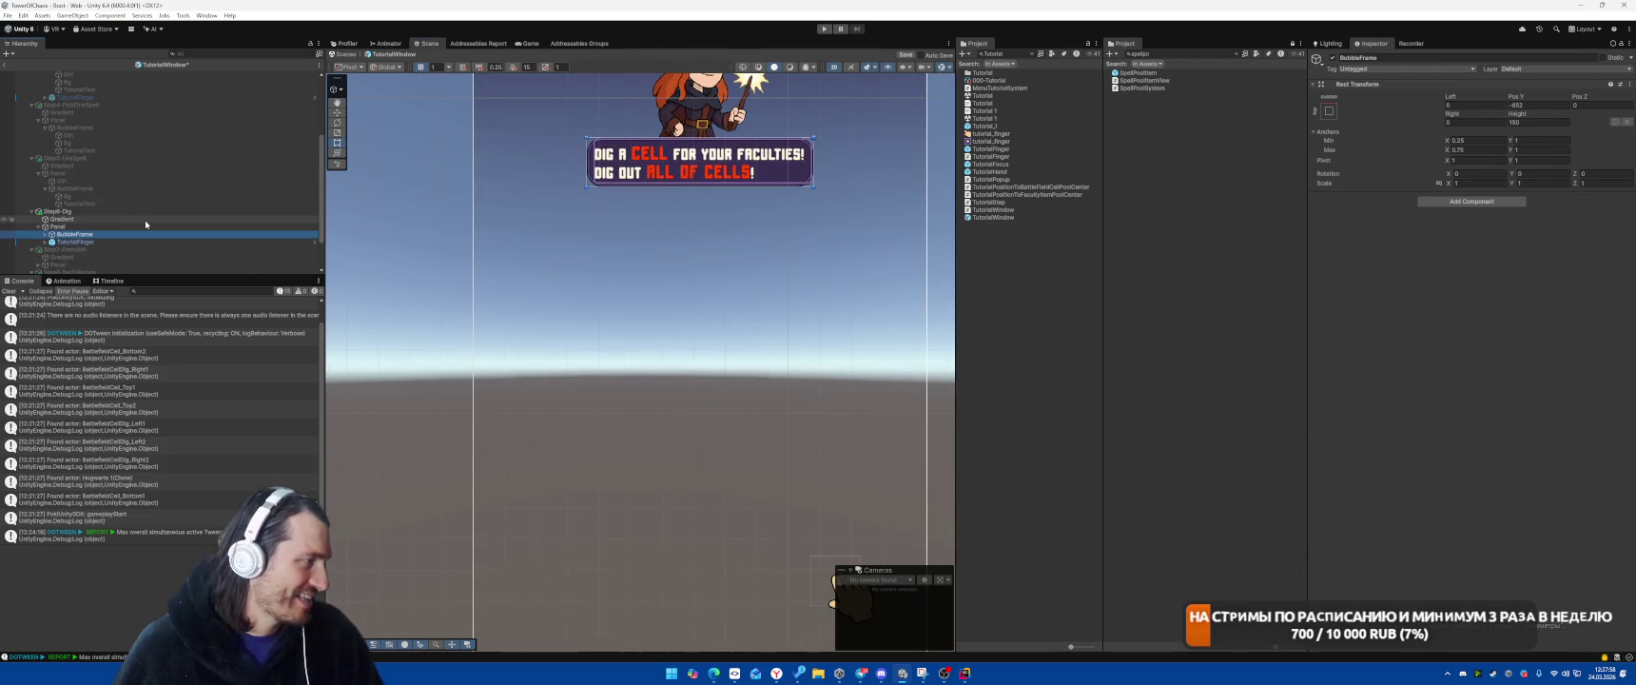
click(68, 249)
scroll(85, 219, down, 3)
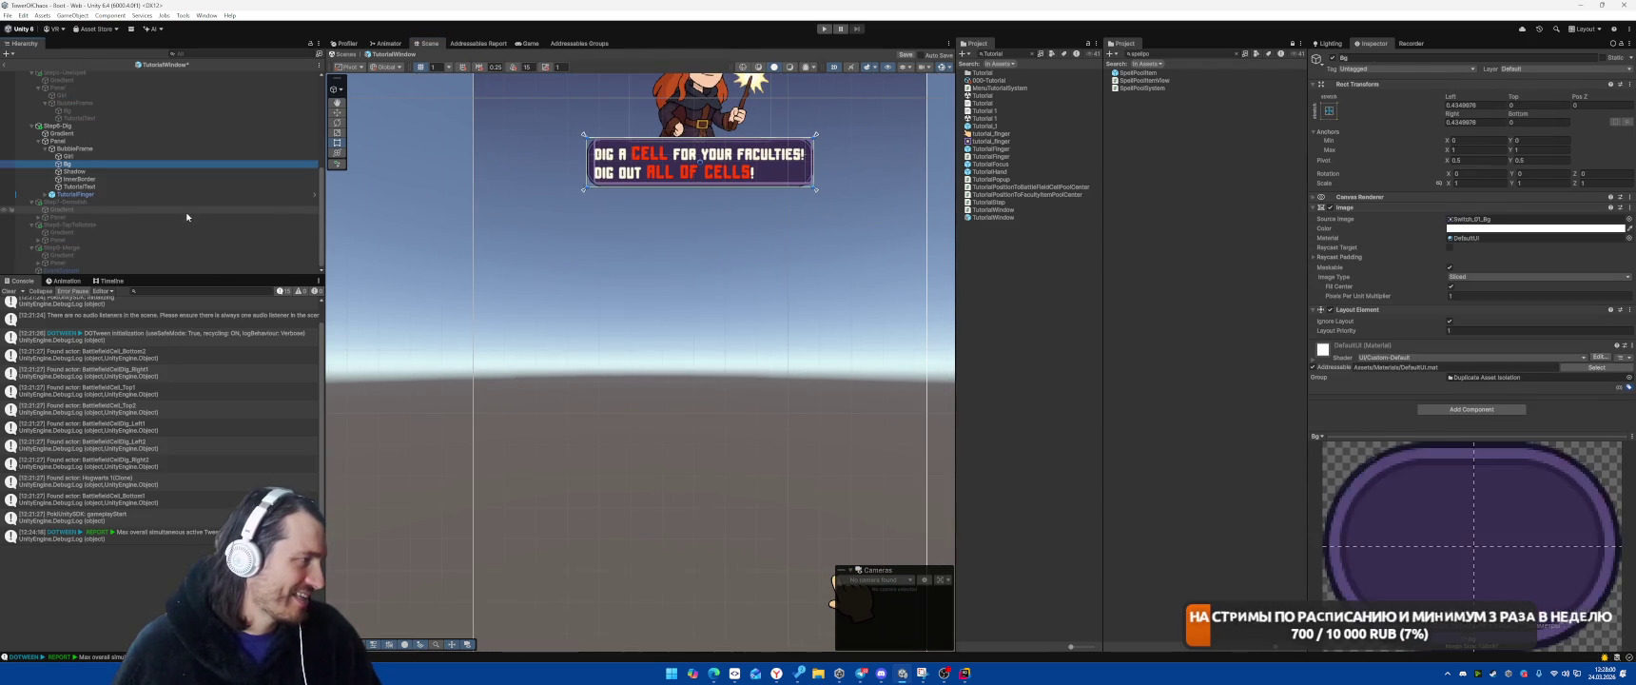
click(84, 178)
key(Delete)
click(84, 179)
key(Delete)
scroll(738, 208, up, 2)
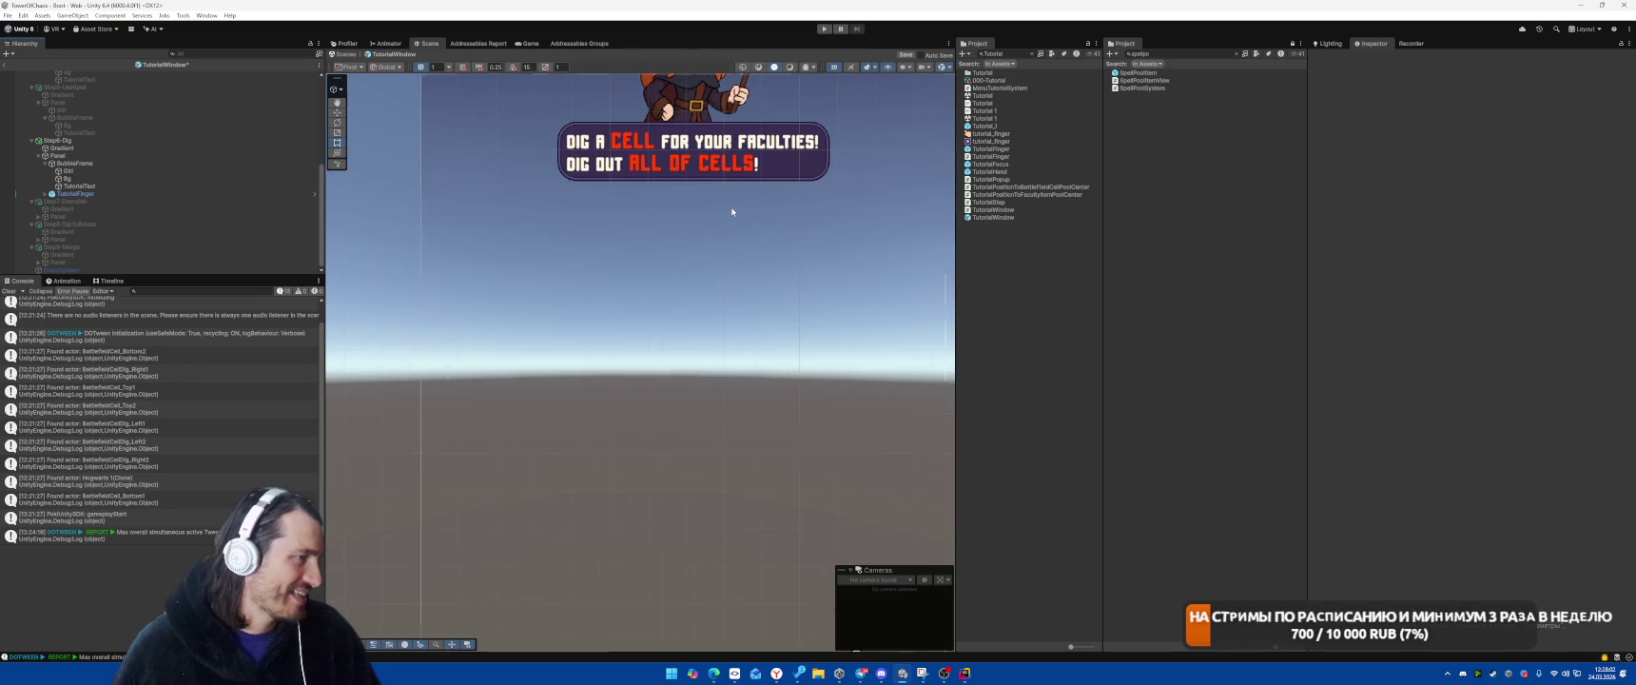
Centre the Dig TutorialText horizontally, then activate the Step7-Demolish step
click(104, 185)
scroll(766, 207, up, 4)
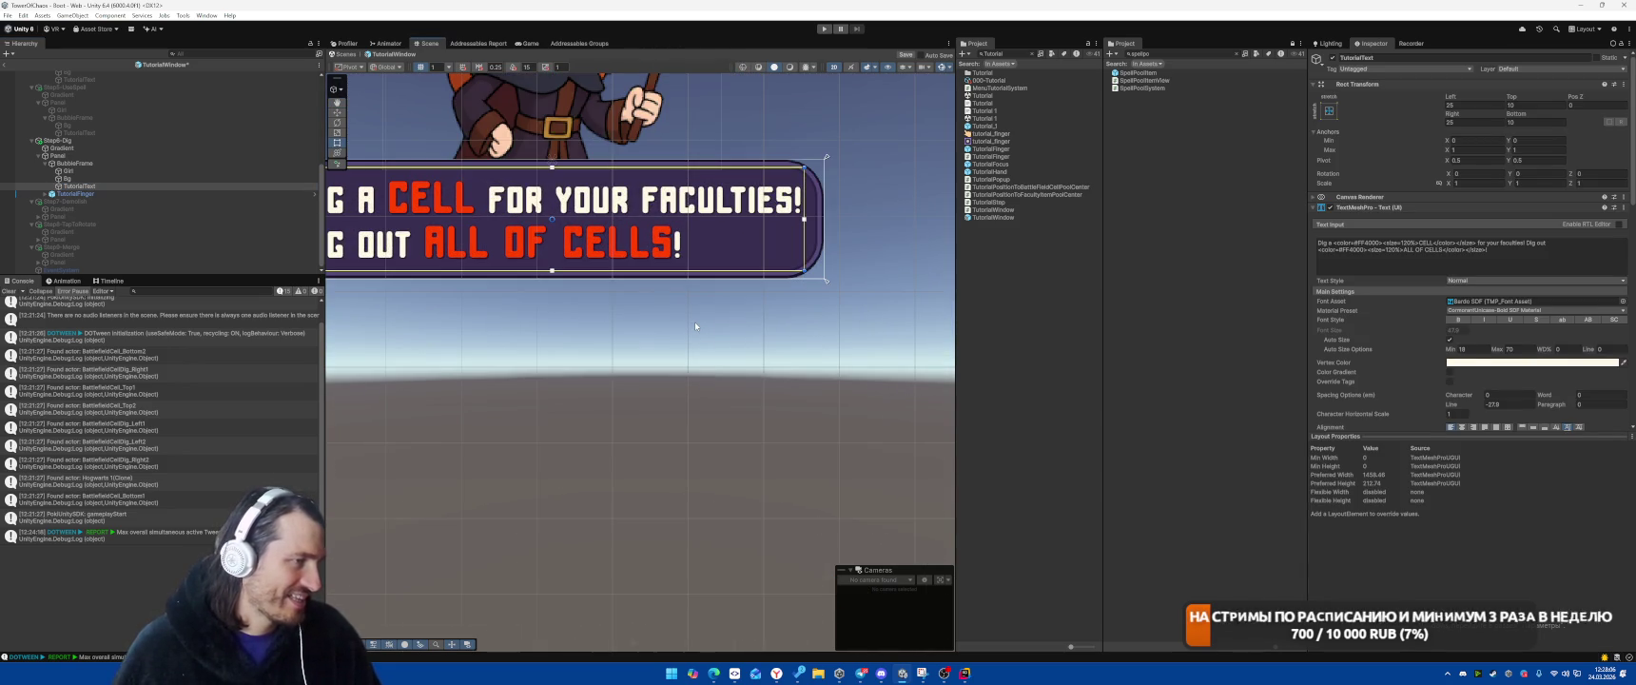
scroll(694, 322, up, 1)
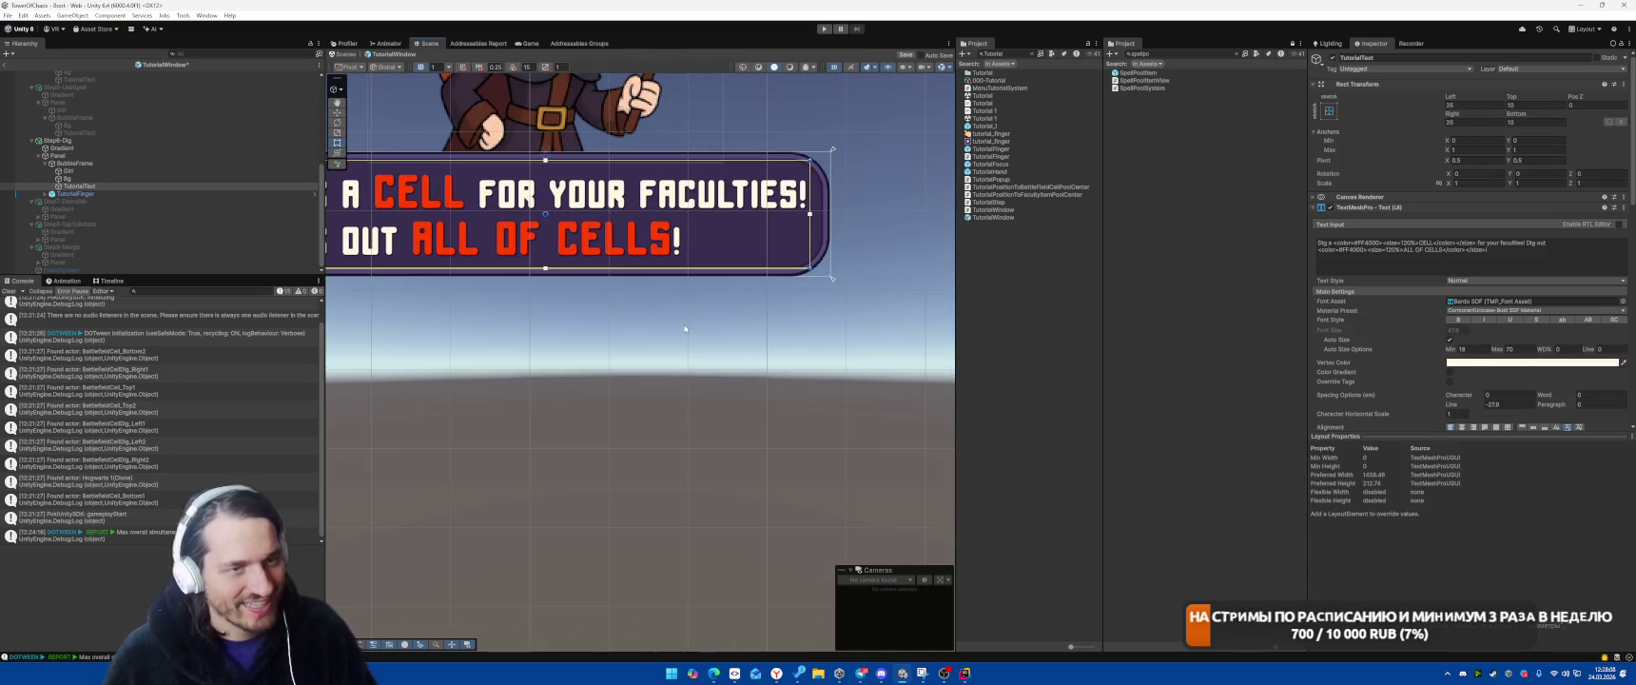
scroll(1582, 323, down, 2)
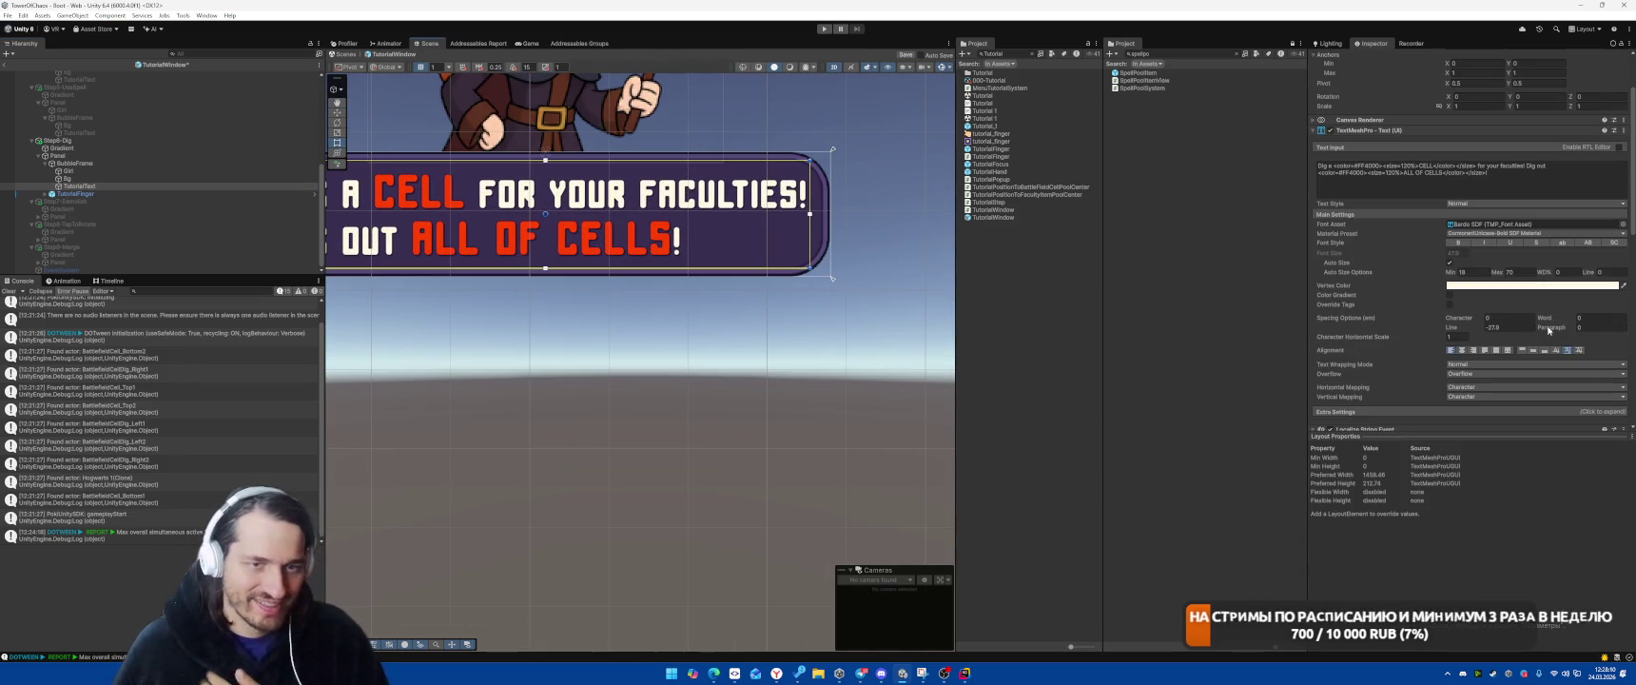
click(1528, 350)
click(1462, 350)
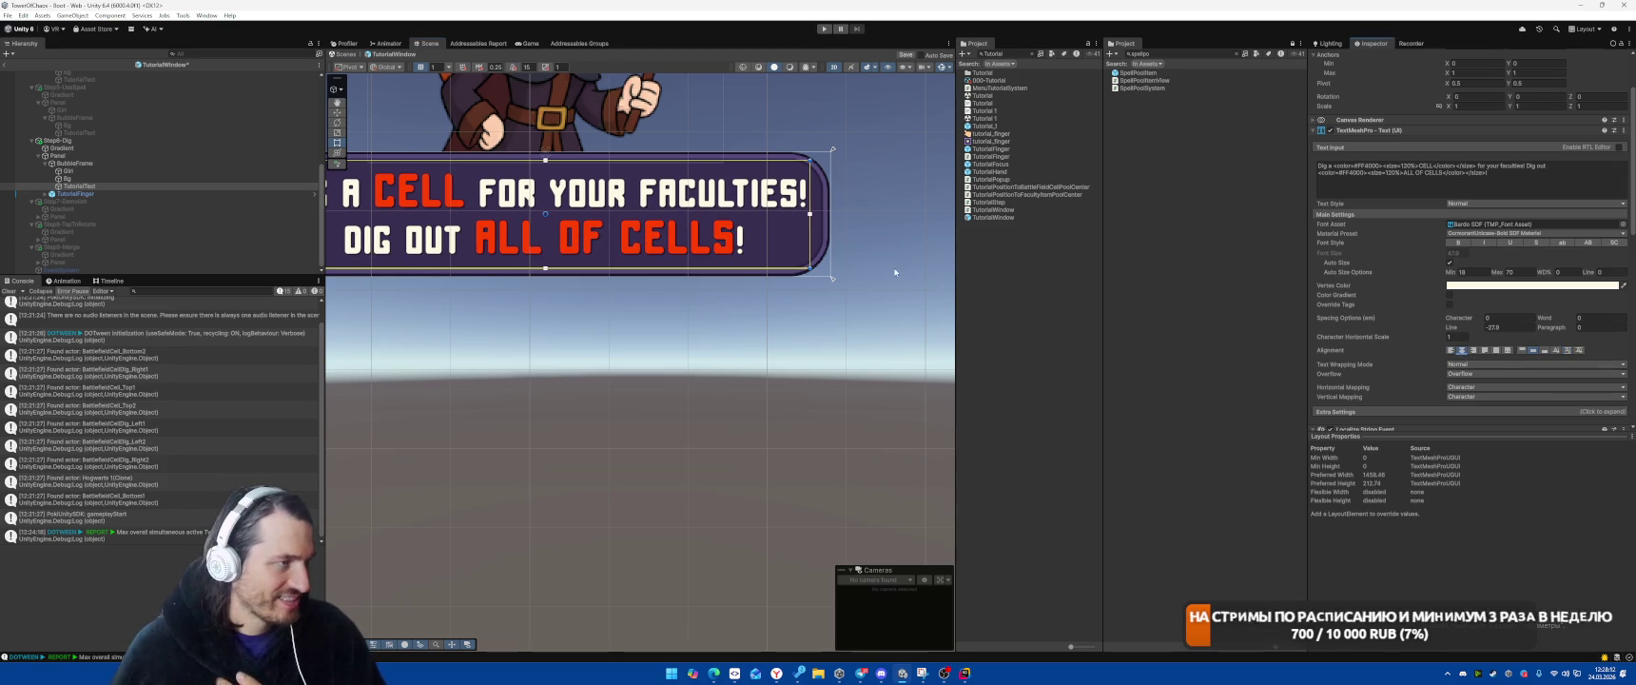
scroll(720, 257, down, 2)
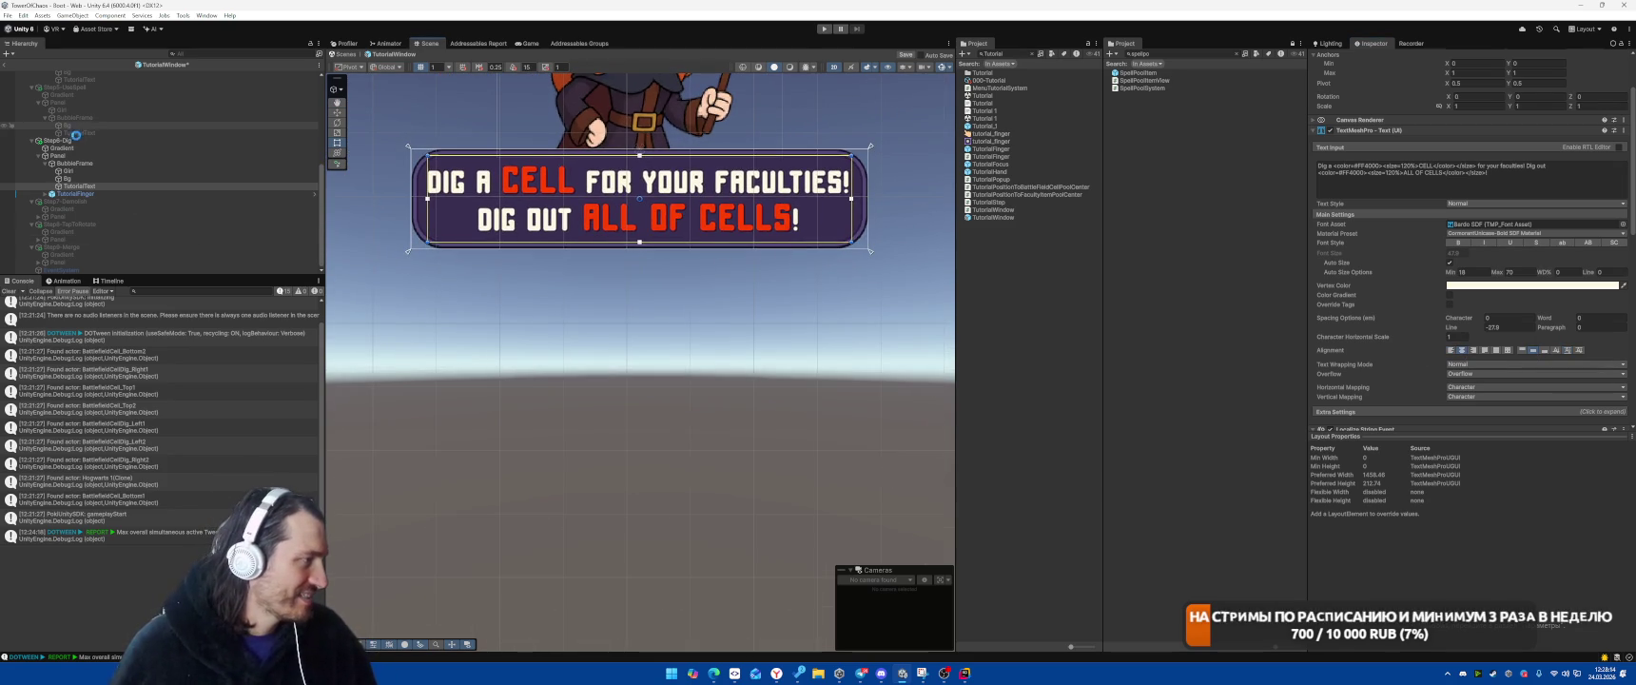
click(249, 200)
key(alt+shift+a)
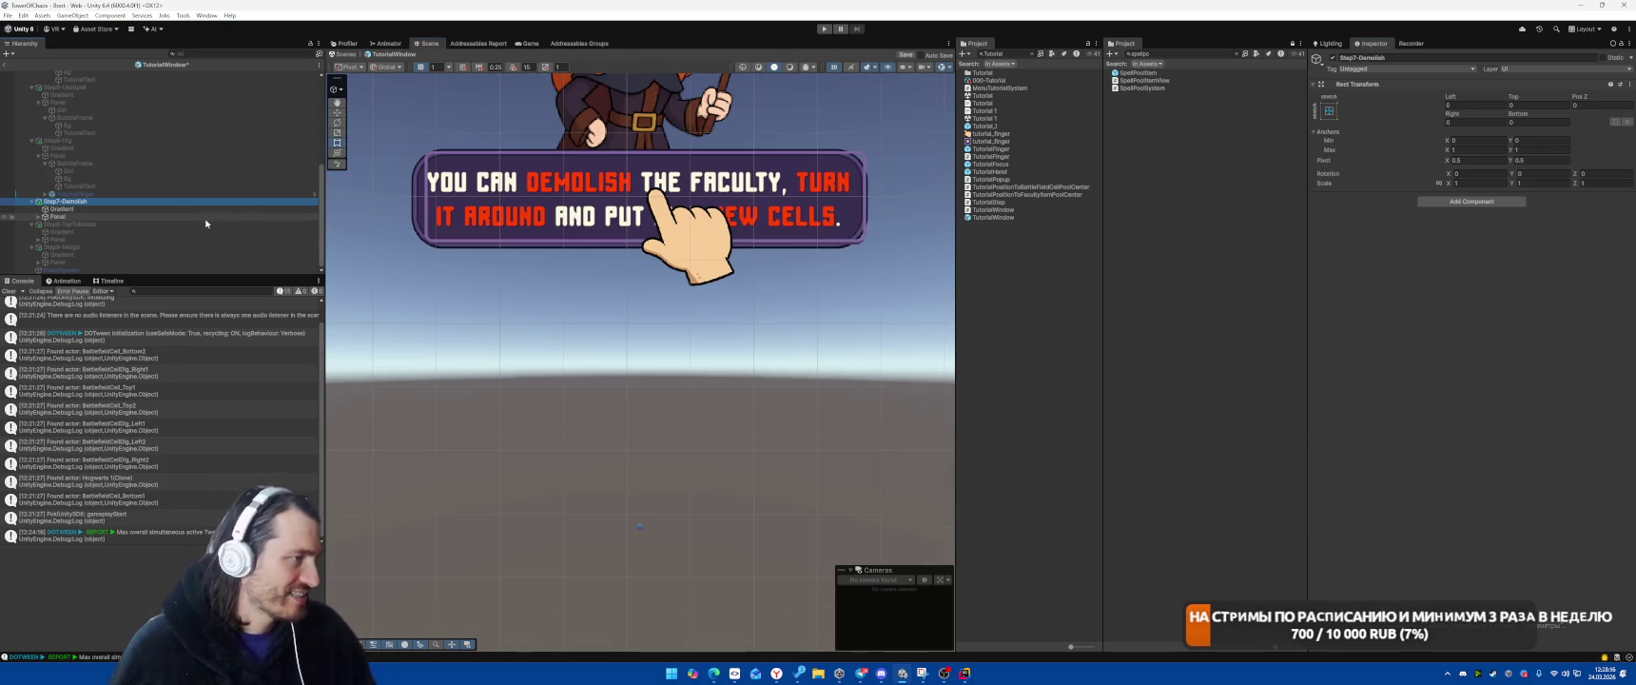
Delete the InnerBorder layer from Step7-Demolish's BubbleFrame, then deactivate that step
click(78, 216)
key(Right)
key(Down)
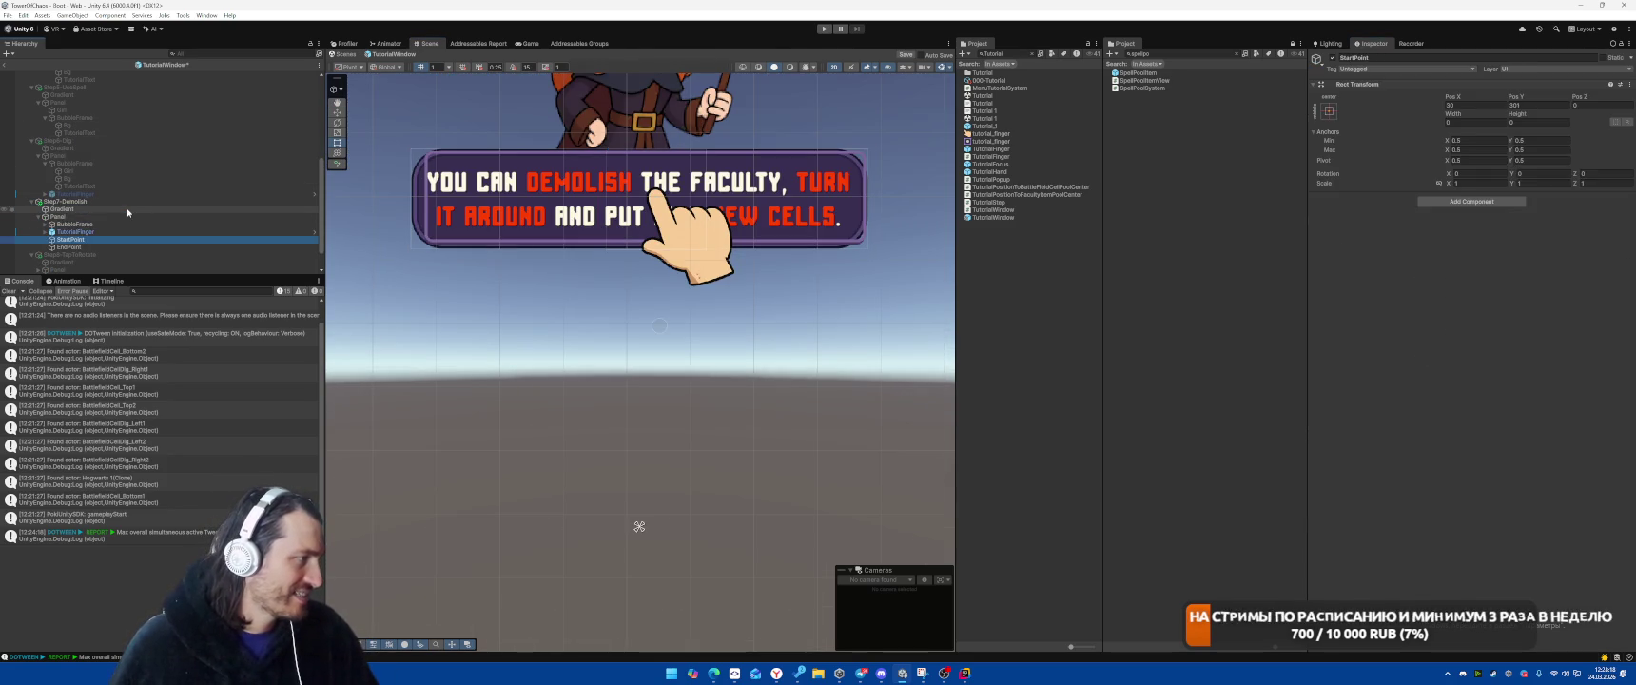
click(45, 224)
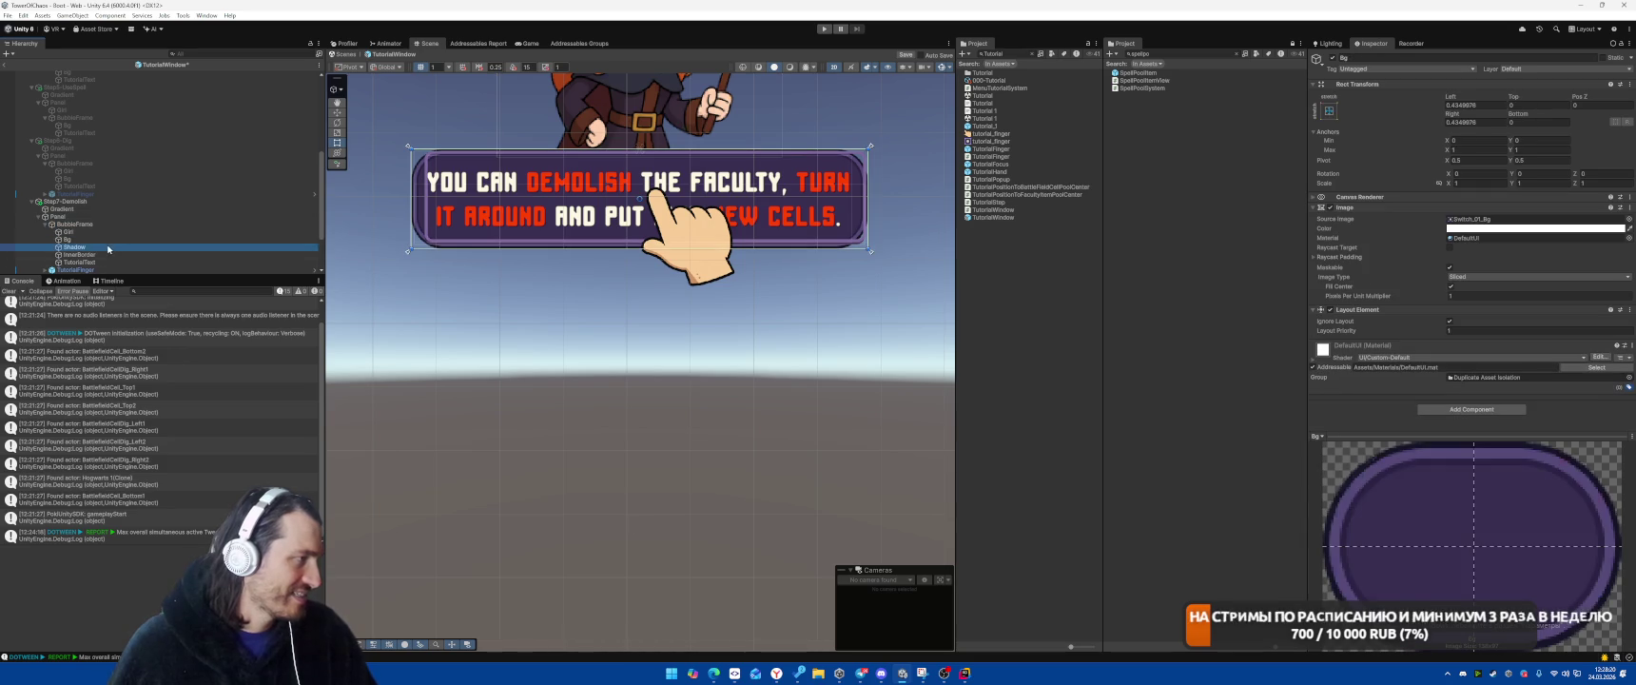
click(80, 247)
key(Delete)
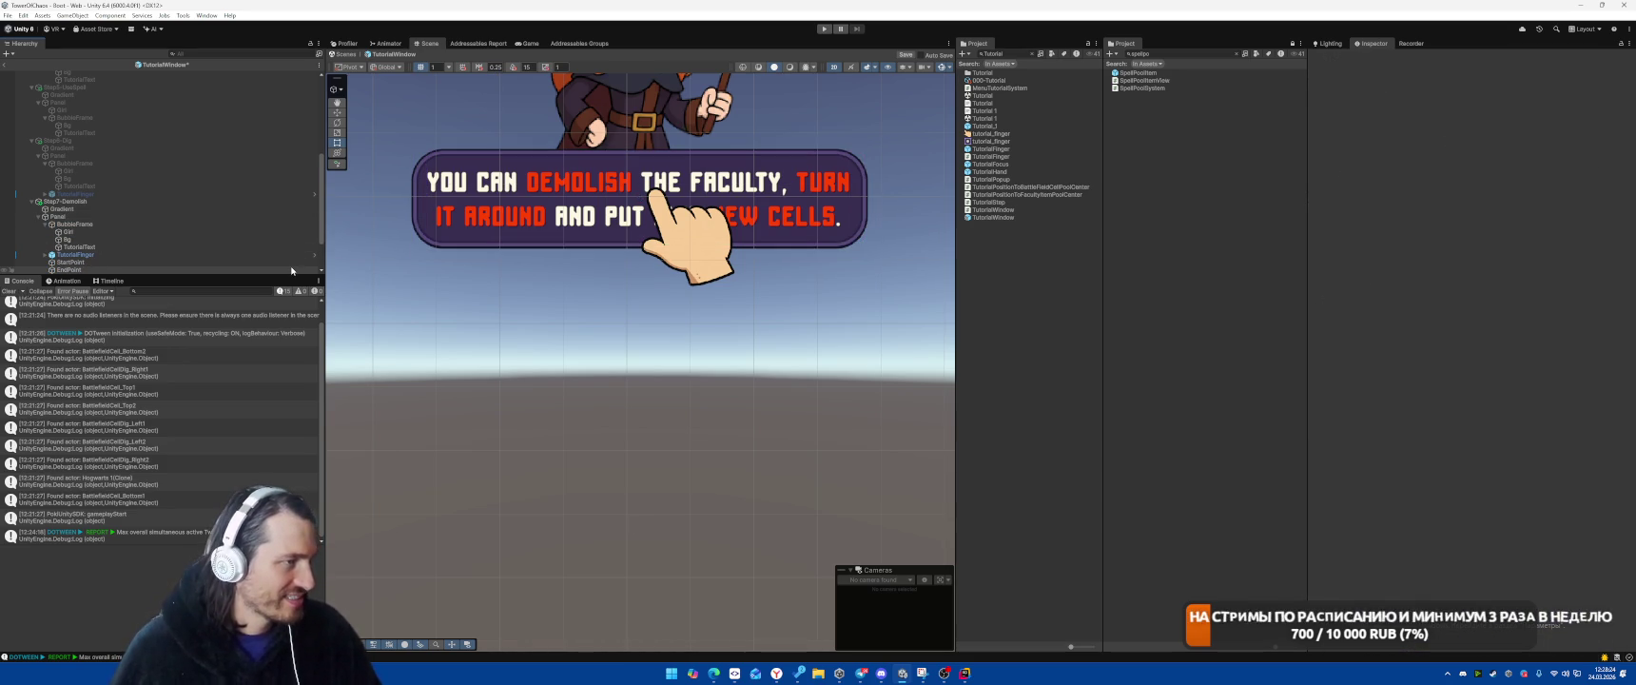
click(80, 246)
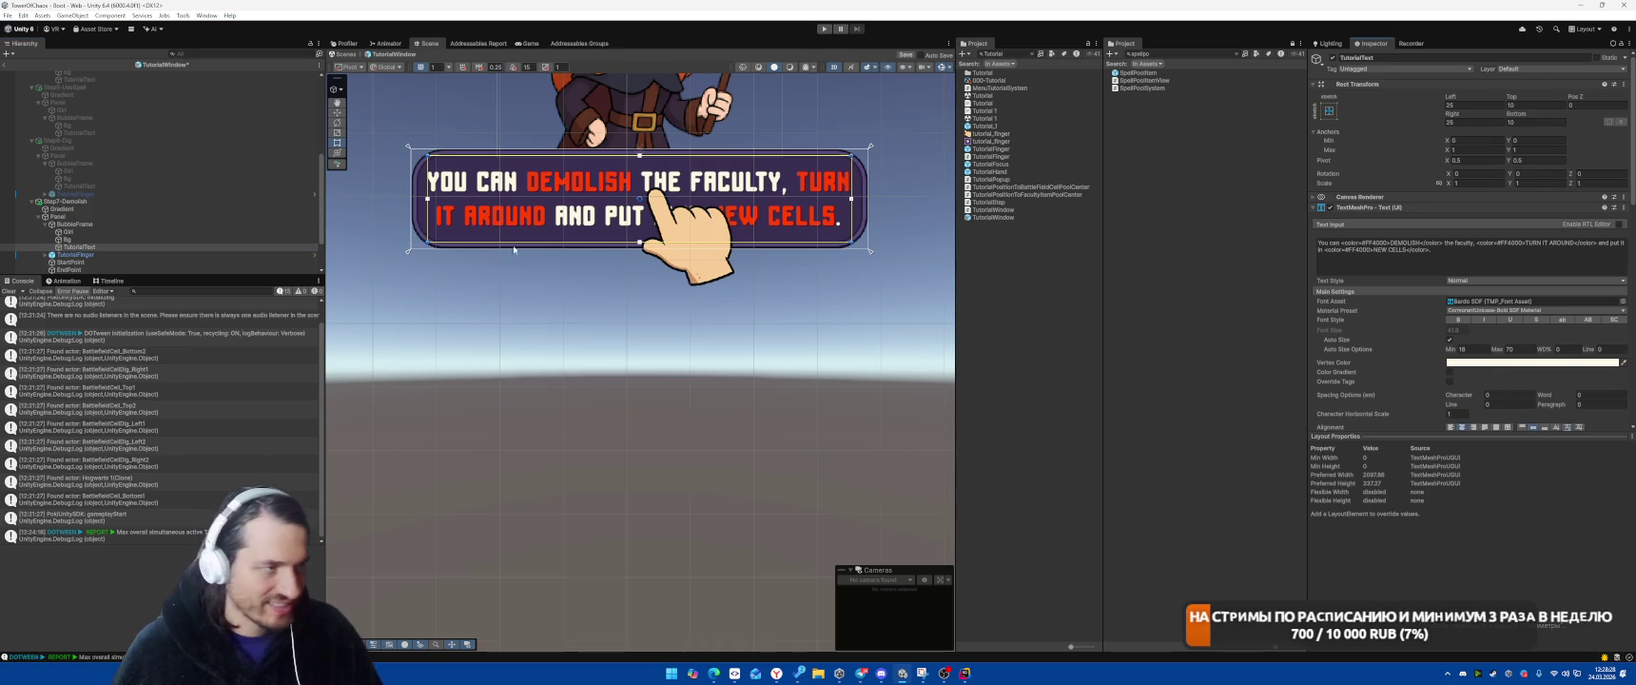
click(133, 201)
key(alt+shift+a)
Activate Step8-TapToRotate, delete its BubbleFrame's InnerBorder and Shadow layers, then hide it
scroll(136, 174, down, 3)
click(85, 225)
key(alt+shift+a)
click(91, 239)
key(alt+Right)
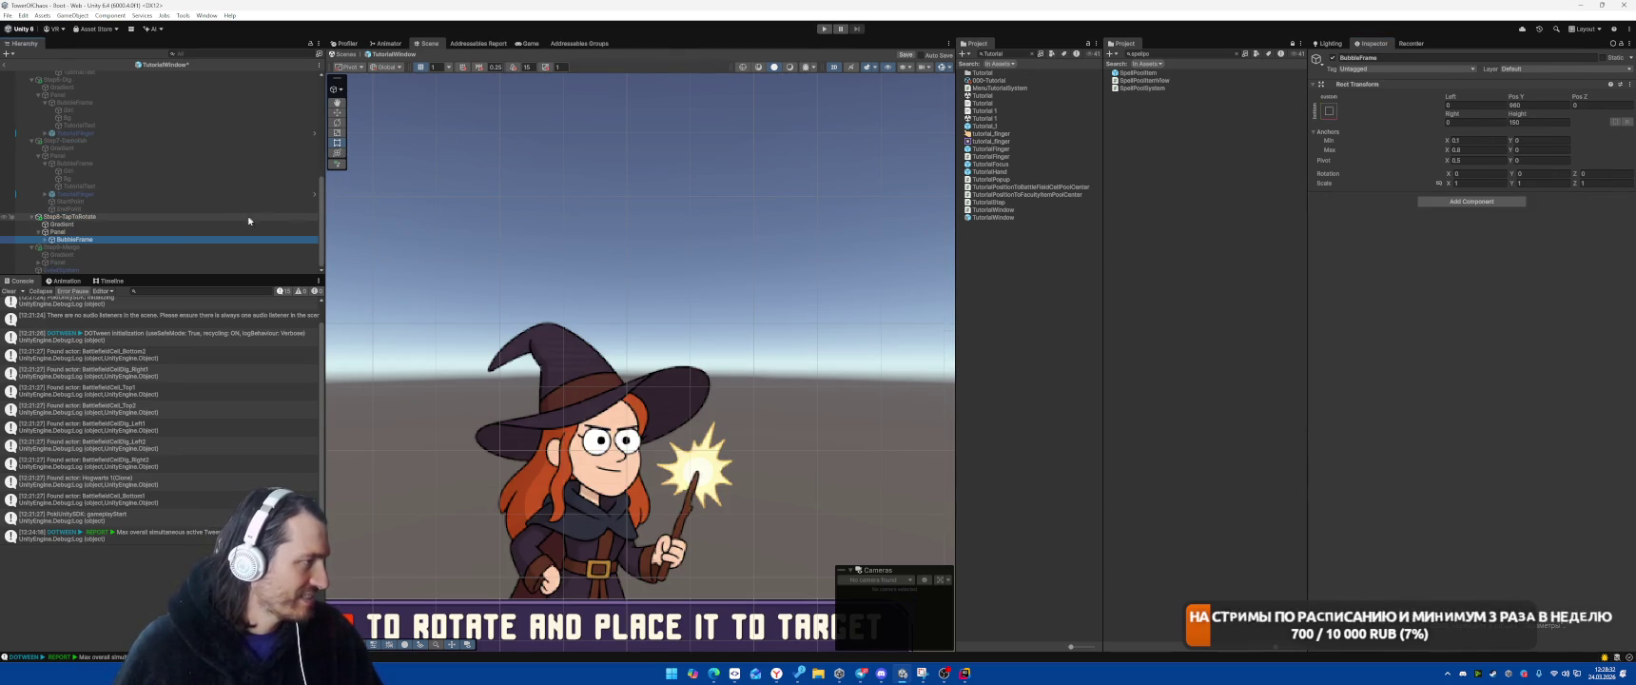
click(69, 254)
scroll(171, 233, down, 2)
double_click(203, 224)
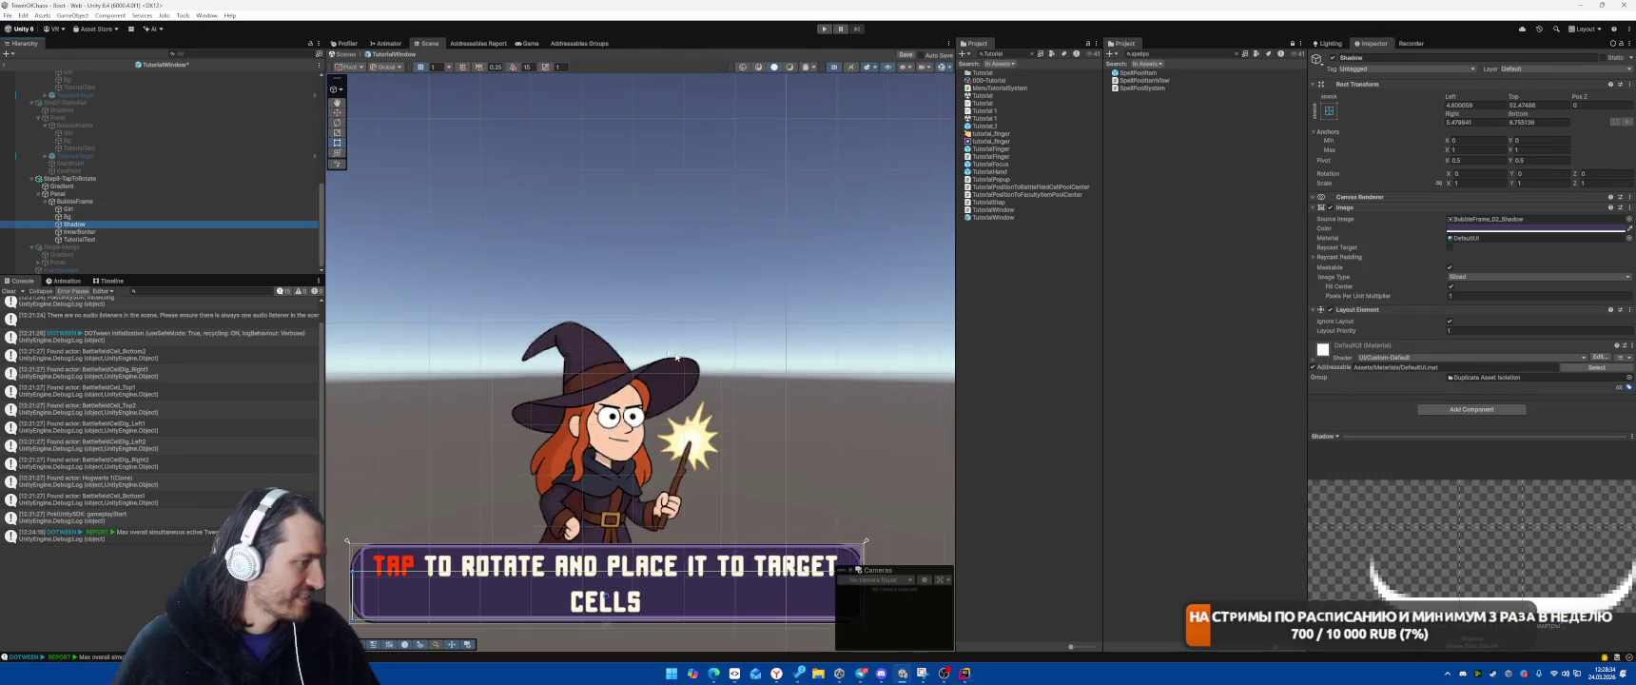
click(114, 231)
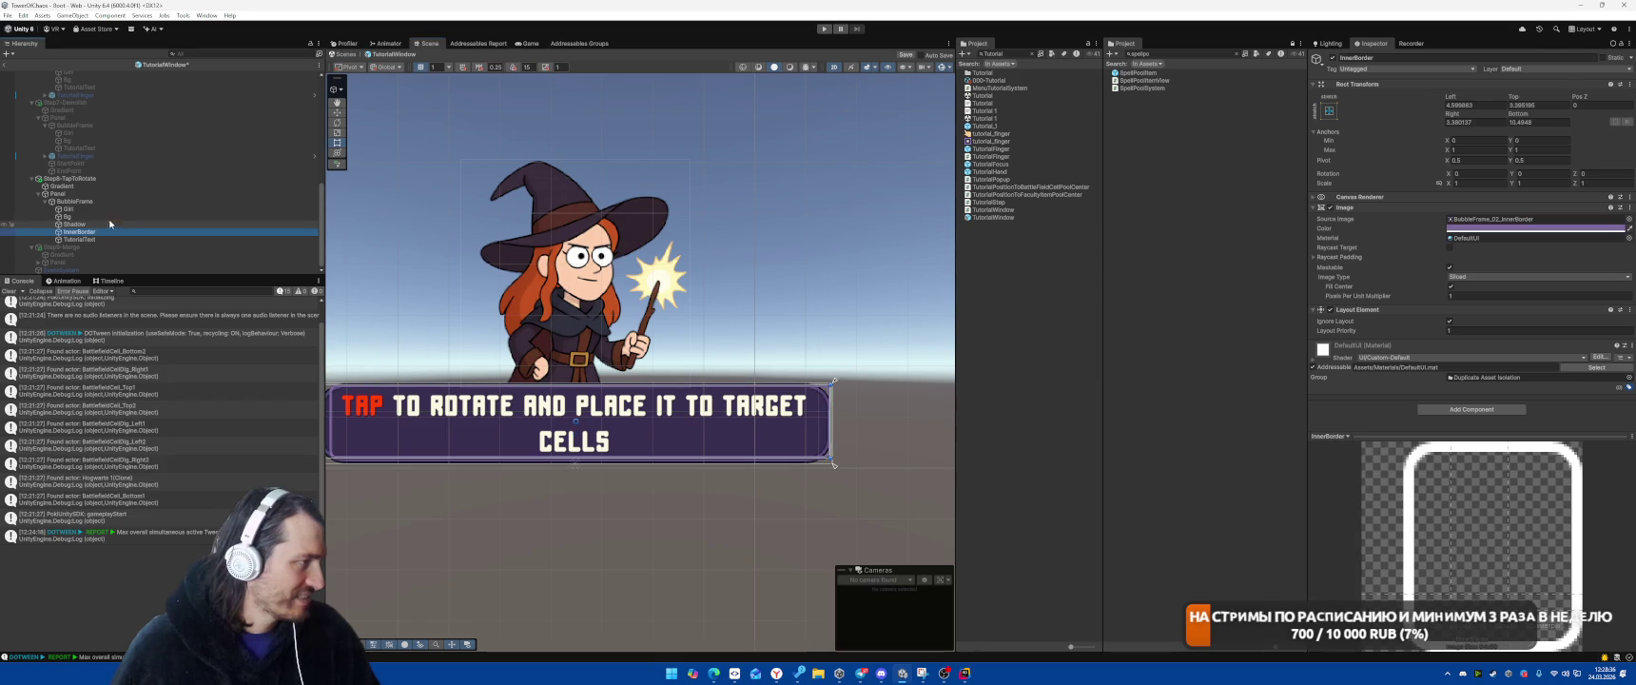
key(Delete)
click(138, 233)
key(Delete)
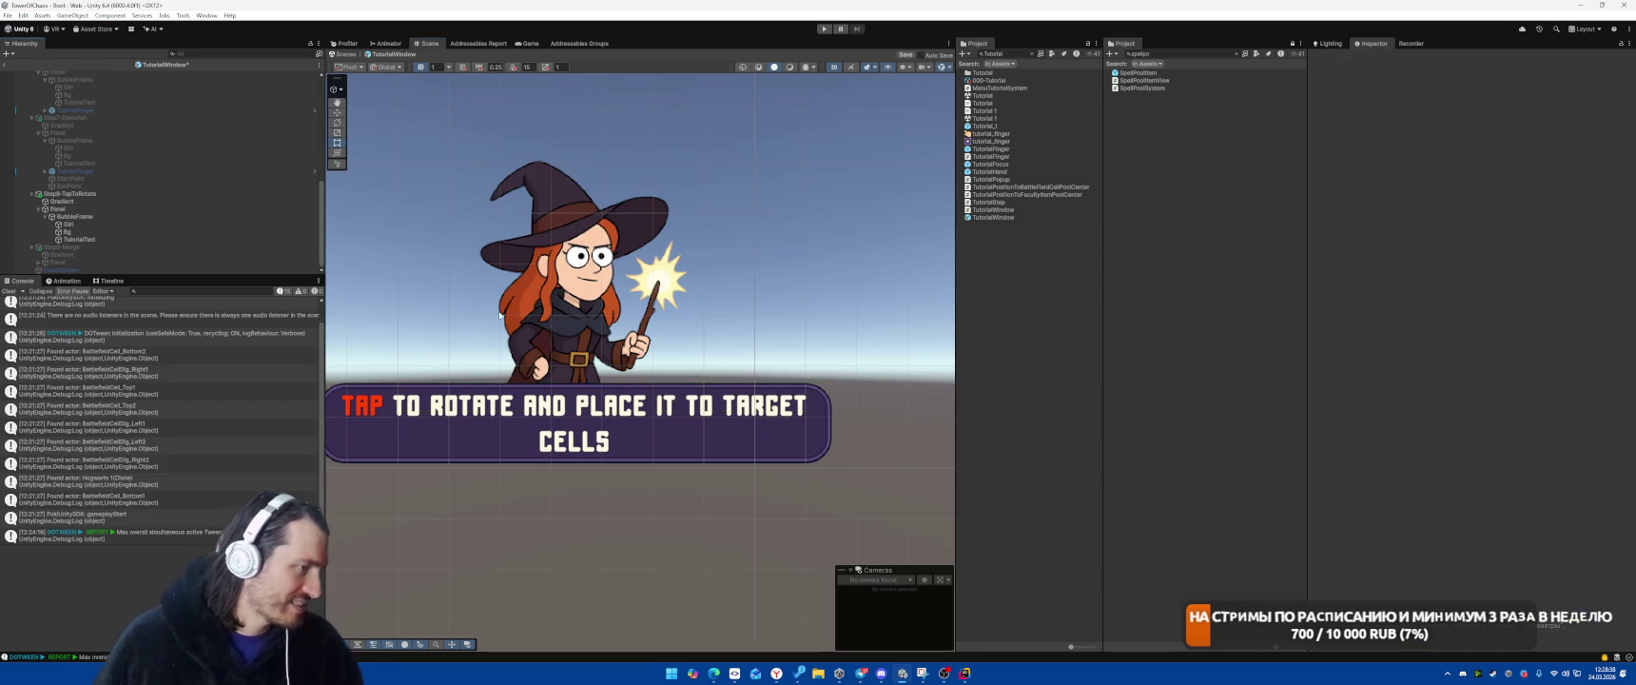
scroll(596, 245, down, 2)
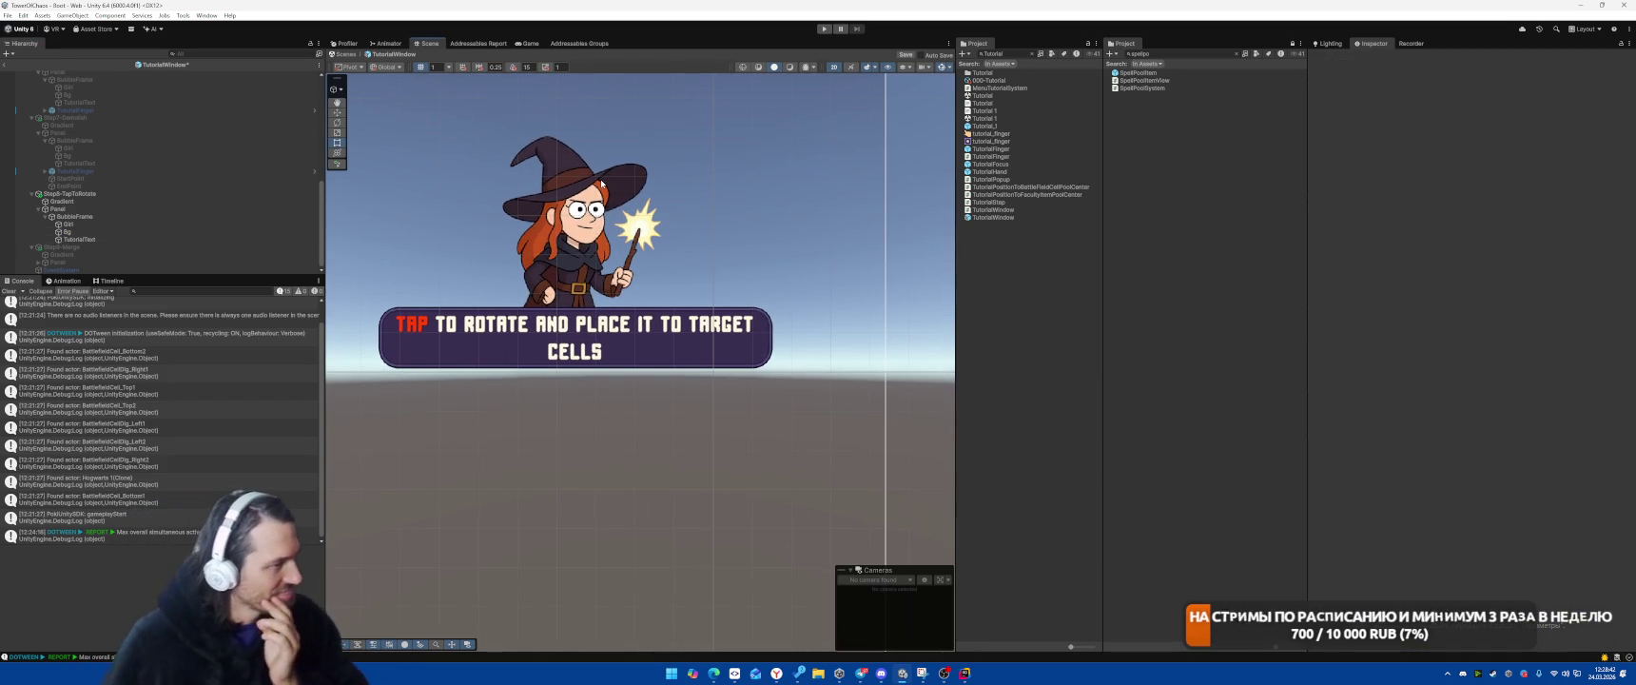
click(76, 193)
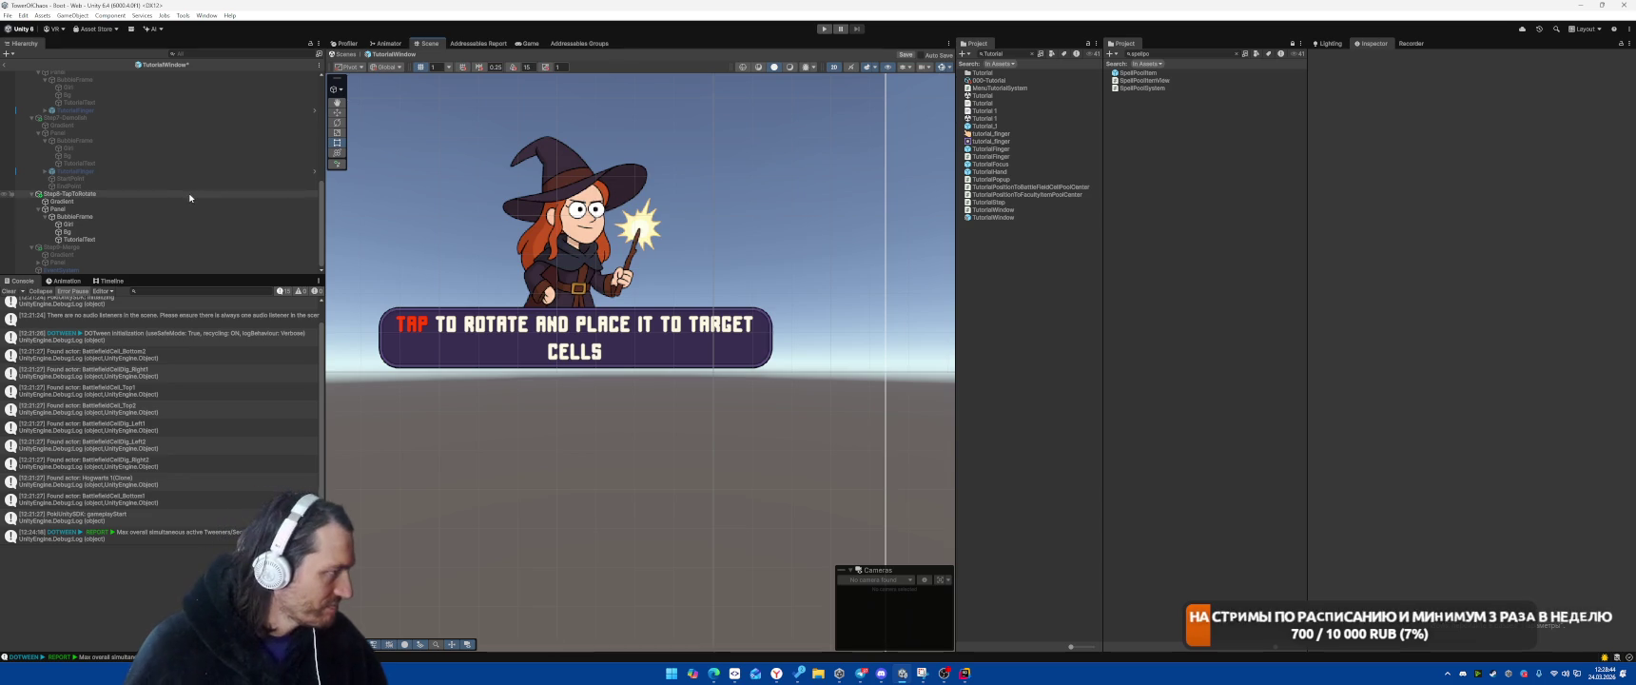
Show Step9-Merge, delete its BubbleFrame's Shadow and InnerBorder layers, then deactivate it
click(100, 247)
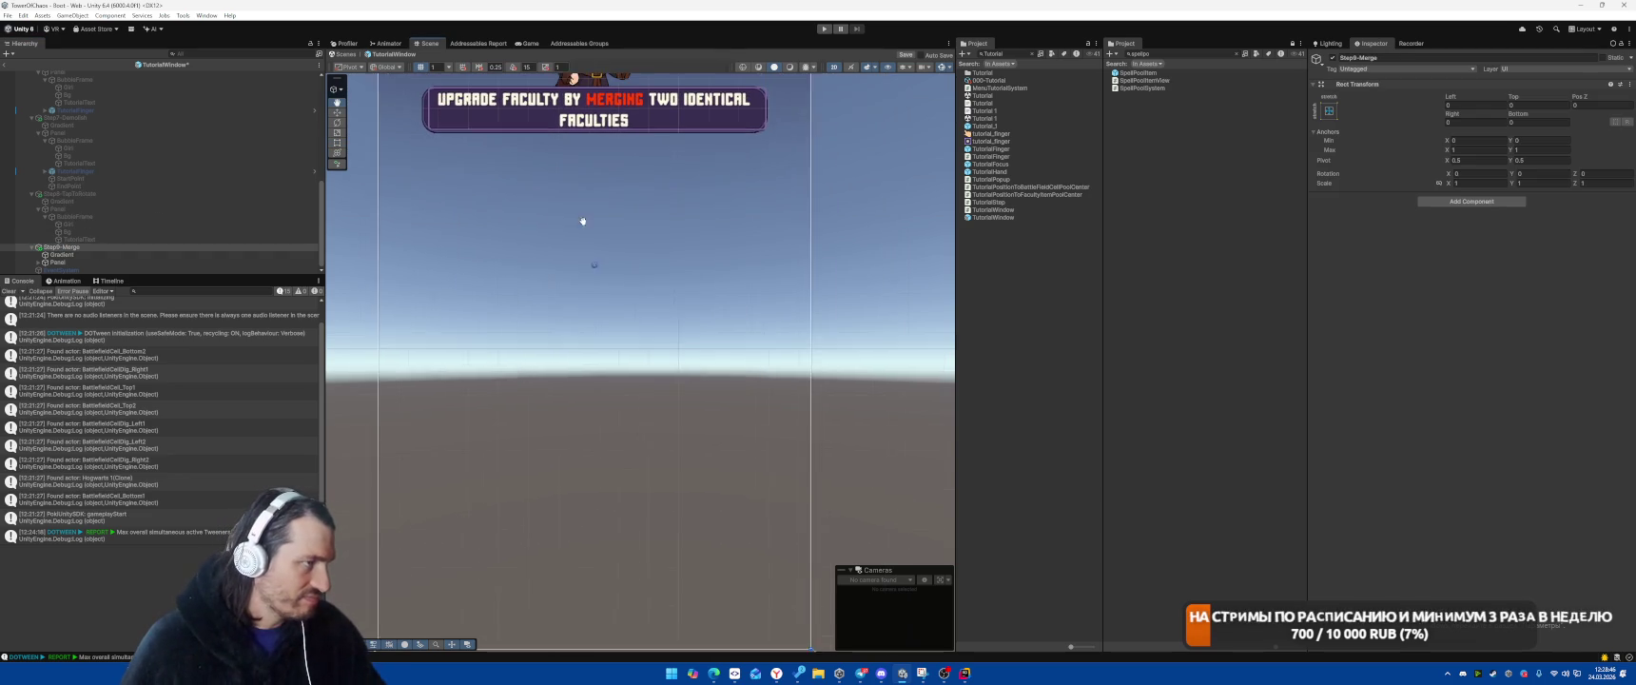
click(38, 261)
click(74, 265)
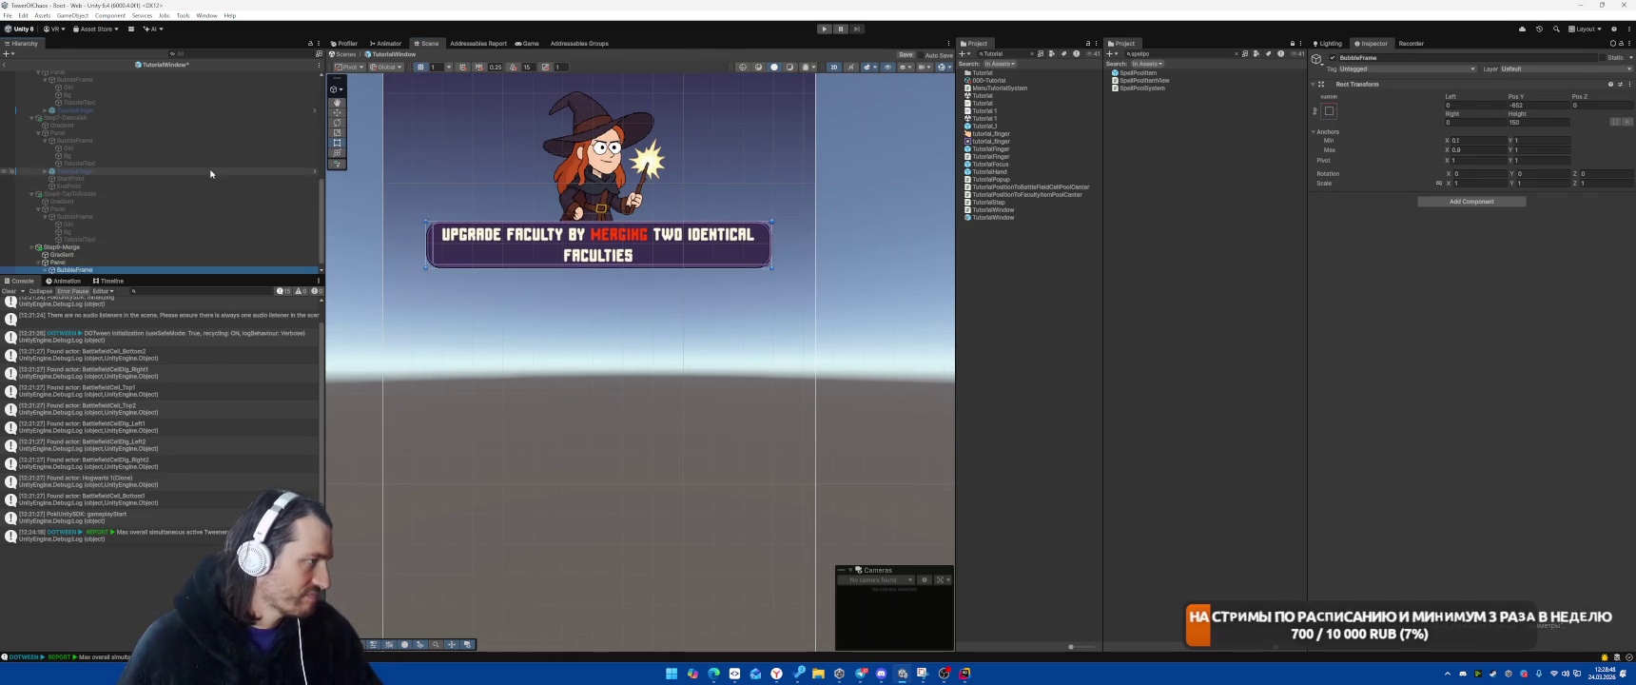
click(159, 255)
click(162, 261)
key(Right)
key(Down)
key(Down)
key(Down)
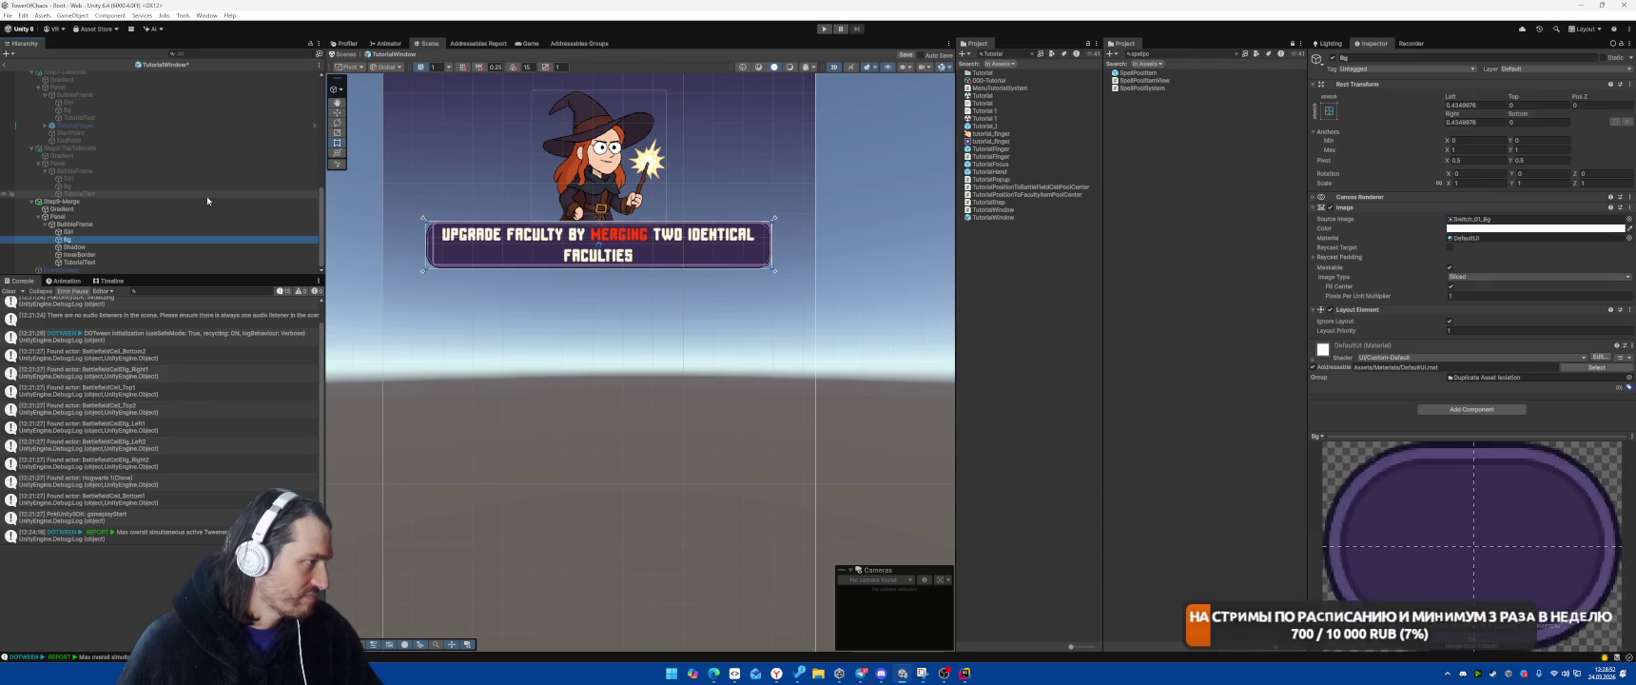
key(Delete)
click(143, 254)
key(Delete)
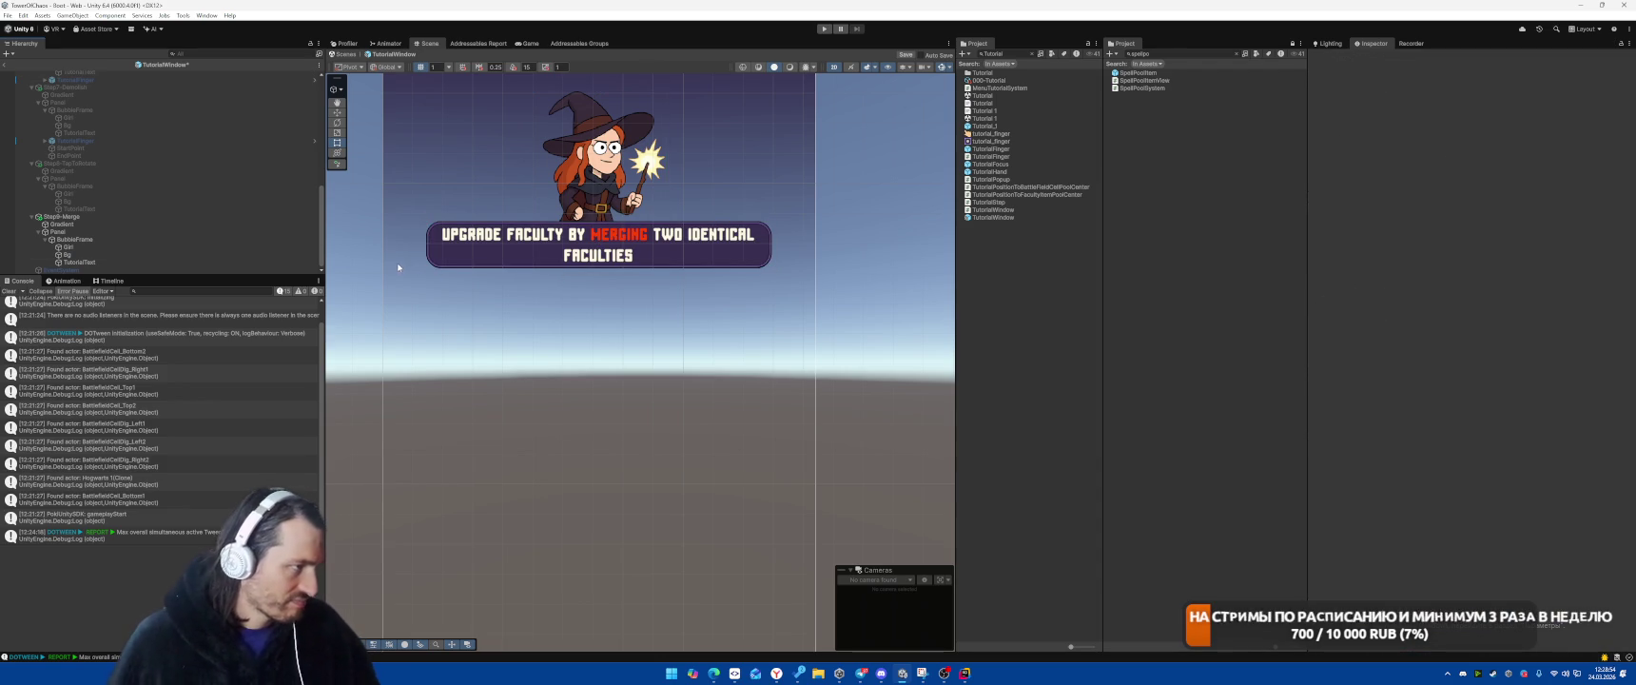
click(76, 216)
key(alt+shift+a)
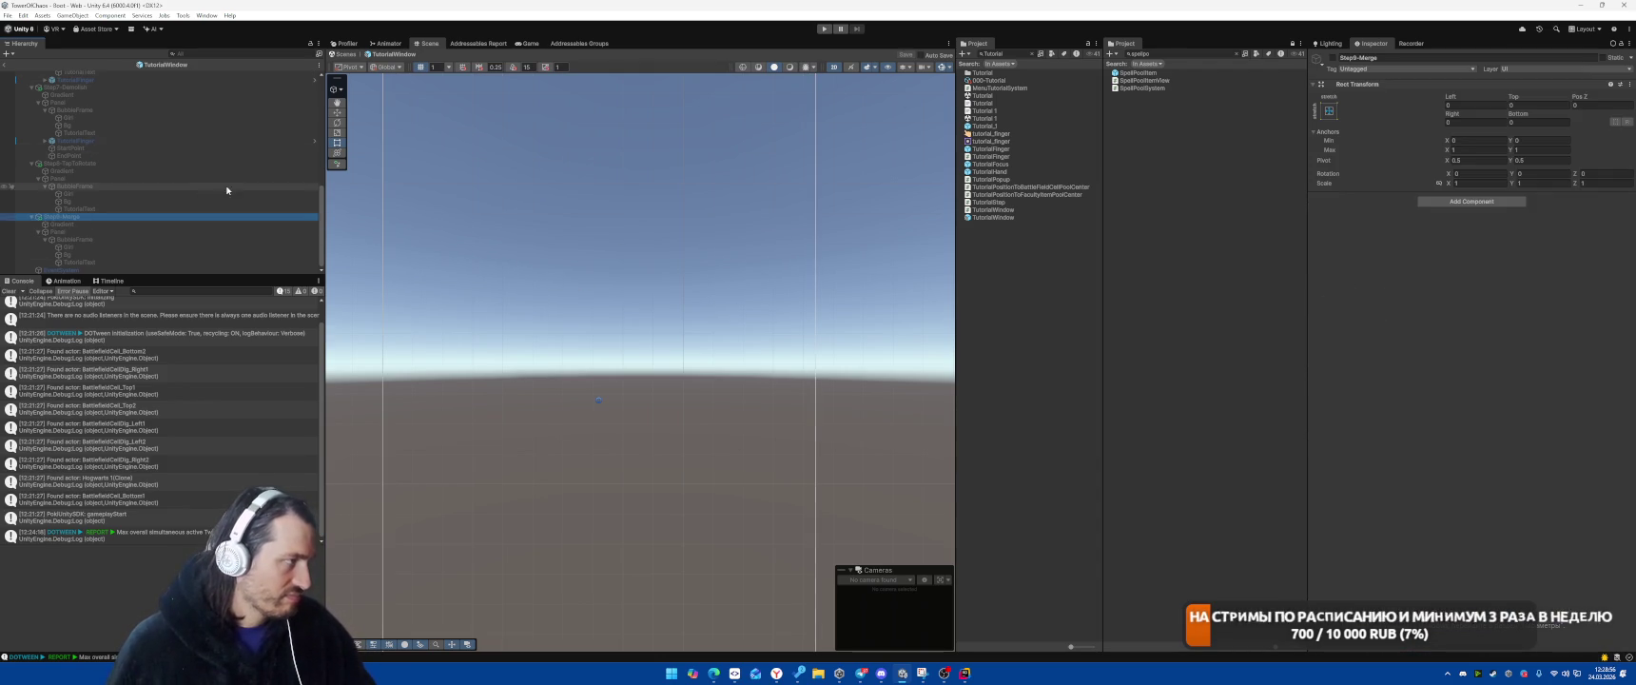
Exit prefab mode to the Boot scene, play-test the tutorial, then stop it with Ctrl+P
click(343, 54)
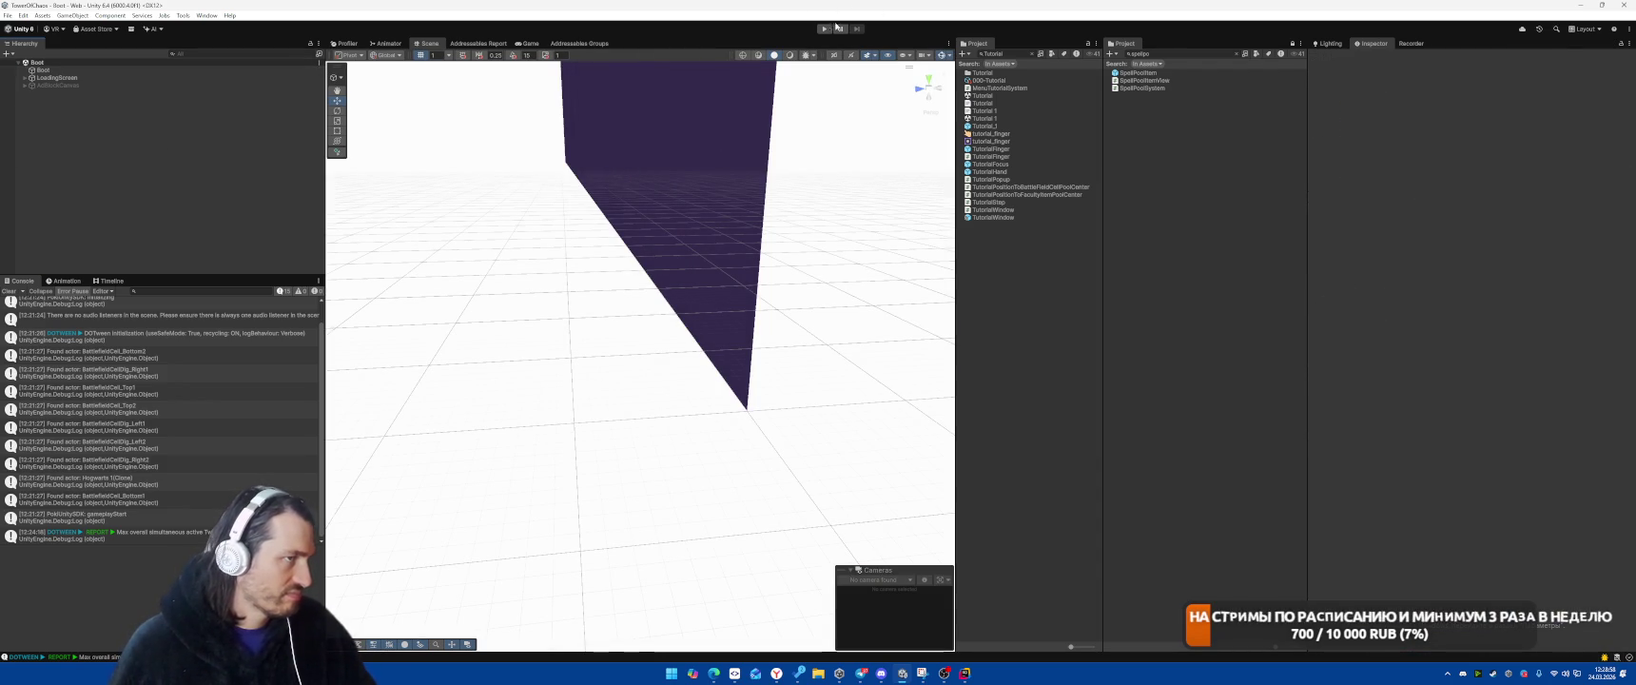
click(823, 28)
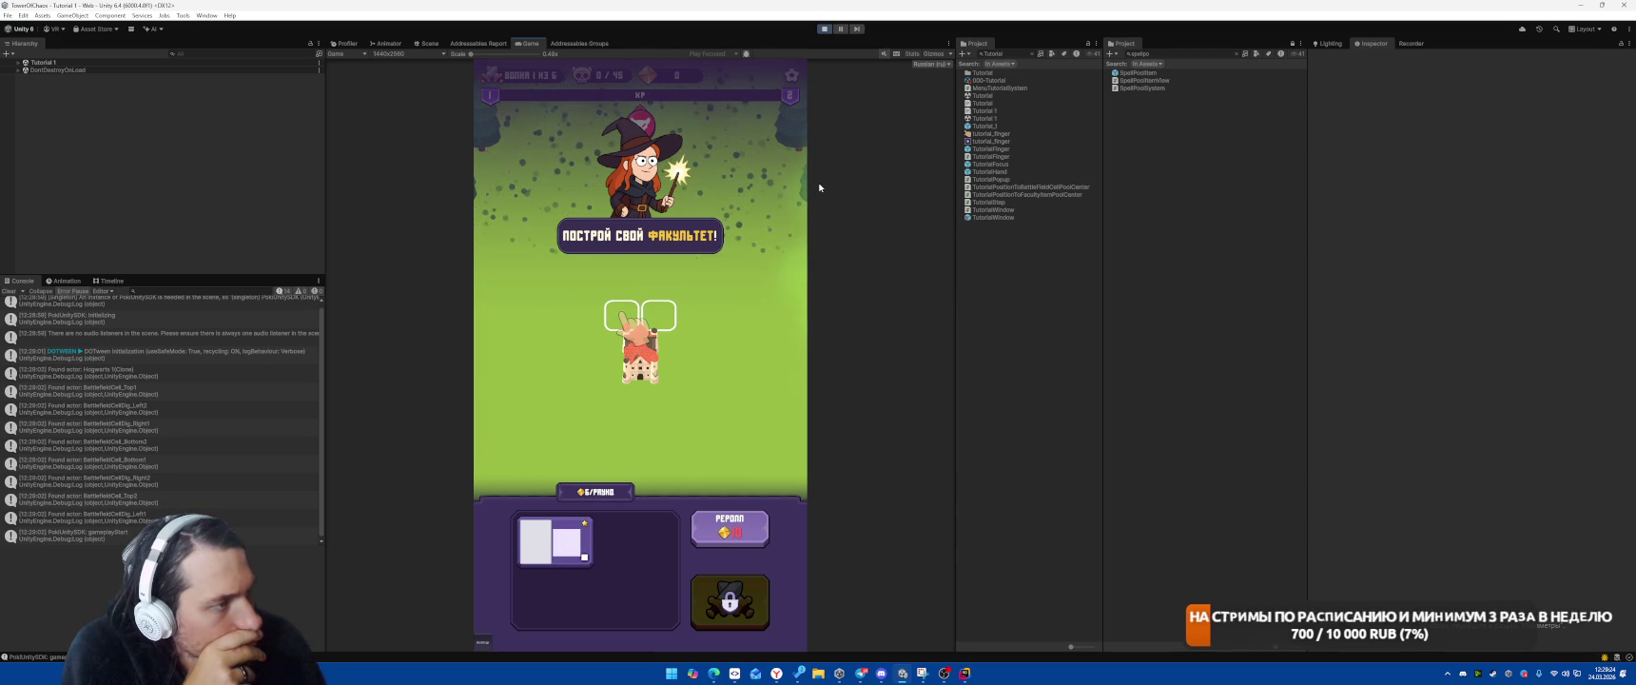
key(ctrl+p)
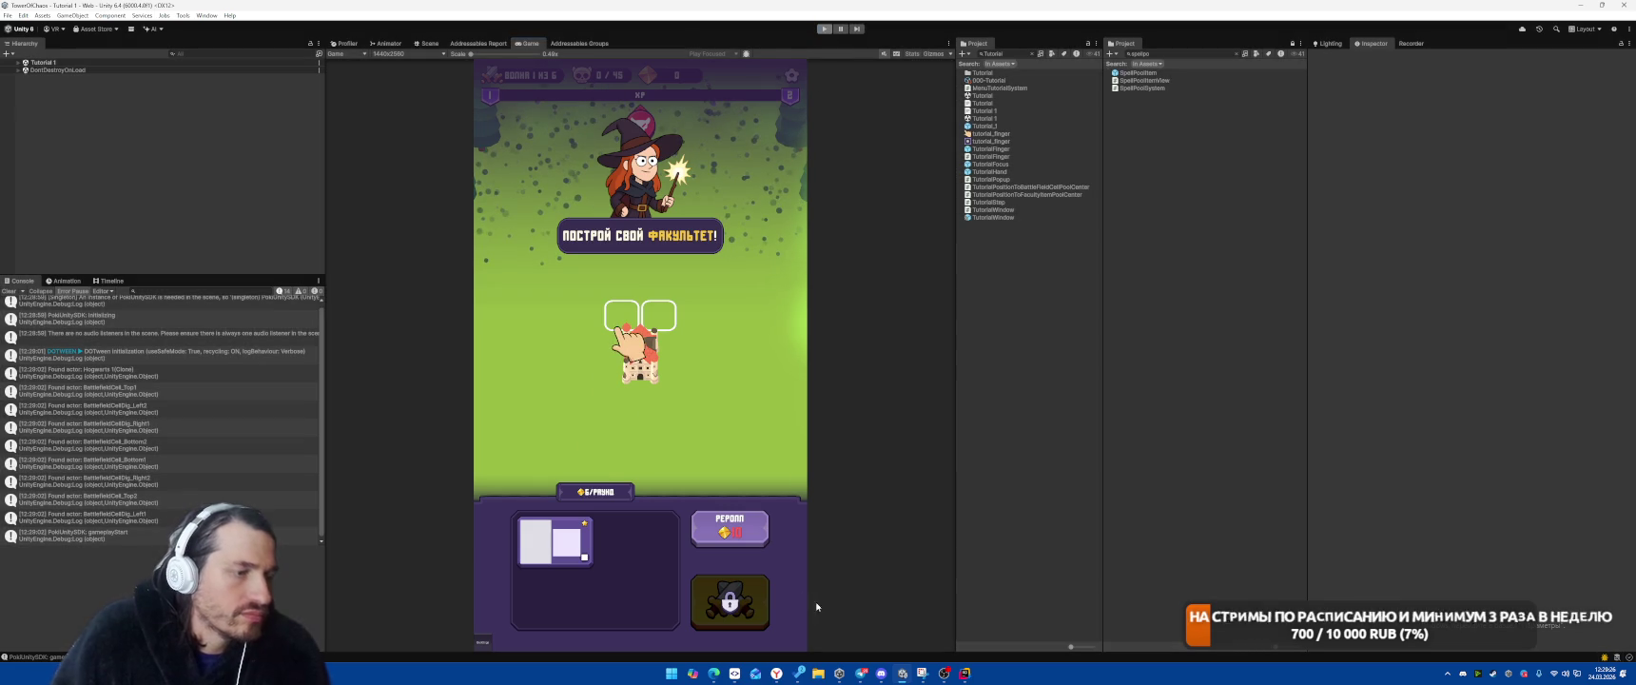
Exit Play mode to resume editing the Boot scene
mouse_move(777, 672)
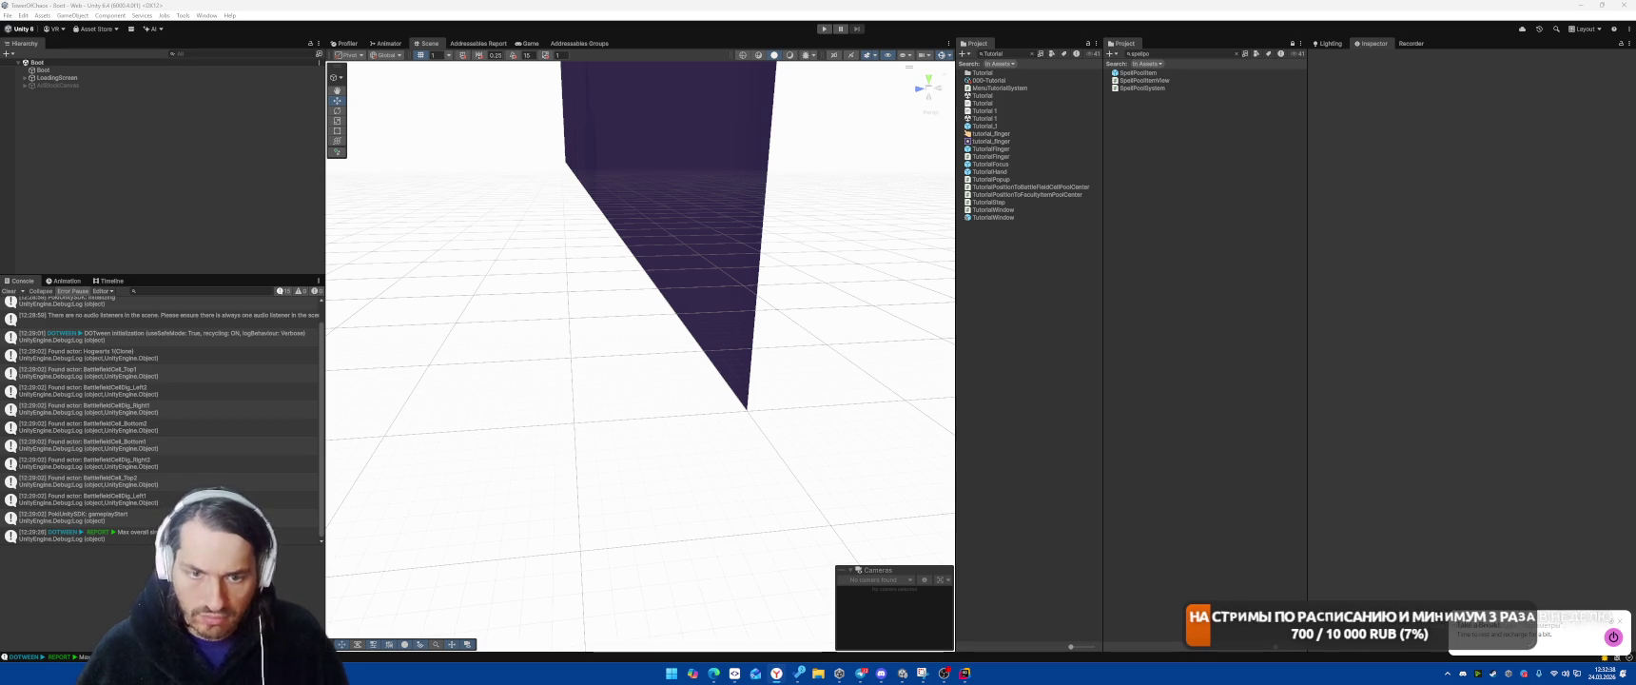
Clear the Tutorial search, select the Localization Text string table, and play the game again
click(1031, 53)
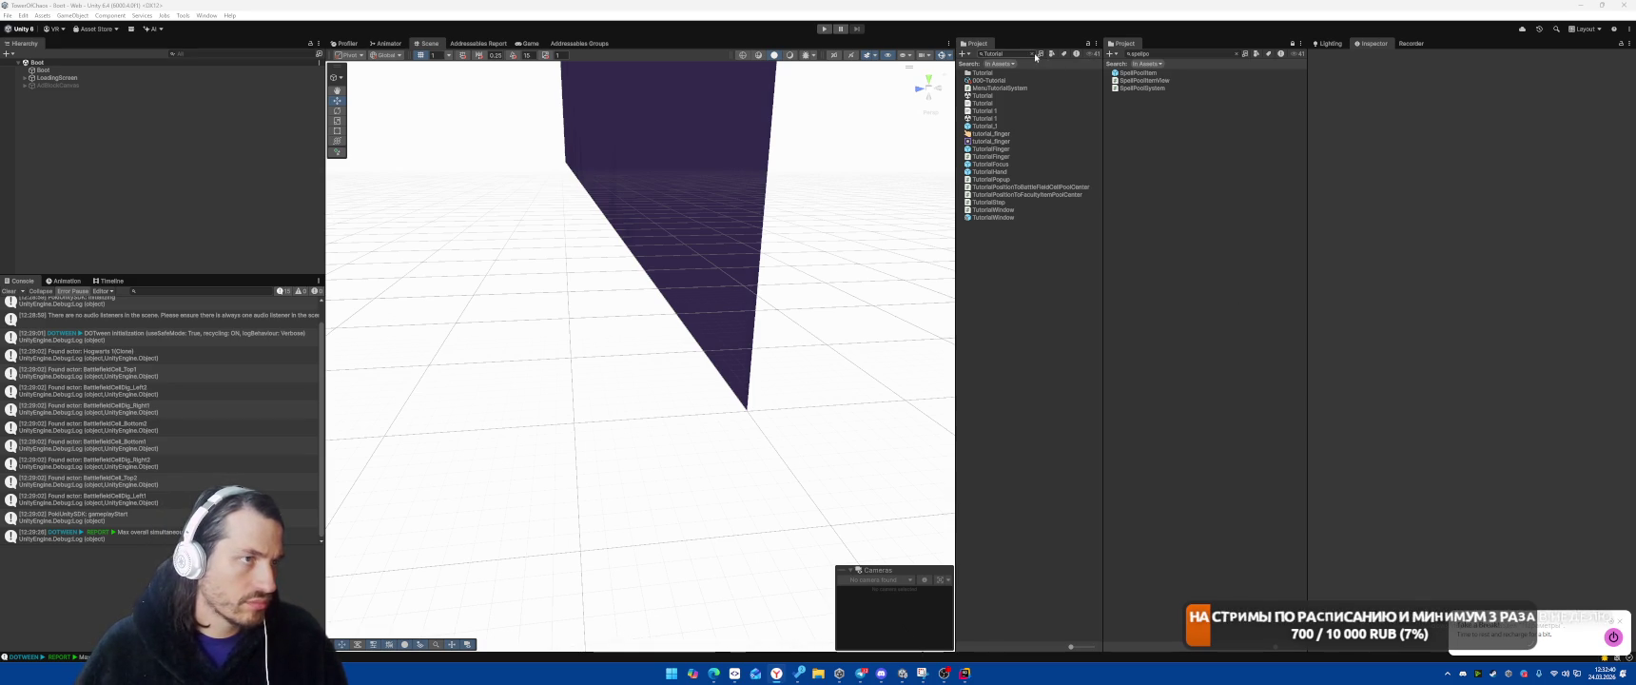
scroll(960, 348, down, 10)
scroll(989, 286, up, 10)
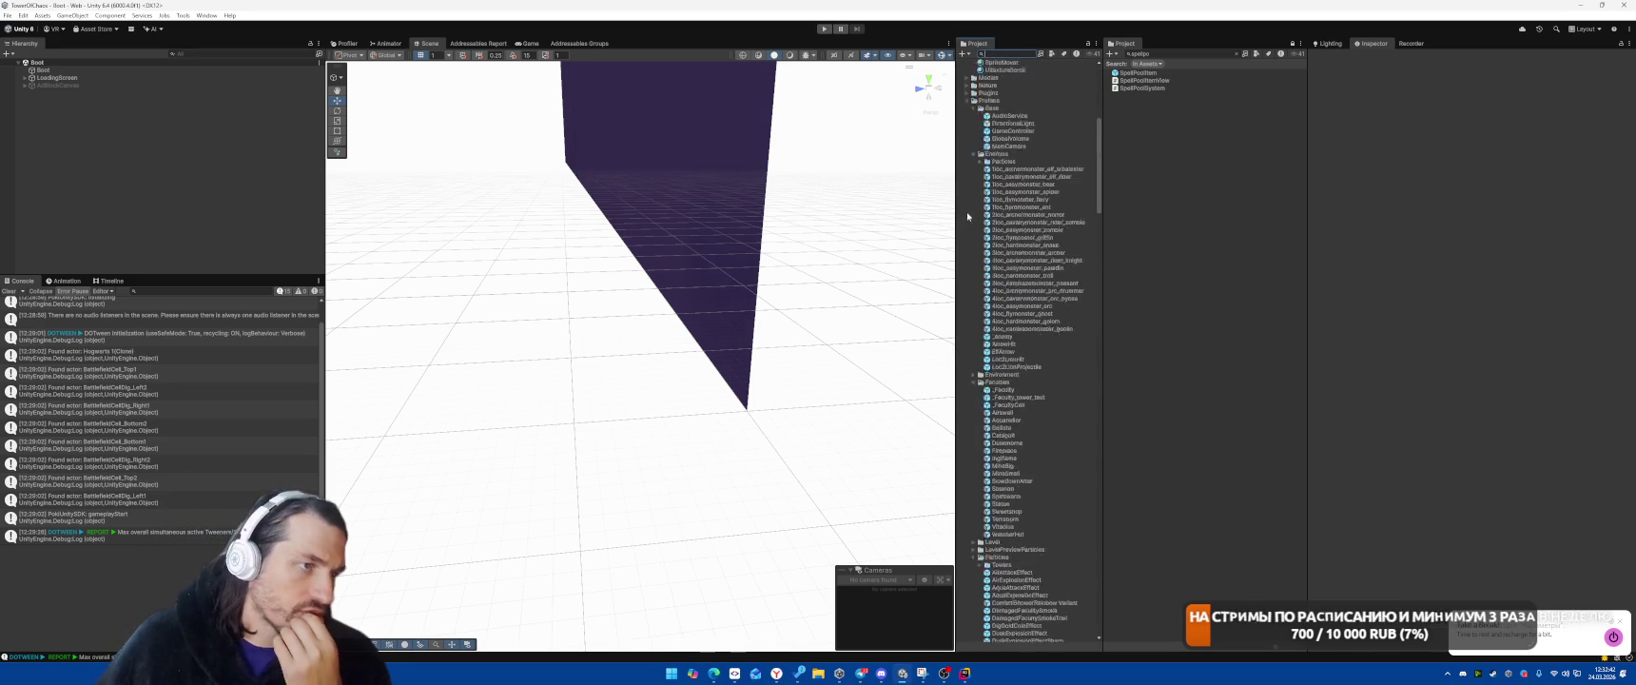
click(967, 215)
scroll(991, 222, up, 5)
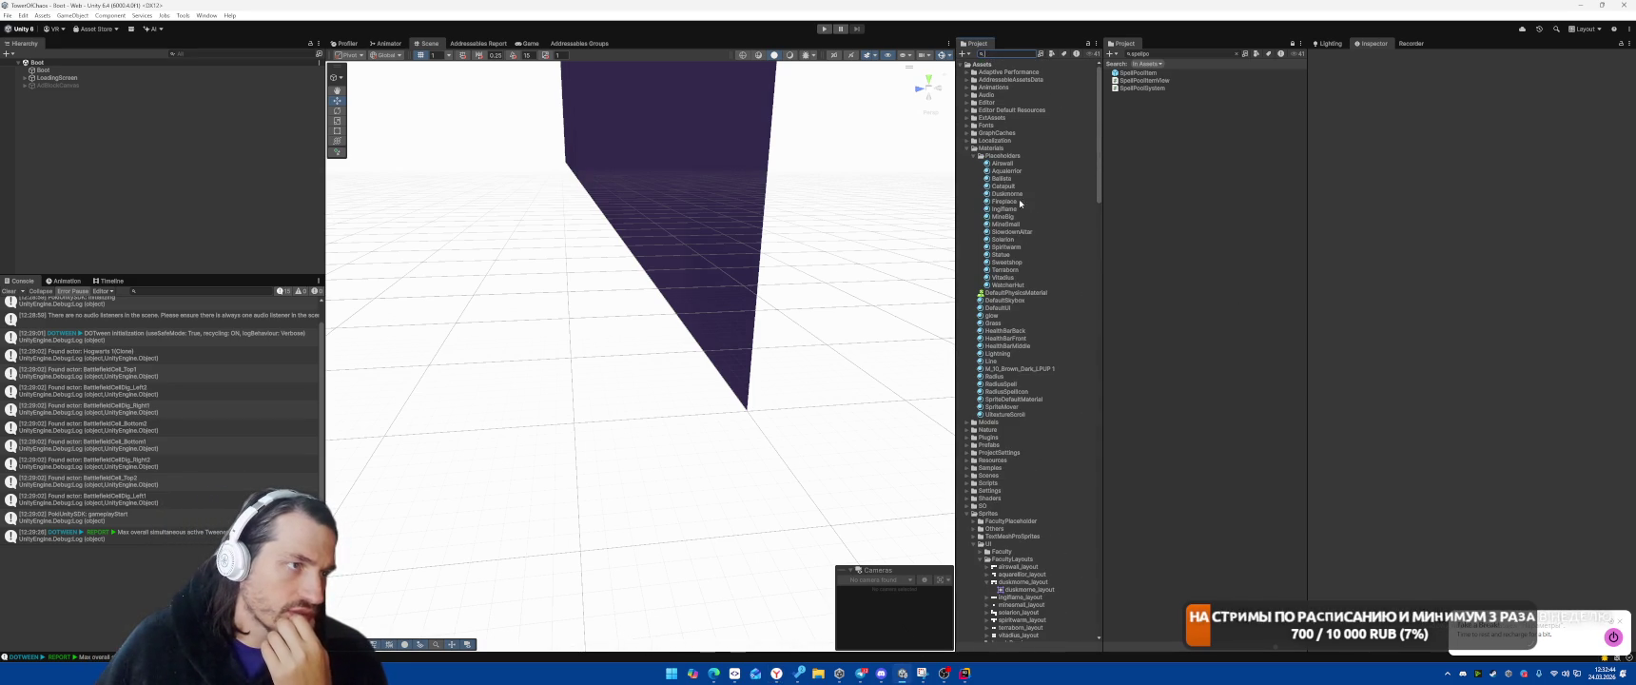
click(967, 140)
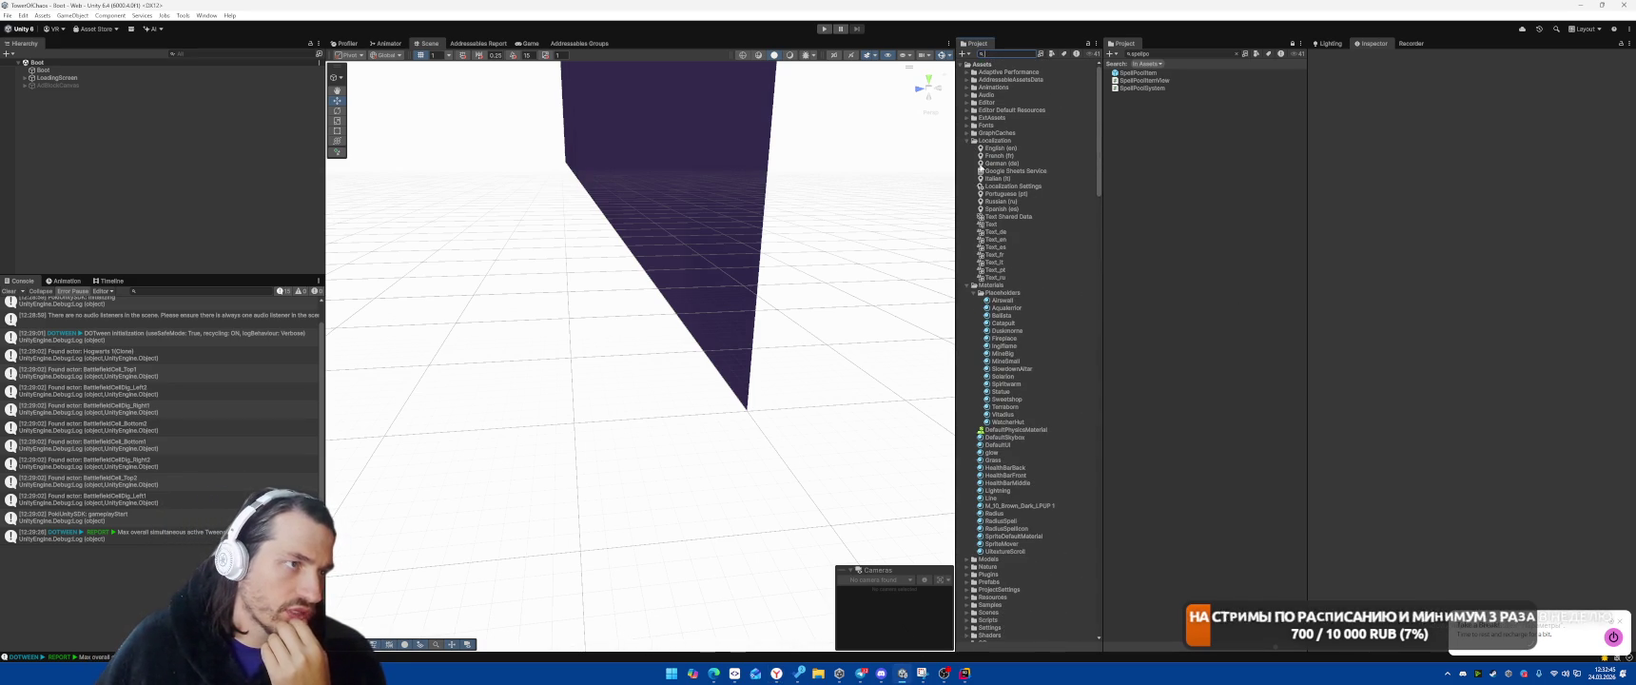
click(1001, 226)
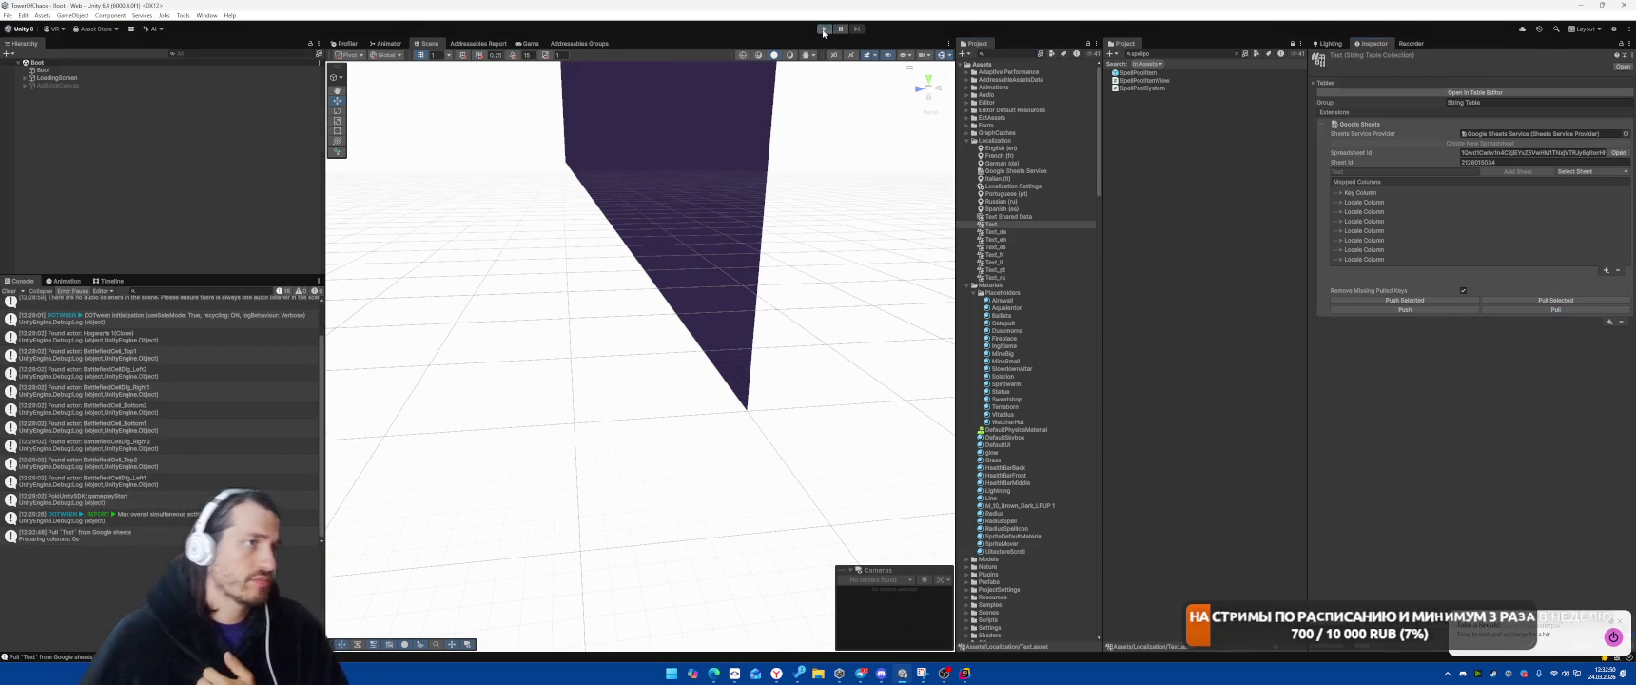
click(823, 29)
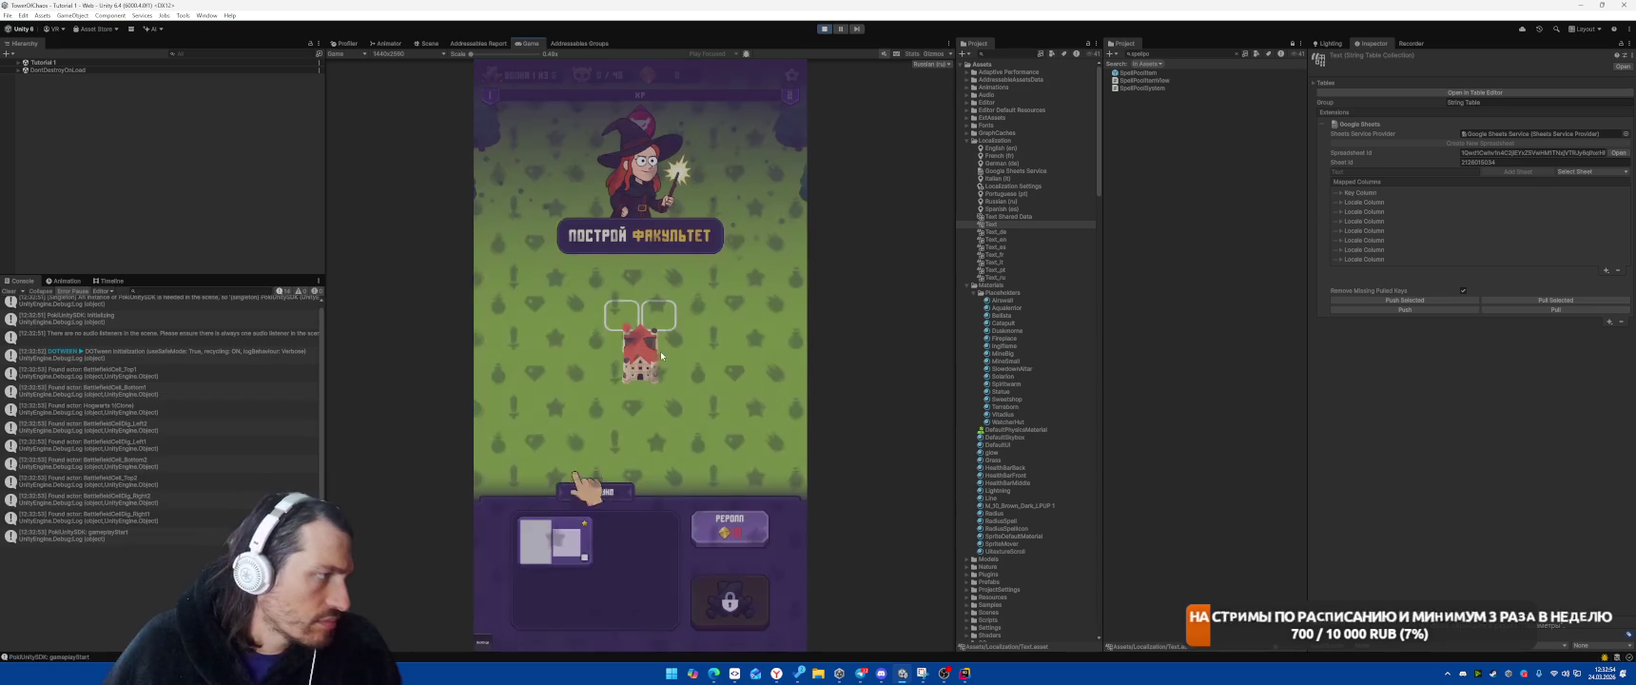
Drop the building card into the empty slot, start the battle, pause it, then switch to Toggl Track
drag(561, 529, 639, 319)
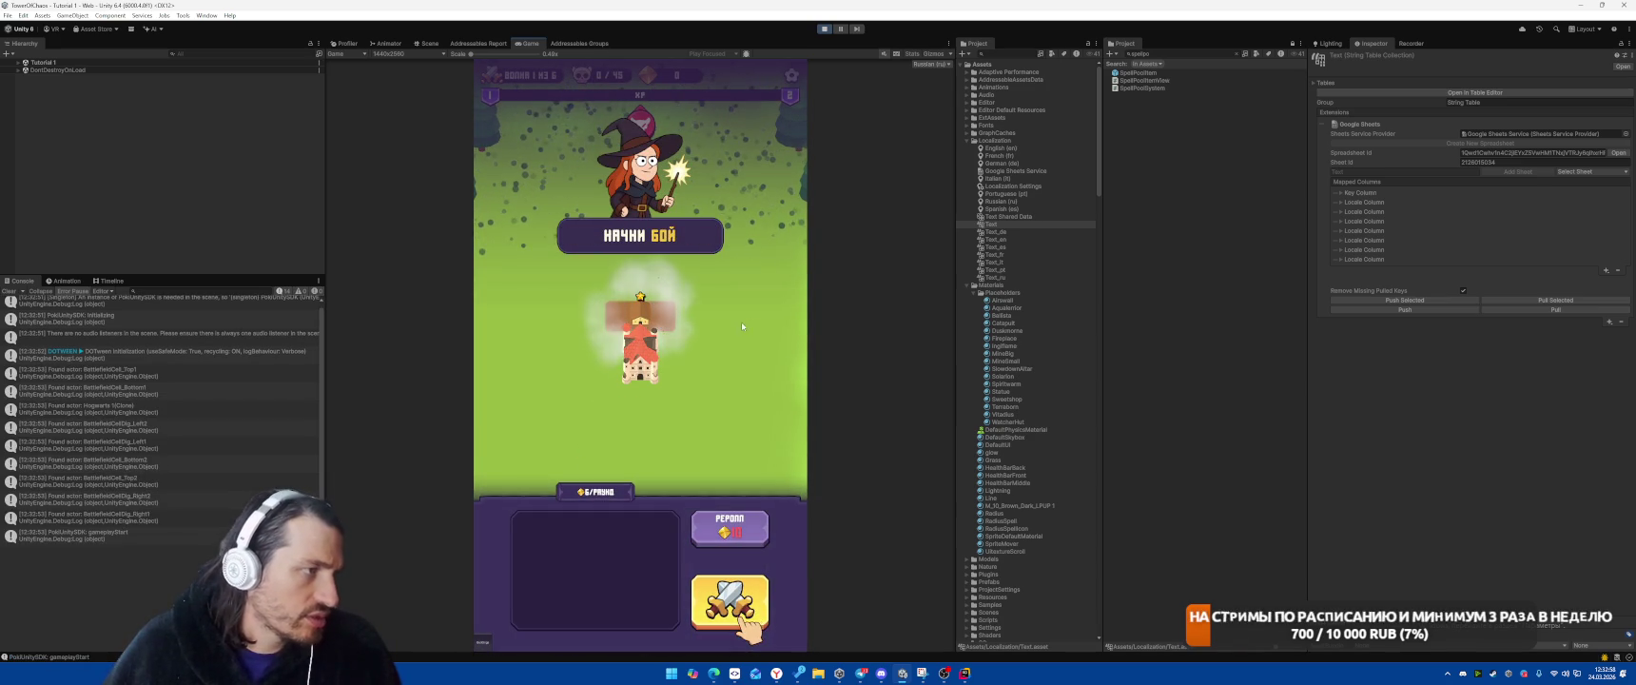
click(729, 601)
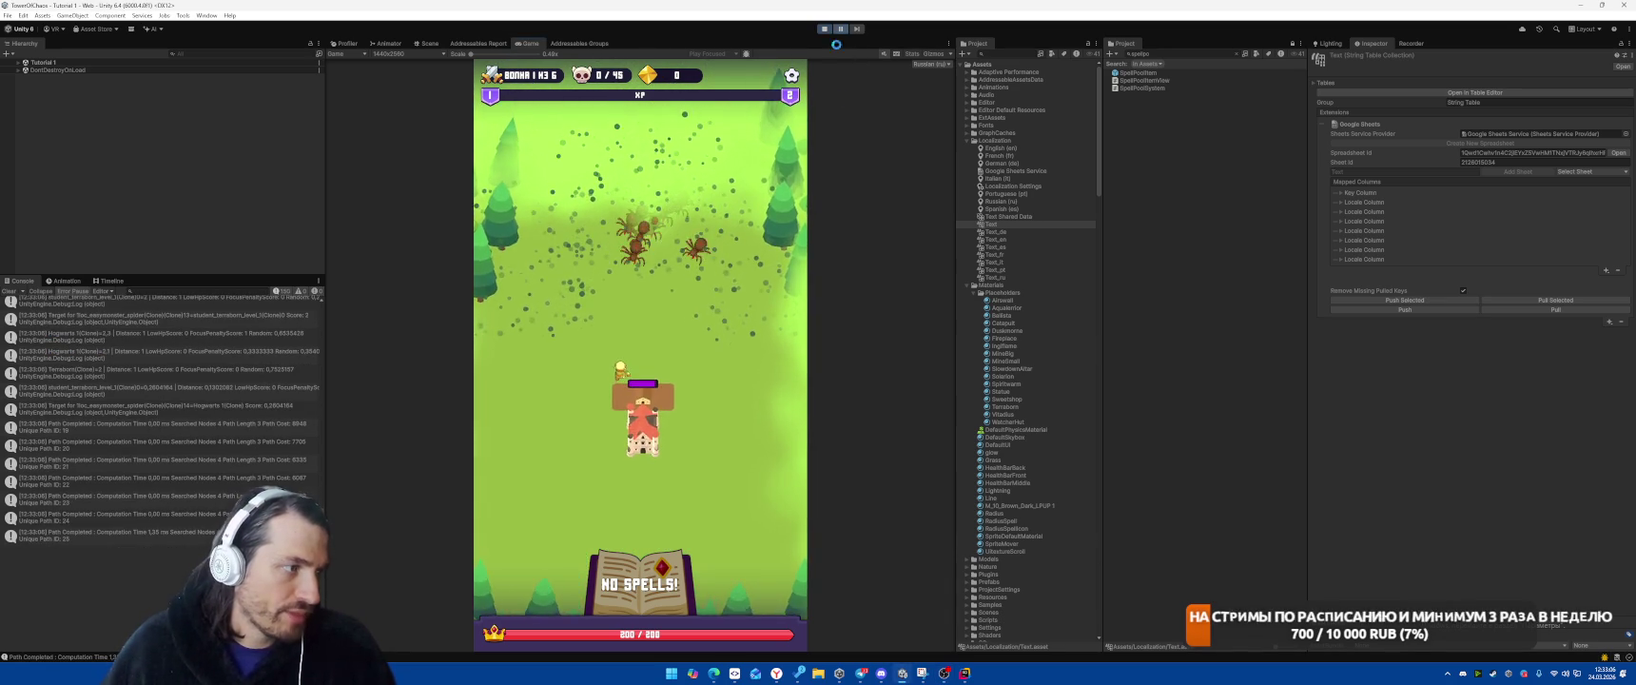
click(841, 30)
click(528, 43)
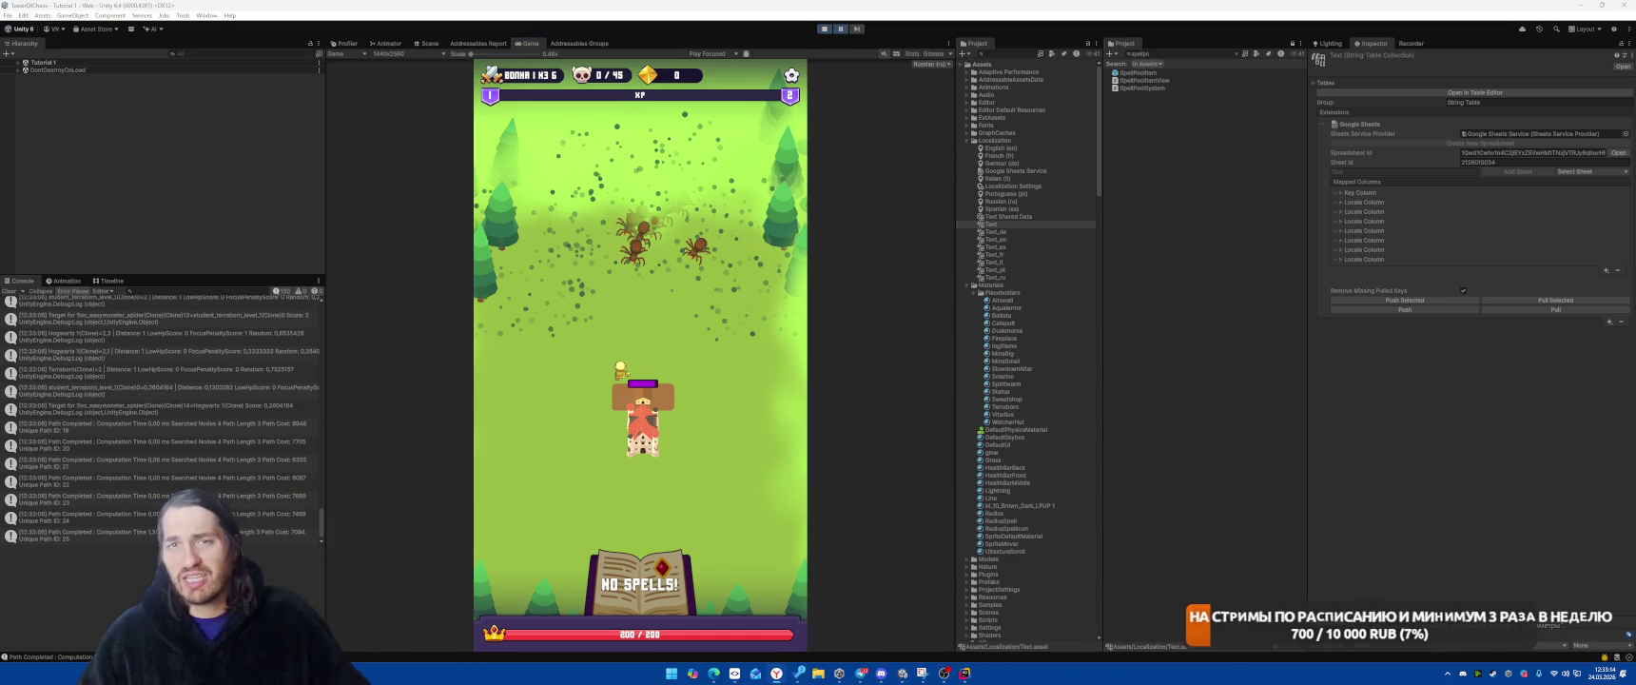
click(776, 673)
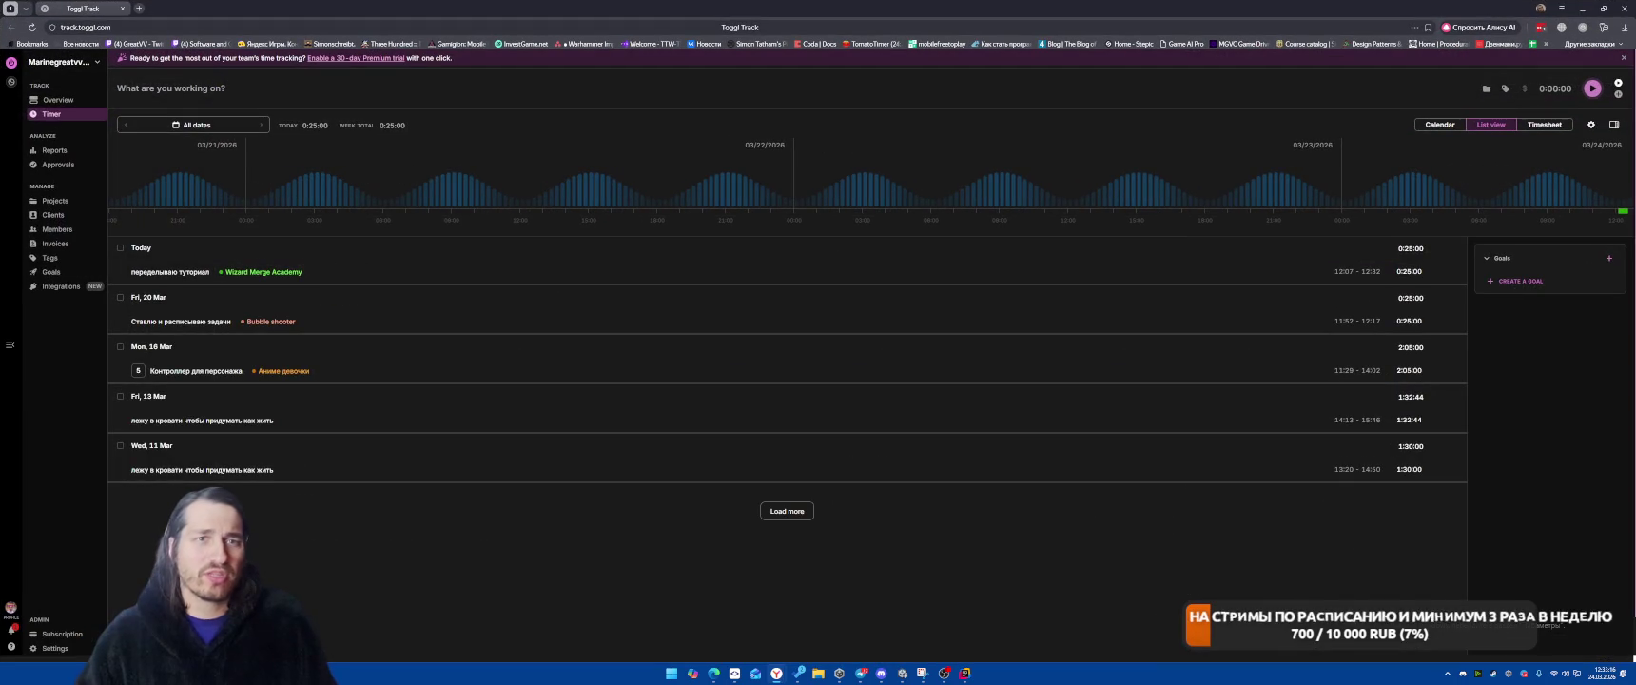
Check the remaining Pomodoro break time in the Toggl extension, then return to Unity
click(1582, 27)
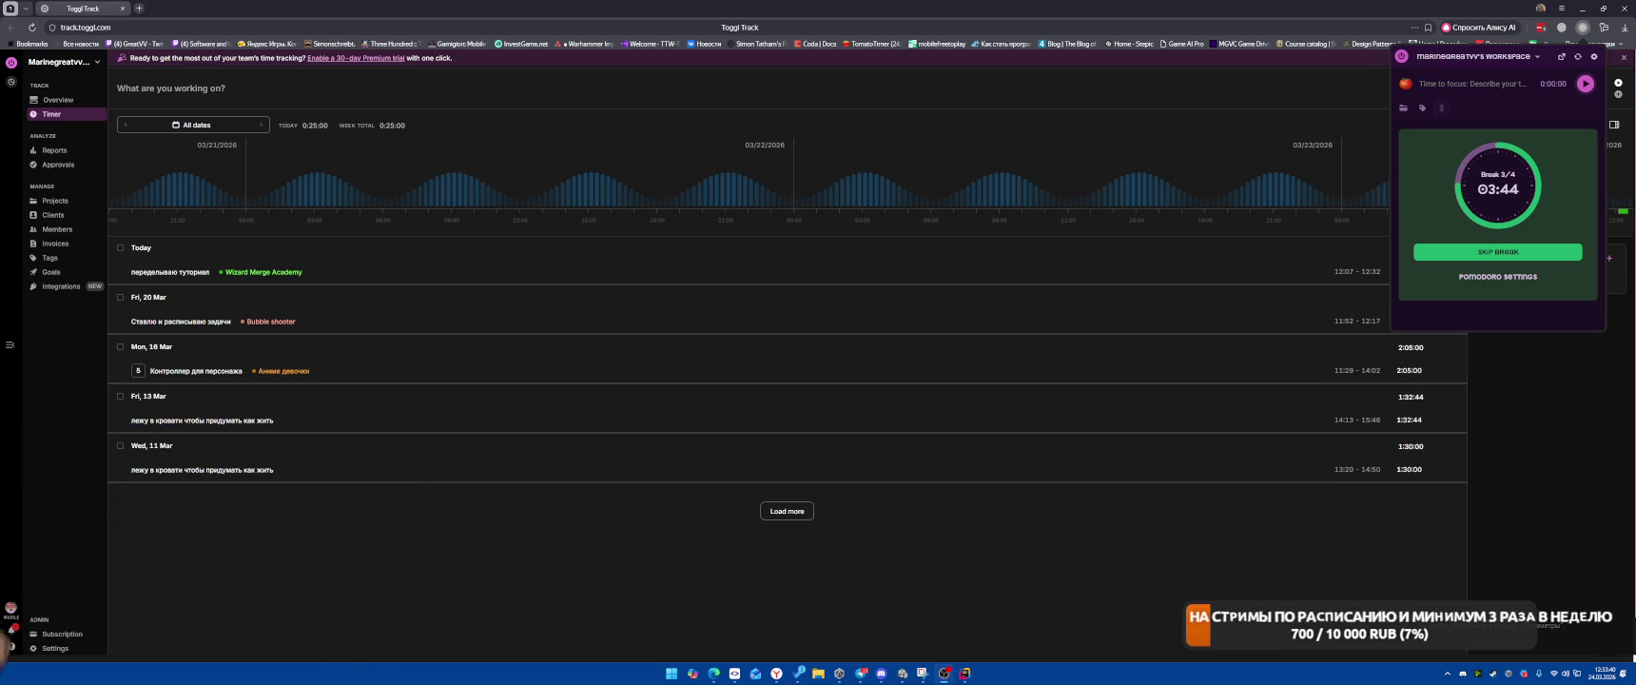
key(alt+Tab)
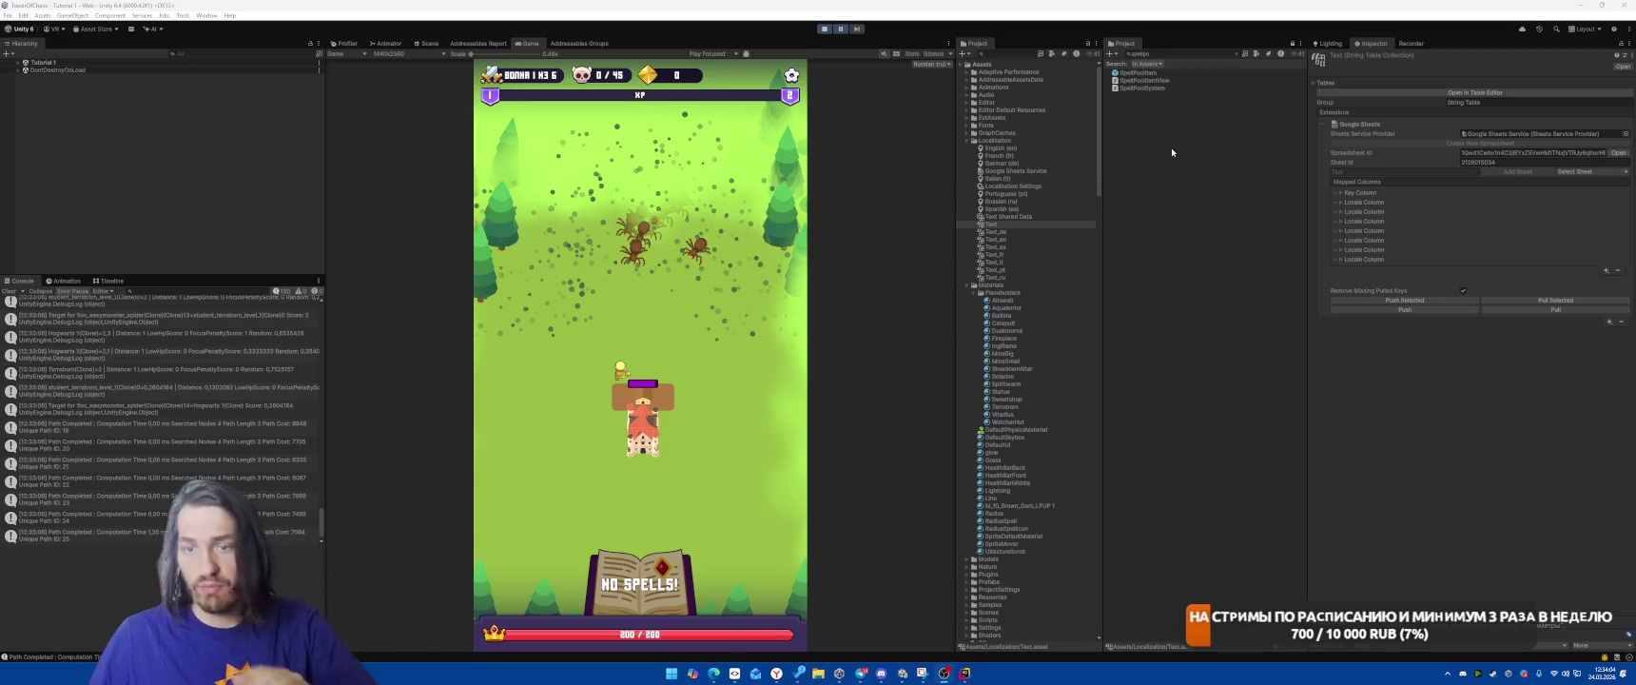
Stop Play mode and open Edit > Project Settings
click(824, 29)
click(9, 292)
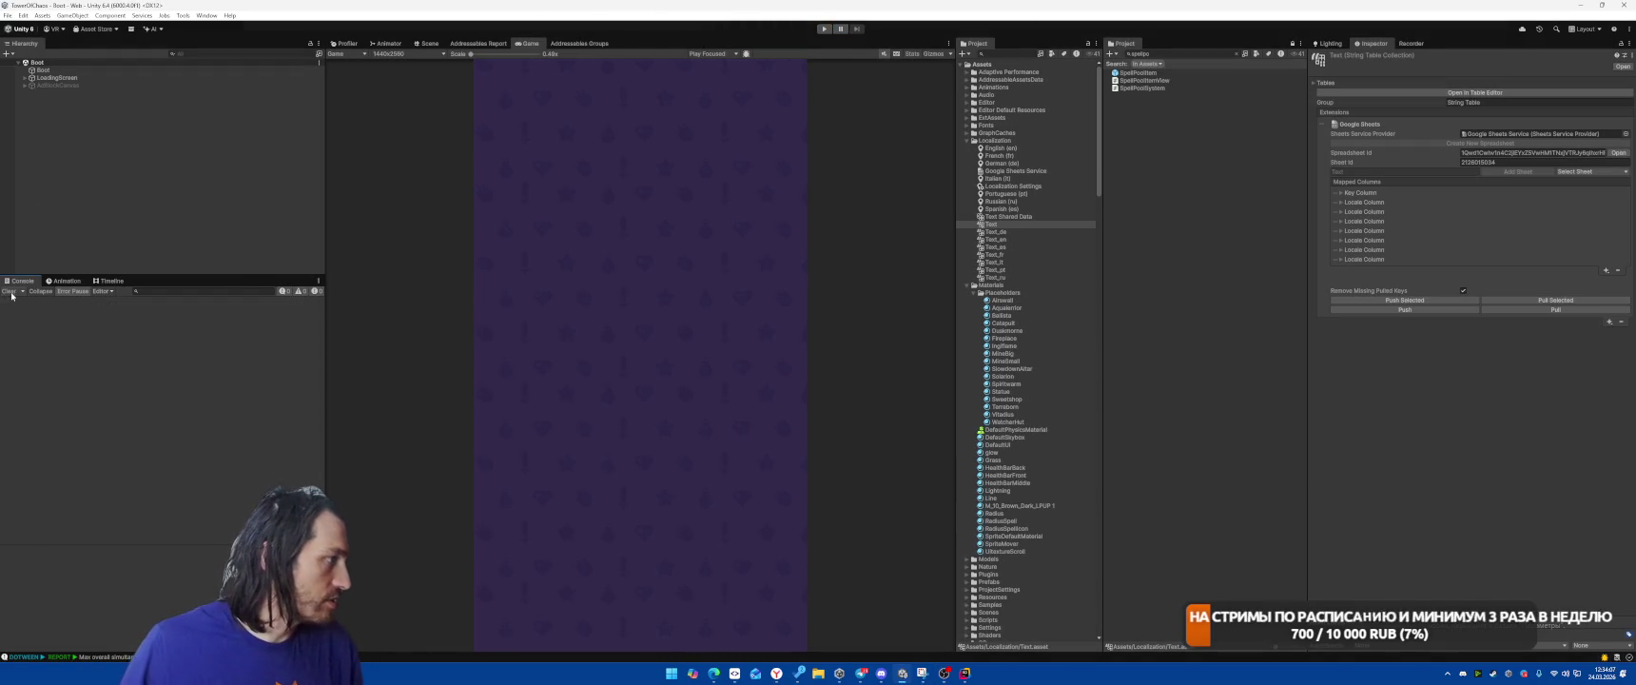
click(22, 15)
click(84, 320)
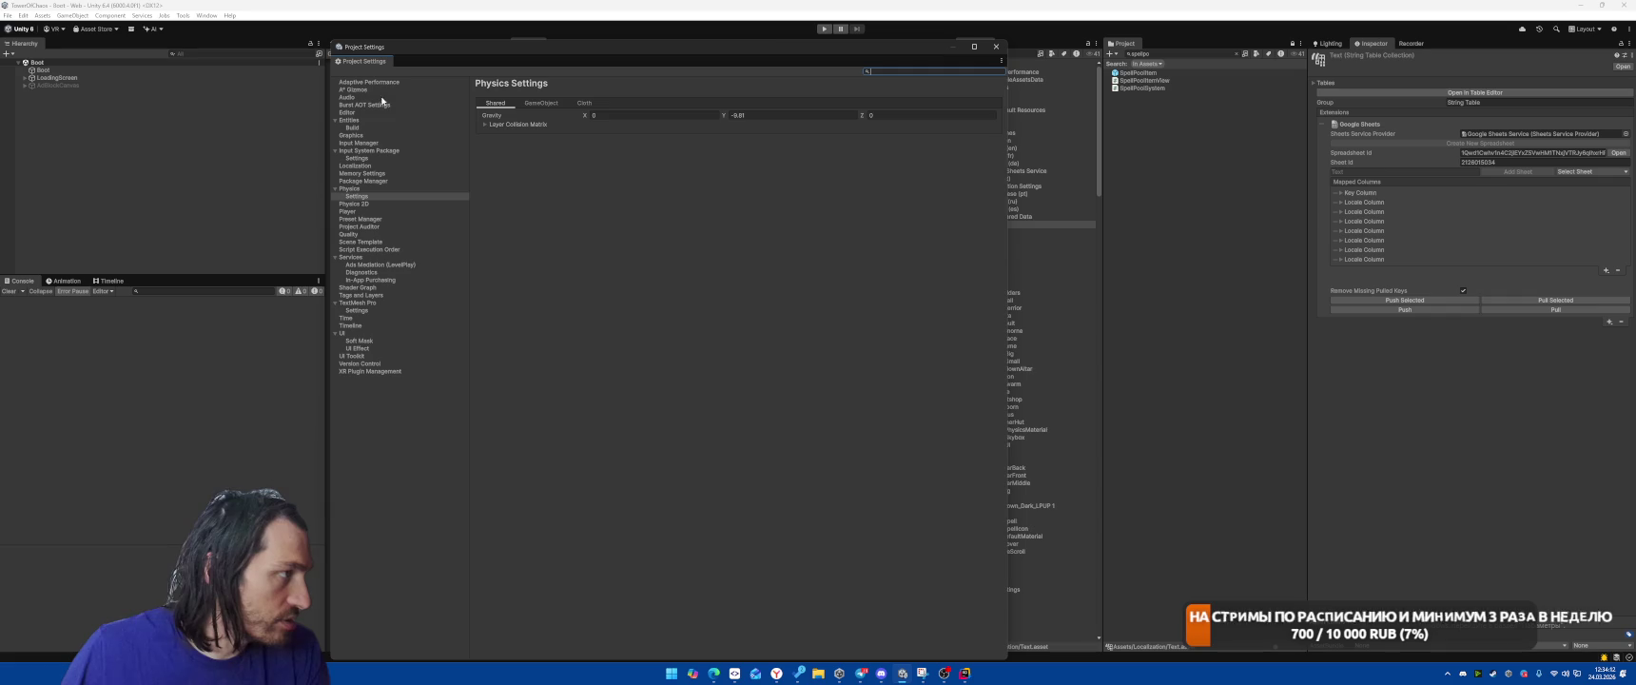
On the Quality page, add a level and rename Mobile to WebGL and Level 1 to Android
click(350, 135)
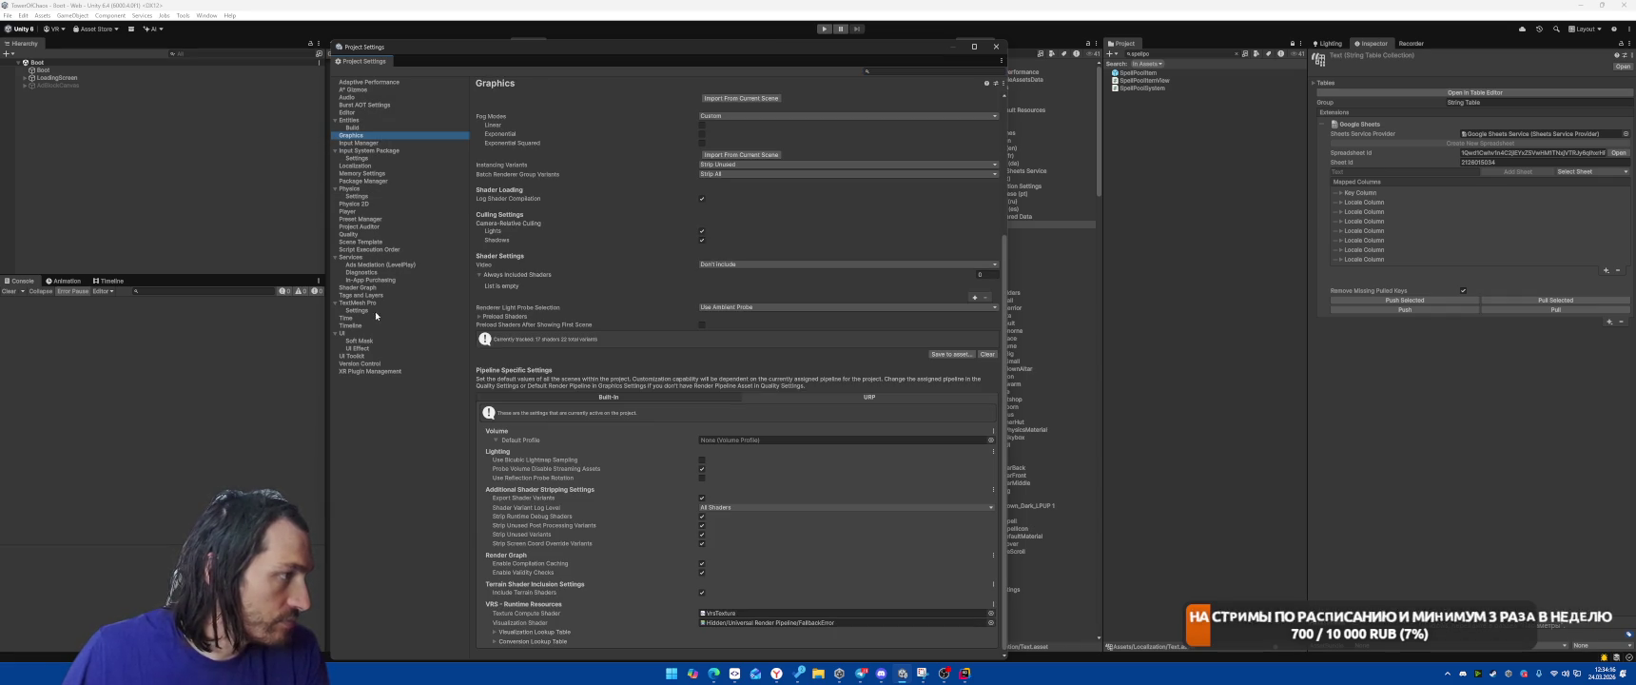
click(349, 234)
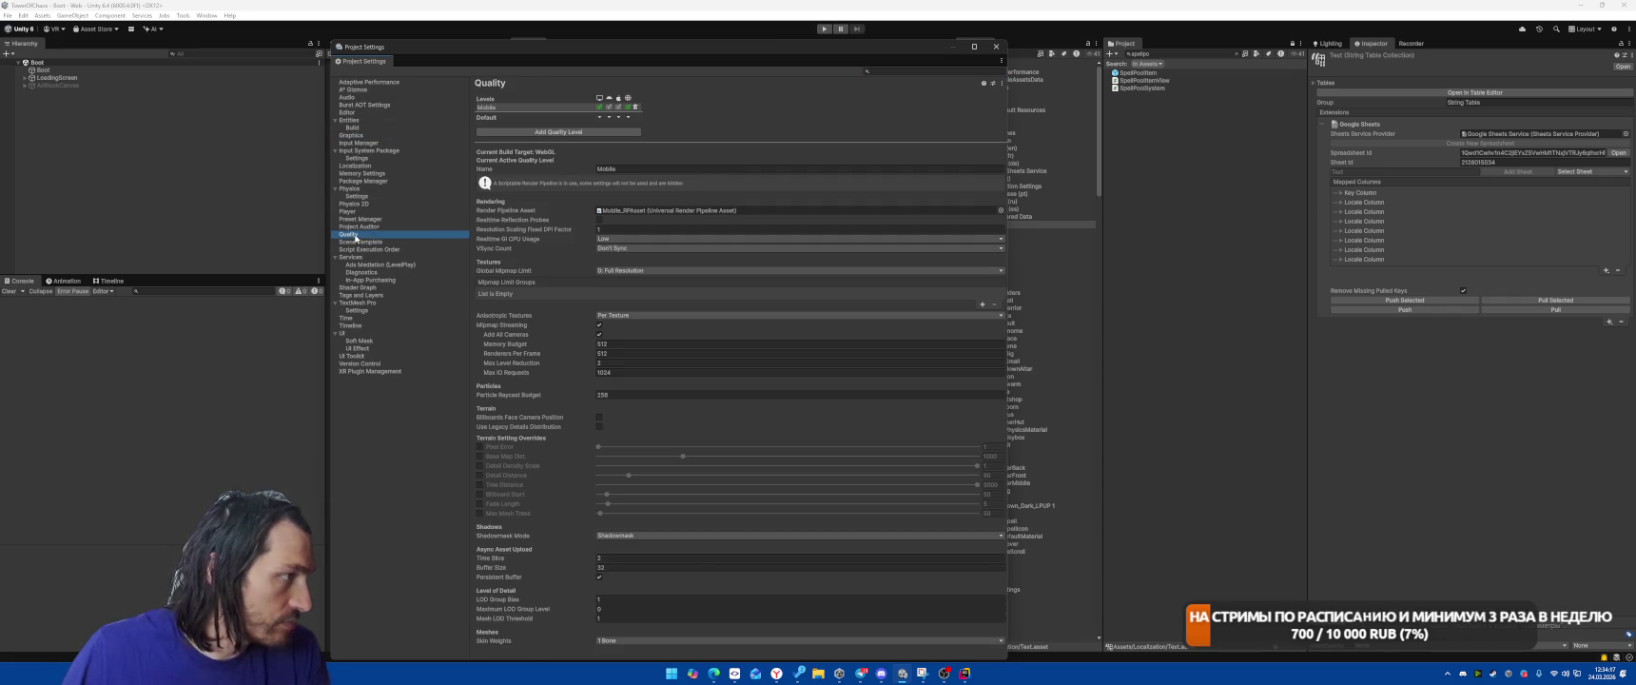
click(559, 132)
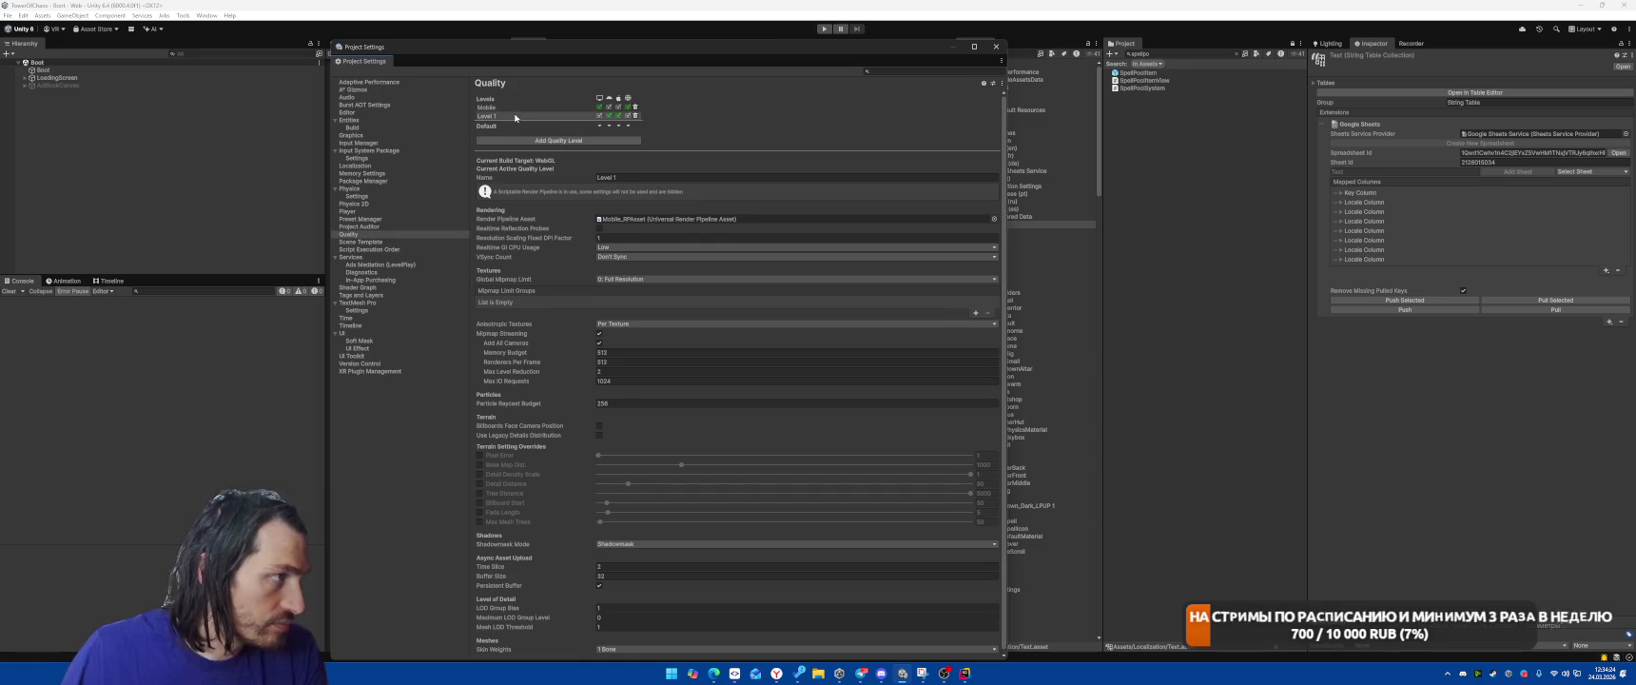
click(634, 177)
text(L)
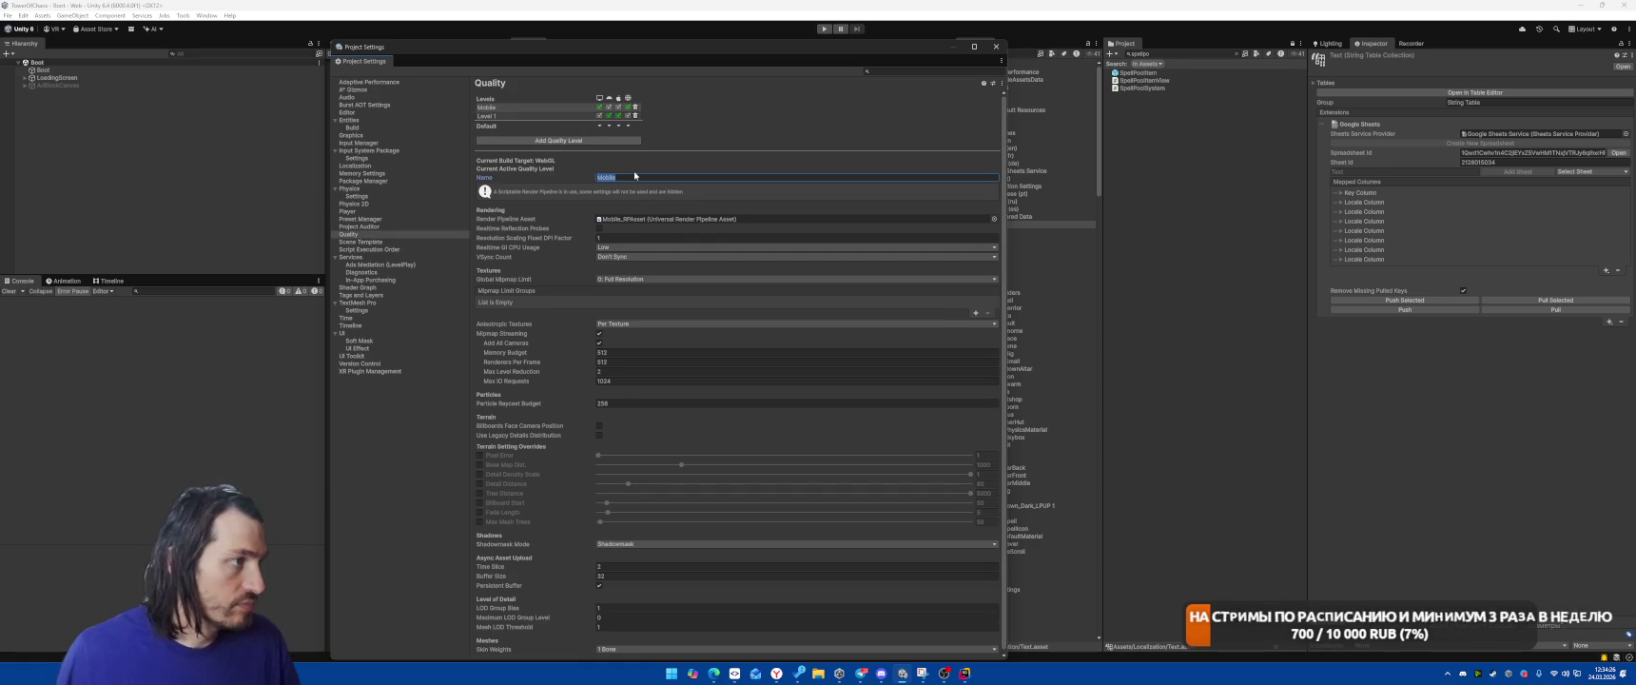
key(BackSpace)
text(Web)
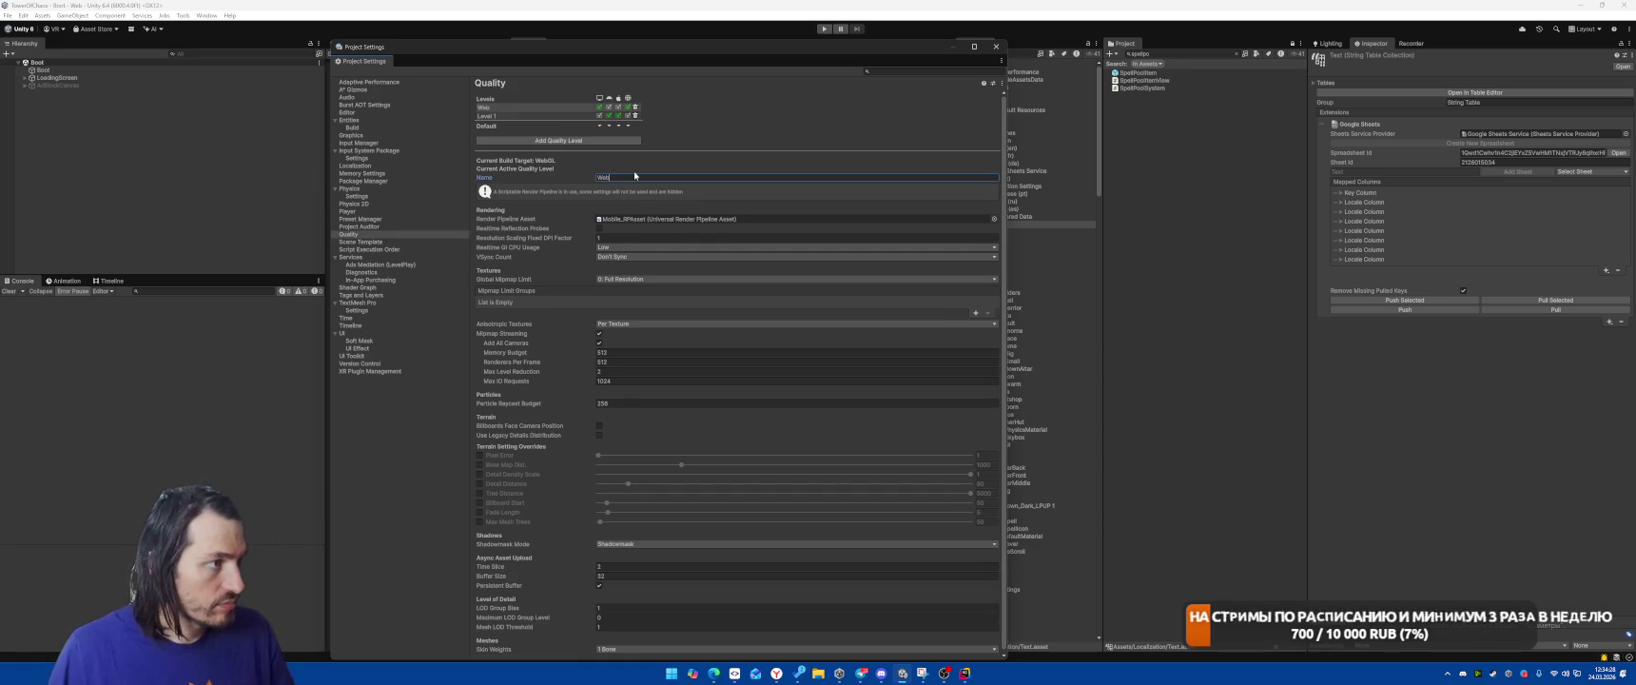
text(GL)
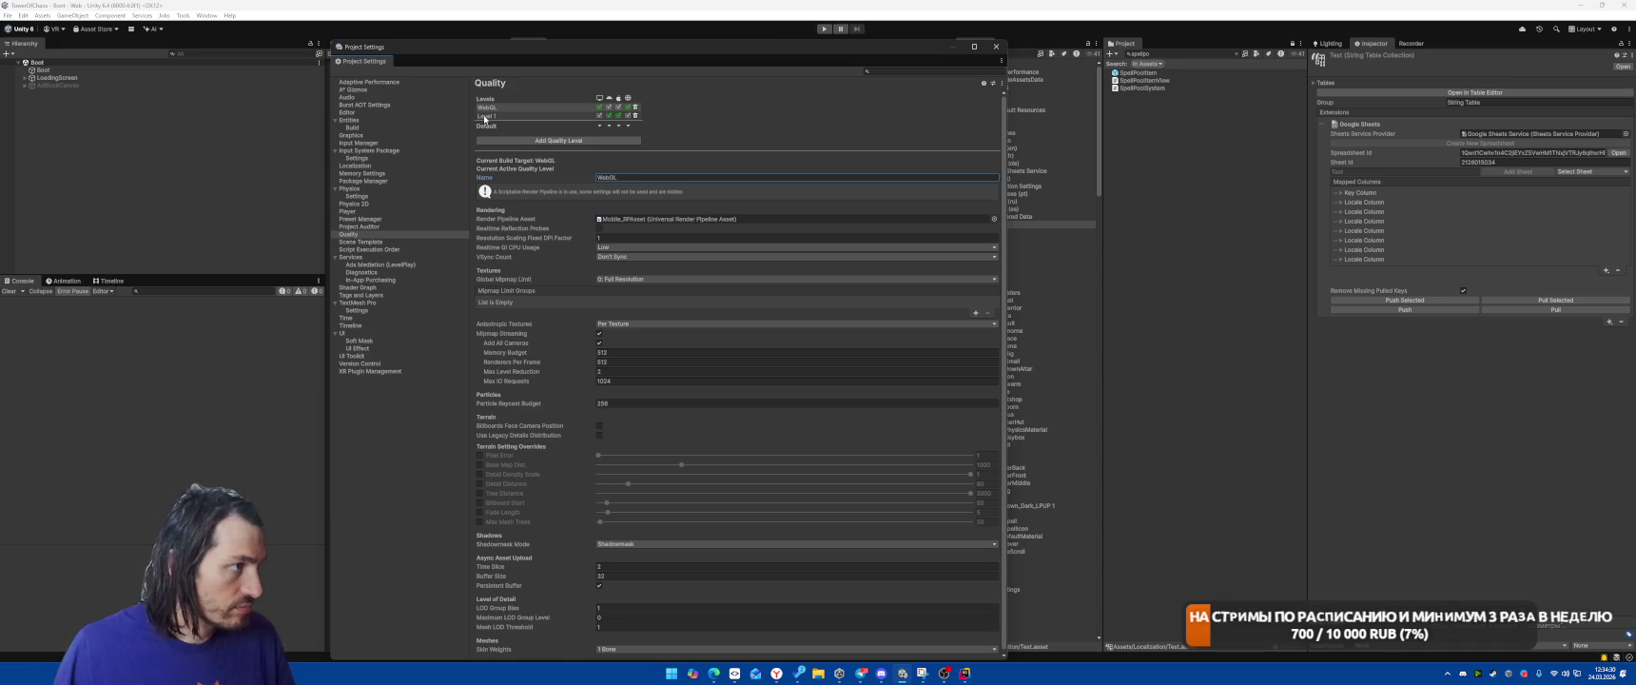
click(532, 116)
click(624, 178)
text(Alt)
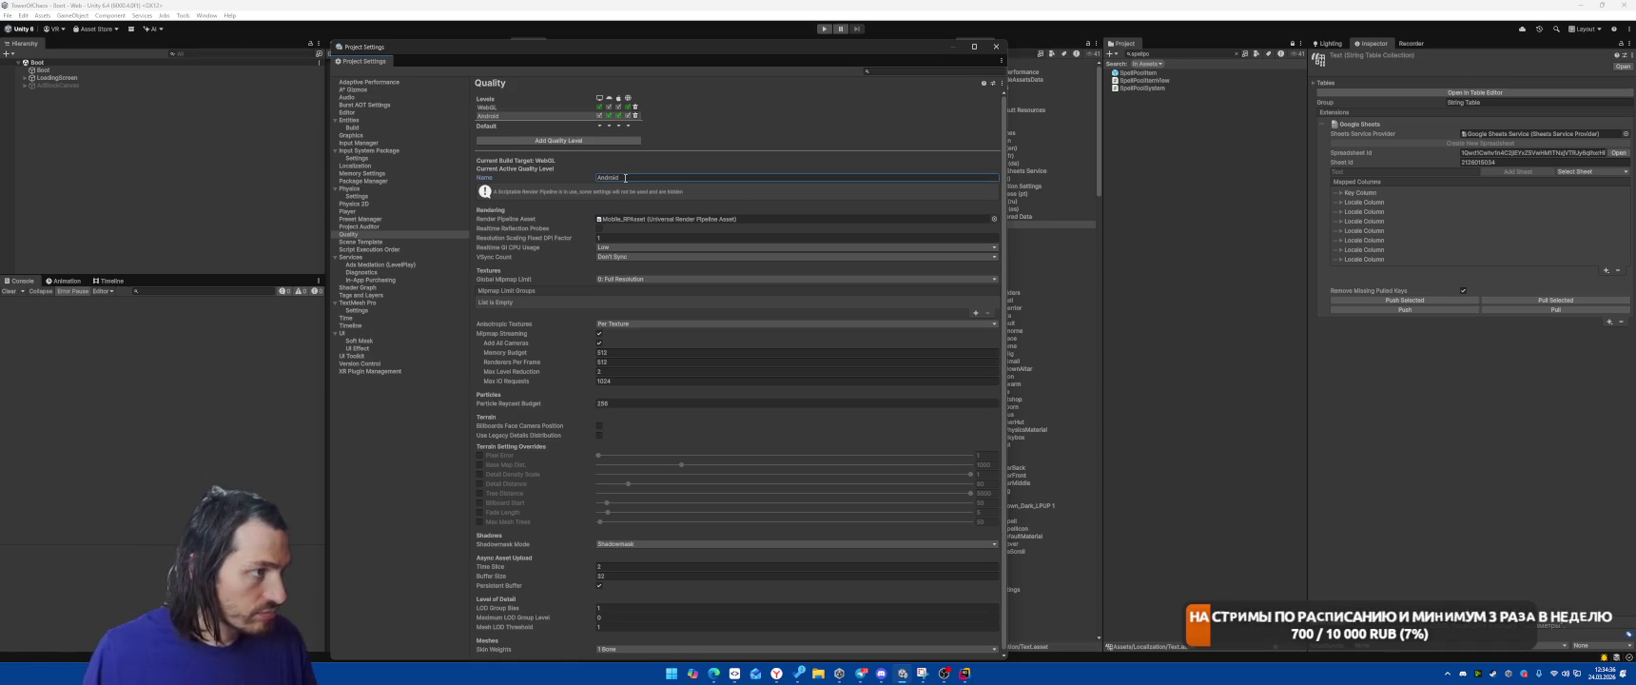
click(672, 219)
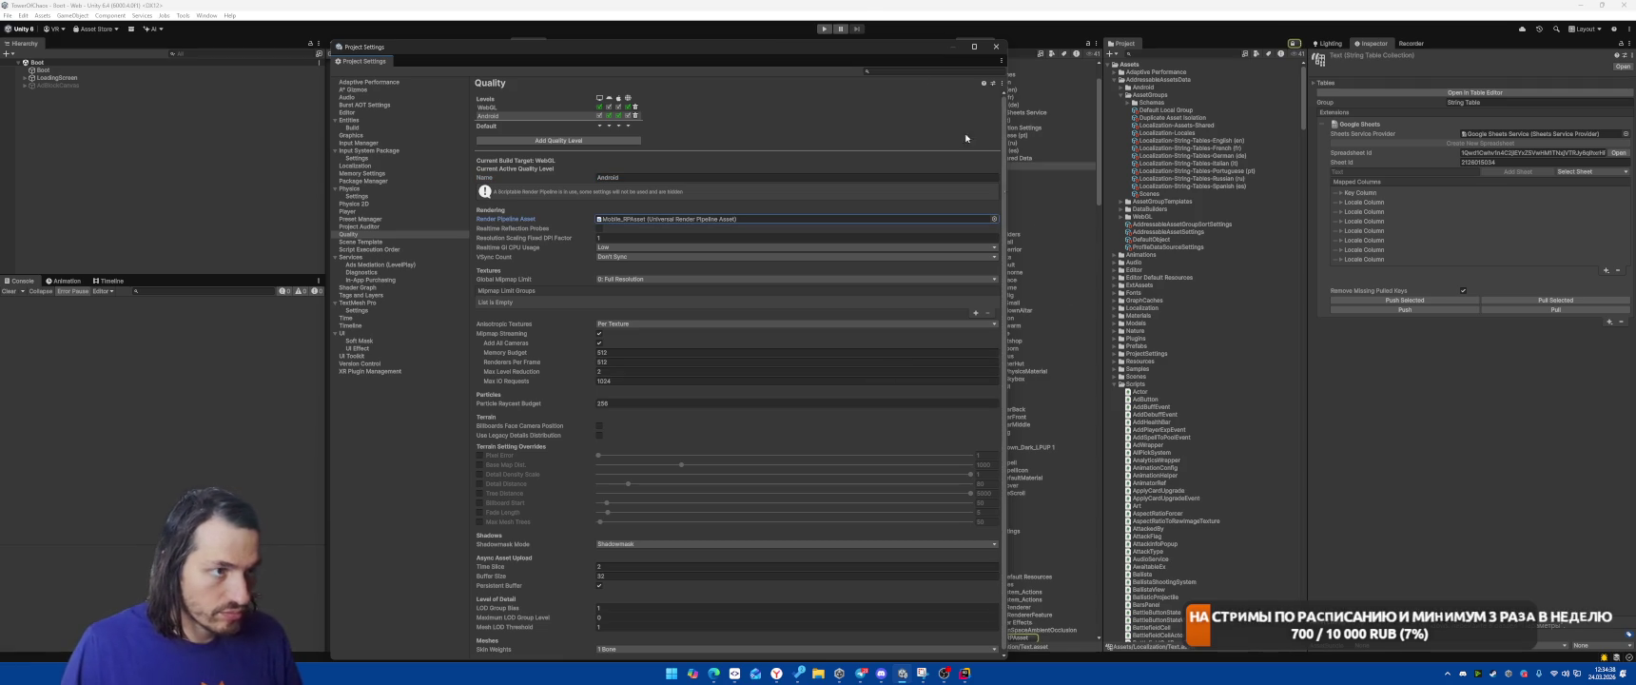
Rename the pipeline asset to WebGL_RPAsset and duplicate it as Mobile_RPAsset
mouse_move(852, 54)
mouse_down()
mouse_move(668, 38)
mouse_move(726, 52)
mouse_up()
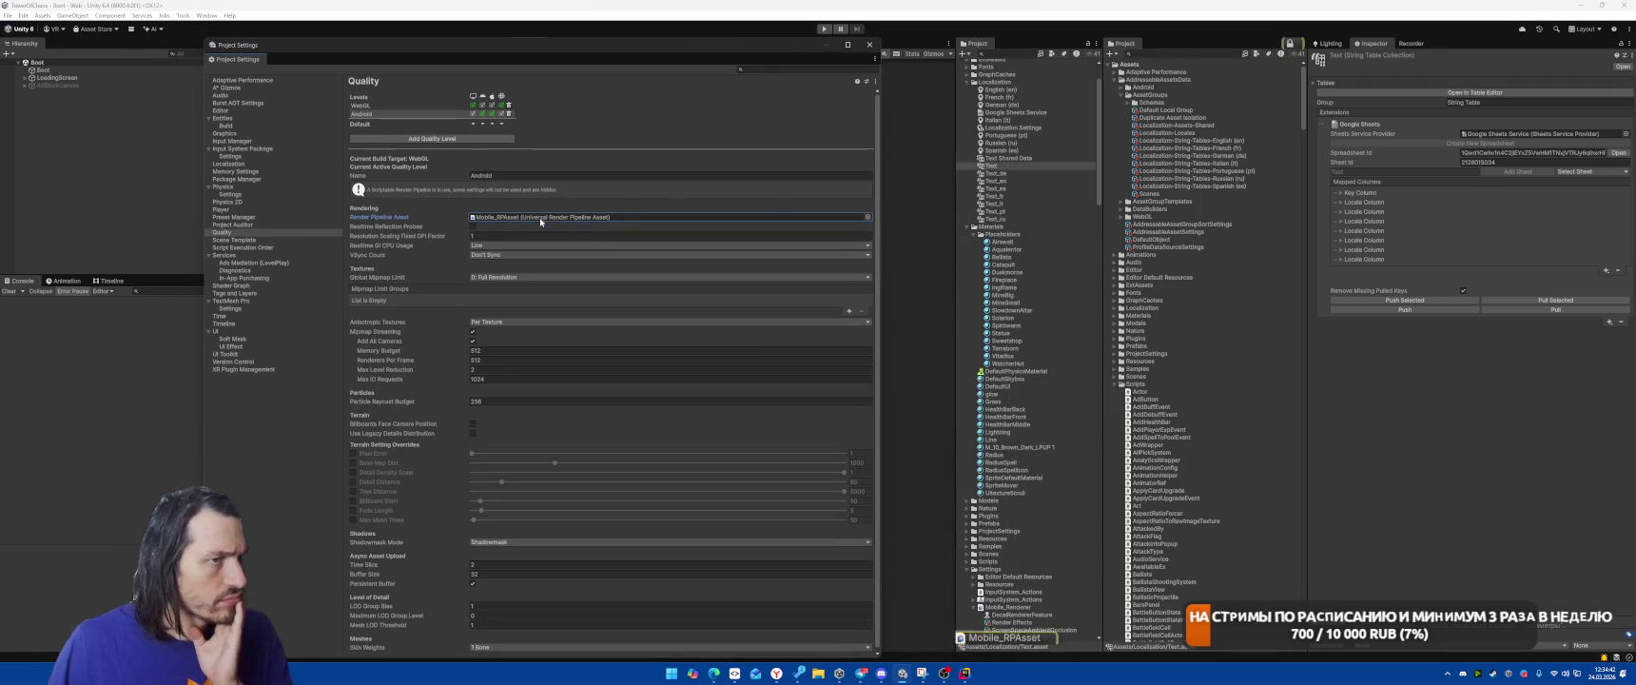
scroll(1018, 495, down, 3)
click(1031, 552)
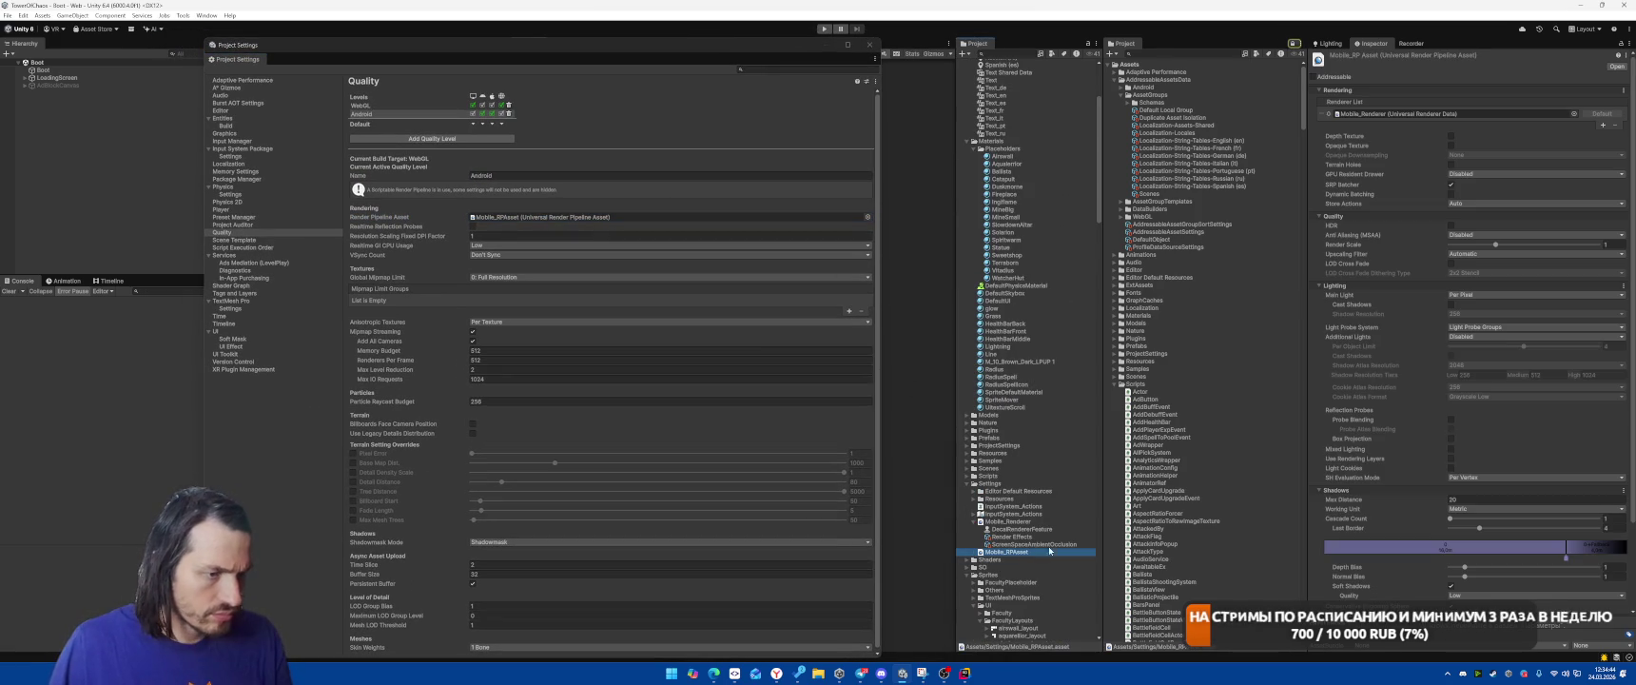
key(super+e)
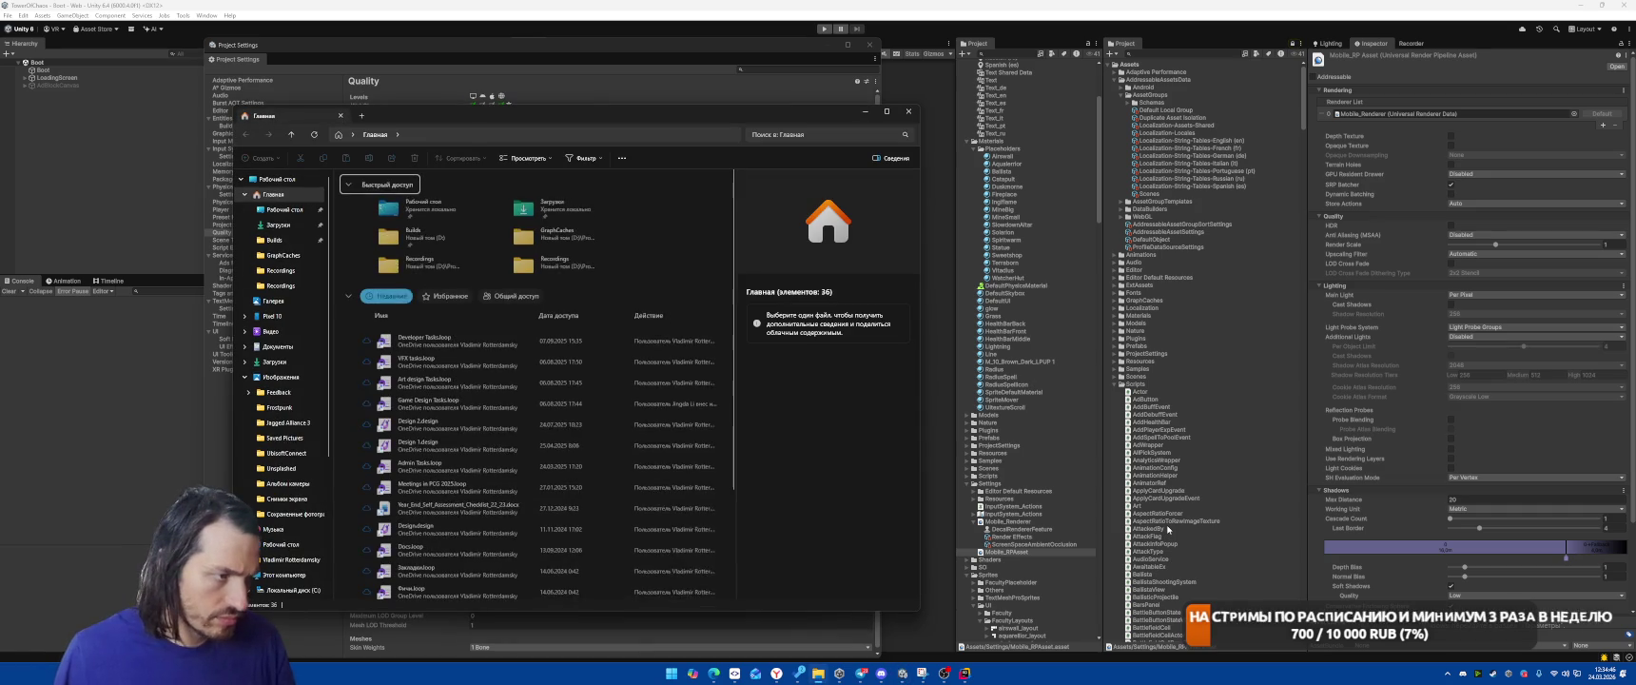
click(907, 113)
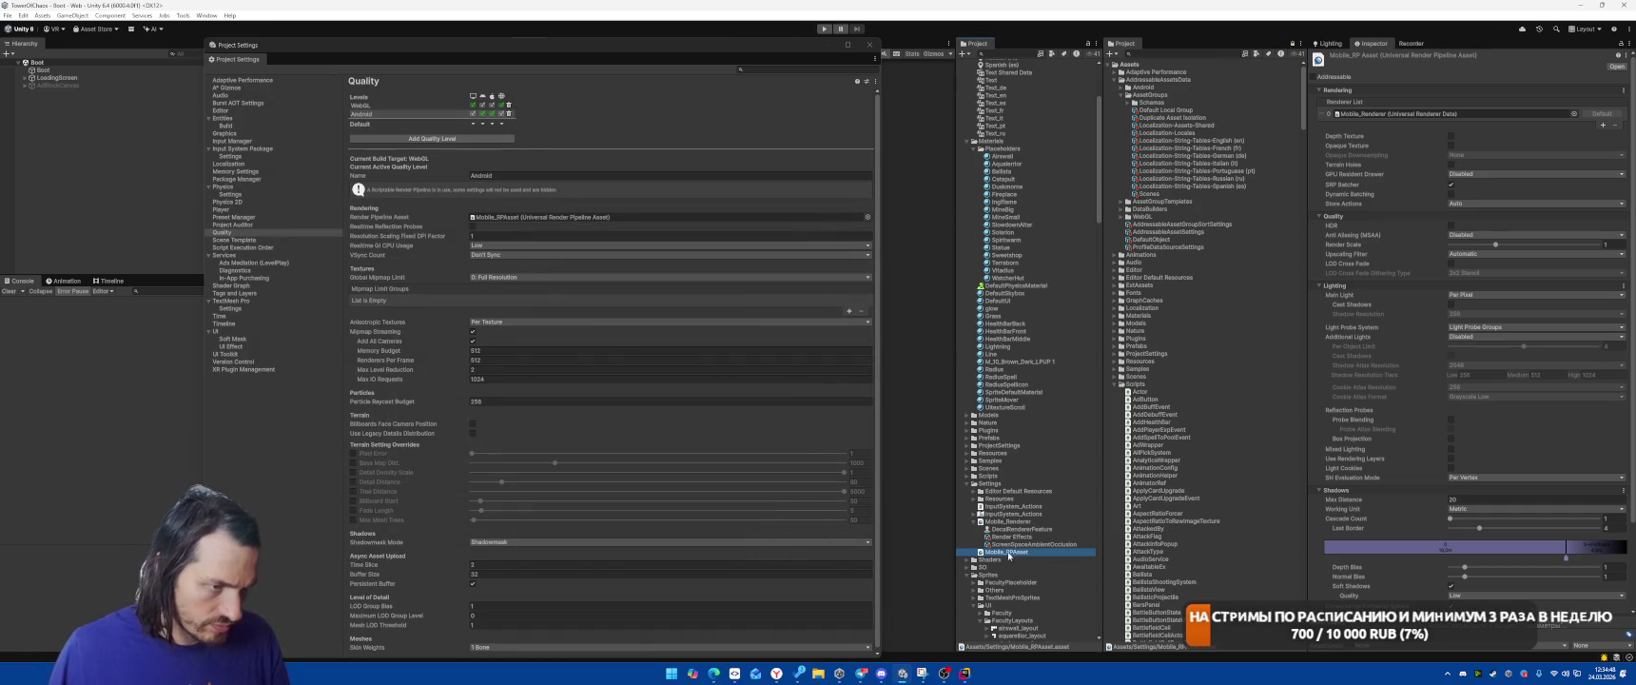
key(super+e)
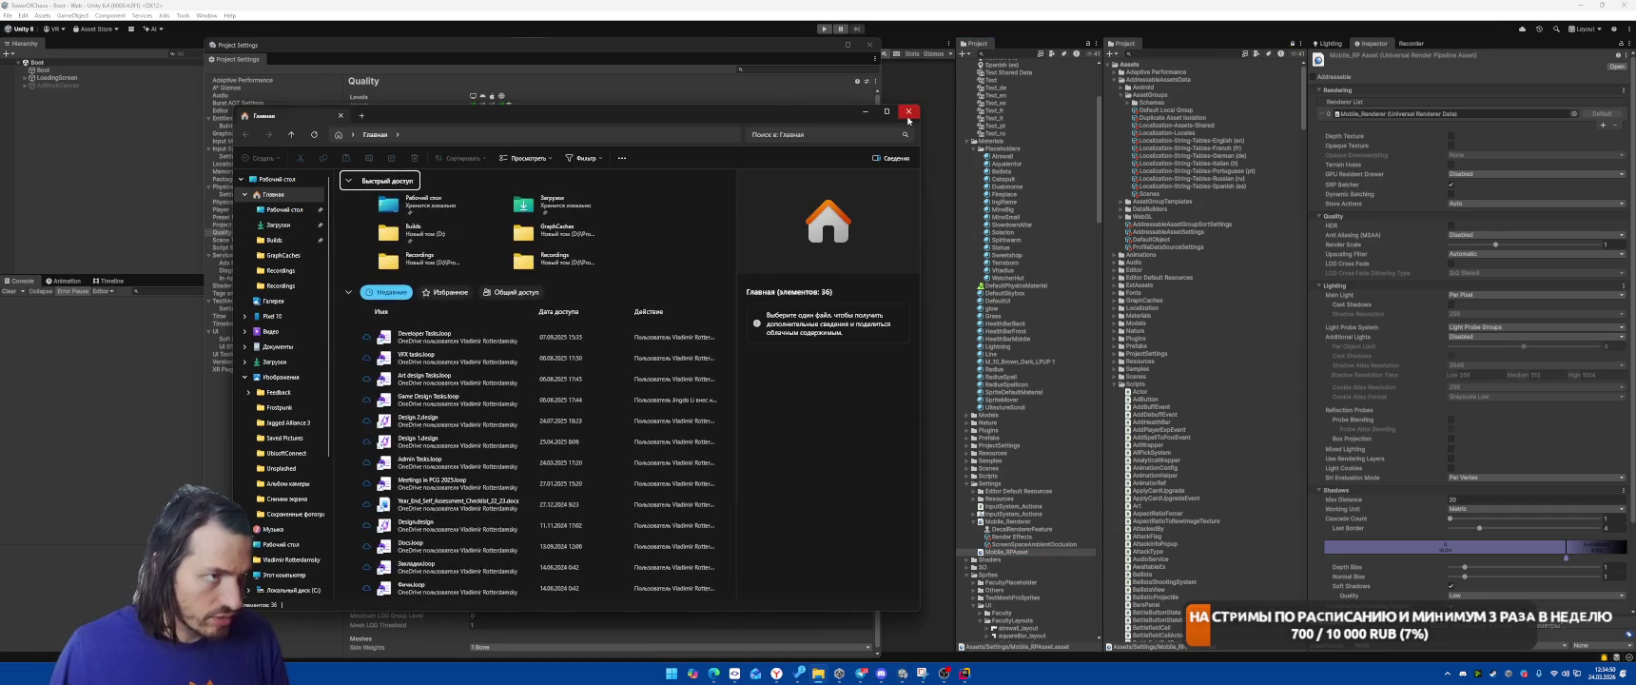
click(909, 114)
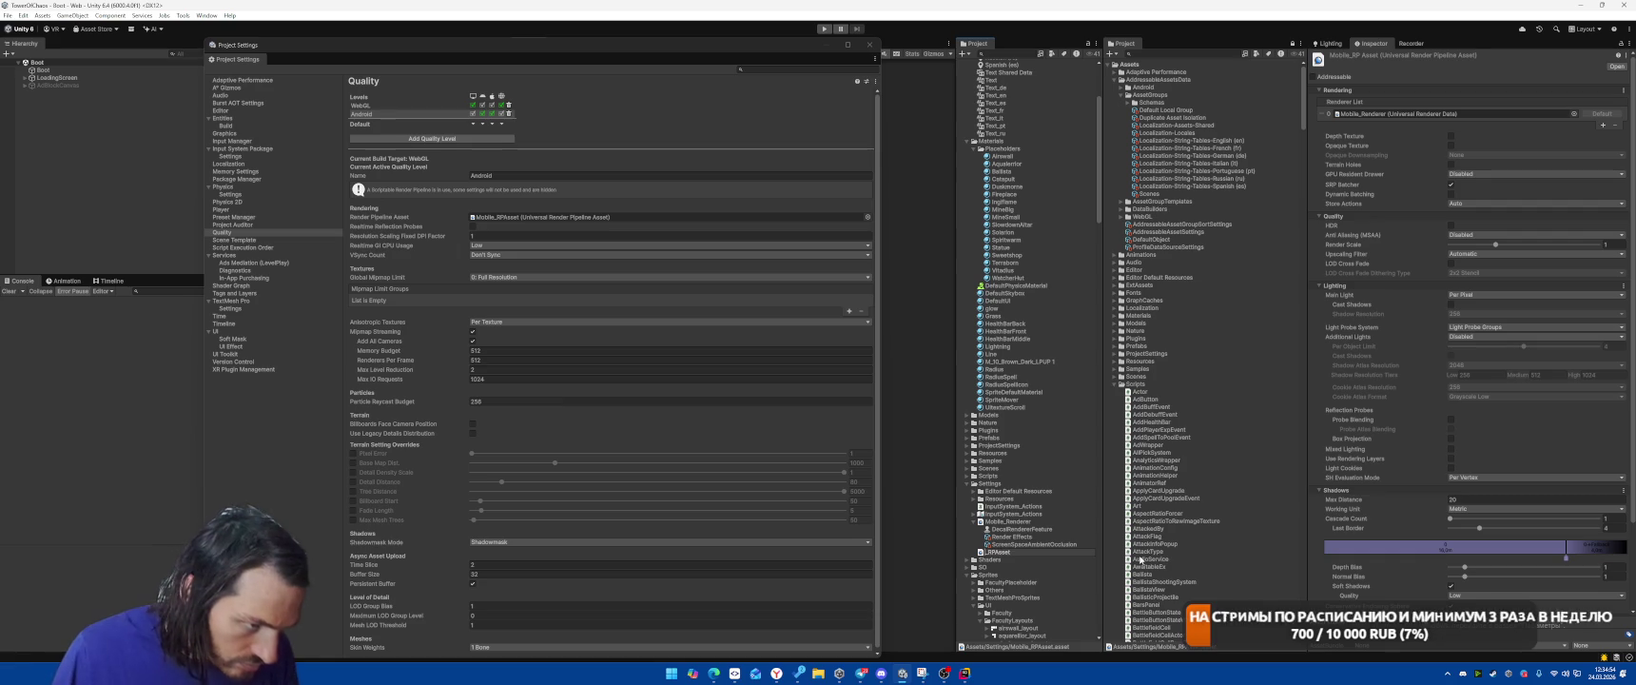
text(Web)
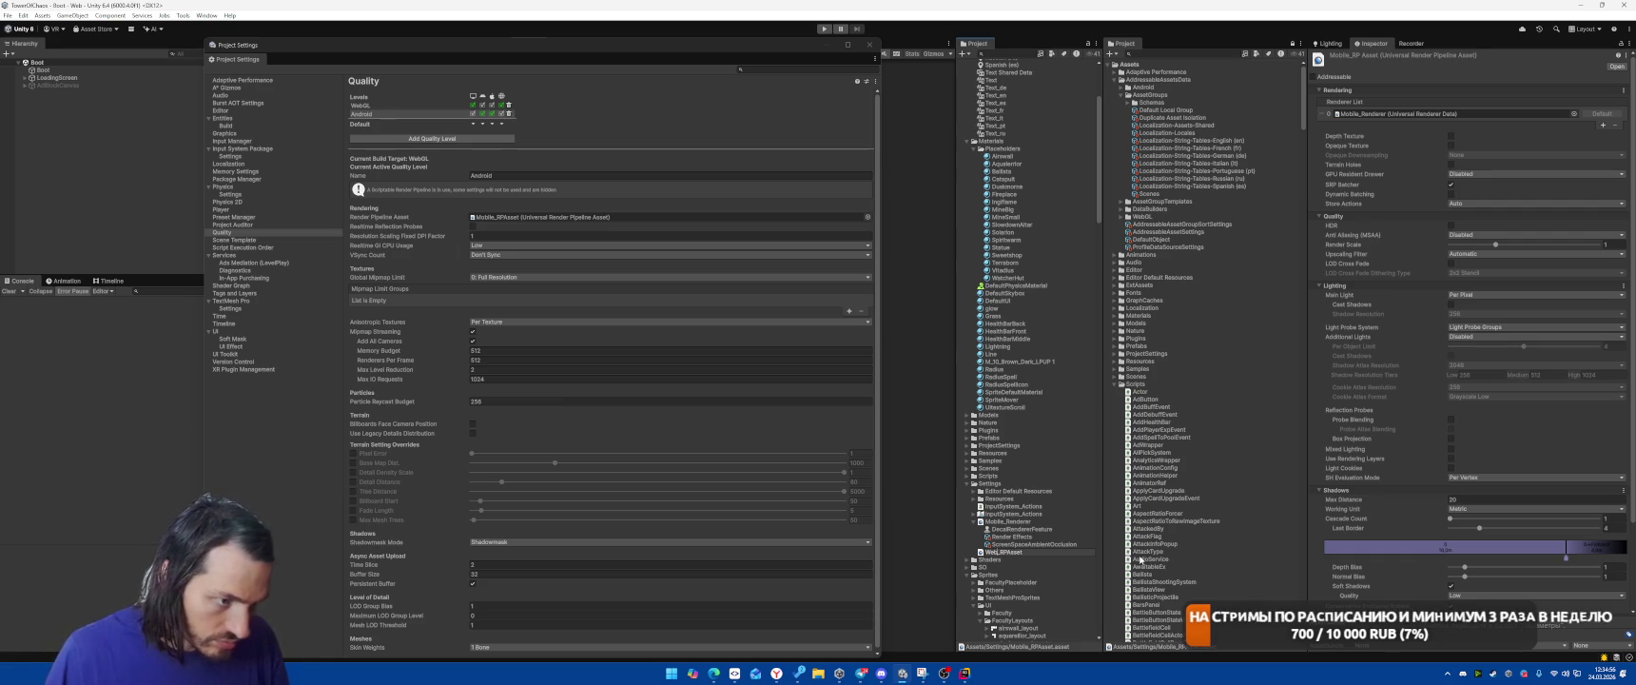
key(Return)
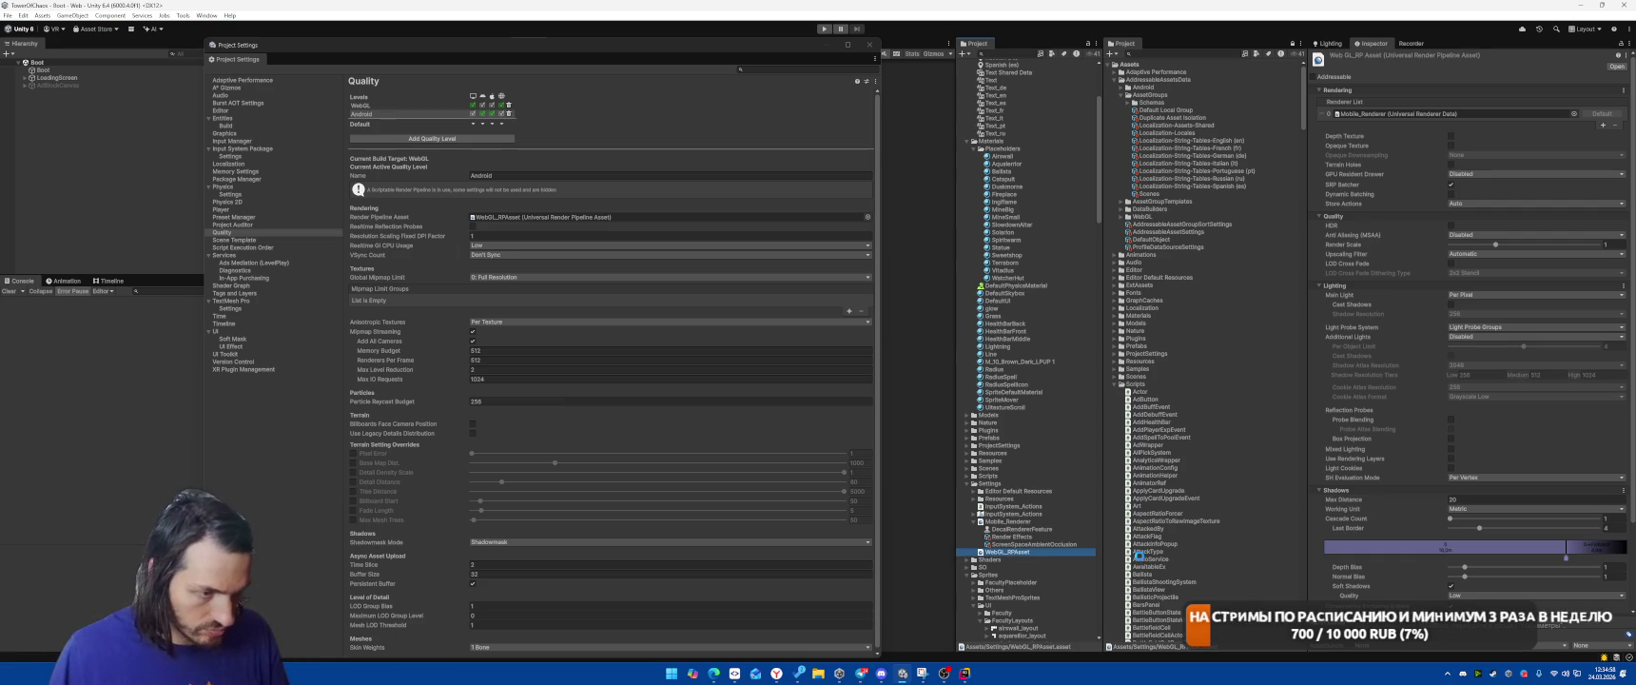
key(ctrl+d)
text(Mobile)
key(Return)
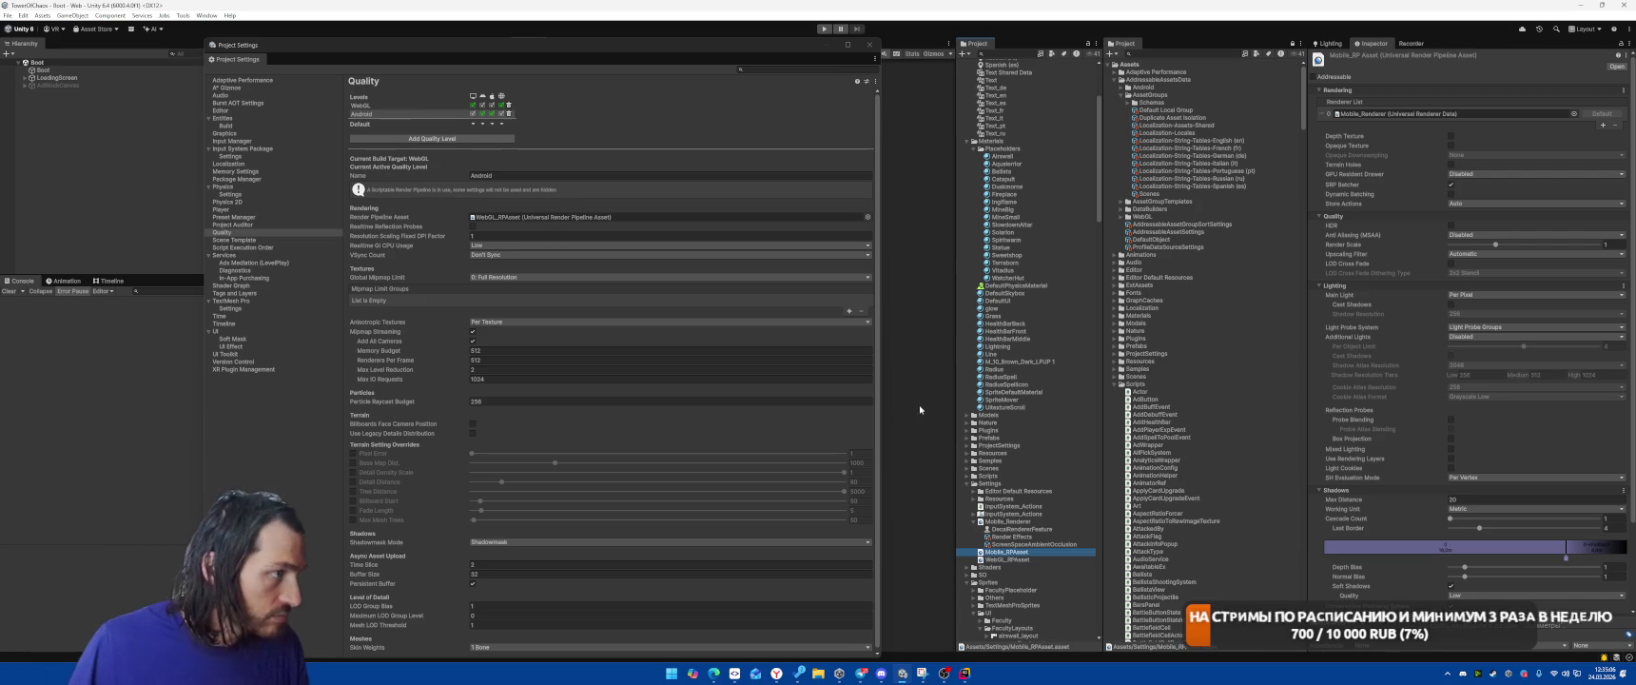
Assign Mobile_RPAsset as the Android level's Render Pipeline Asset and confirm the change
mouse_move(1003, 552)
mouse_down()
mouse_move(504, 208)
mouse_move(514, 221)
mouse_up()
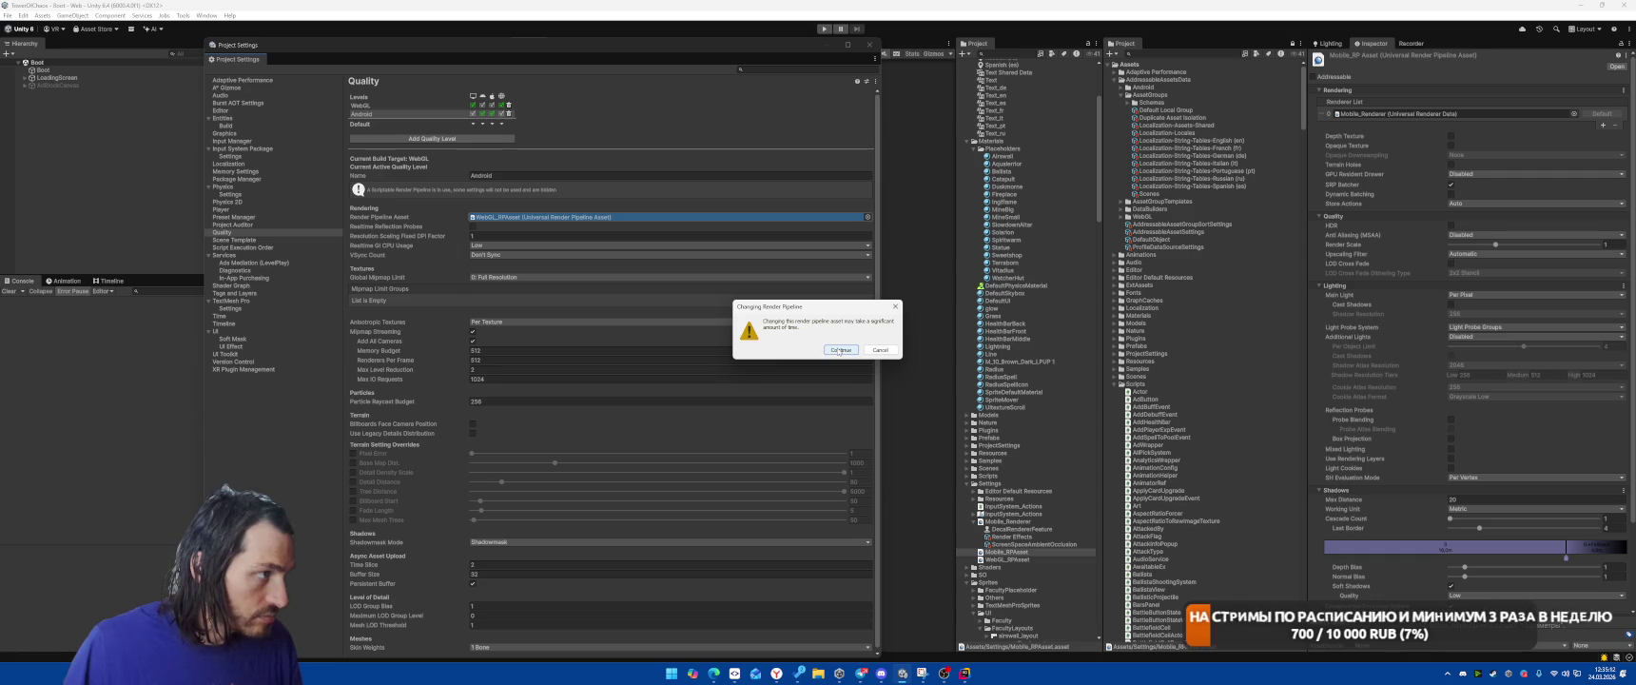
click(840, 350)
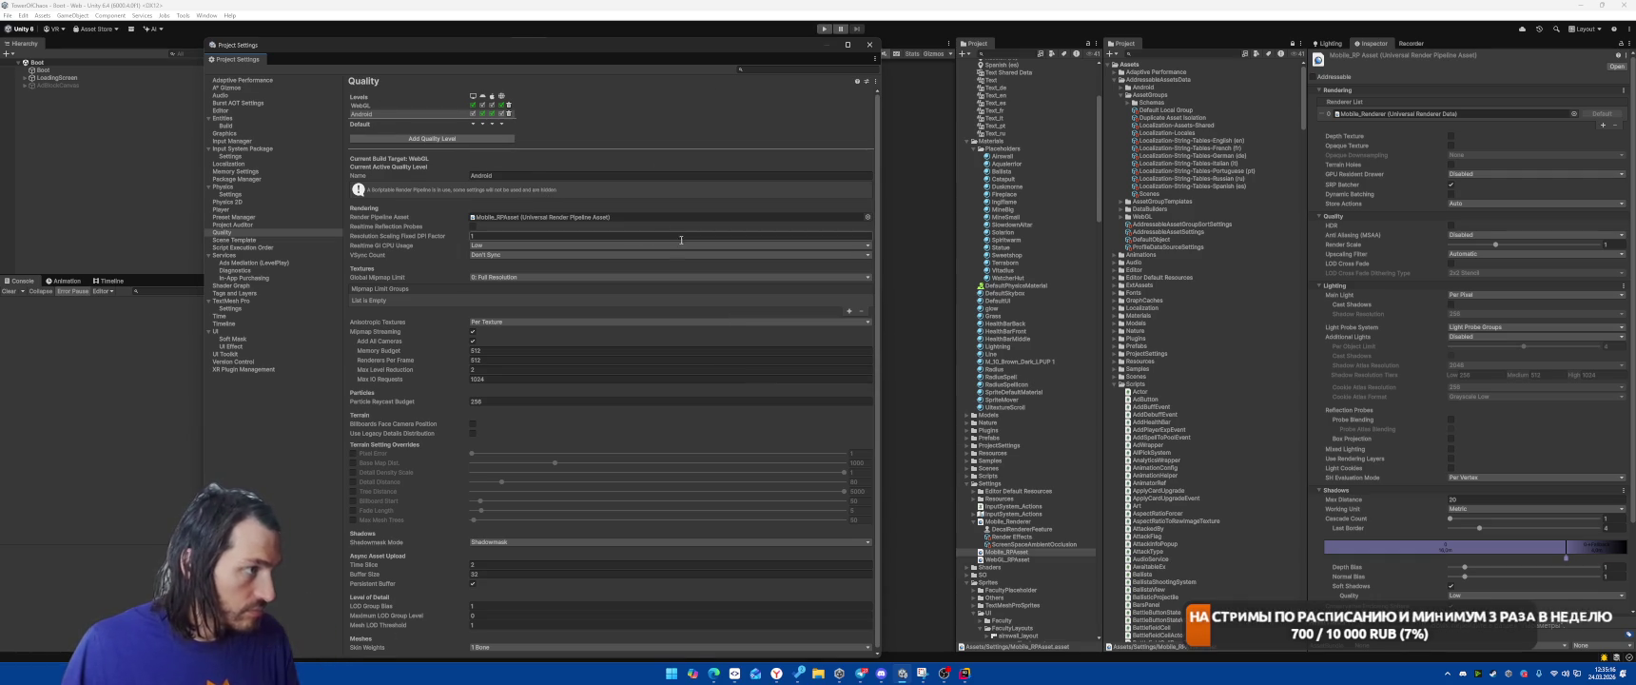
click(369, 107)
click(372, 113)
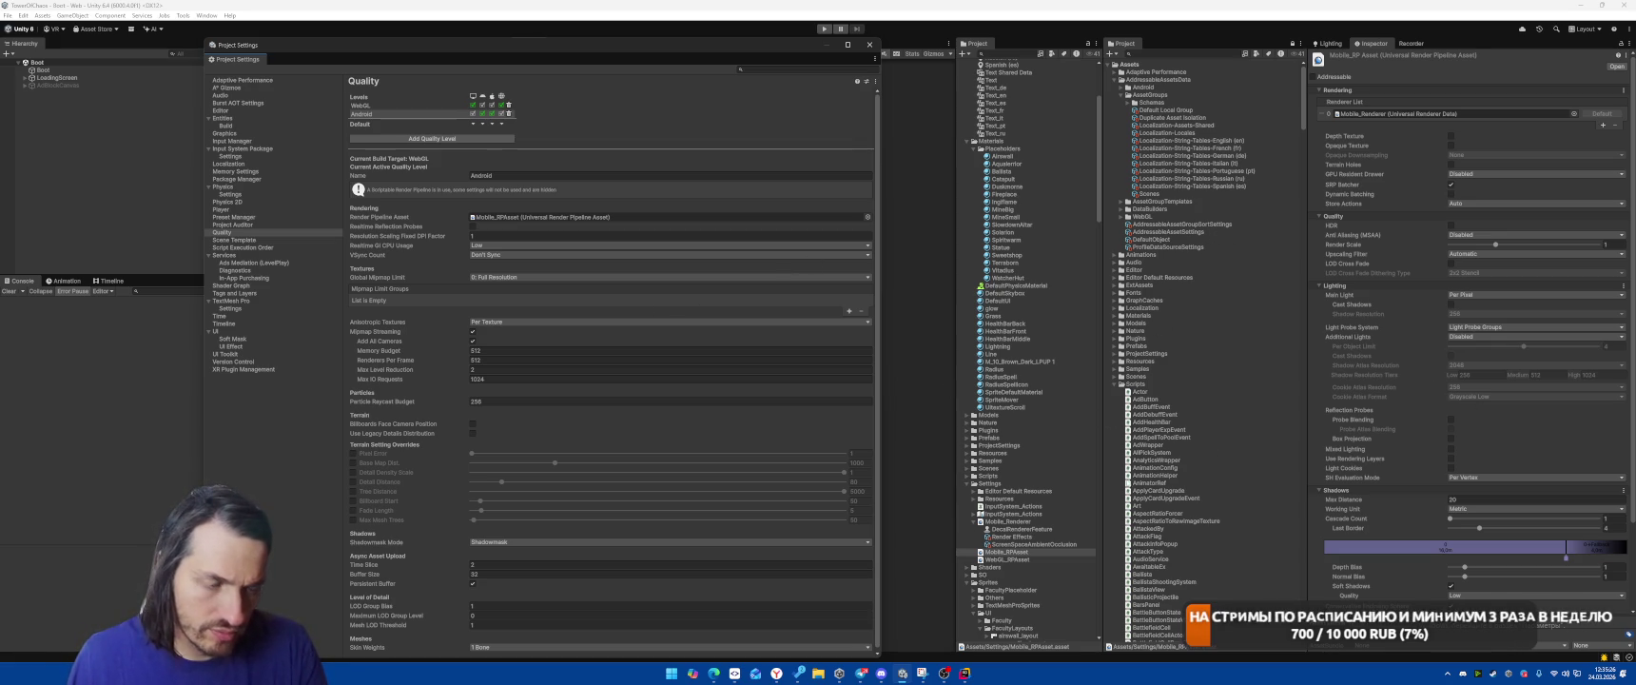
In Mobile_RPAsset, enable main light Cast Shadows with a 1024 shadow resolution
click(1380, 118)
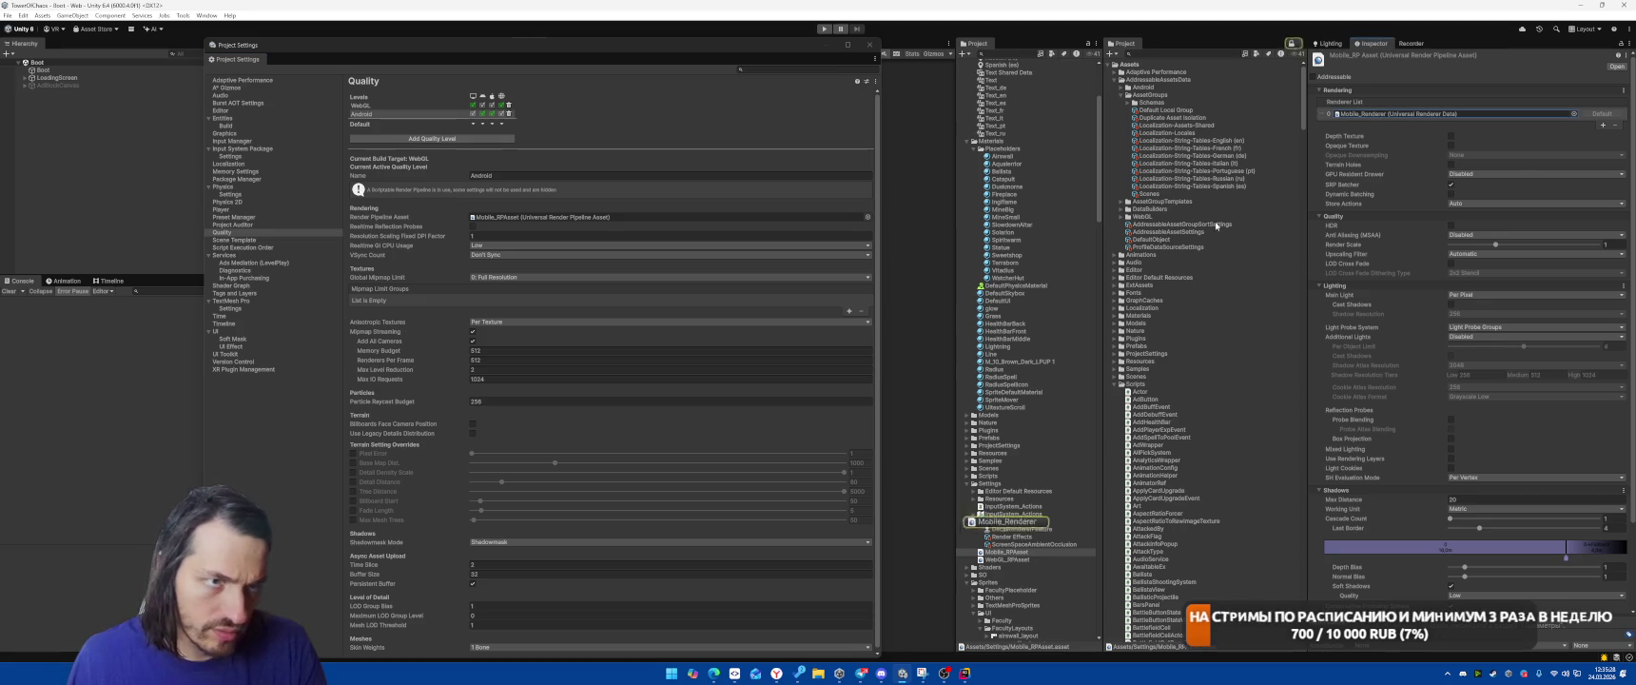
scroll(1370, 352, down, 3)
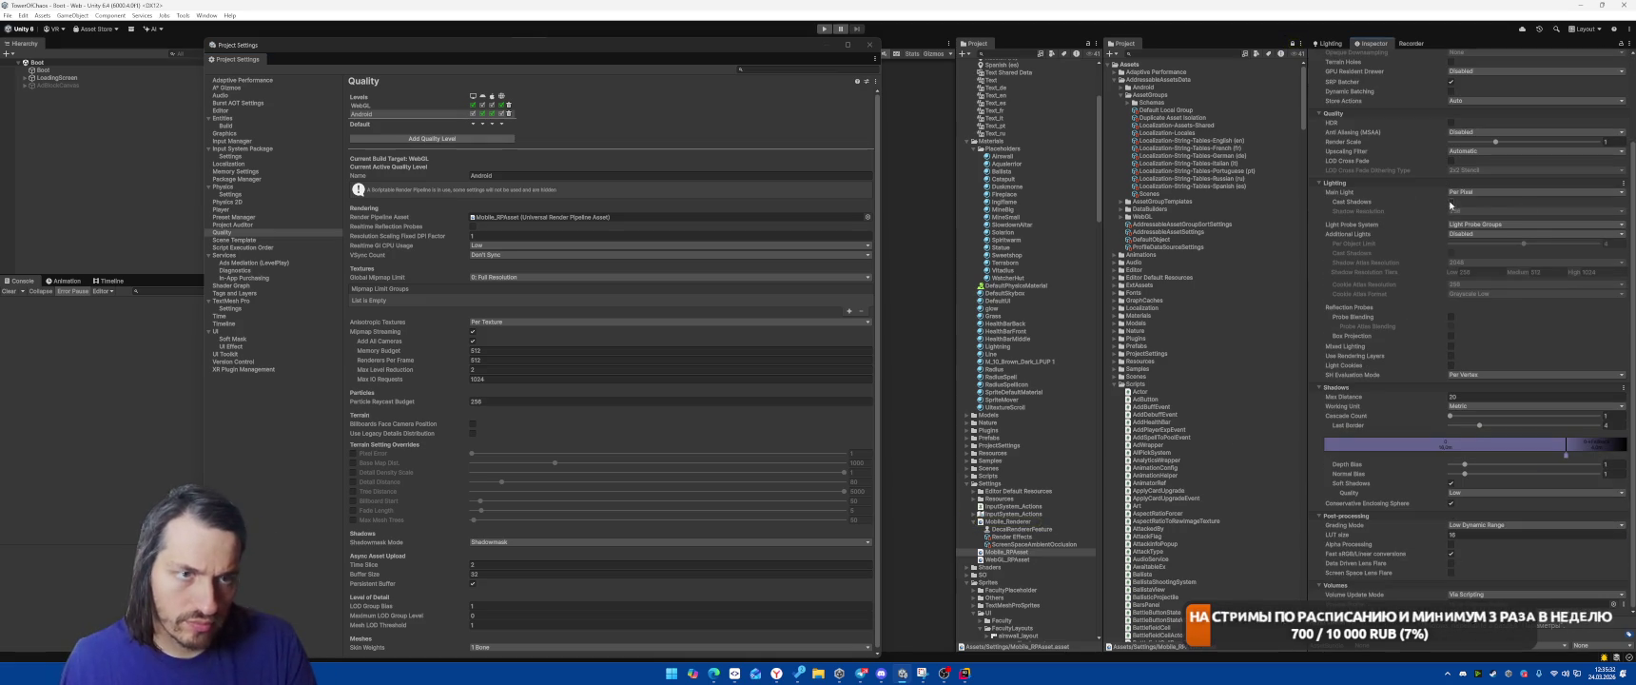
click(1014, 552)
click(1452, 202)
click(1483, 211)
click(1470, 245)
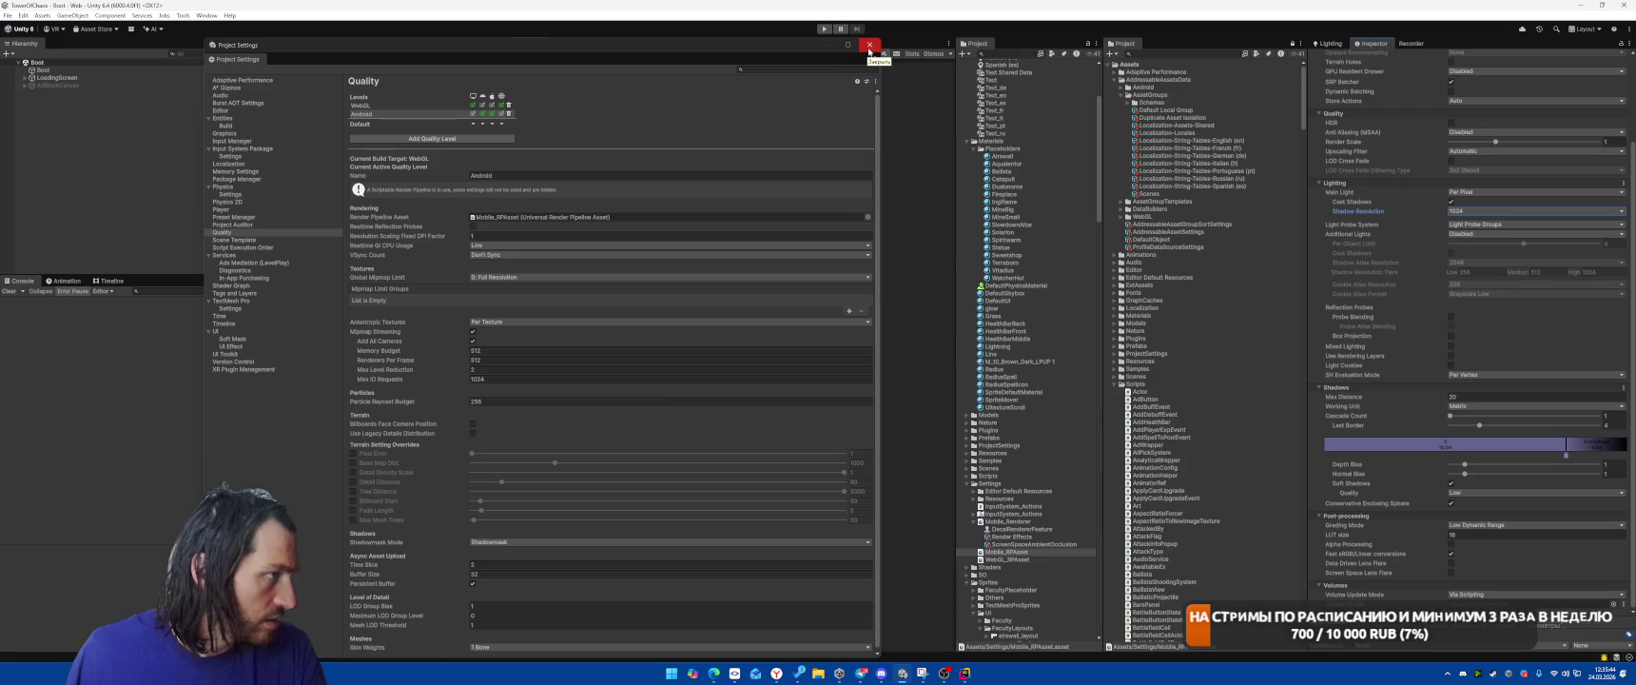
click(473, 115)
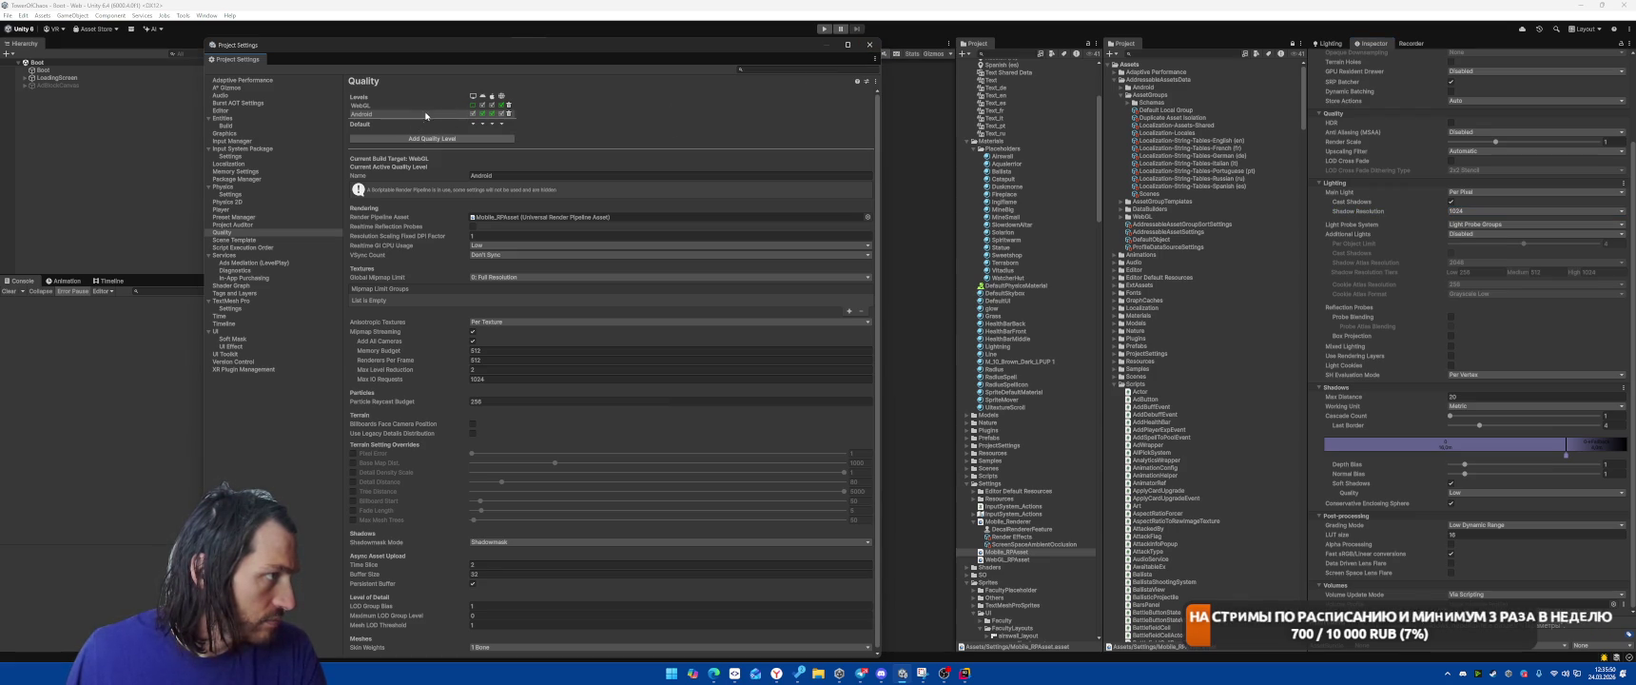
Close Project Settings and start Play mode to test the game
click(869, 44)
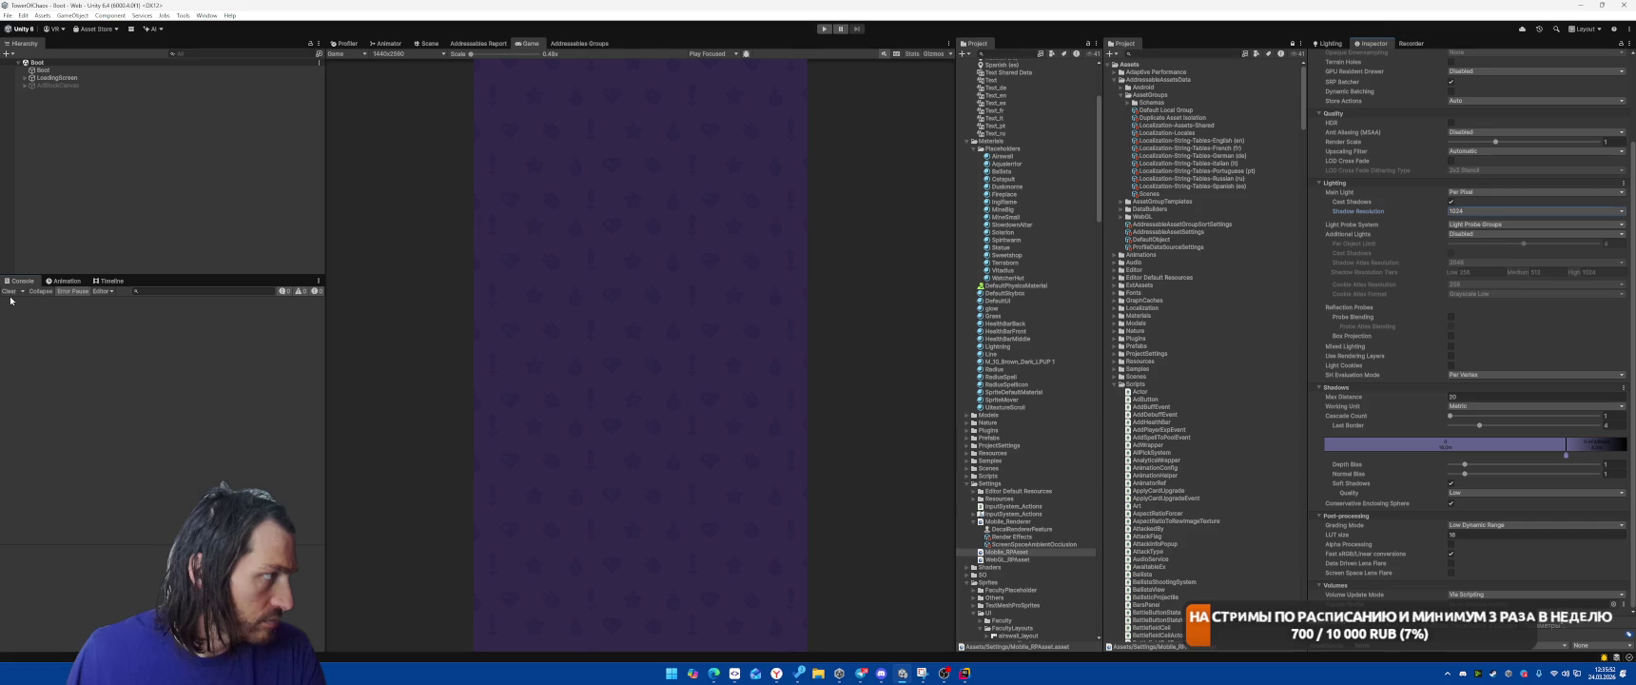
click(825, 30)
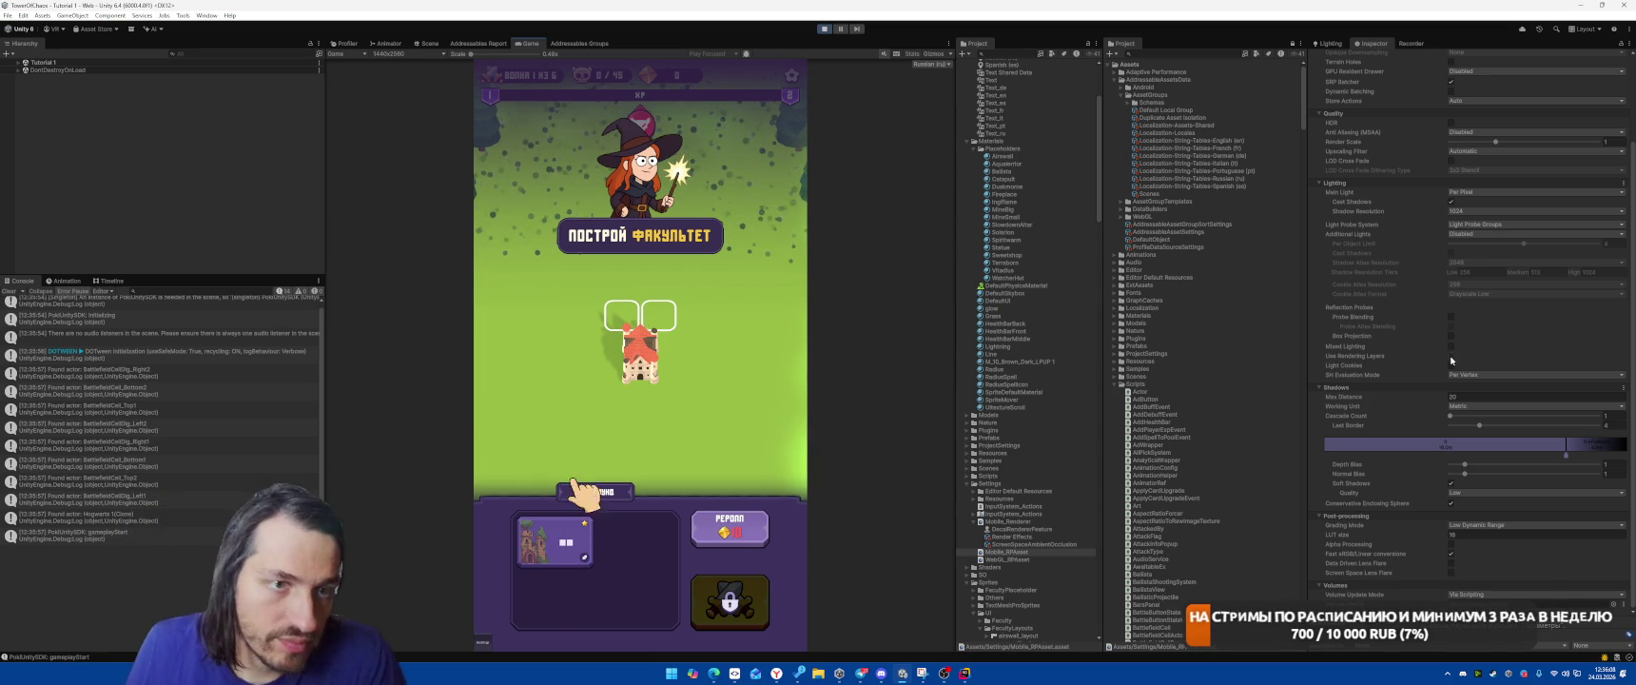
scroll(1379, 276, up, 3)
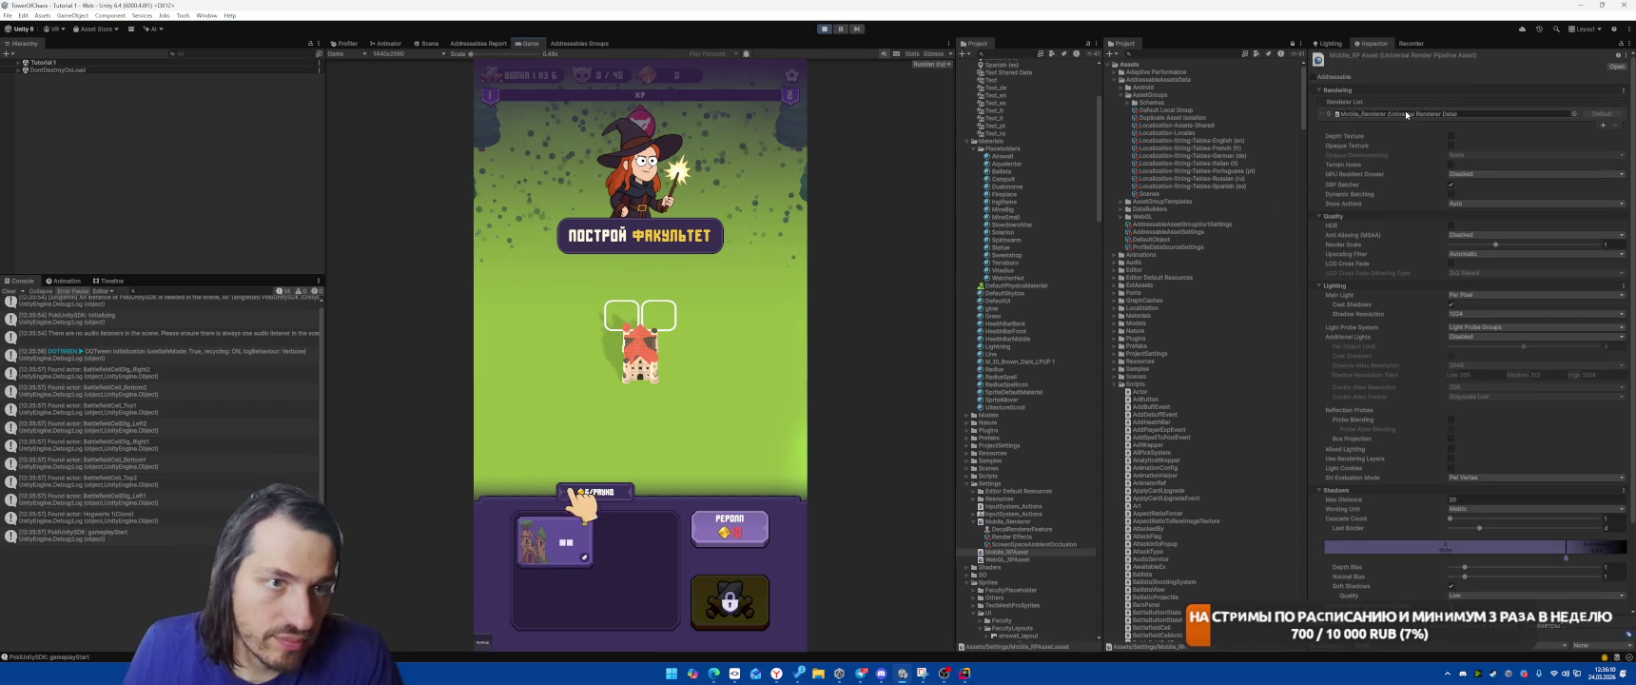
Check the GPU Resident Drawer options without changing them, and stop Play mode
click(1452, 176)
click(1379, 190)
click(1359, 195)
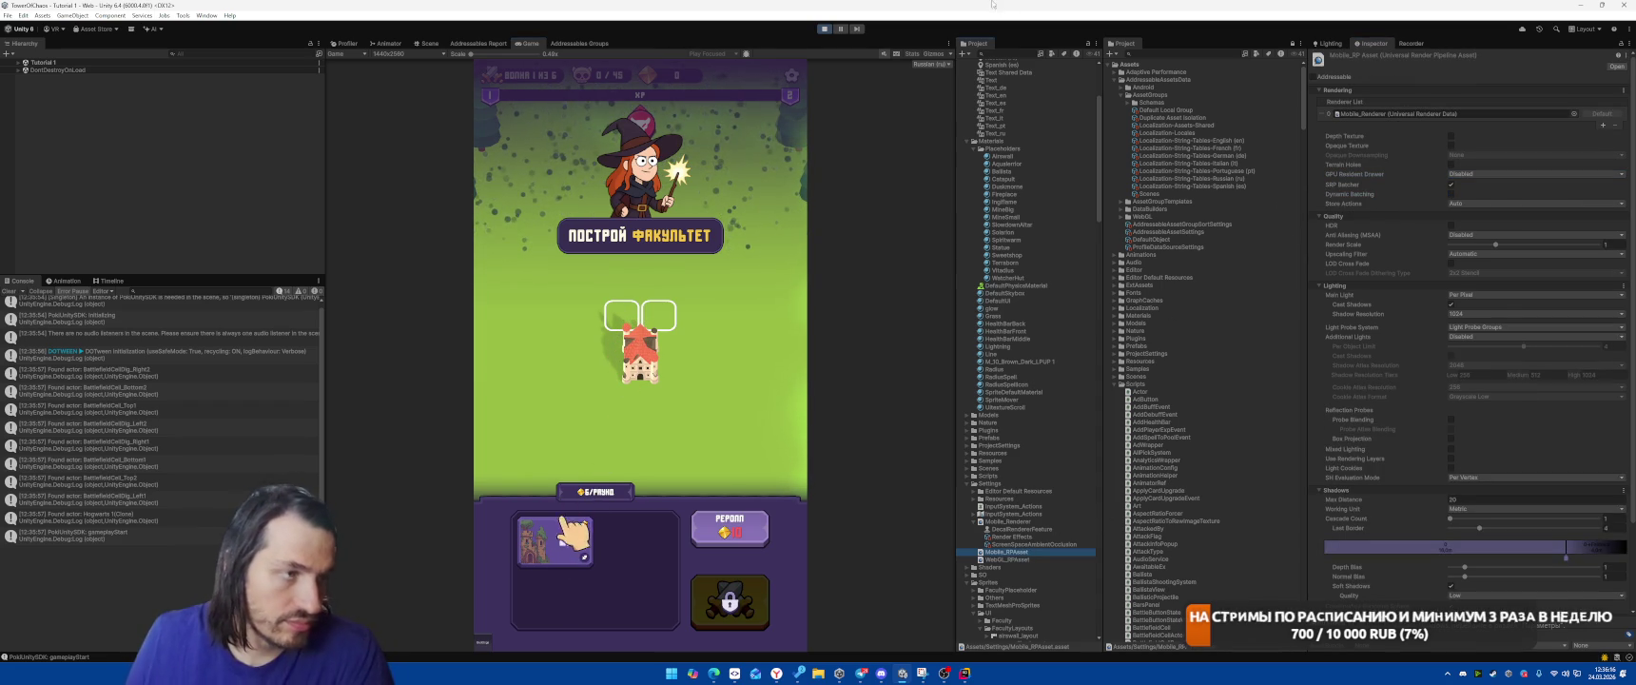
key(ctrl+p)
mouse_move(1353, 174)
click(1474, 175)
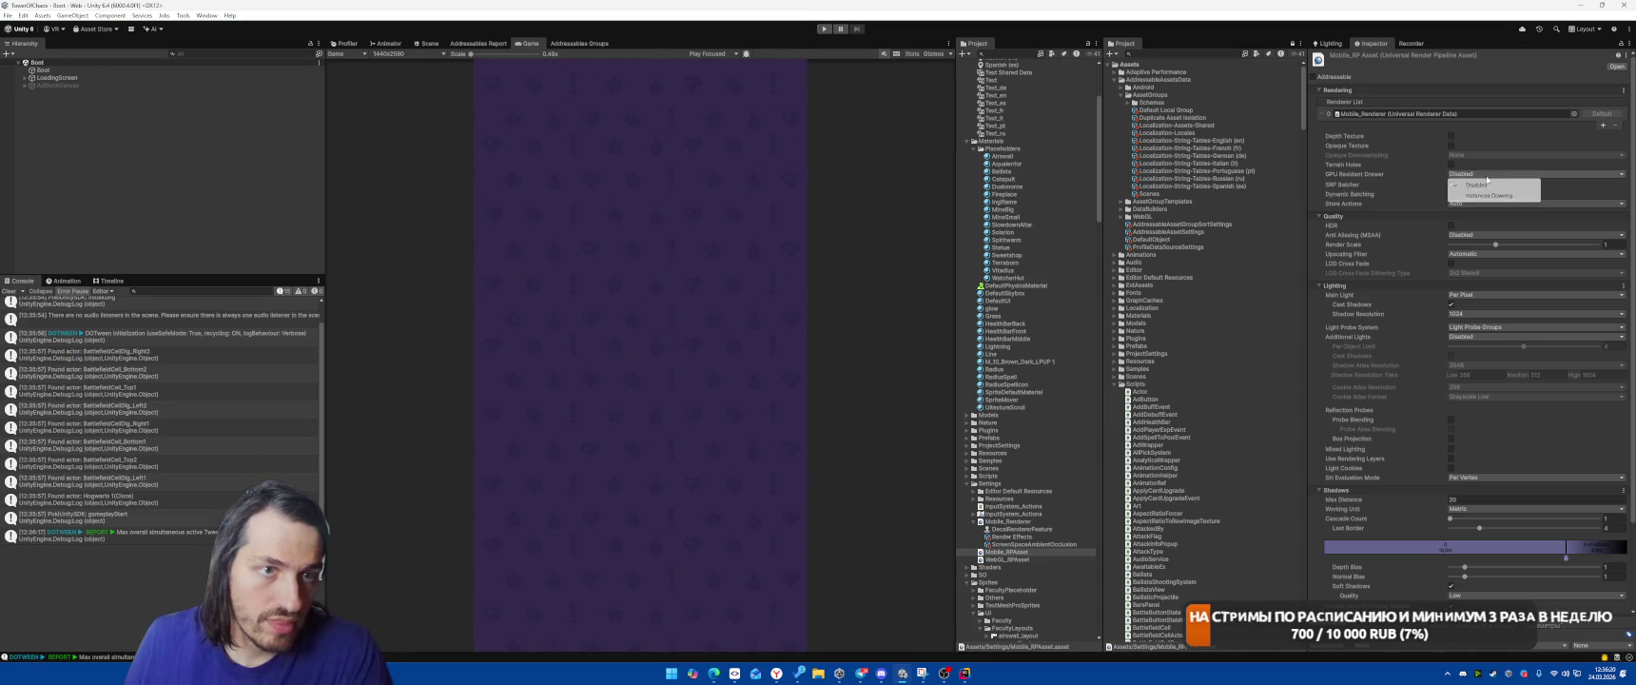
Choose Instanced Drawing for Mobile_RPAsset's GPU Resident Drawer and tick GPU Occlusion Culling
click(1480, 177)
click(1480, 176)
click(1479, 196)
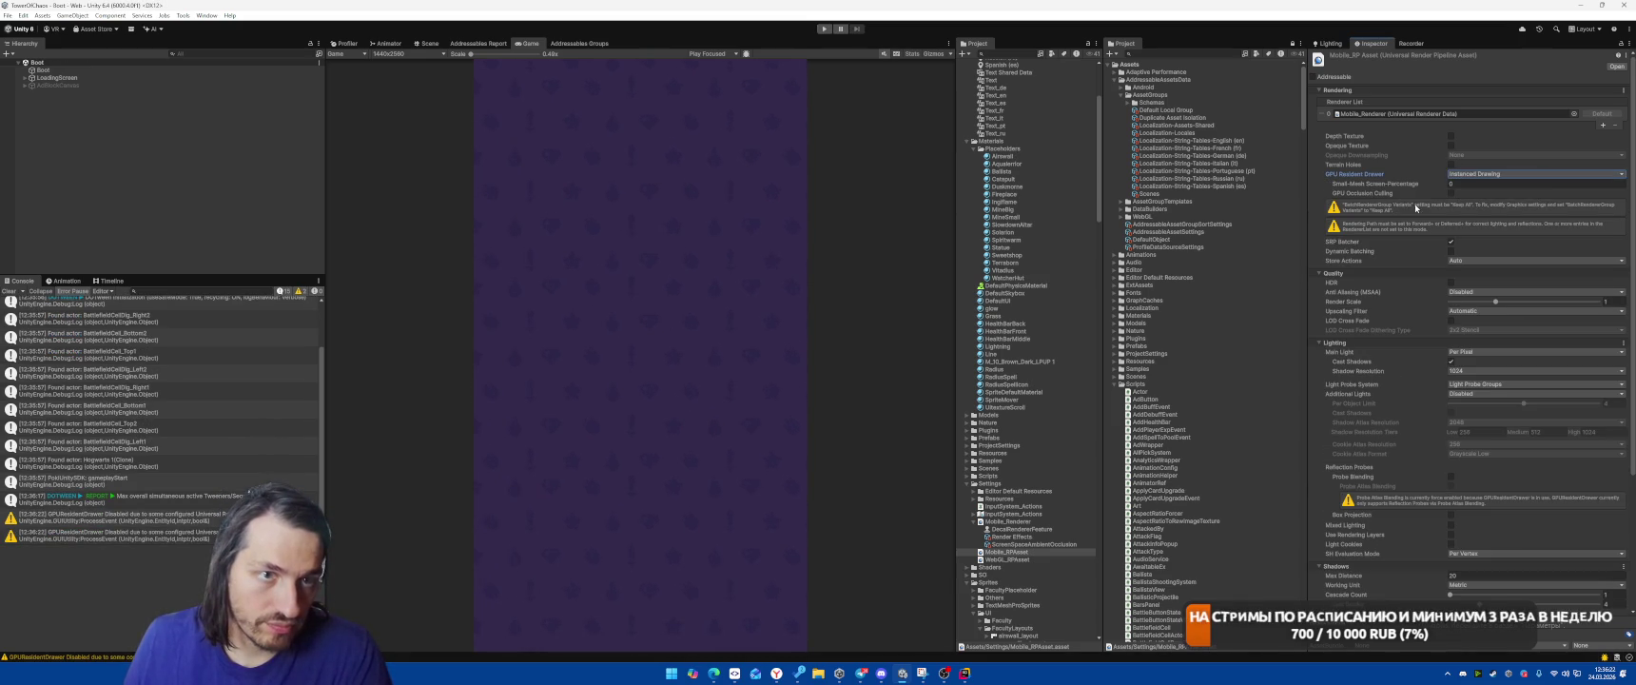
click(1450, 193)
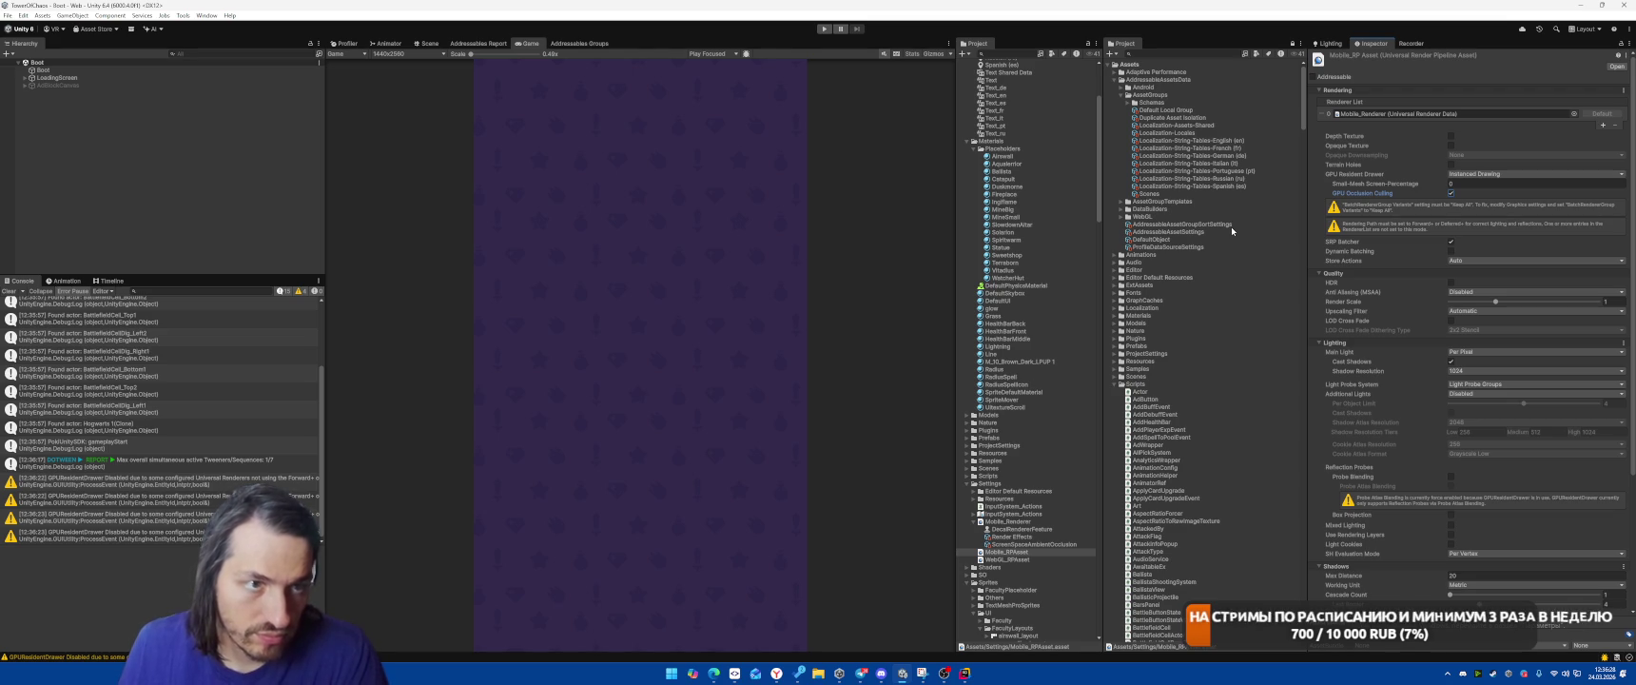
click(23, 15)
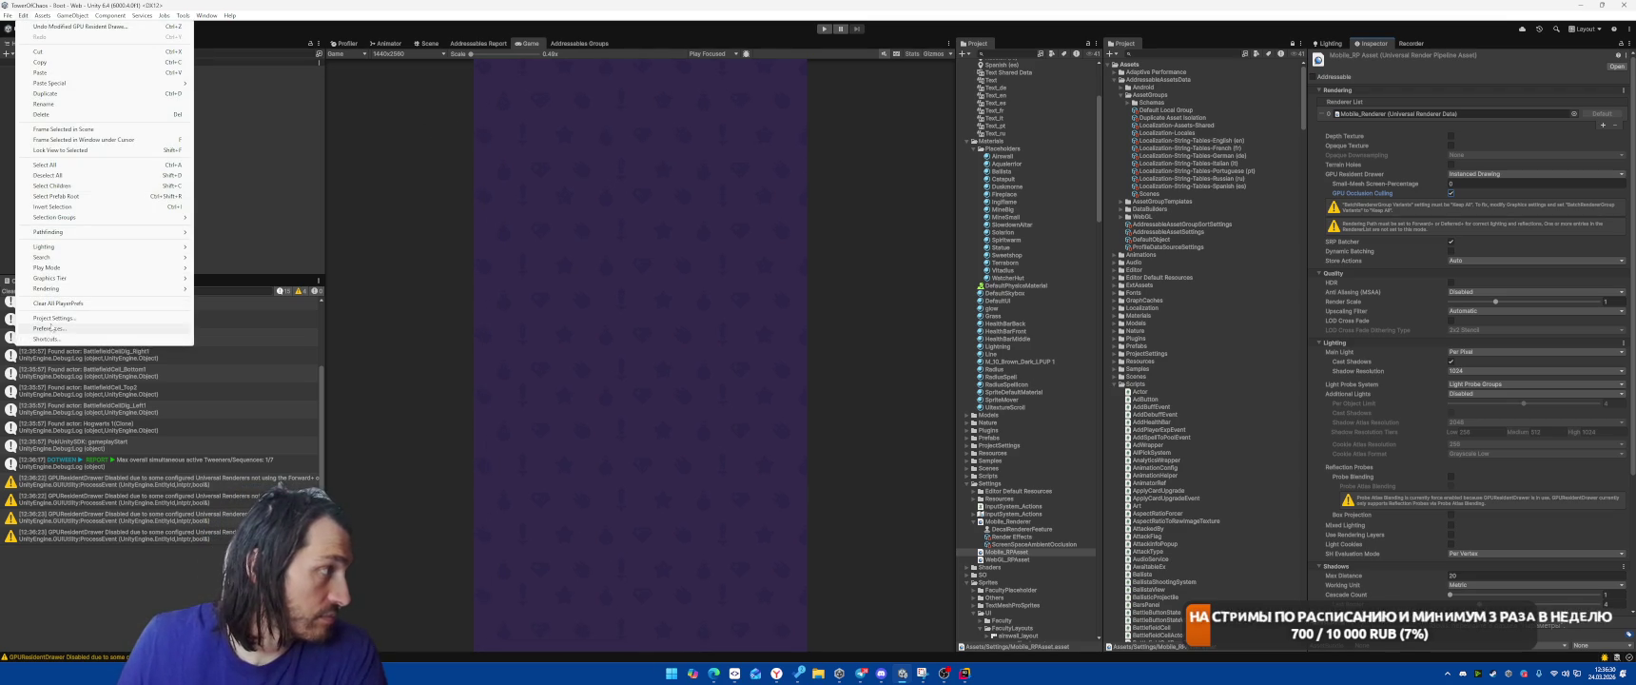
In Project Settings > Graphics, set Batch Renderer Group Variants to Keep All
click(52, 318)
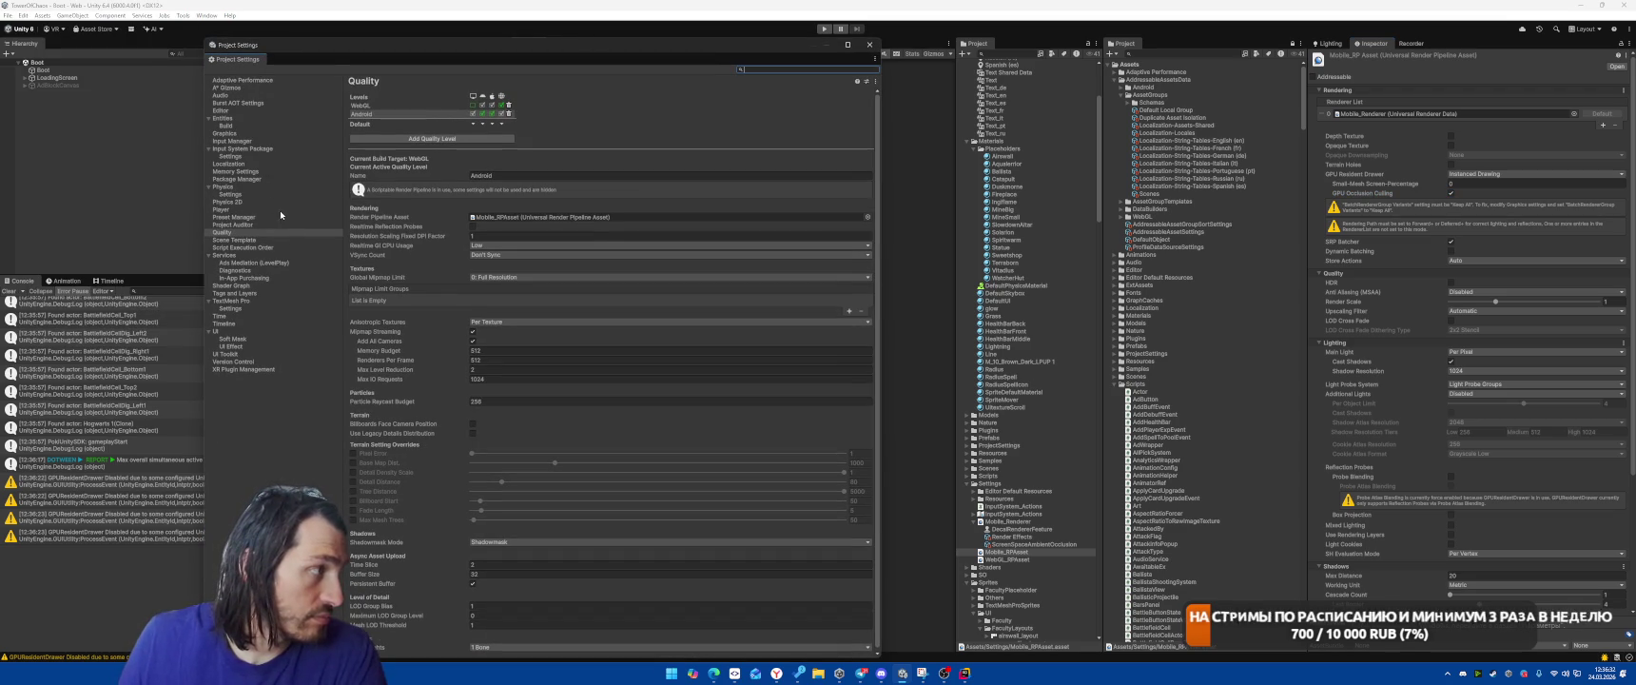
click(228, 133)
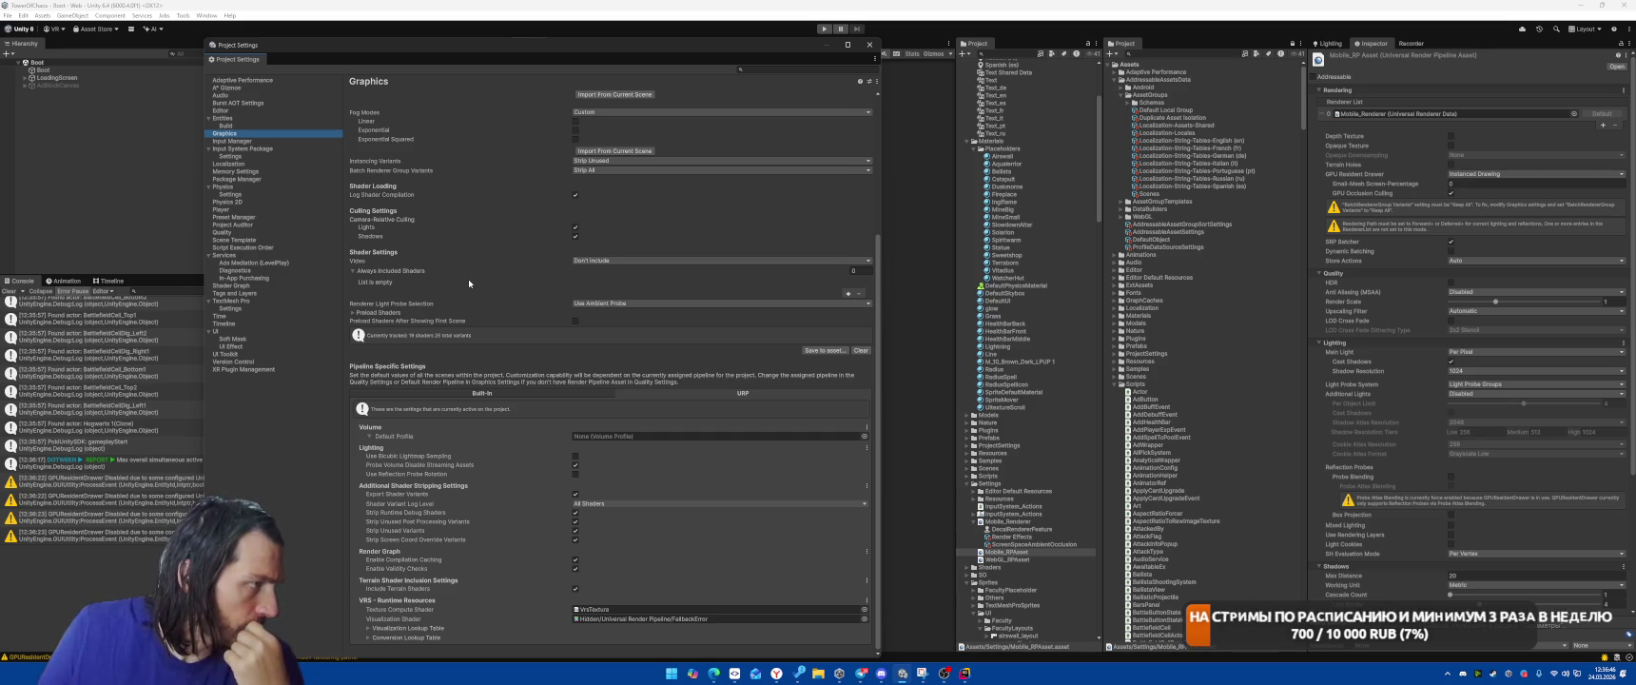
scroll(468, 279, up, 3)
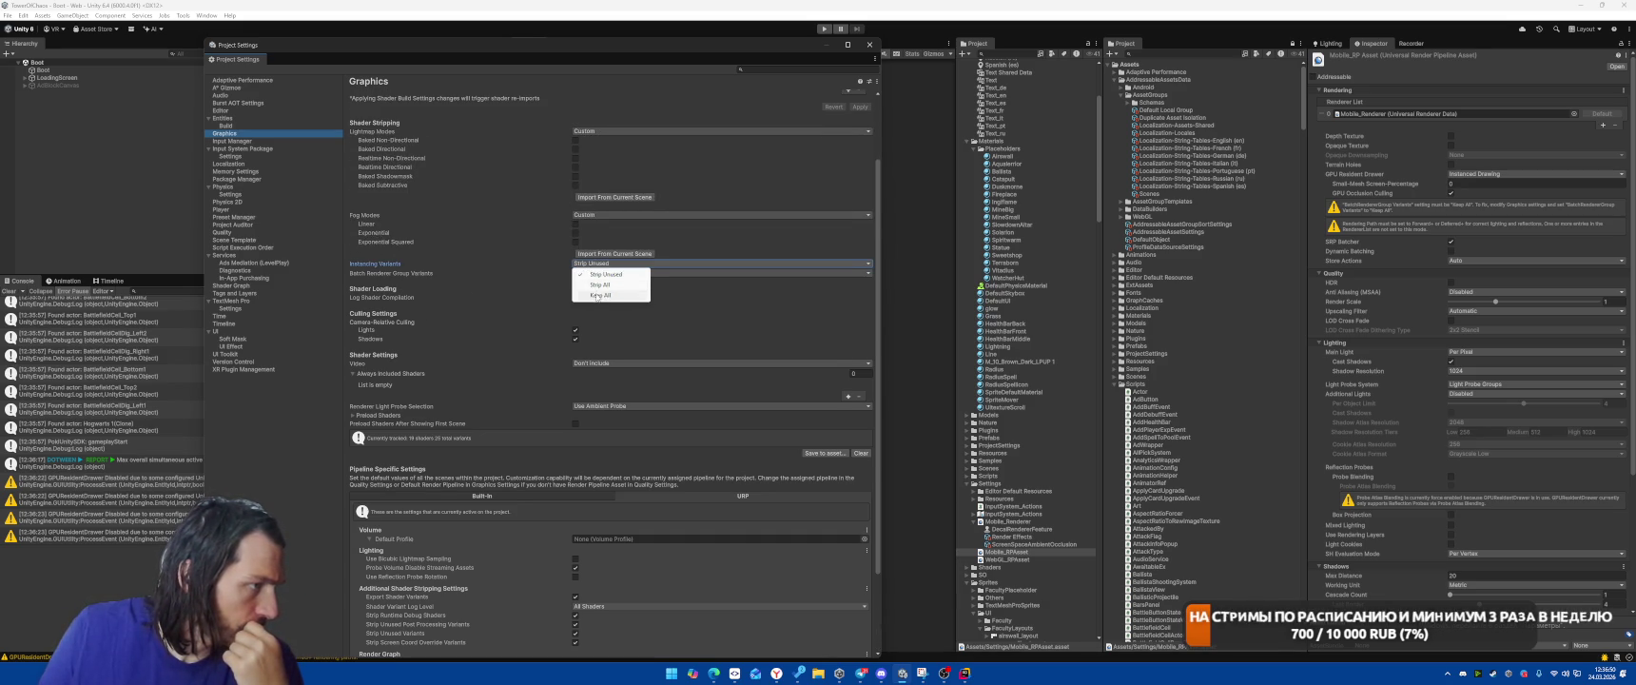
click(503, 276)
click(607, 273)
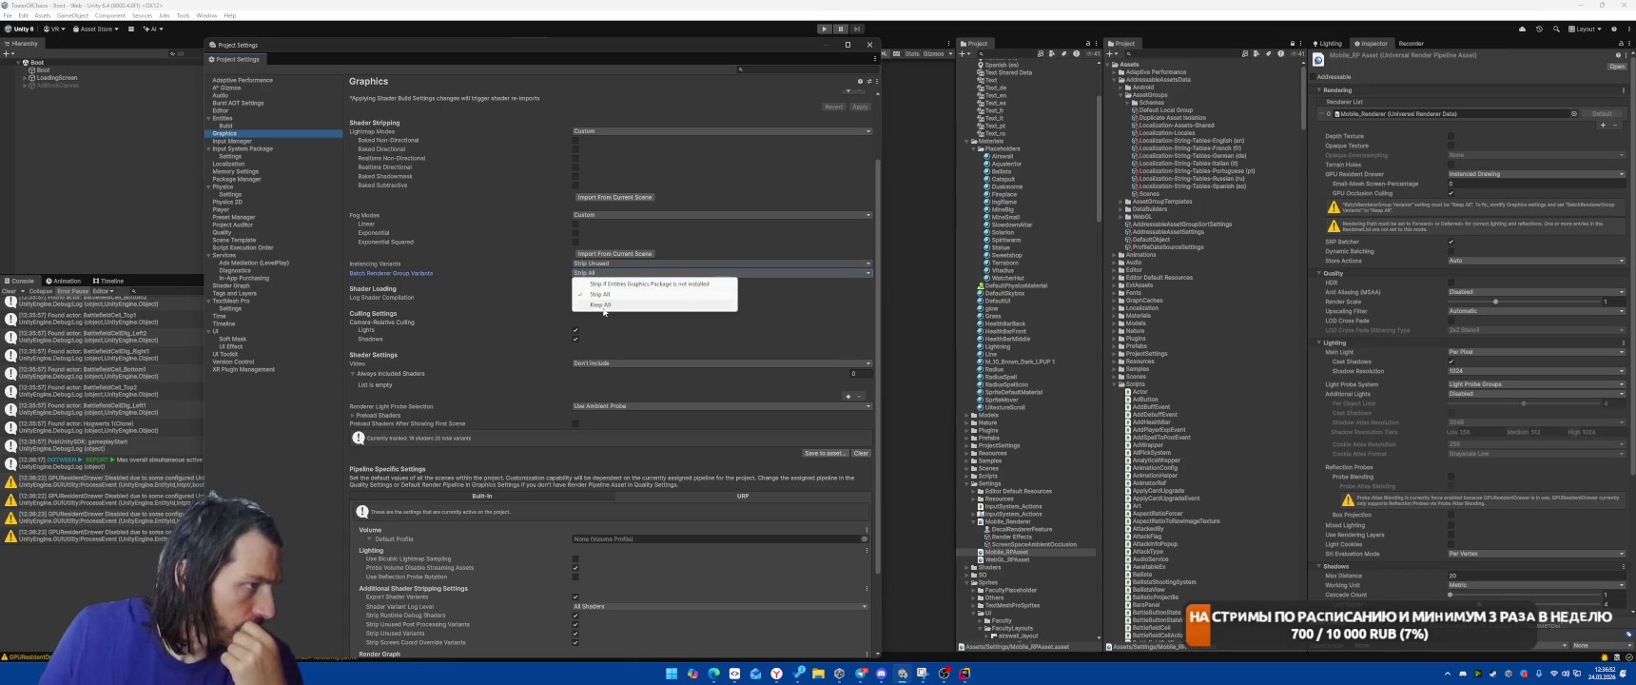
click(606, 305)
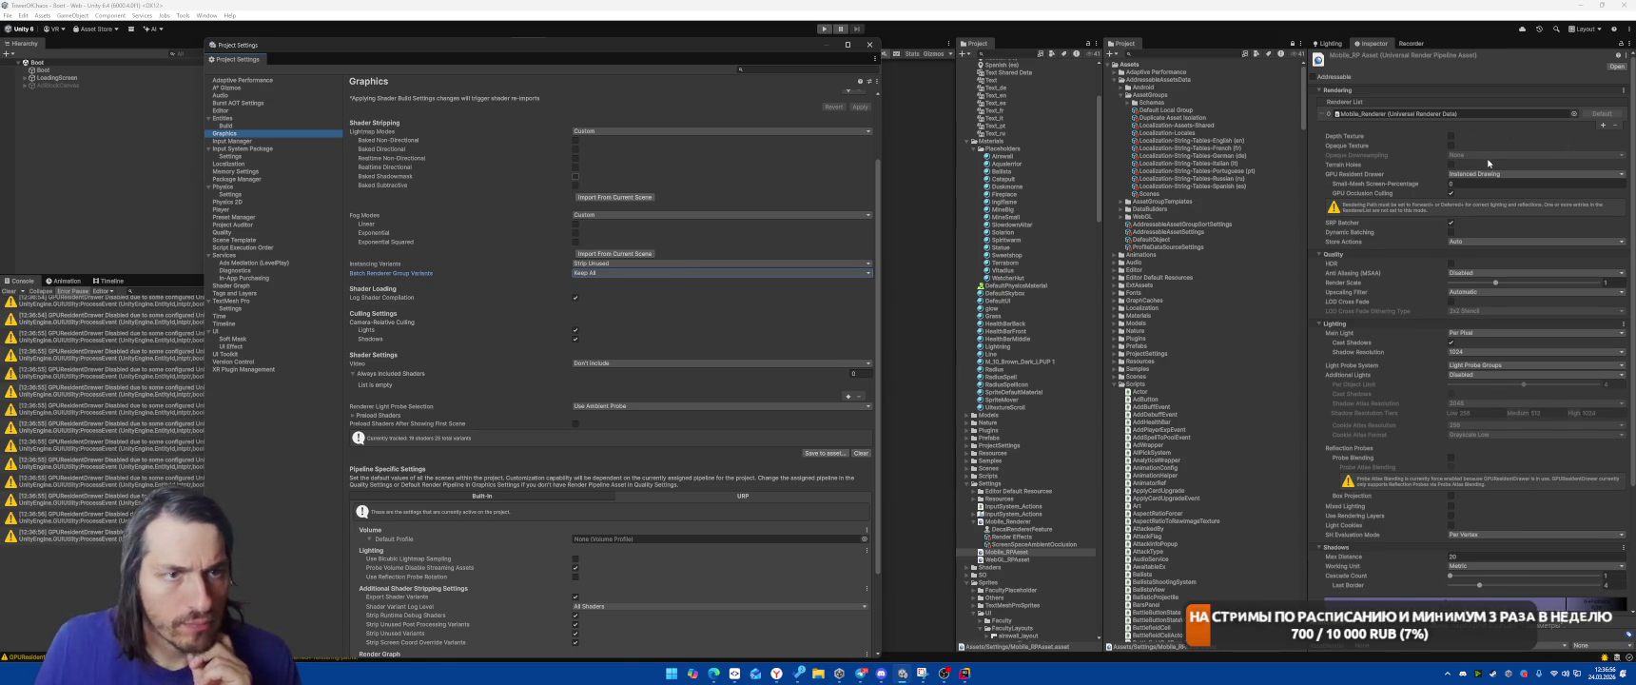
Duplicate Mobile_Renderer, renaming the original WebGL_Renderer and the copy Mobile_Renderer
click(1021, 523)
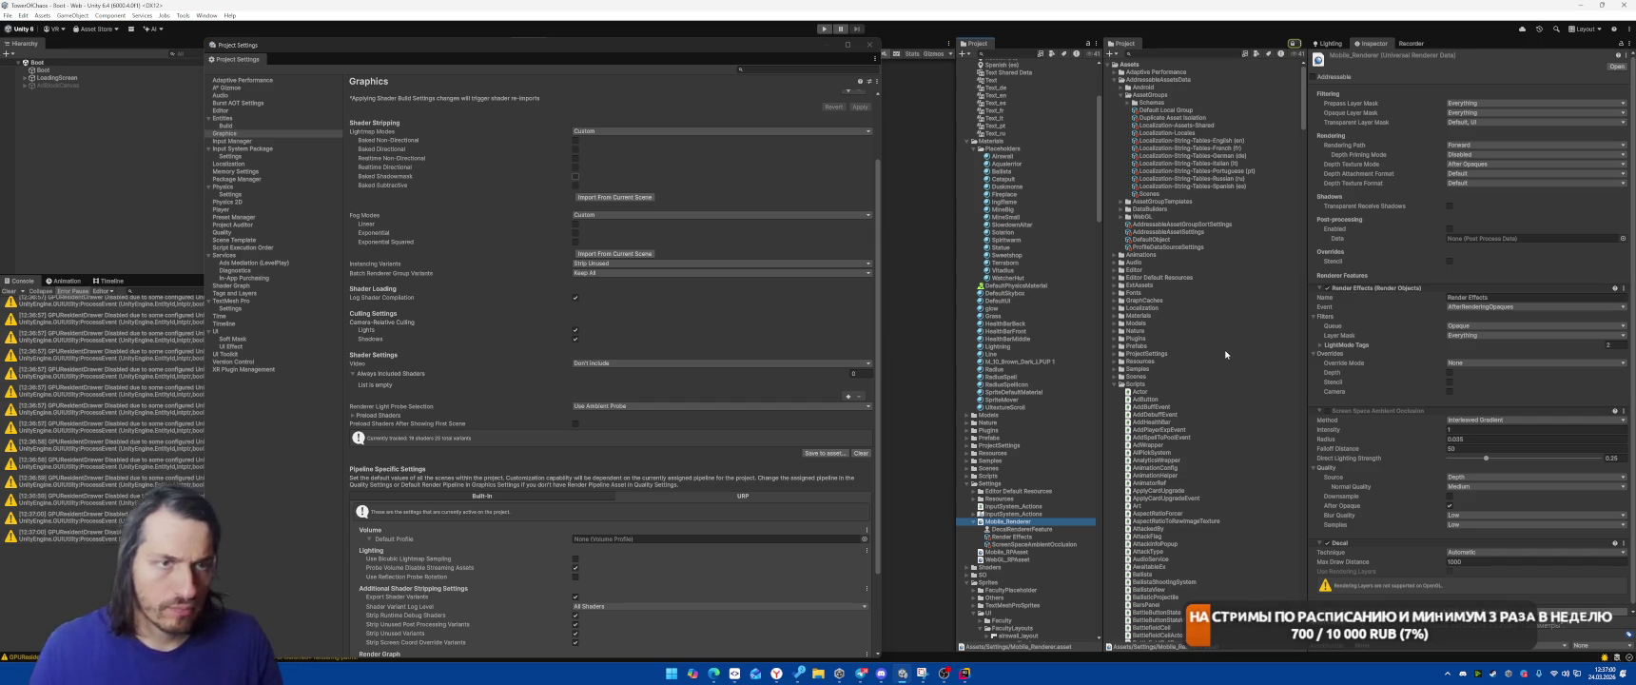
key(ctrl+d)
click(1032, 528)
key(F2)
text(WebGL_)
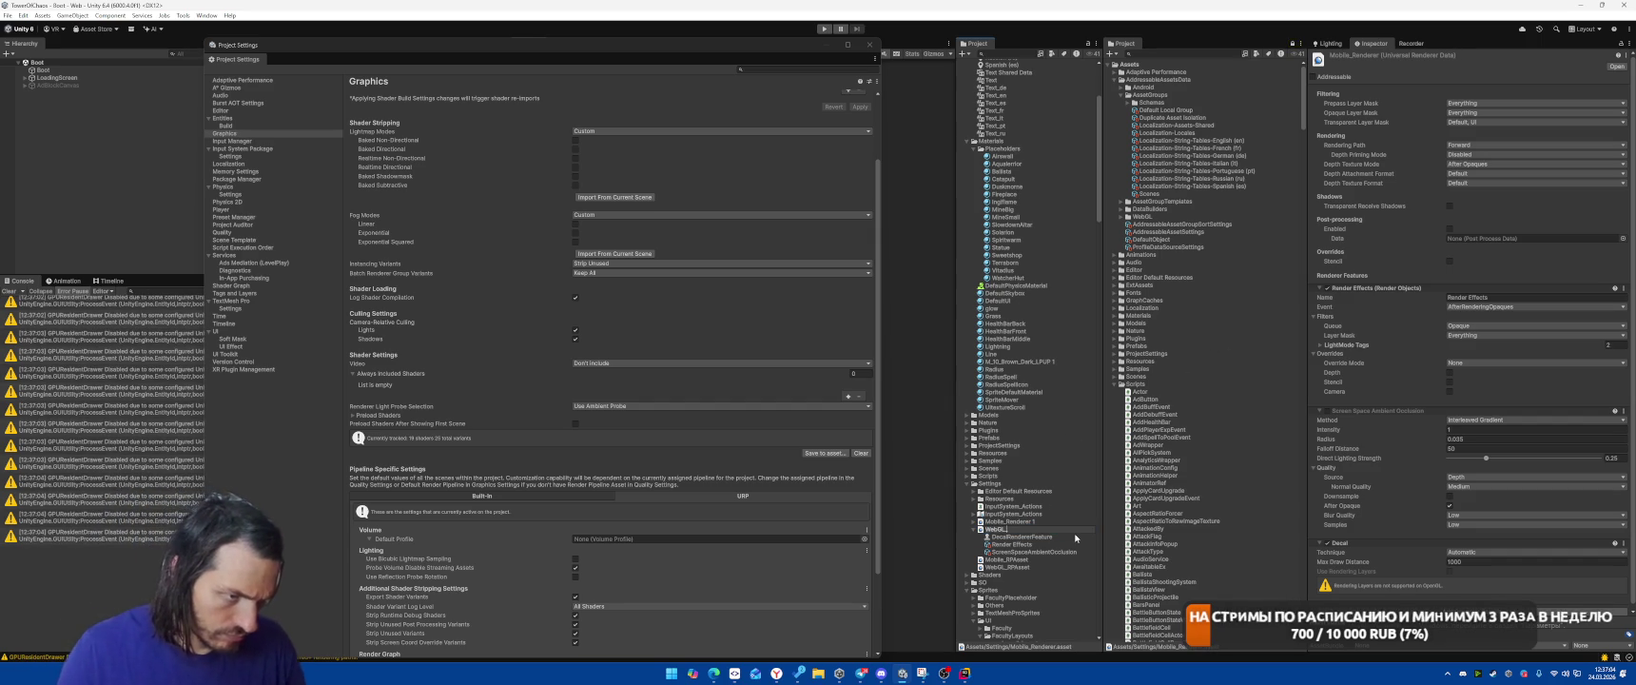
text(Renderer)
key(Return)
key(Up)
key(Up)
key(F2)
key(End)
key(BackSpace)
key(BackSpace)
key(Return)
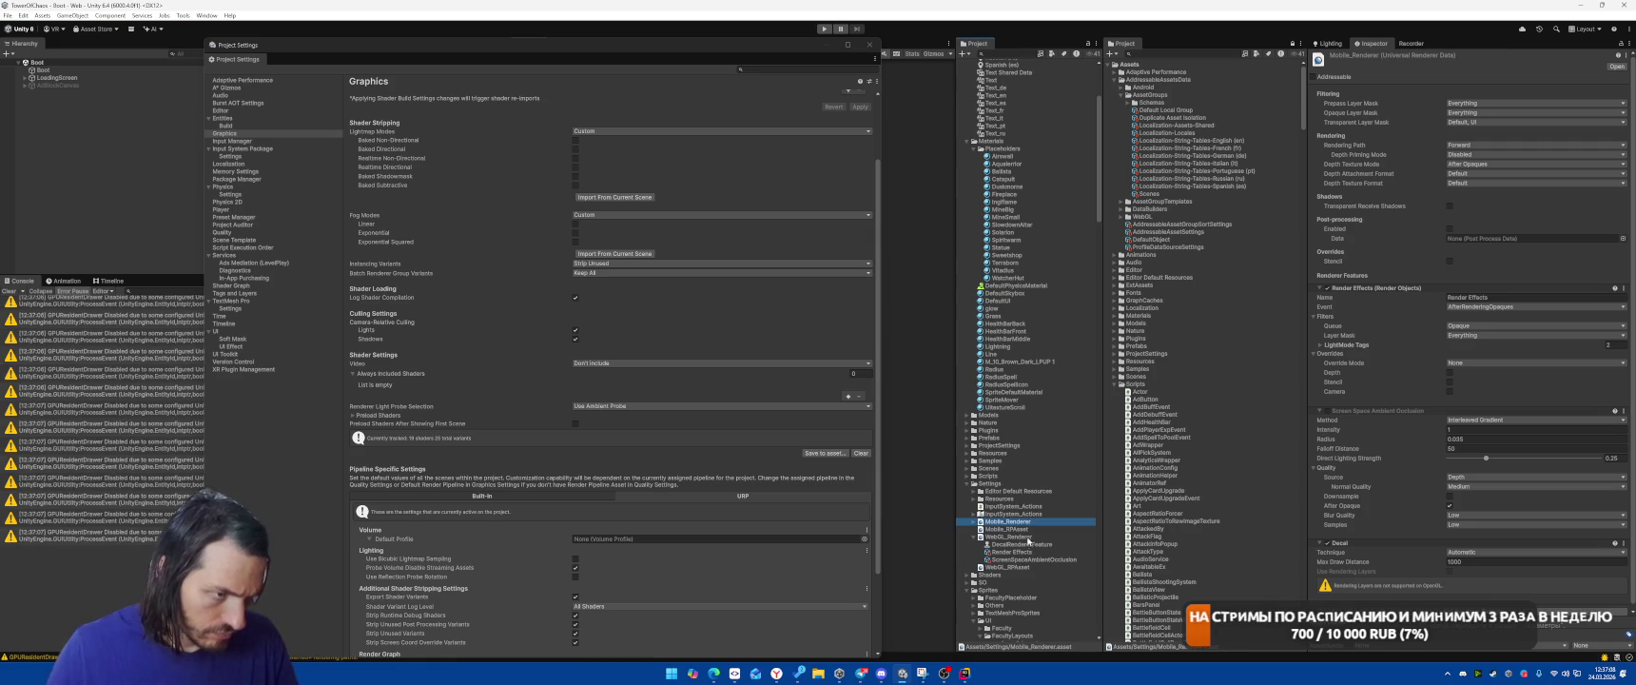
Set Mobile_Renderer's Rendering Path to Forward+ and Depth Priming Mode to Auto
click(1024, 530)
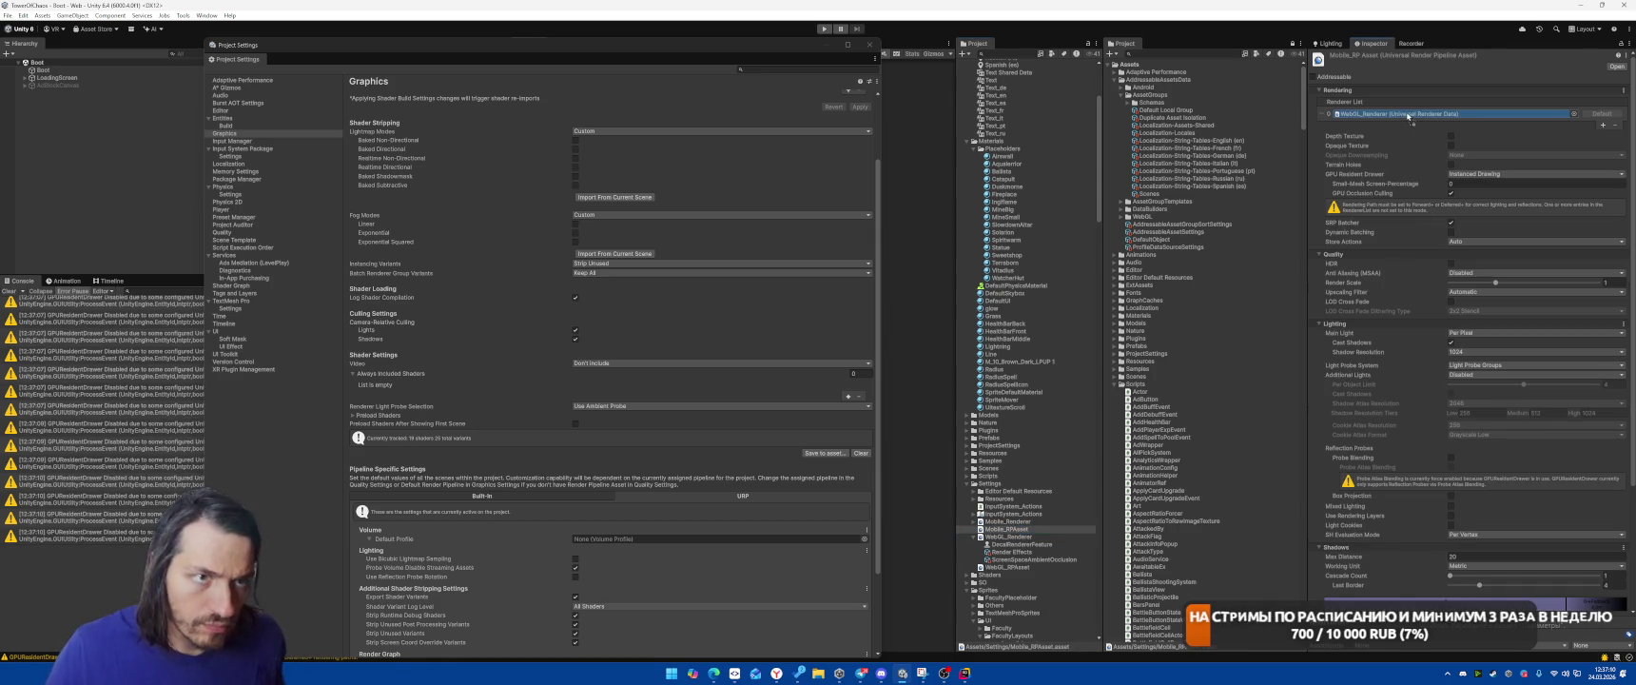
click(1016, 522)
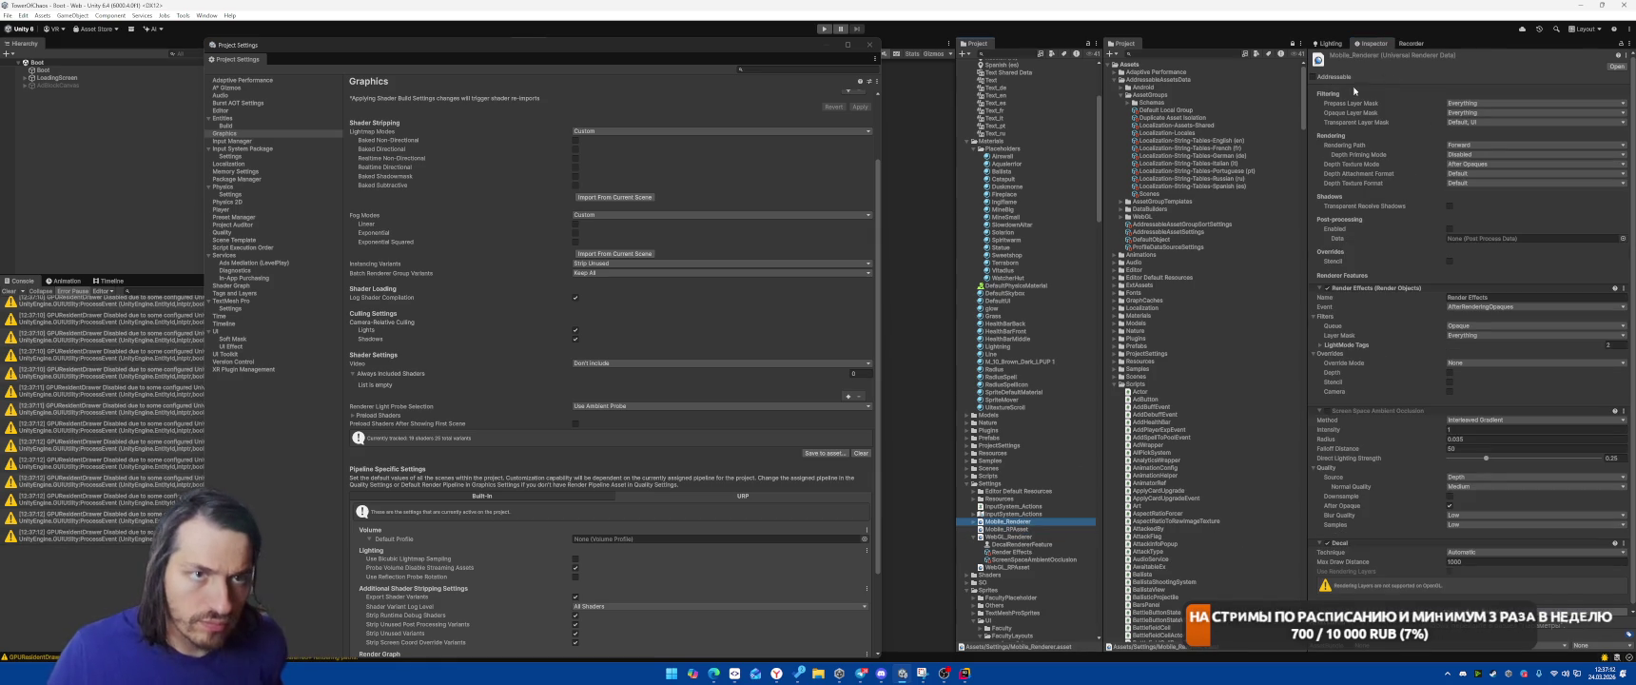
click(1479, 144)
click(1485, 158)
click(1484, 156)
click(1472, 174)
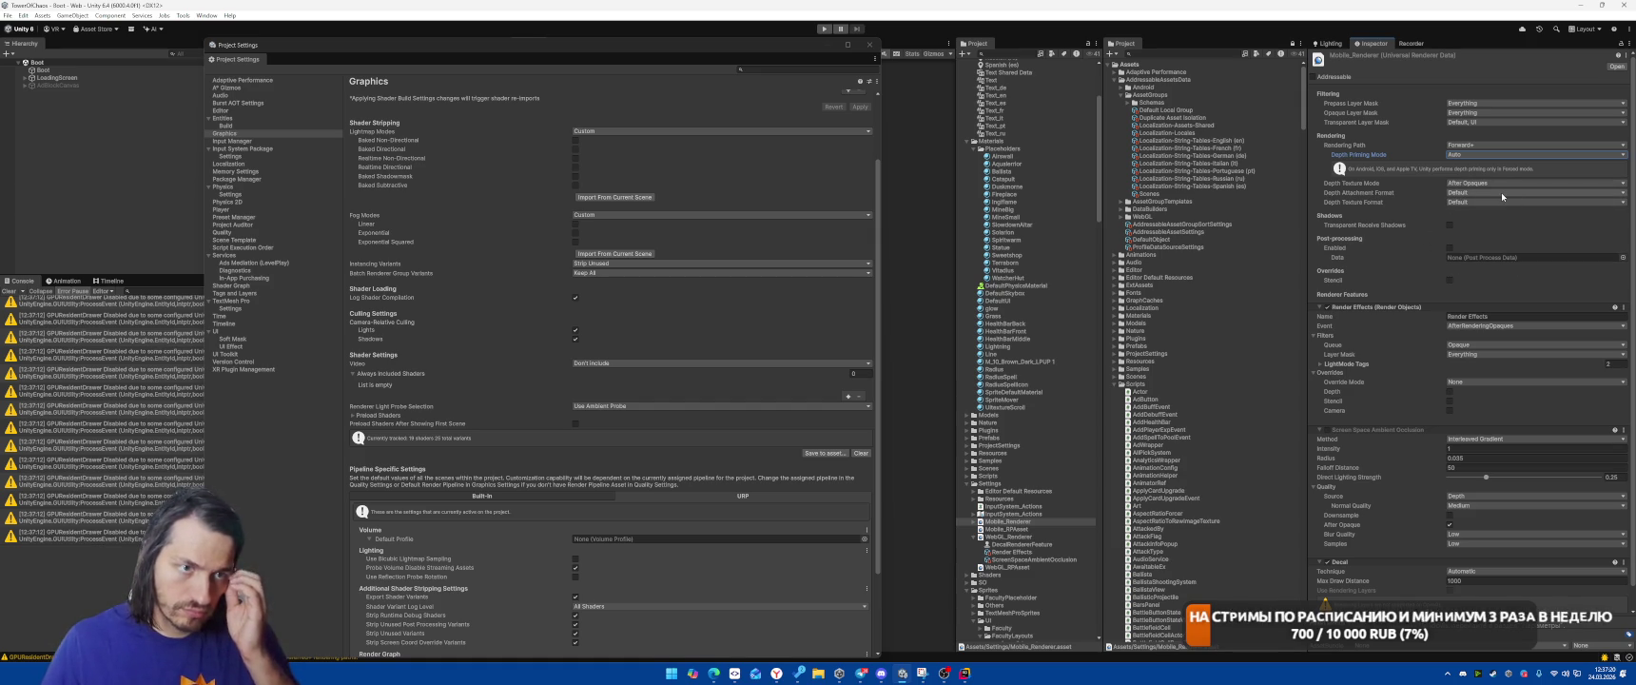
Enable Mobile_Renderer's Screen Space Ambient Occlusion feature and dismiss the Back to Work! notifications
scroll(1449, 293, down, 1)
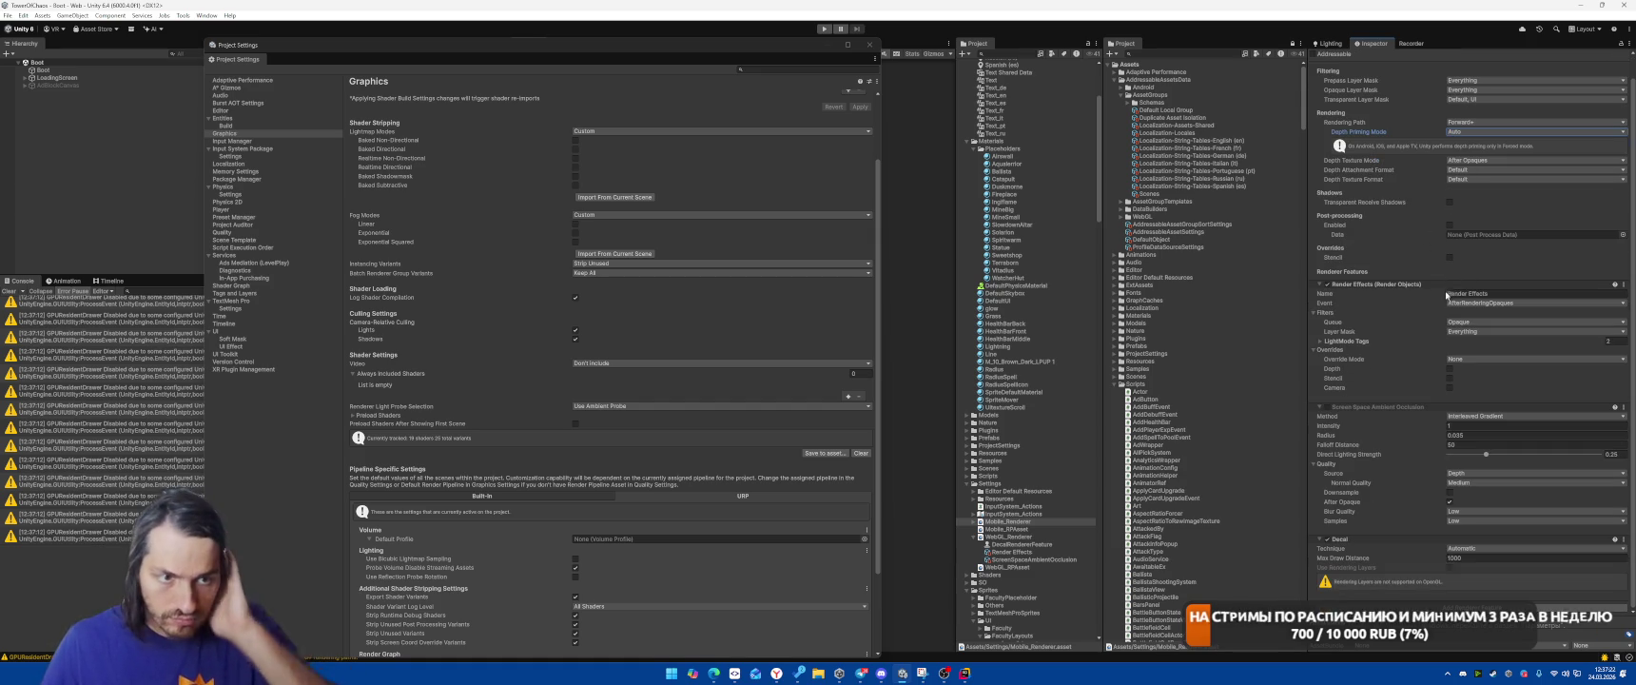
click(1327, 407)
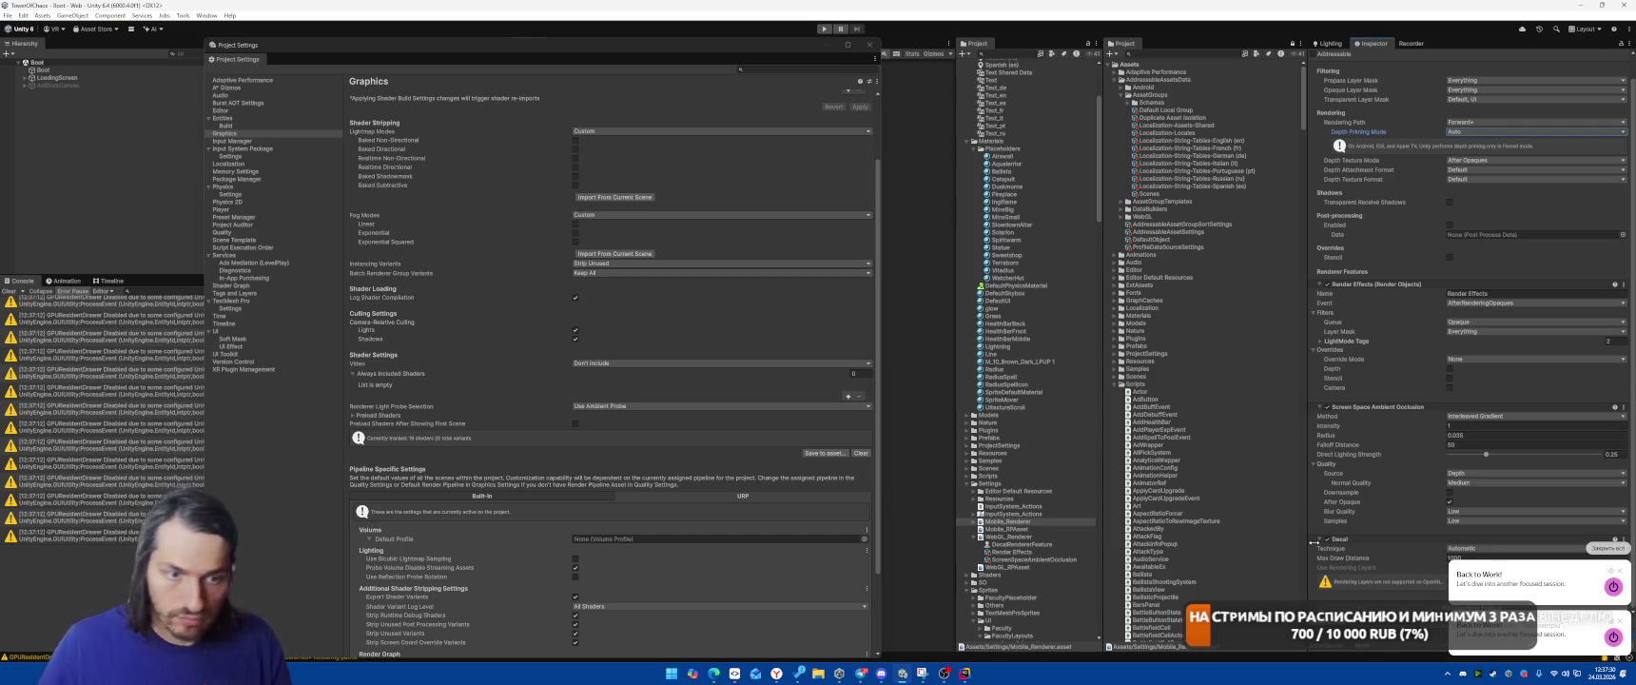
mouse_move(778, 675)
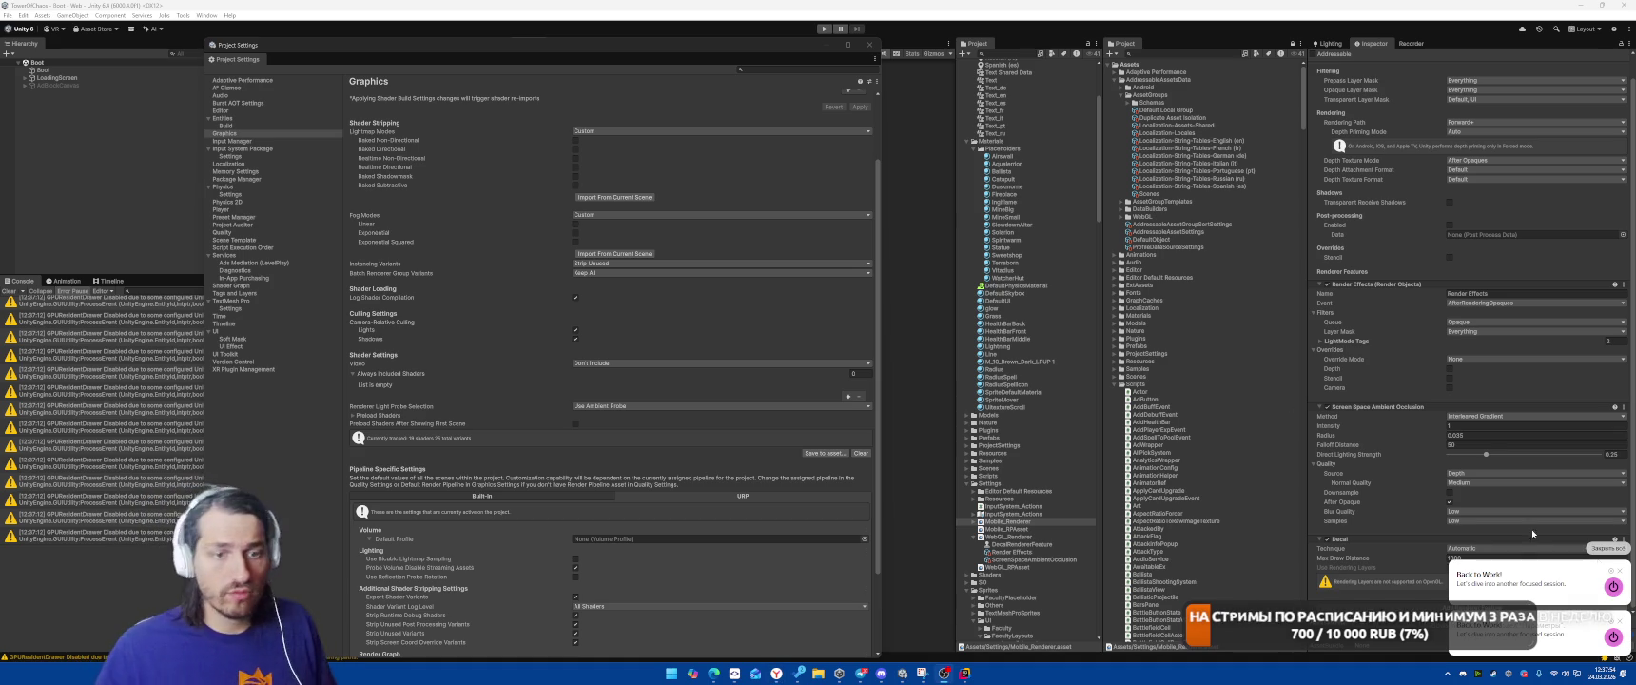
click(1607, 549)
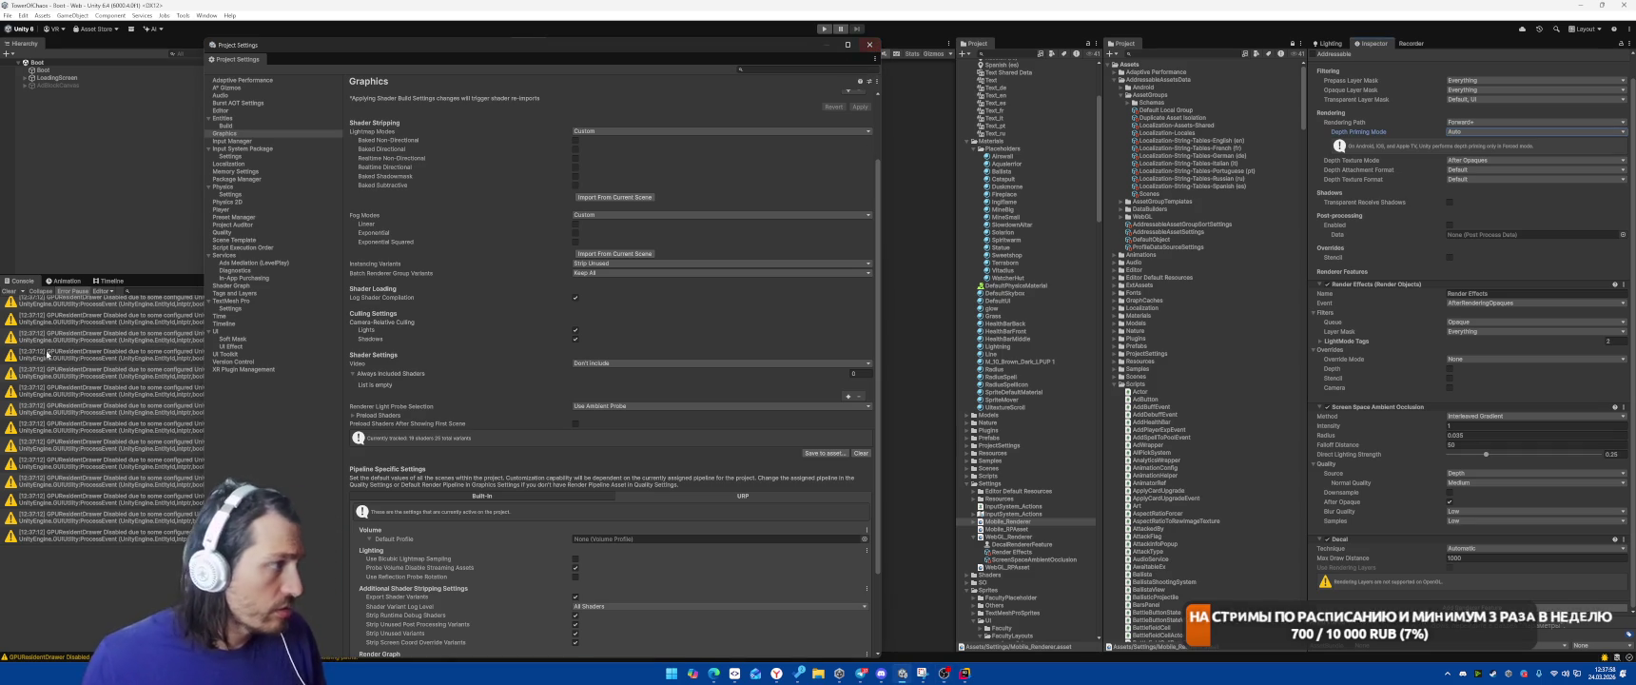
Switch the platform to Android in Build Profiles, then close the window after importing
click(869, 44)
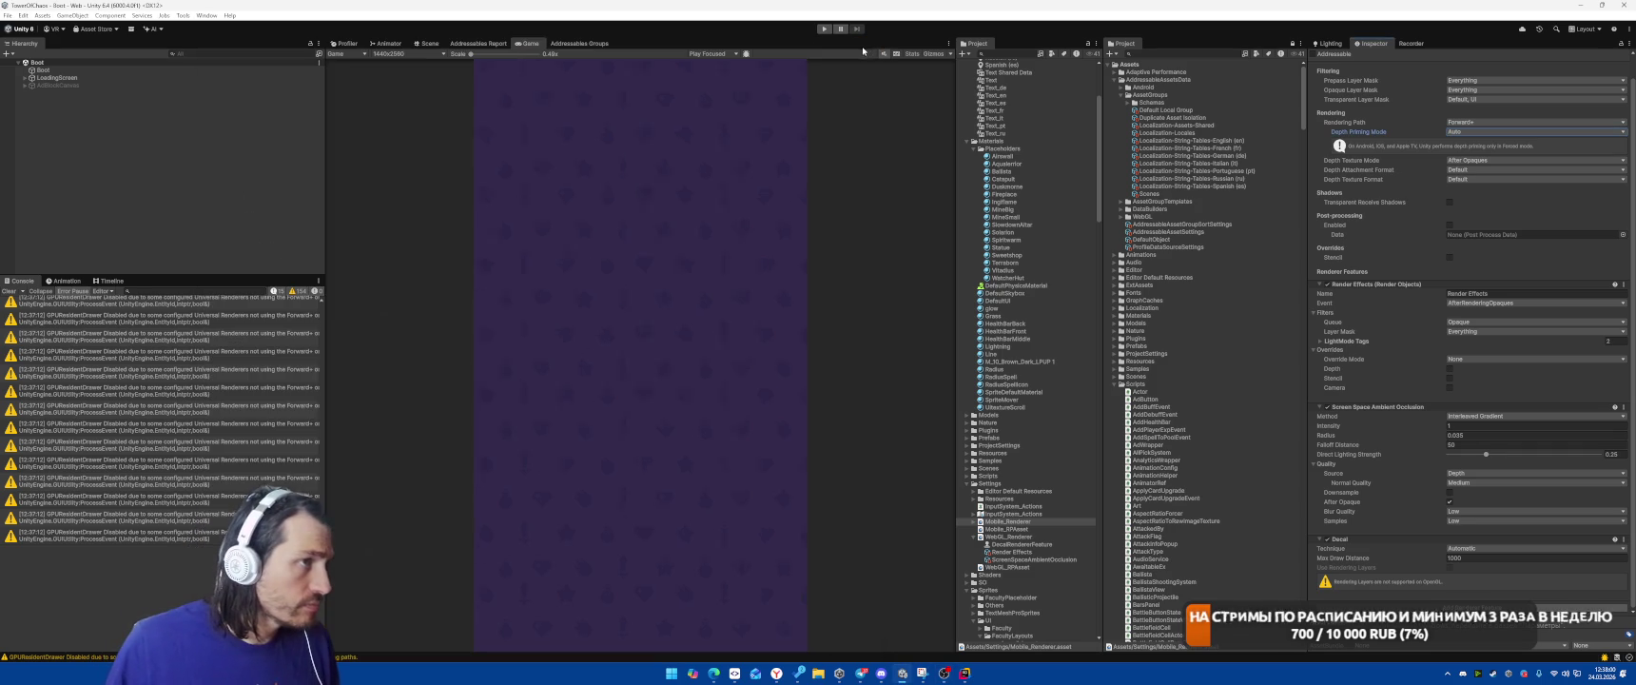
click(7, 15)
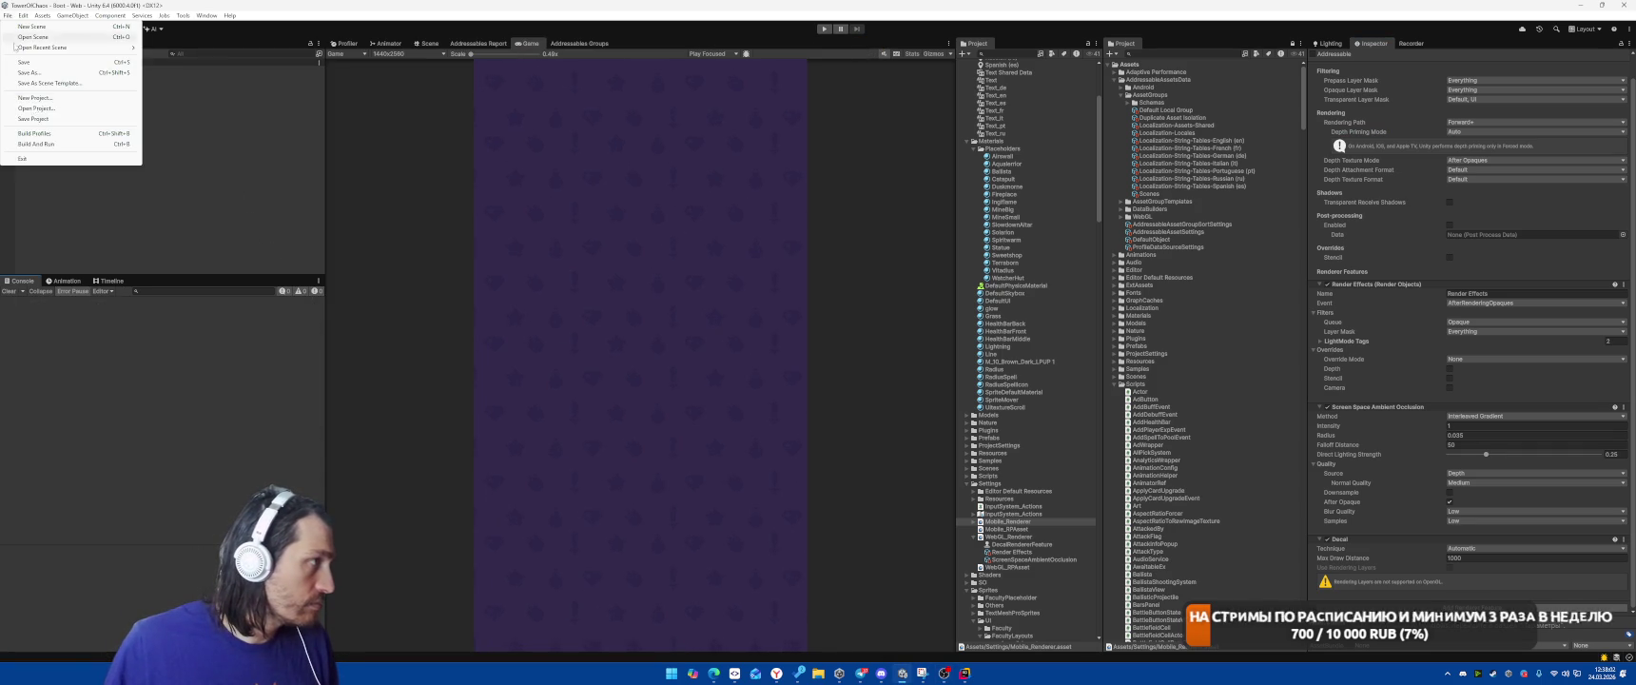
click(38, 133)
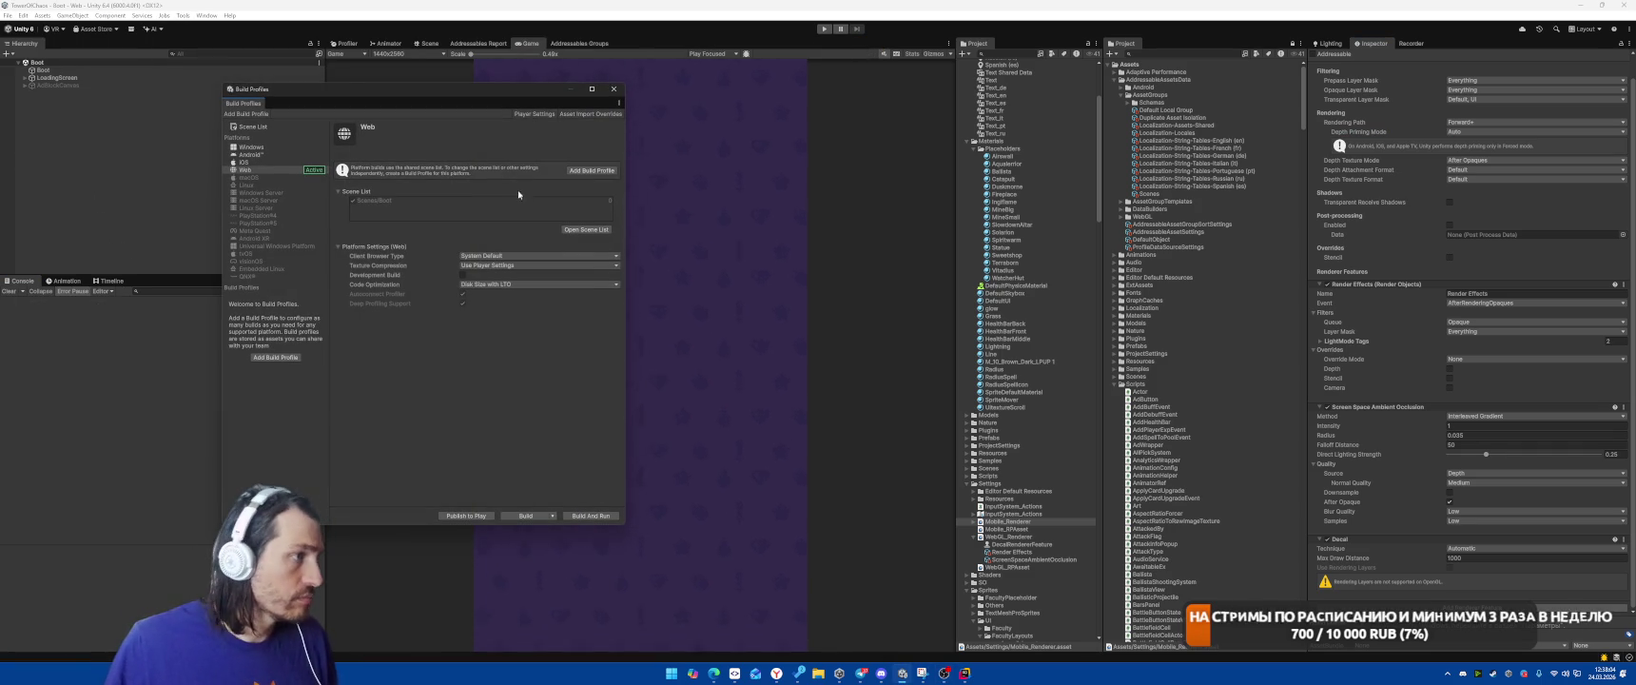
click(251, 154)
click(590, 516)
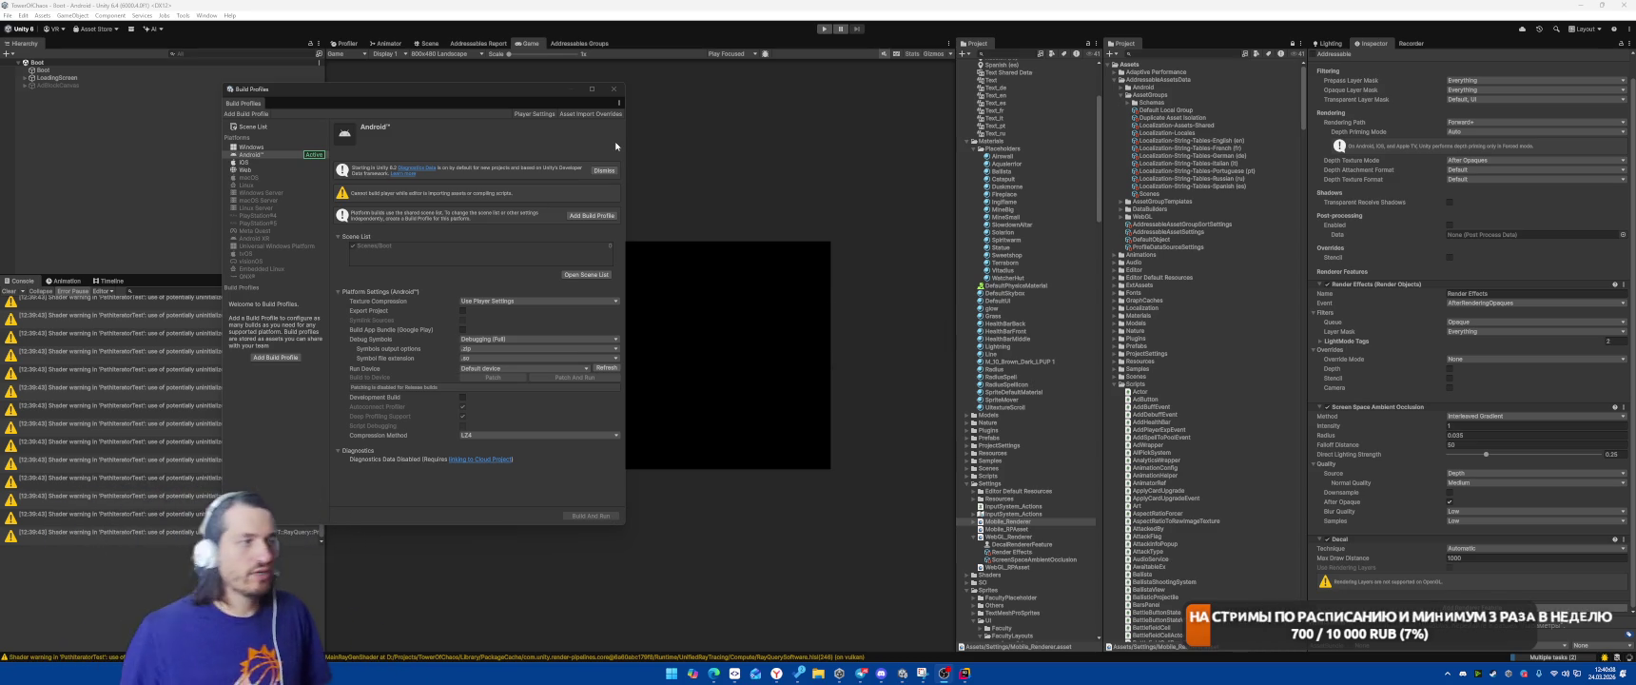
click(614, 88)
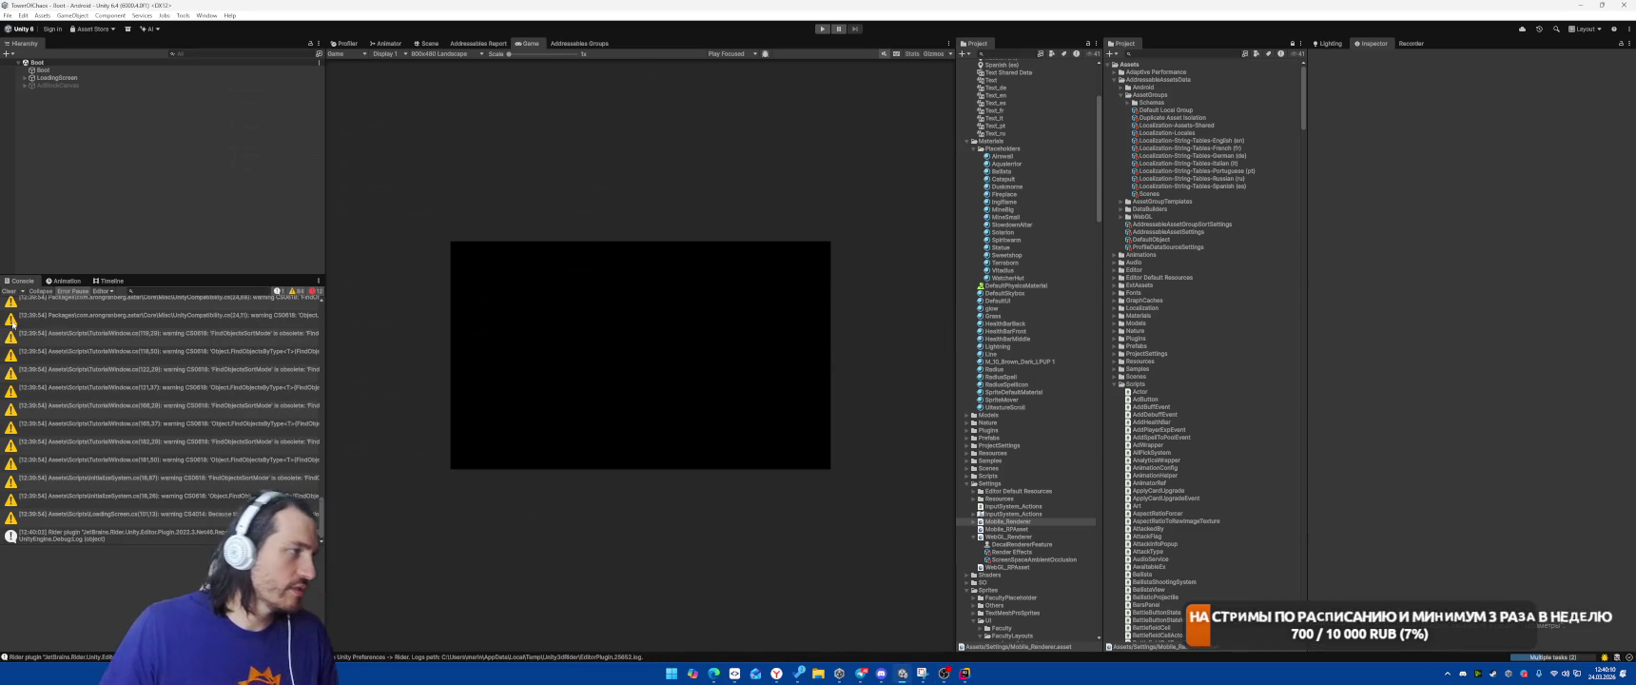
Set the Game view resolution to 1280x720 Portrait and enter Play mode
click(6, 292)
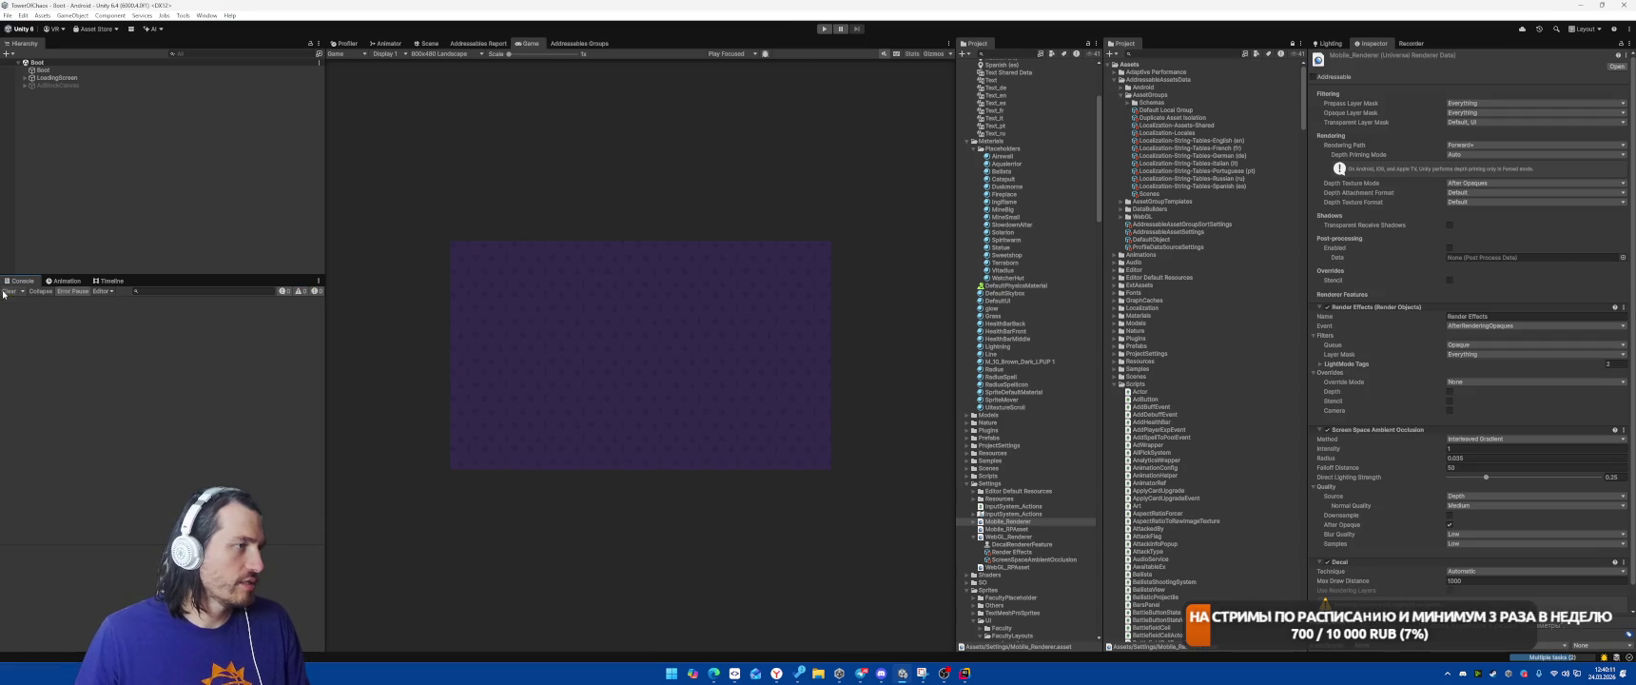
click(442, 55)
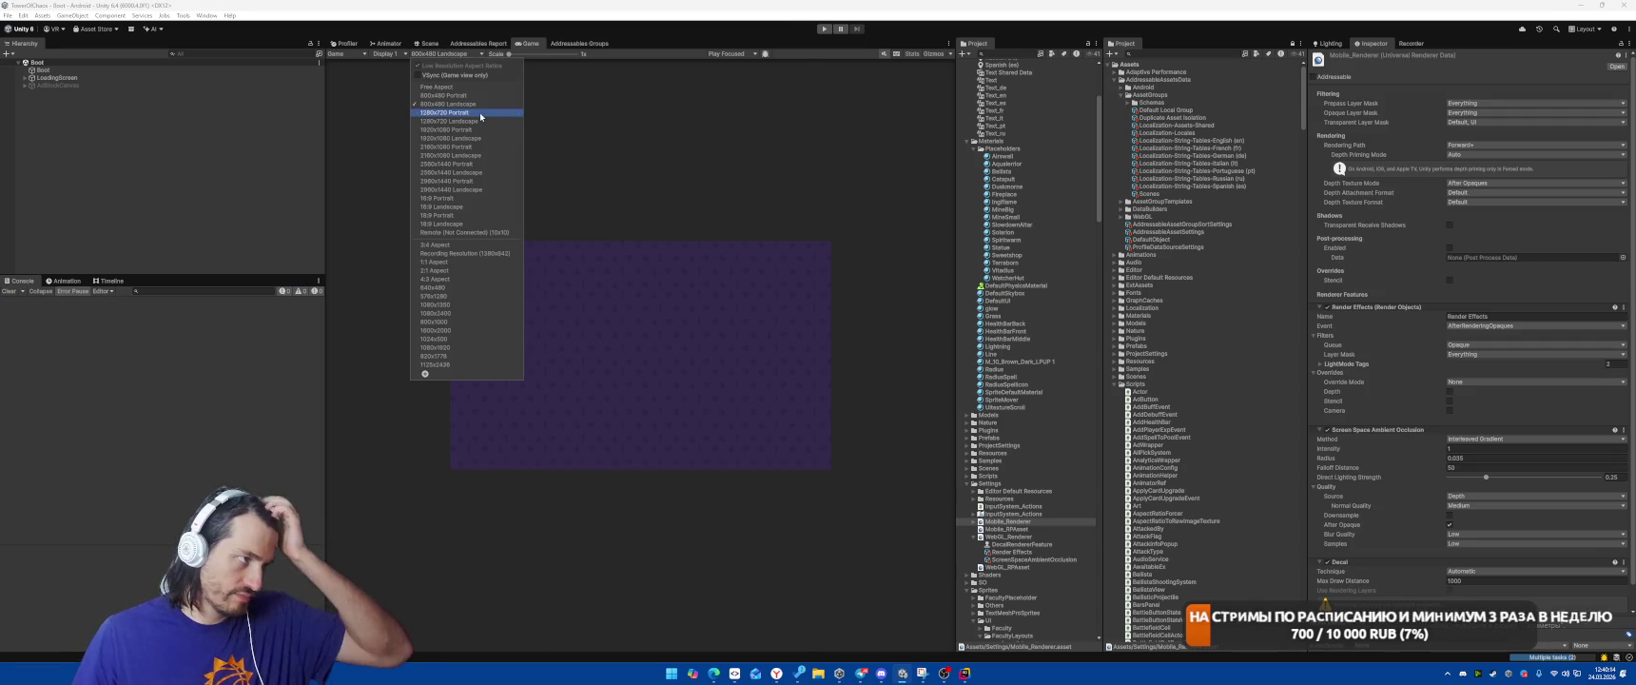
click(444, 112)
click(824, 29)
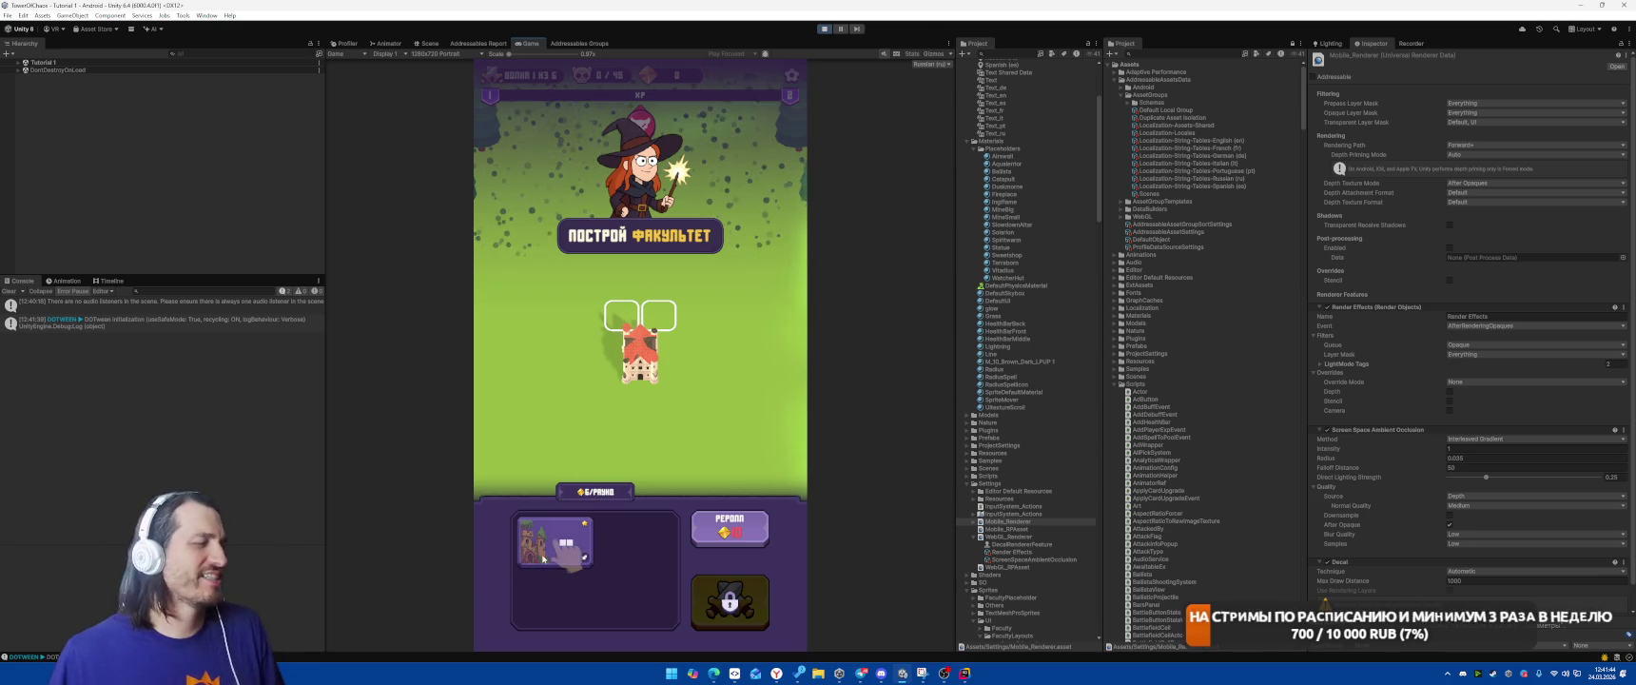
Place the faculty building, cast Meteor twice on the enemies, then stop and switch to Rider
click(724, 609)
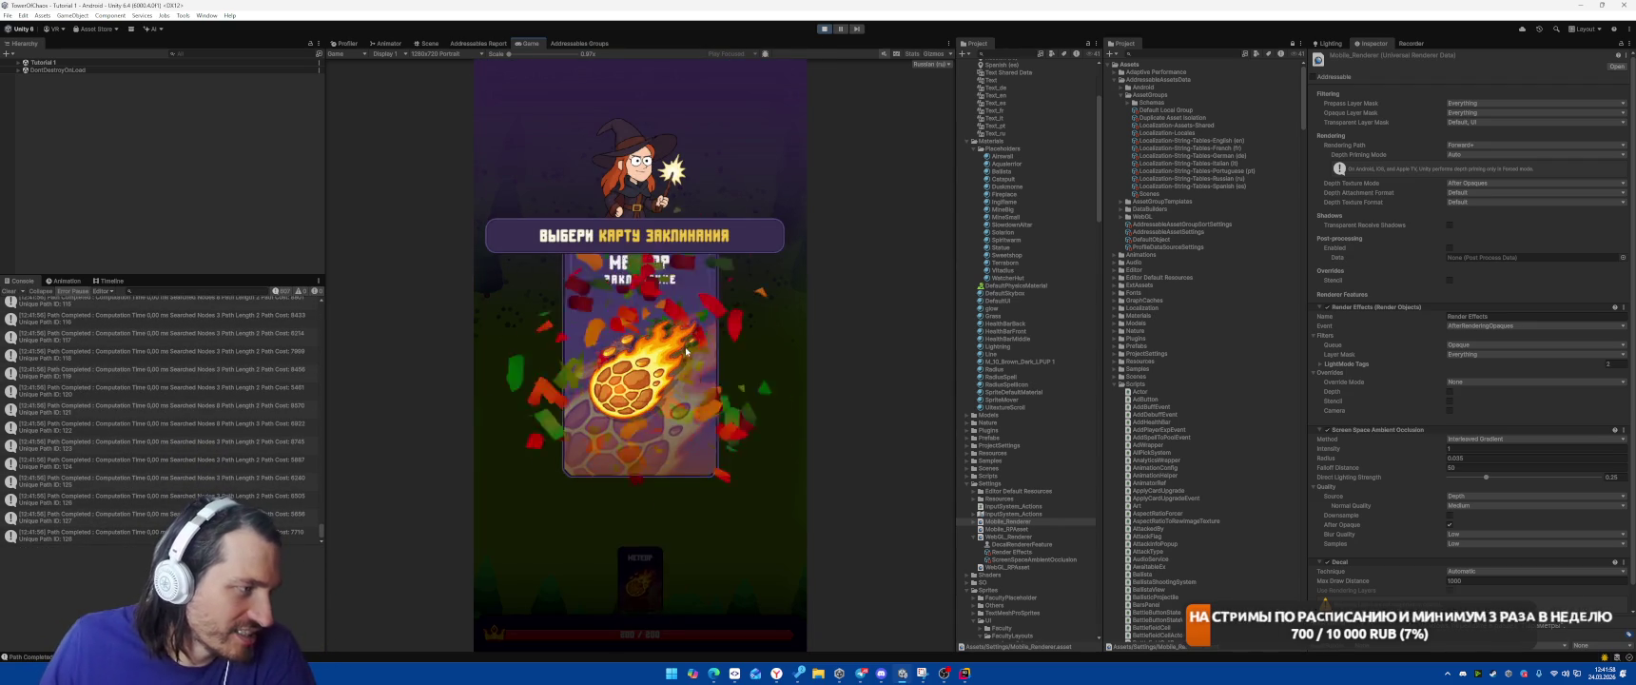
click(706, 370)
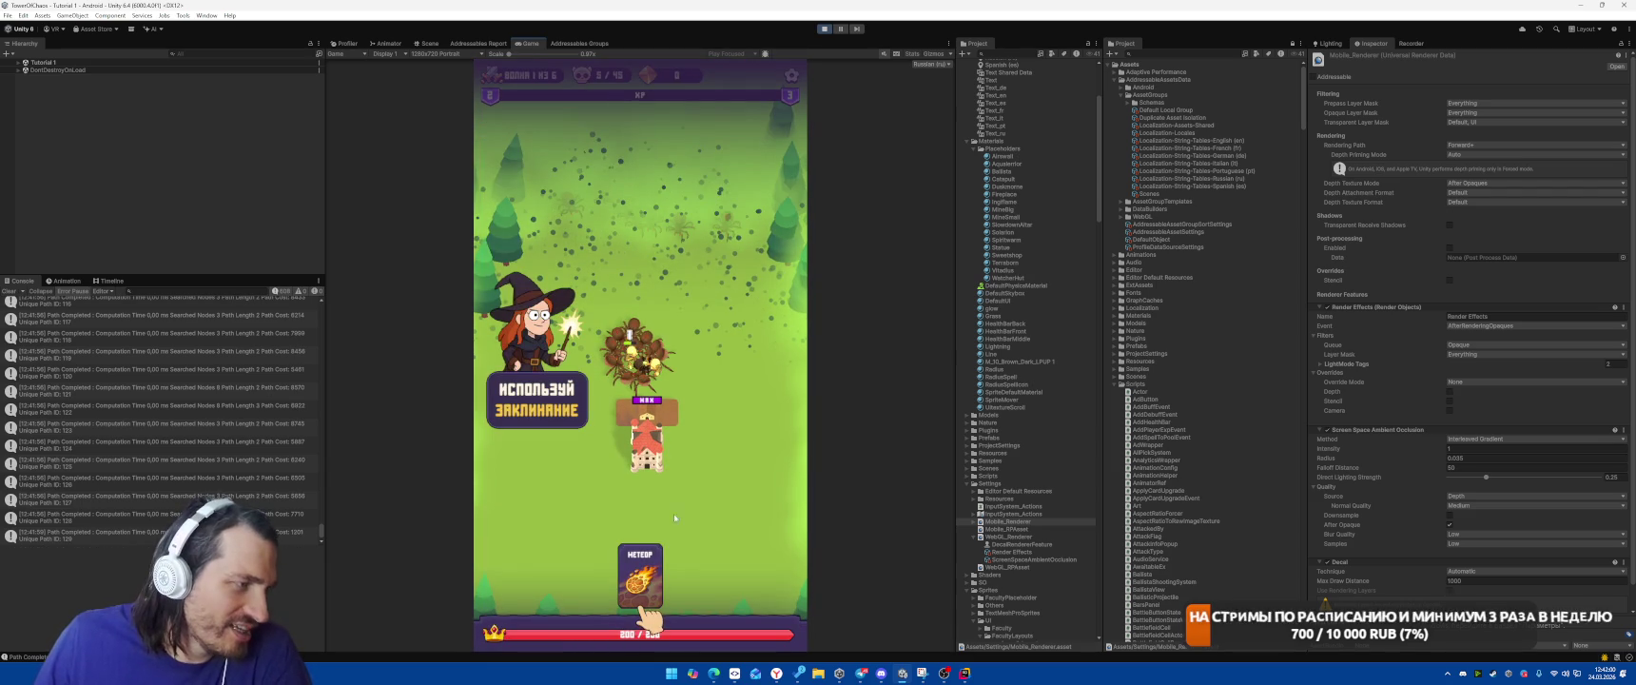
click(654, 353)
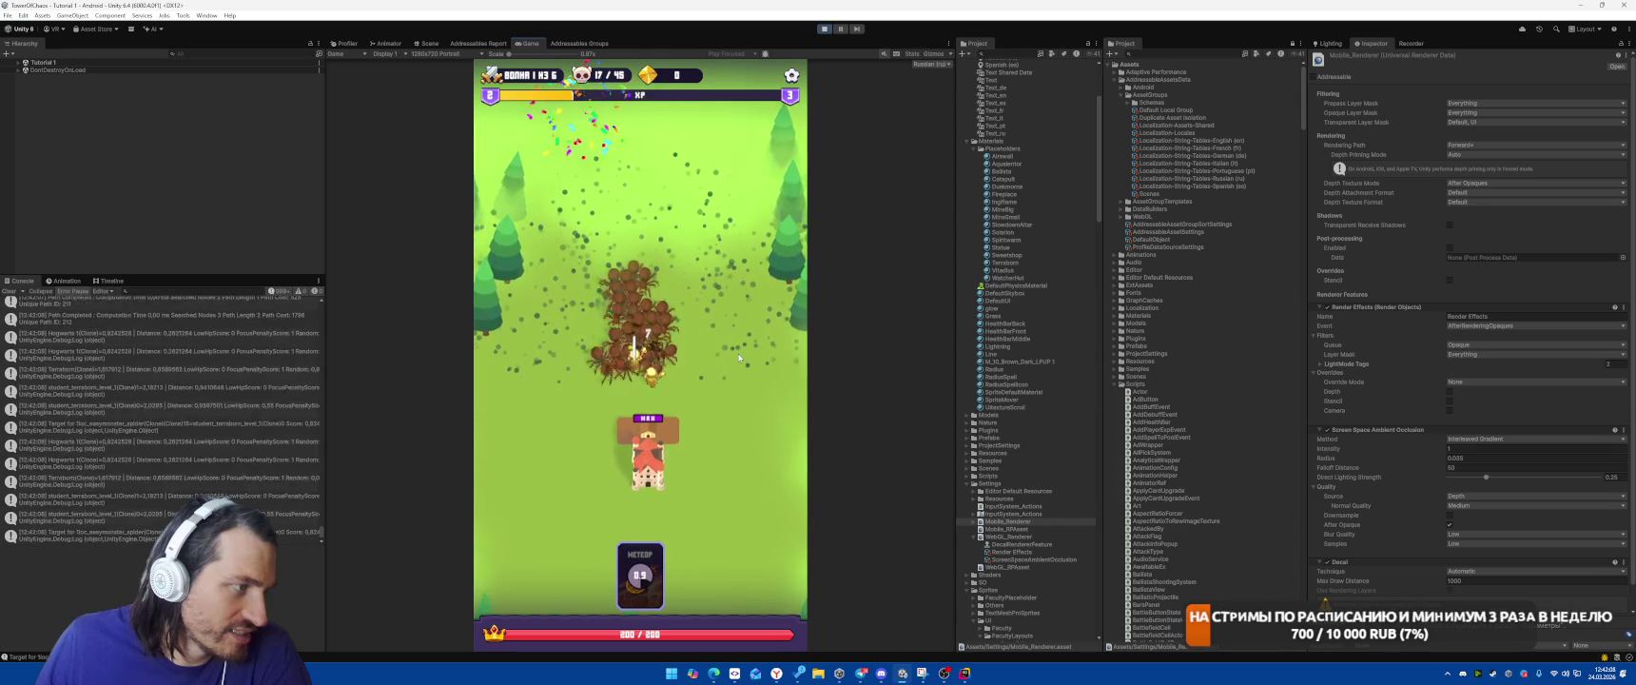
click(646, 342)
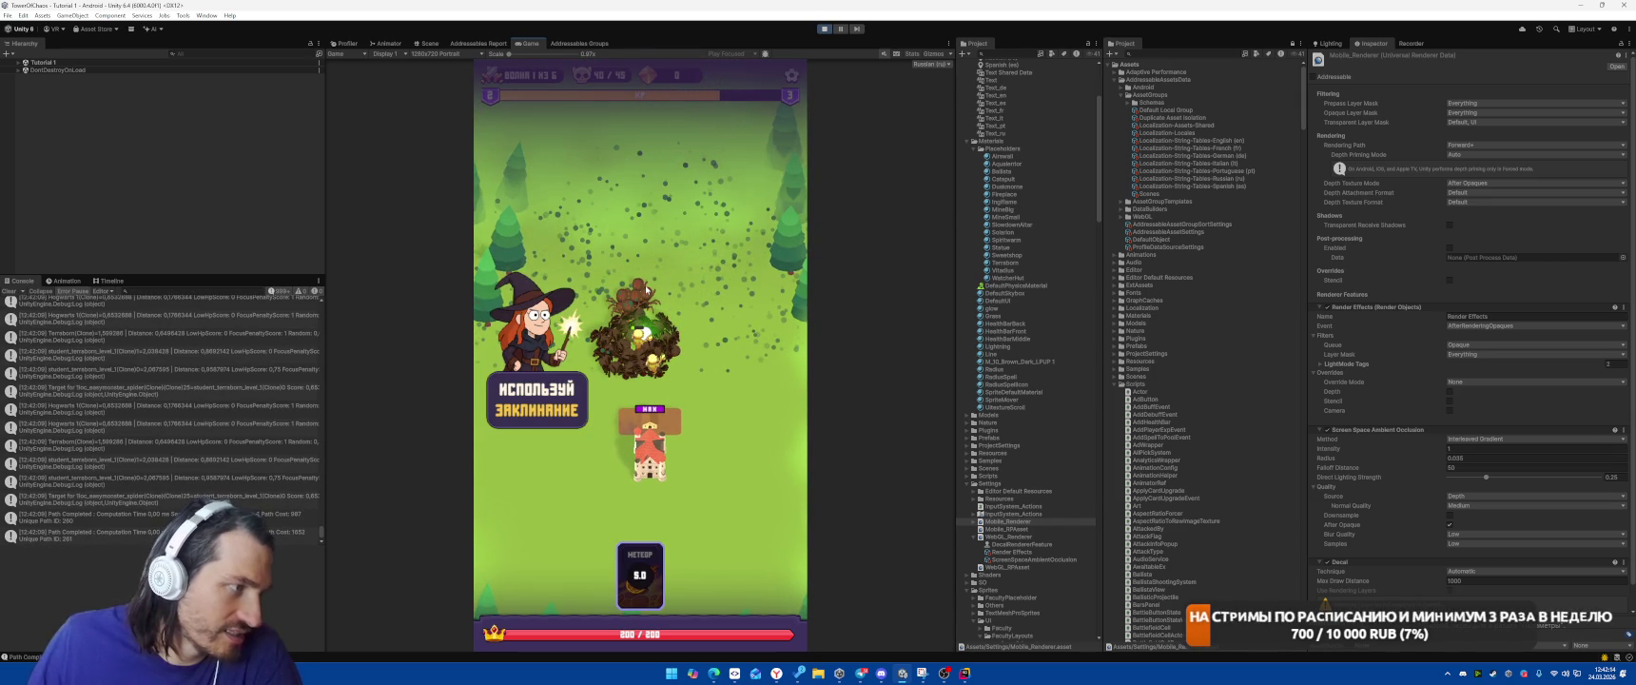
click(823, 29)
click(964, 672)
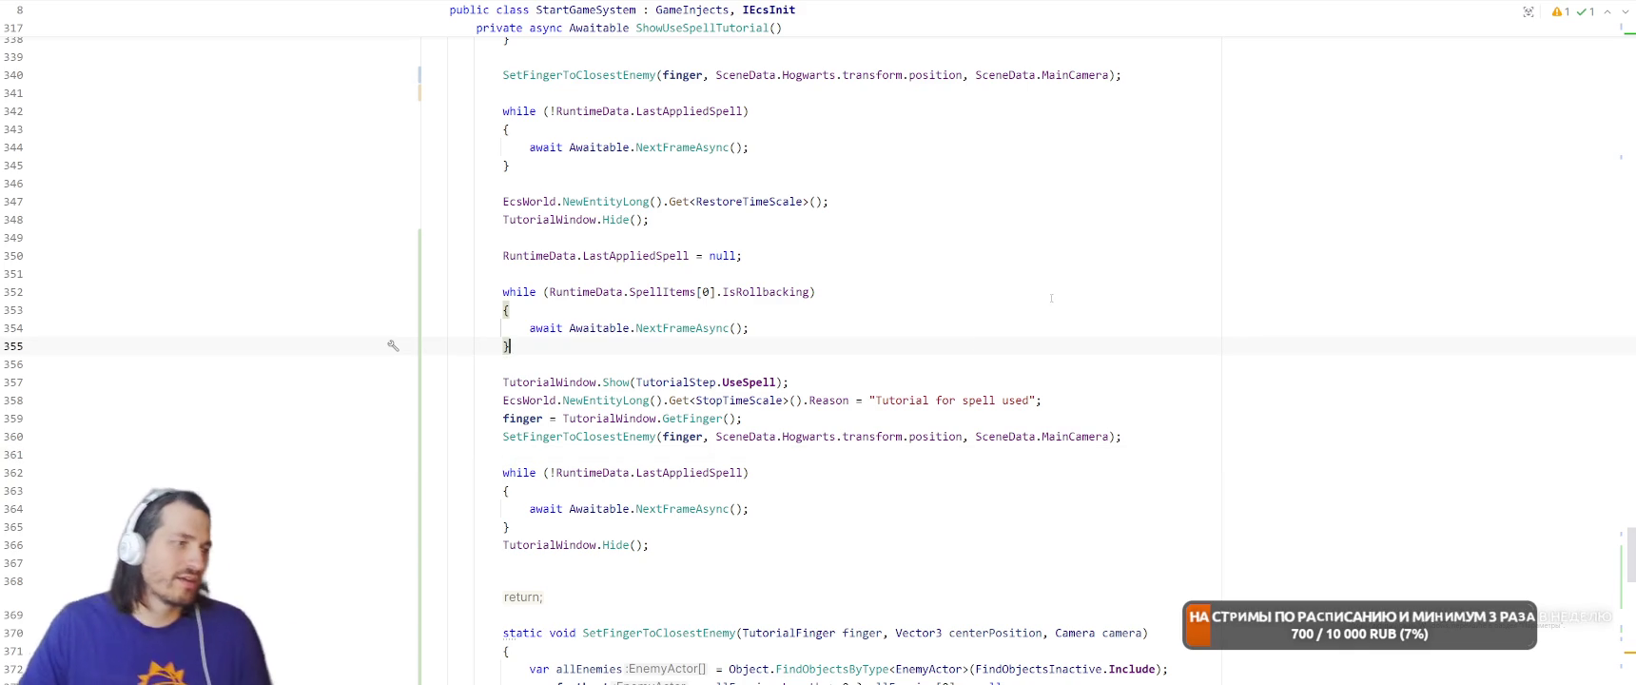
Copy the RestoreTimeScale statement and paste it on a new line after line 365
scroll(926, 391, down, 2)
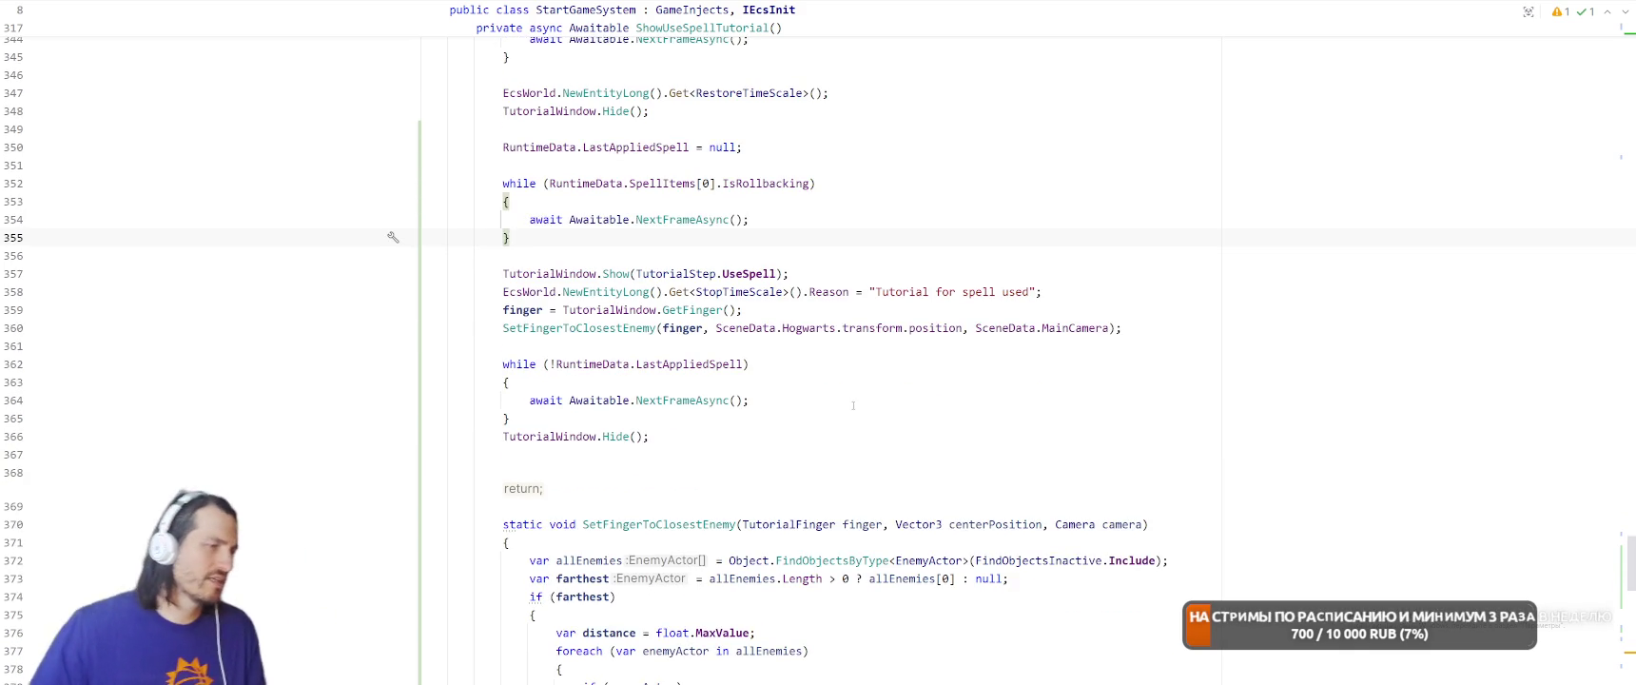
scroll(854, 411, up, 3)
scroll(854, 411, up, 1)
drag(496, 309, 902, 308)
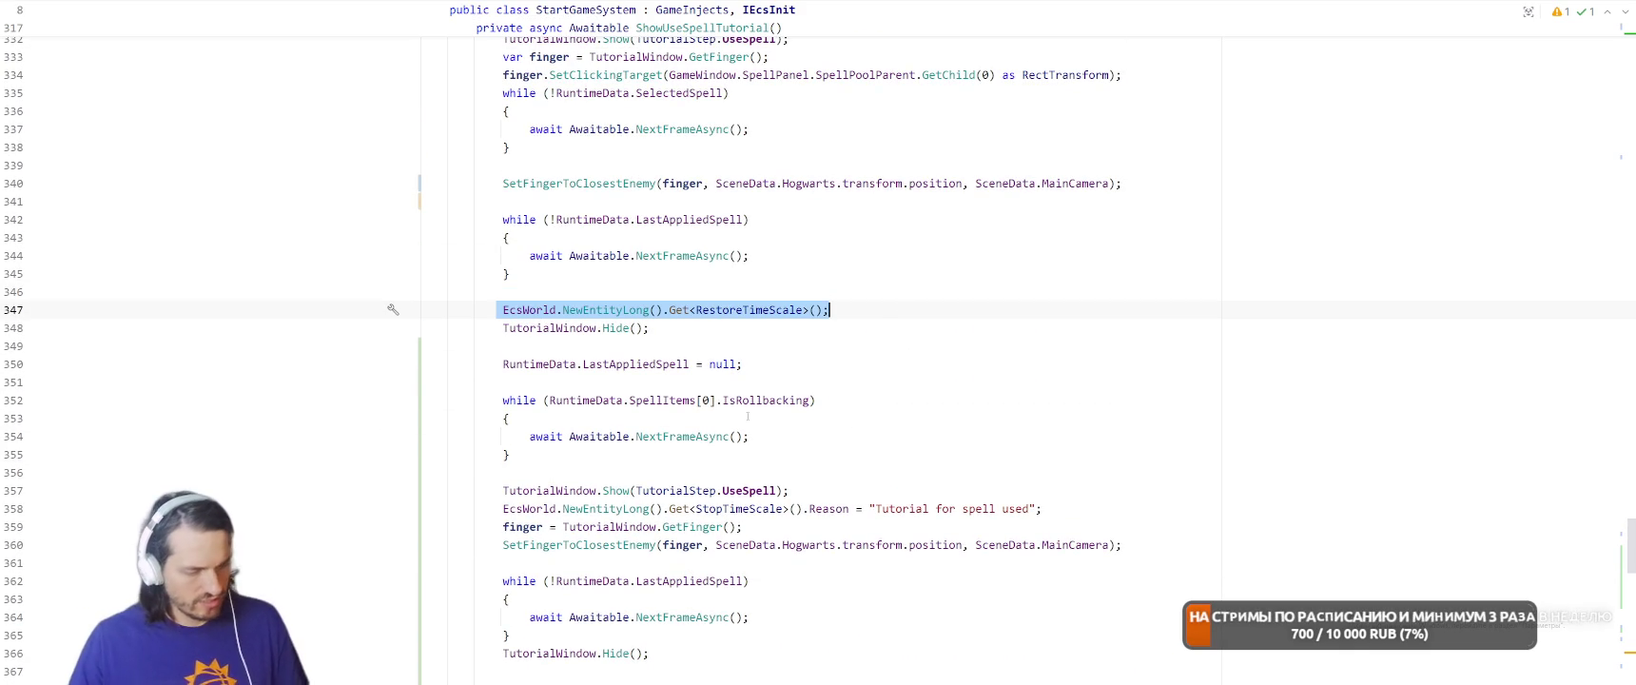
key(ctrl+c)
click(581, 633)
key(Return)
key(ctrl+v)
Review the second wait loop and line 358's stop reason text, then return to Unity
click(1067, 425)
scroll(1084, 425, down, 3)
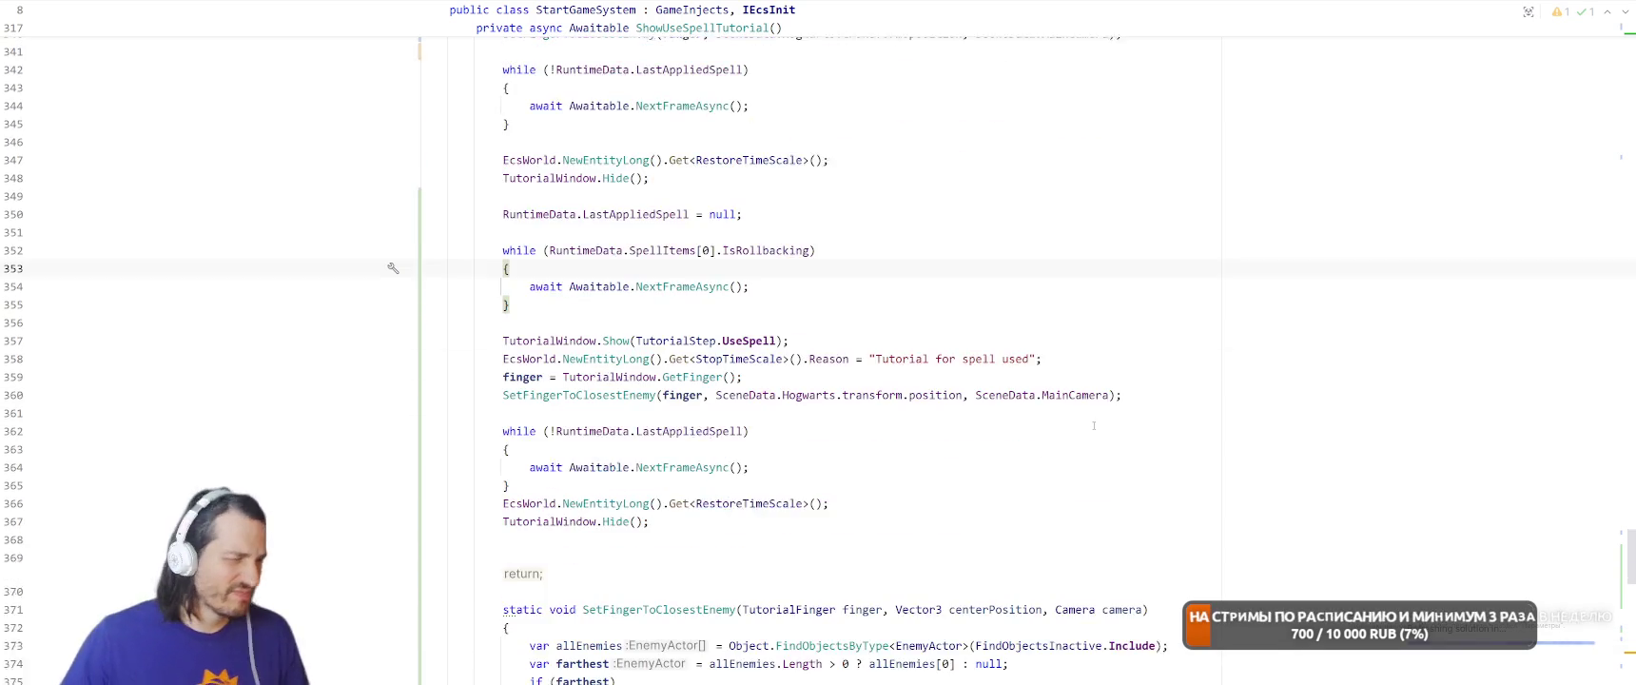
click(993, 452)
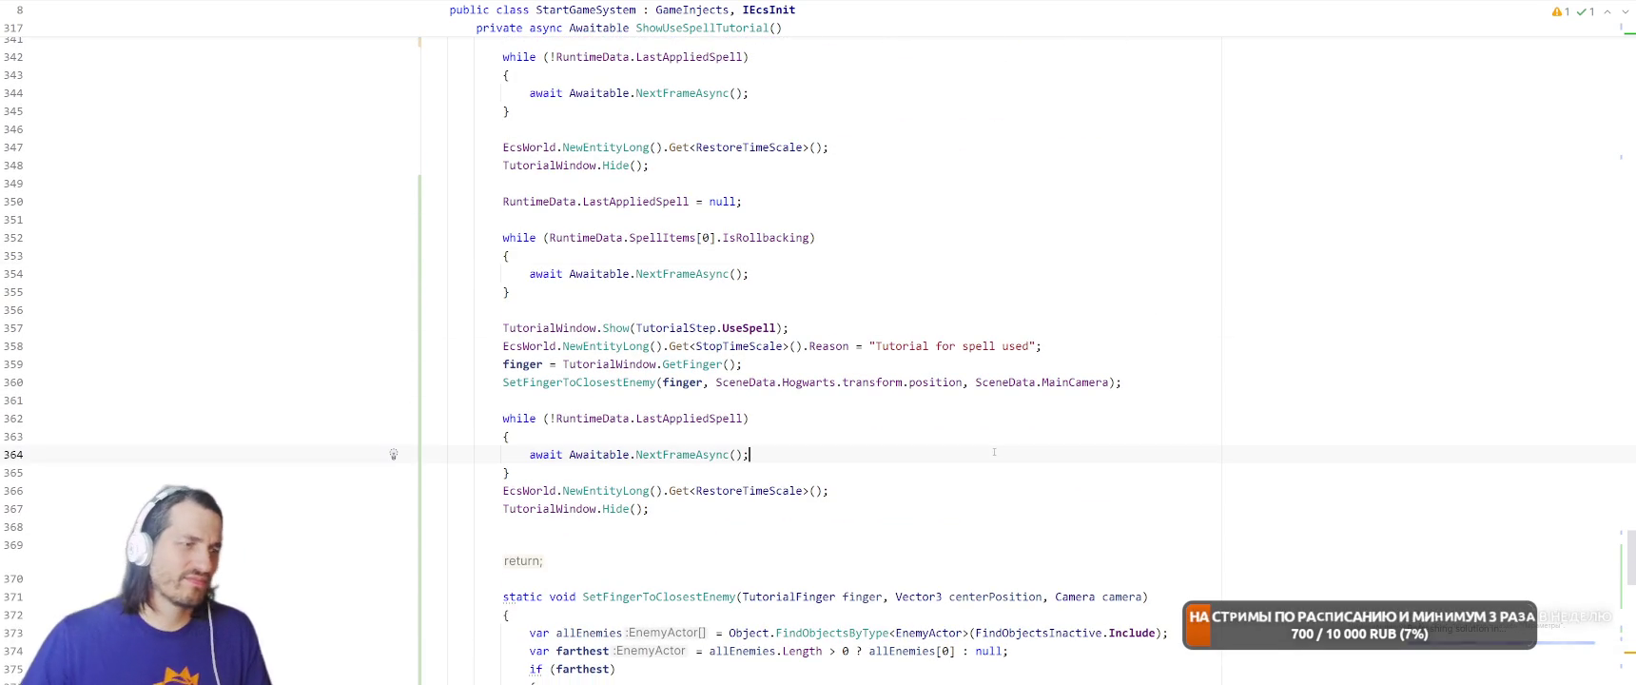
scroll(994, 452, down, 2)
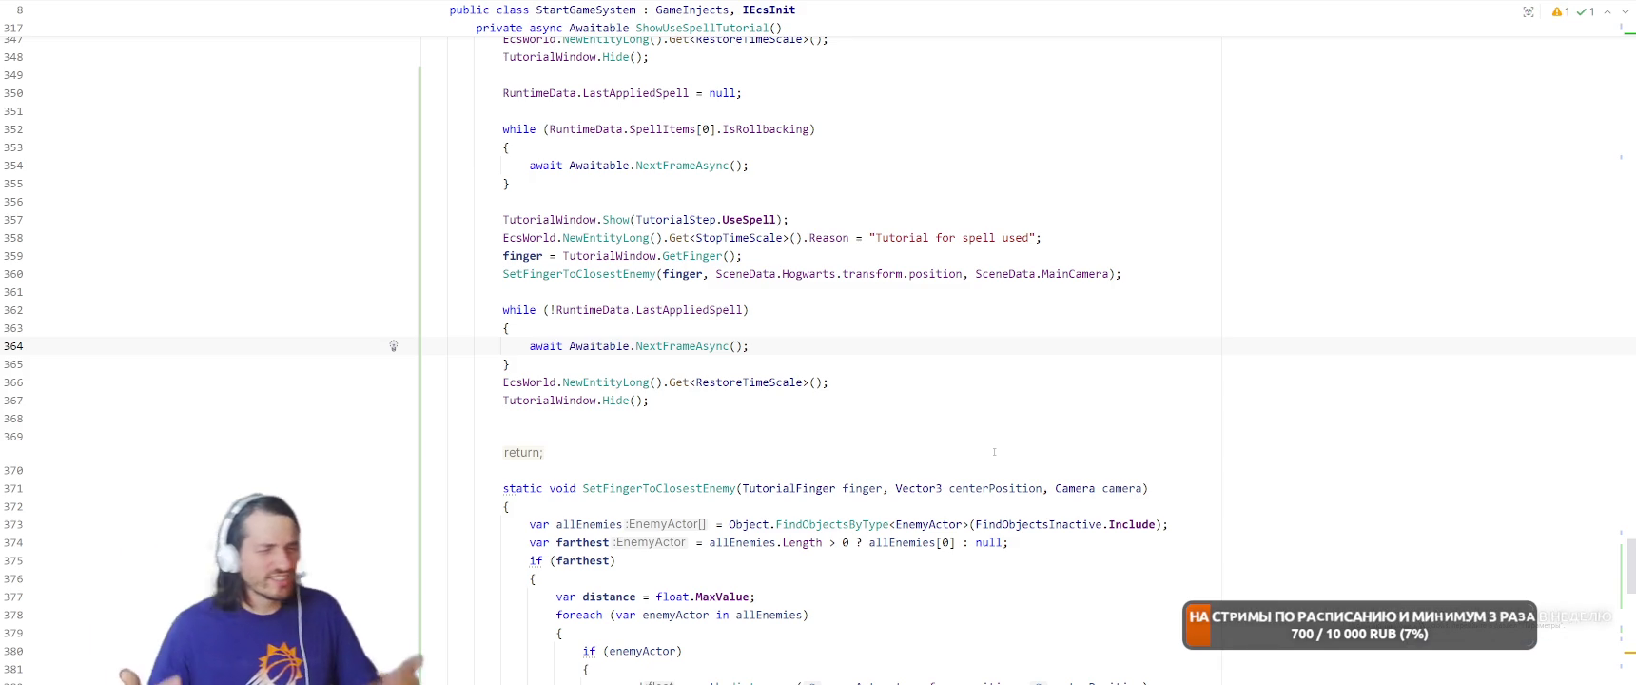
scroll(1053, 451, down, 2)
scroll(1046, 428, up, 4)
click(1022, 346)
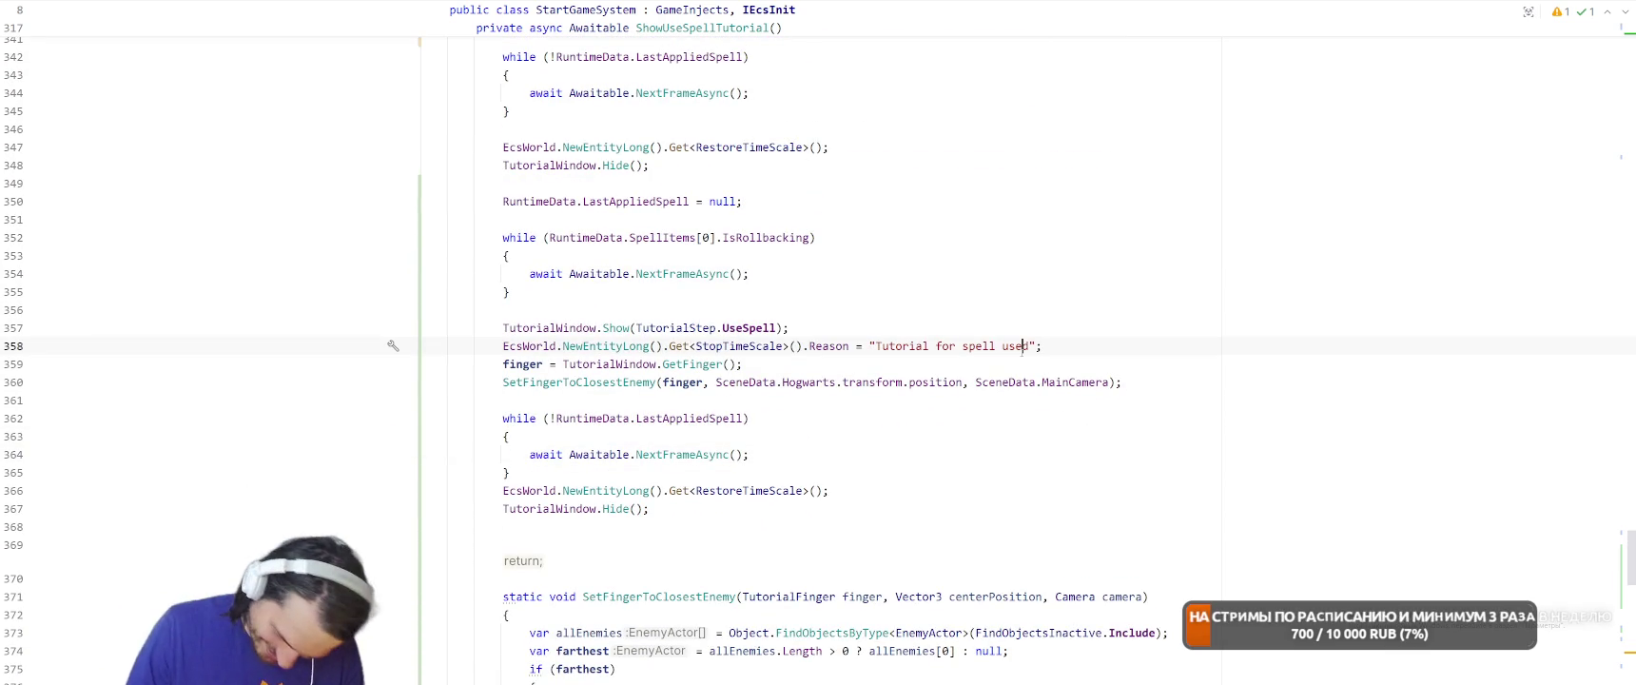
key(alt+Tab)
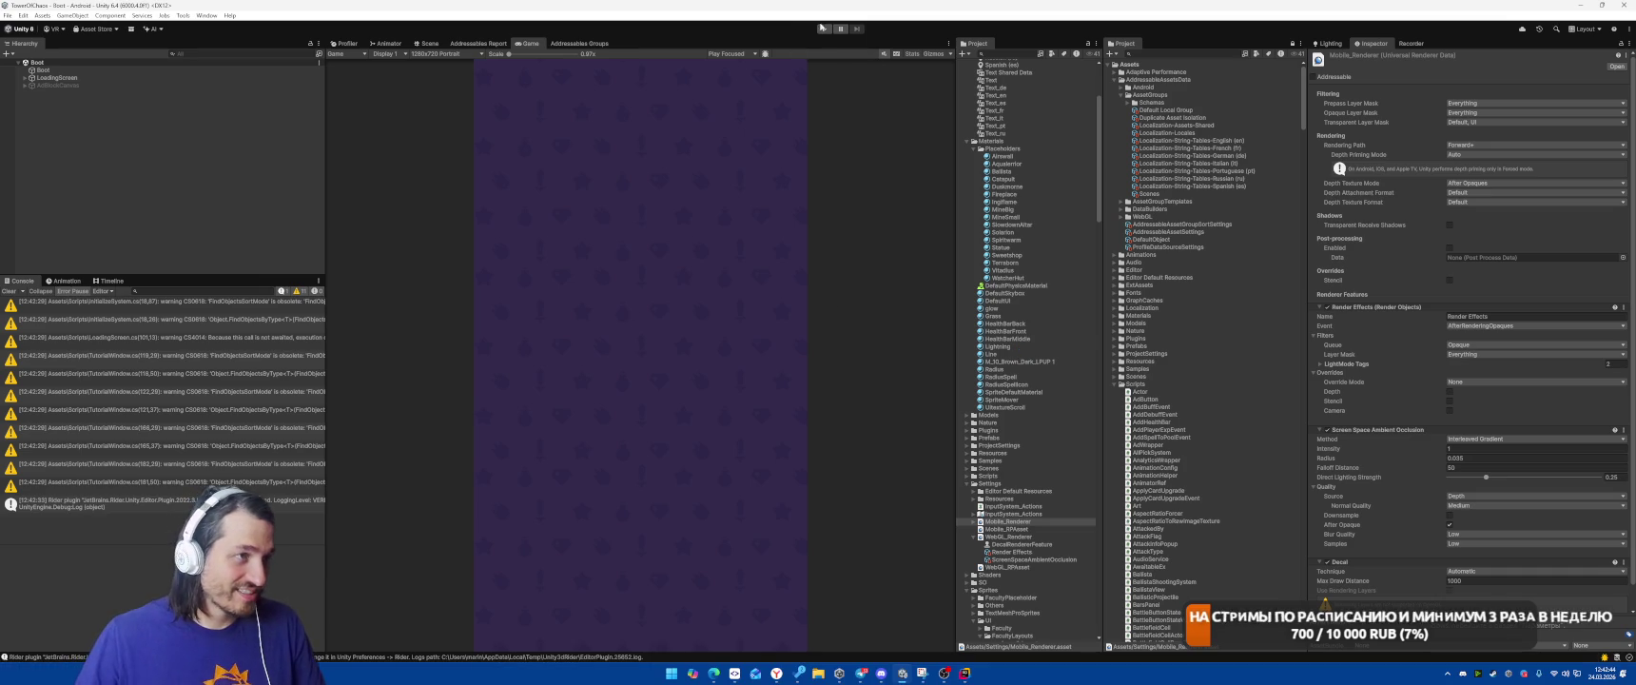
Start Play mode, place the faculty building on its slots, and start the battle
click(822, 27)
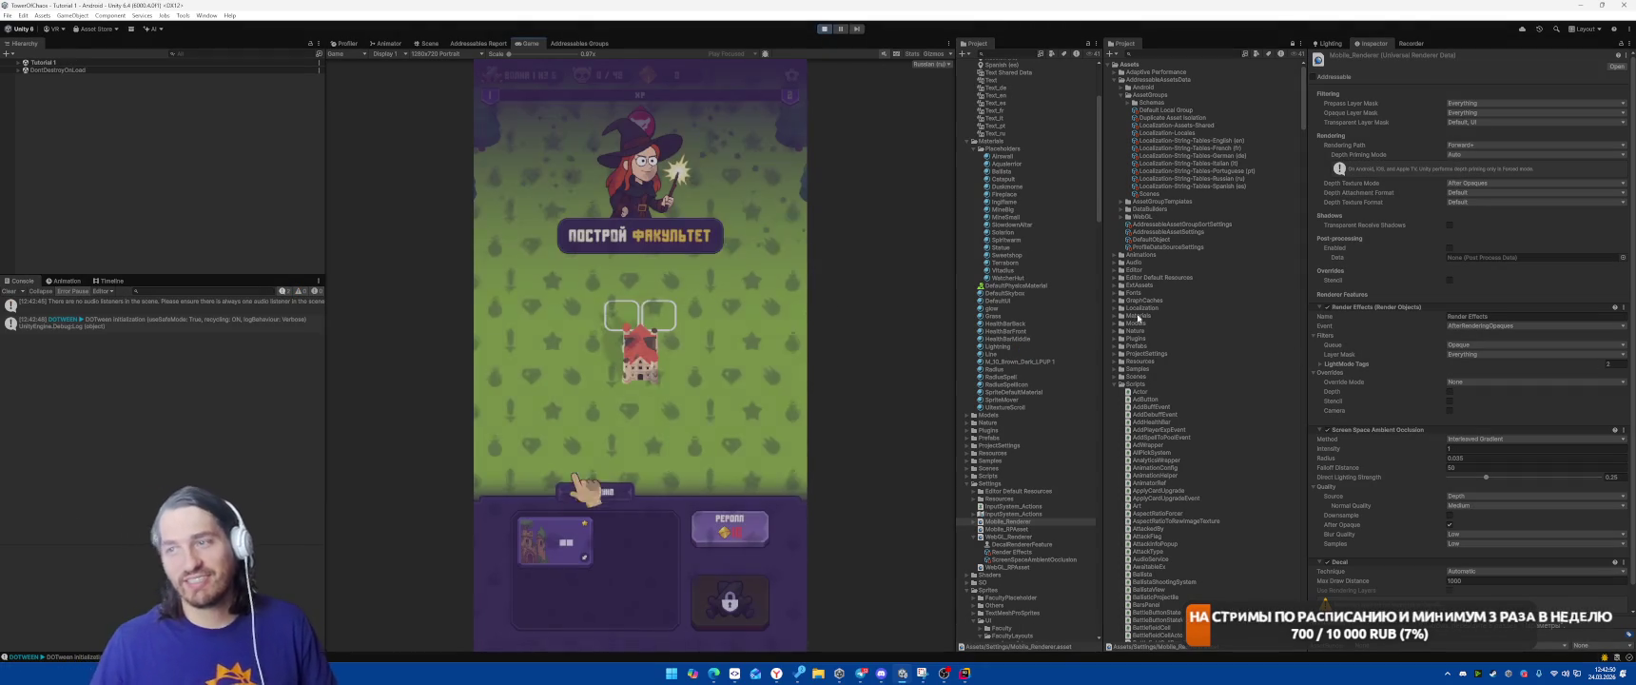
drag(569, 547, 639, 314)
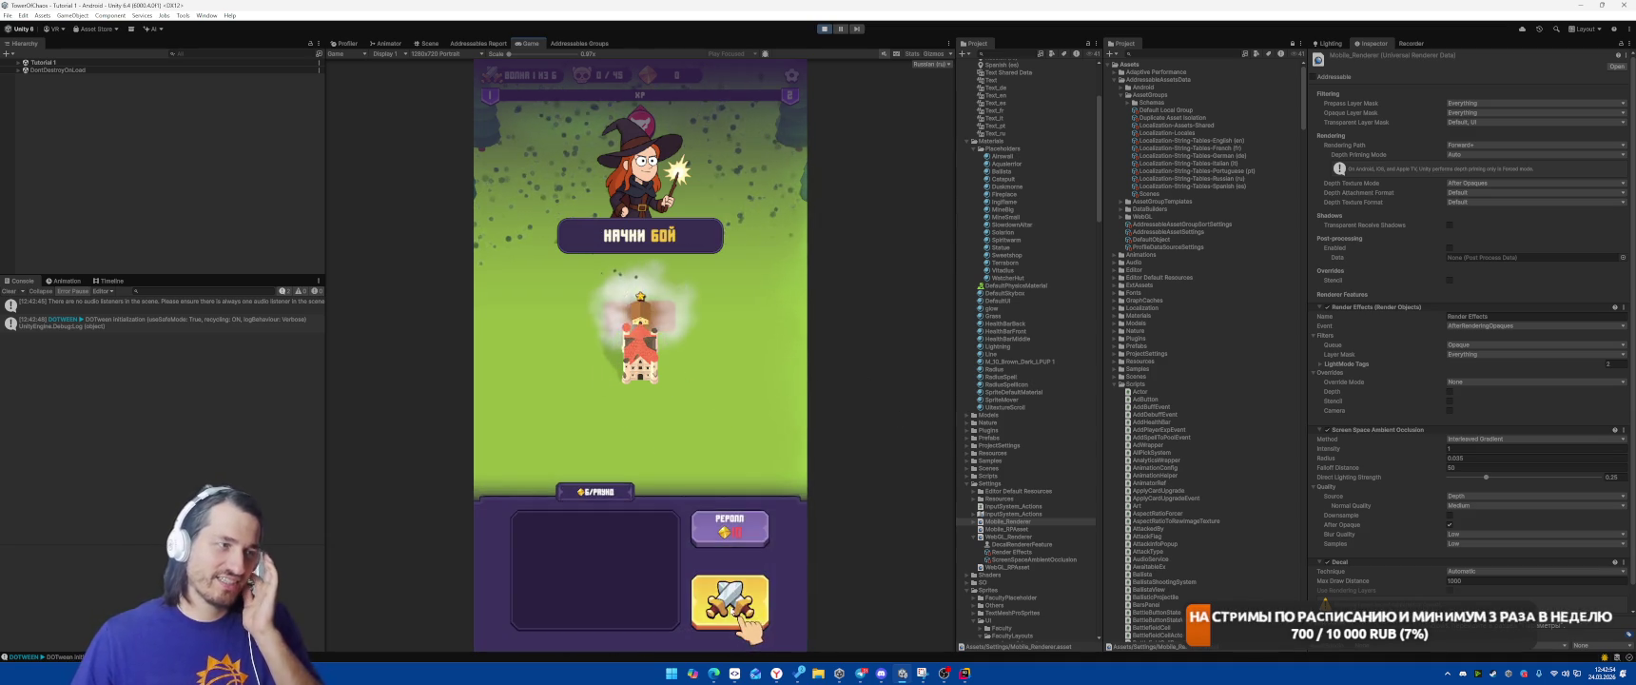
click(730, 601)
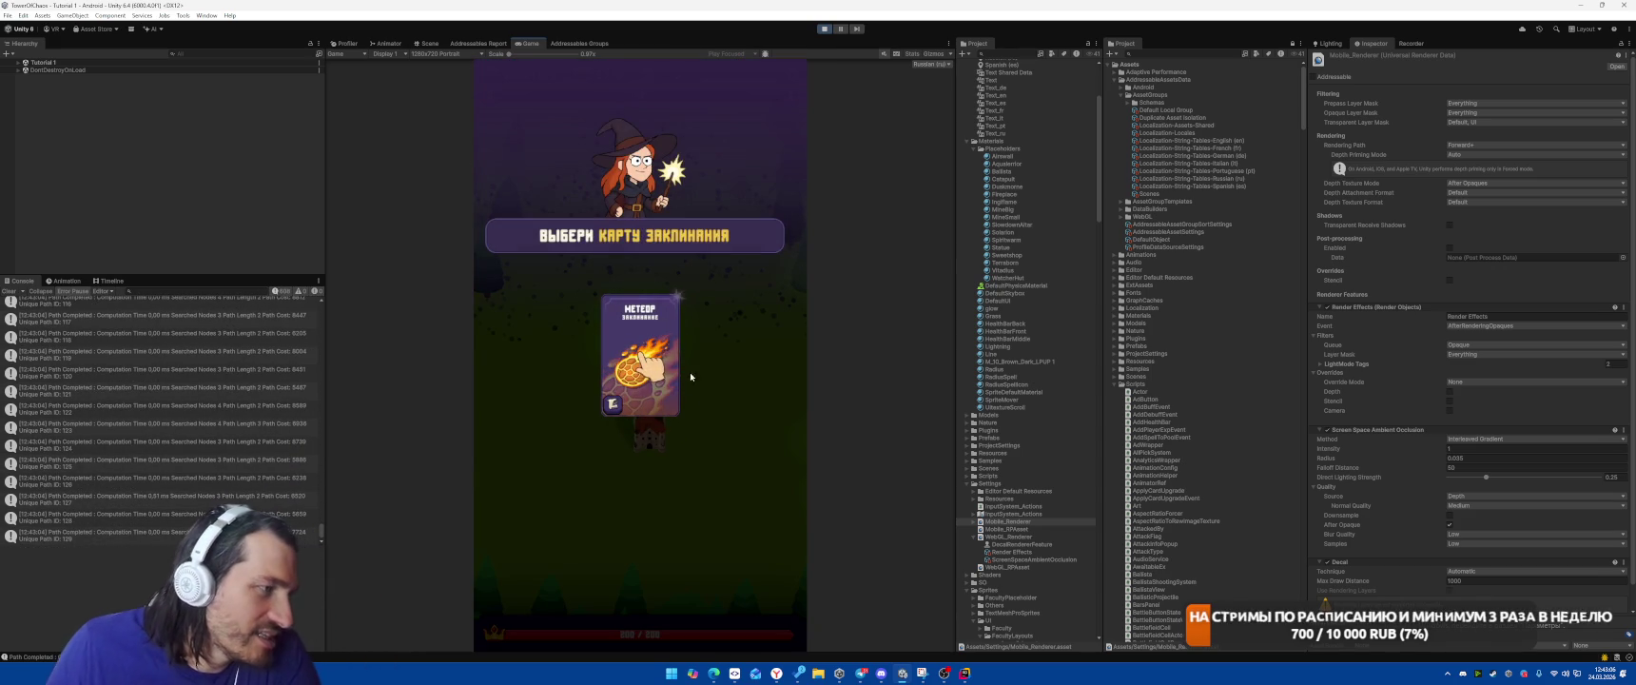
Cast Meteor on the spider cluster, place a second tower, then stop the game
click(687, 340)
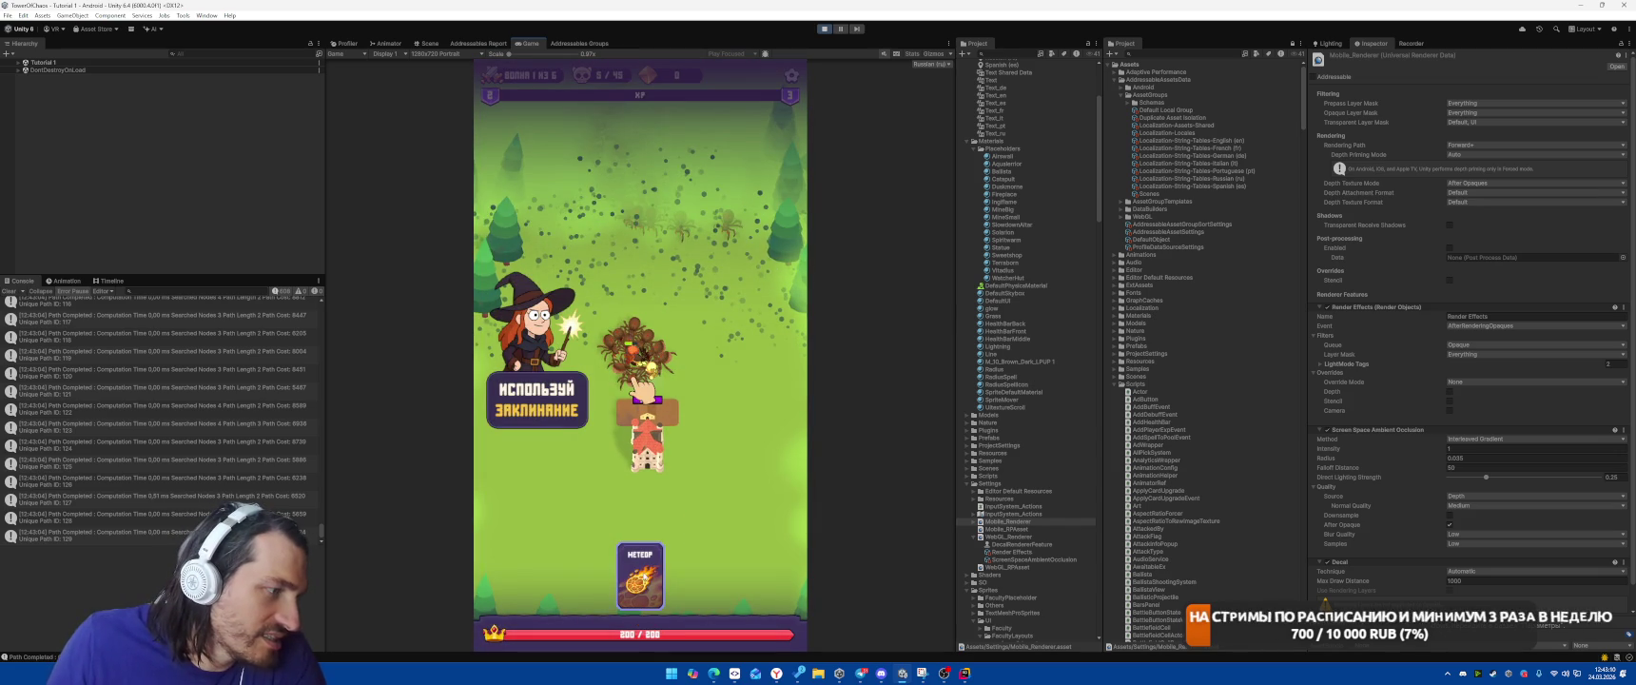
click(638, 355)
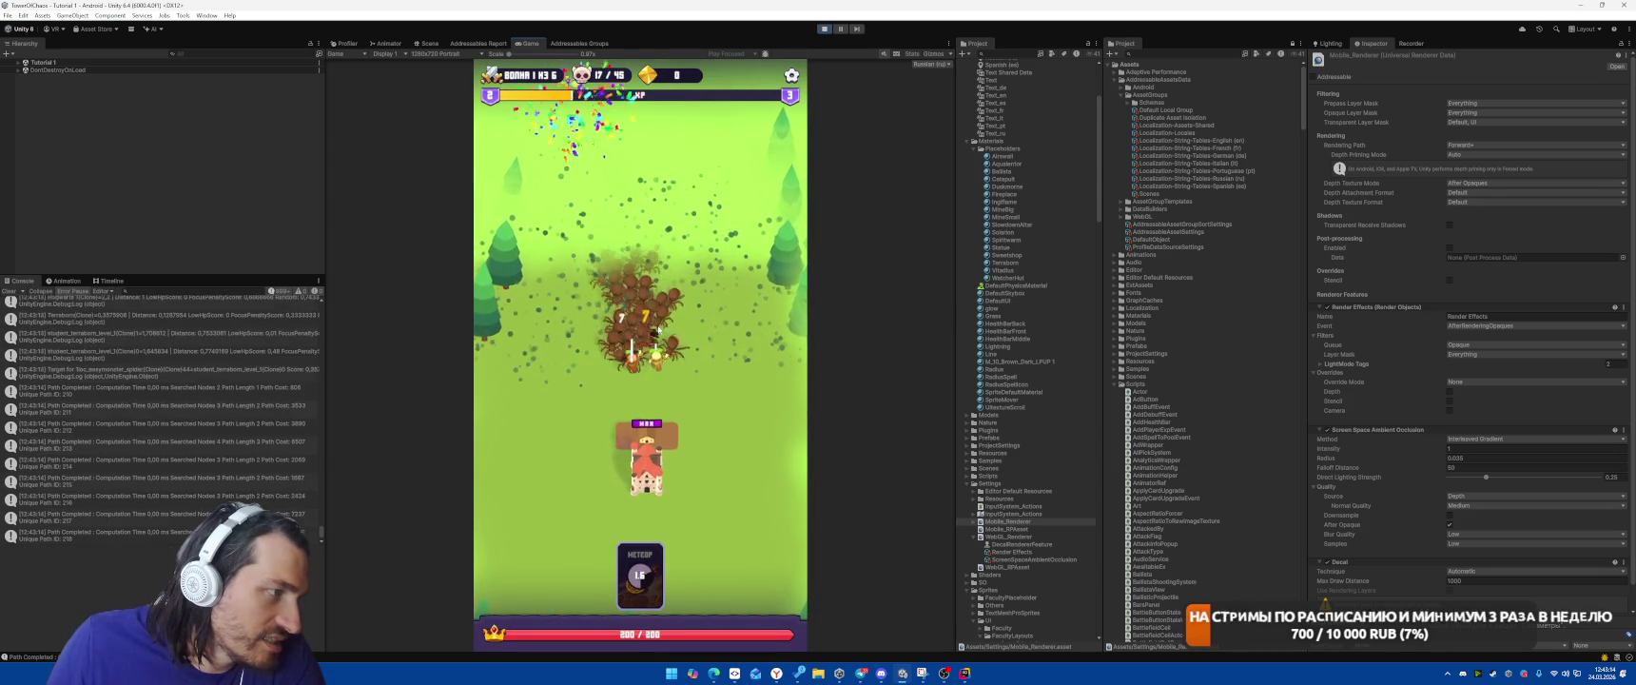
click(656, 347)
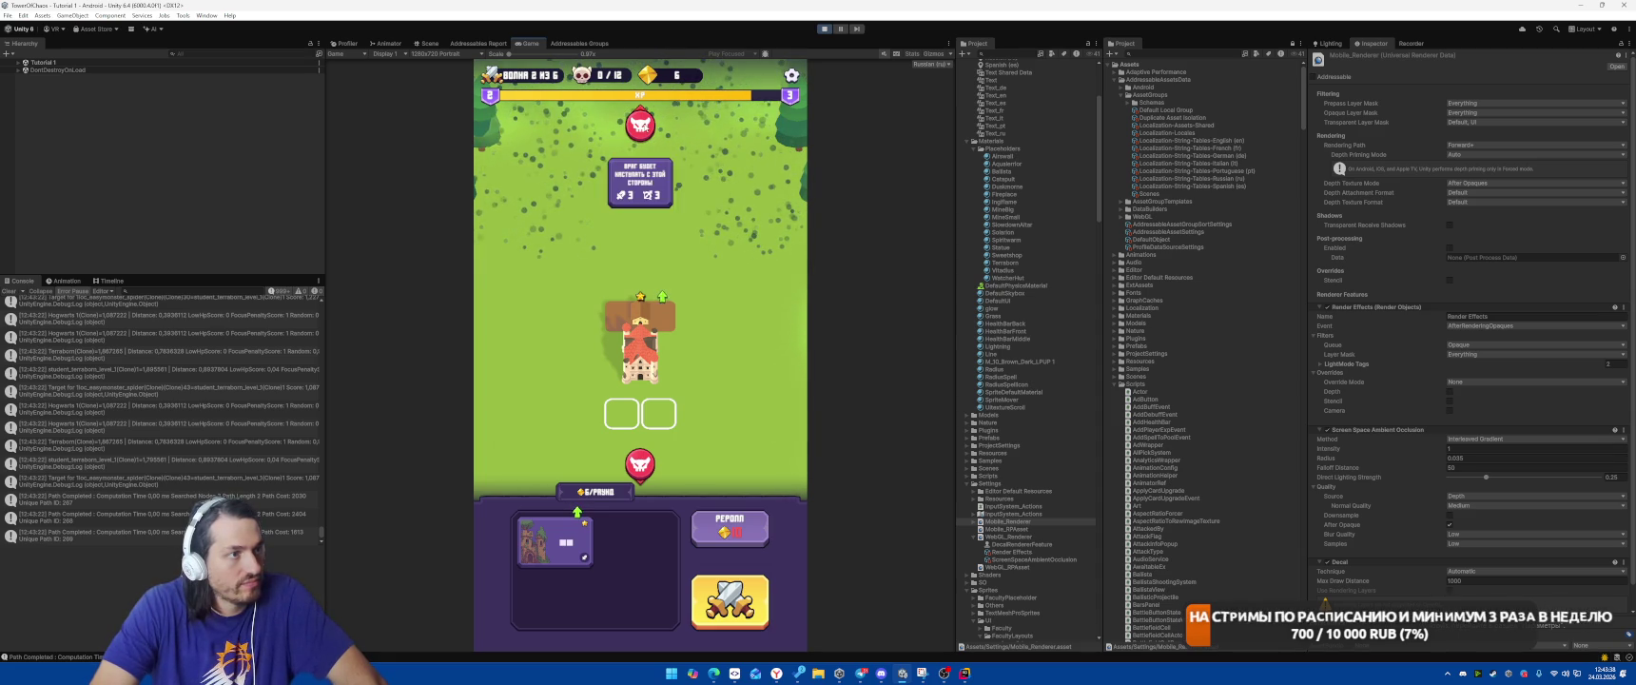
click(565, 543)
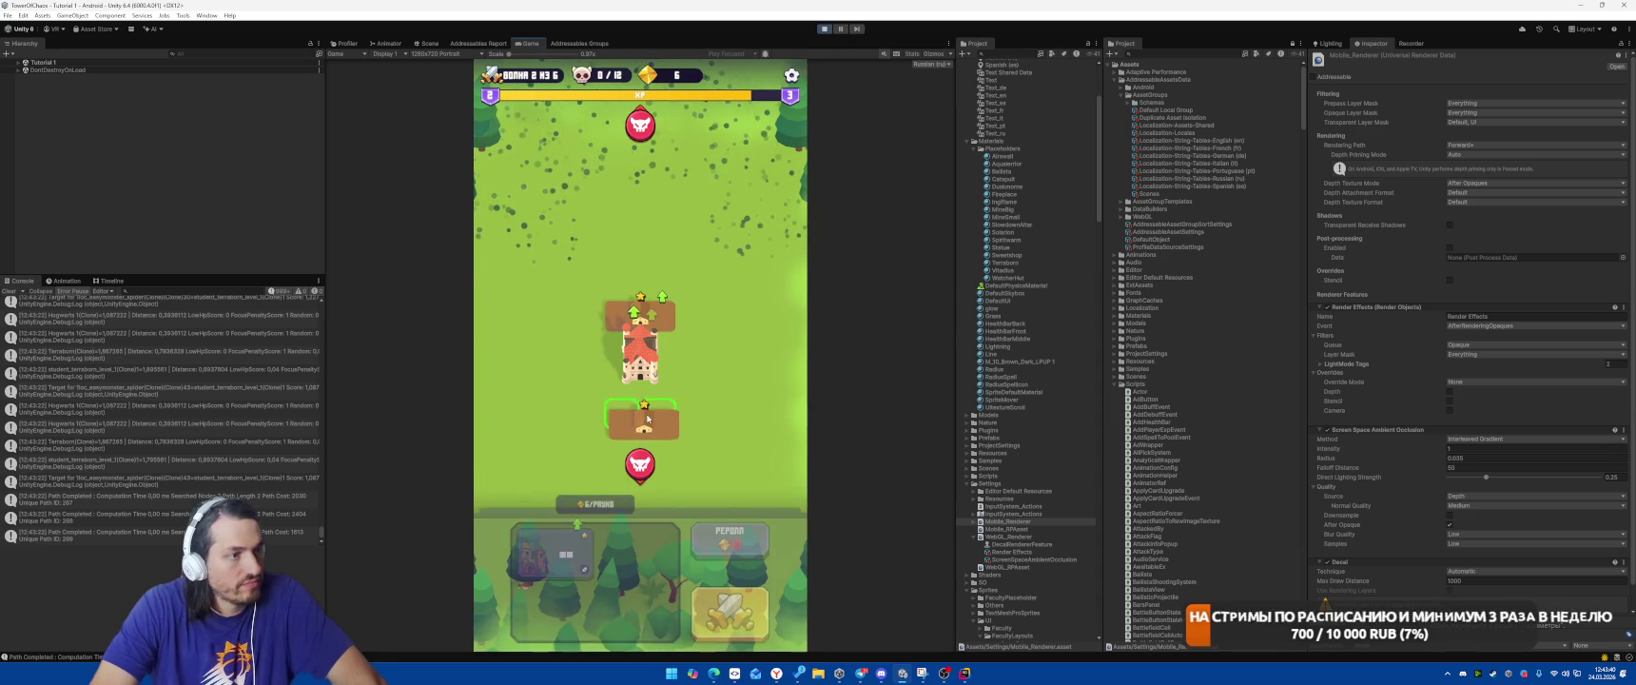
click(729, 601)
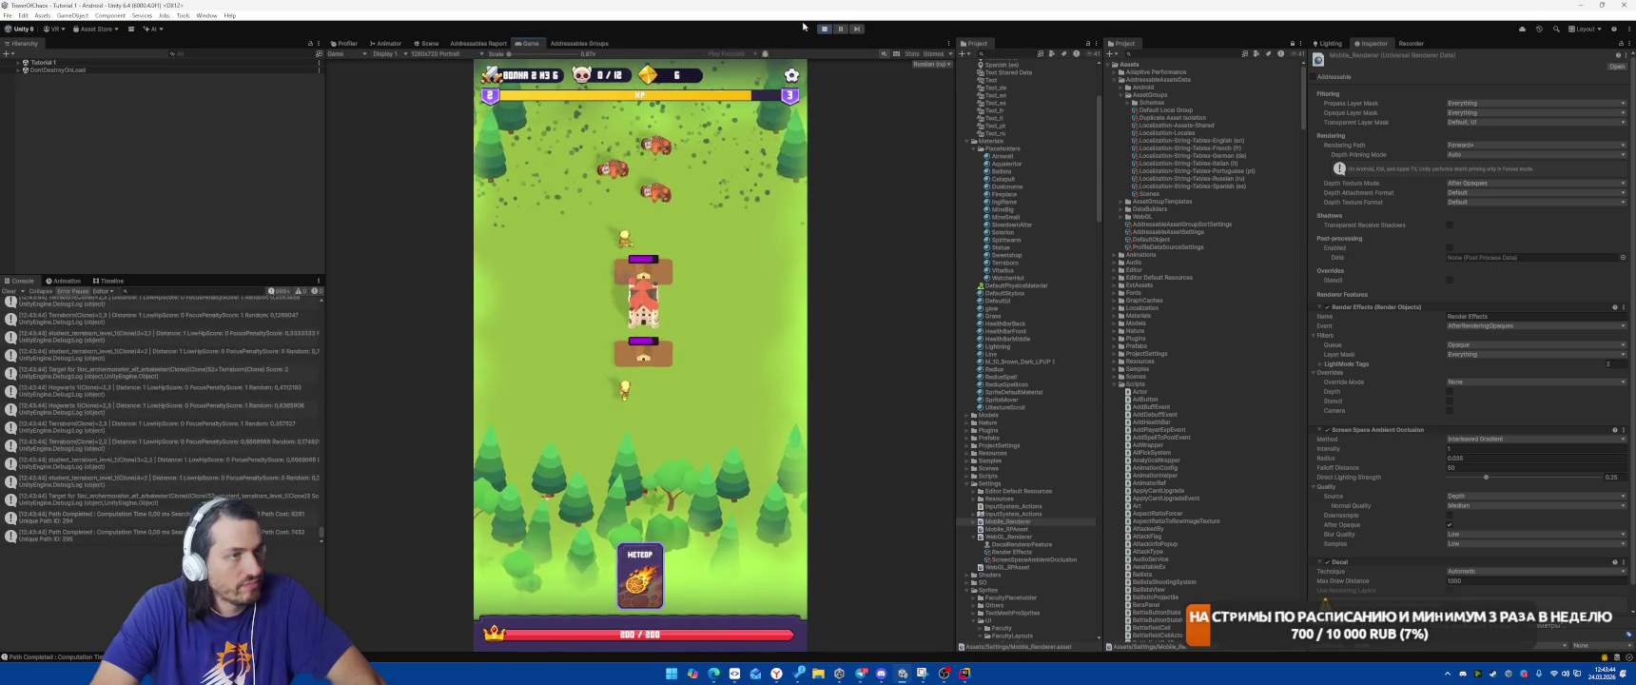
key(ctrl+p)
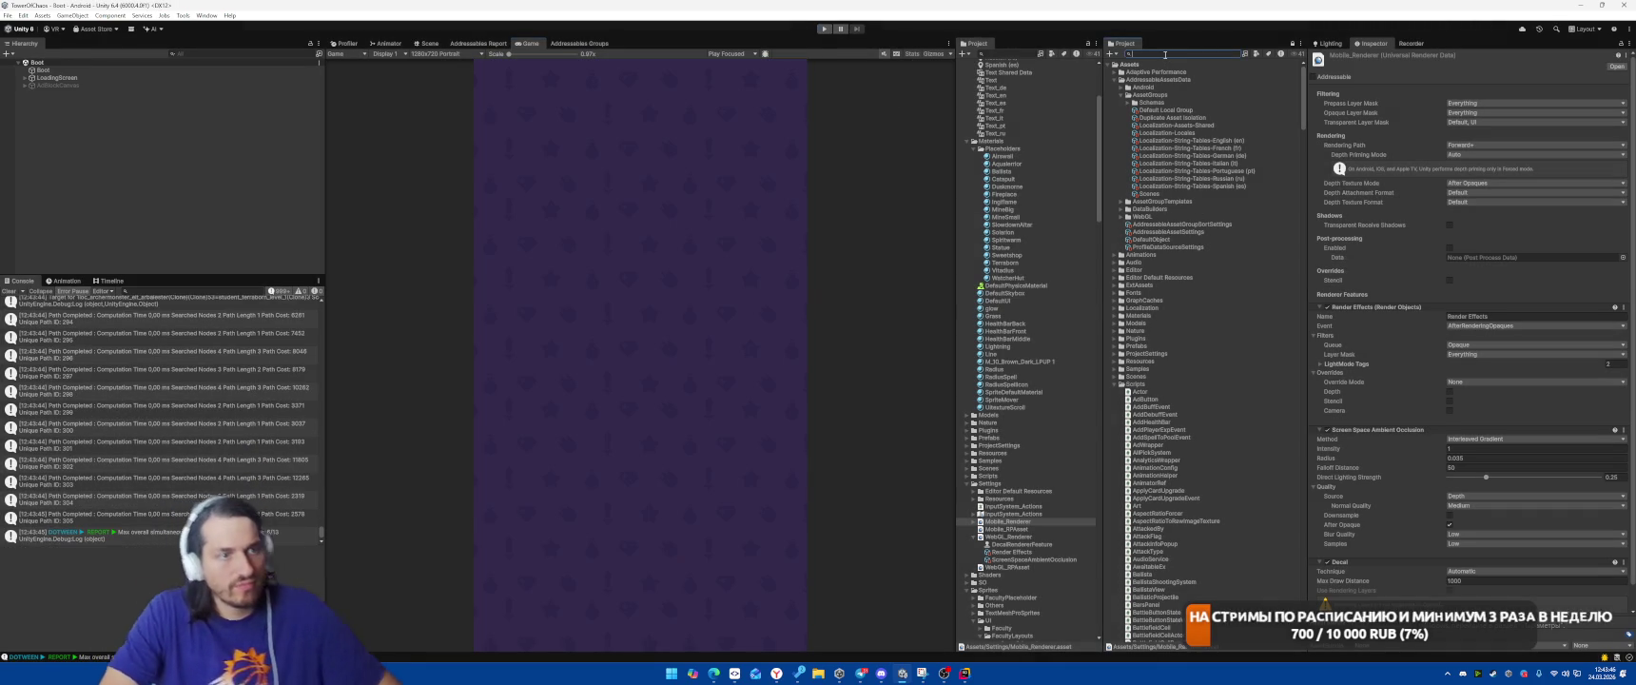
Find the SpellPoolItem prefab with a Project search and open it in prefab mode
click(1164, 54)
text(t:bluep)
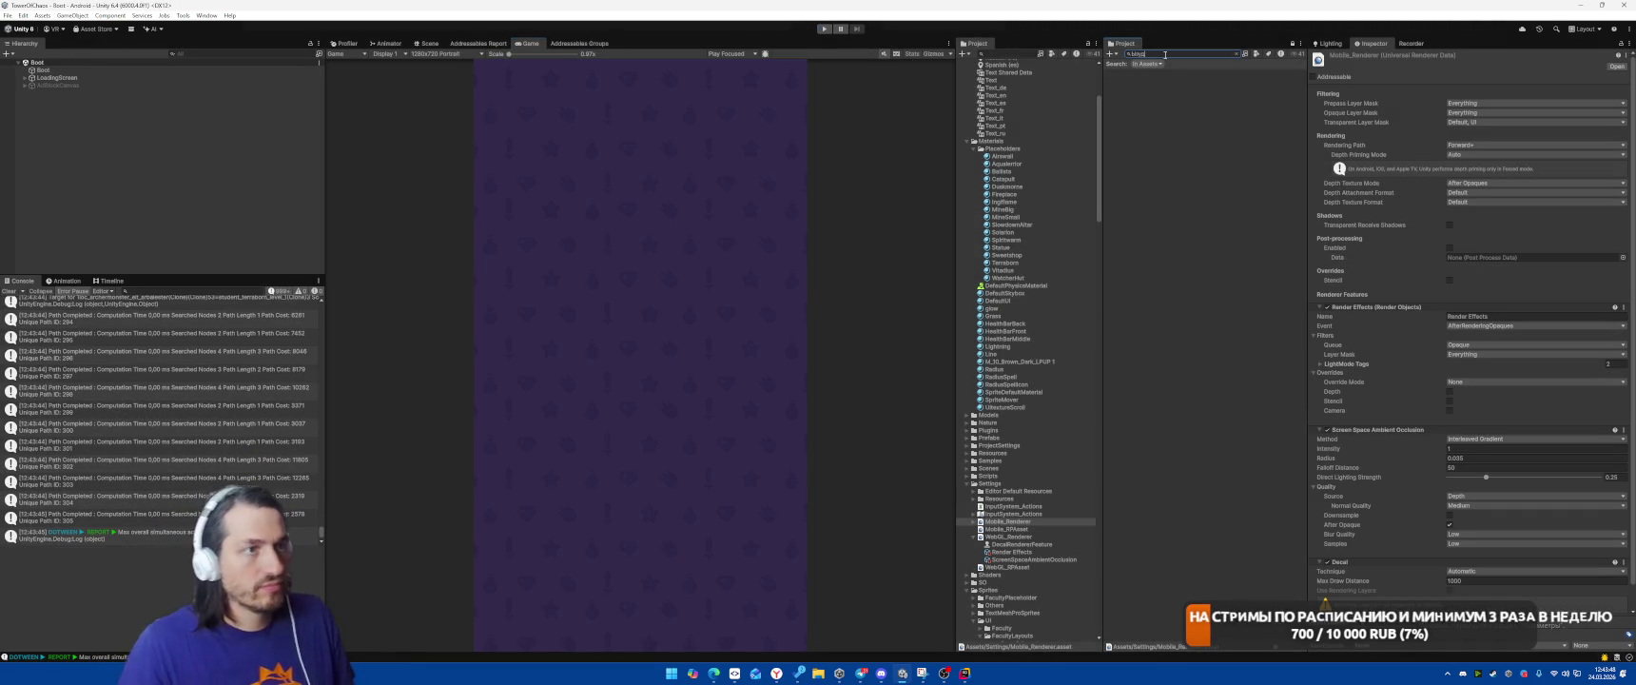
key(ctrl+a)
text(sci)
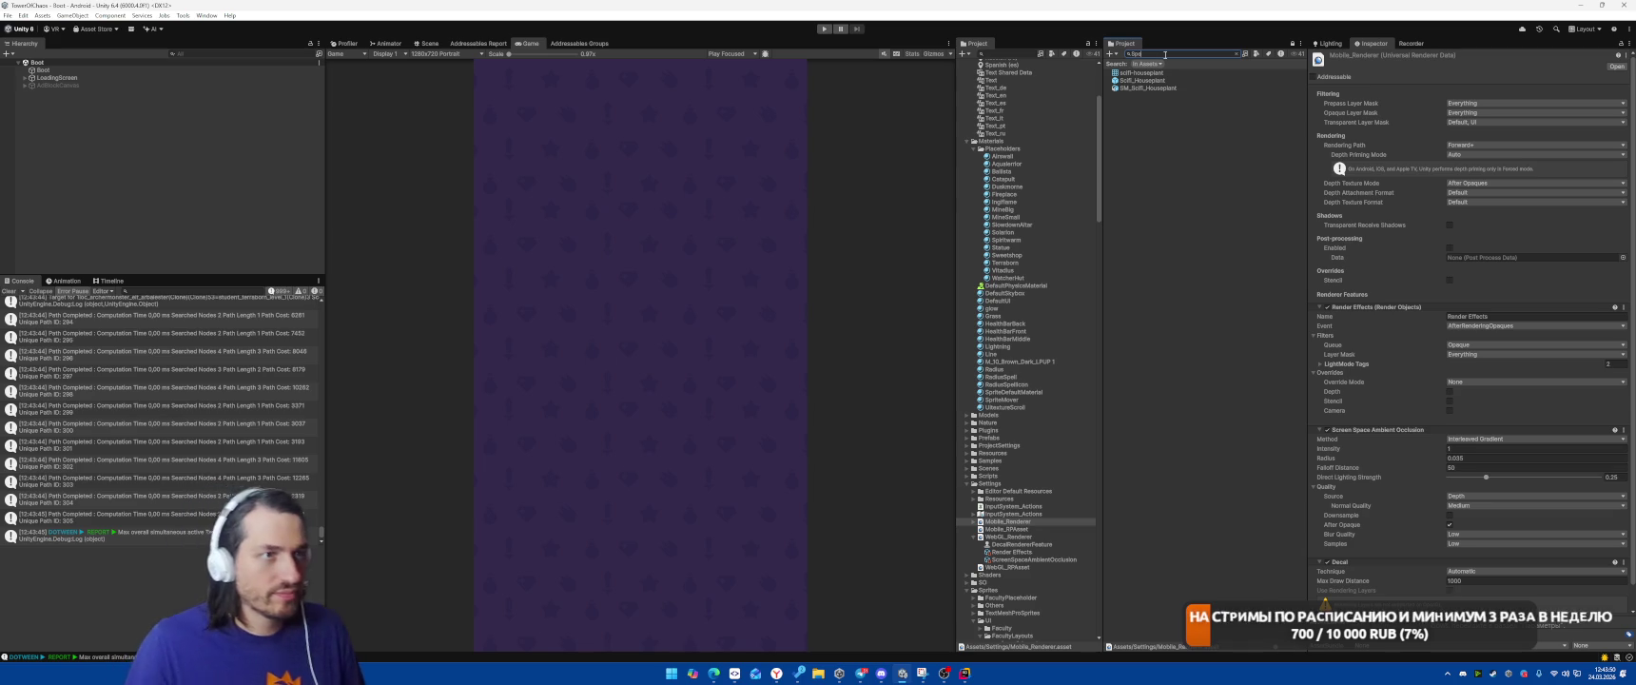
text(P)
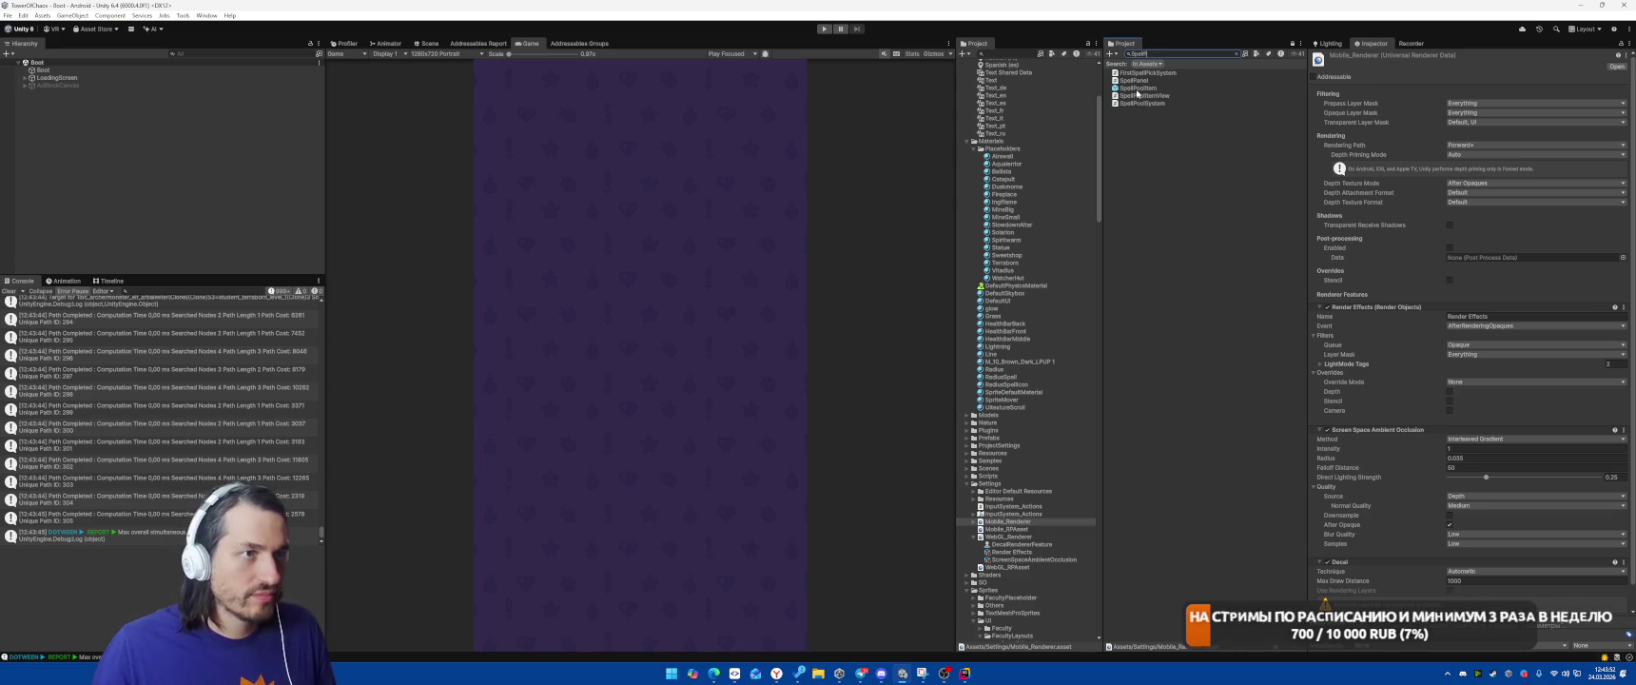
double_click(1138, 88)
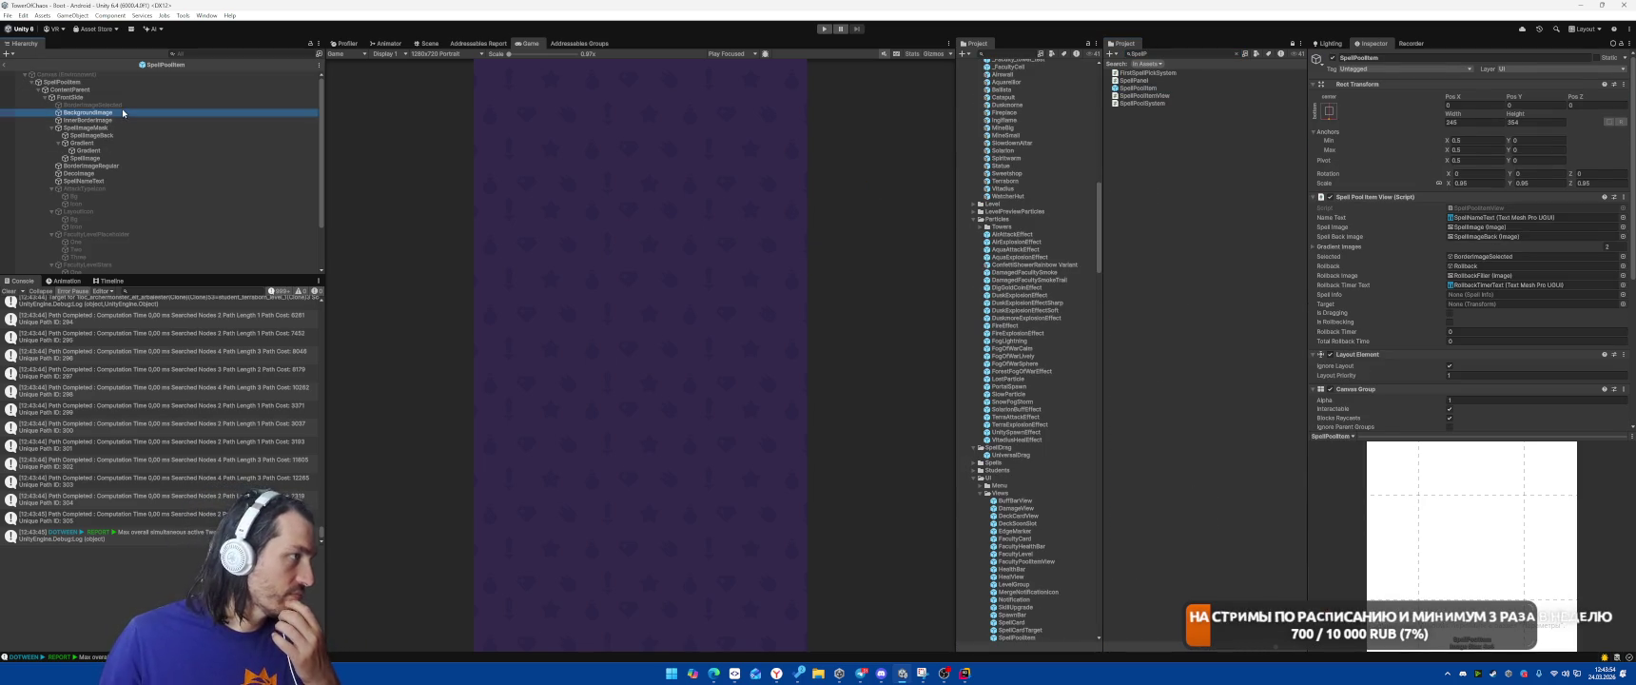
Check BorderImageSelected's colour without changing it, leave prefab mode and start Play mode
click(95, 104)
click(1521, 228)
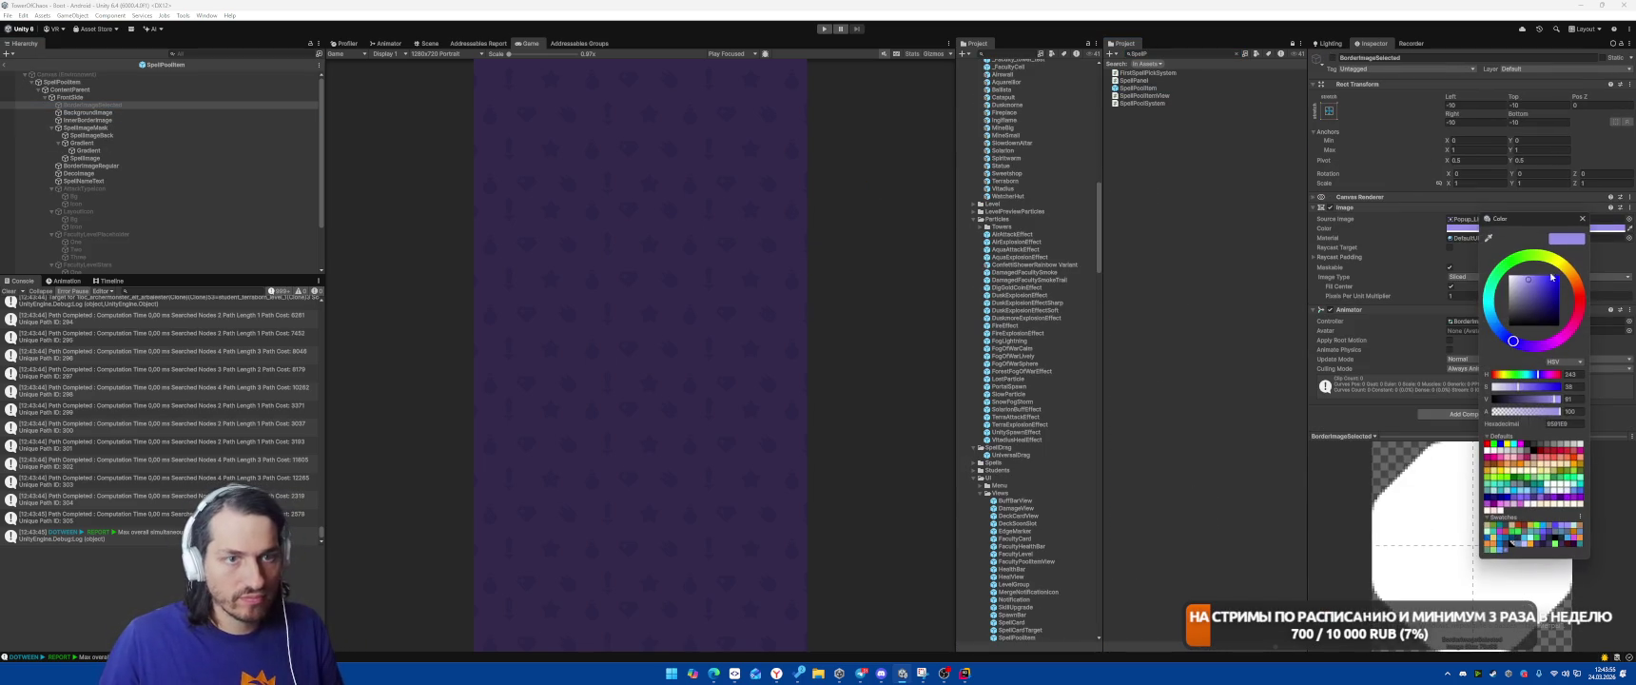
click(1582, 217)
click(6, 64)
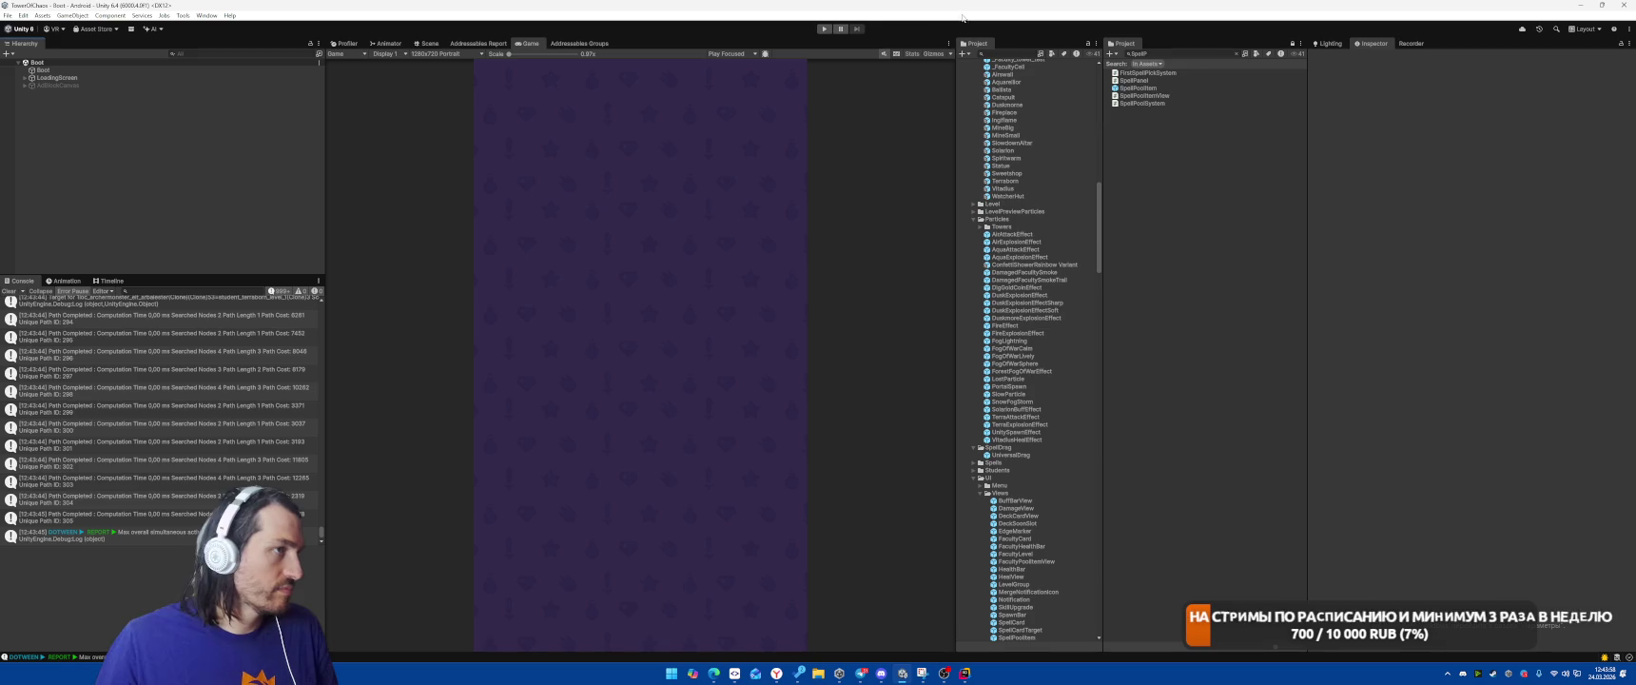
click(827, 32)
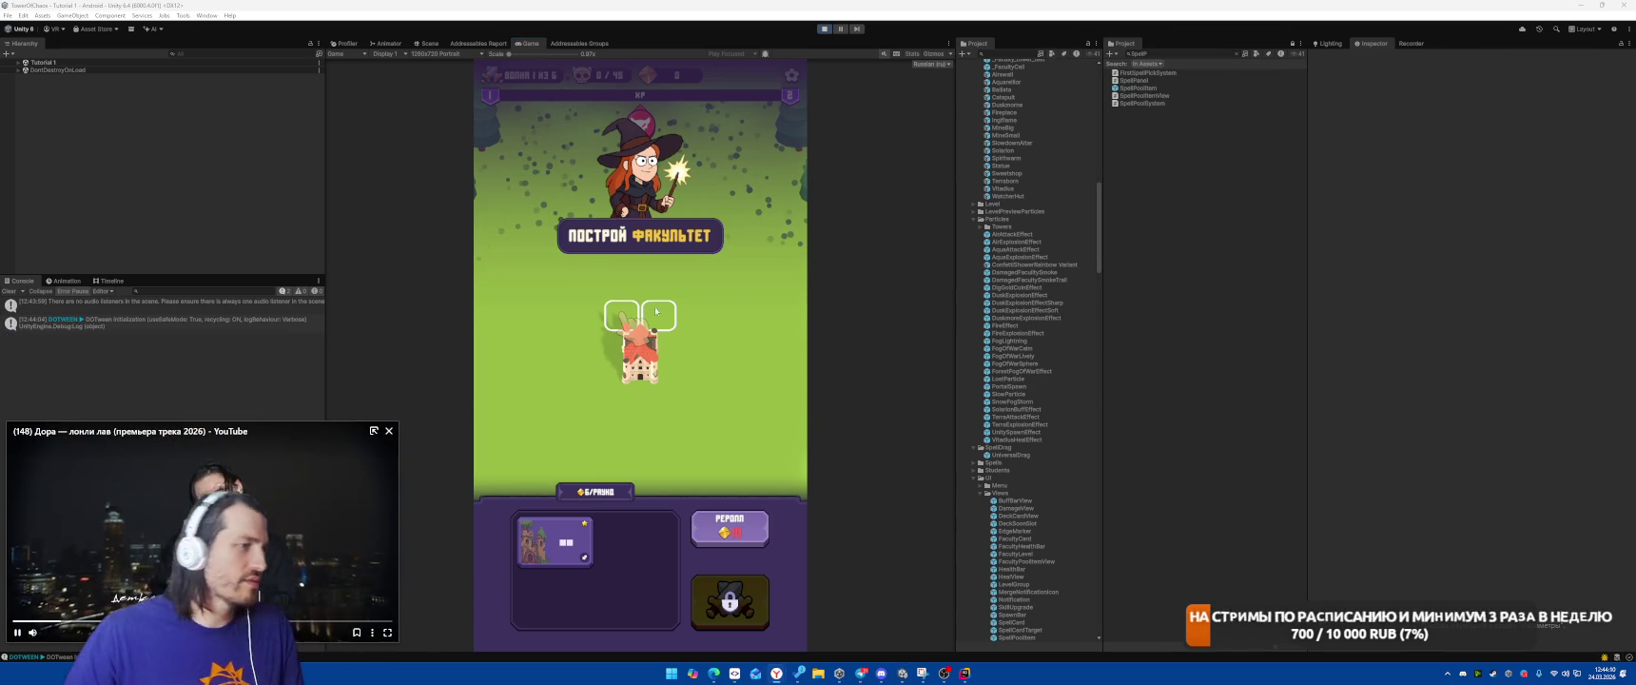
Drag the tower card onto the placed tower to merge it, then start the tutorial battle
drag(561, 544, 639, 325)
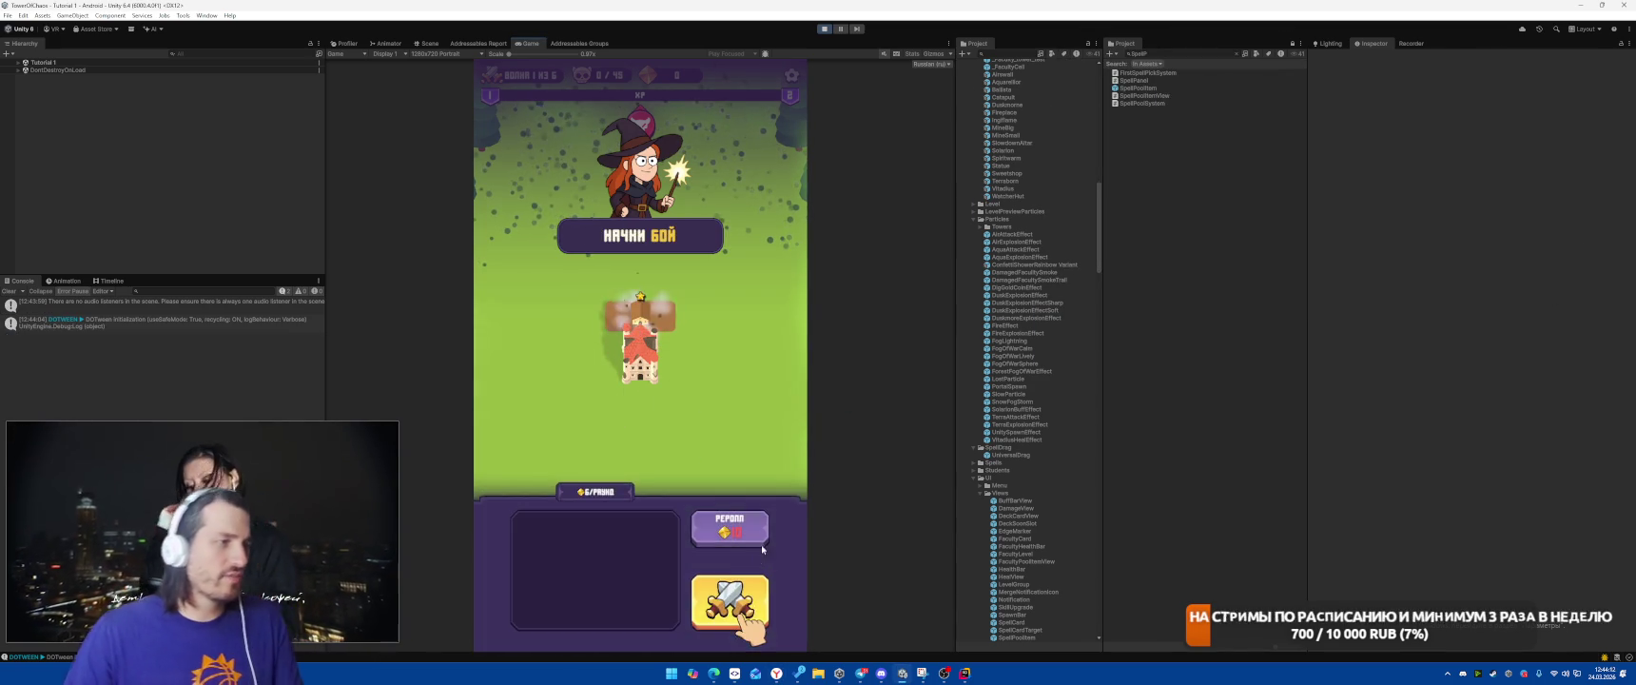
click(729, 601)
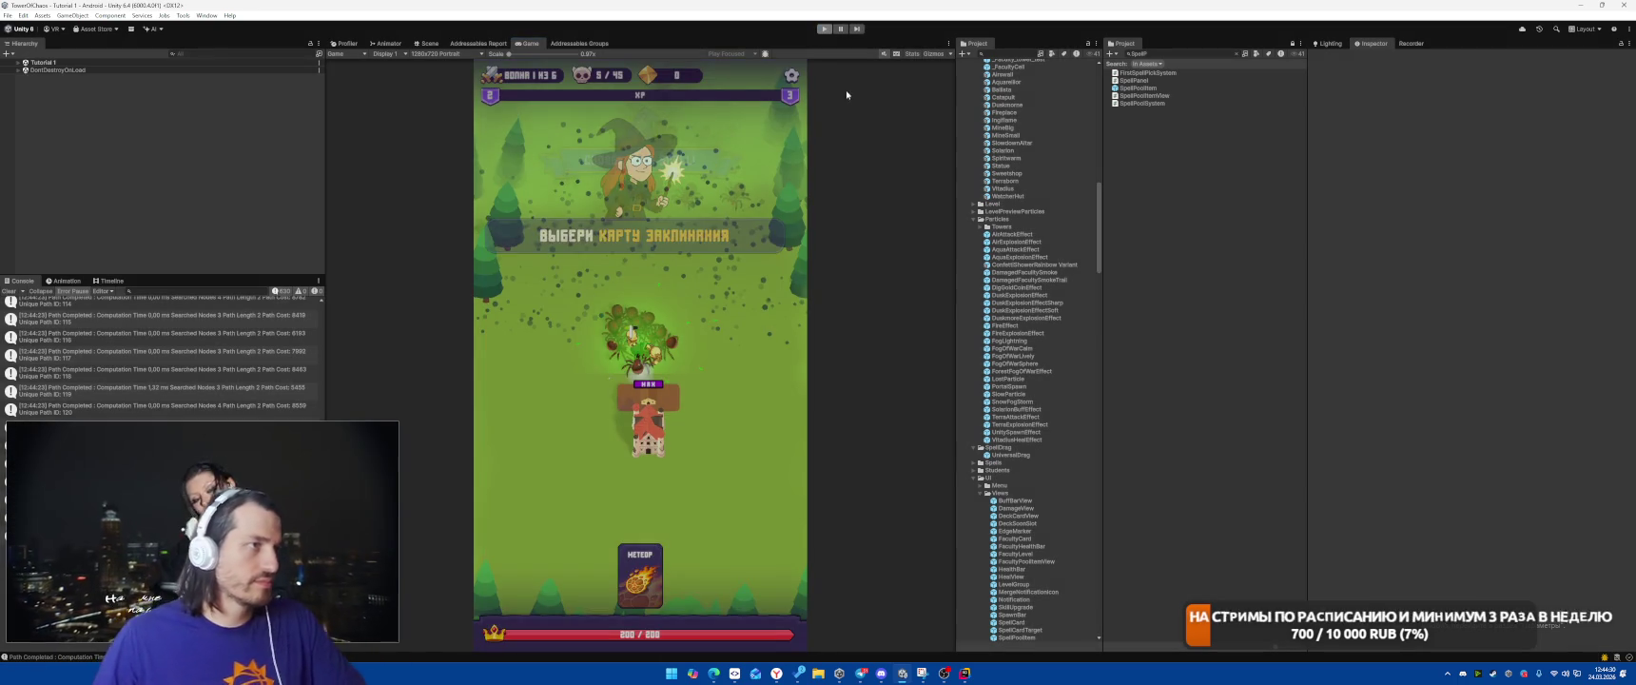
click(207, 15)
Open the Package Manager from the Window menu and start a search in My Assets
mouse_move(276, 175)
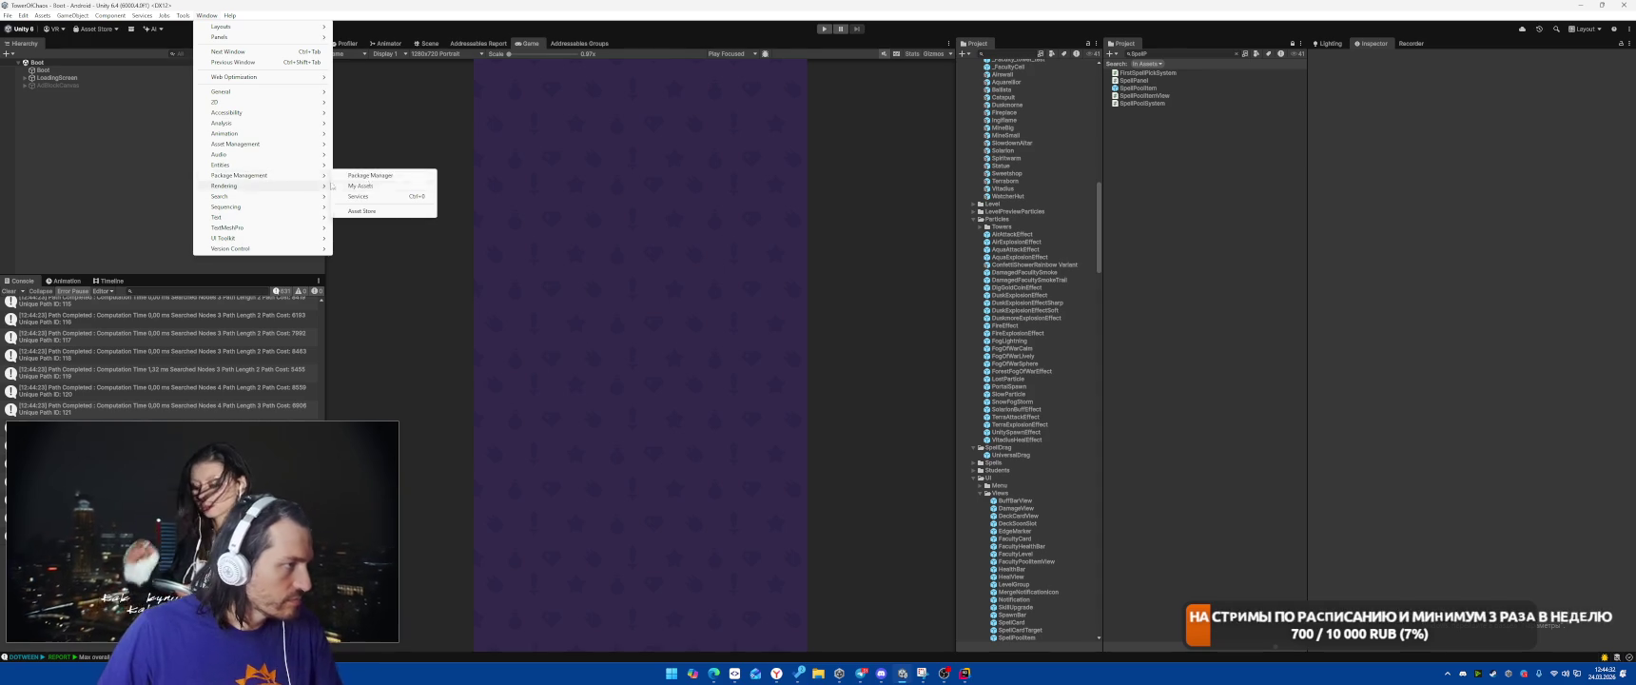
click(367, 176)
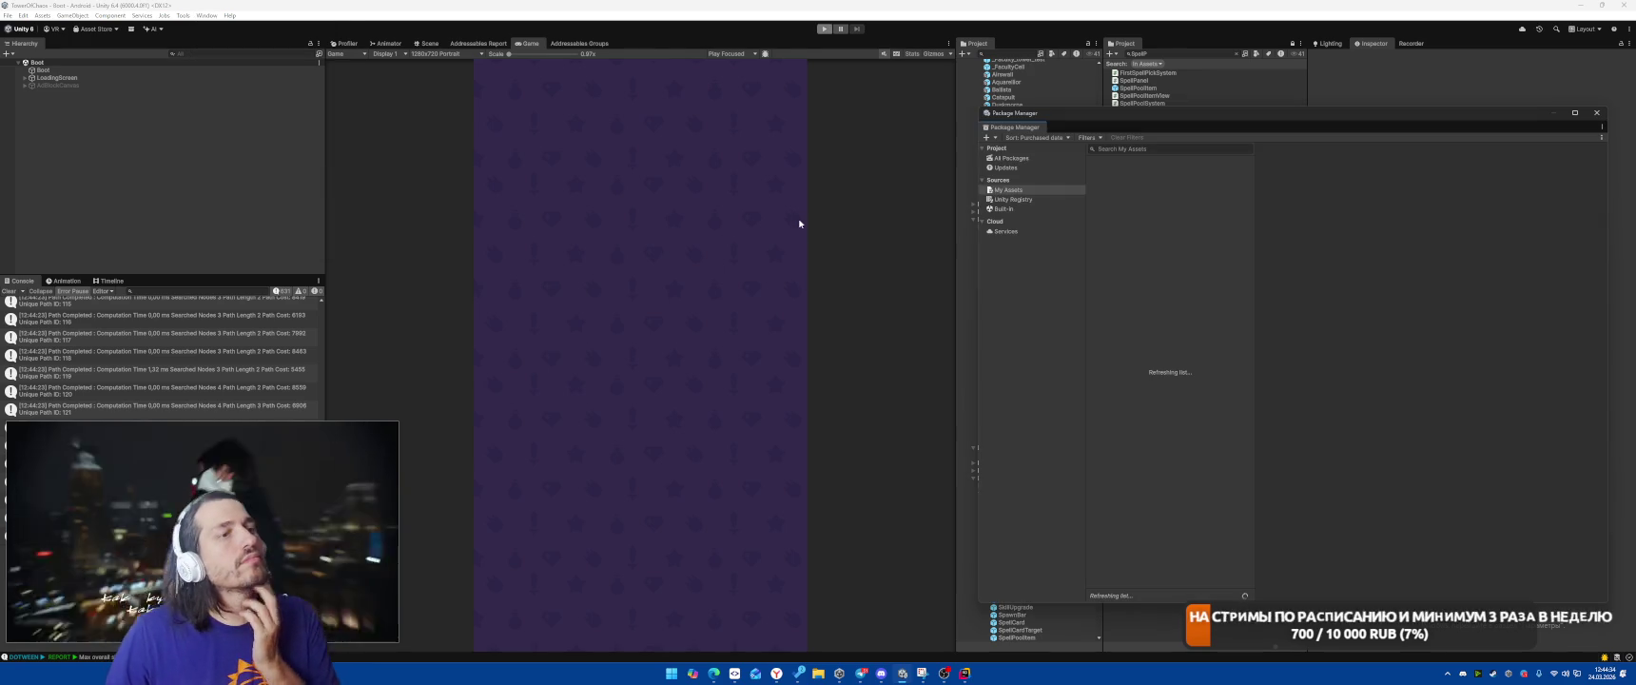
click(1133, 148)
text(tstore.unity.com)
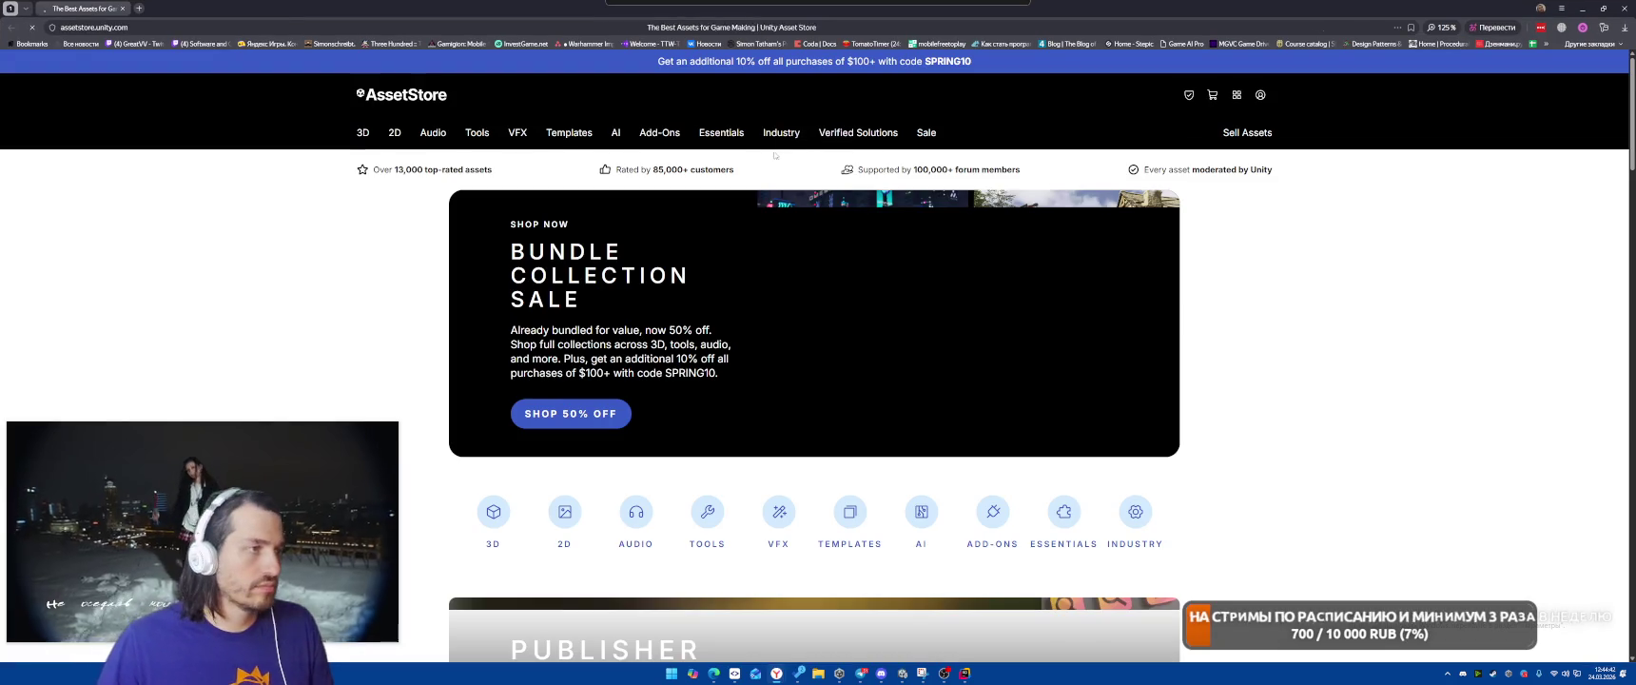
Search the Asset Store for 'finger' and scroll down to the results grid
click(781, 96)
text(fi)
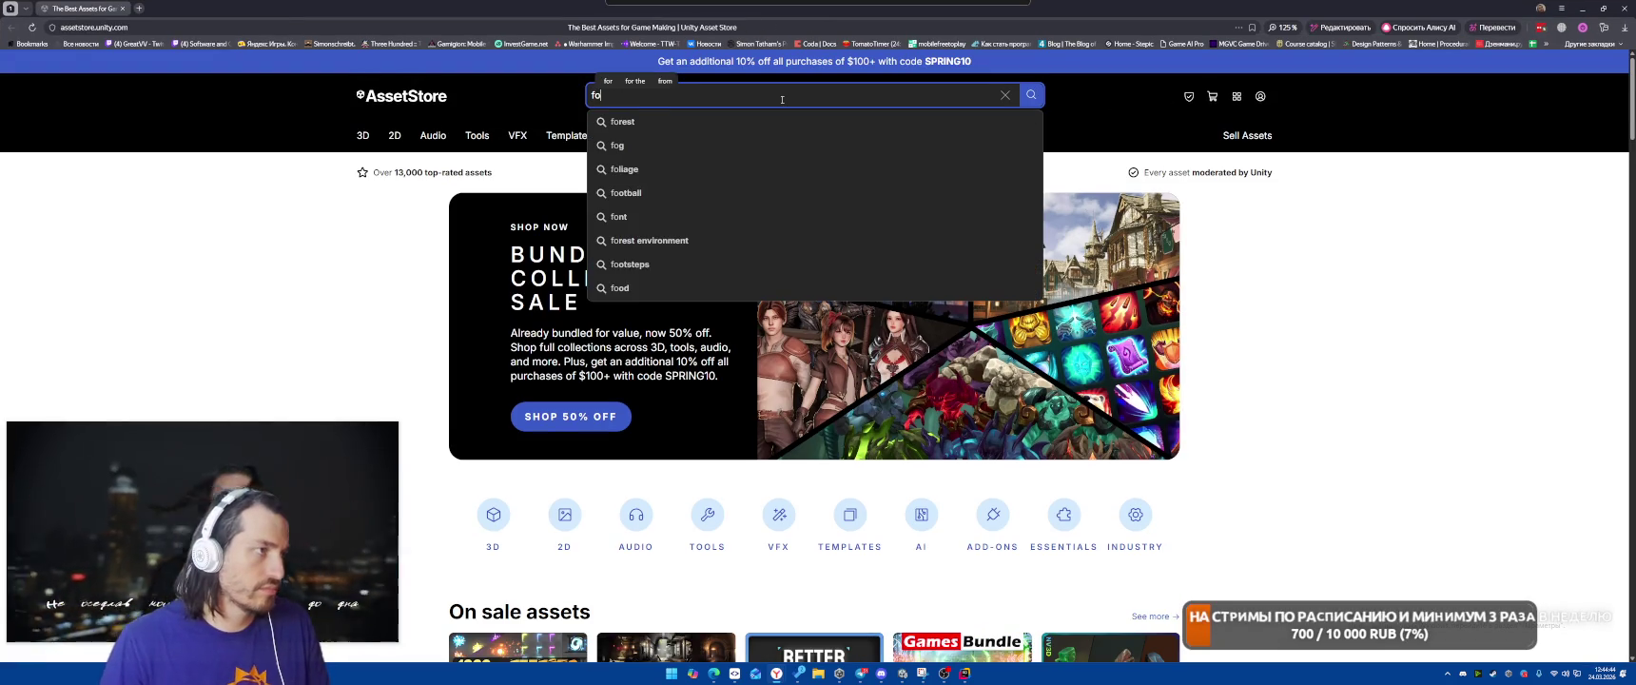
text(nger)
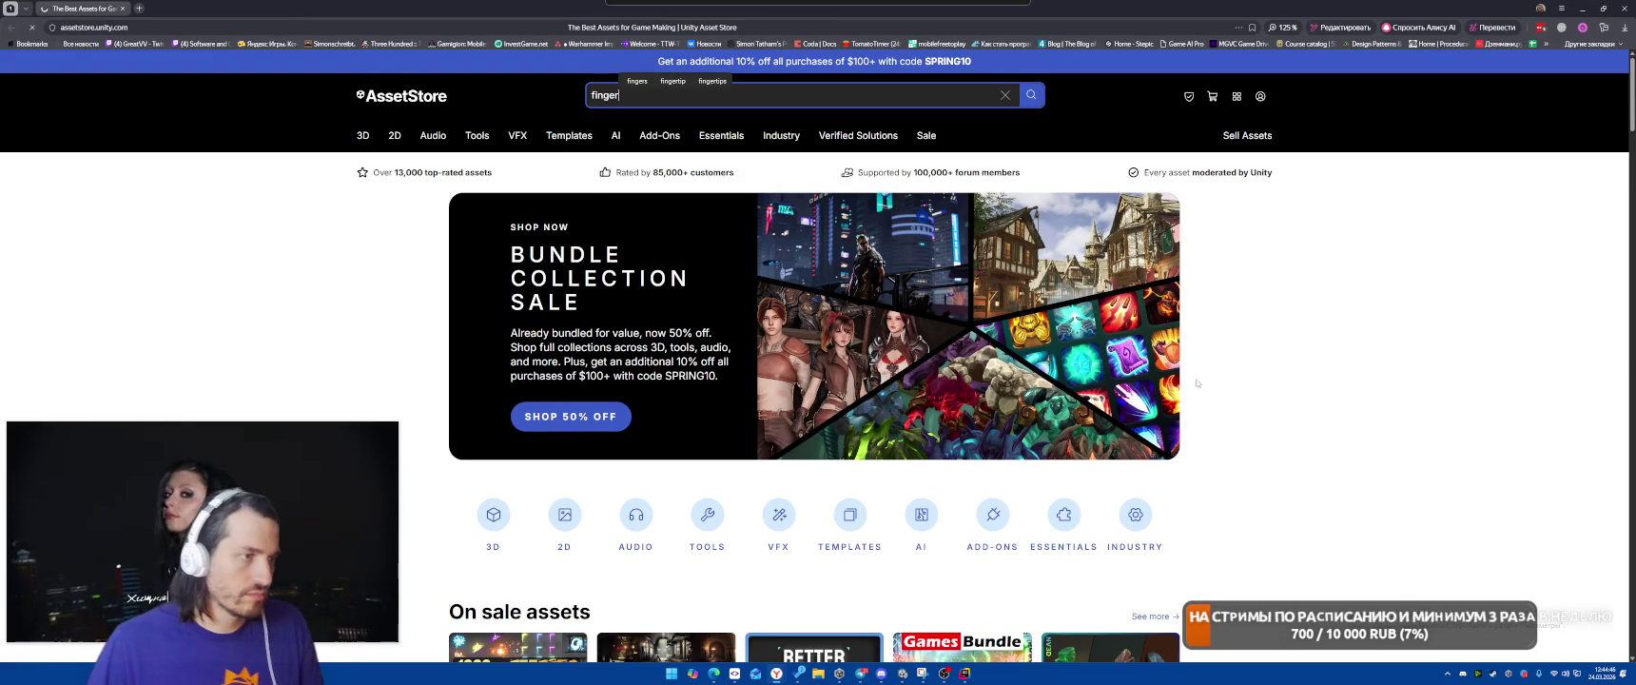
key(Return)
scroll(1046, 346, down, 5)
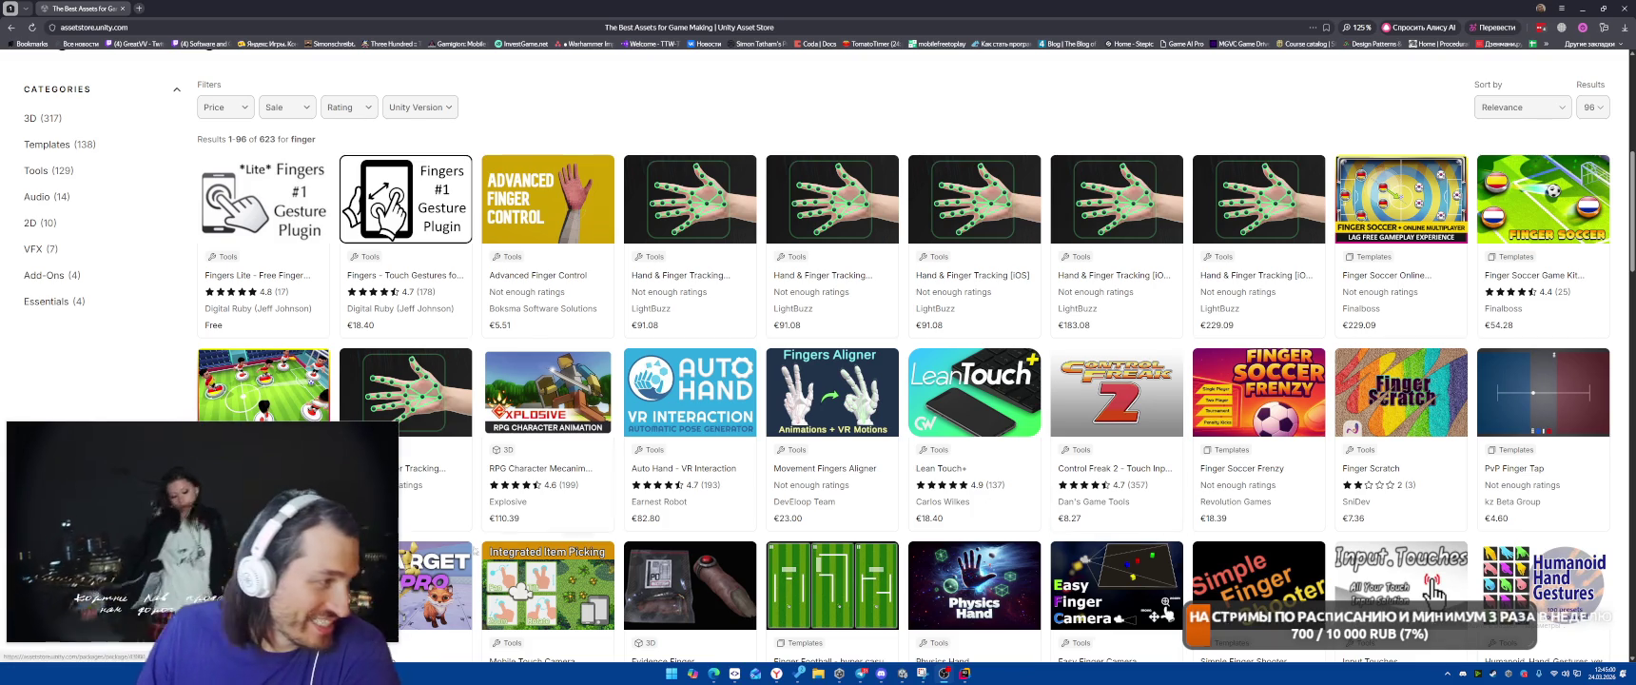
mouse_move(257, 487)
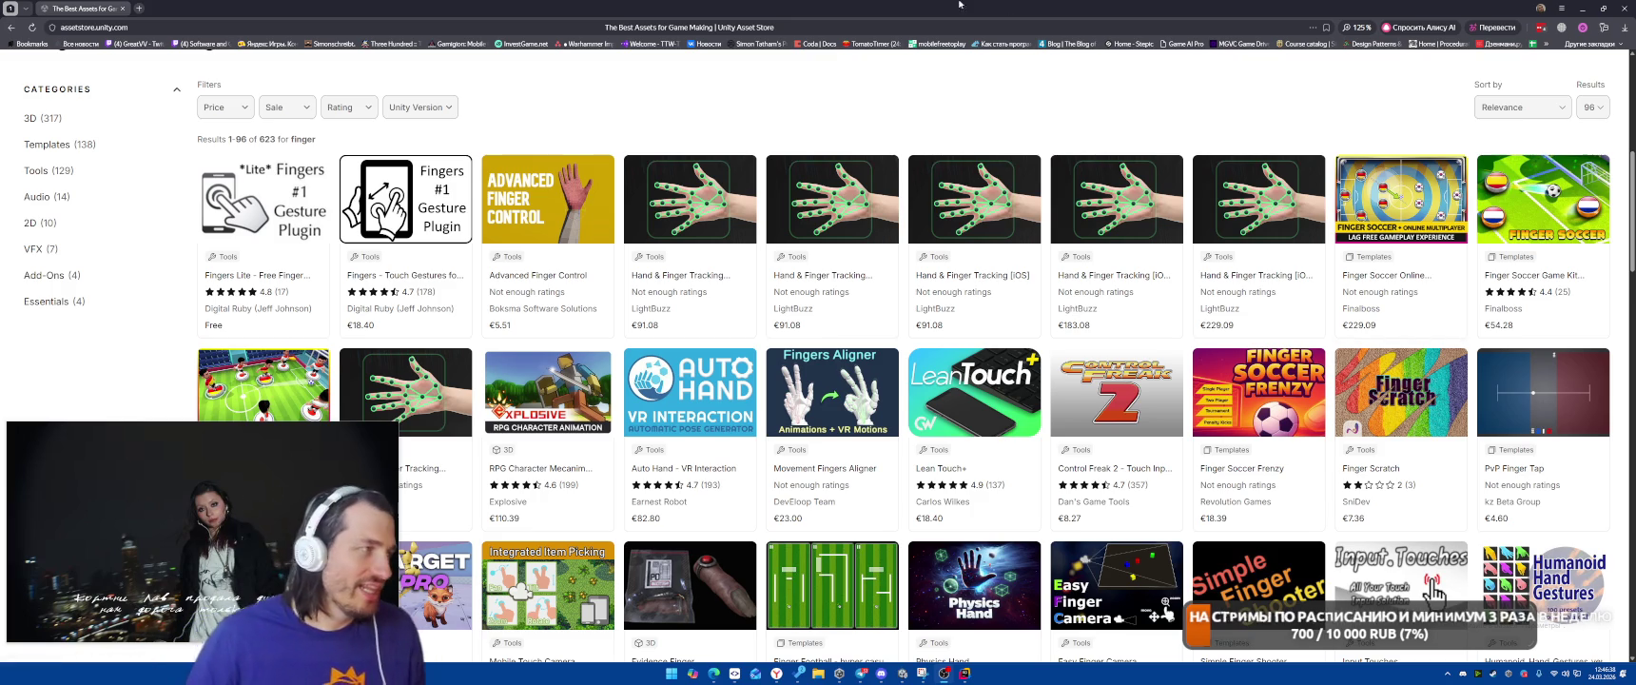
click(139, 7)
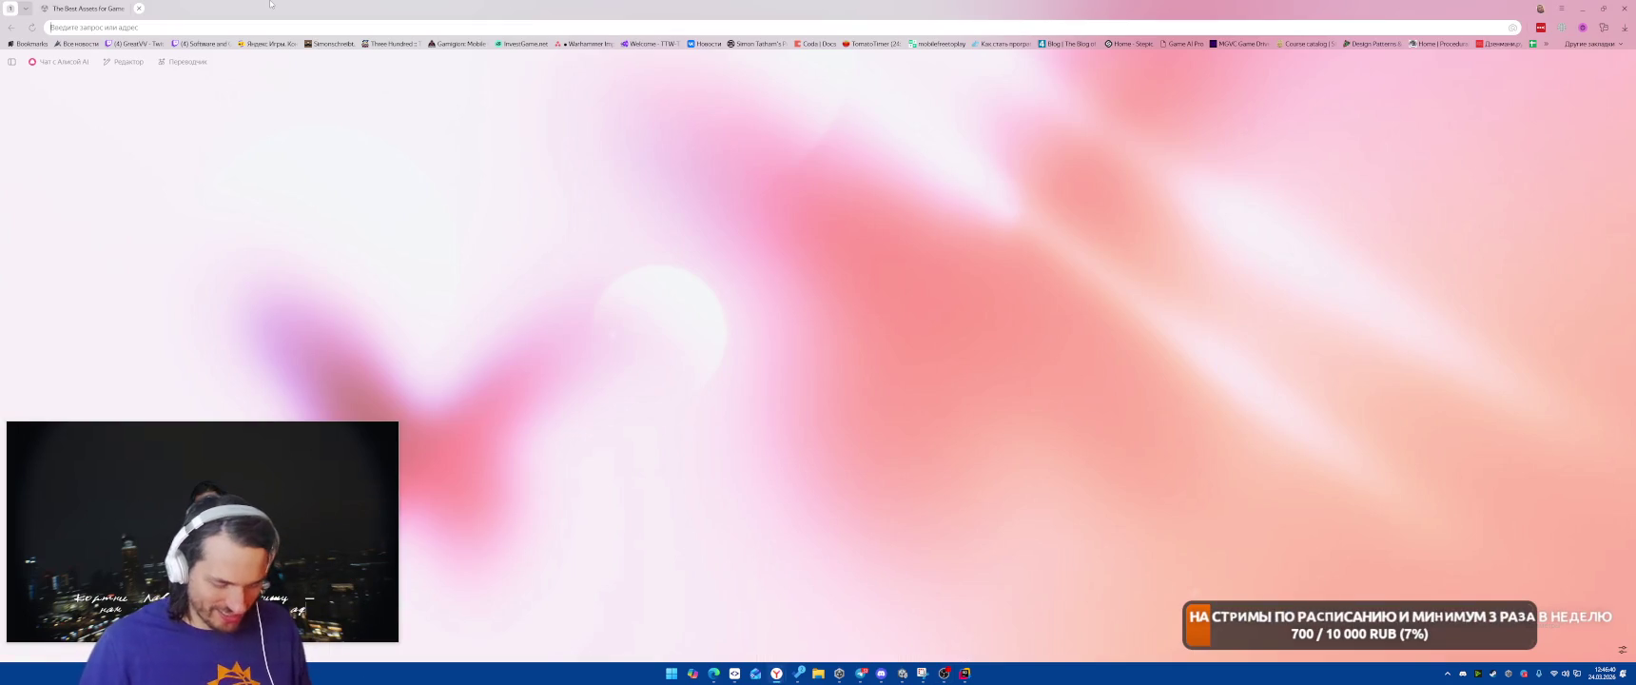
Run an address-bar search made of 'obs' and some pasted text
text(ob)
text(s ии)
key(BackSpace)
key(BackSpace)
key(BackSpace)
text(EcsWorld.NewEntityLong().Get<RestoreTimeScale>();)
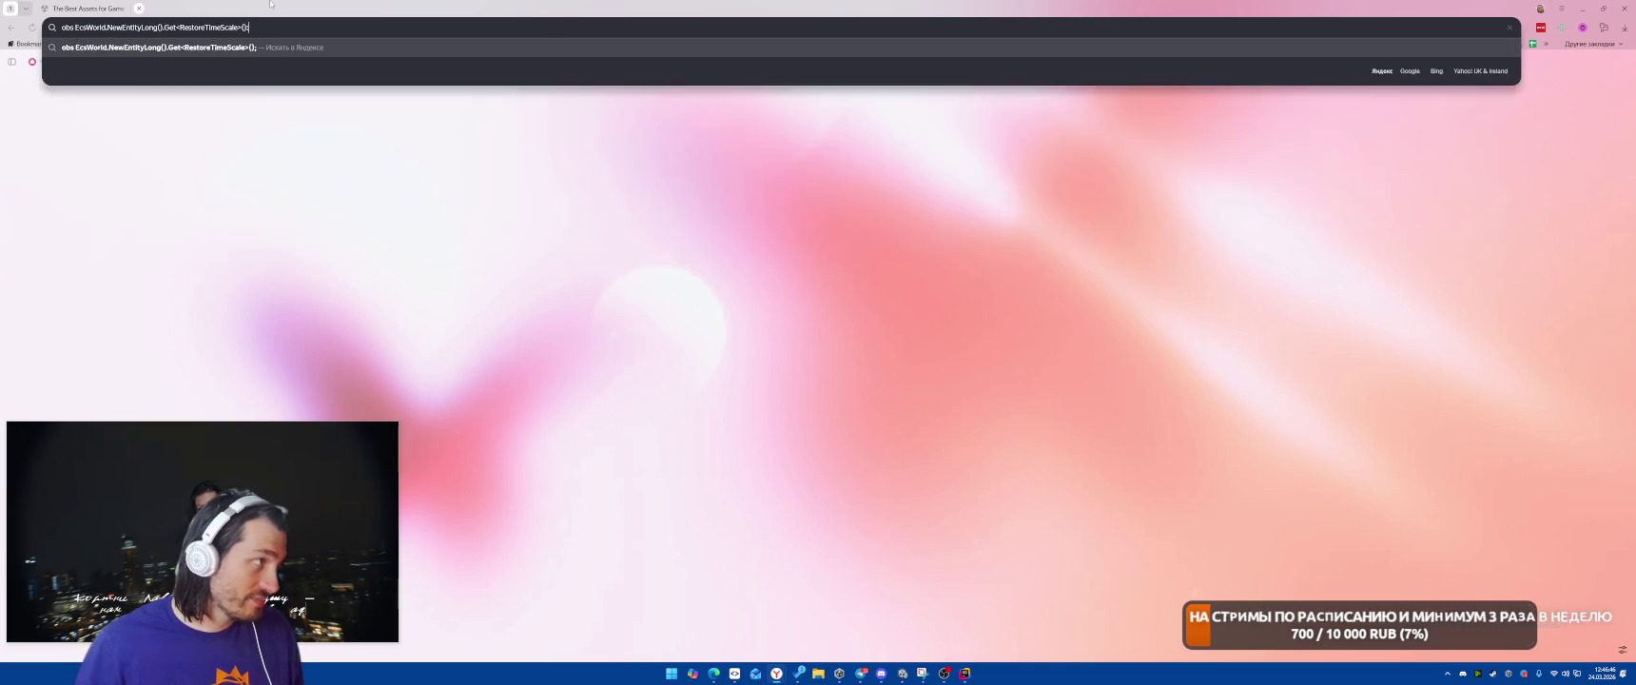
key(Return)
Go to google.com and search for 'obs ai mask woman filter'
click(274, 31)
text(google.com)
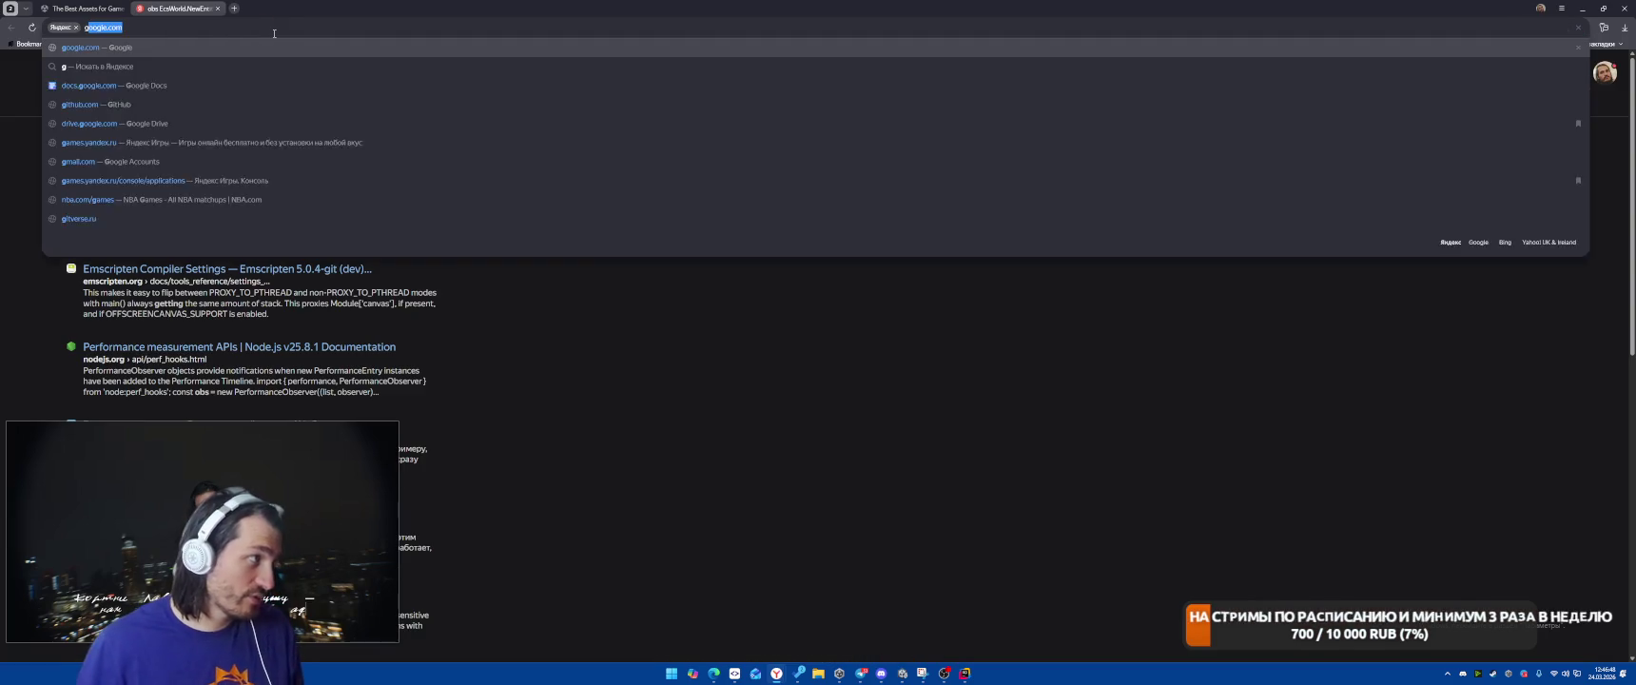
key(Return)
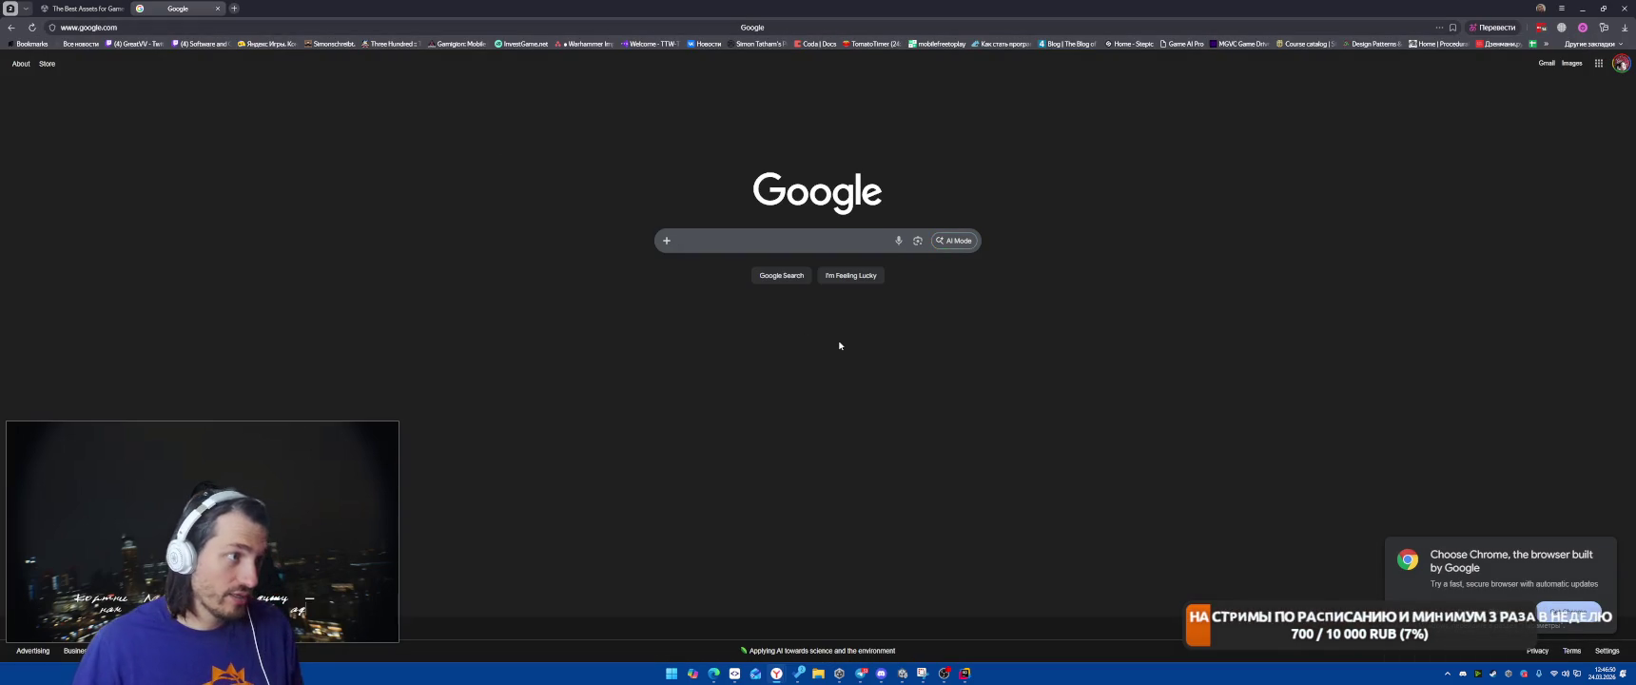
click(737, 240)
text(obs)
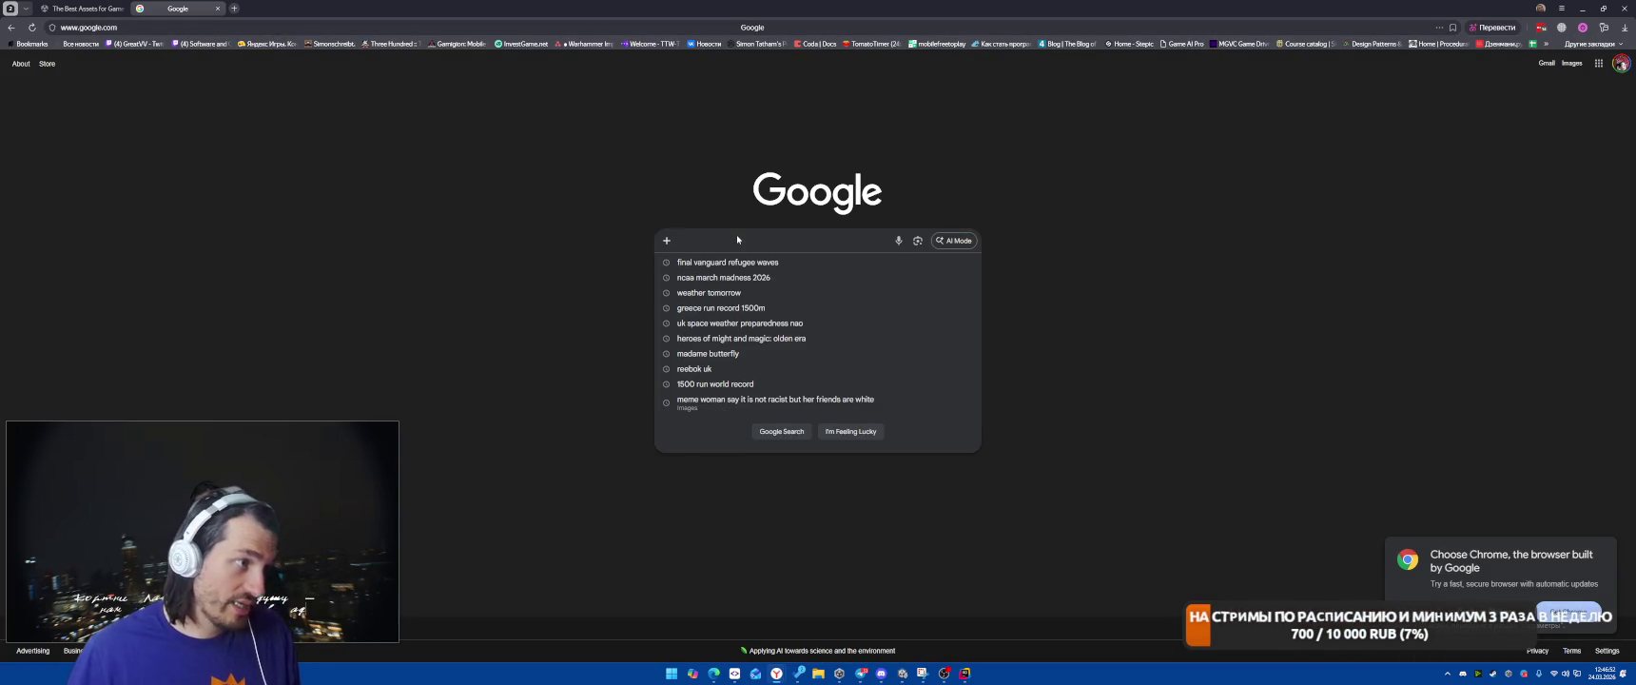
text( ai mask w)
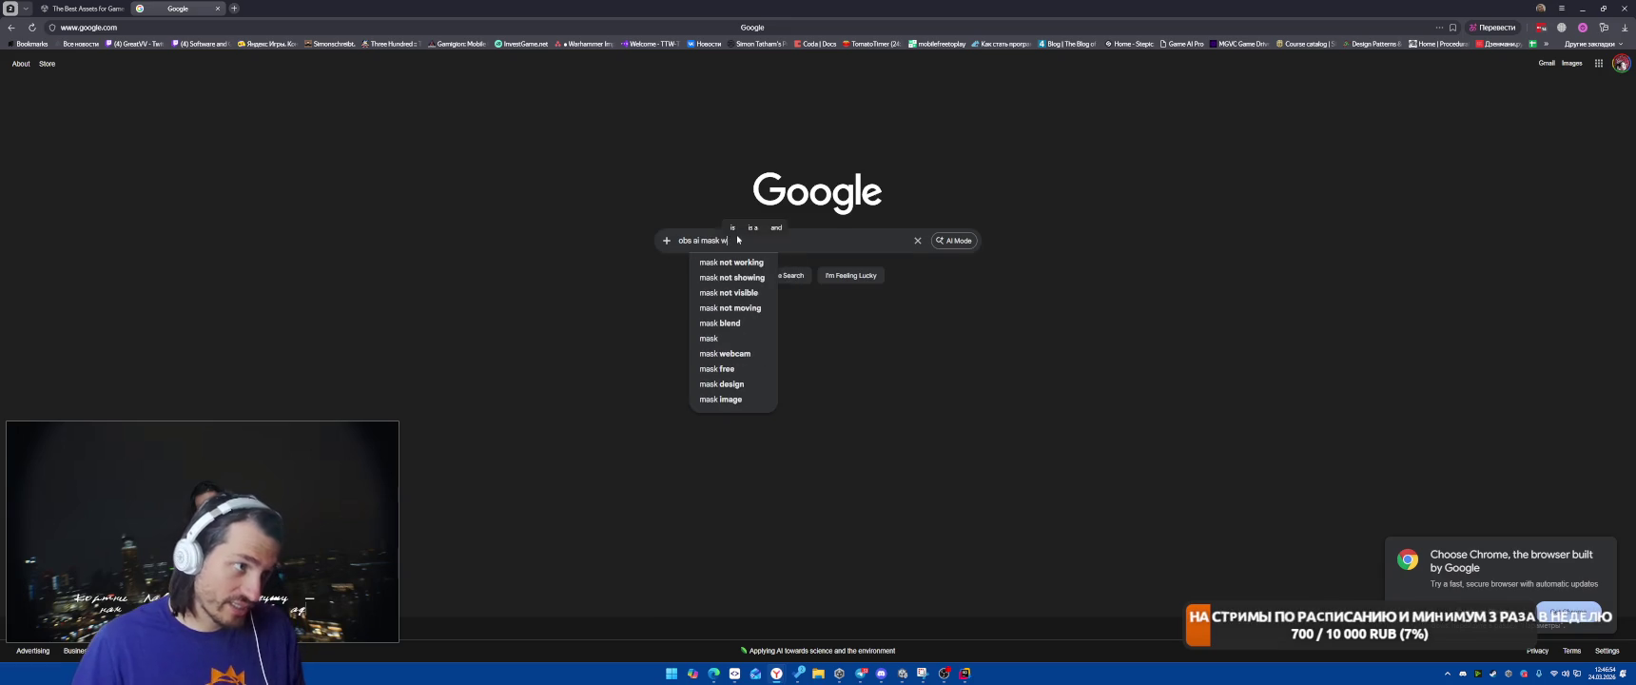
text(oman filter)
key(Return)
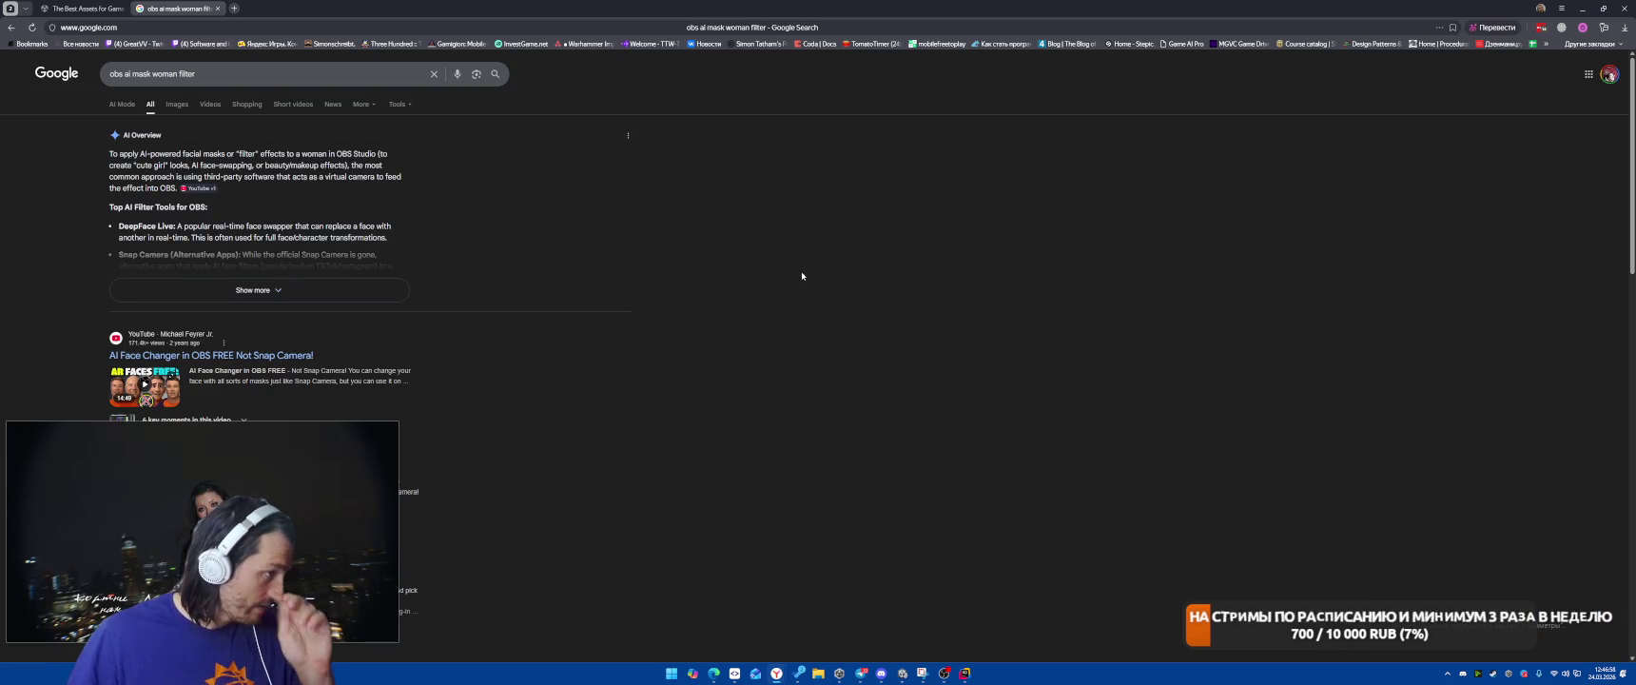
Open the AI Face Changer in OBS video in a new tab, skip to the lens selection and pause
middle_click(275, 355)
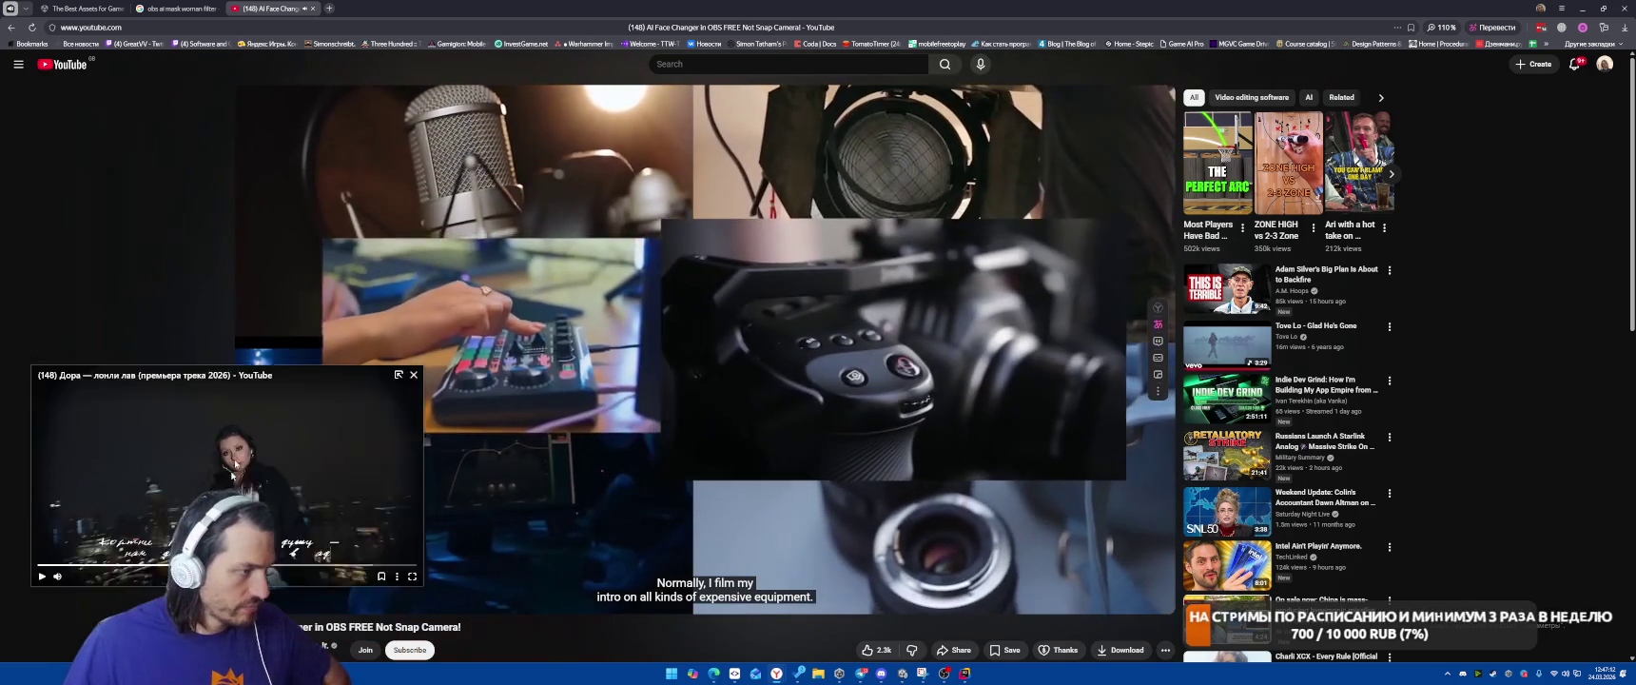
drag(204, 531, 230, 163)
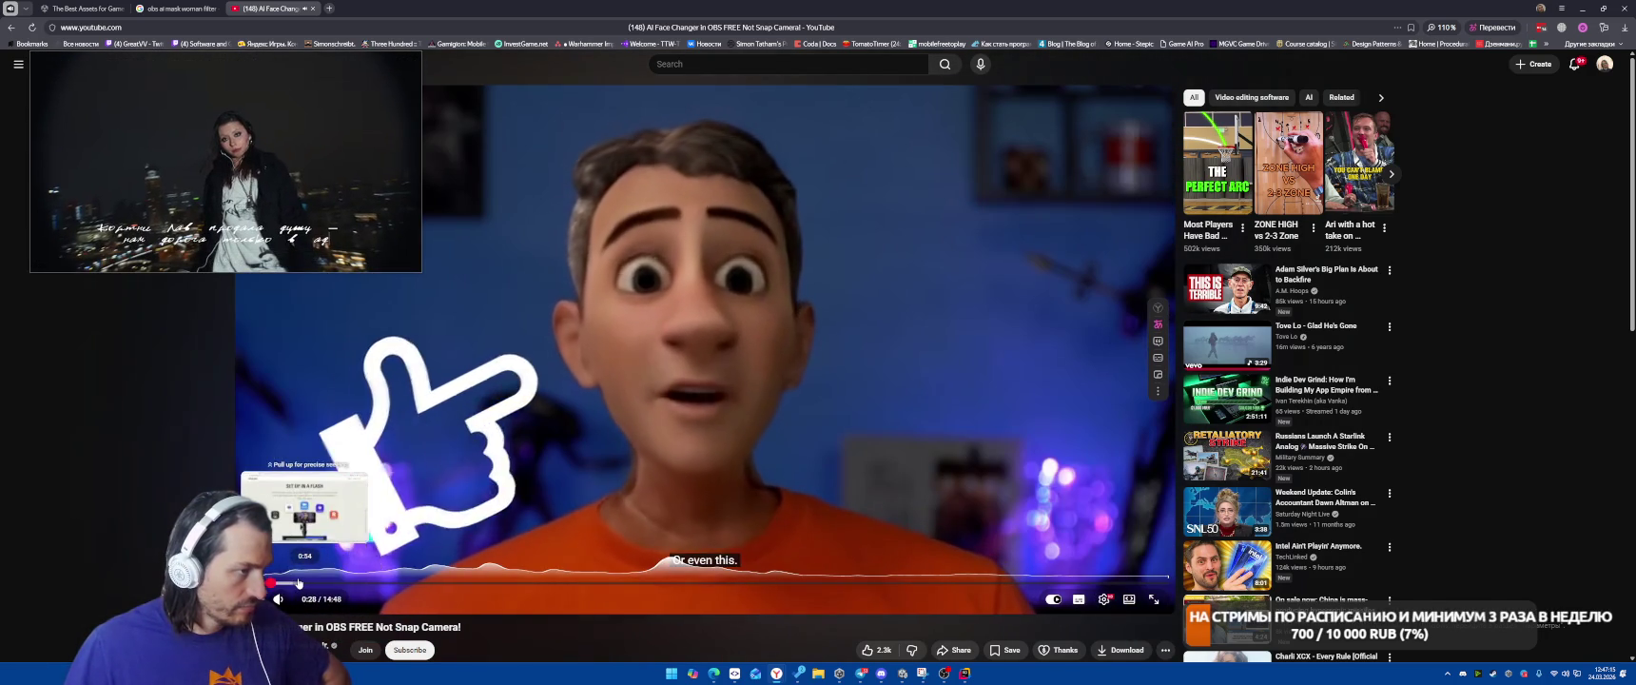
click(298, 582)
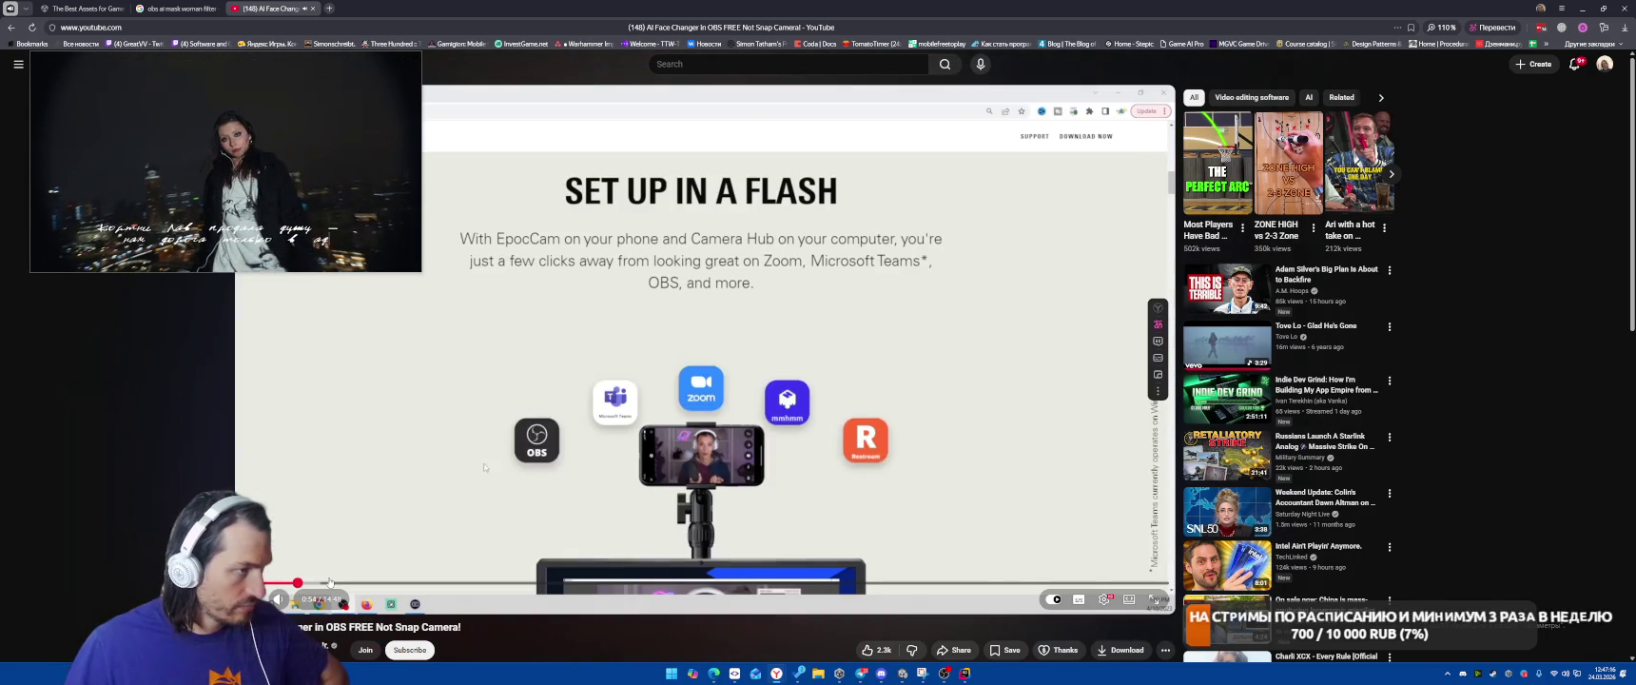
mouse_move(279, 160)
mouse_down()
mouse_move(288, 416)
mouse_move(282, 390)
mouse_up()
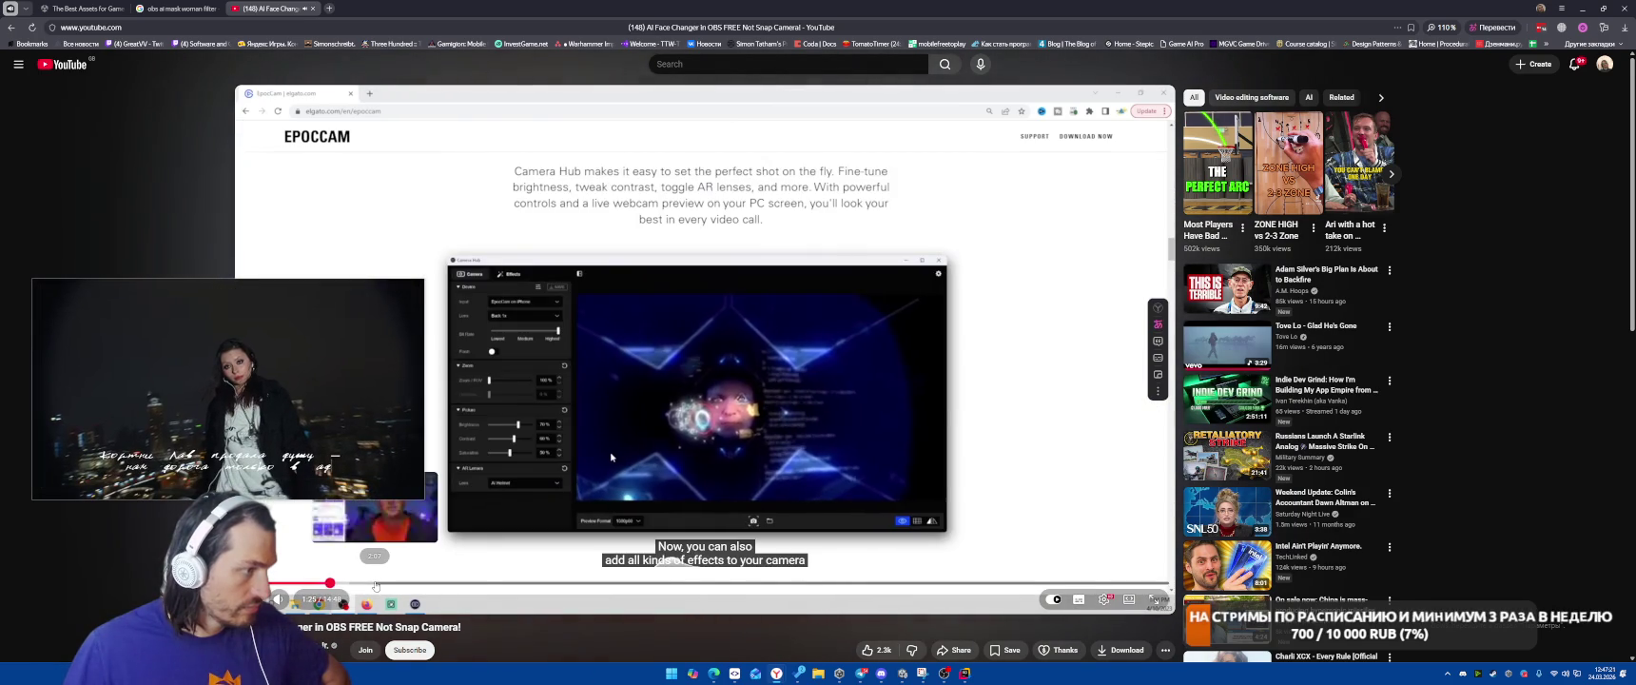
click(419, 582)
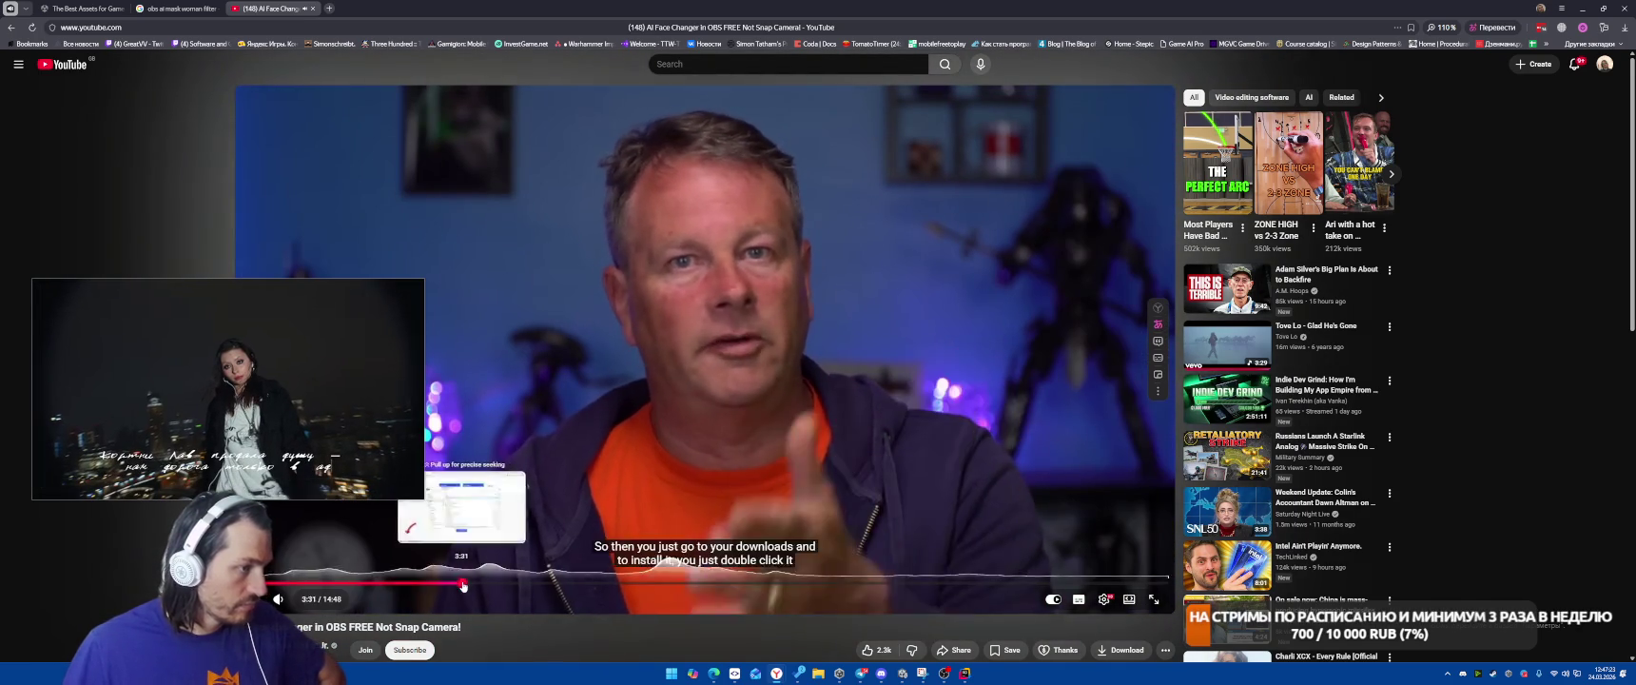
click(528, 582)
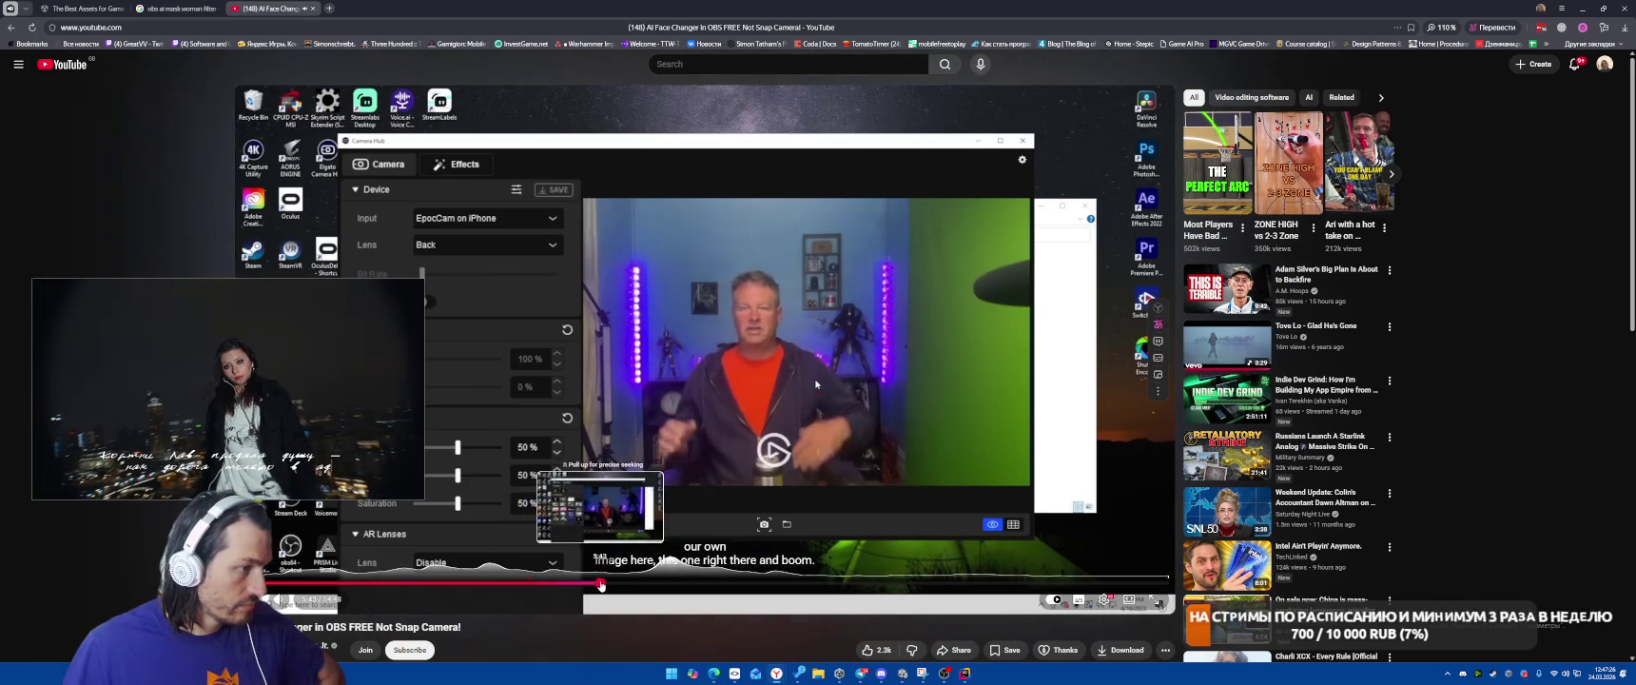
click(662, 582)
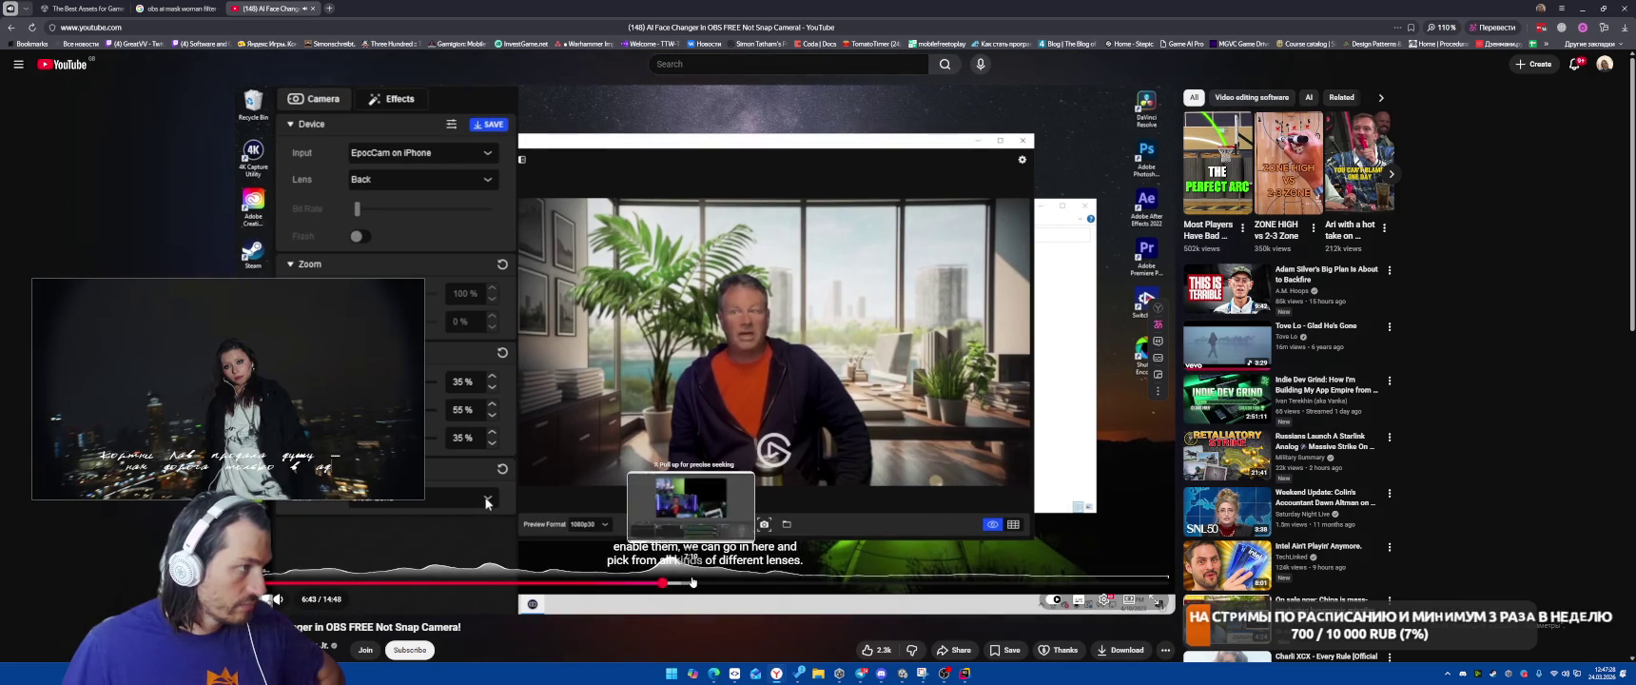
key(space)
Expand the video description and open its EpocCam link in a new tab
scroll(726, 583, down, 3)
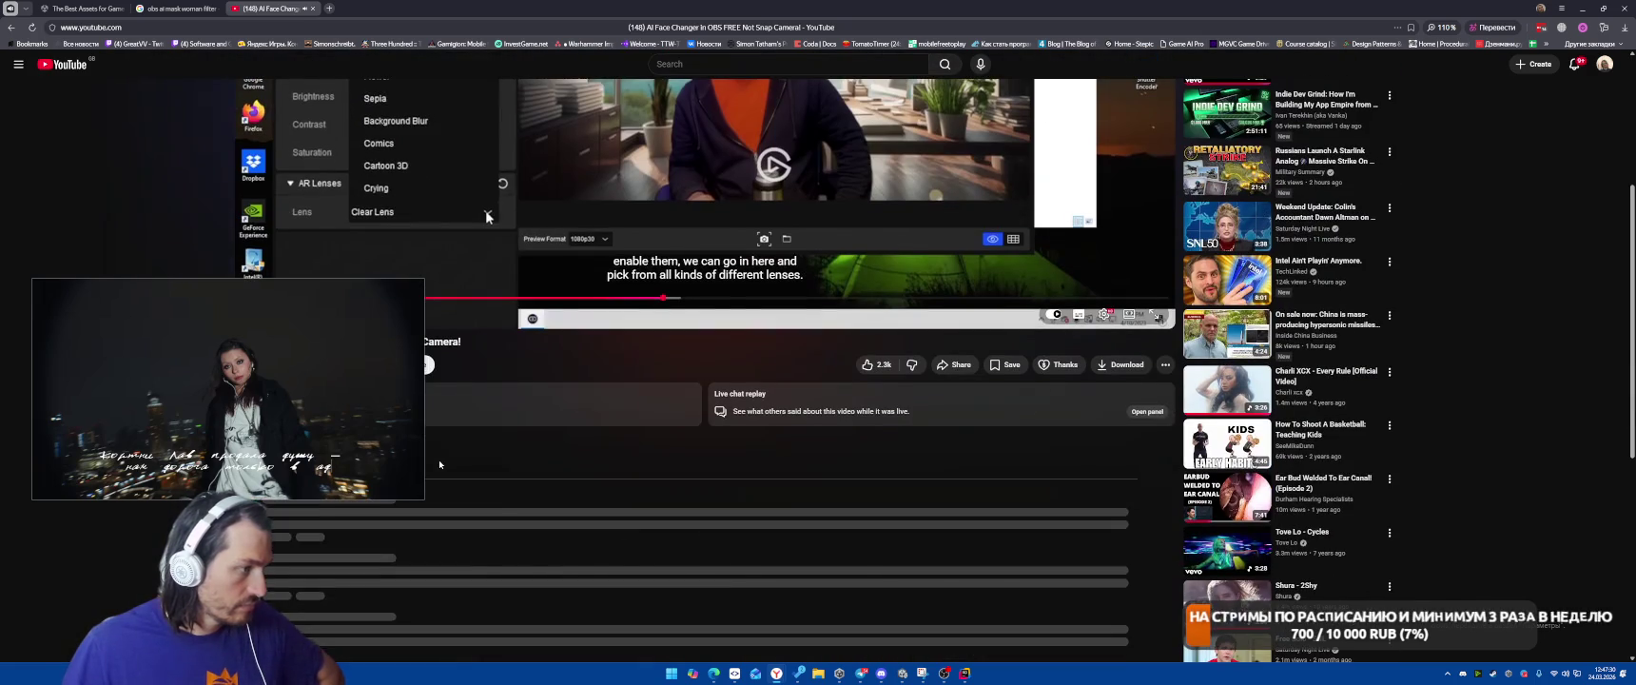
drag(228, 381, 536, 148)
click(324, 424)
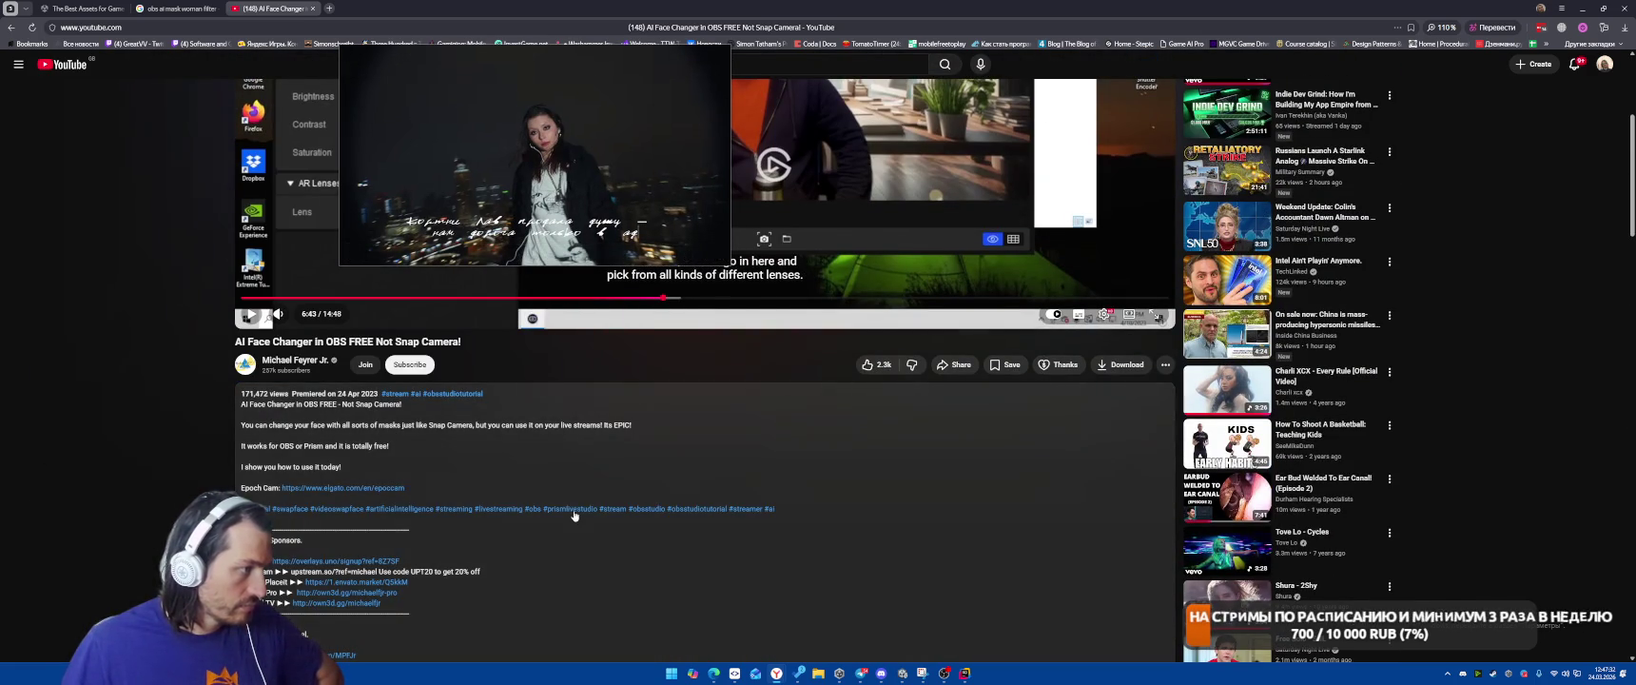
click(345, 488)
drag(395, 551, 1165, 233)
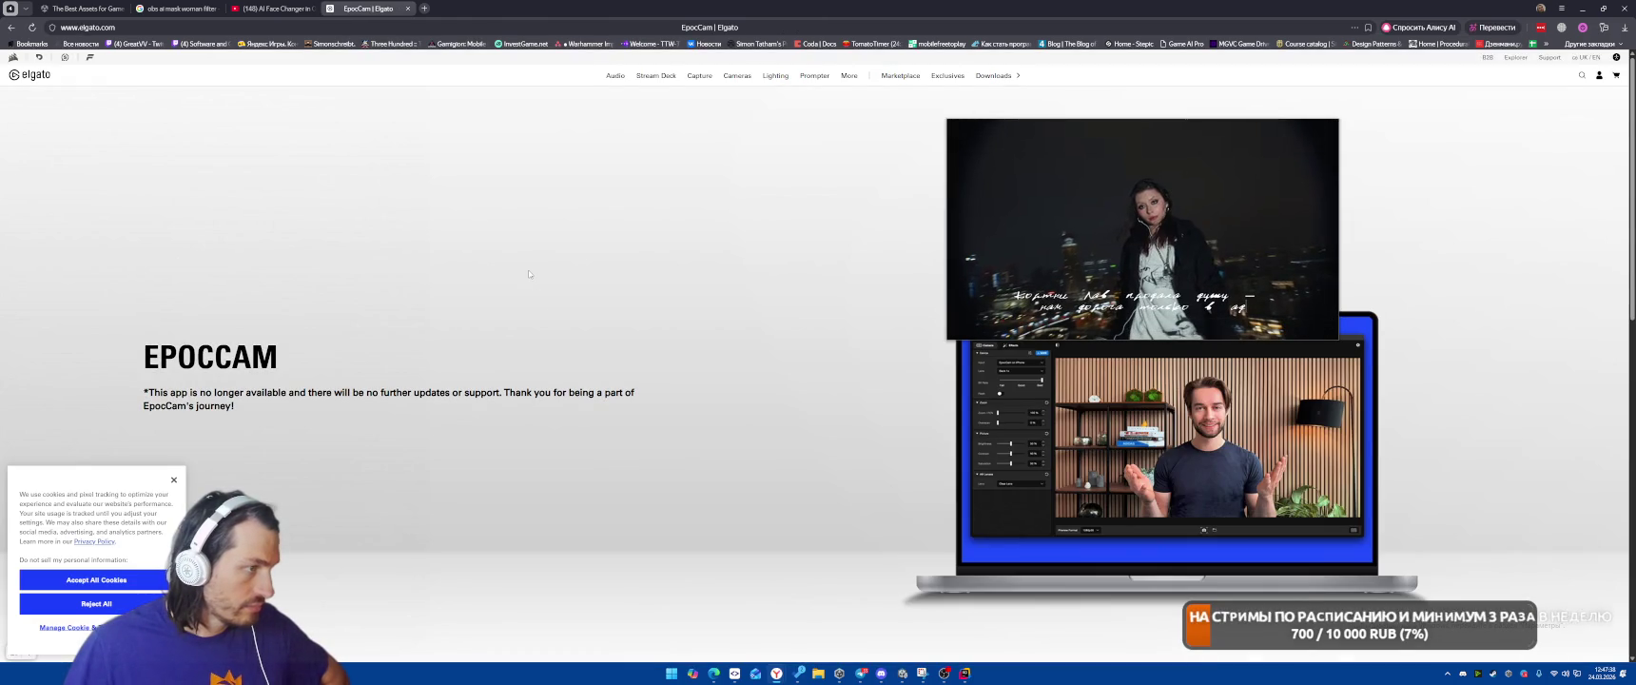
Scroll down Elgato's EpocCam page to the Facecam webcams, then close the page
scroll(536, 275, down, 3)
scroll(535, 262, up, 3)
scroll(536, 247, down, 3)
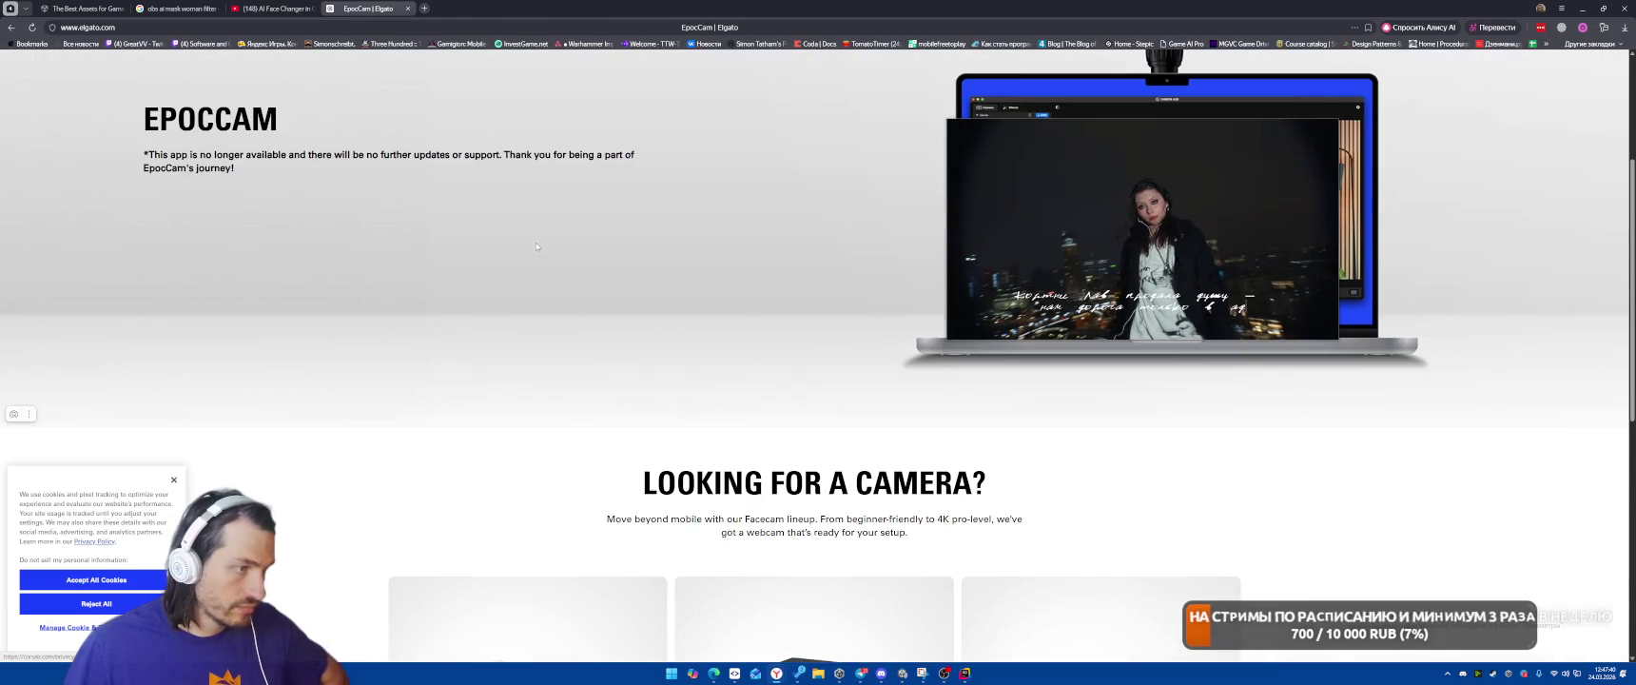
scroll(535, 243, down, 2)
scroll(538, 241, up, 1)
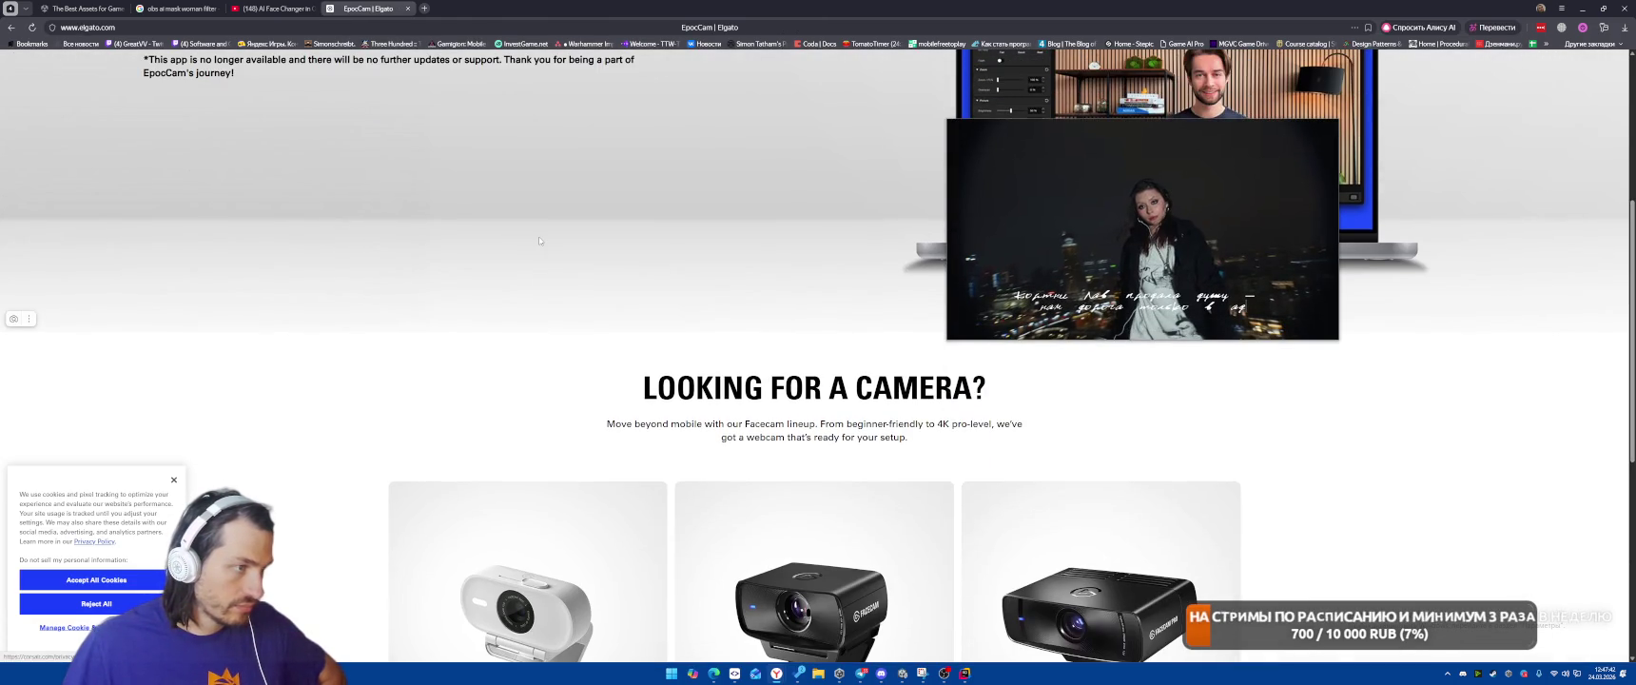
scroll(538, 233, down, 2)
scroll(530, 186, down, 2)
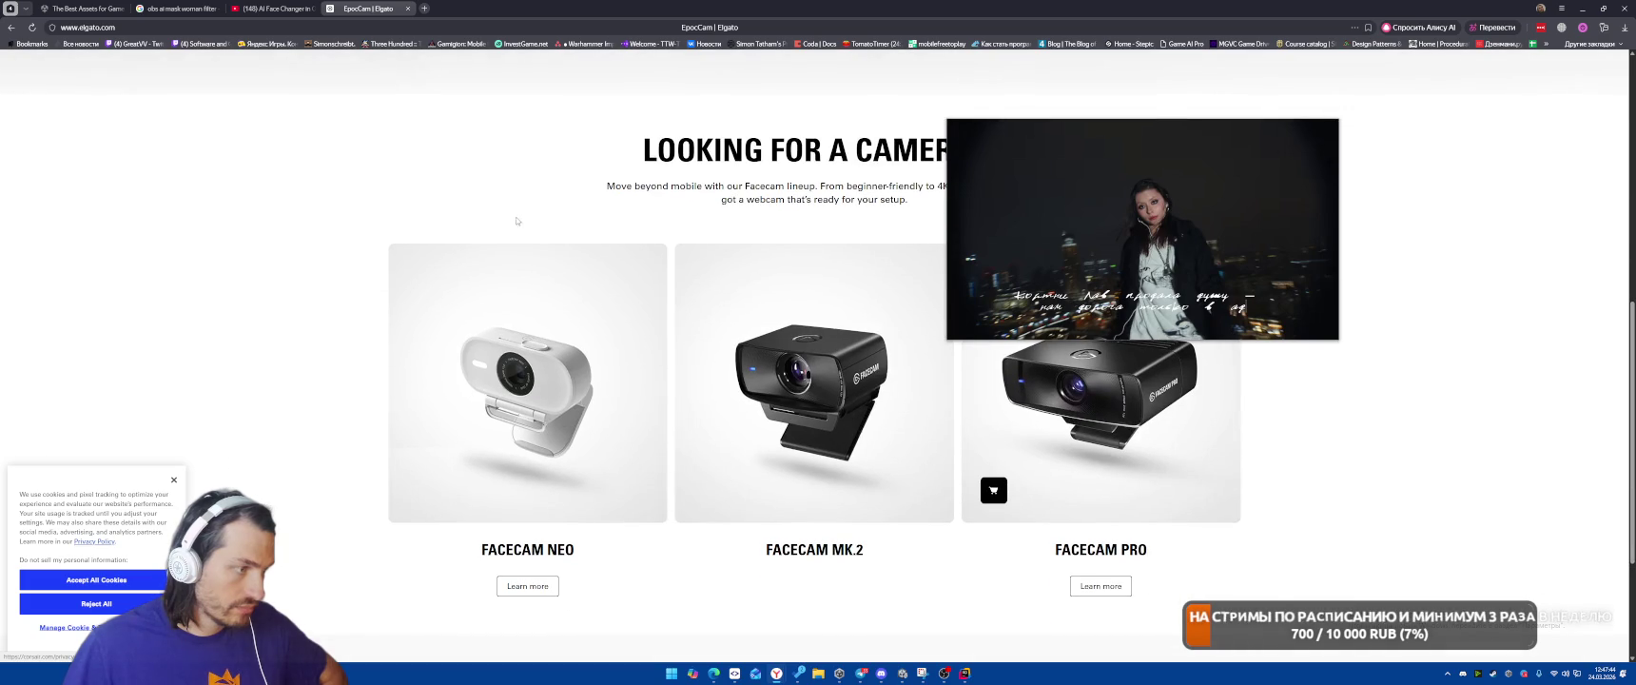
click(407, 8)
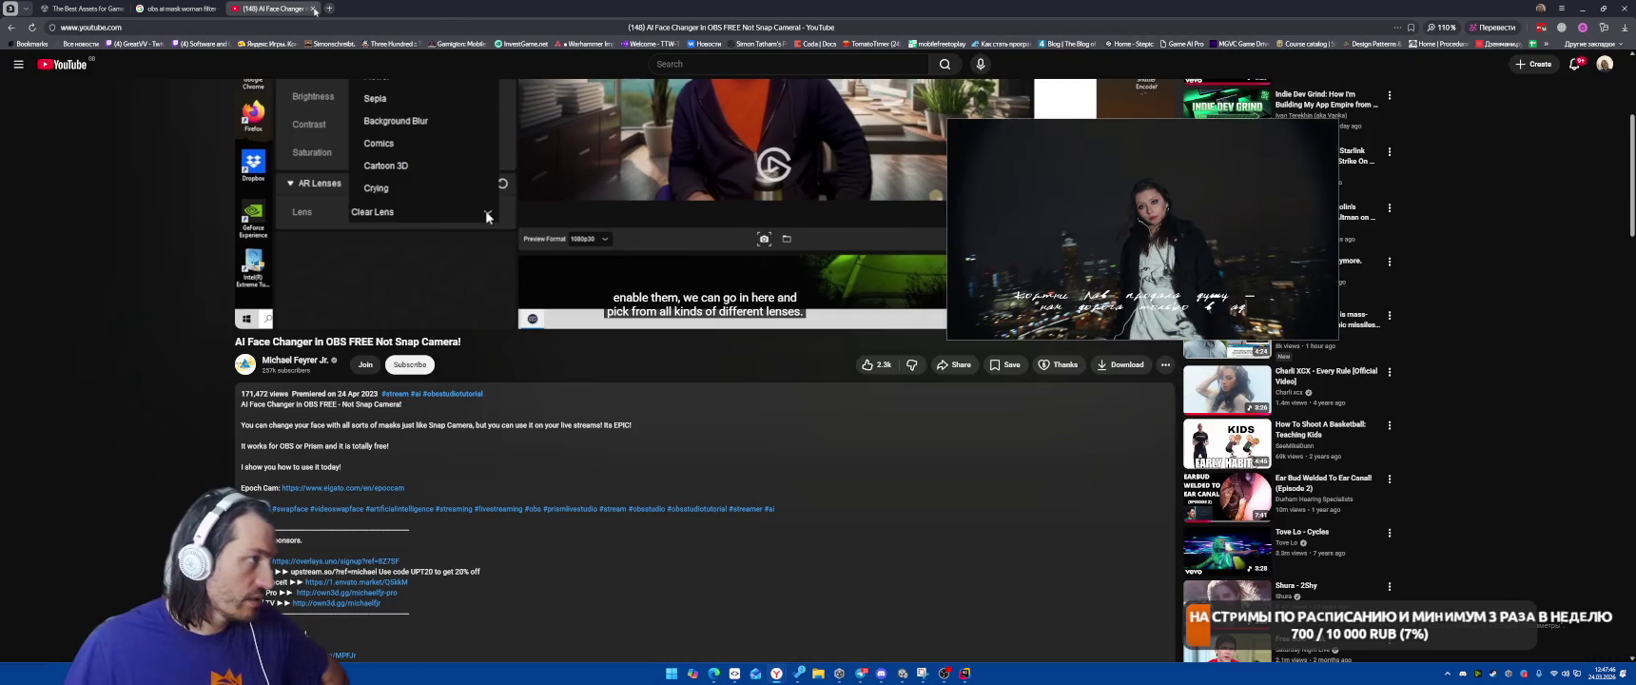
Close the YouTube tab and open the Reddit and Advanced Masks results in new tabs
click(314, 8)
scroll(540, 360, down, 2)
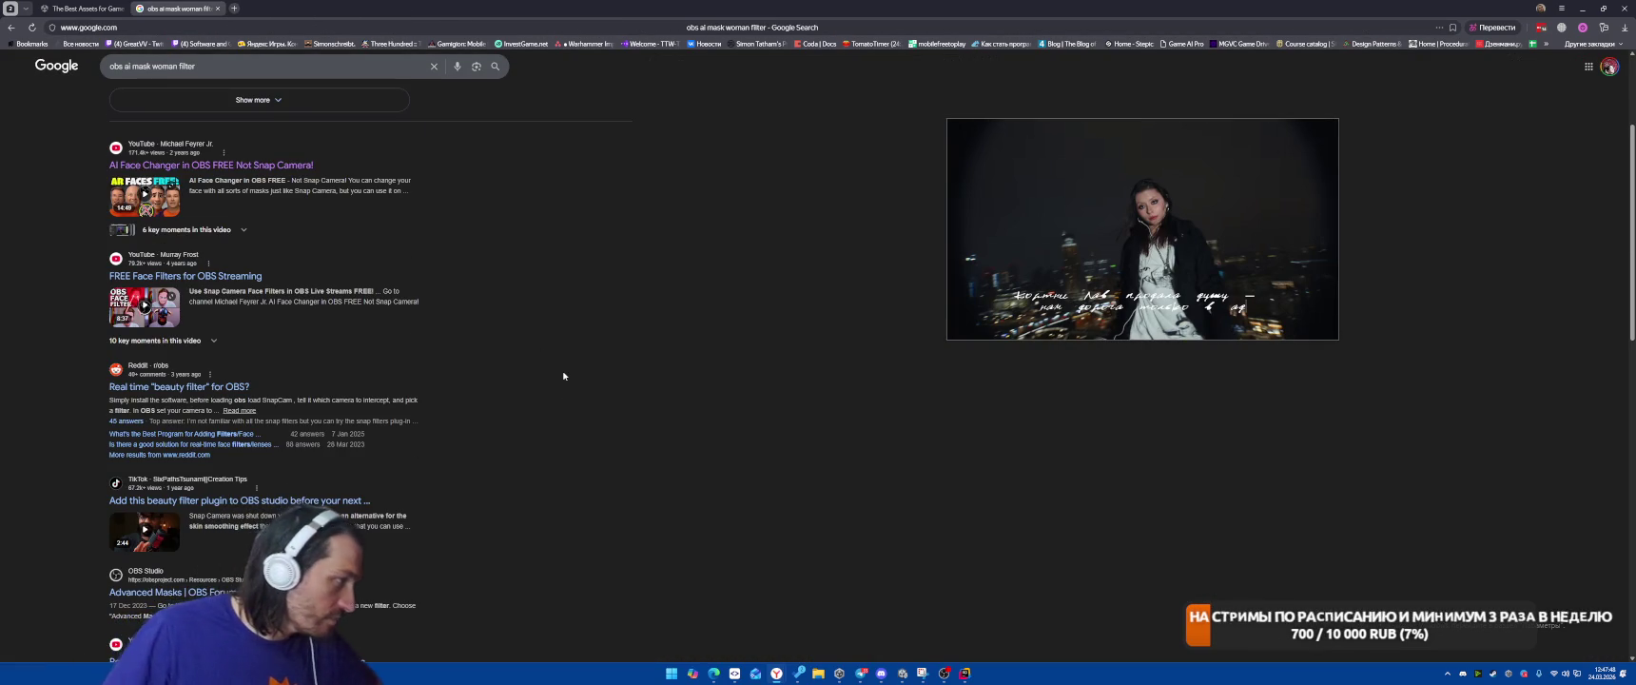
right_click(199, 387)
click(228, 393)
scroll(668, 300, down, 2)
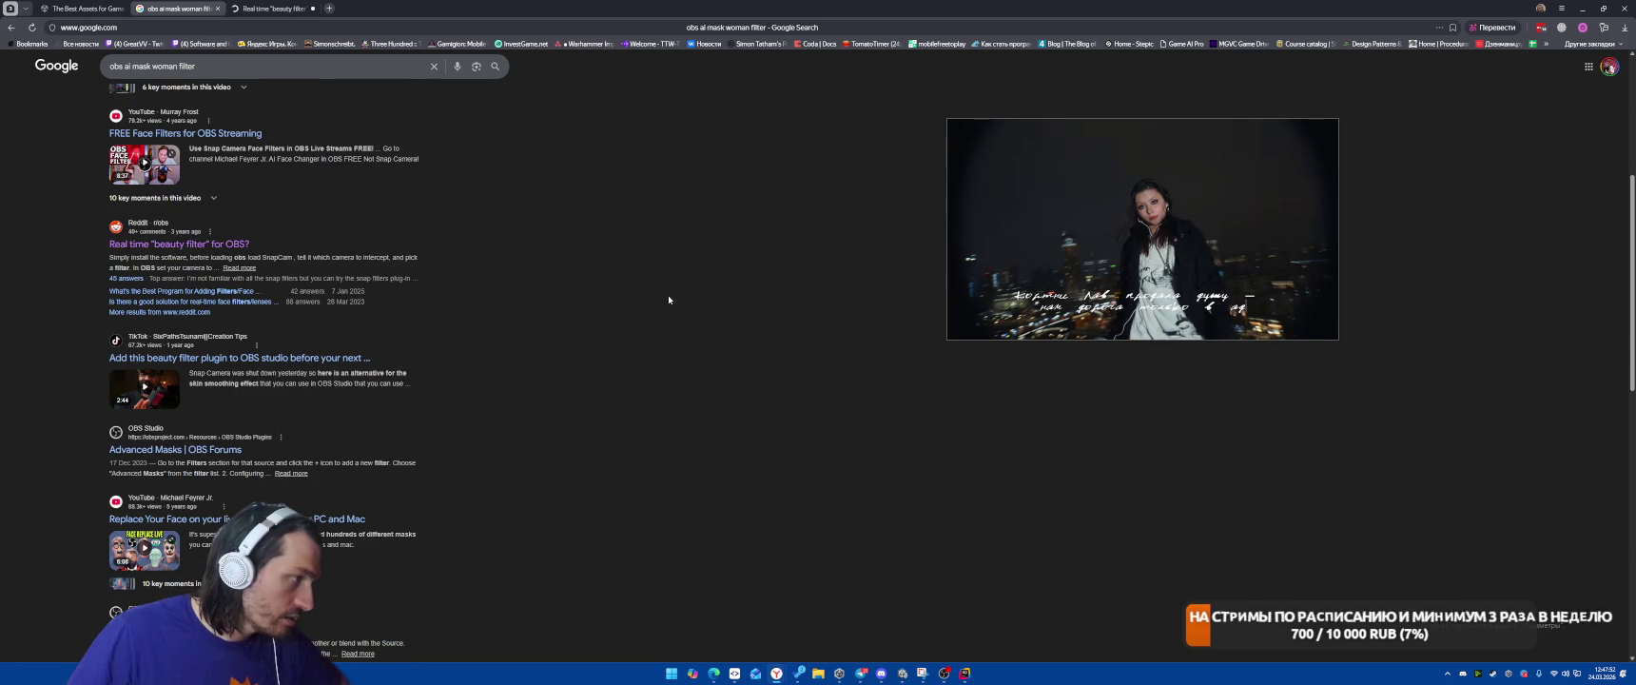
right_click(219, 449)
click(252, 458)
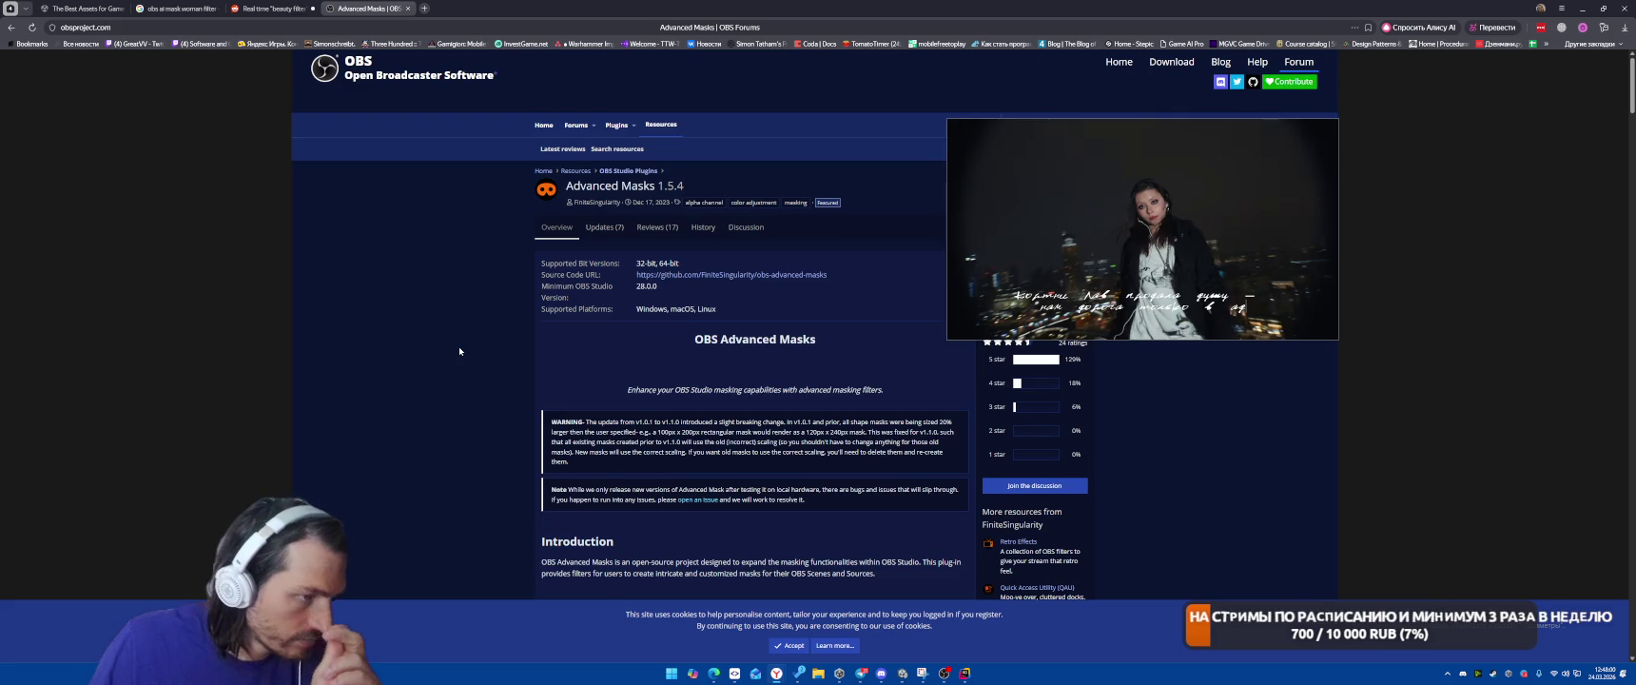
Read through the Advanced Masks plugin's mask types and reviews, then close its page
scroll(459, 349, down, 8)
scroll(460, 391, down, 10)
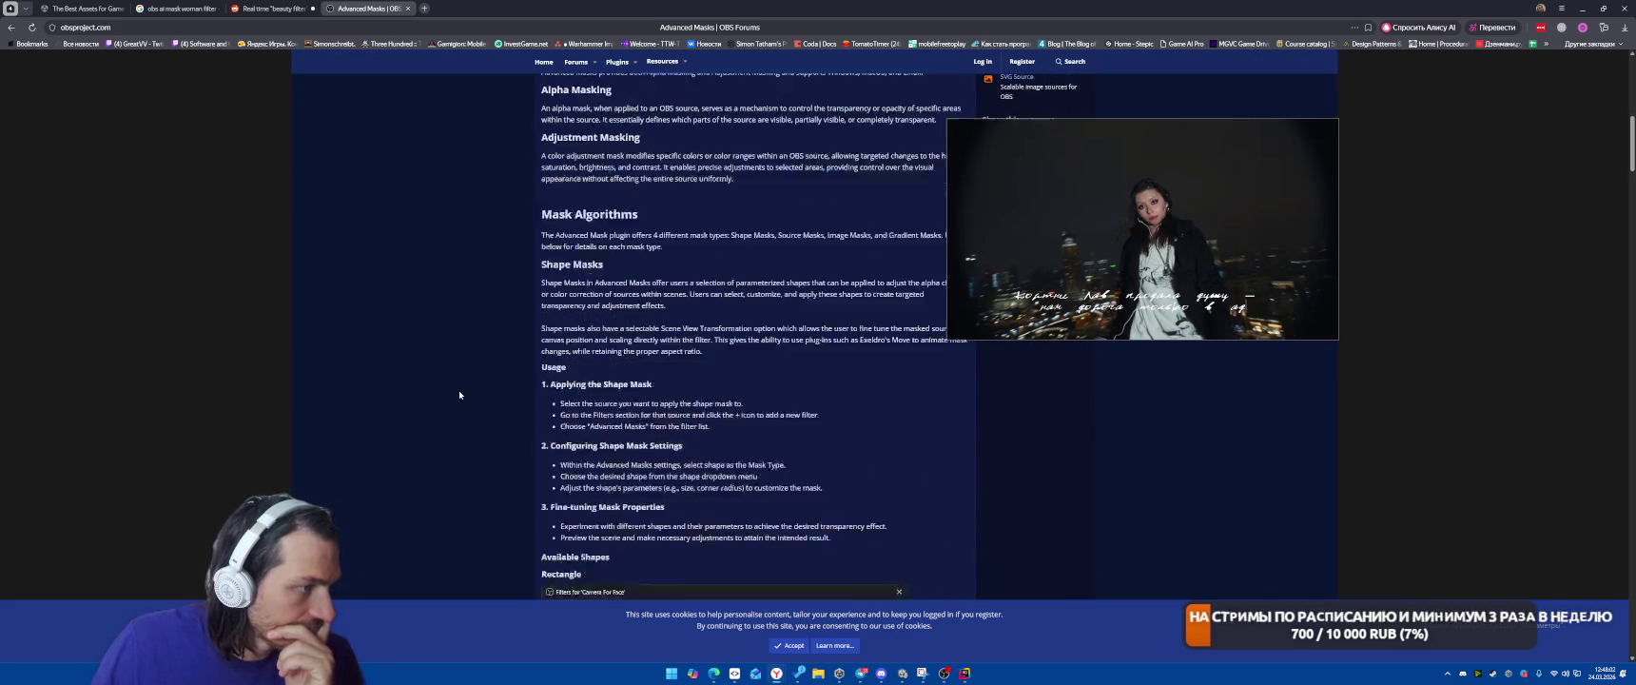
scroll(447, 385, down, 10)
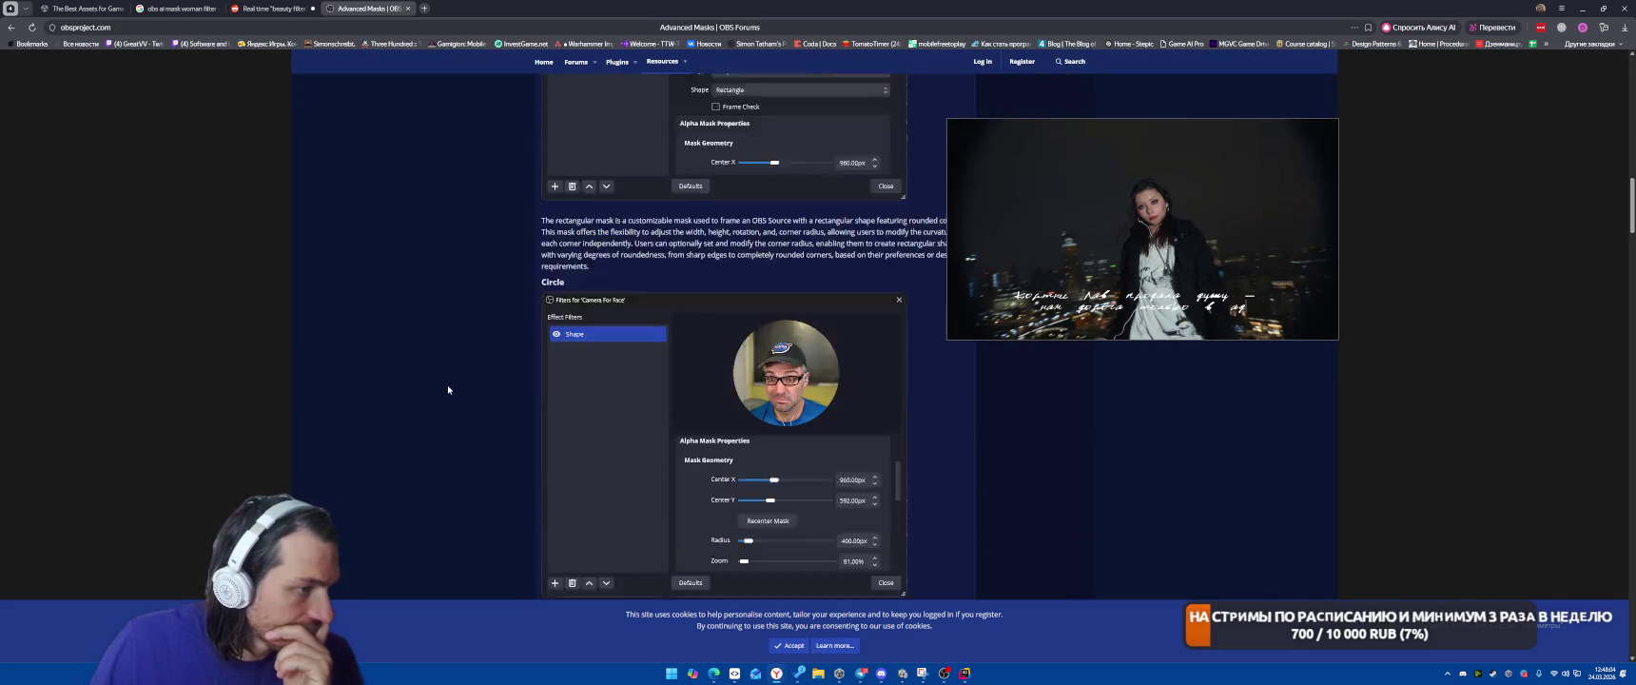
scroll(452, 390, down, 10)
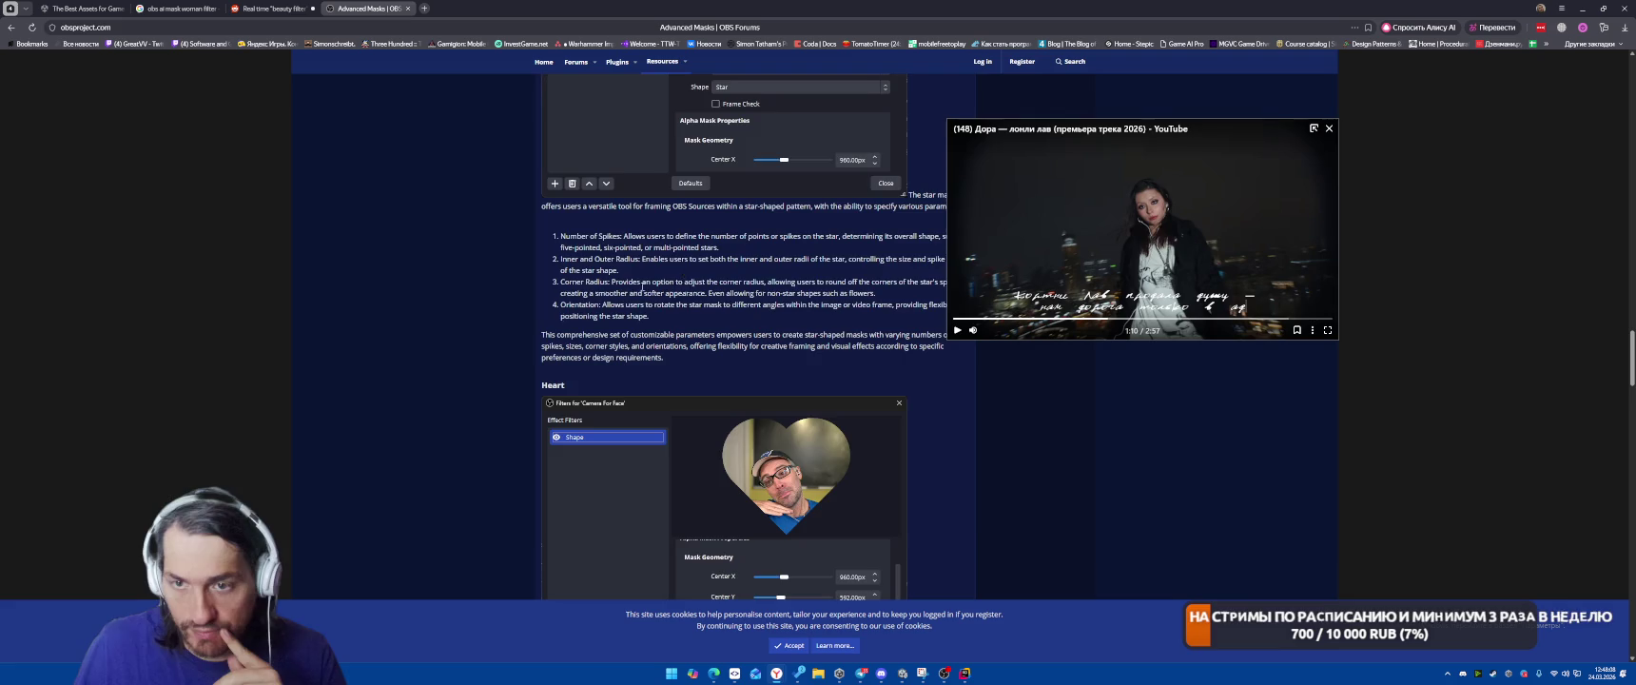
scroll(581, 348, down, 10)
scroll(635, 427, down, 15)
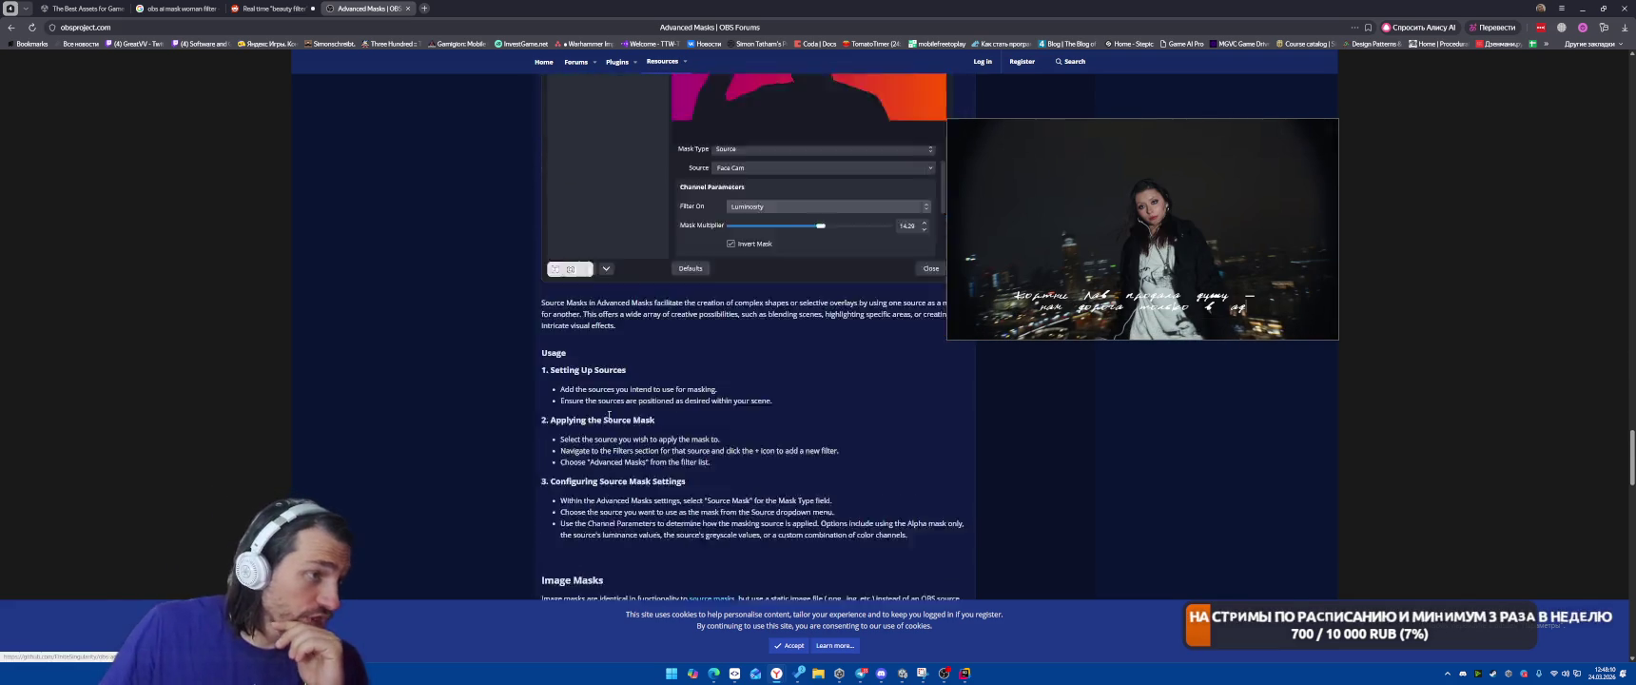
scroll(627, 382, up, 15)
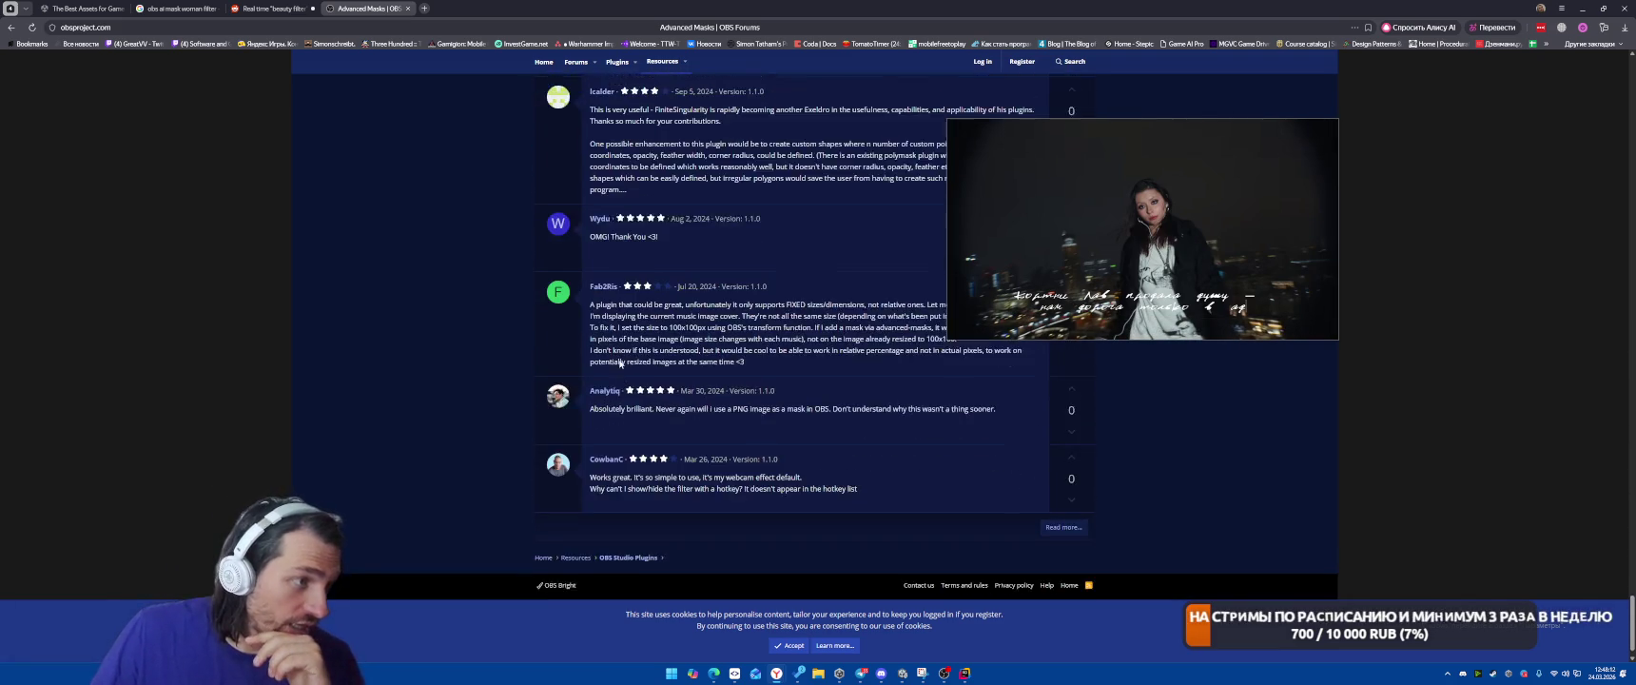
scroll(605, 368, up, 15)
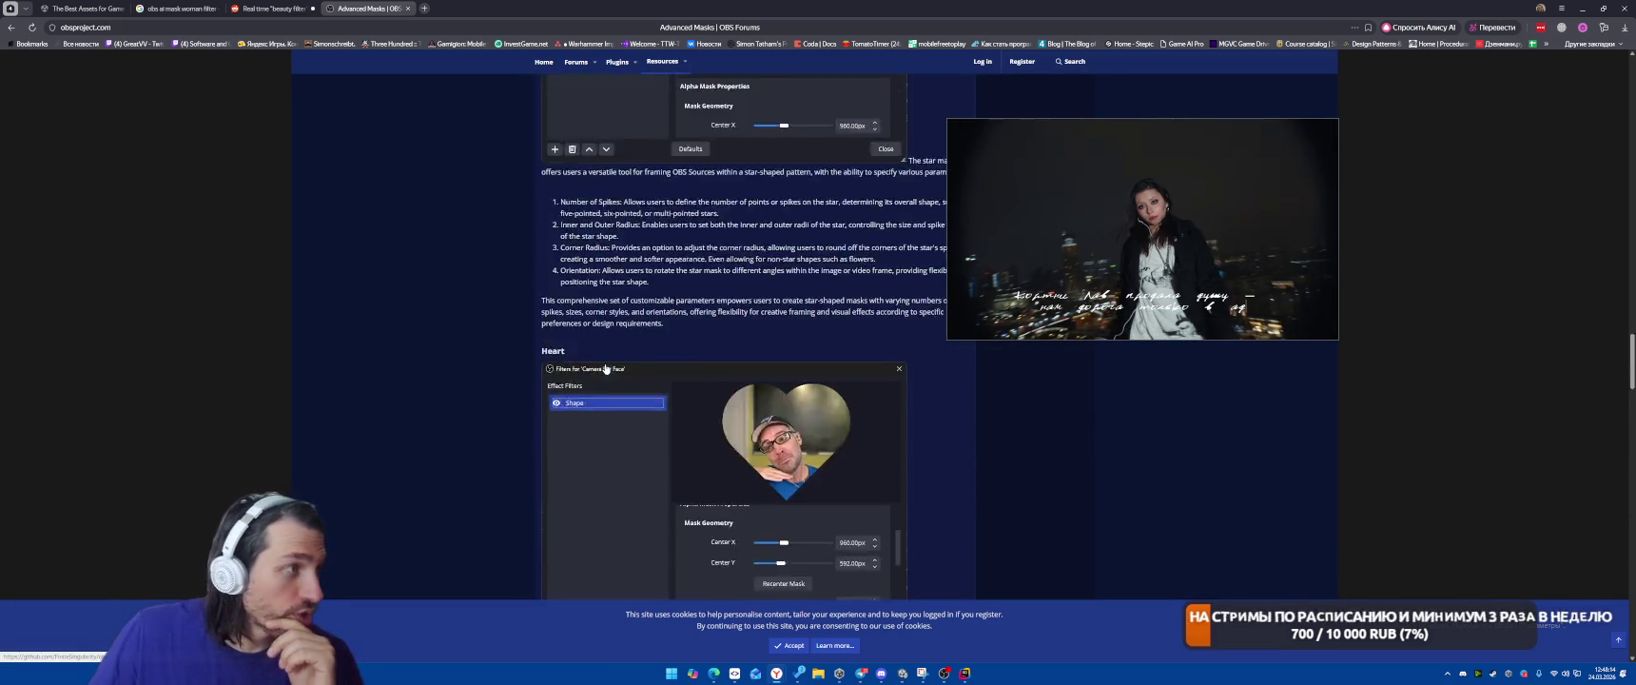
scroll(629, 345, up, 10)
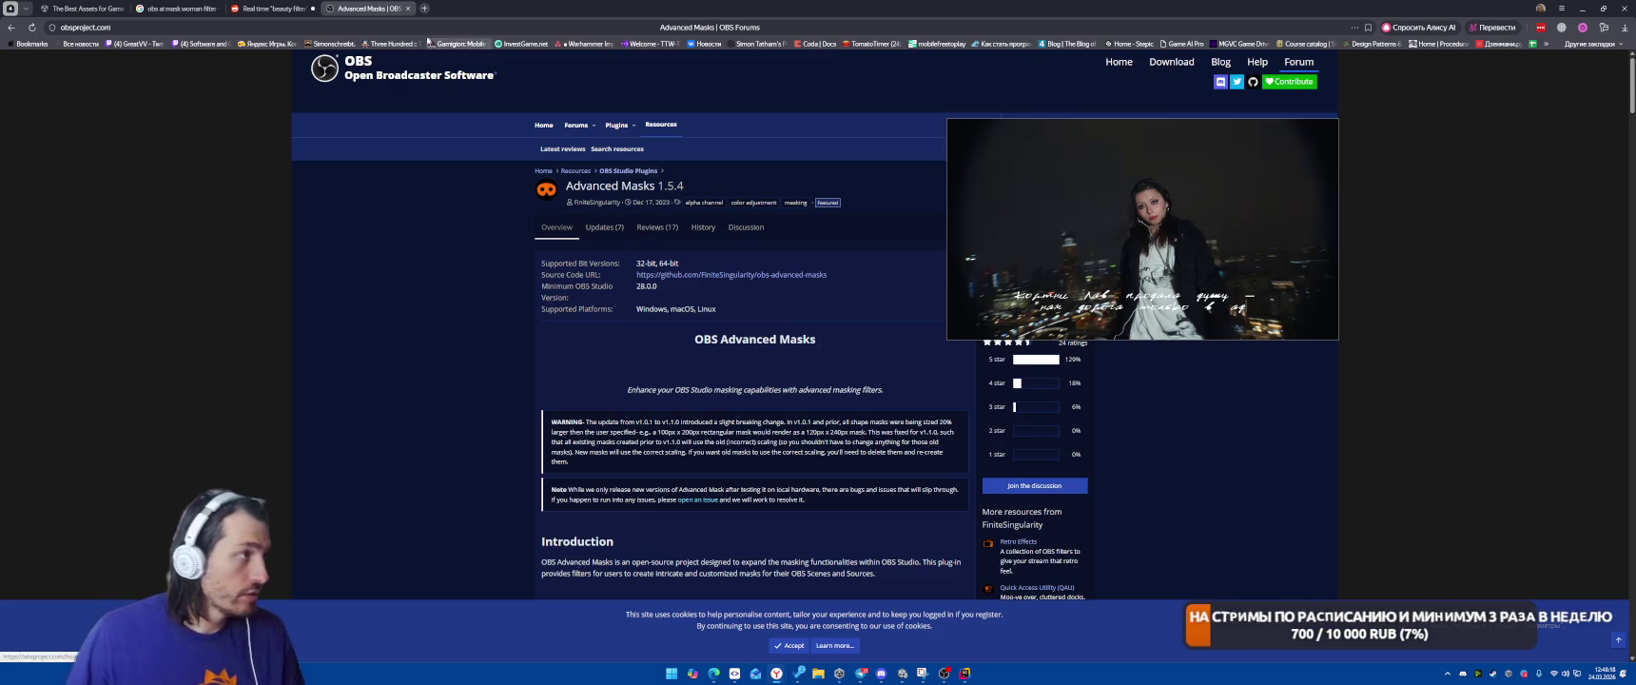
click(406, 9)
Change the Google query from 'mask woman' to 'obs face change filter' and search
scroll(660, 403, down, 3)
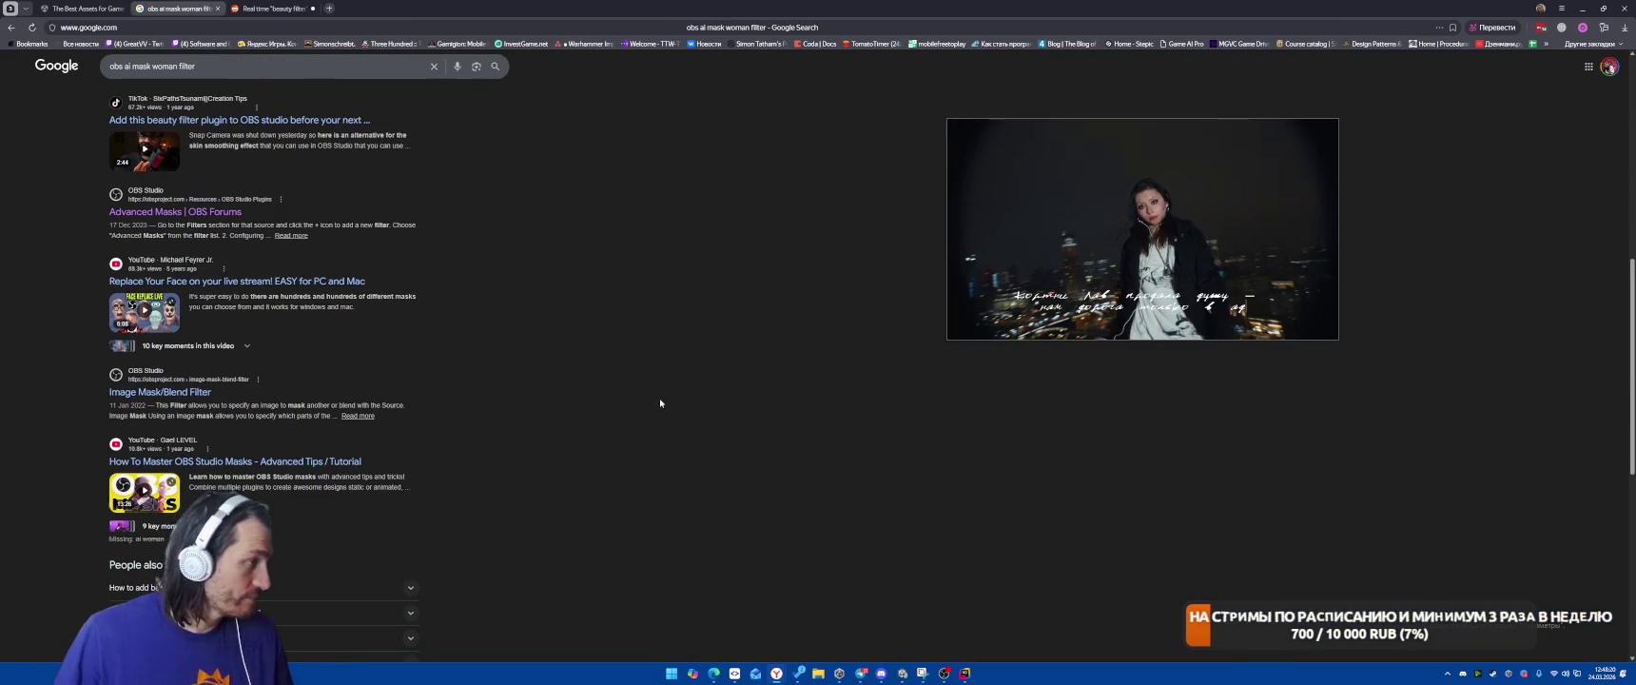
scroll(627, 400, down, 2)
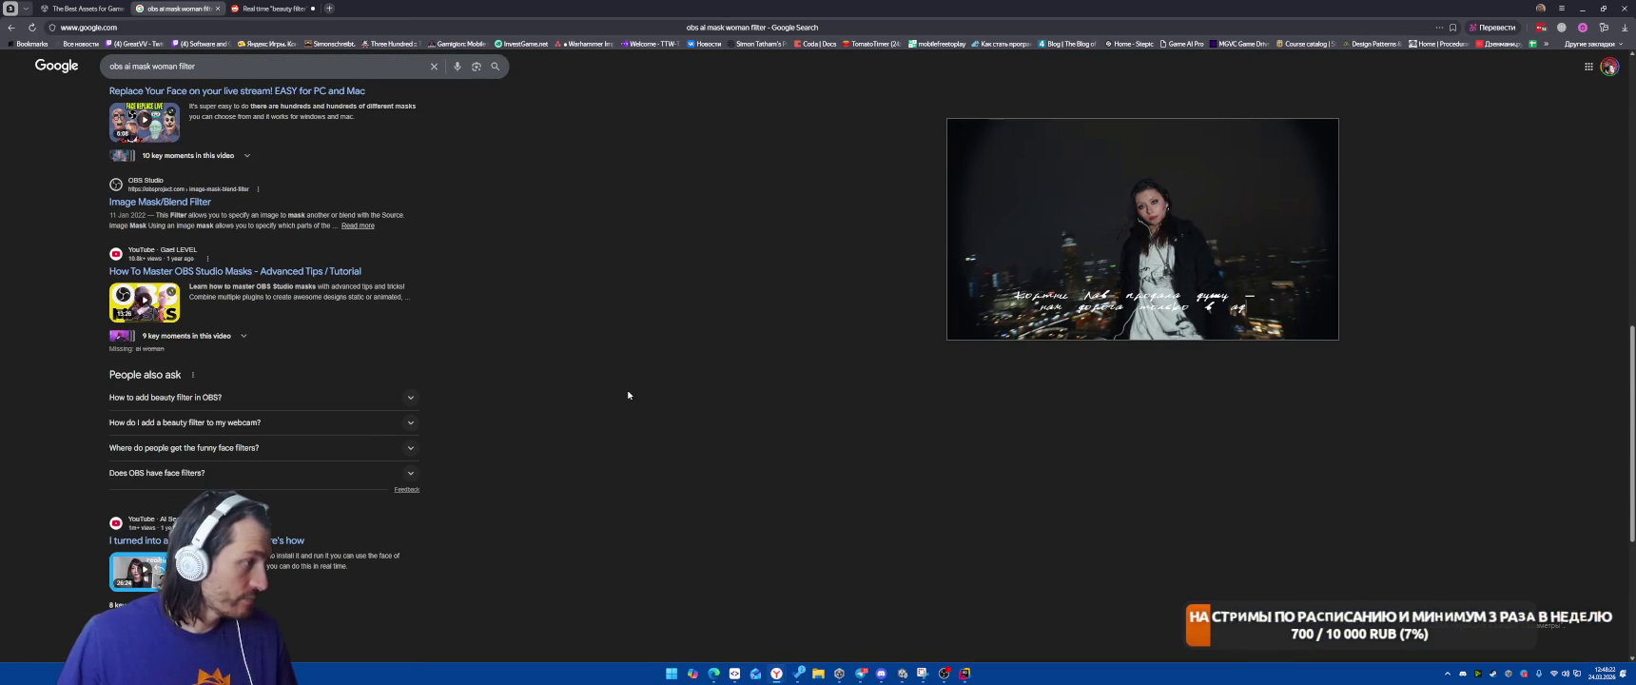
scroll(628, 394, up, 8)
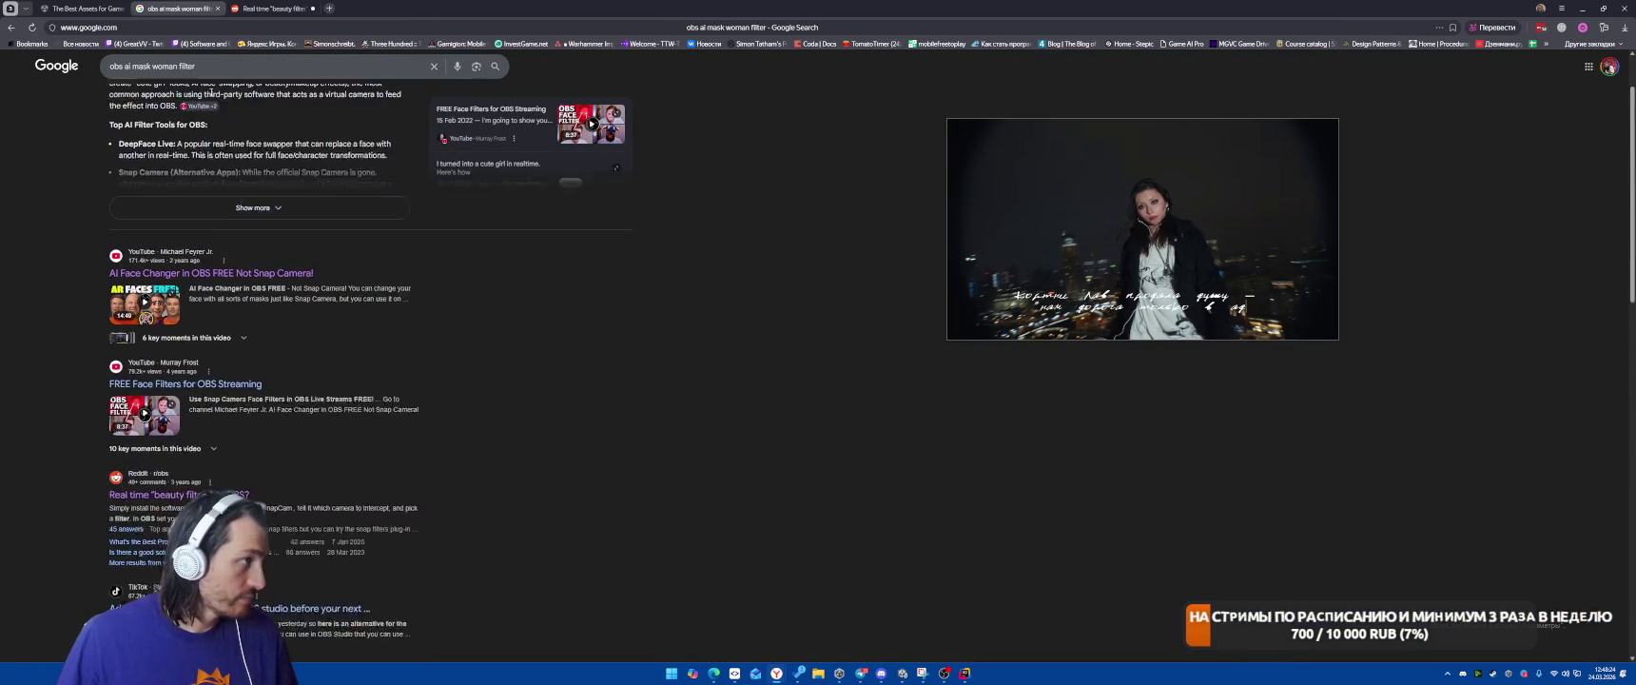
drag(178, 67, 130, 67)
key(BackSpace)
key(BackSpace)
text(face change)
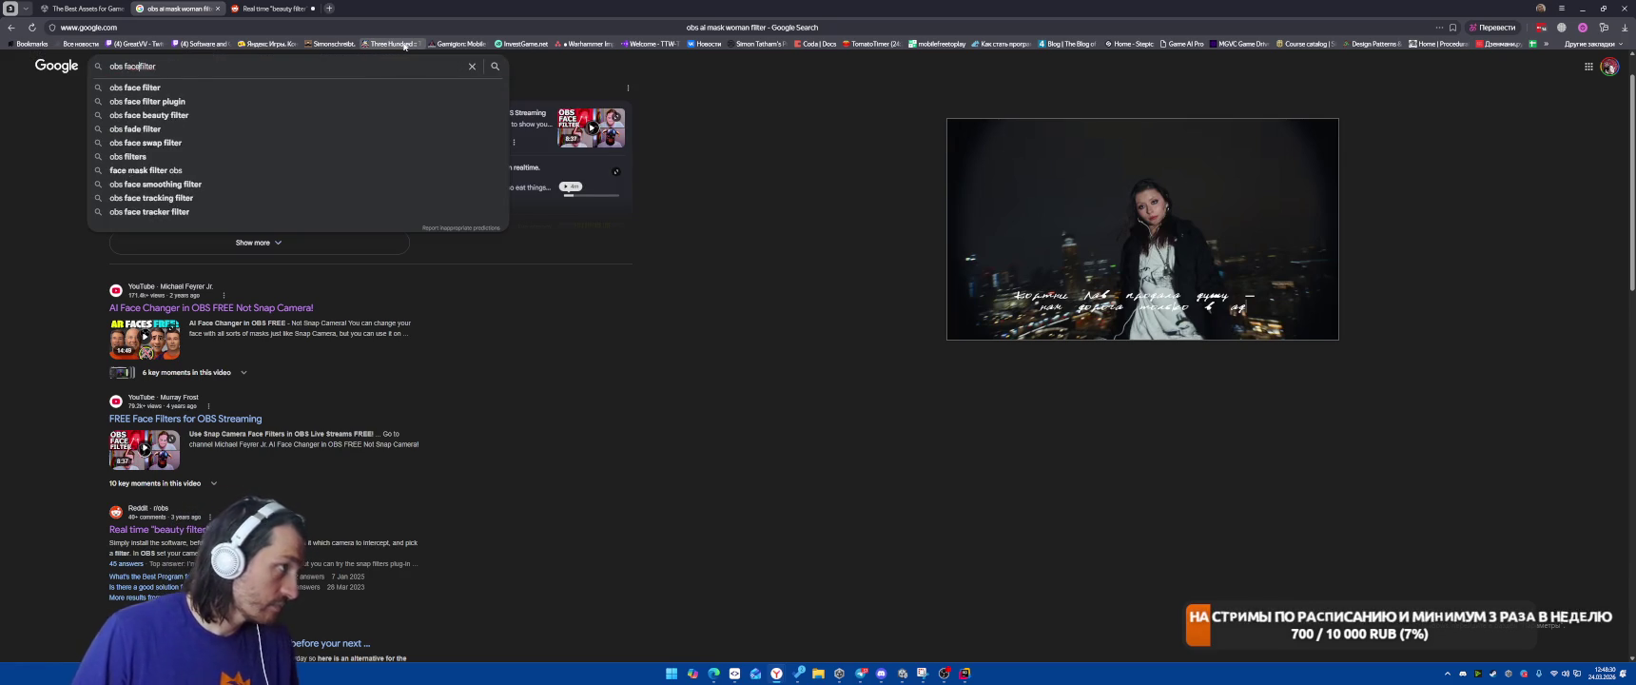
key(Return)
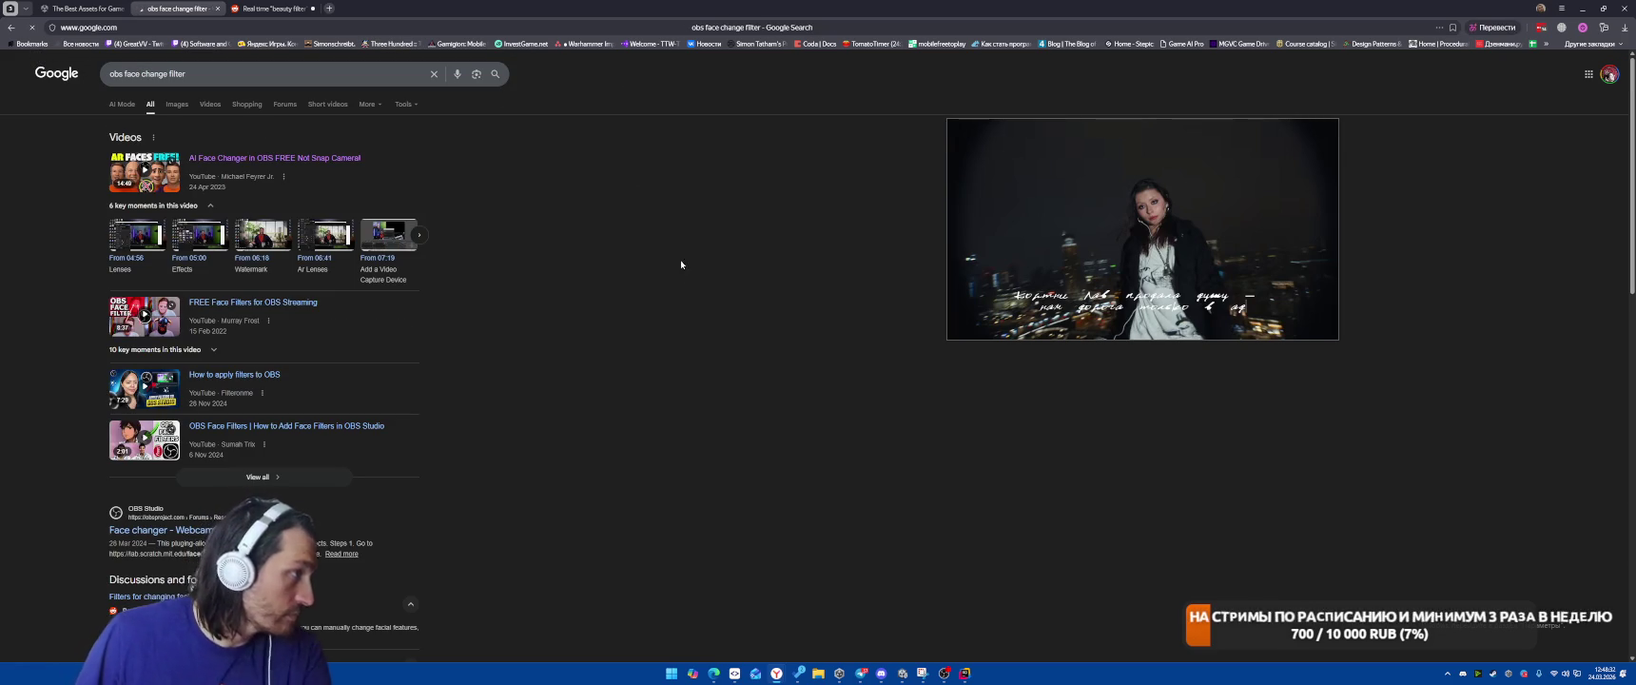
Open the Face changer - Webcam + effects forum page, glance at it and close it
scroll(665, 292, down, 1)
click(241, 437)
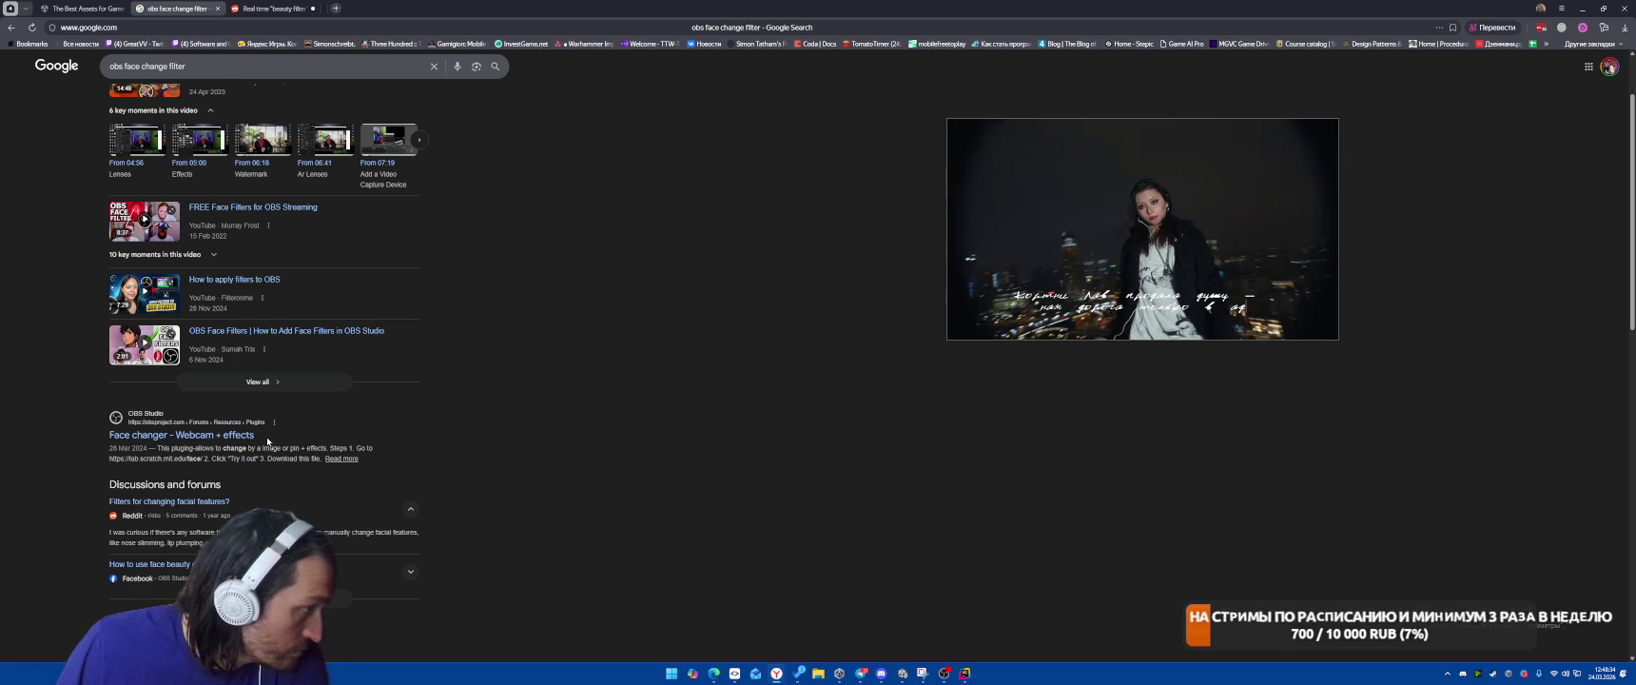
scroll(475, 285, down, 5)
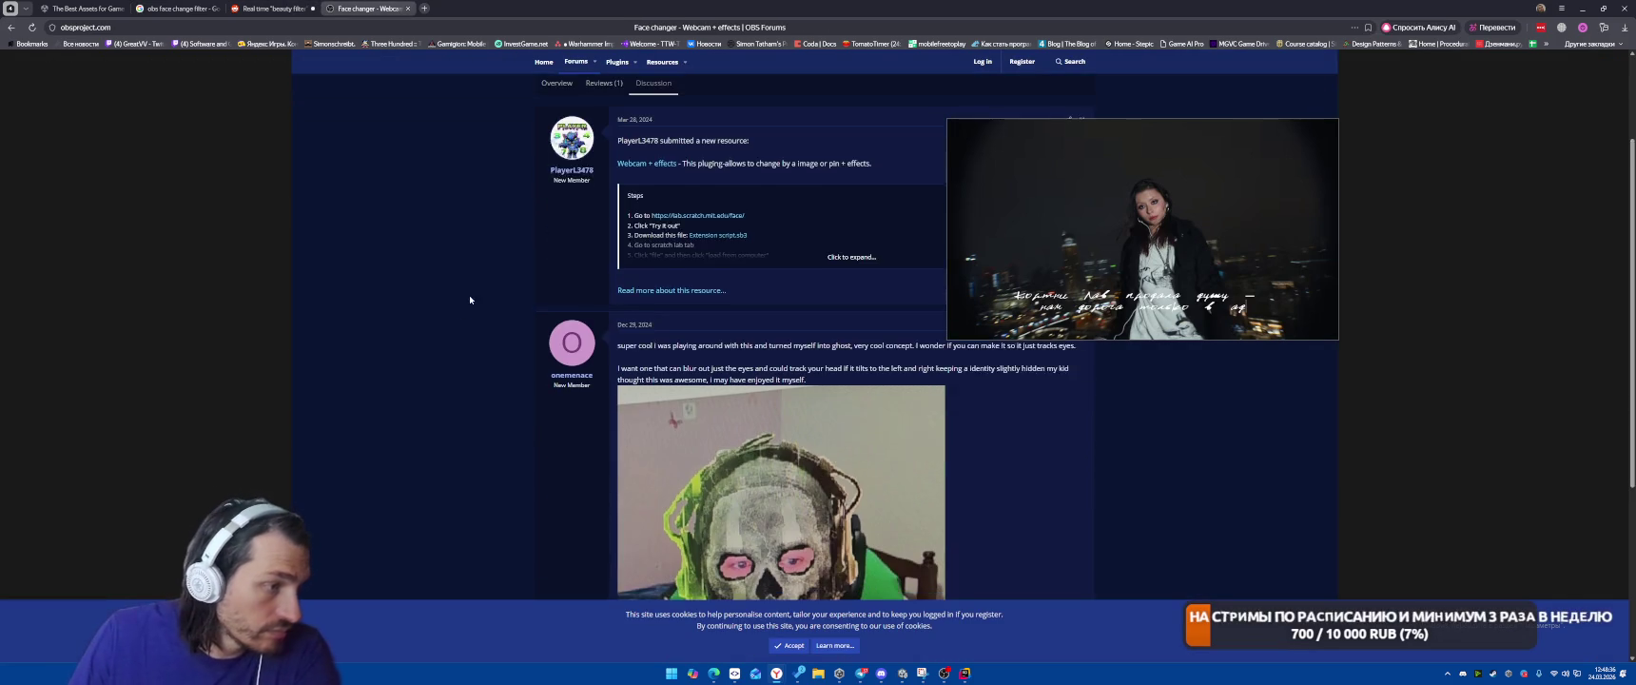
scroll(377, 276, up, 3)
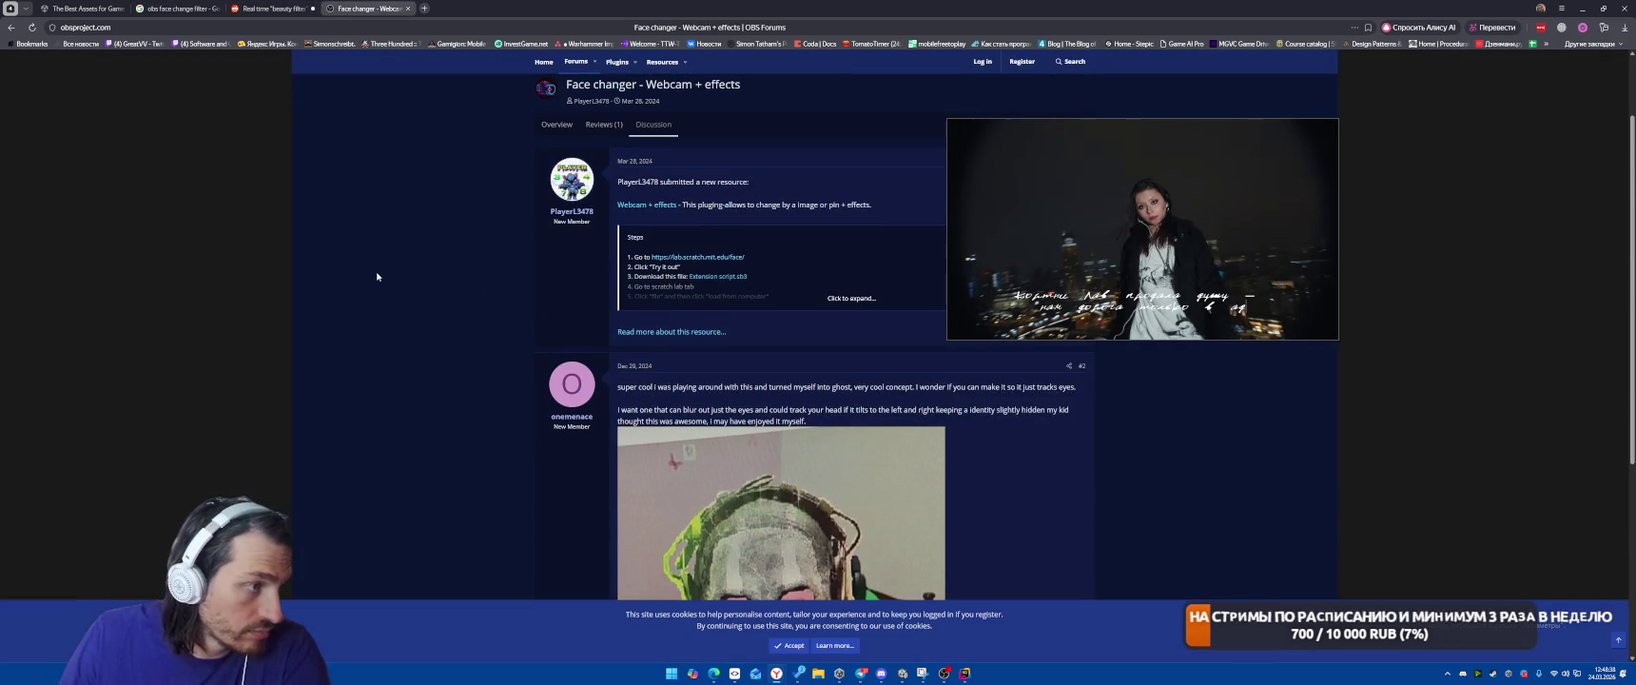
scroll(376, 277, up, 1)
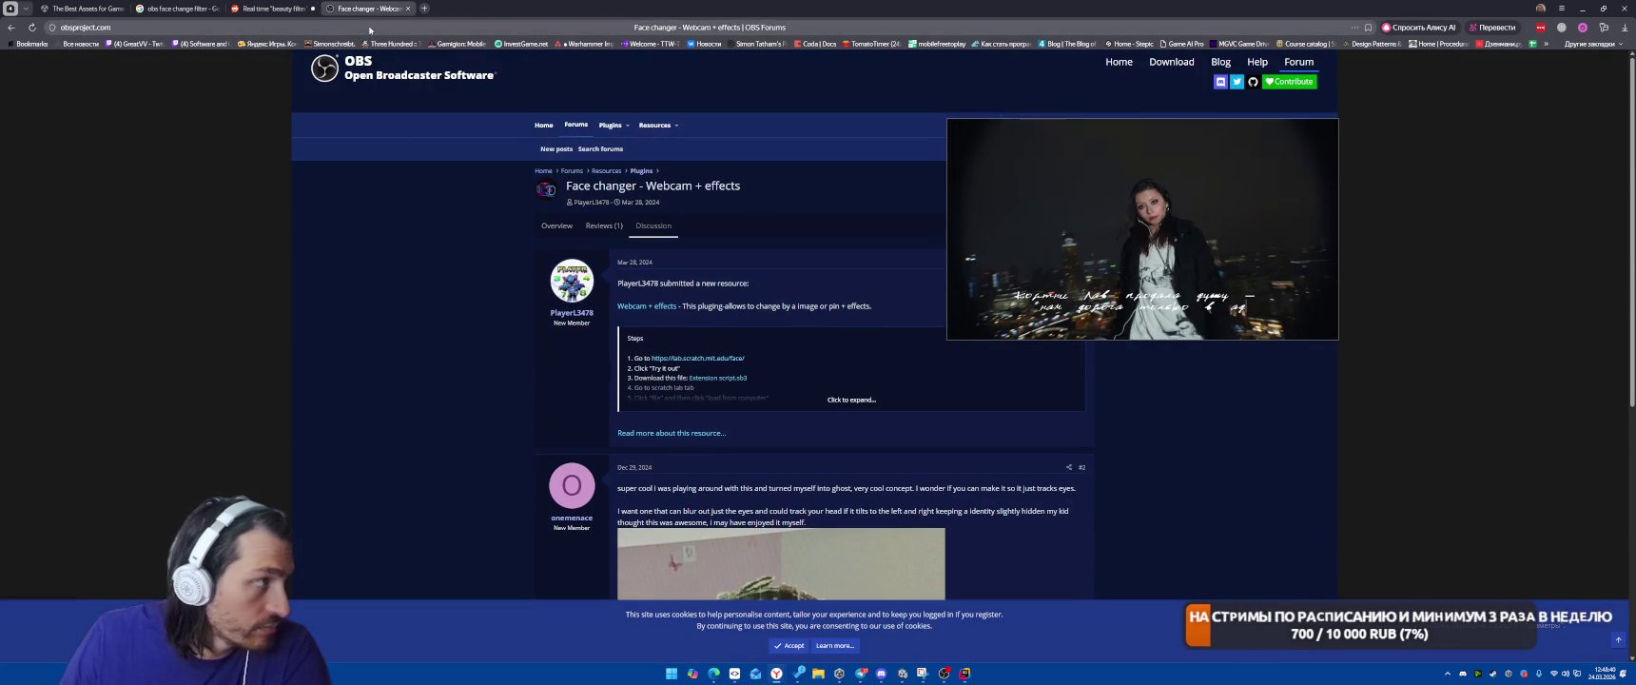
click(408, 8)
Reopen the Face changer resource in a new tab, read its setup steps, then close it
scroll(608, 316, down, 3)
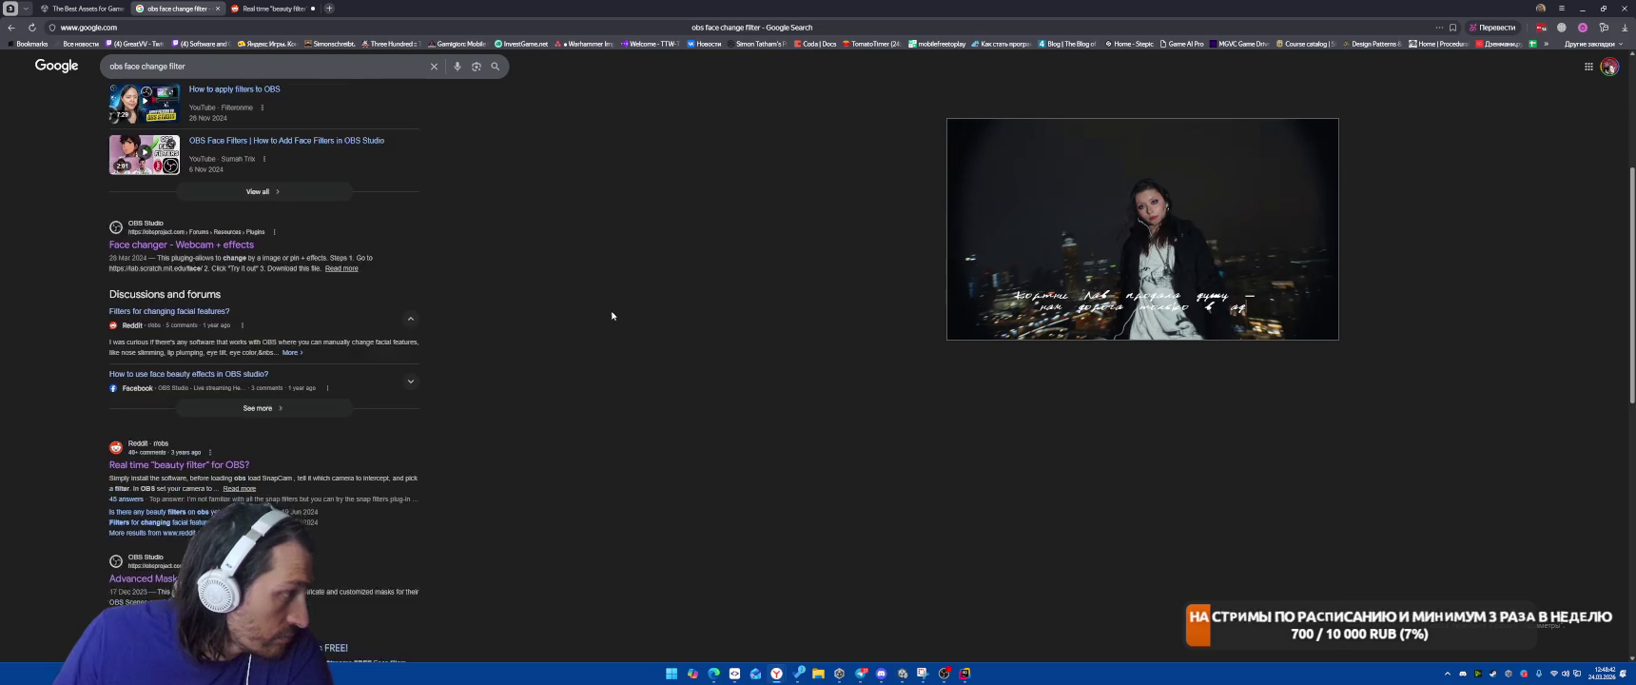
scroll(619, 312, down, 2)
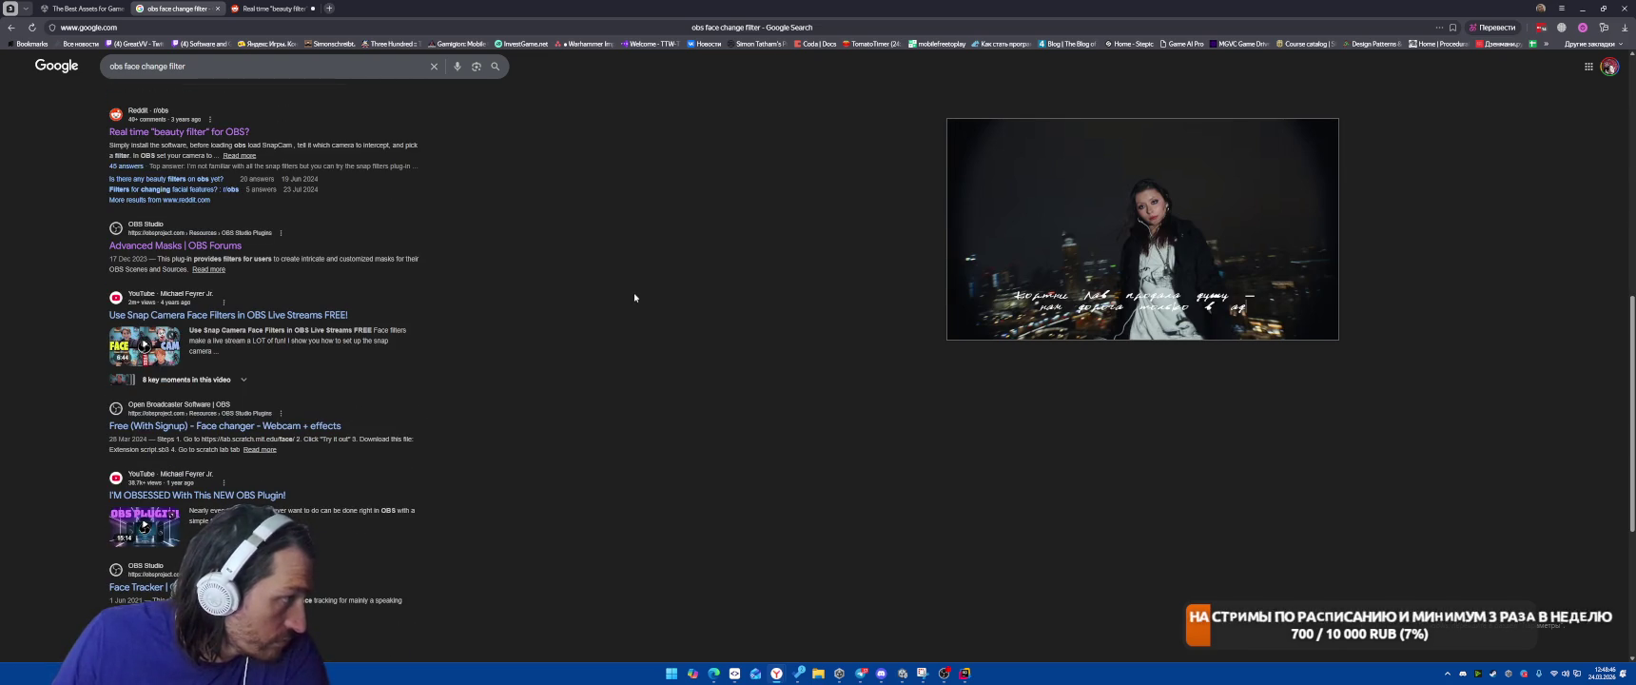
scroll(635, 299, down, 2)
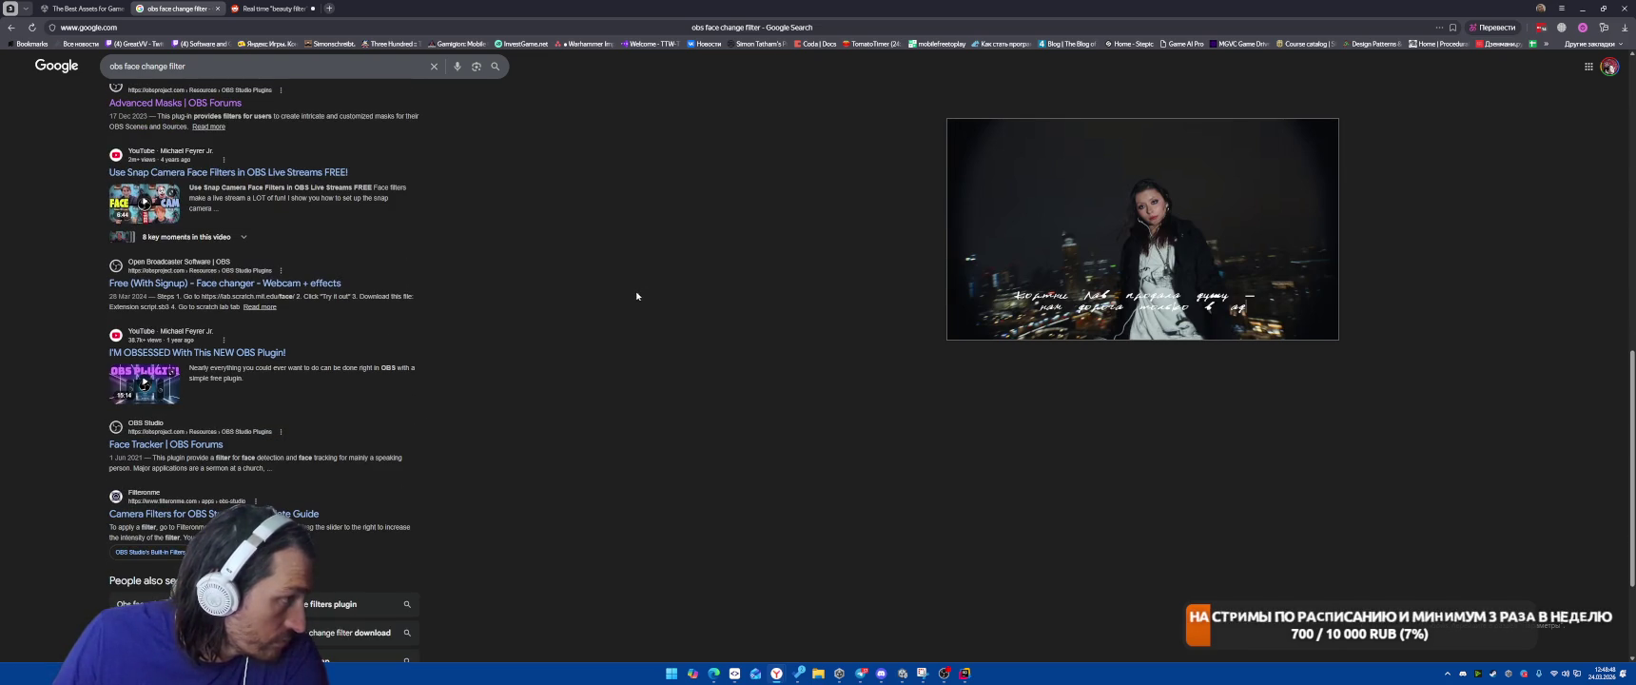
right_click(280, 280)
click(313, 297)
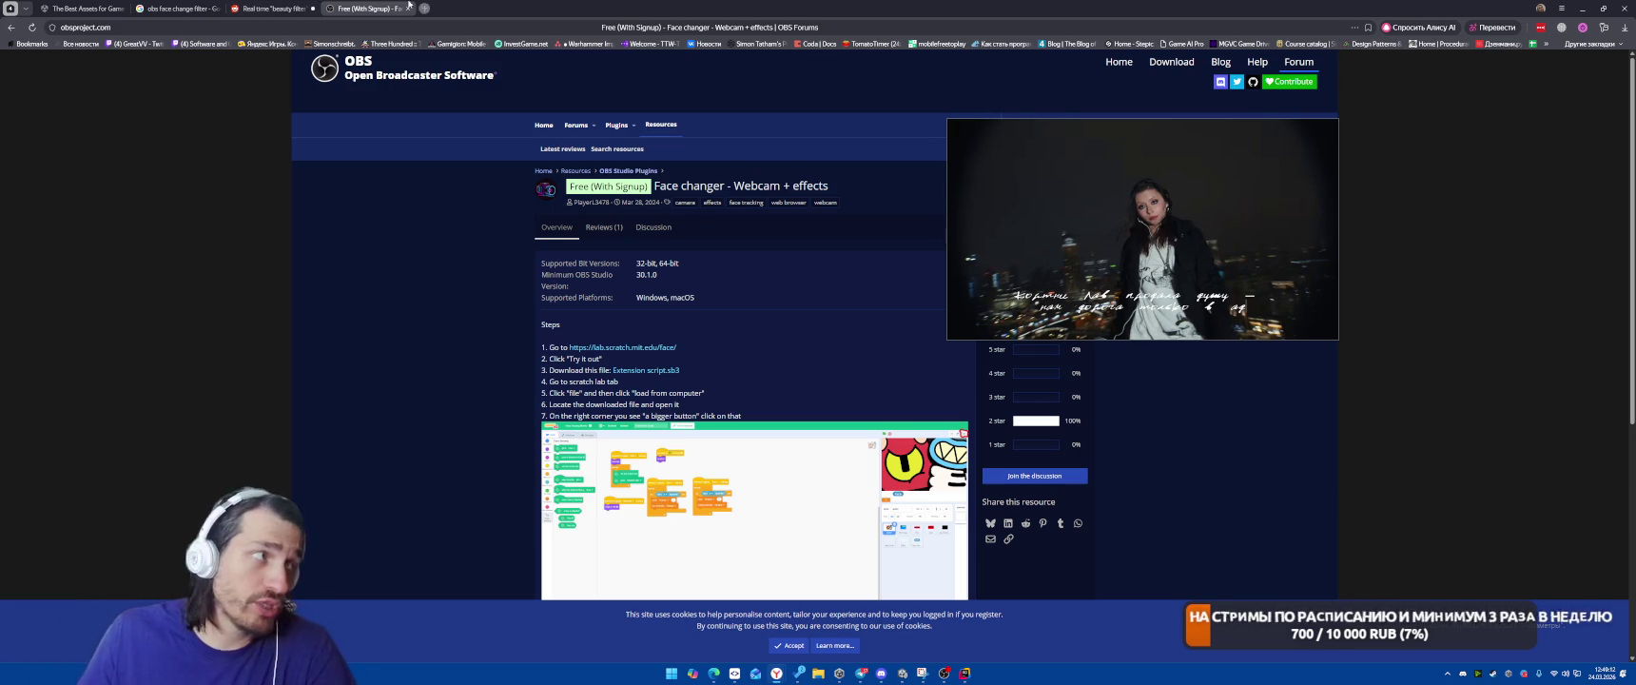
scroll(445, 297, down, 1)
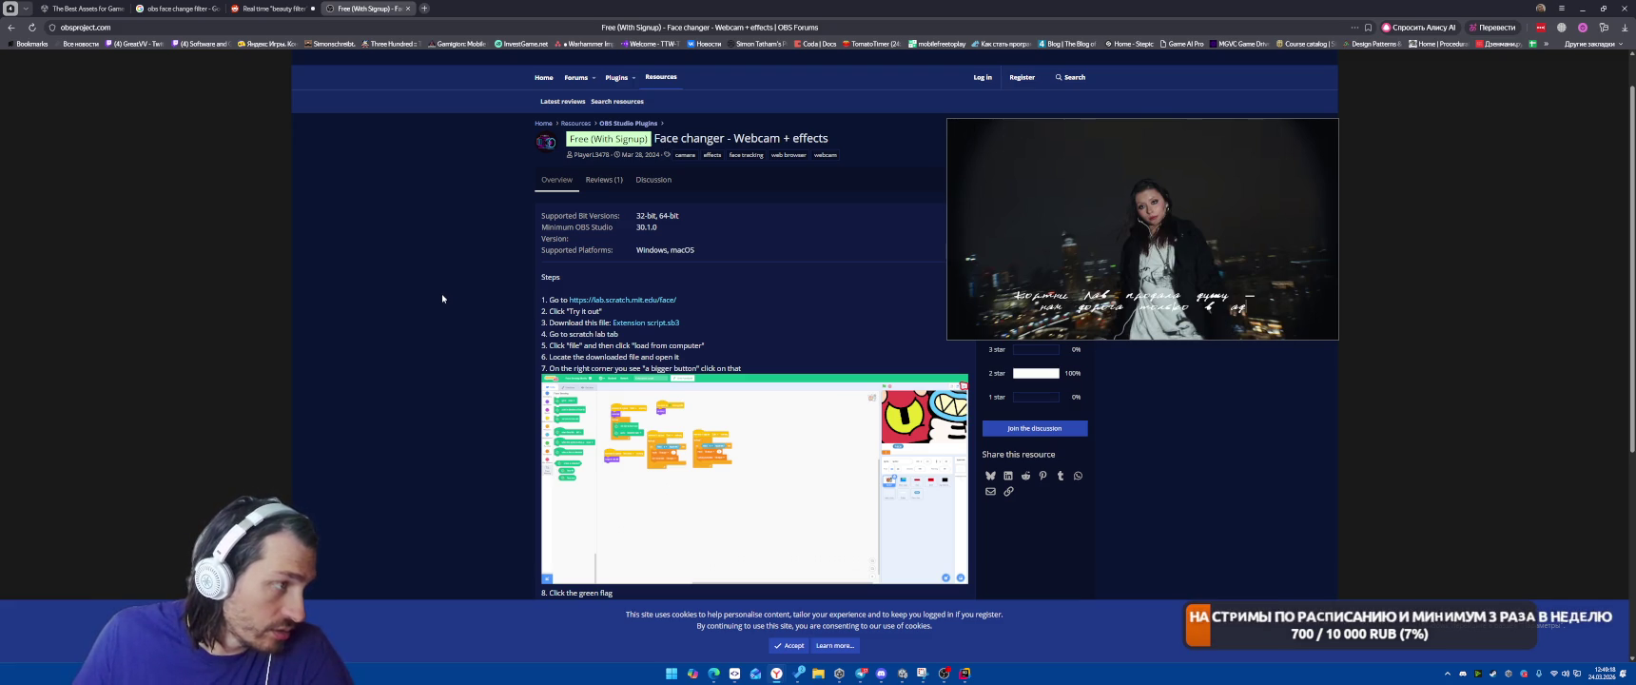
scroll(442, 297, down, 4)
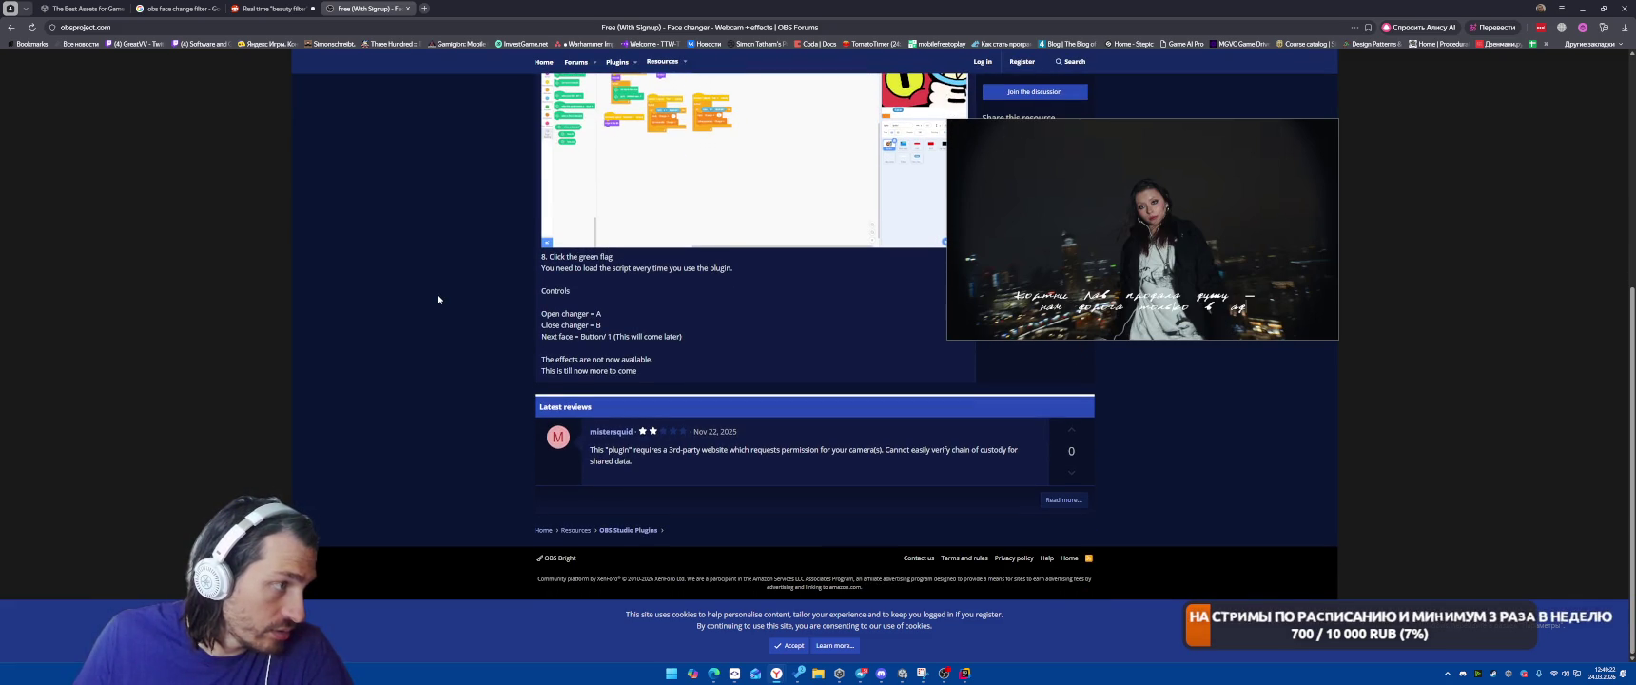
scroll(438, 300, up, 5)
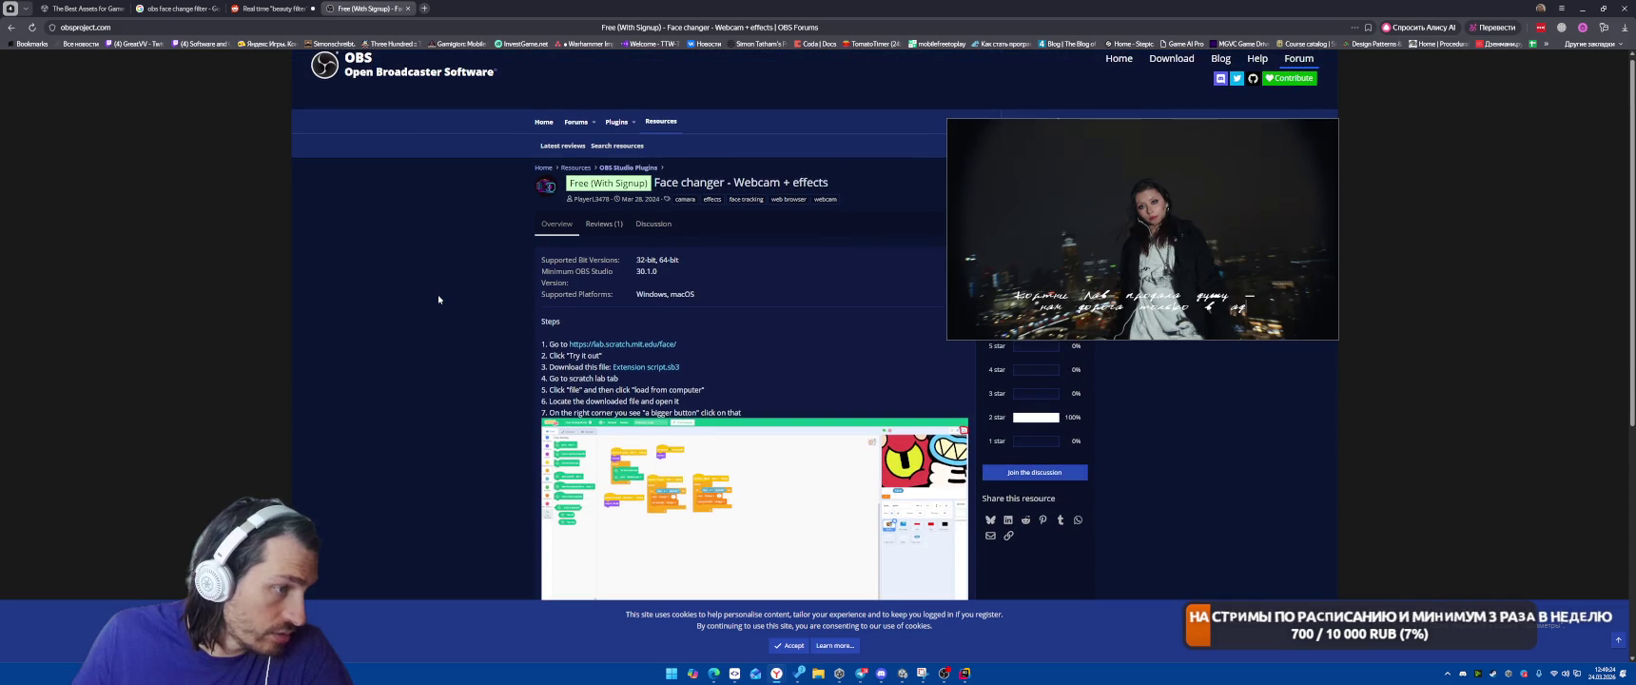
scroll(438, 299, down, 1)
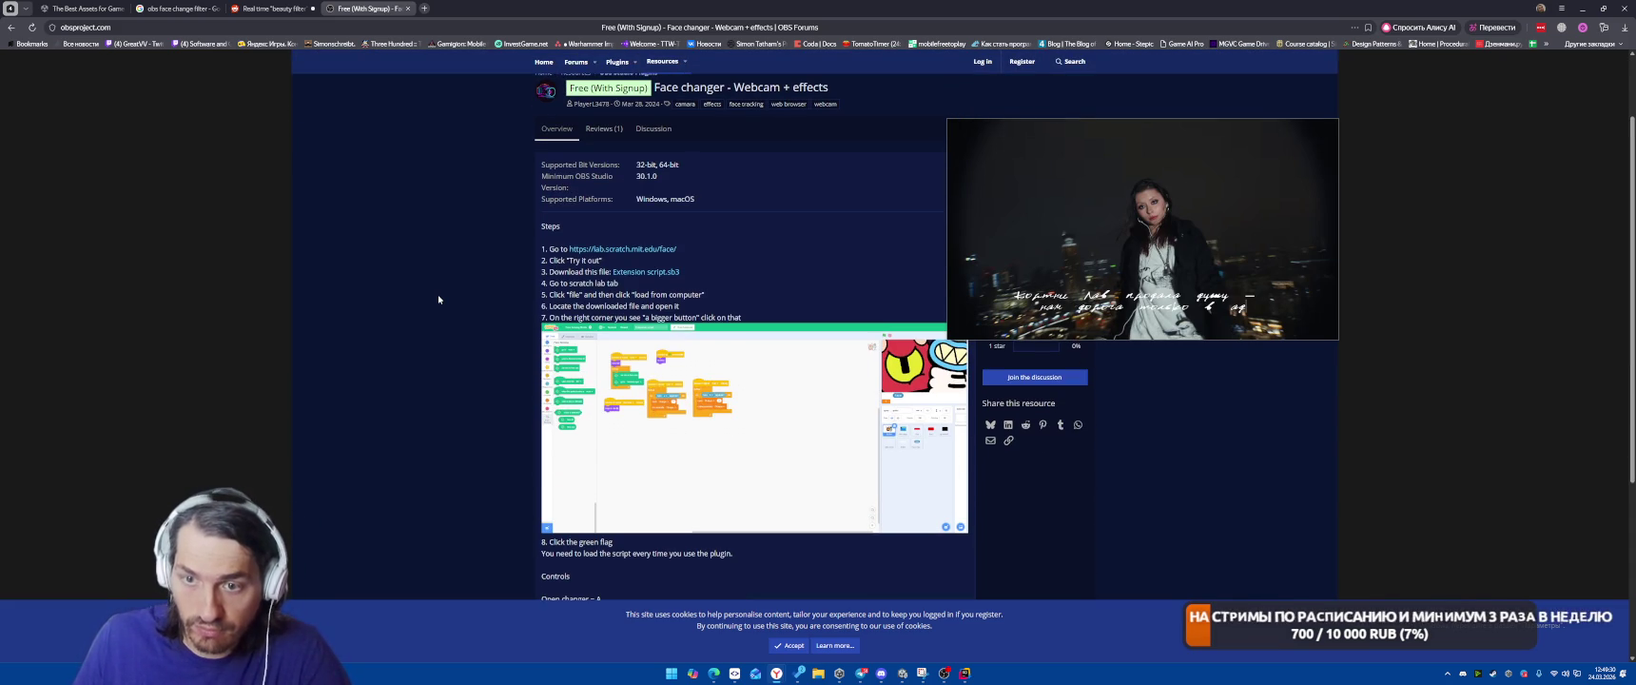
scroll(429, 297, down, 2)
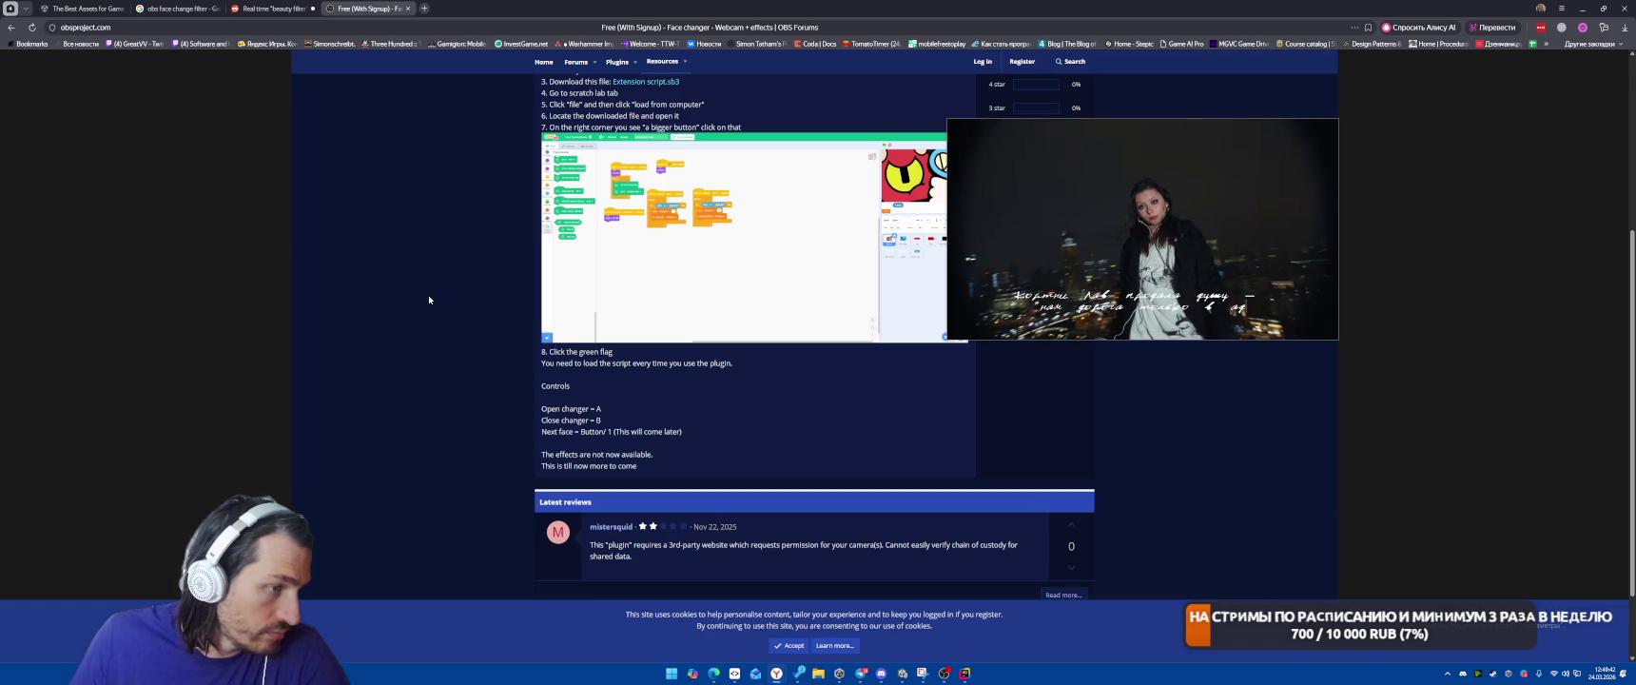
scroll(428, 298, up, 3)
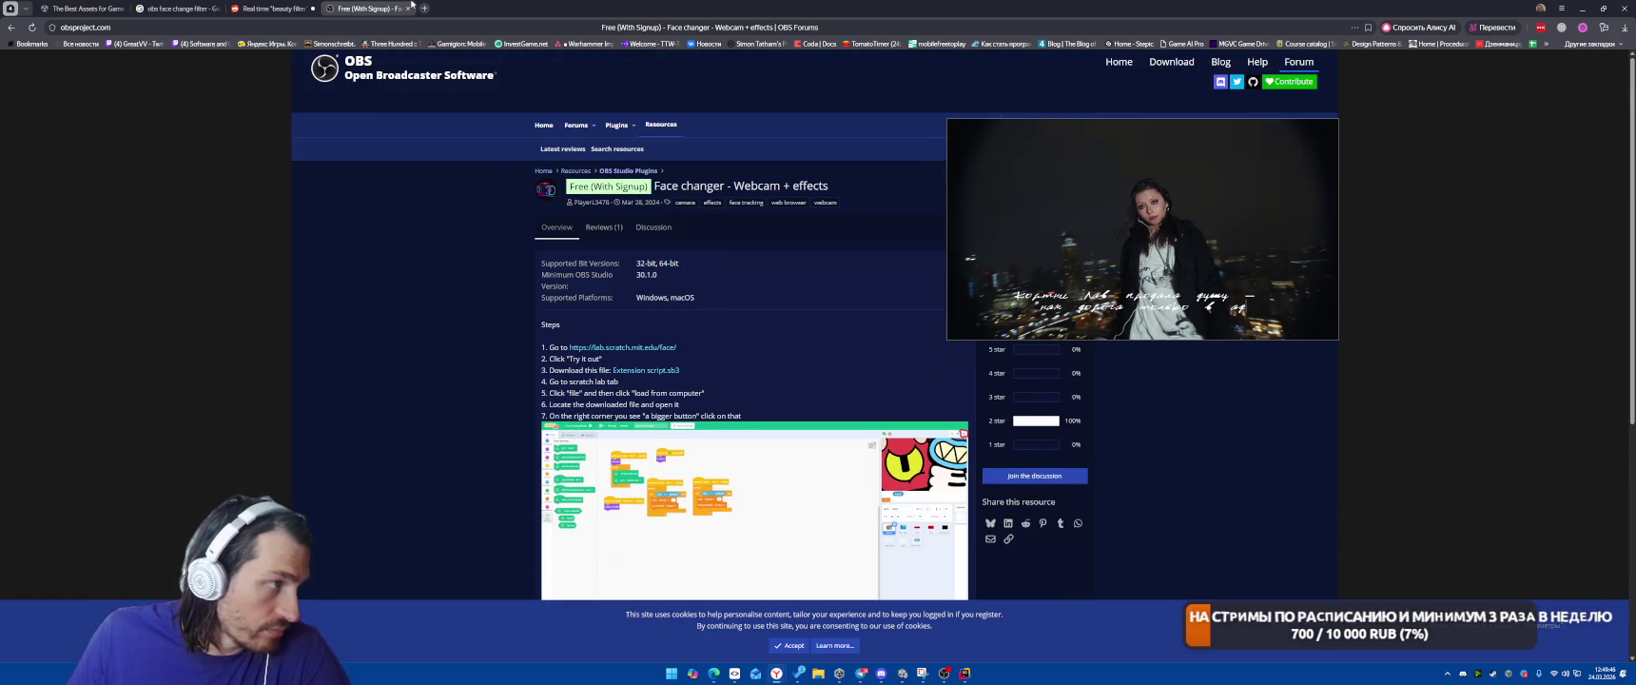
click(407, 9)
Close the beauty filter discussion and Google results tabs, then scroll through the page behind them
click(315, 8)
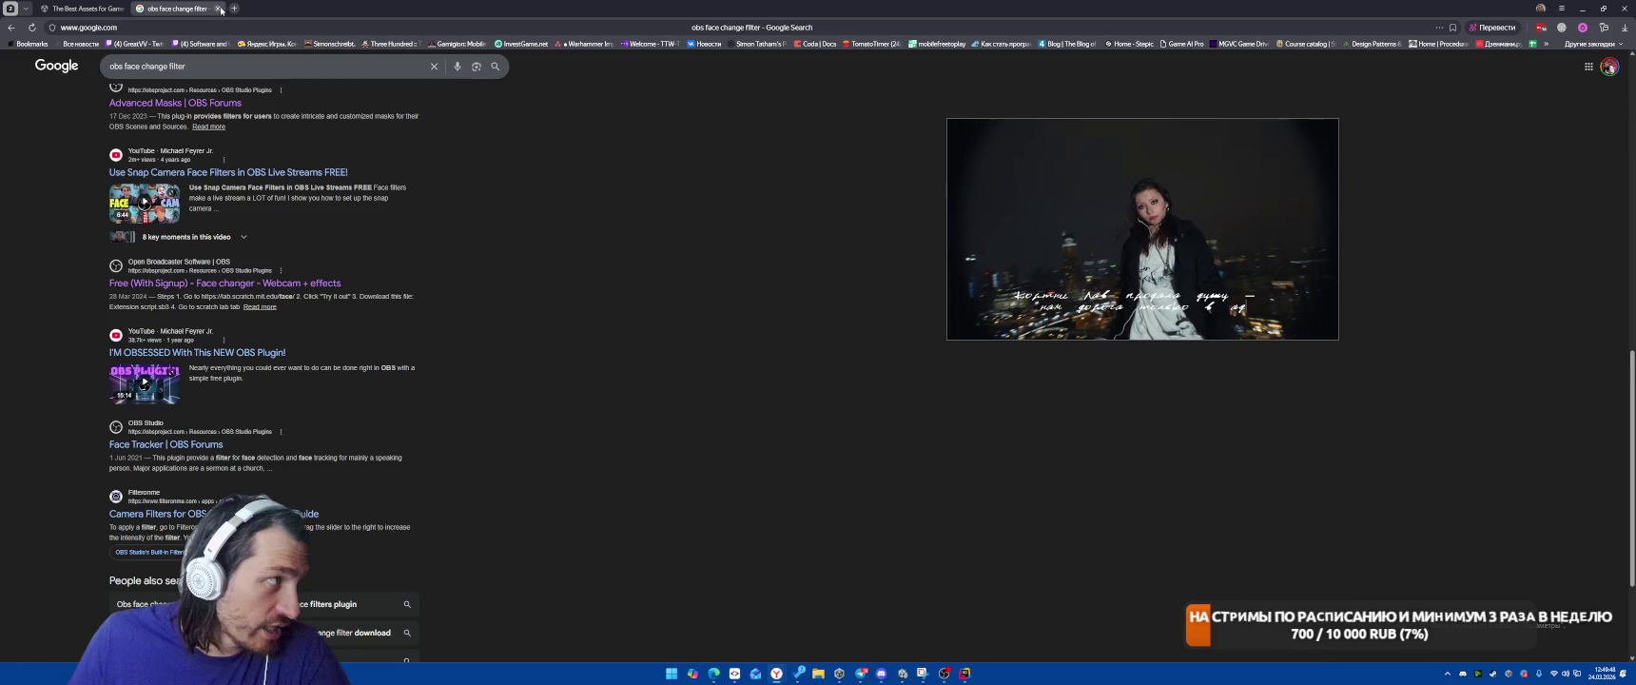
click(218, 8)
mouse_move(1075, 252)
mouse_down()
mouse_move(674, 433)
mouse_move(126, 534)
mouse_move(172, 563)
mouse_up()
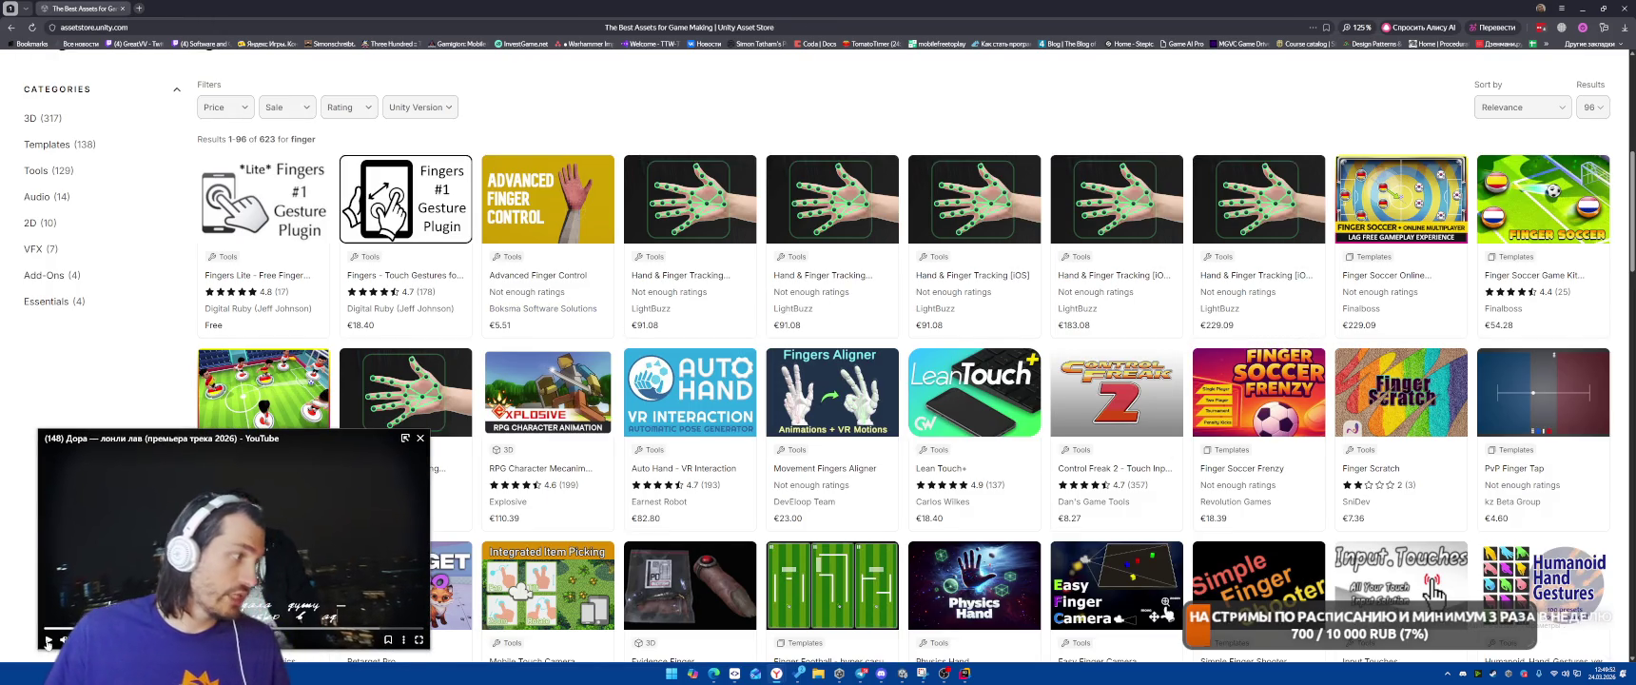
scroll(769, 275, down, 2)
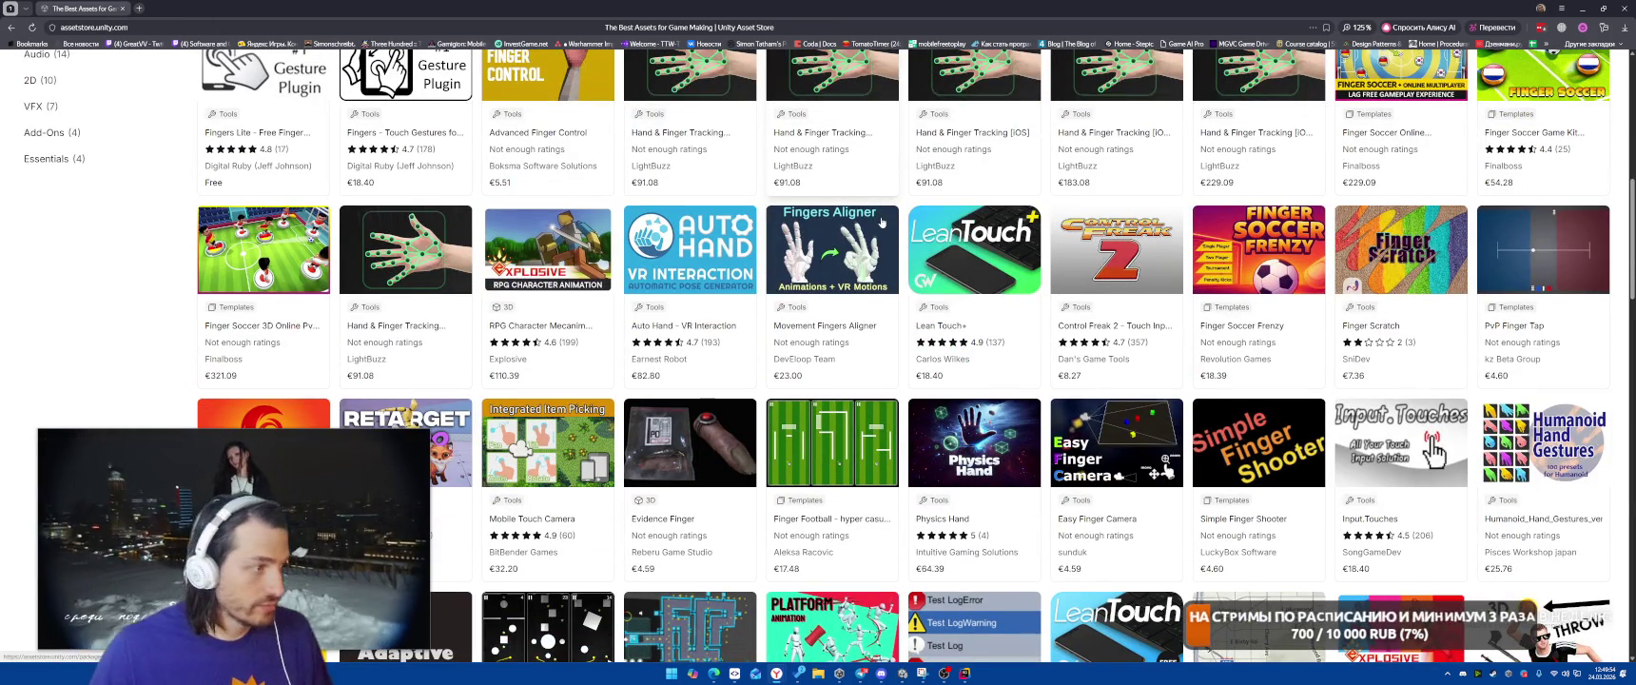
scroll(867, 285, down, 4)
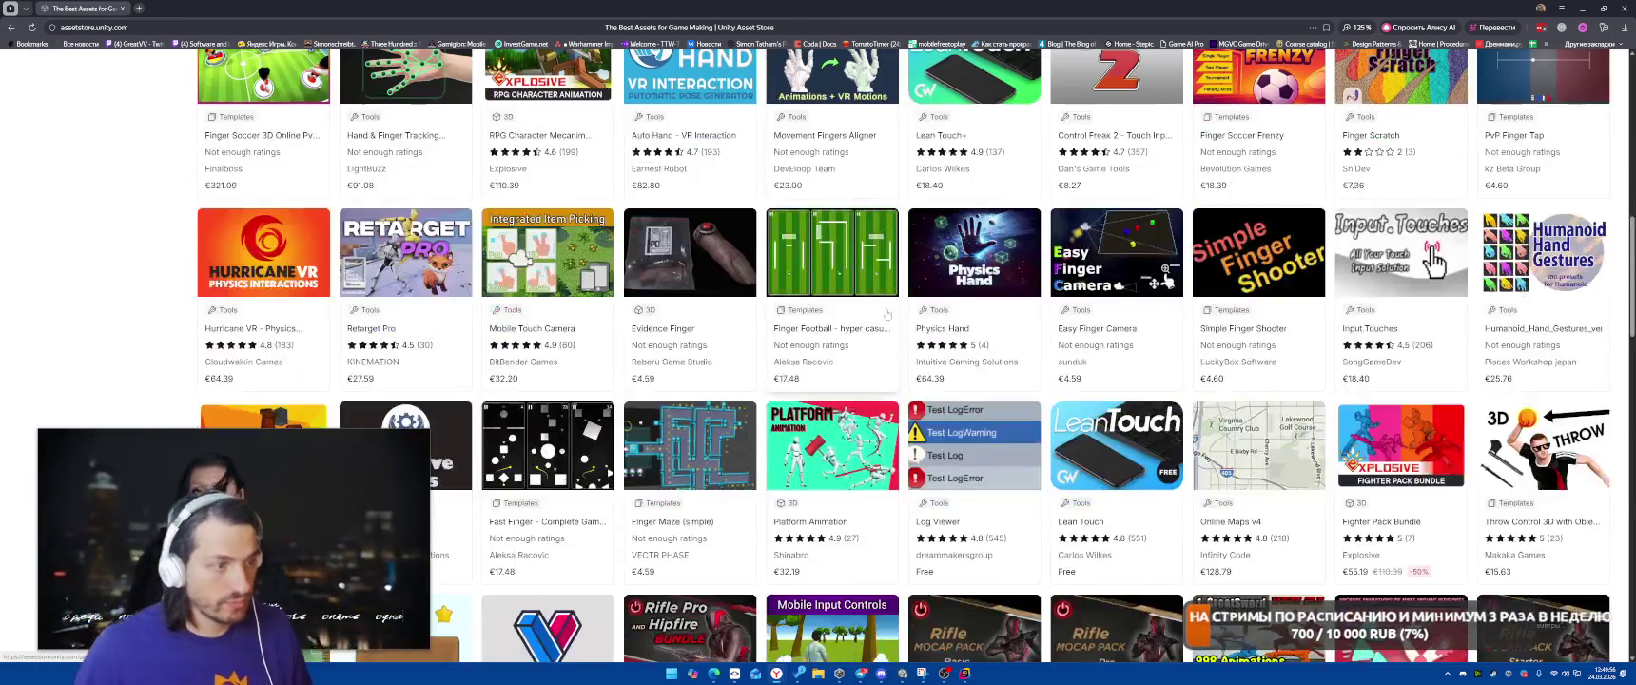
scroll(865, 325, up, 10)
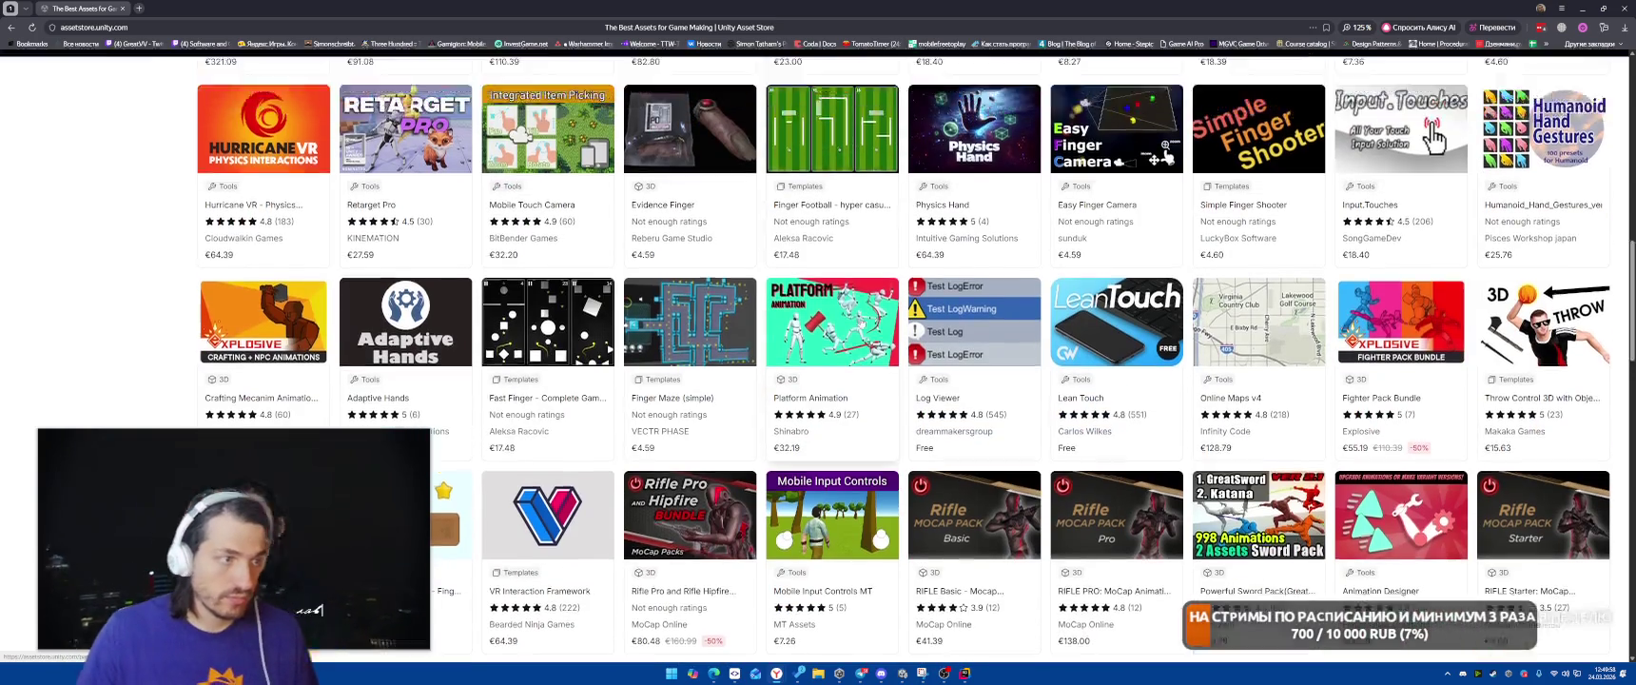
scroll(873, 320, down, 1)
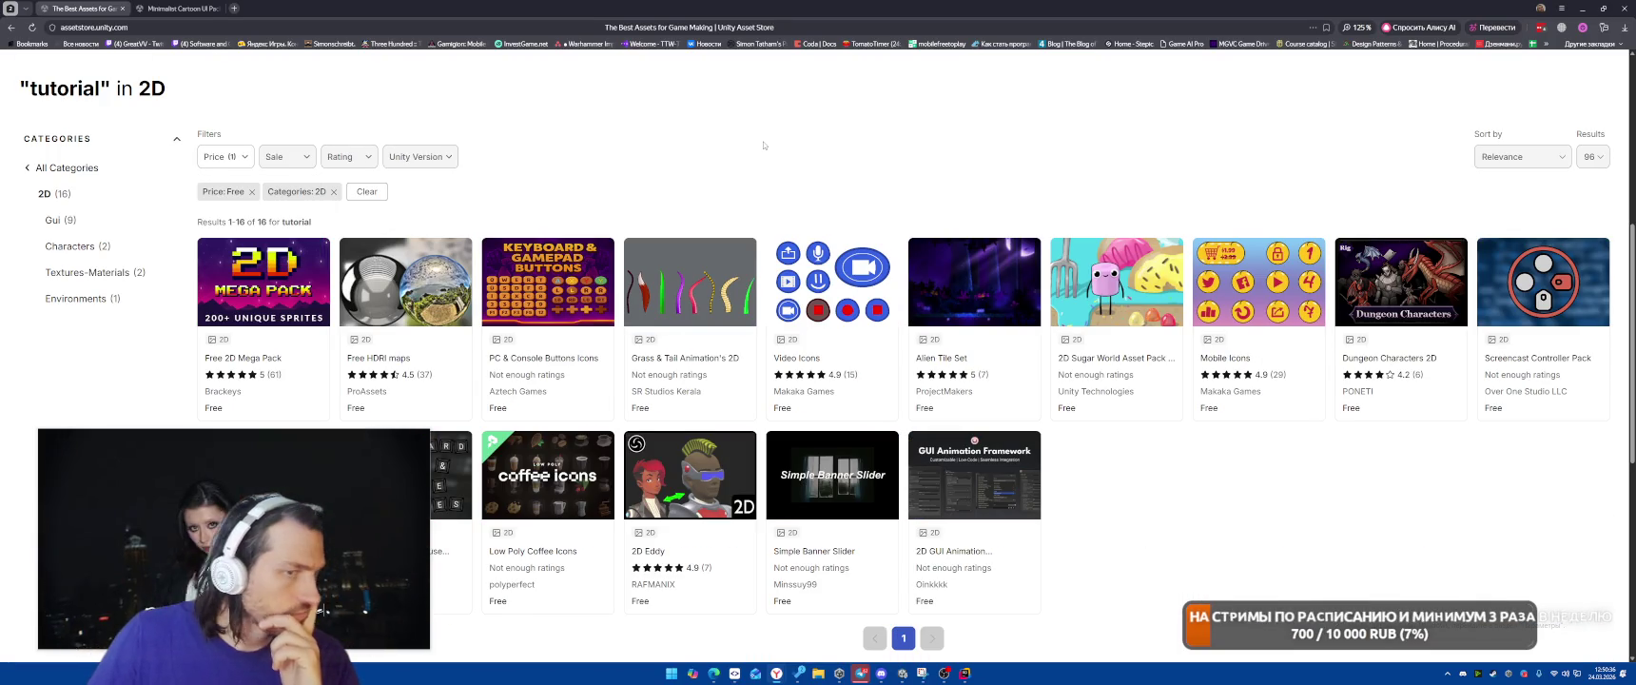
scroll(763, 144, down, 2)
scroll(1198, 437, down, 1)
scroll(1252, 423, down, 1)
scroll(1252, 423, up, 1)
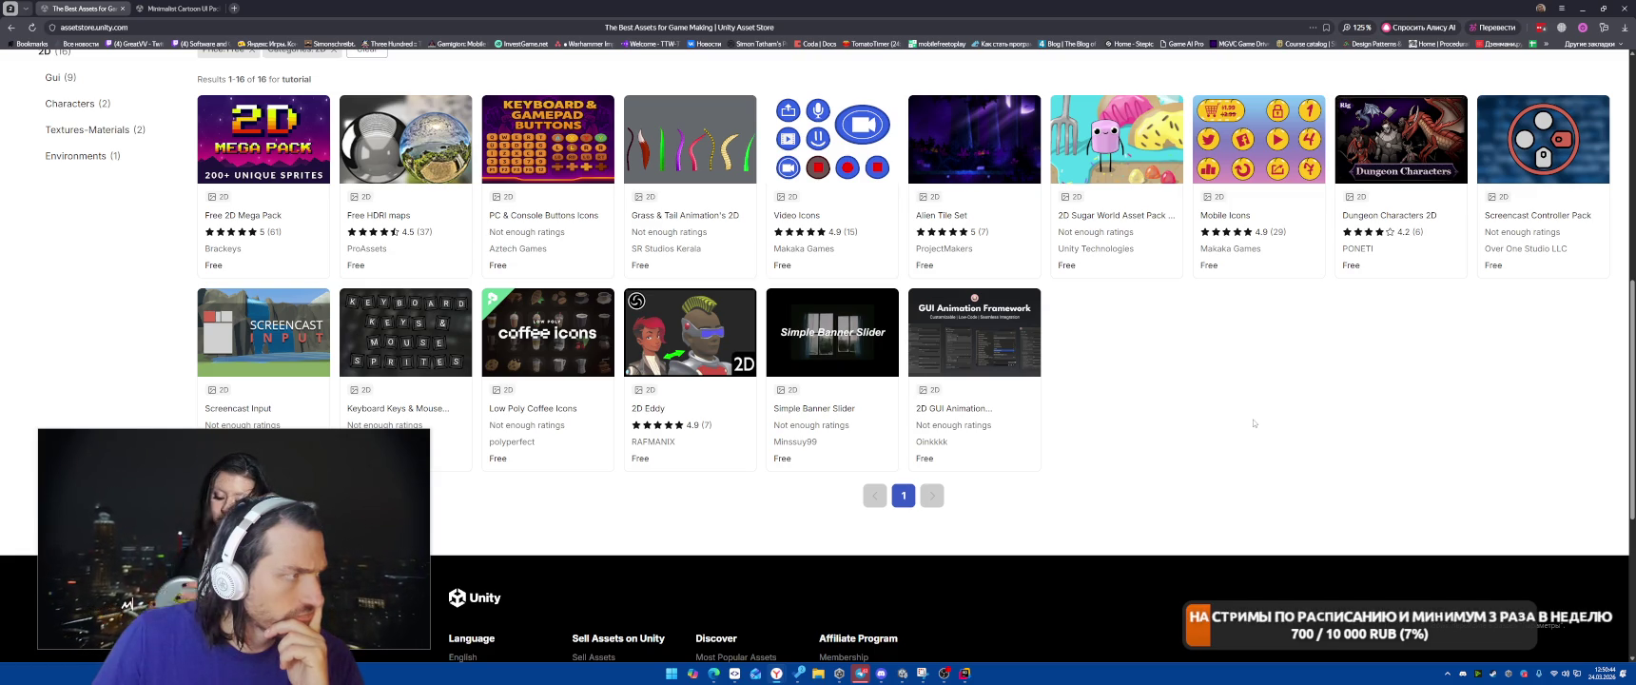
scroll(1253, 423, up, 1)
Browse the Minimalist Cartoon UI Pack's preview images and contents, ending on Cartoon Cursors
click(181, 7)
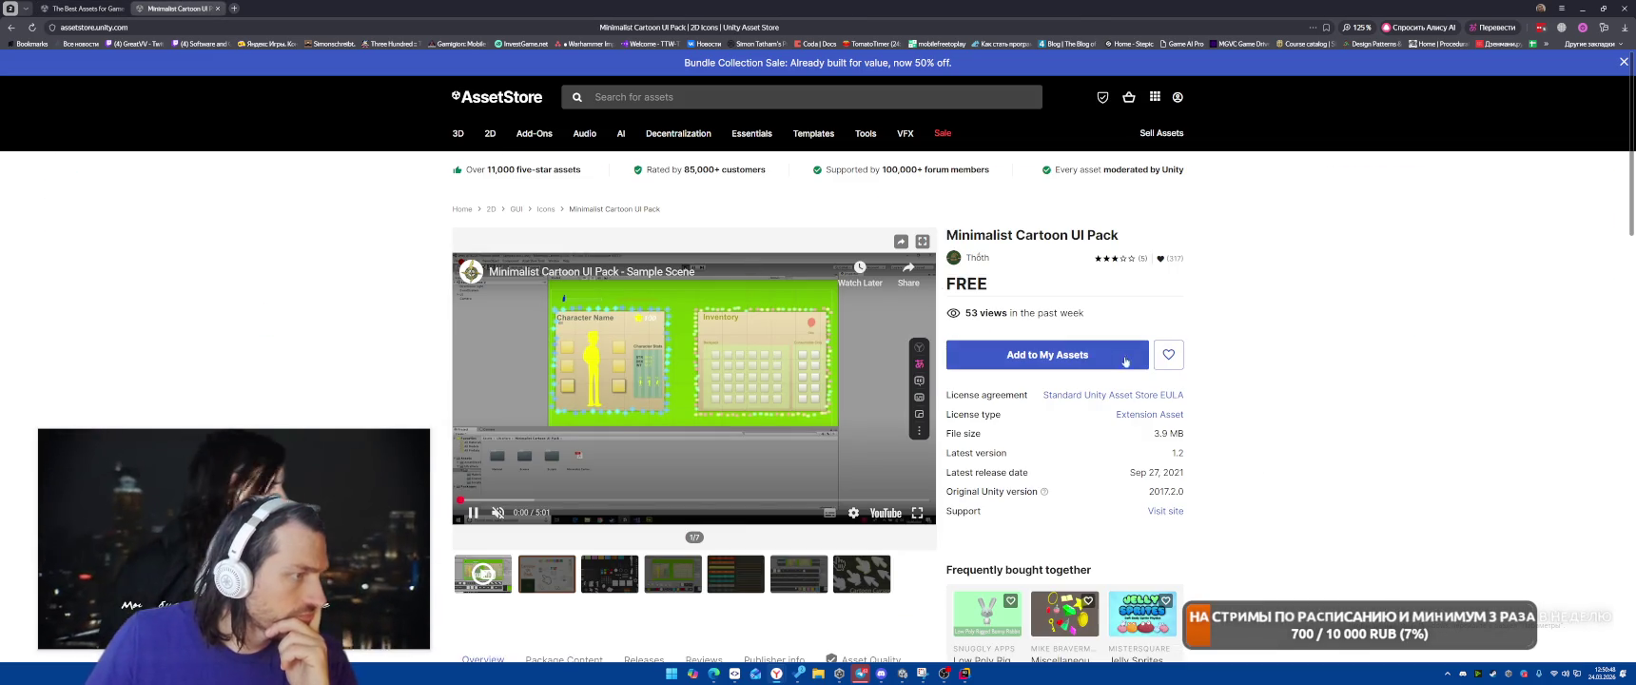
click(535, 581)
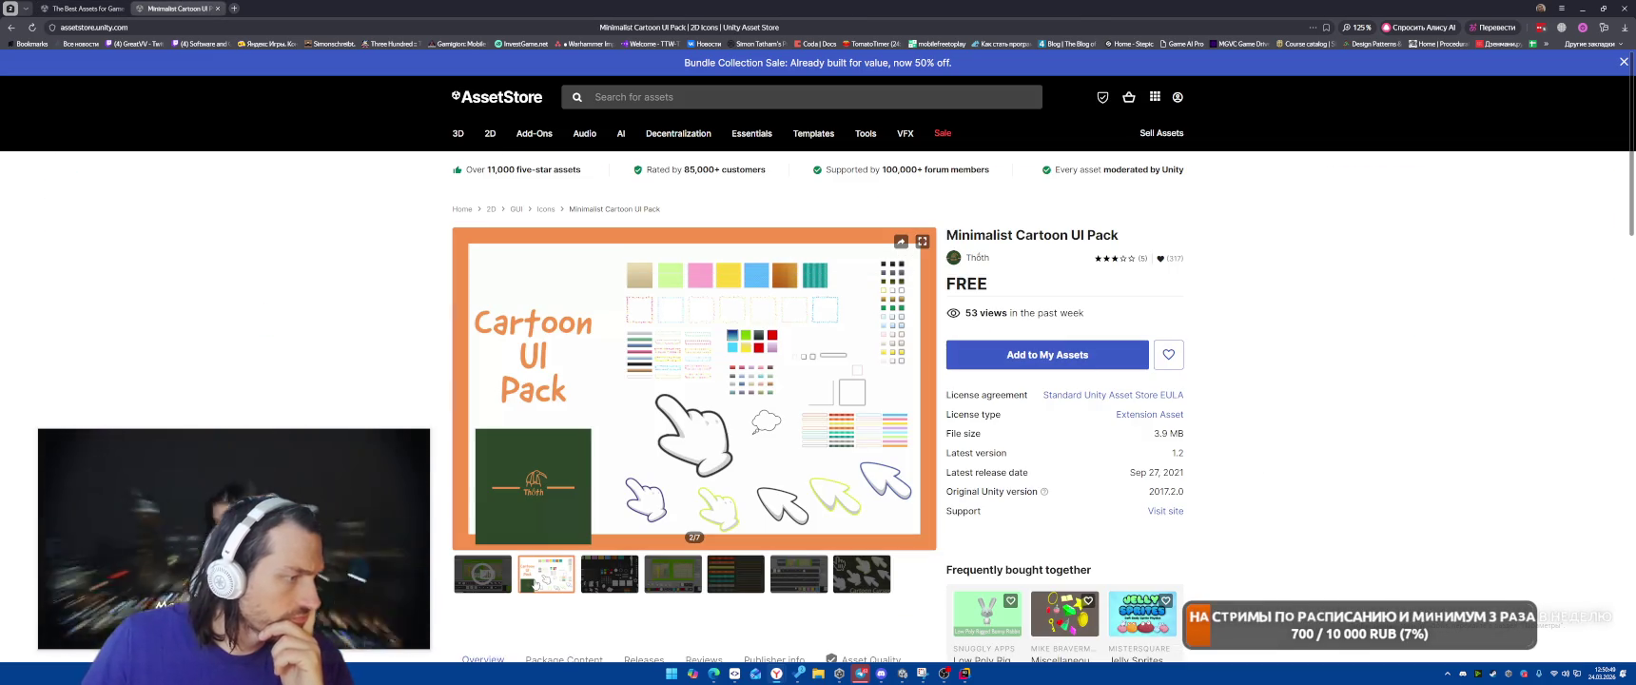
click(619, 571)
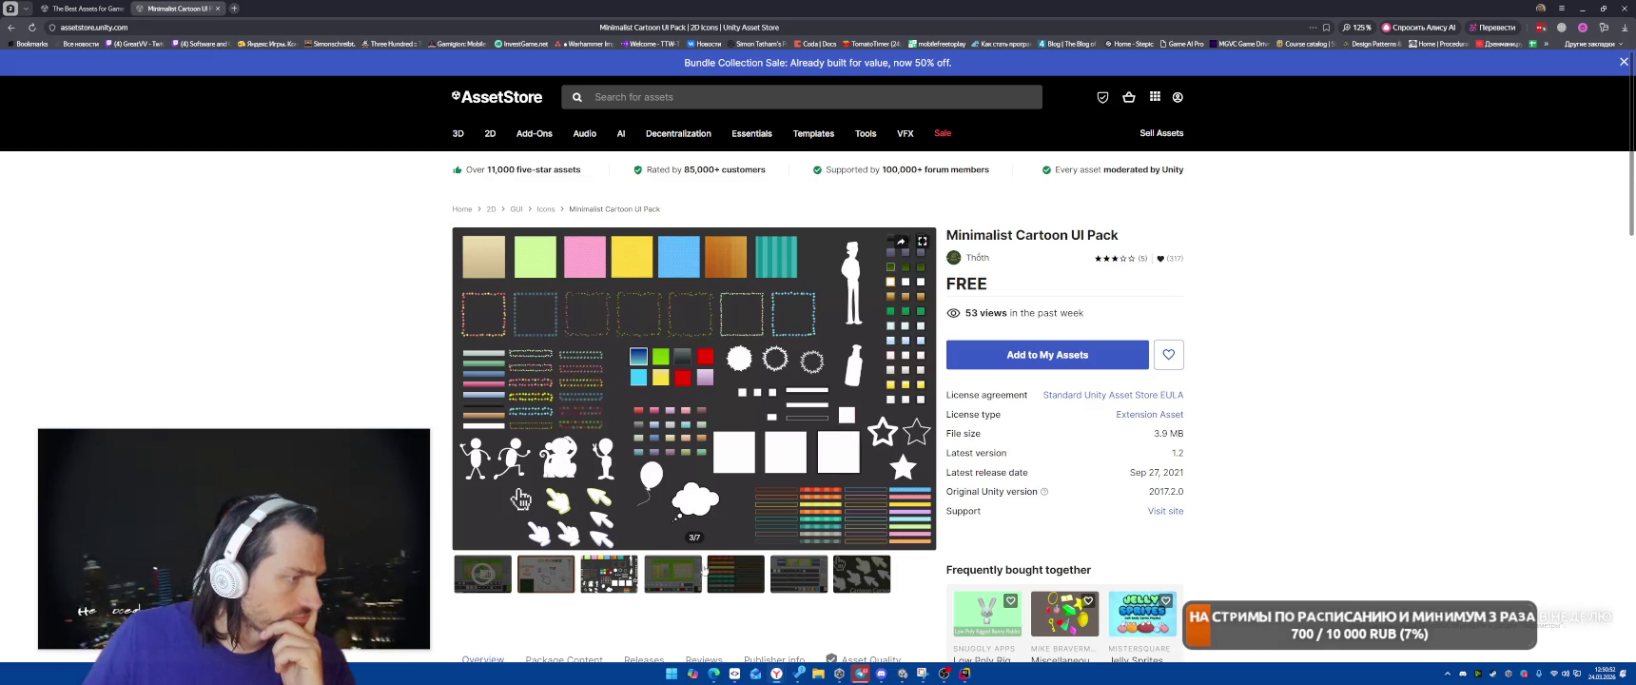
click(701, 573)
click(768, 579)
click(835, 576)
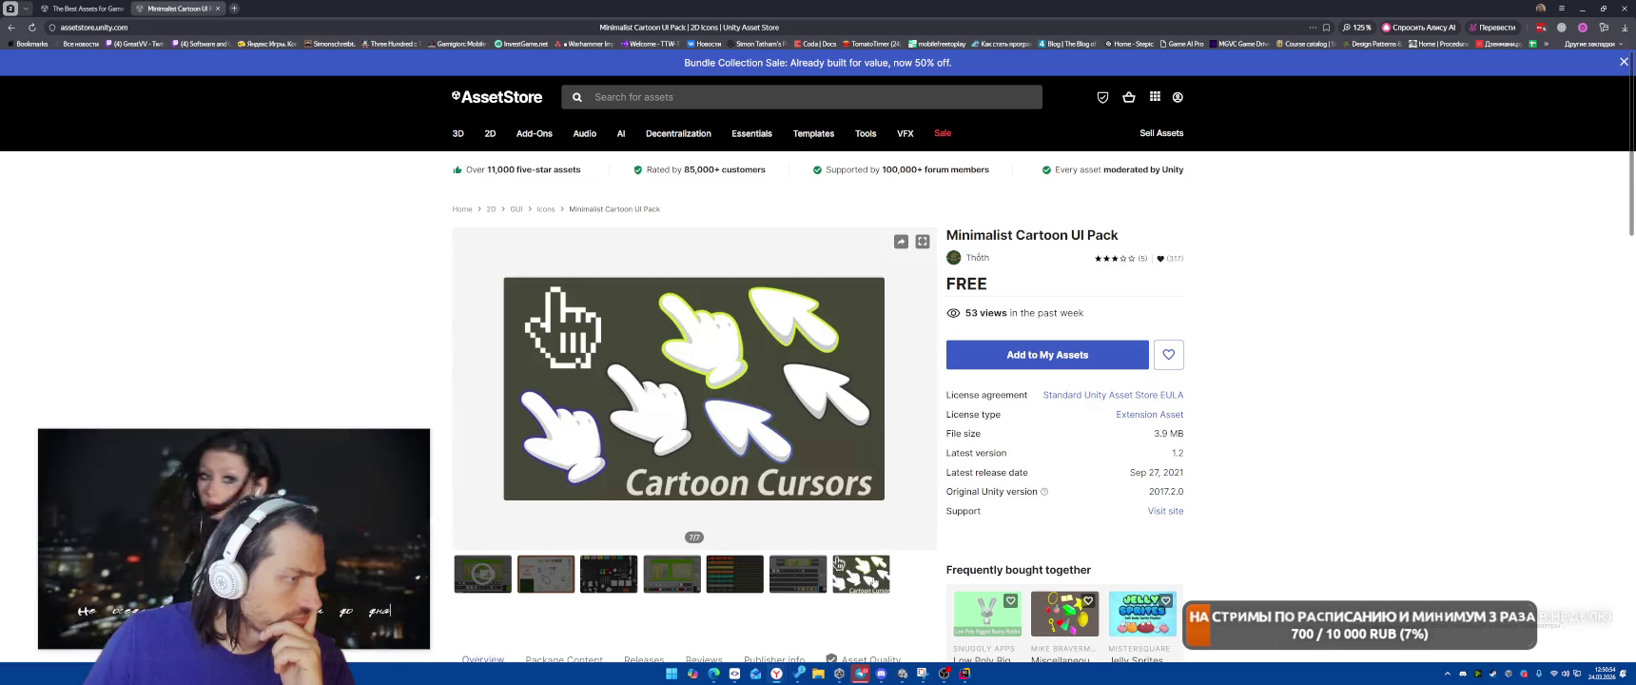
click(805, 576)
click(838, 563)
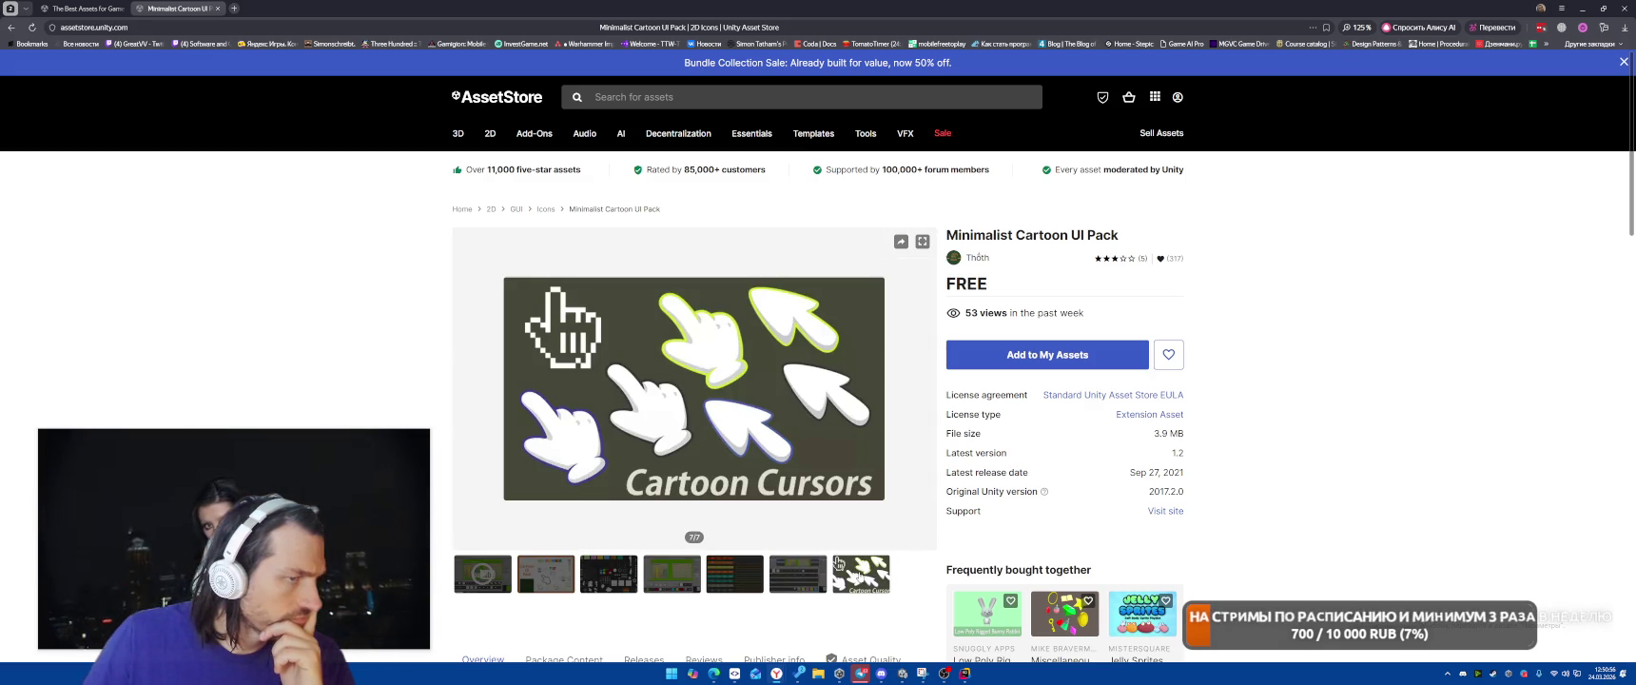
scroll(1351, 453, down, 2)
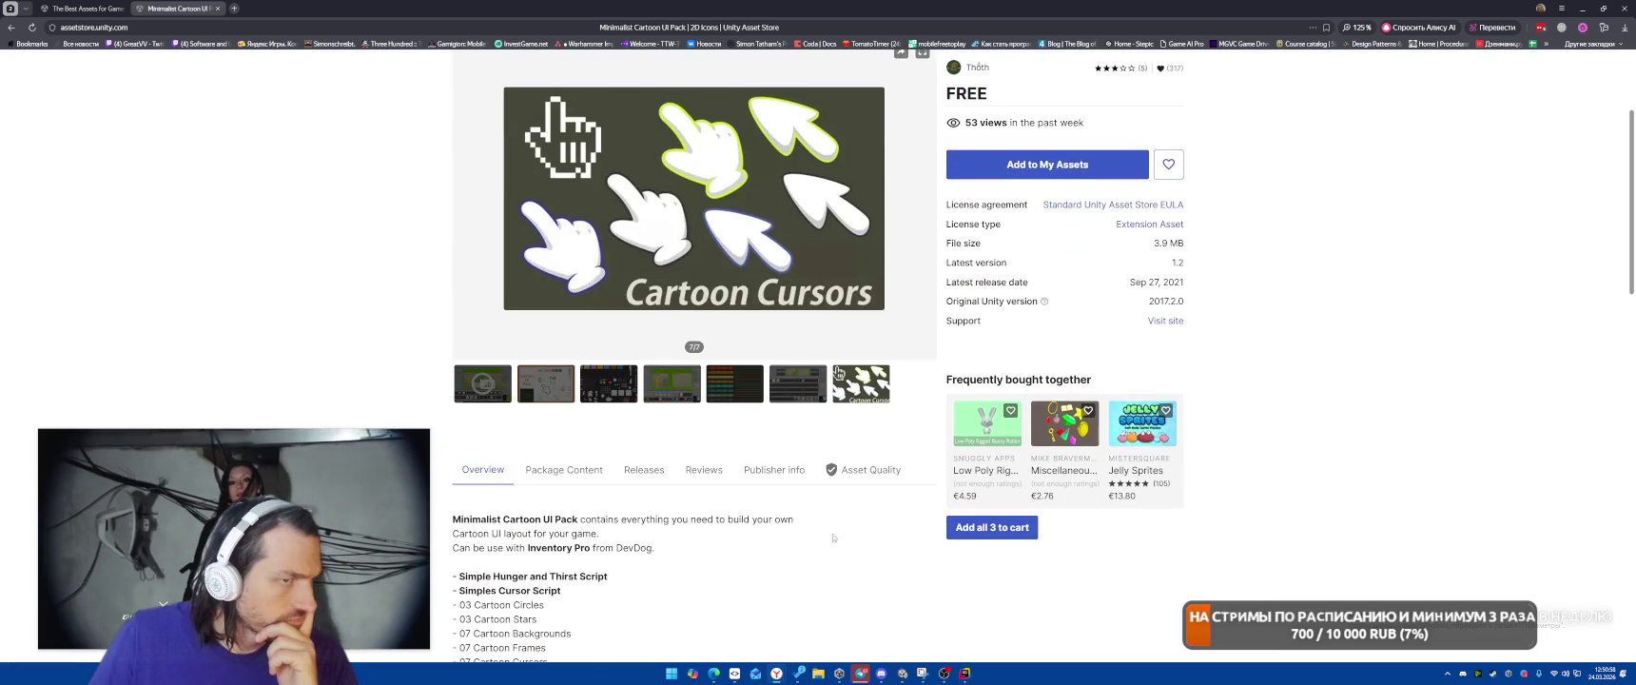
scroll(1333, 445, down, 1)
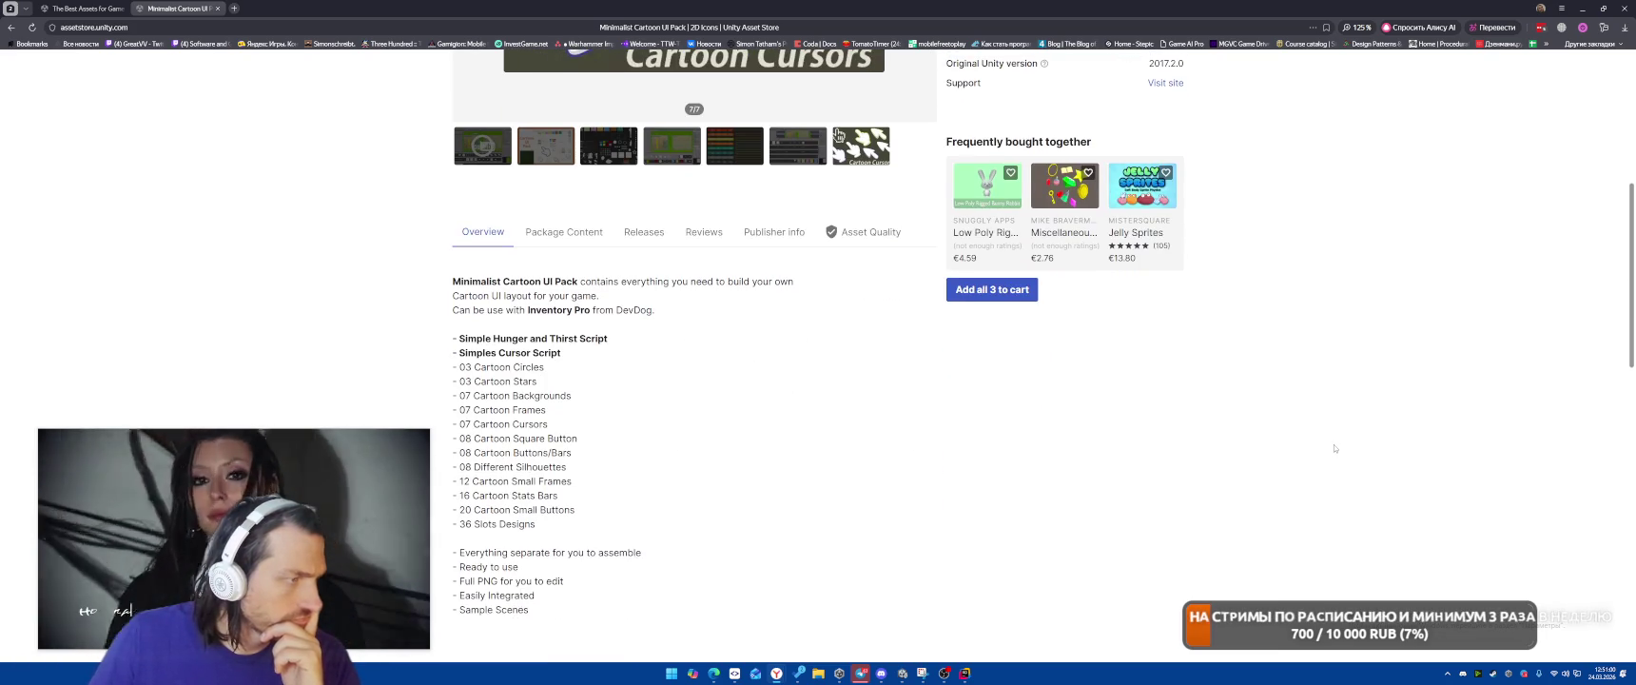
scroll(1333, 445, up, 1)
scroll(1157, 275, up, 1)
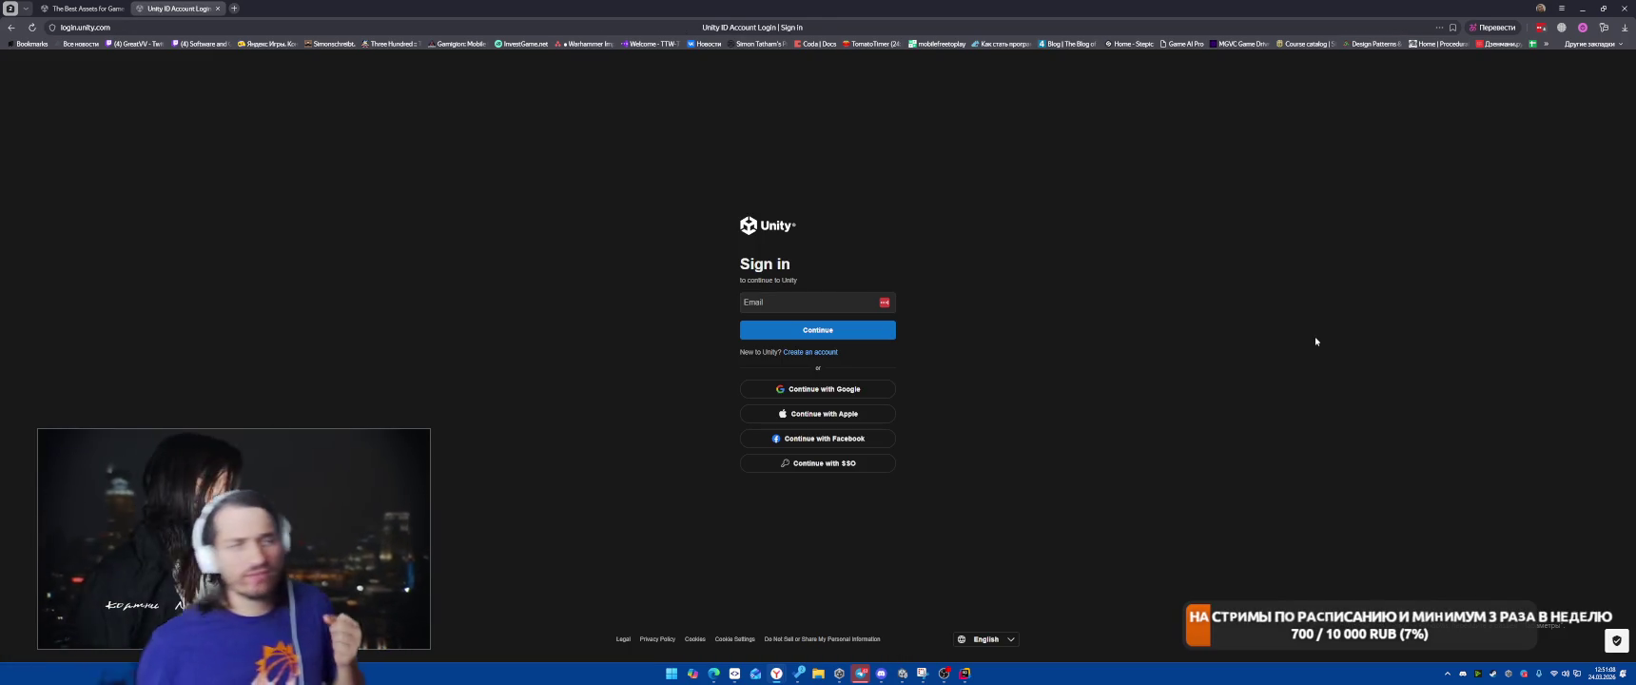
Sign in to Unity via Google with the chosen account and allow sharing its name and email with unity.com
click(820, 390)
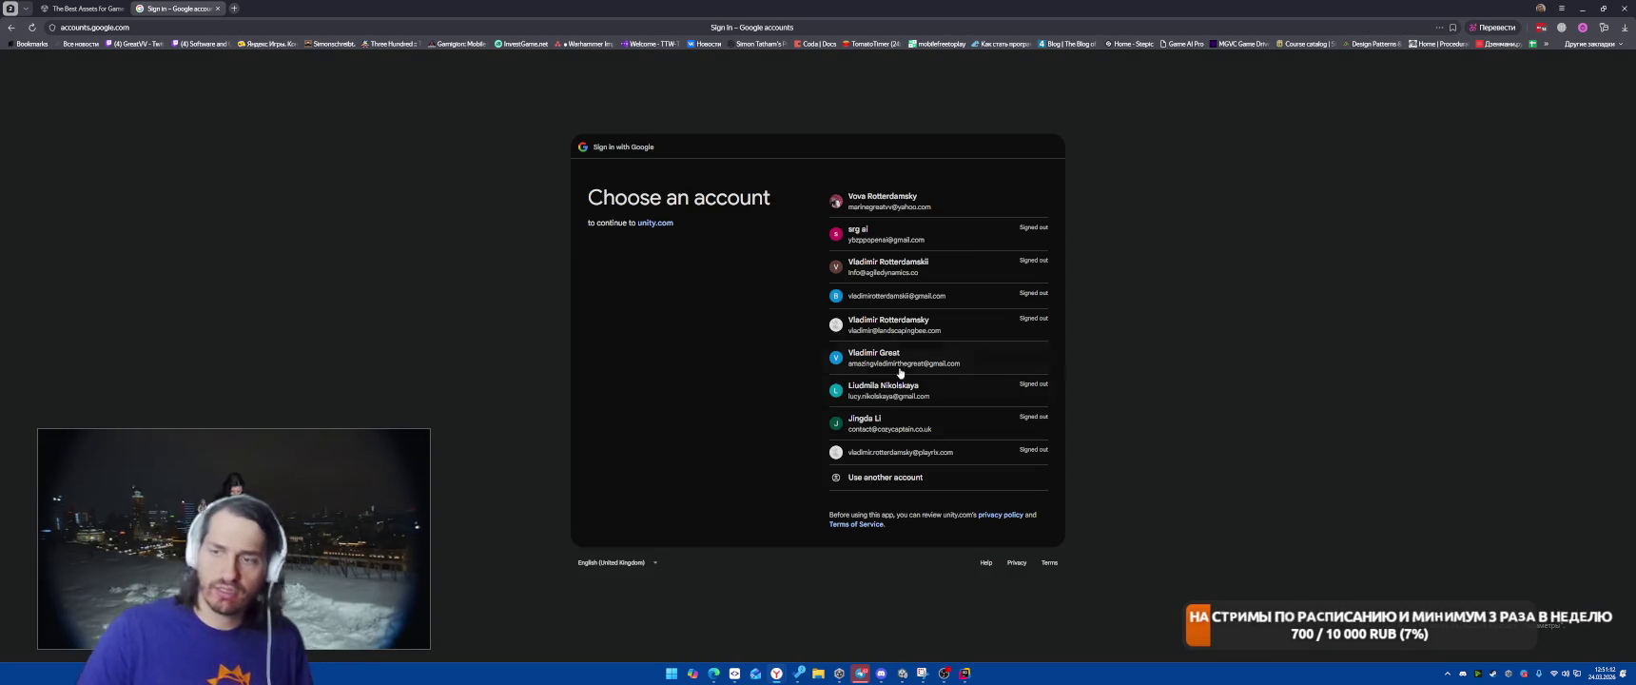
click(917, 202)
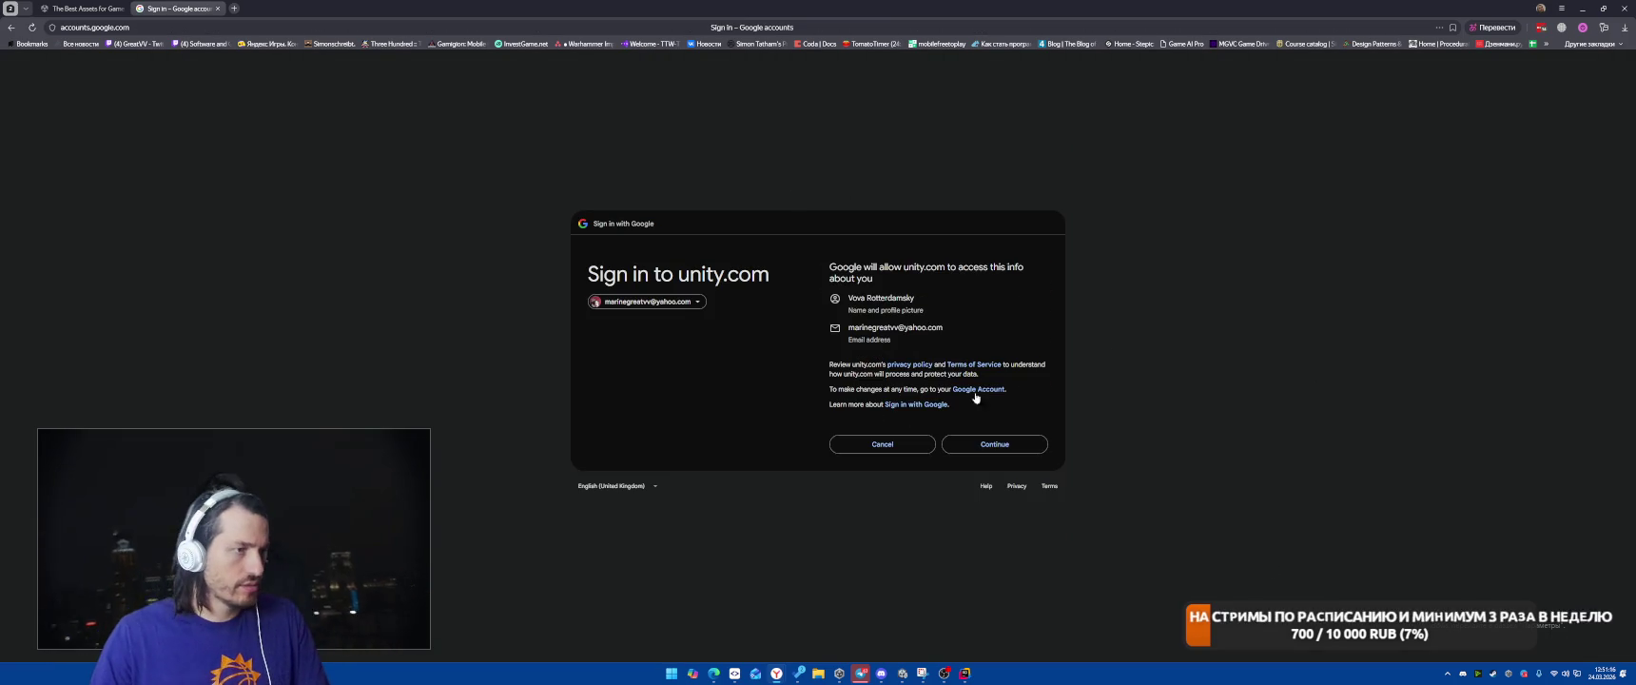
click(993, 444)
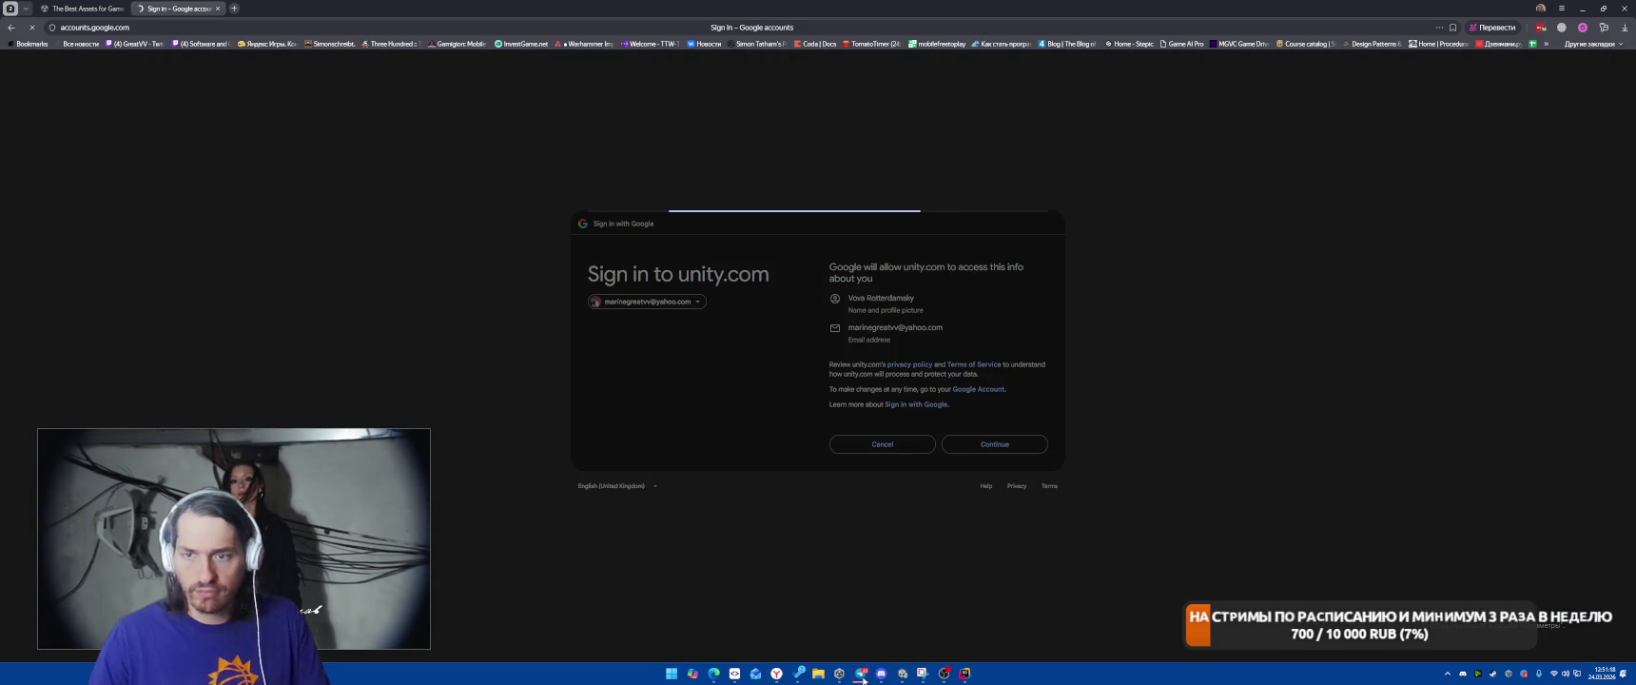
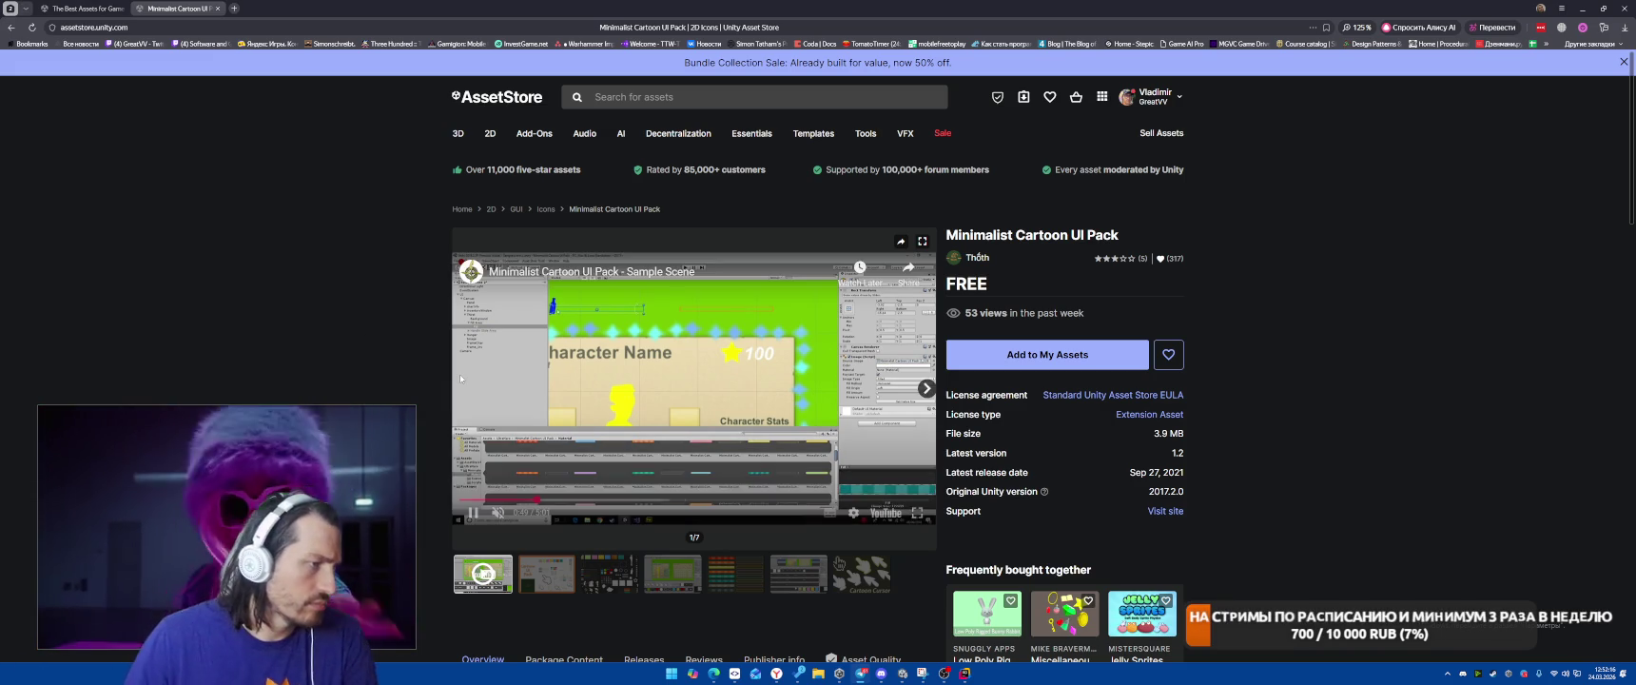
Add the free Minimalist Cartoon UI Pack to My Assets, accept the terms, and open it in Unity
click(1123, 360)
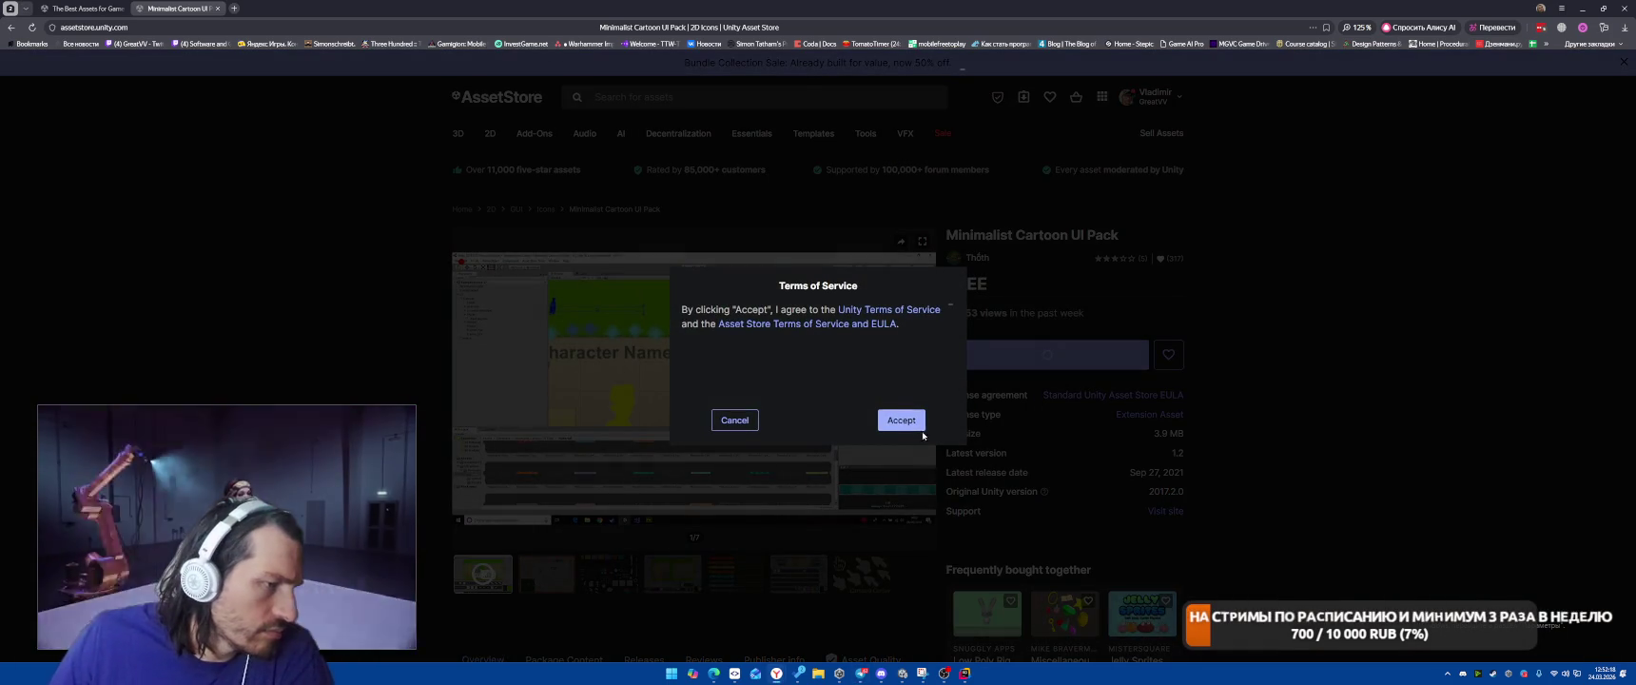
click(1003, 419)
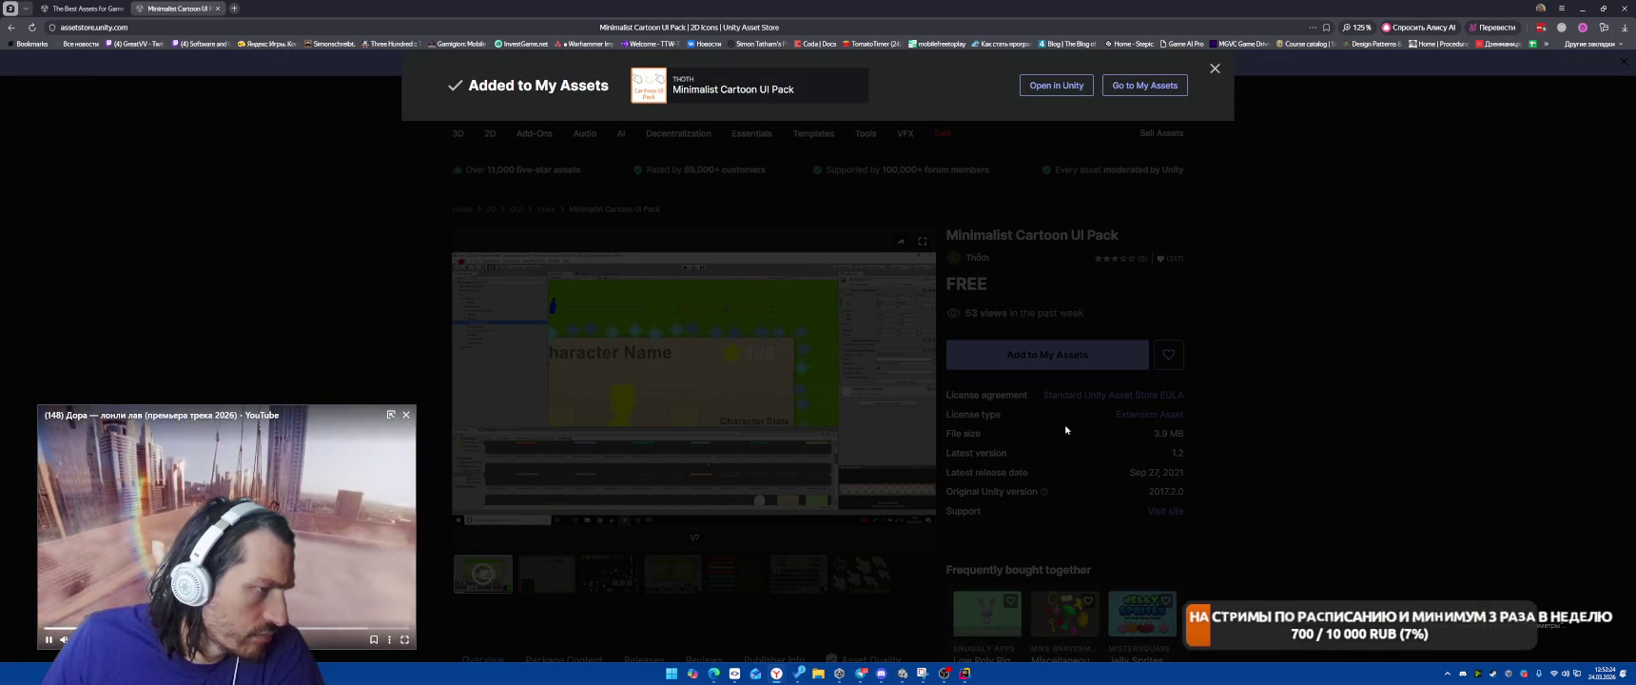
click(1052, 85)
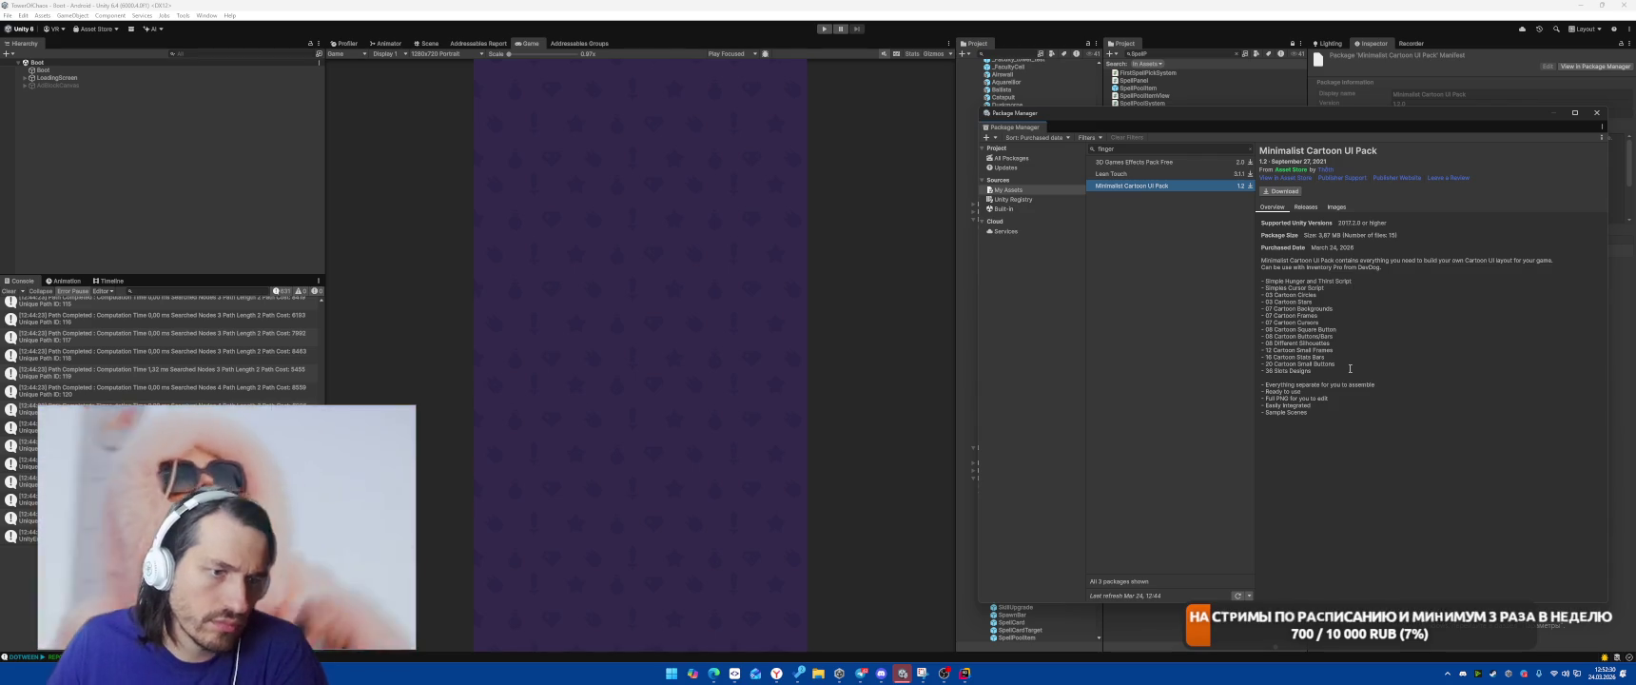
Once the download finishes, start importing Minimalist Cartoon UI Pack 1.2 into the project
mouse_move(341, 575)
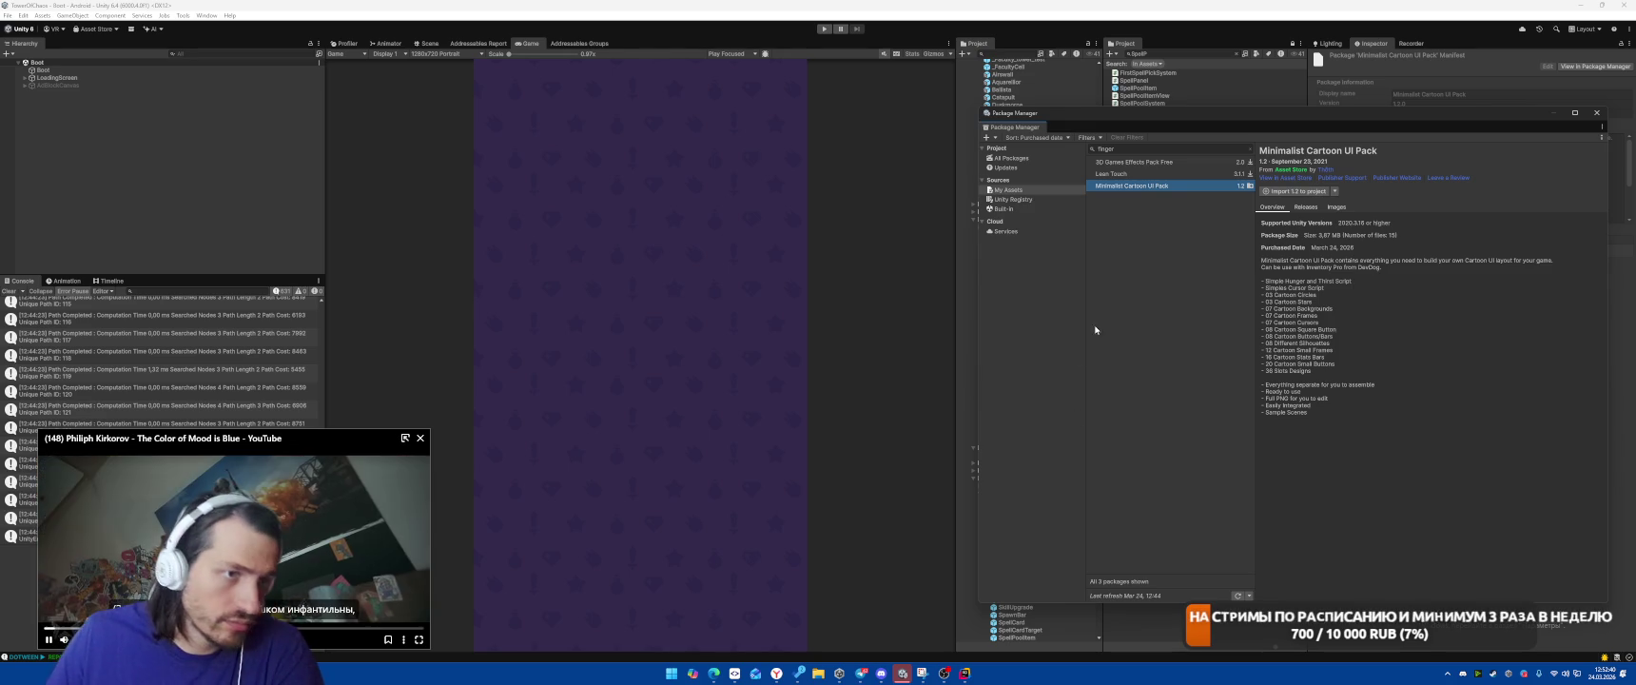
click(1284, 195)
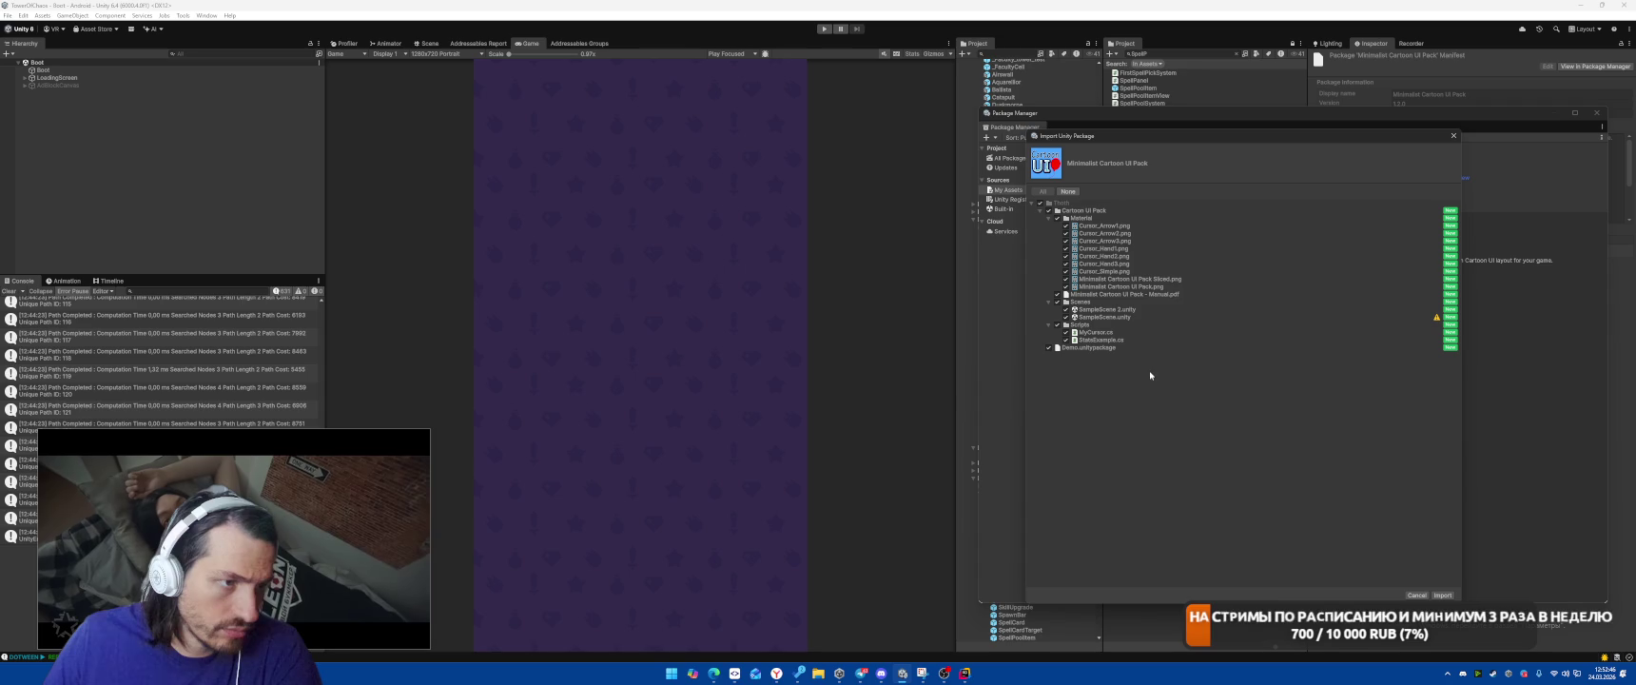
Import the pack without Demo.unitypackage, Scripts, Scenes and Manual.pdf, after previewing the cursor images
click(1048, 348)
click(1056, 325)
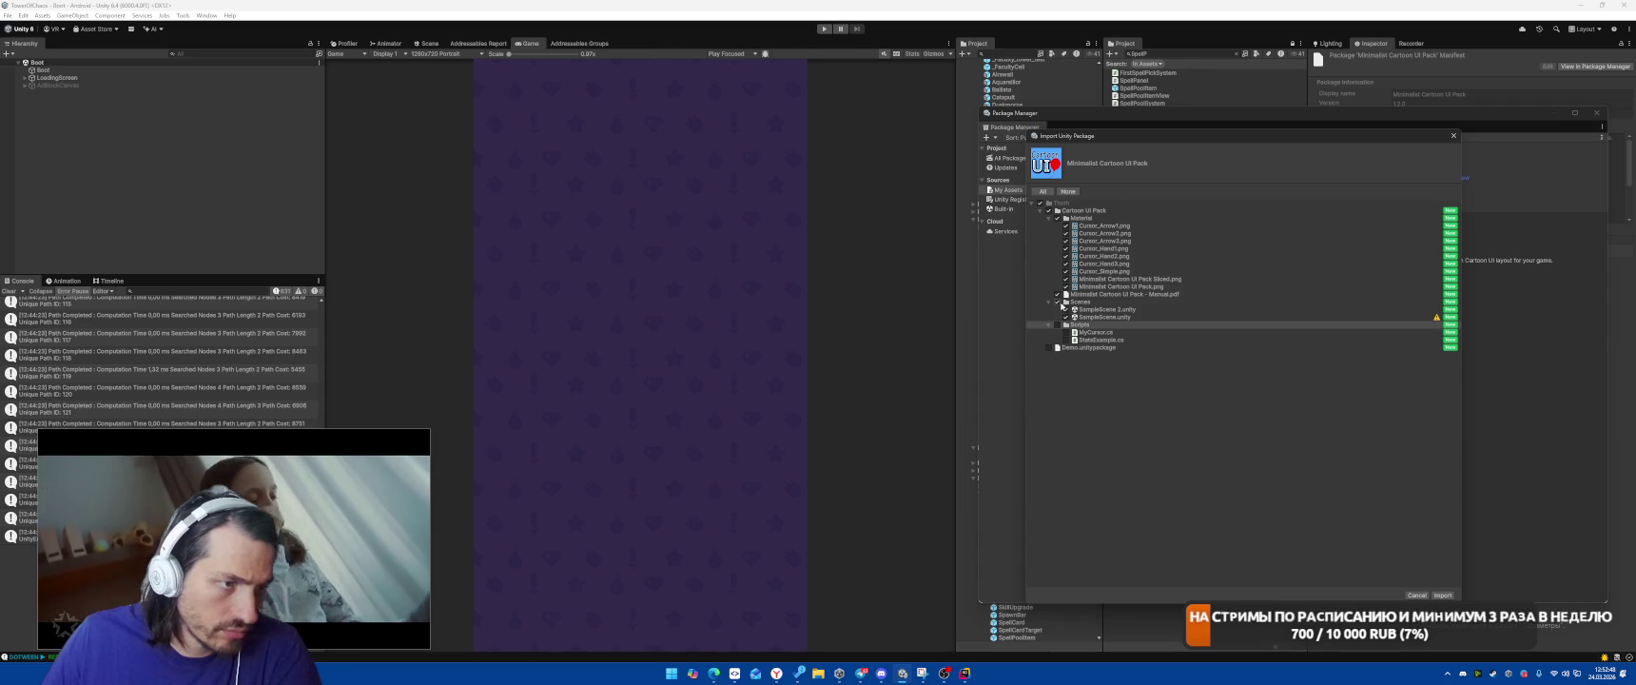
click(1056, 301)
click(1056, 294)
click(1138, 228)
key(Down)
key(Down)
key(Down)
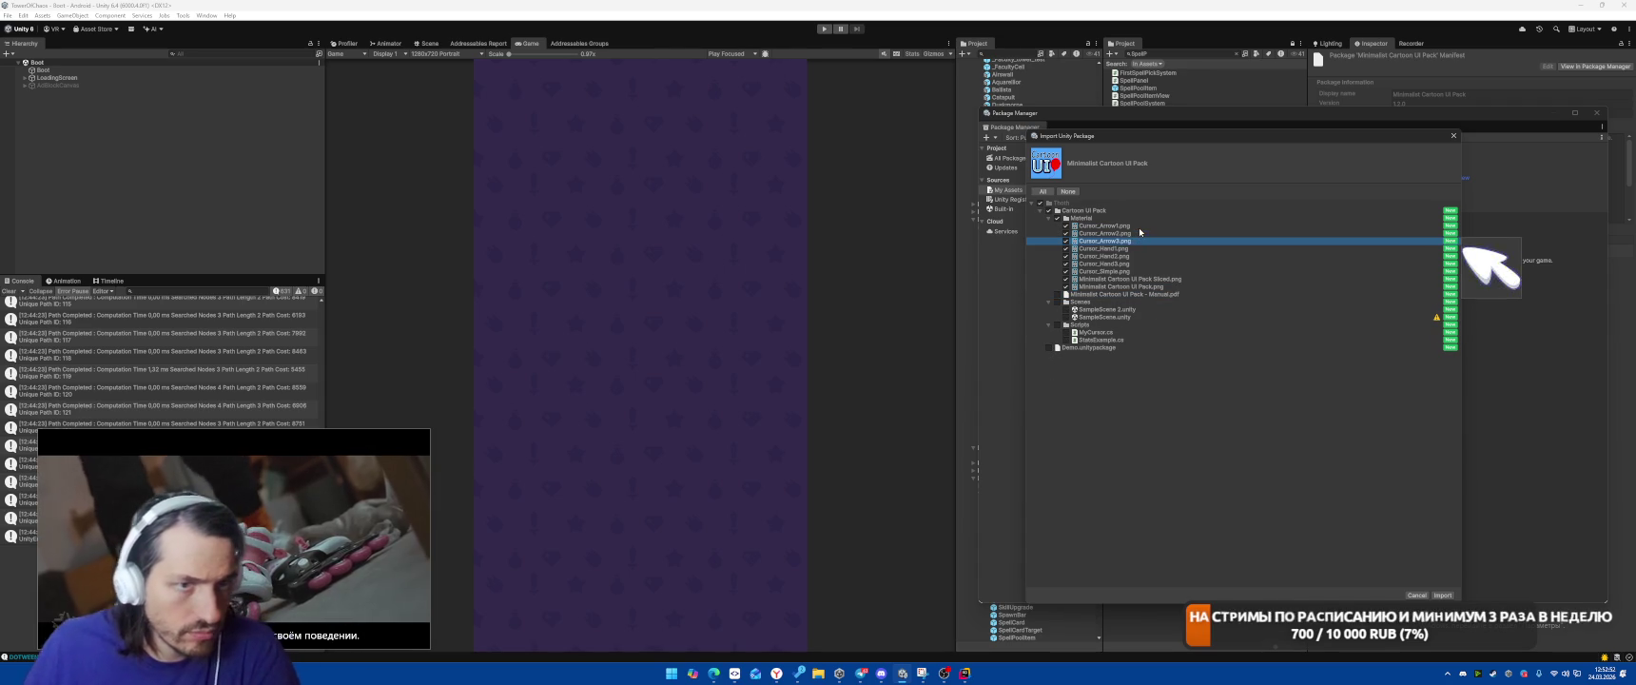
key(Down)
key(Down)
key(Down)
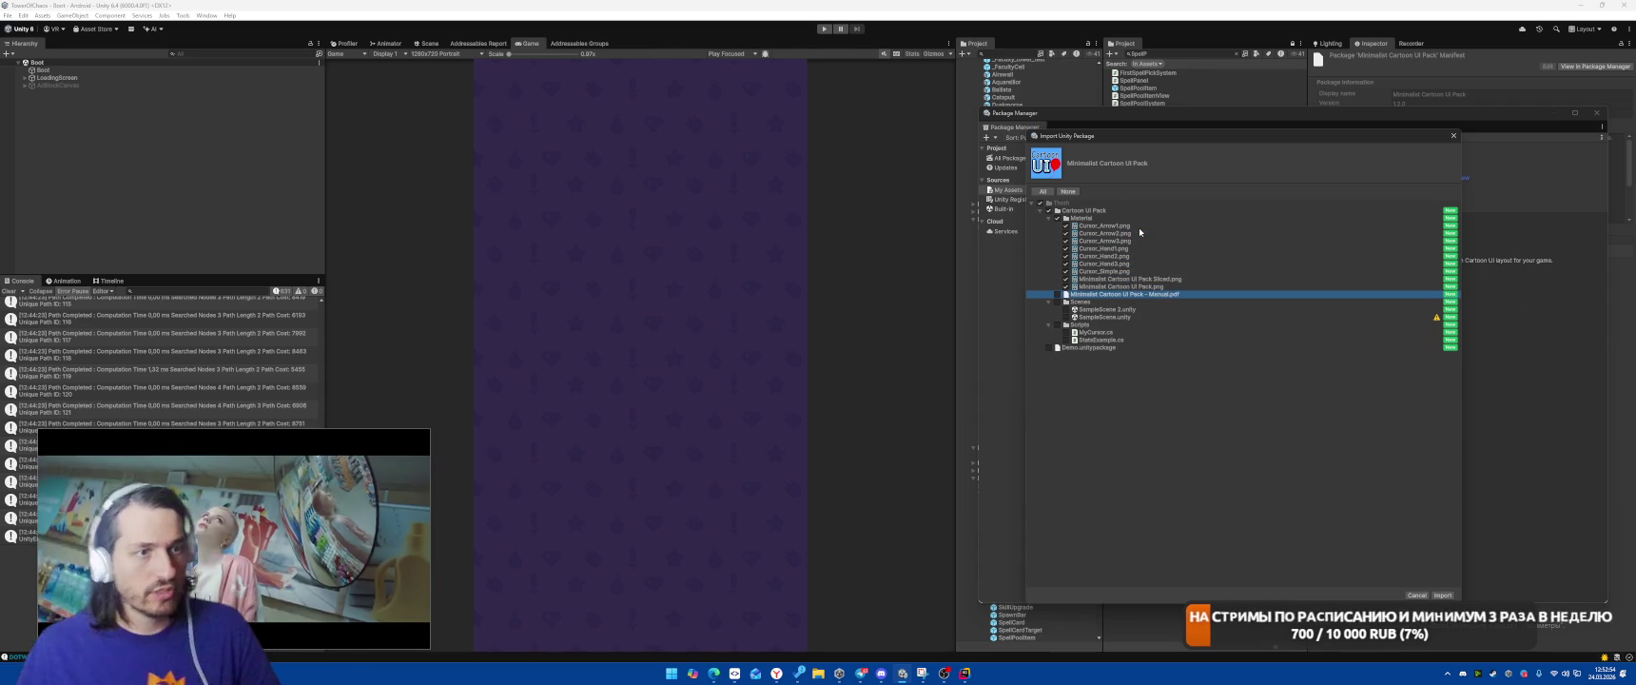
click(1441, 595)
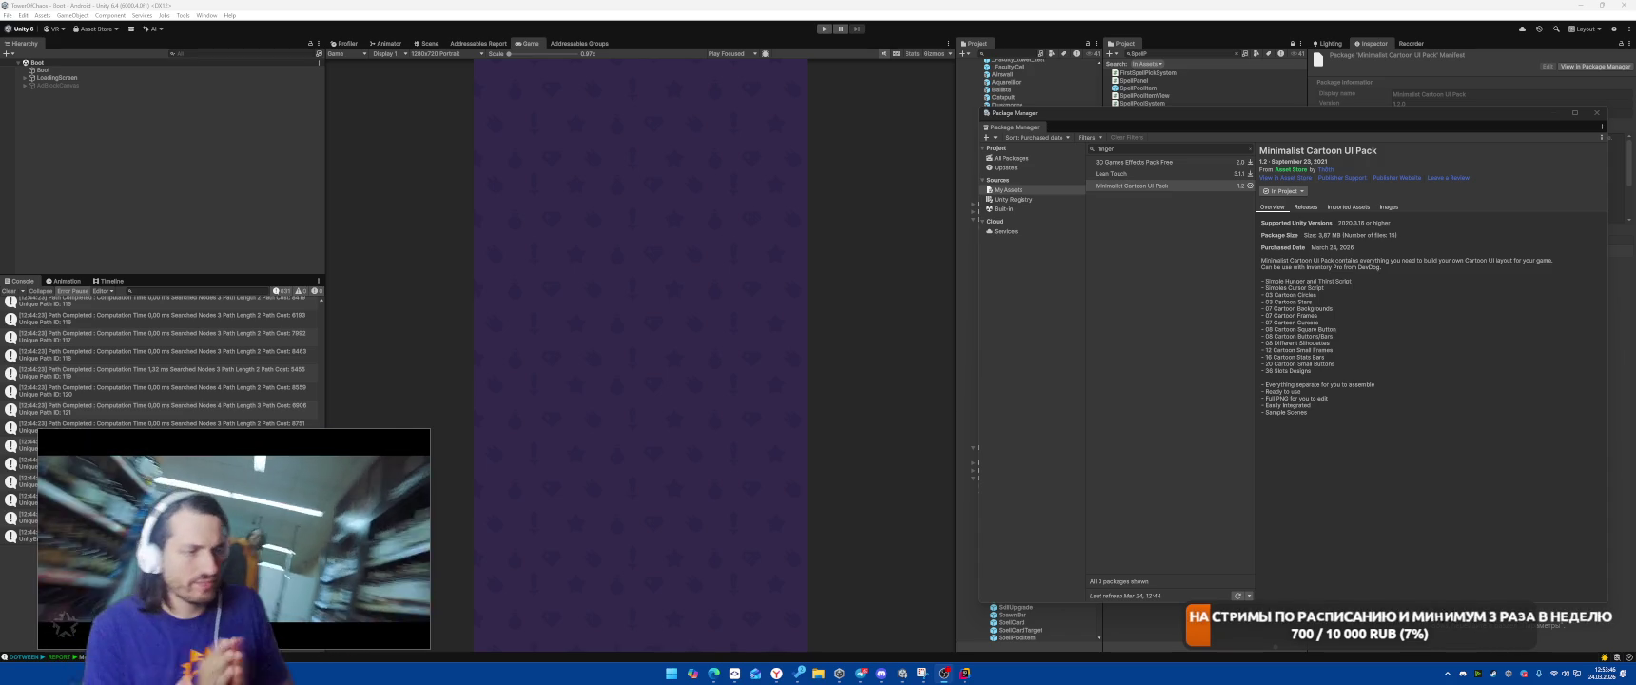
Bring the browser forward and go to the Google homepage
mouse_move(776, 672)
click(867, 634)
click(316, 27)
text(google.com)
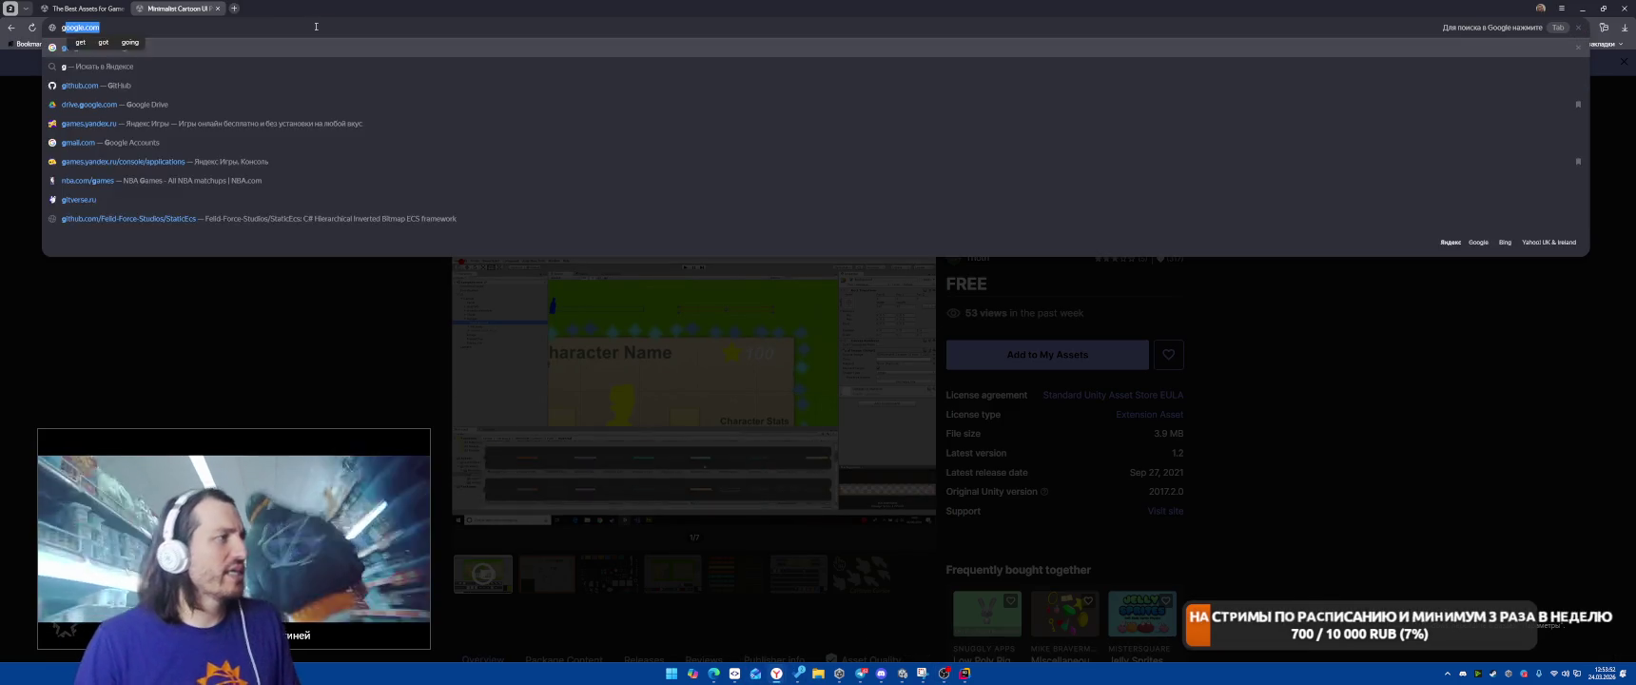
key(Return)
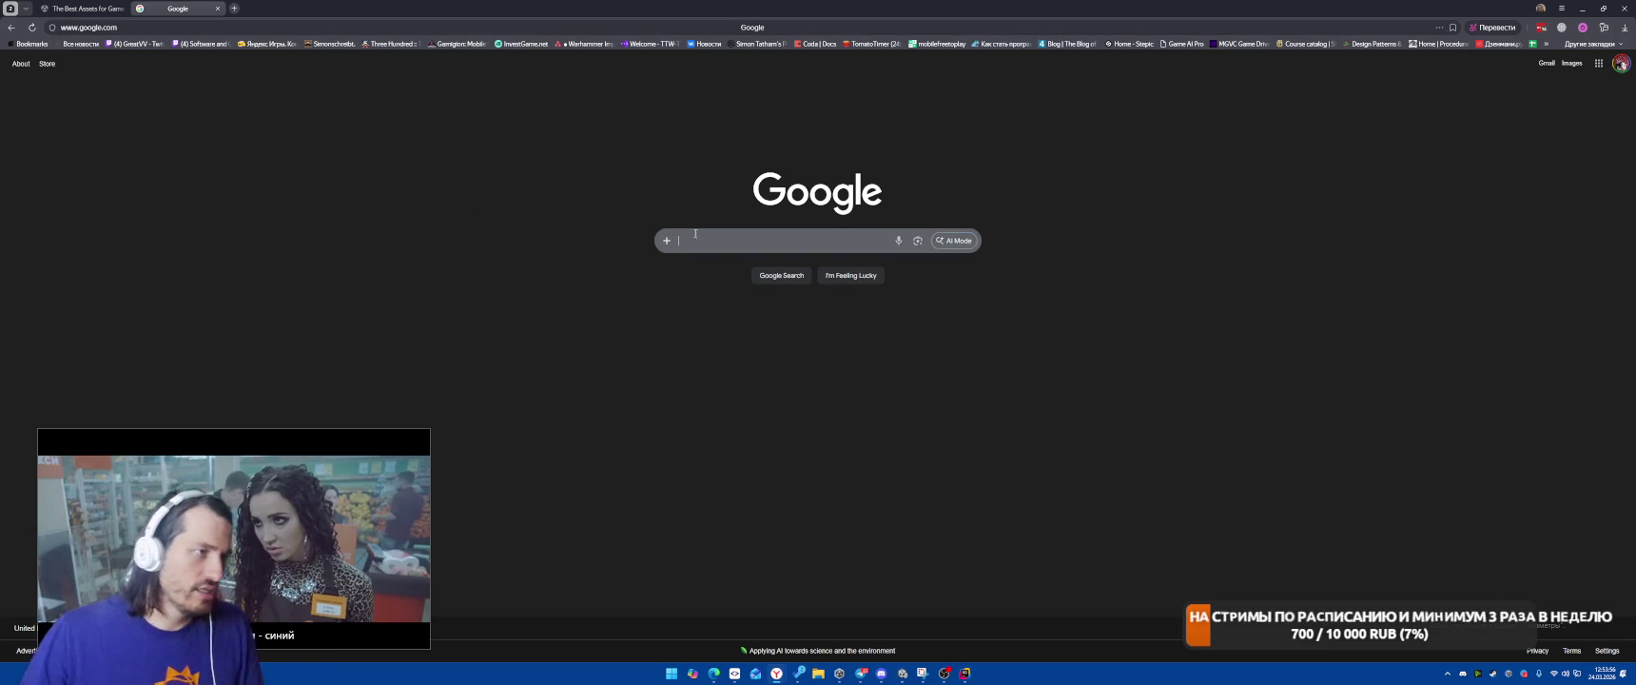
Search Google Images for 'картинка пальца важимающего кнопка для казуальной игры' and start appending 'в казуальном с'
click(753, 240)
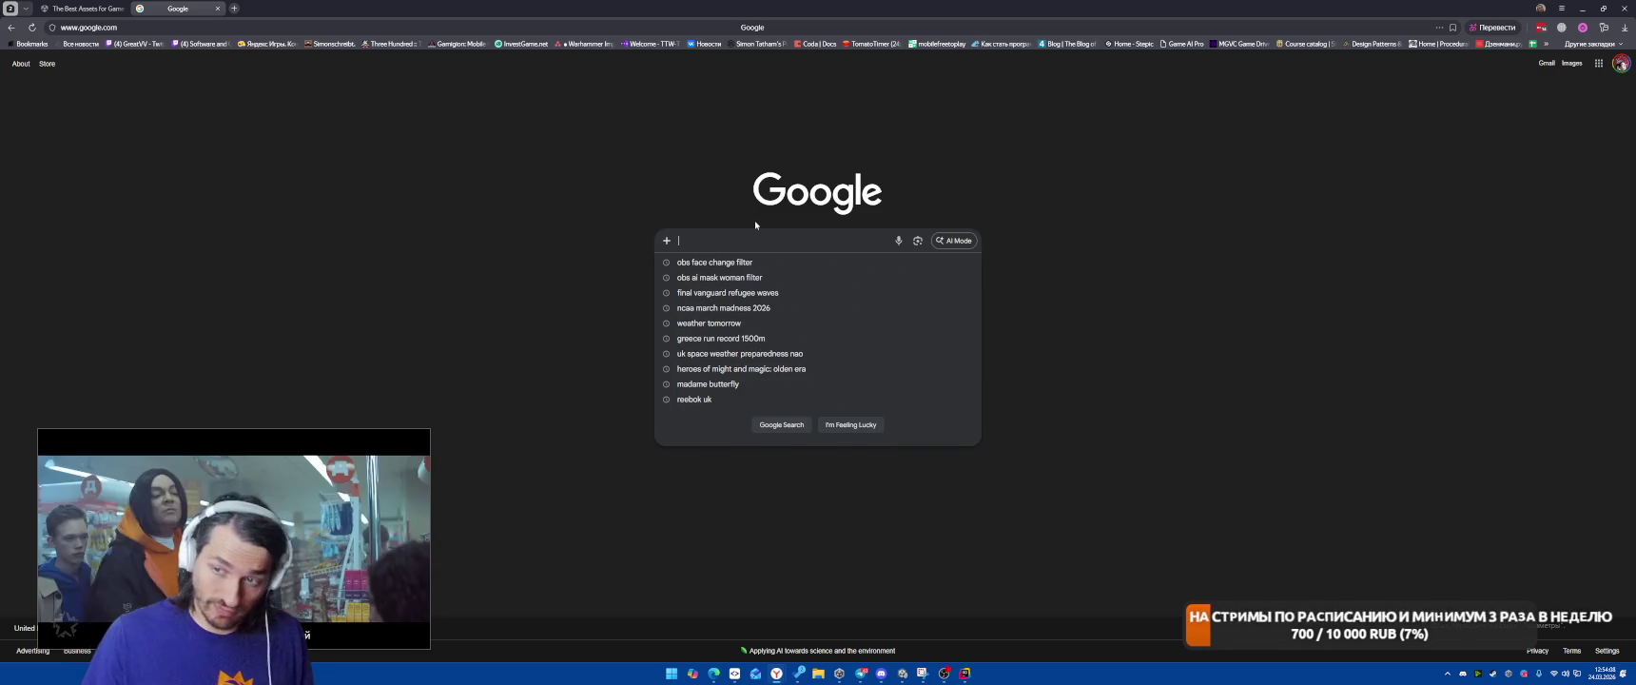
text(картинка пал)
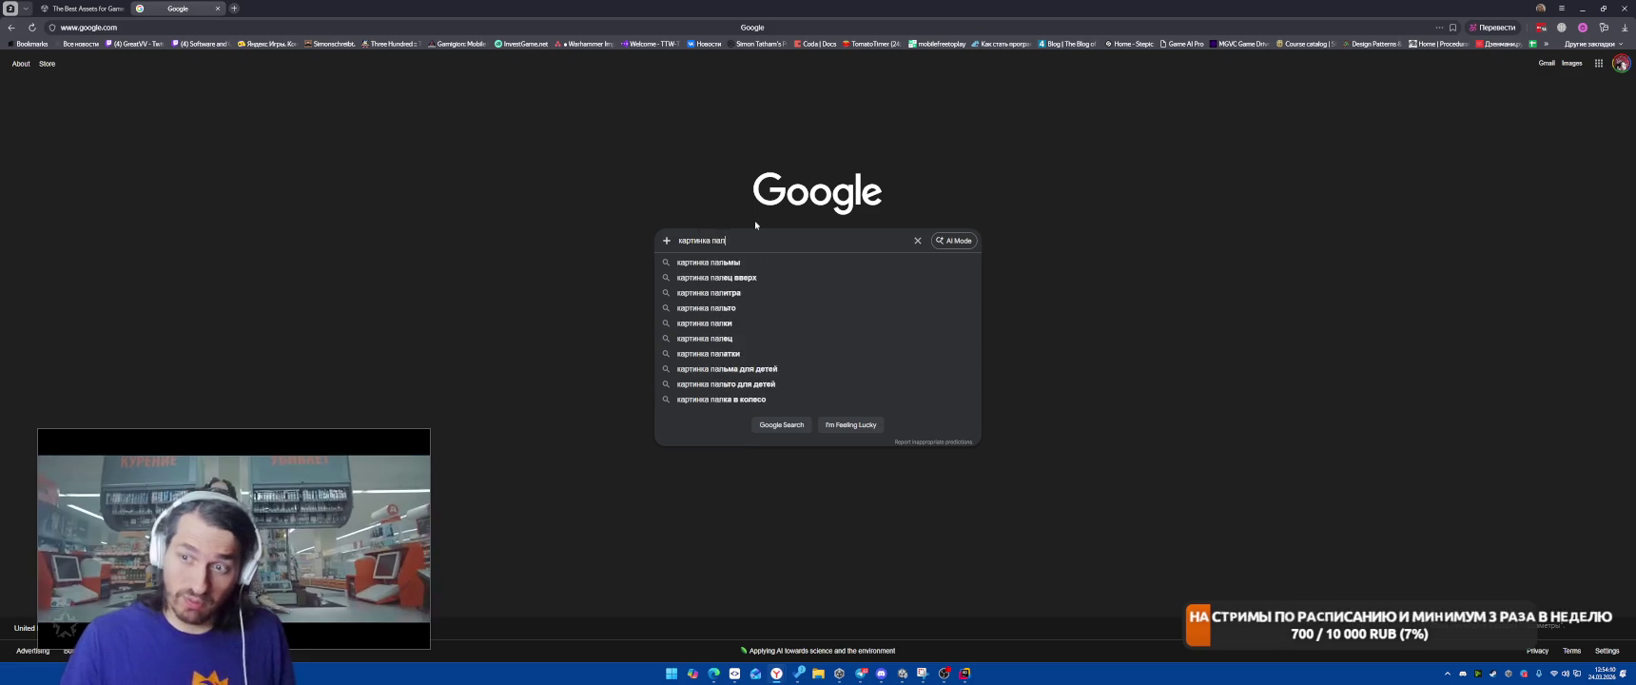
text(ьца важимающего к)
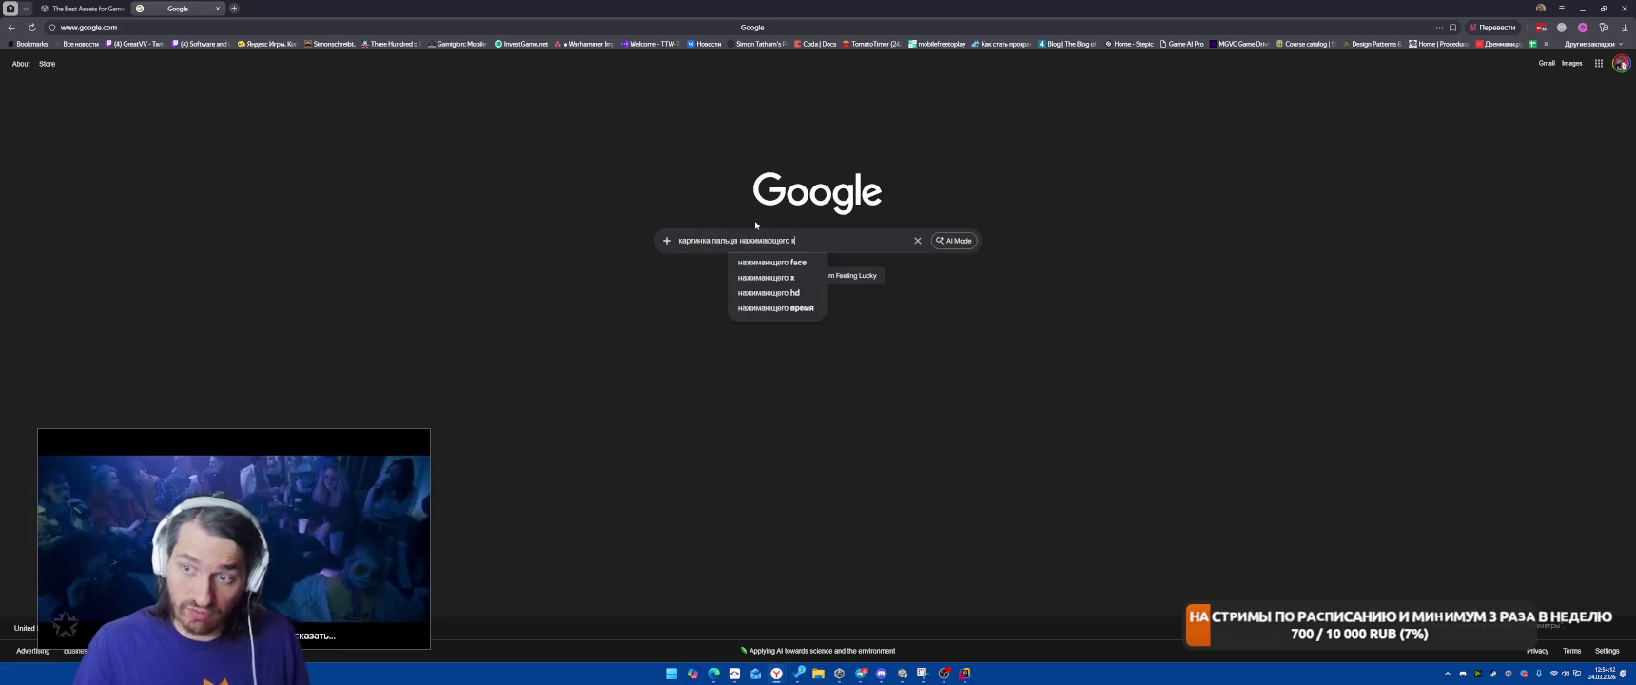
text(нопка для казуаль)
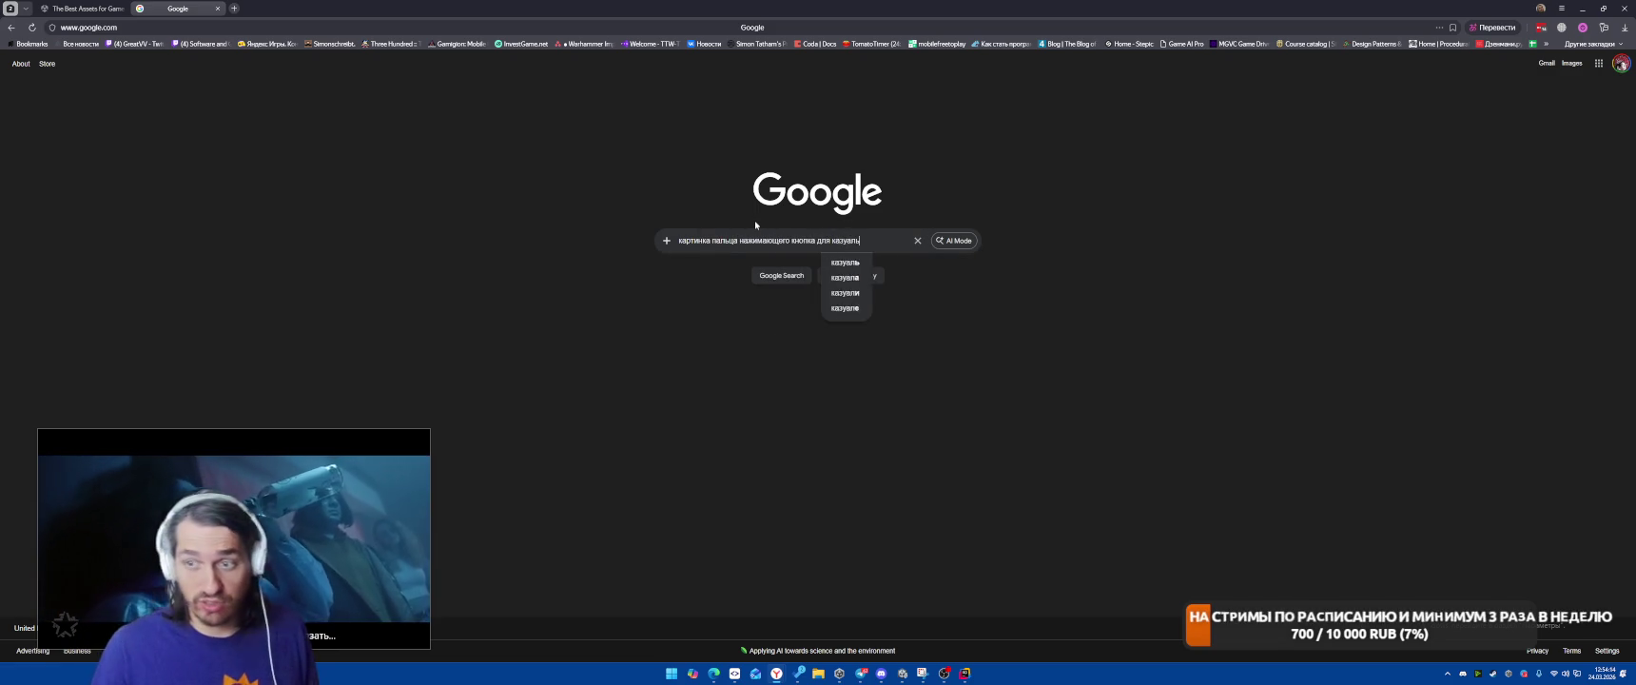
text(ной игры)
key(Return)
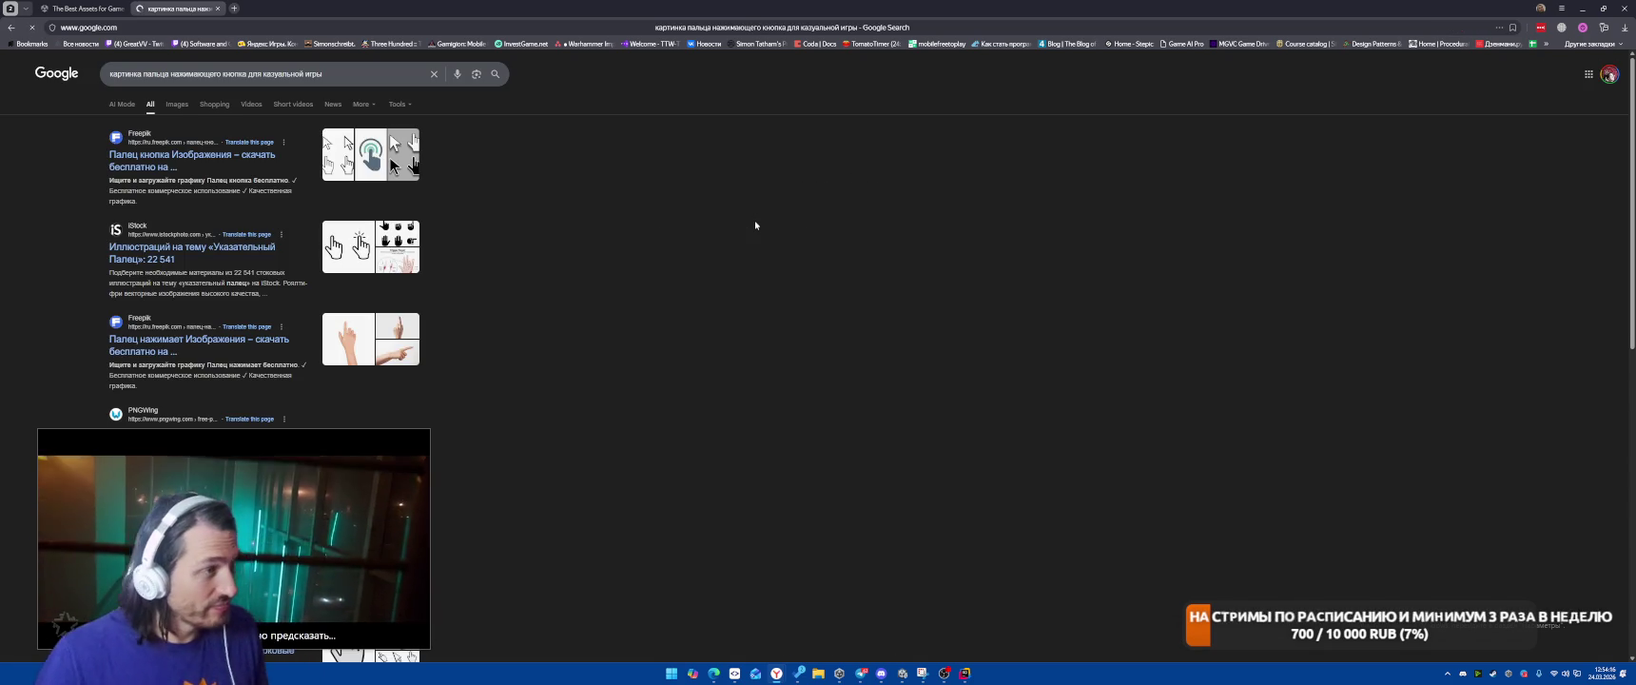
click(177, 107)
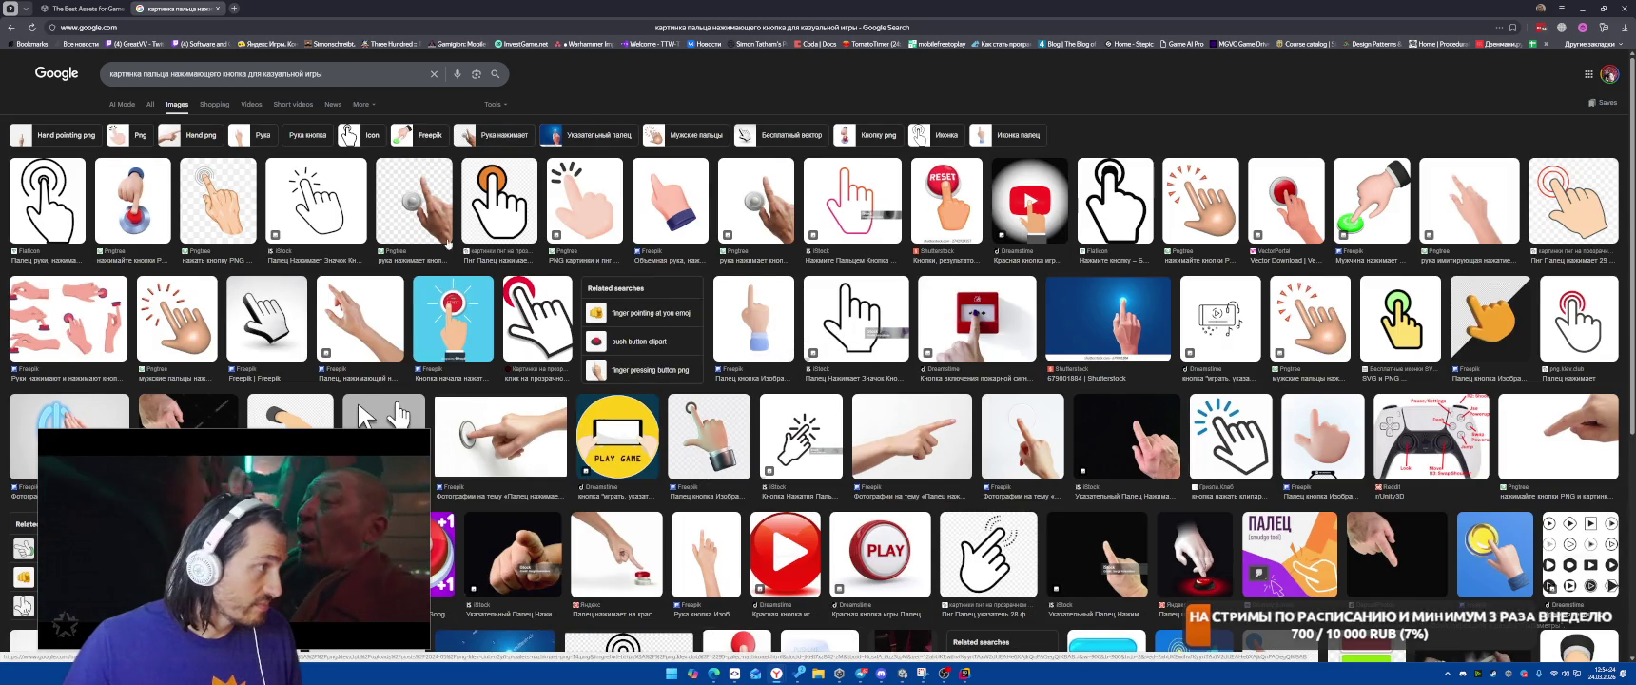
scroll(392, 262, down, 3)
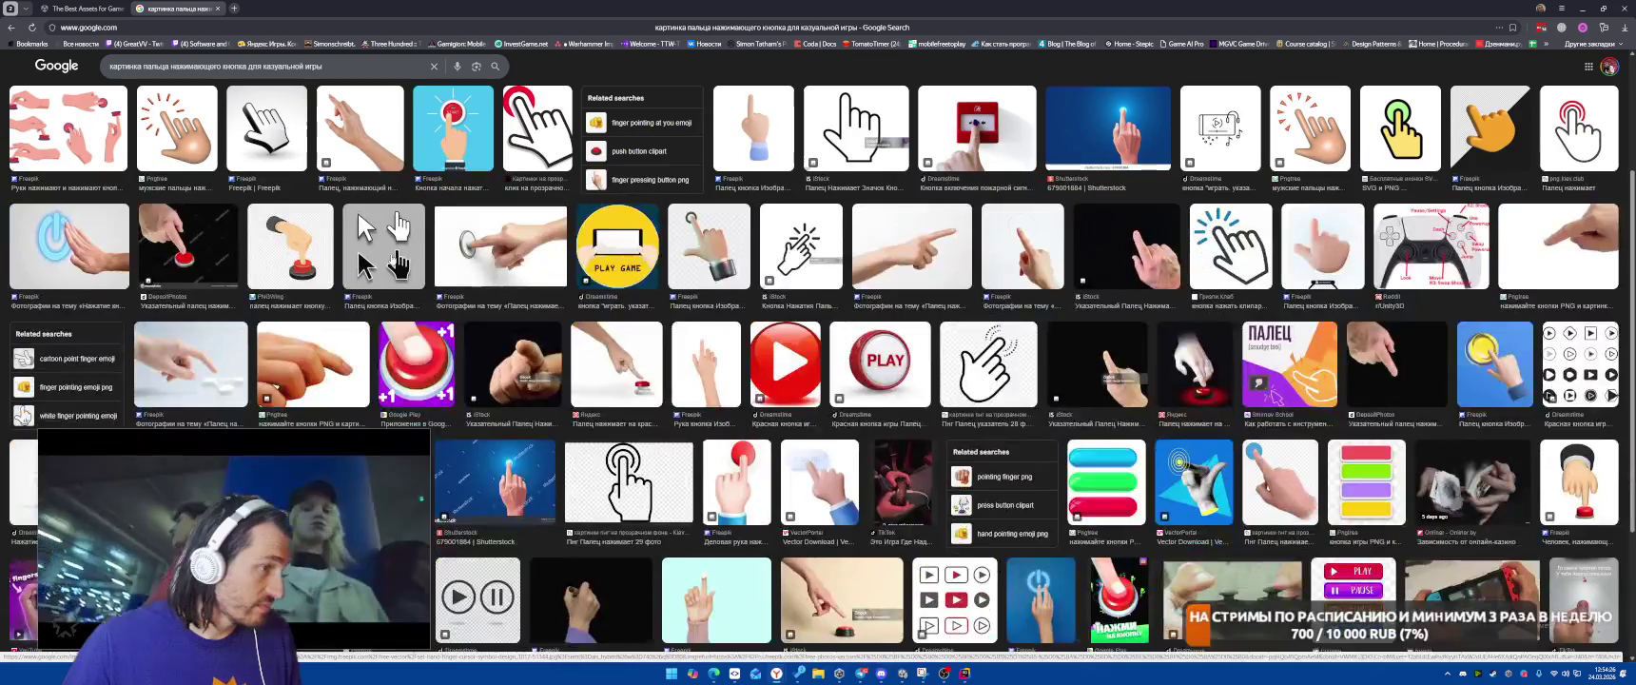
scroll(391, 261, down, 1)
scroll(381, 190, up, 5)
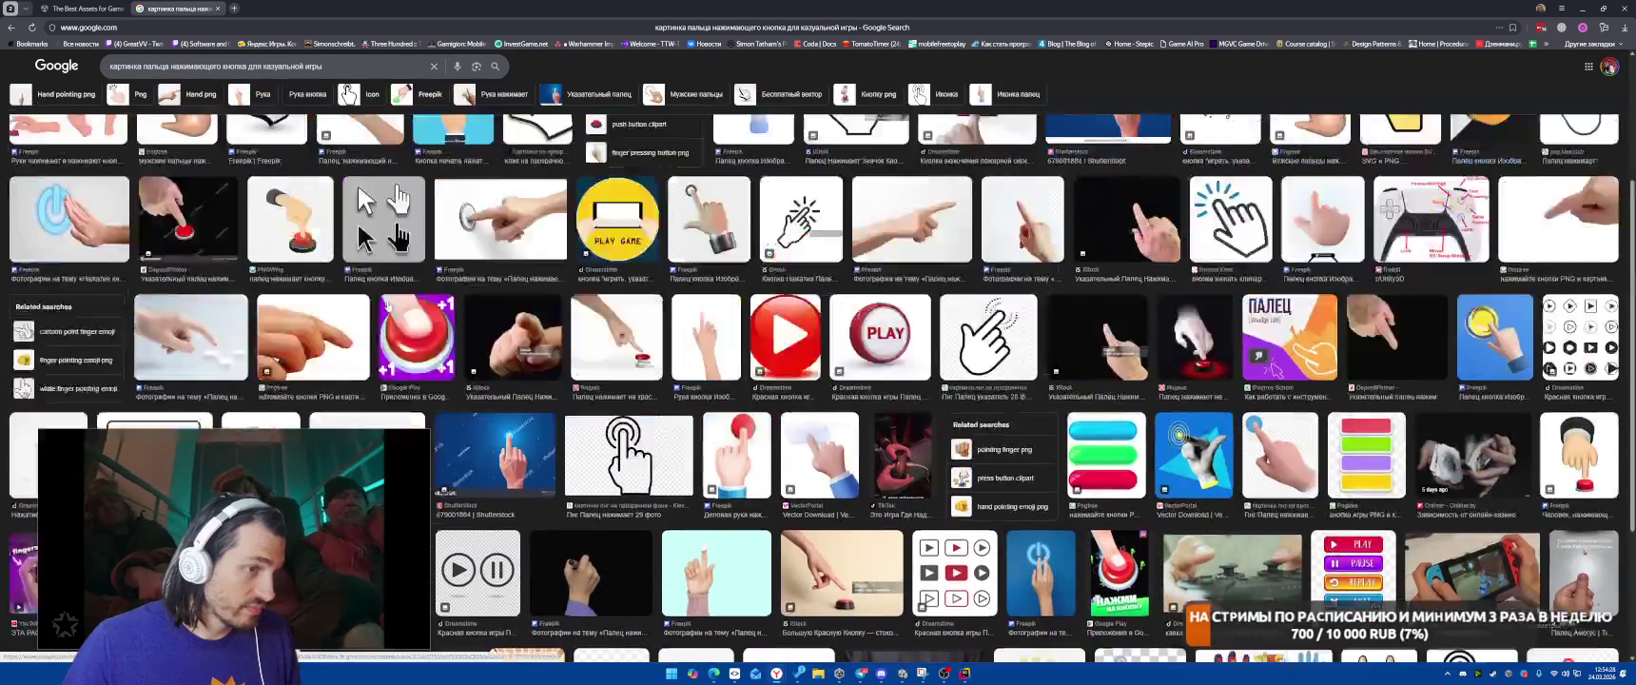
click(353, 80)
text(в)
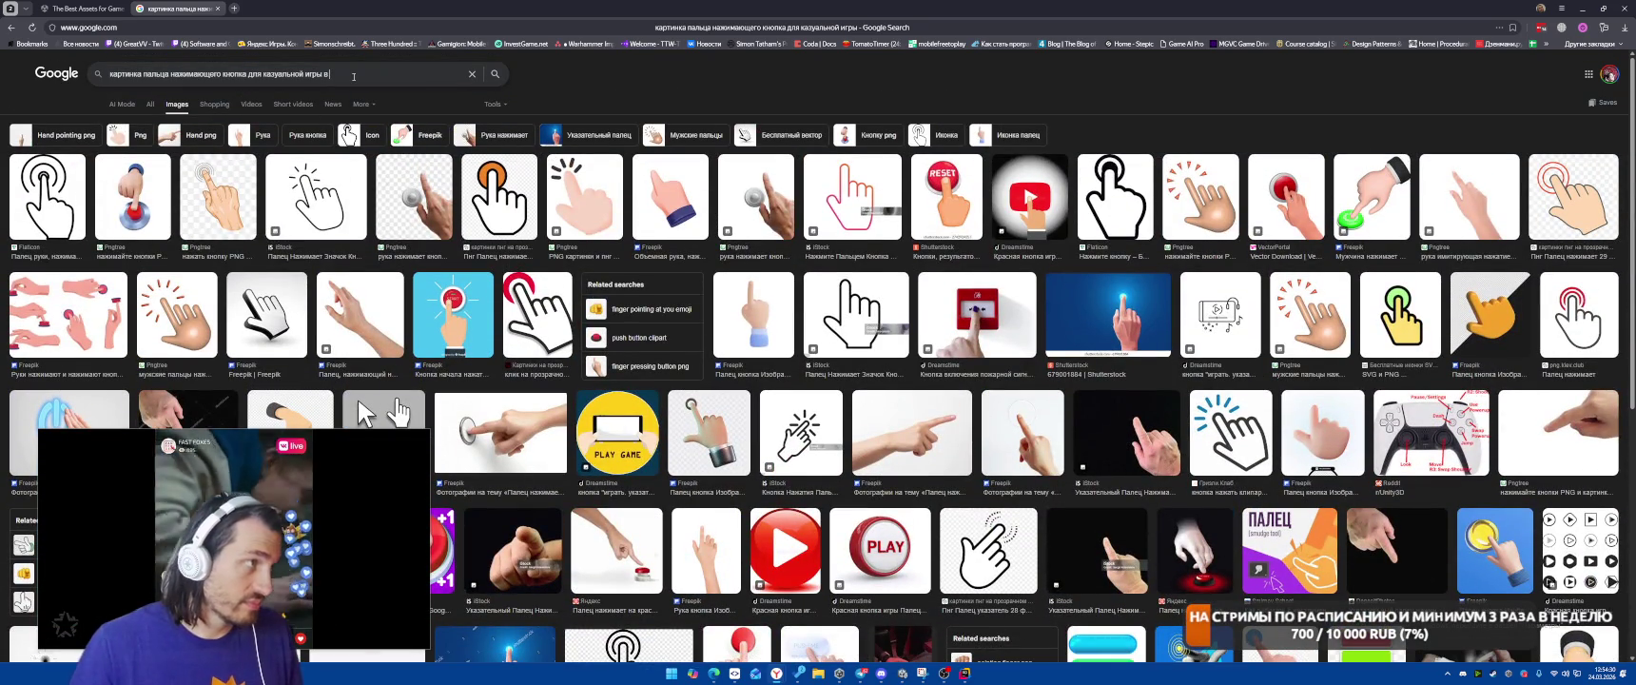
text( казуальном ст)
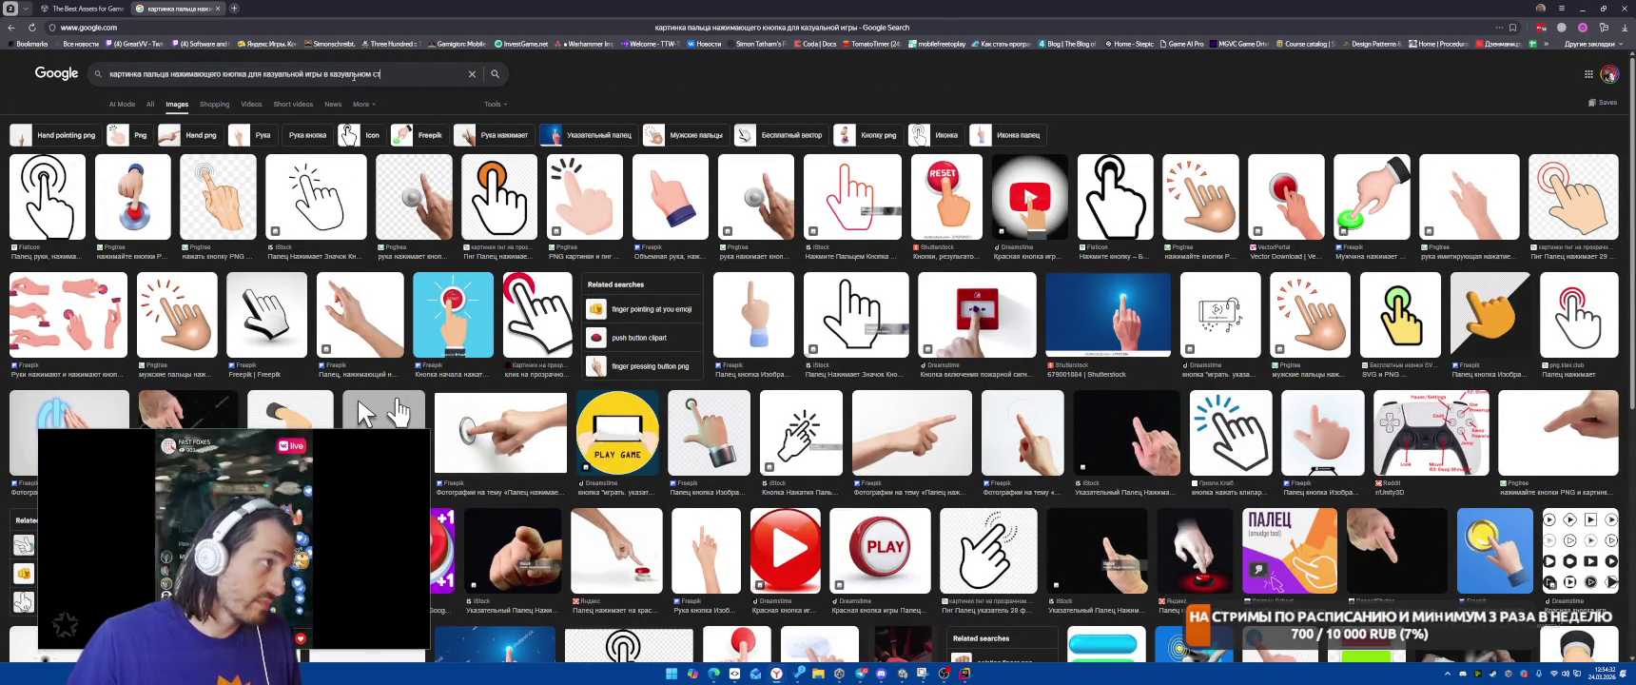
Run the casual-style search, then search 'finger image pressing screen for game casual' and close the tab
key(Return)
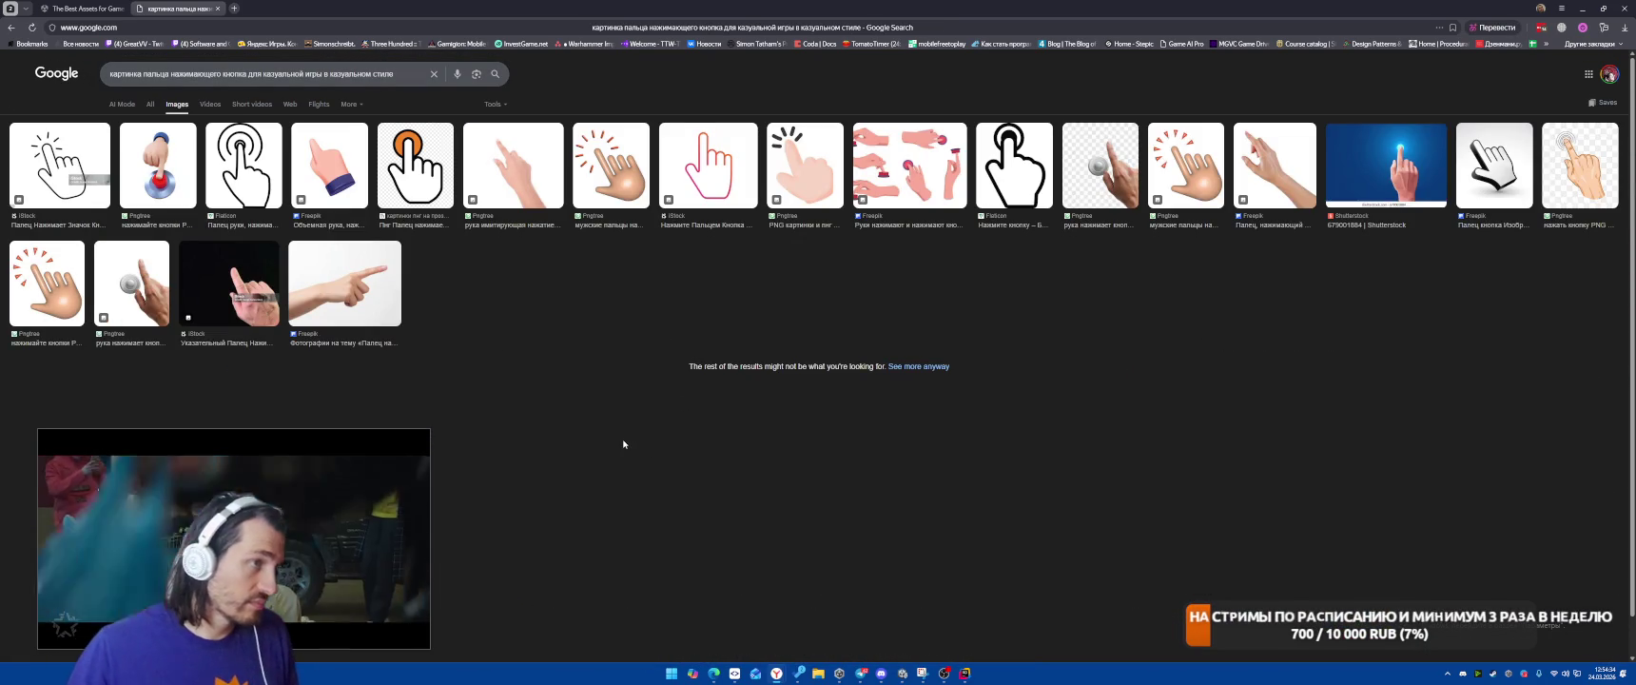
triple_click(390, 75)
text(finger image )
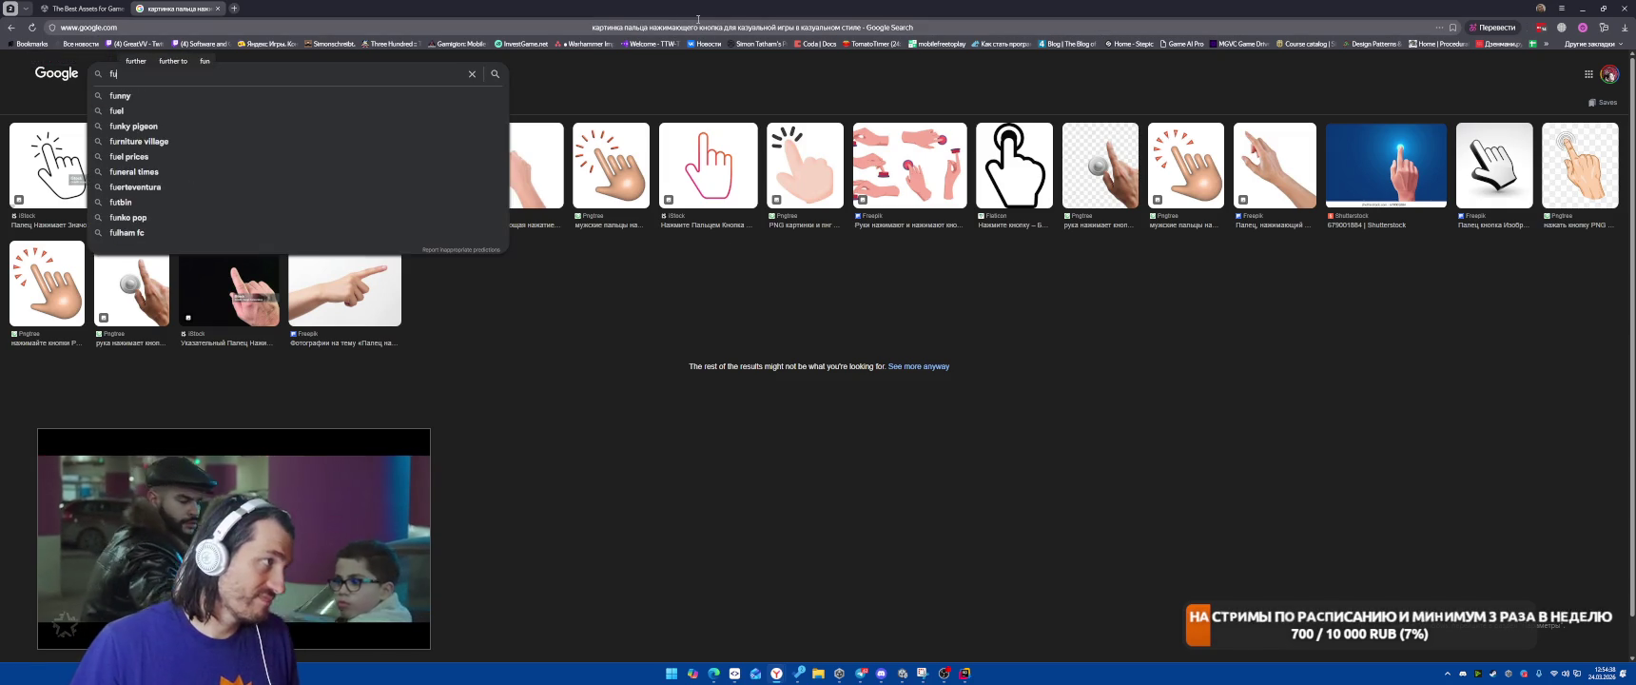
text(pressing )
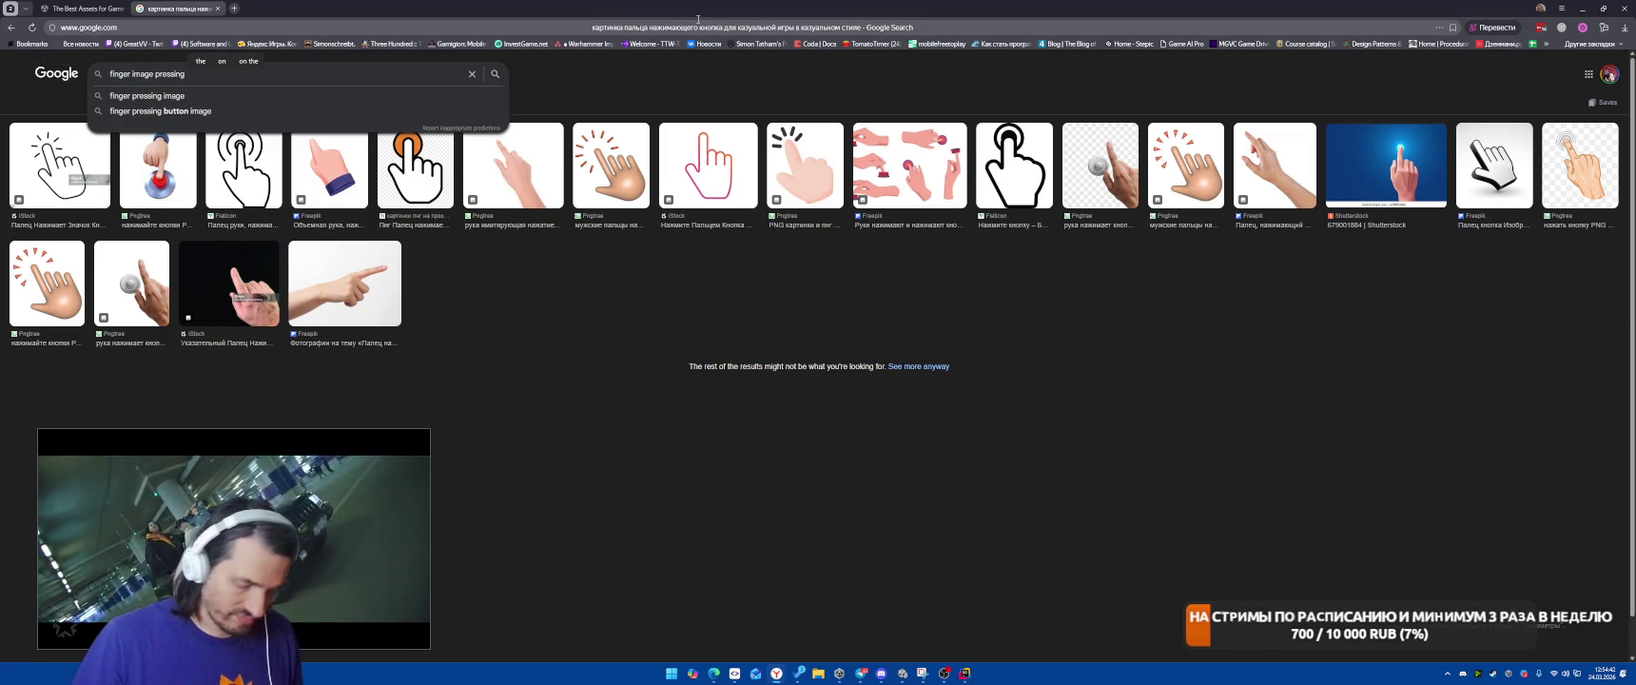
text(scre)
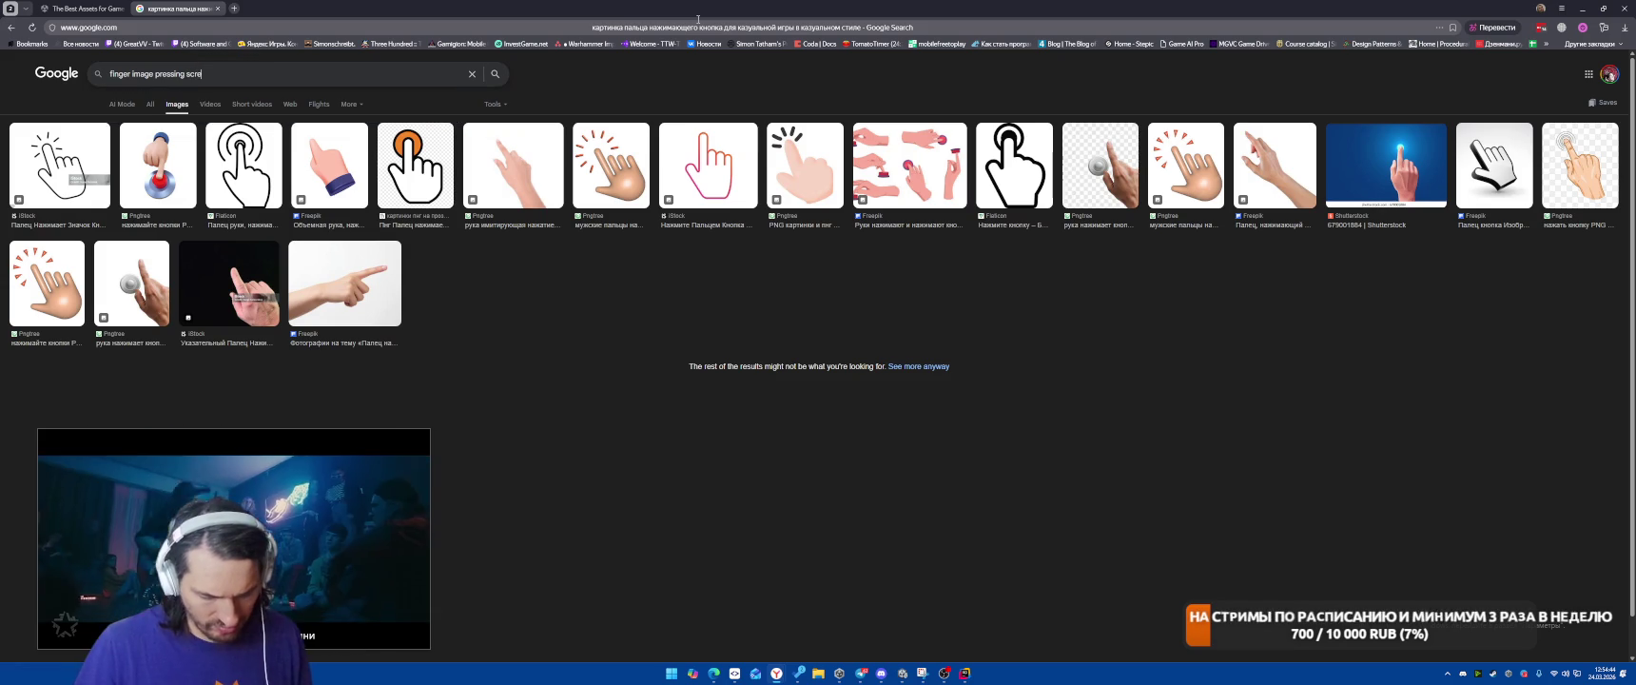
text(en for game casual)
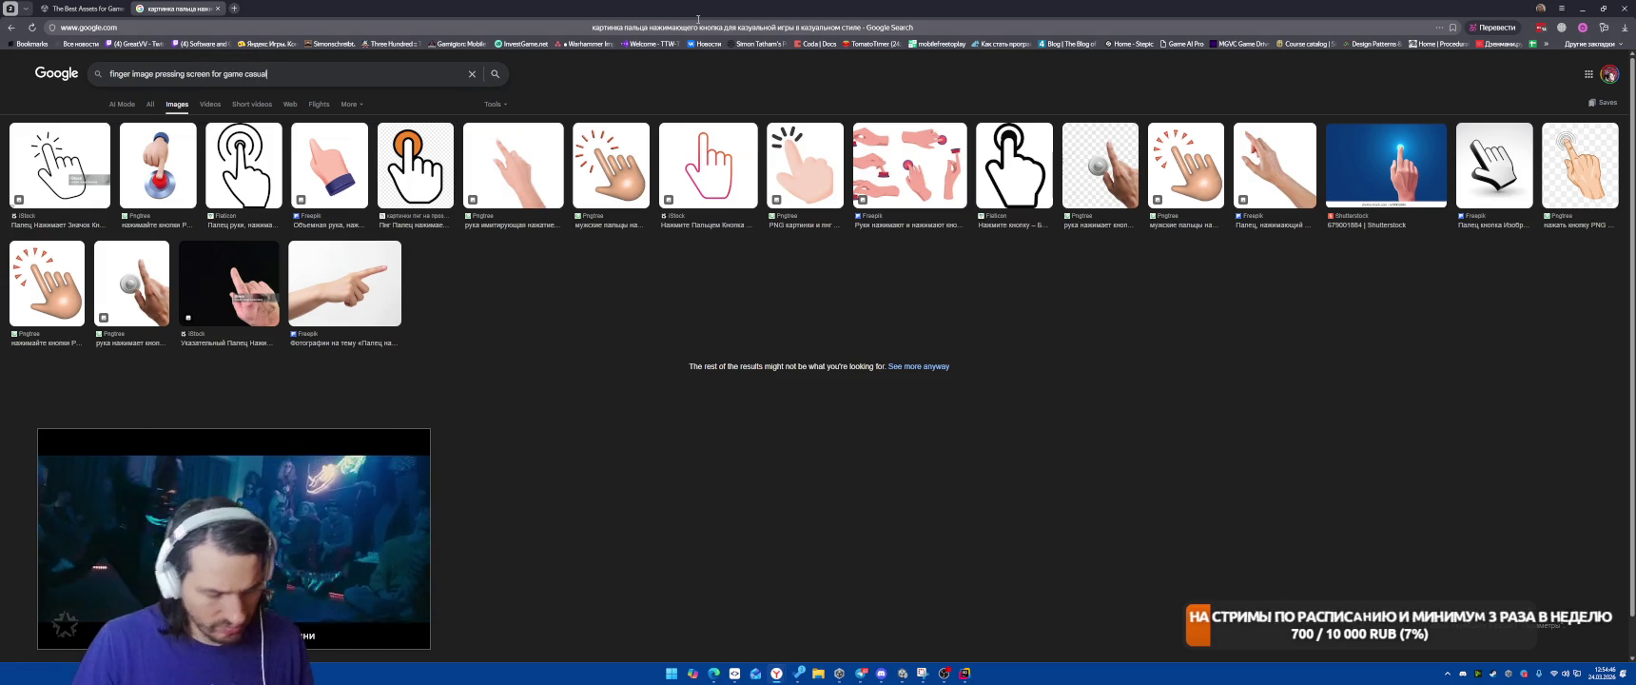
key(Return)
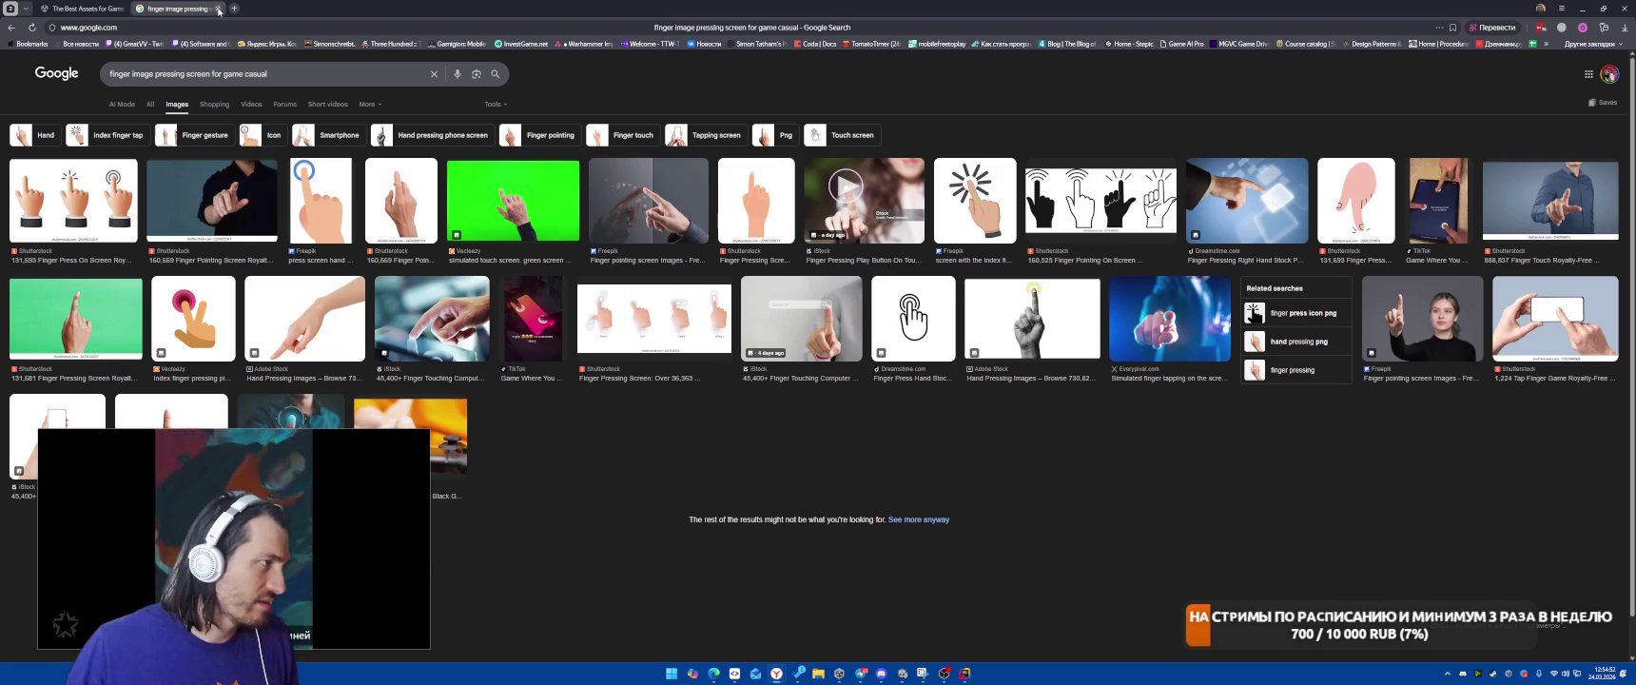
click(218, 11)
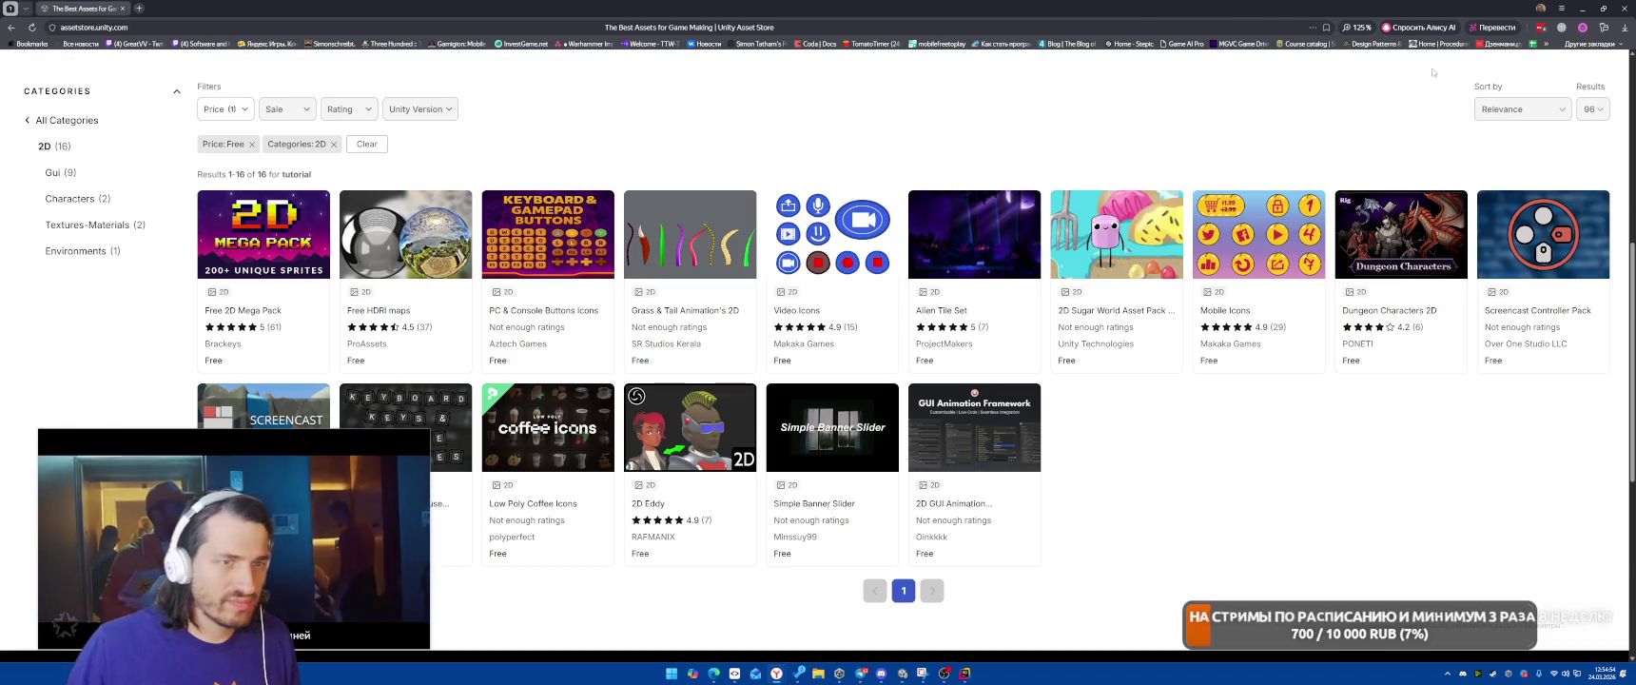
Close the browser and Package Manager, clear the Console, and enter Play mode
click(1621, 8)
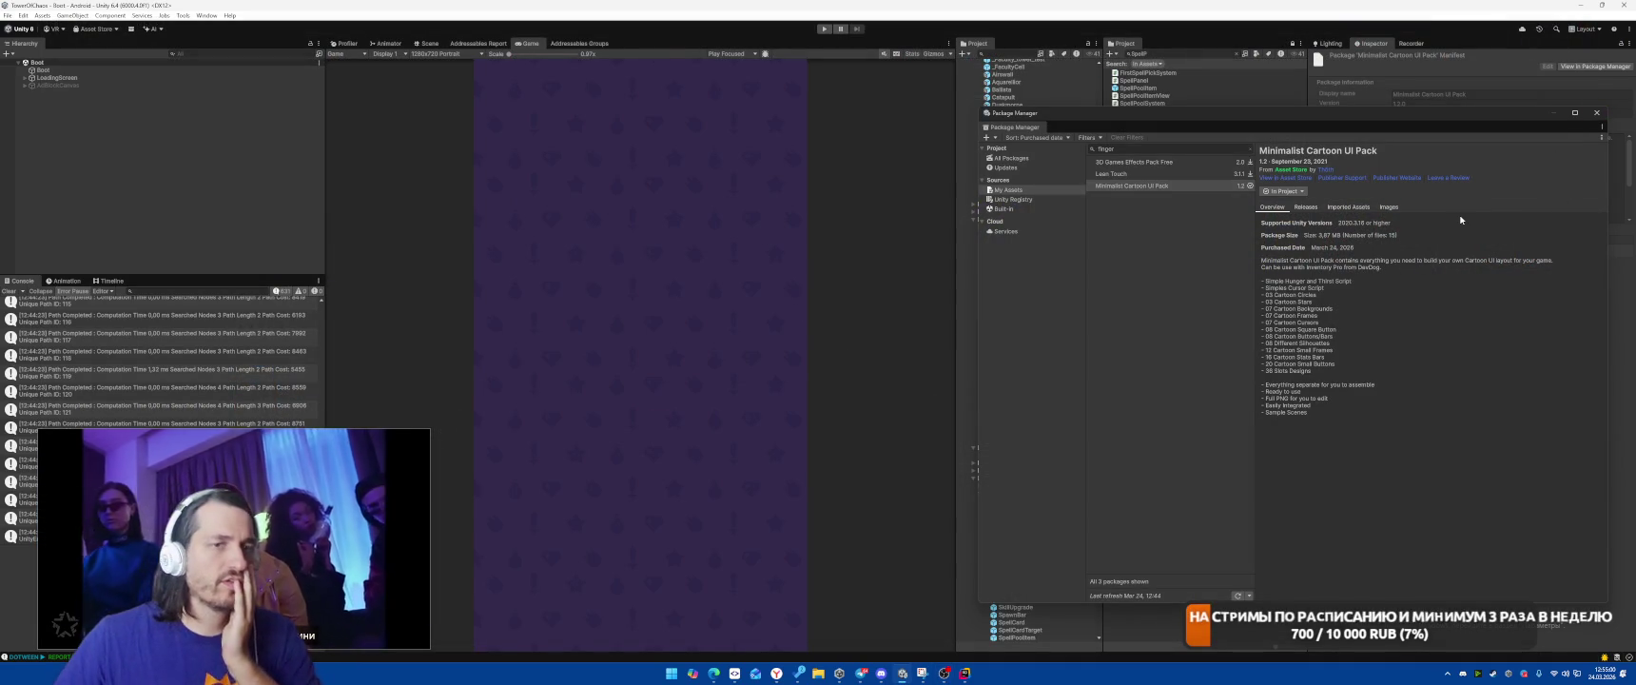
click(1596, 112)
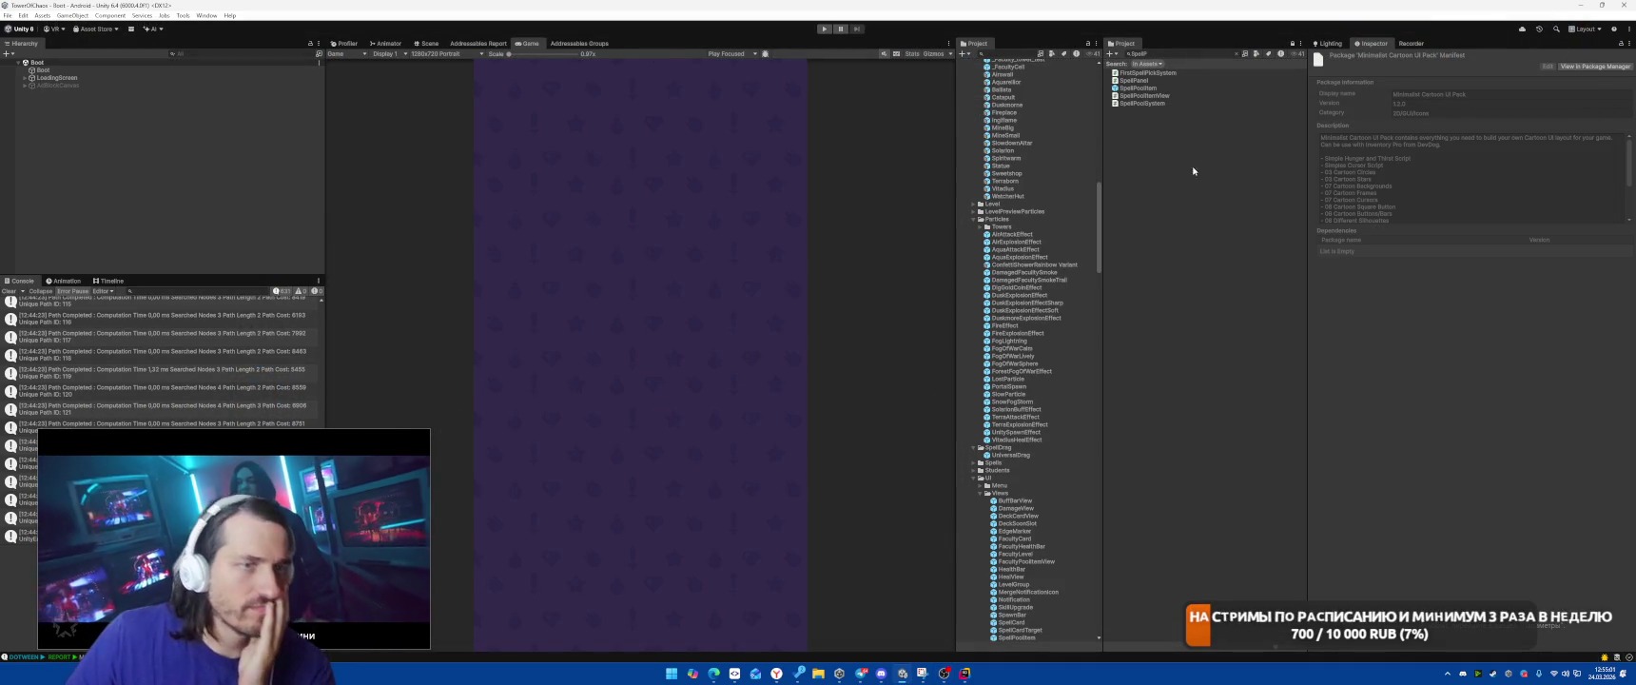
click(9, 291)
click(824, 28)
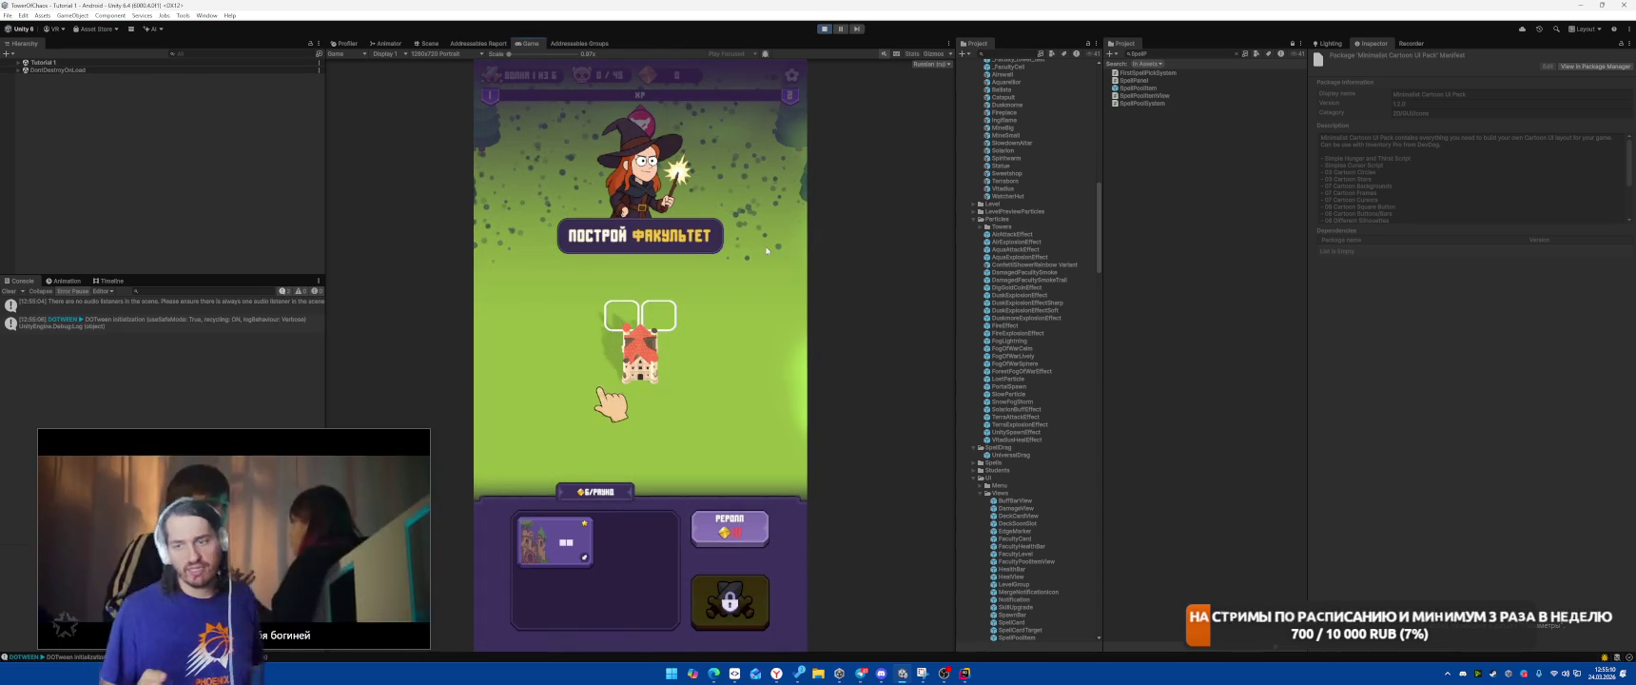
Place the faculty card on the tower slots, start the battle, and cast Meteor on the spiders
drag(566, 542, 639, 323)
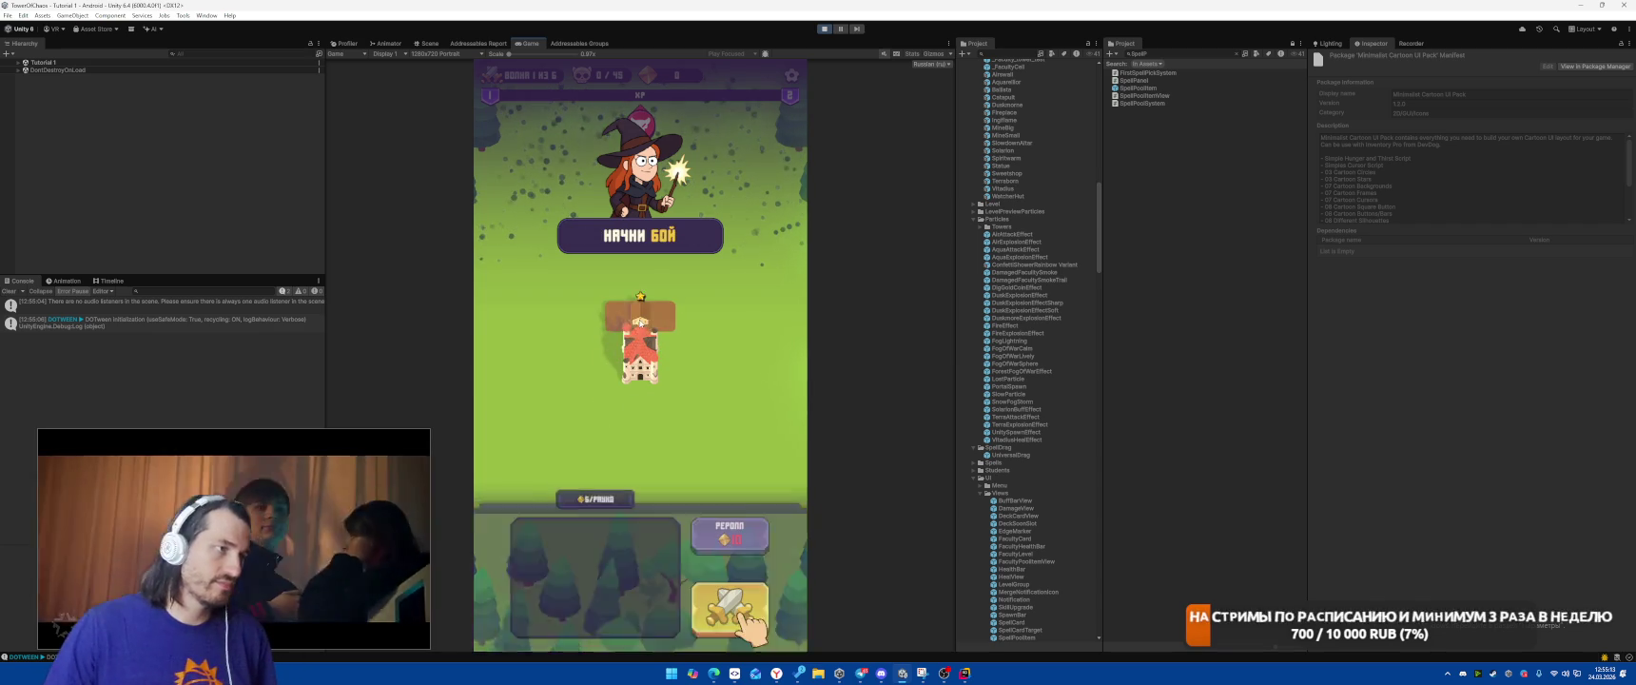
click(727, 592)
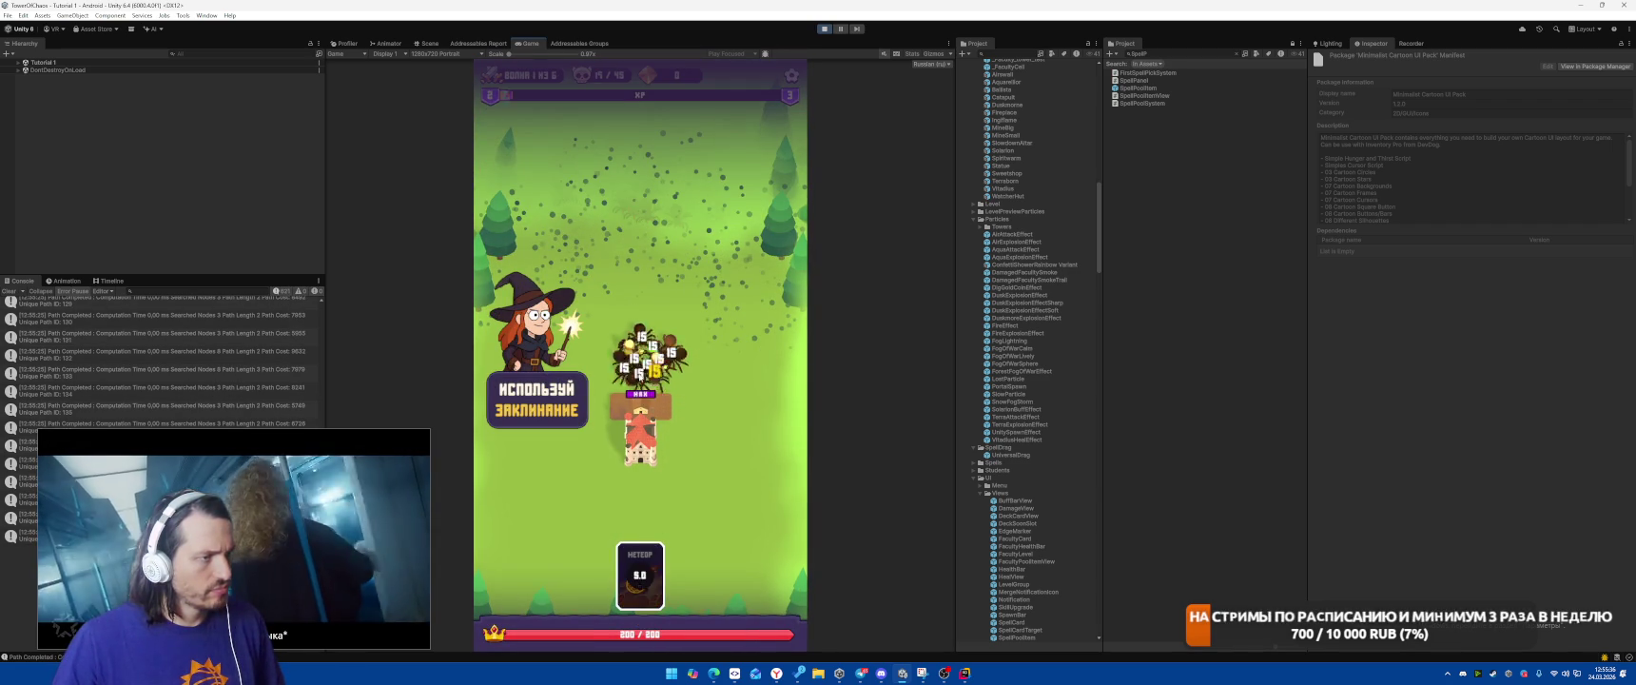
drag(640, 575, 644, 366)
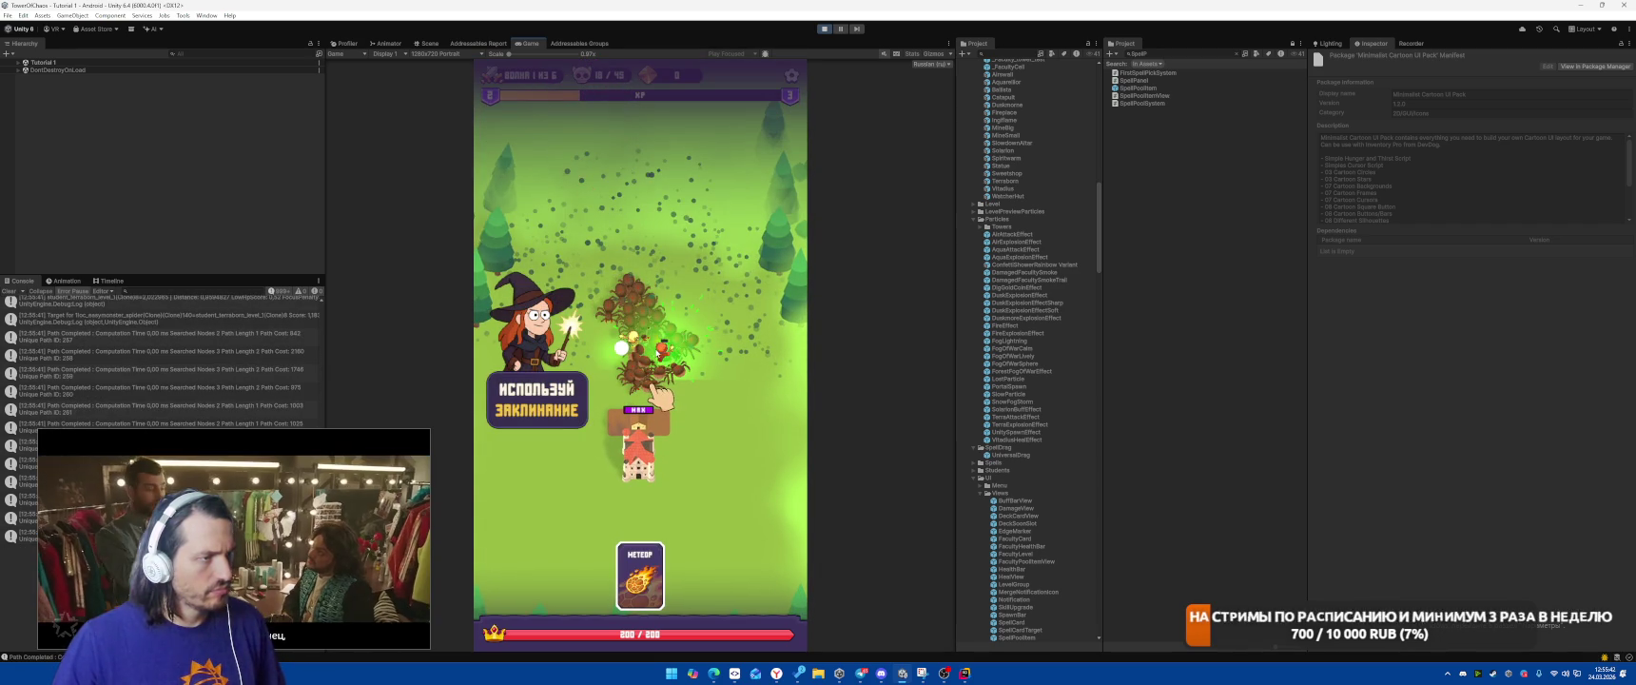
drag(661, 353, 656, 348)
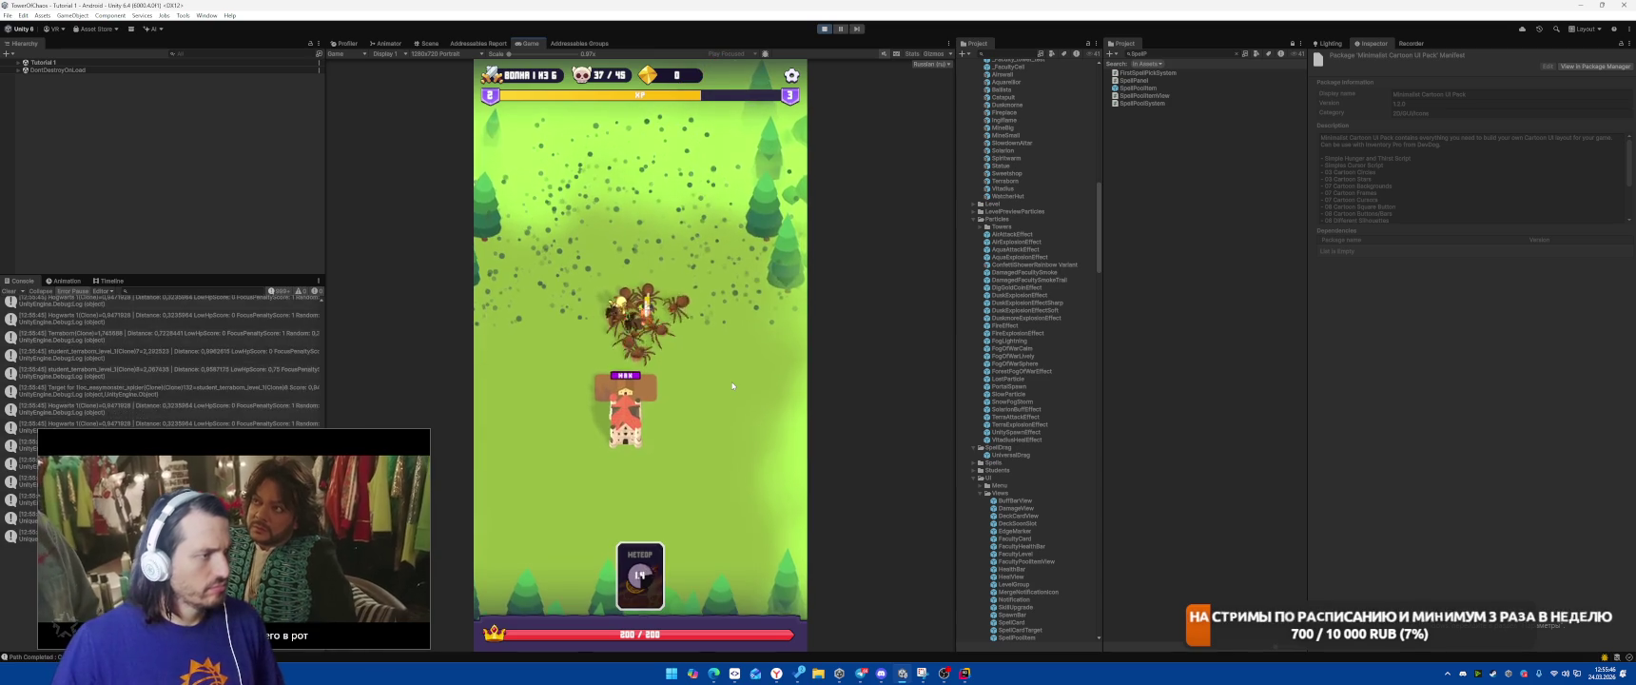
Cast Meteor on the next spiders, then restart Play mode with Ctrl+P
drag(662, 358, 659, 355)
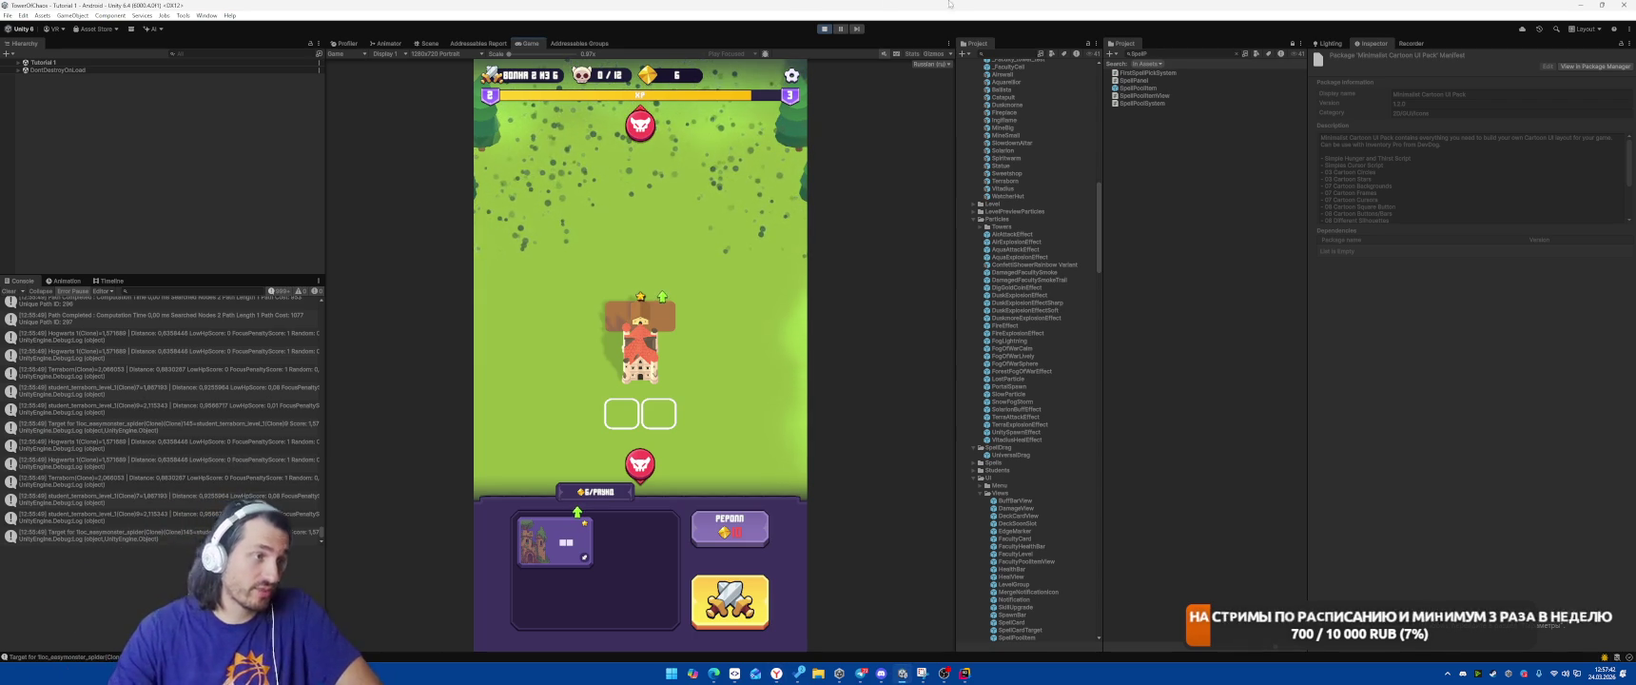
key(ctrl+p)
key(ctrl+p)
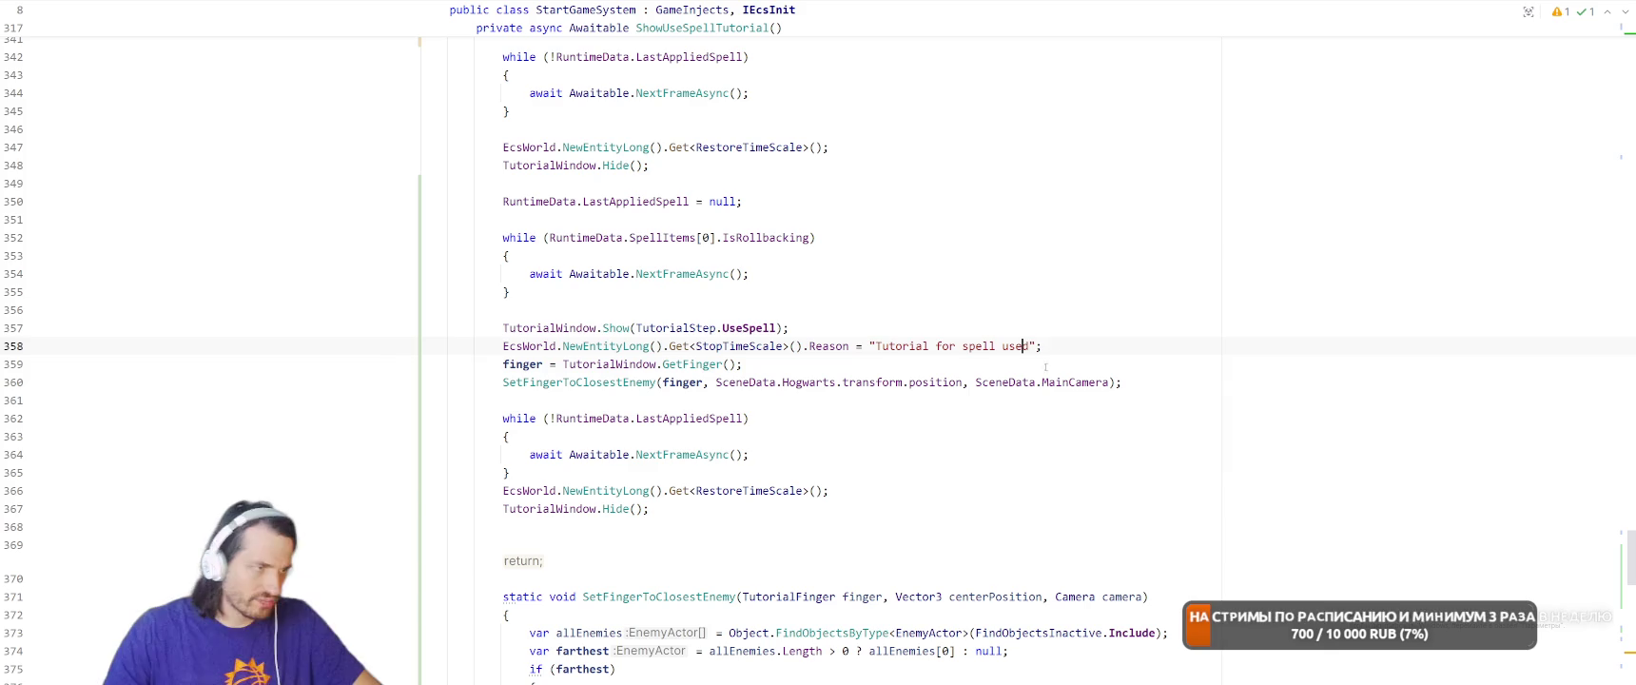
Find the usages of ShowUseSpellTutorial in PlayTutorial
click(964, 673)
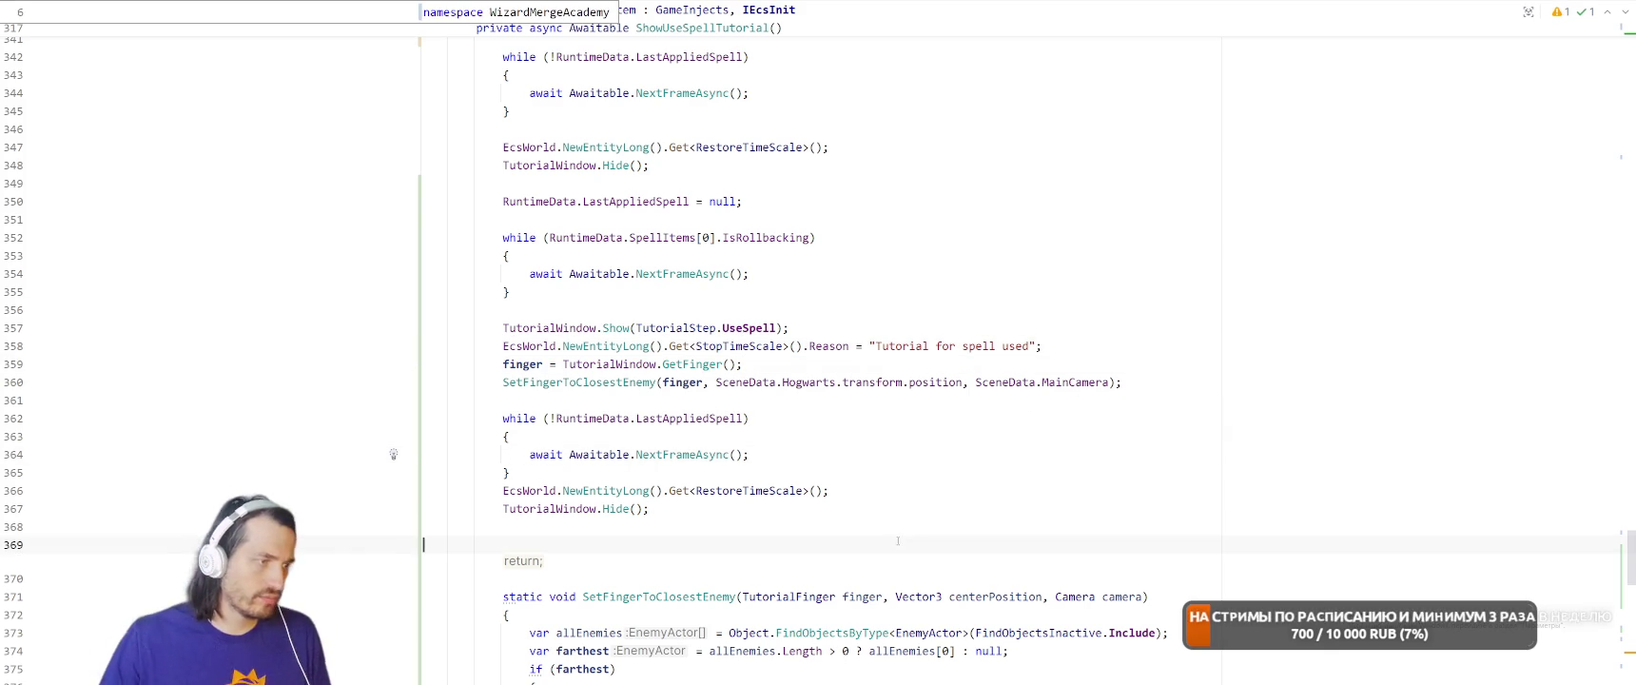
click(666, 28)
right_click(697, 201)
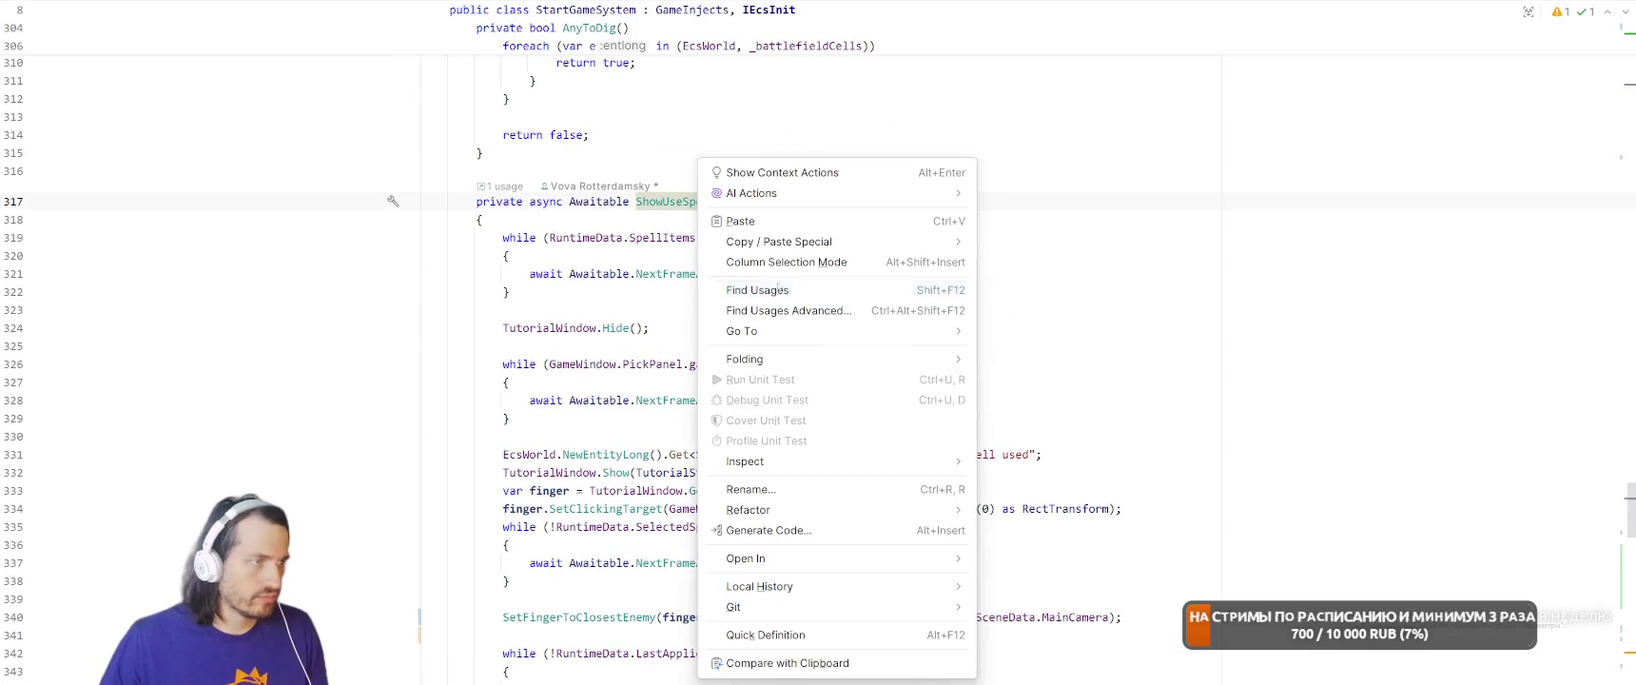
click(778, 290)
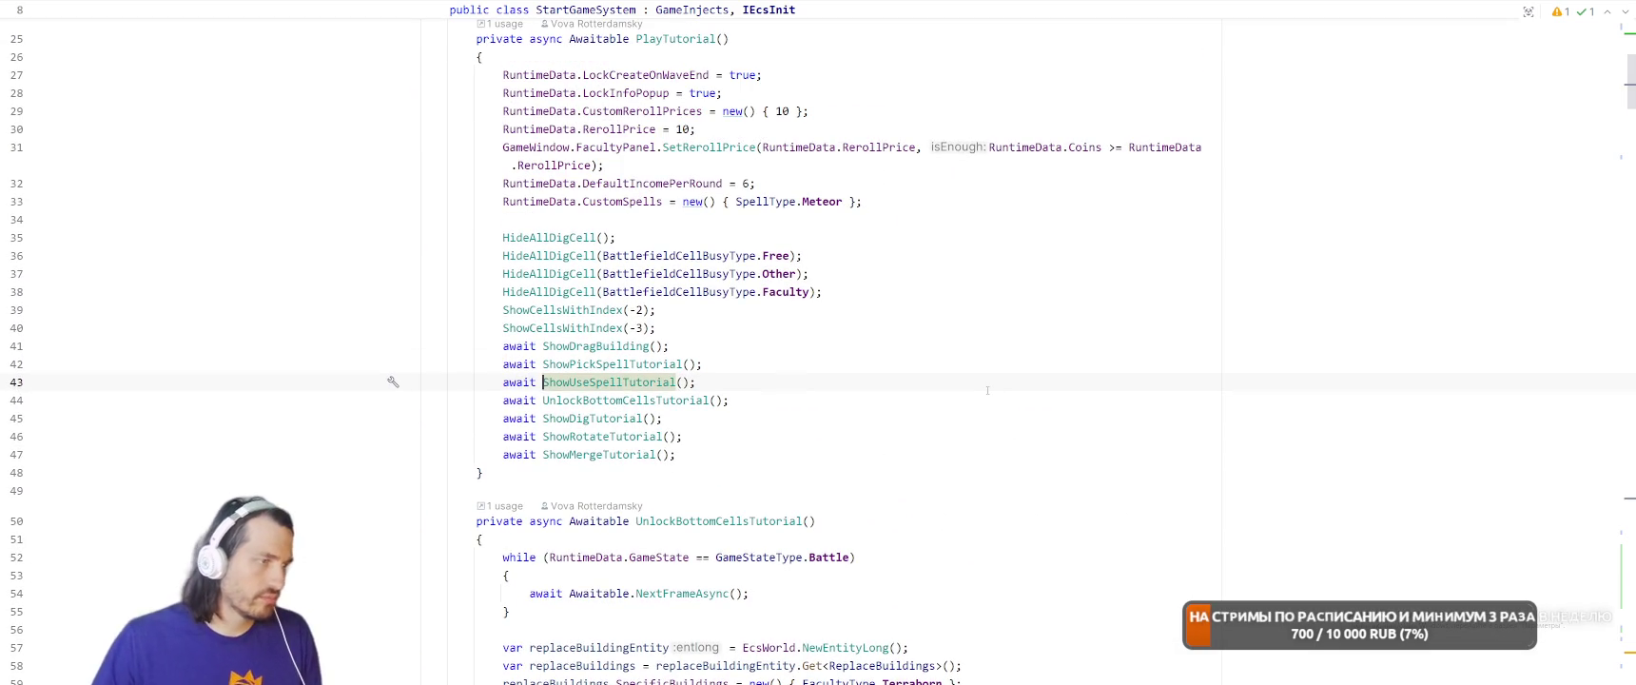
Go to the UnlockBottomCellsTutorial declaration, read through it, then return to Unity
click(616, 399)
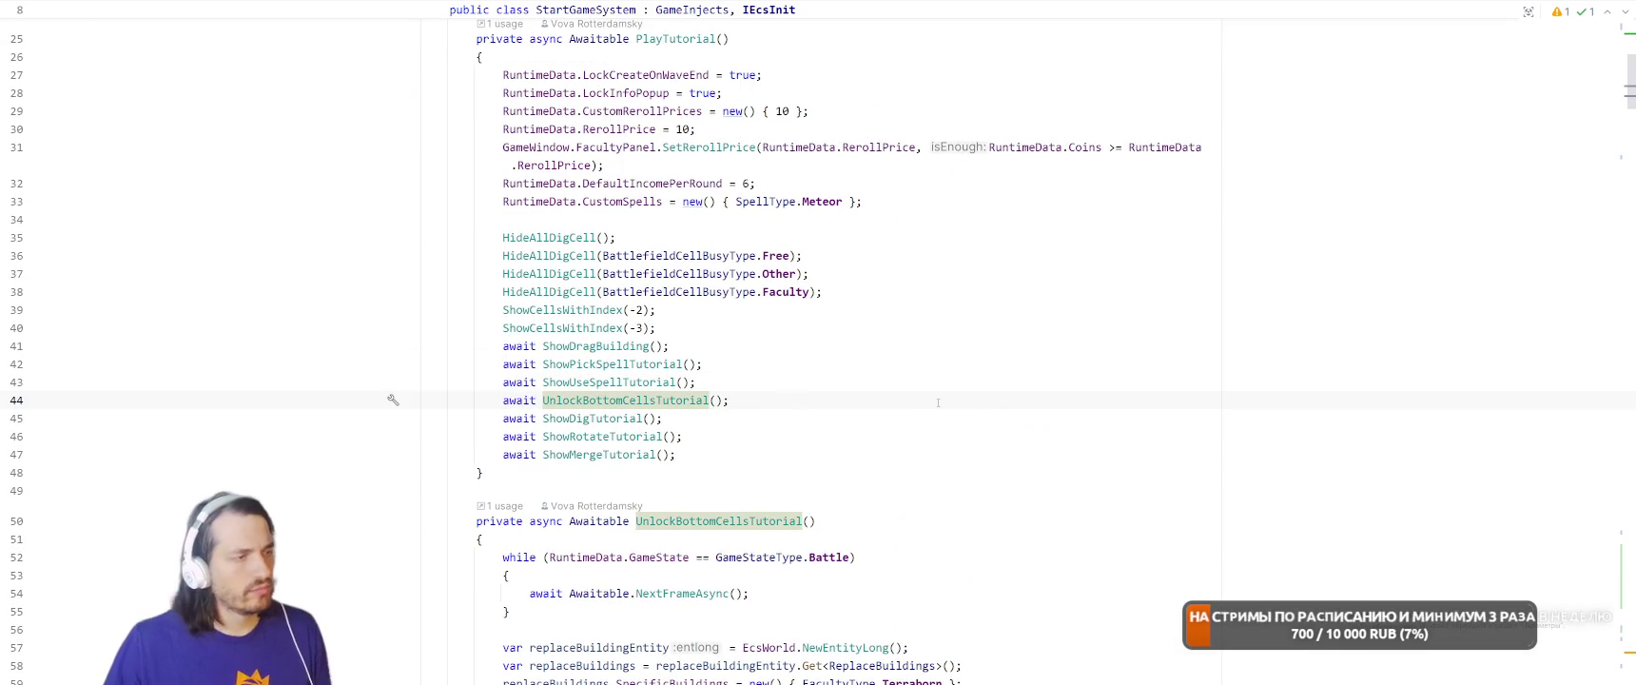
click(773, 379)
key(Down)
key(ctrl+b)
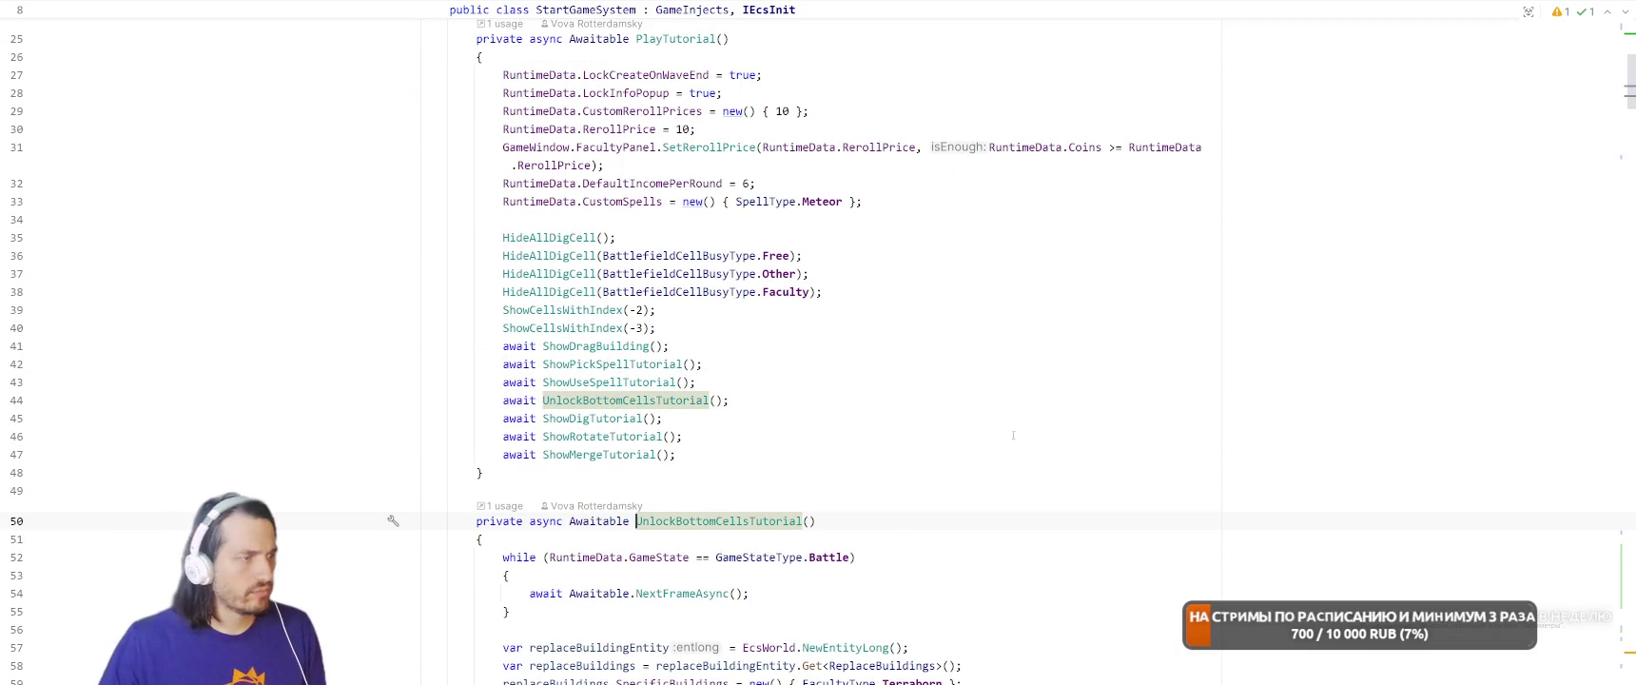
scroll(990, 433, down, 5)
key(End)
scroll(1044, 350, down, 1)
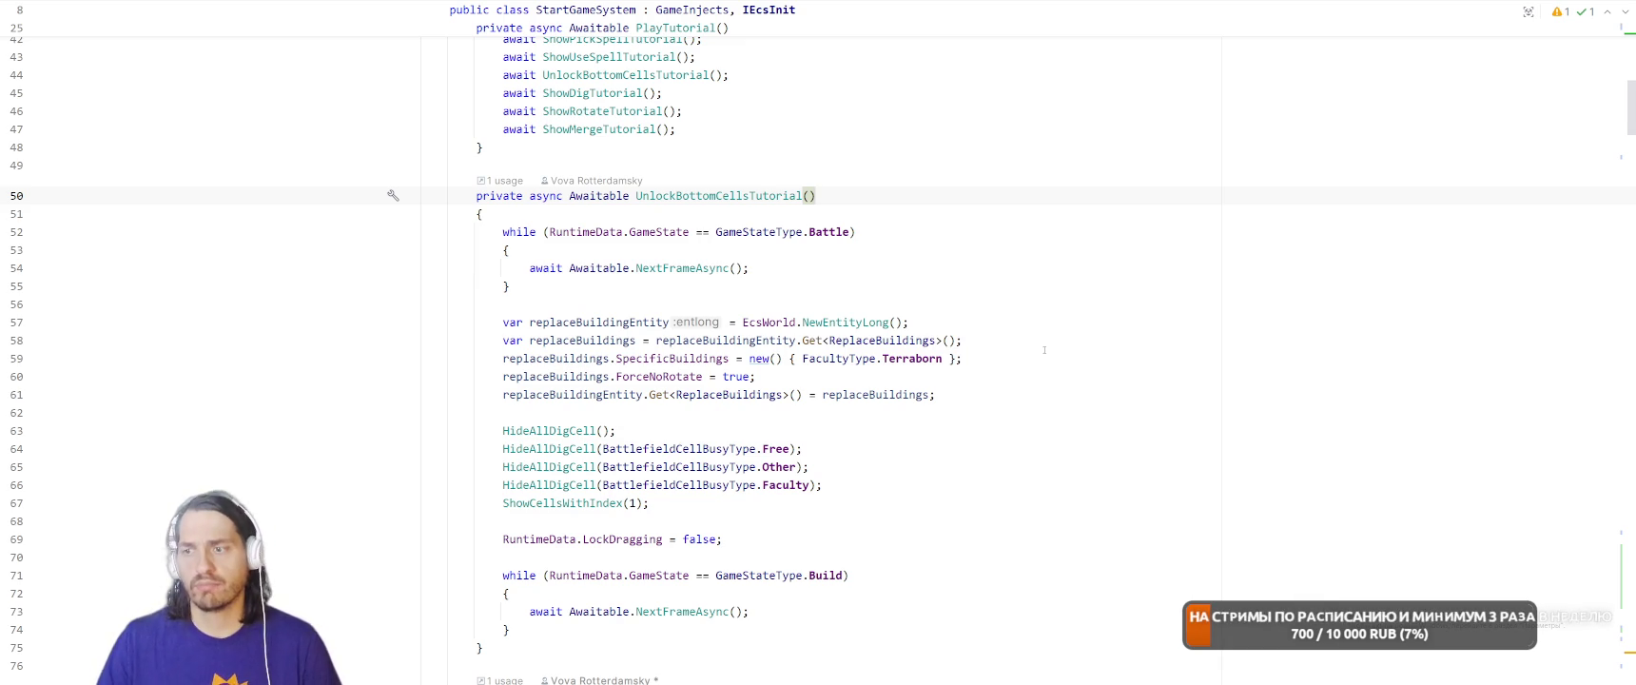
key(alt+Tab)
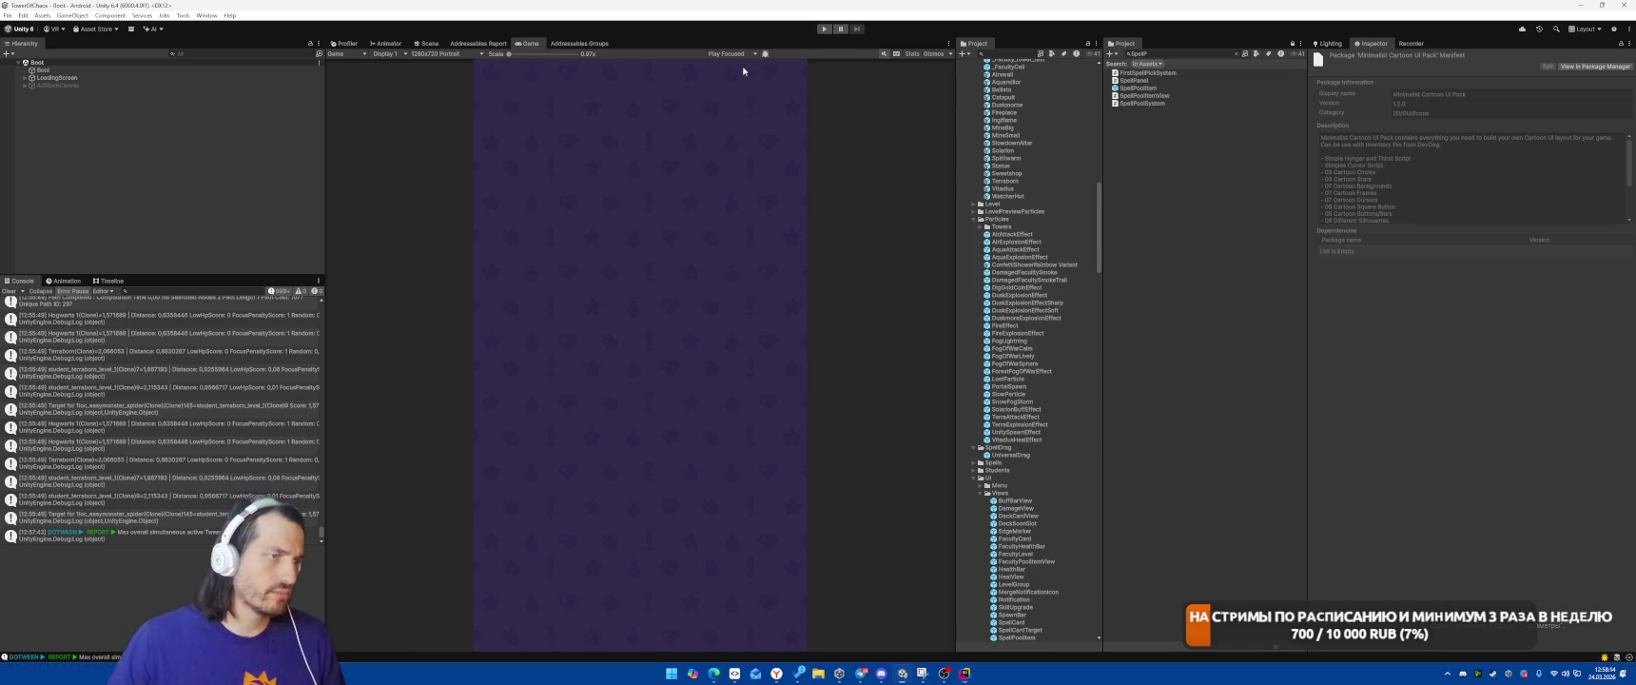
Restart Play mode, briefly checking the code editor
click(824, 28)
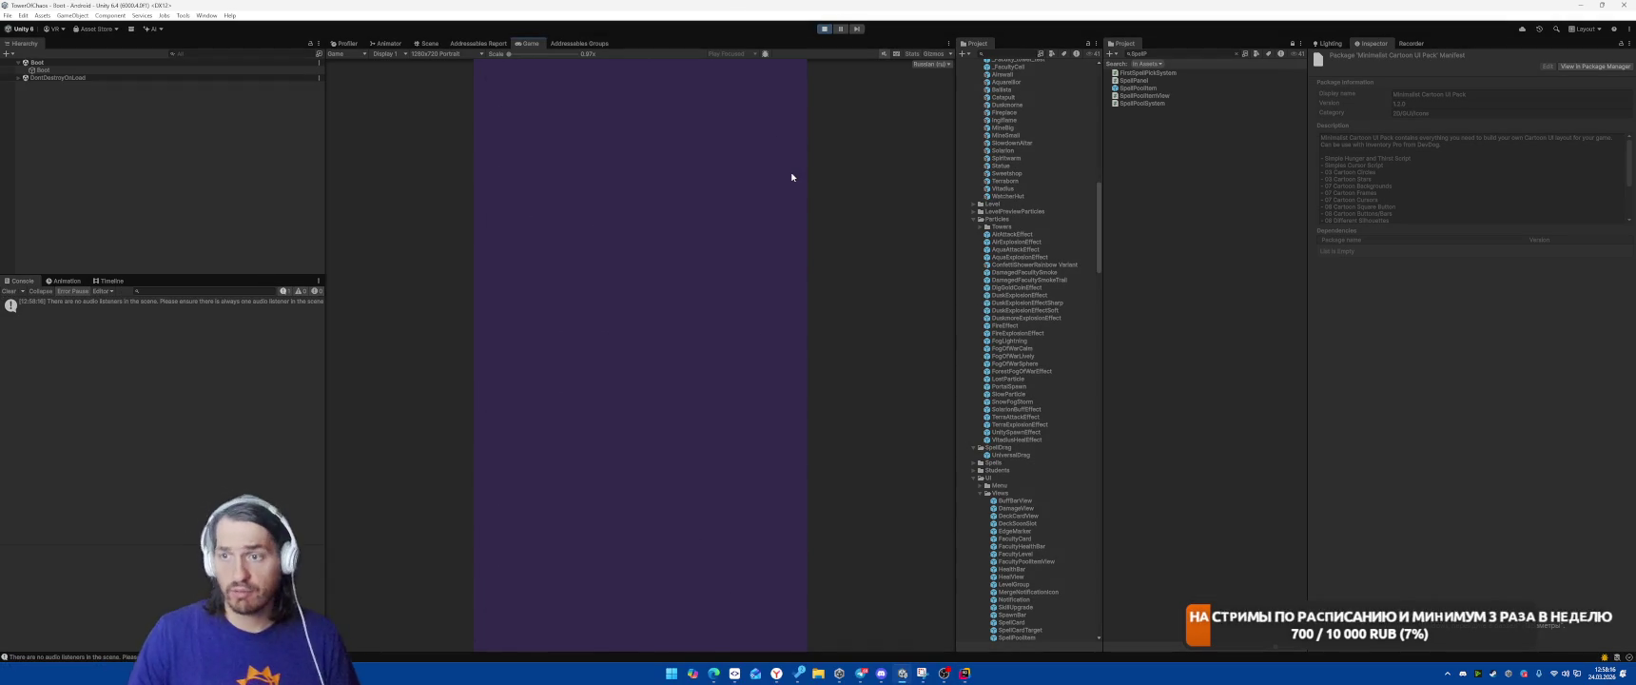
key(alt+Tab)
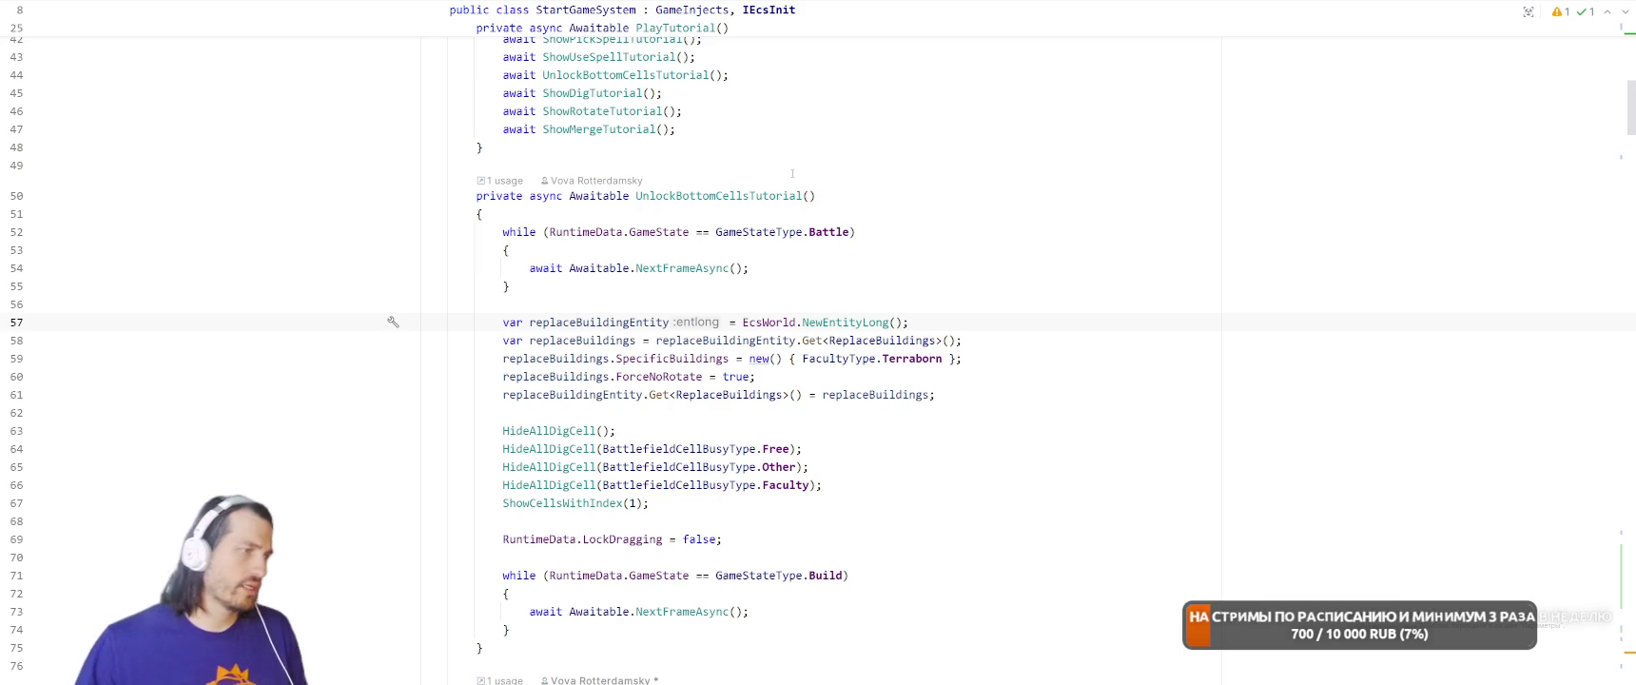
key(alt+Tab)
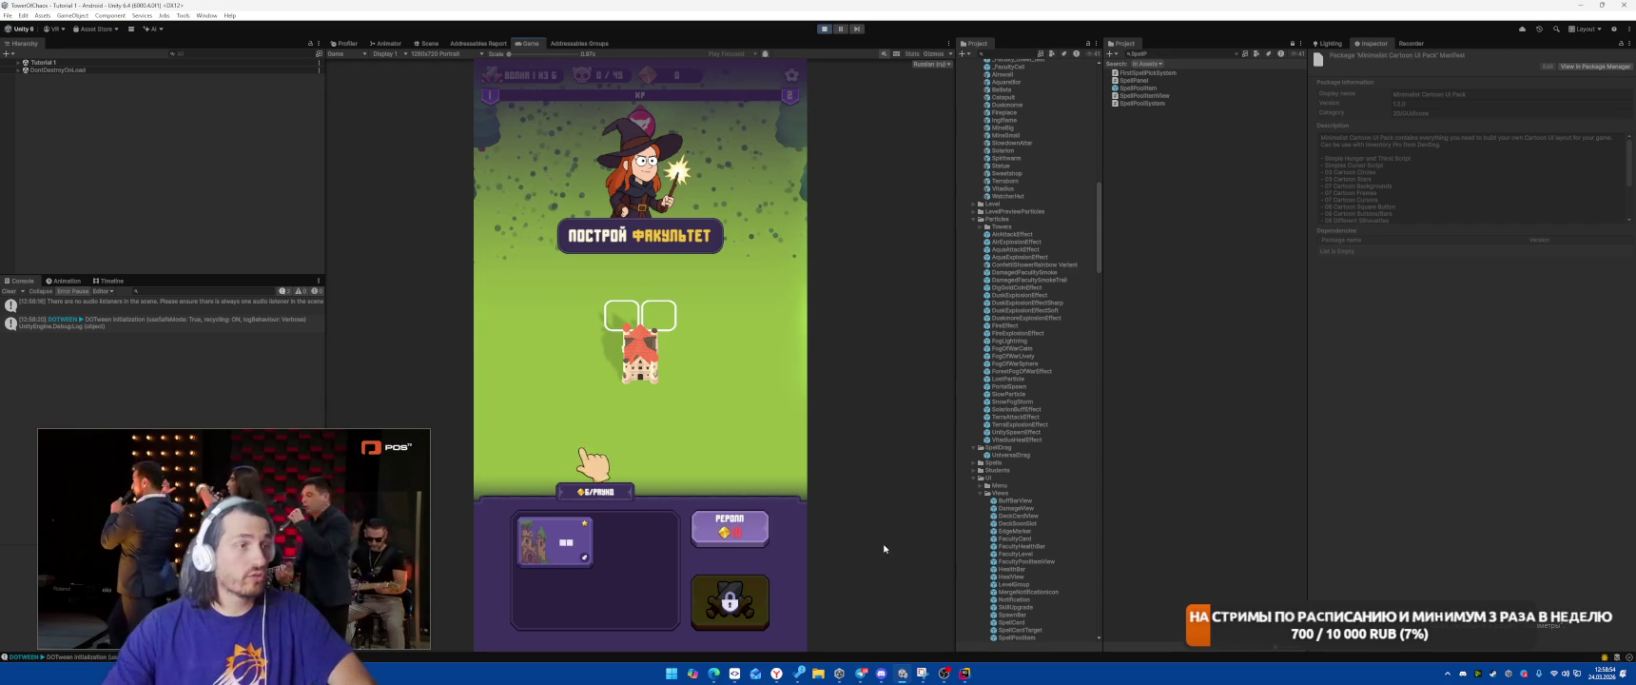
Build the faculty on the tower slot and pick the Meteor spell card
mouse_move(943, 672)
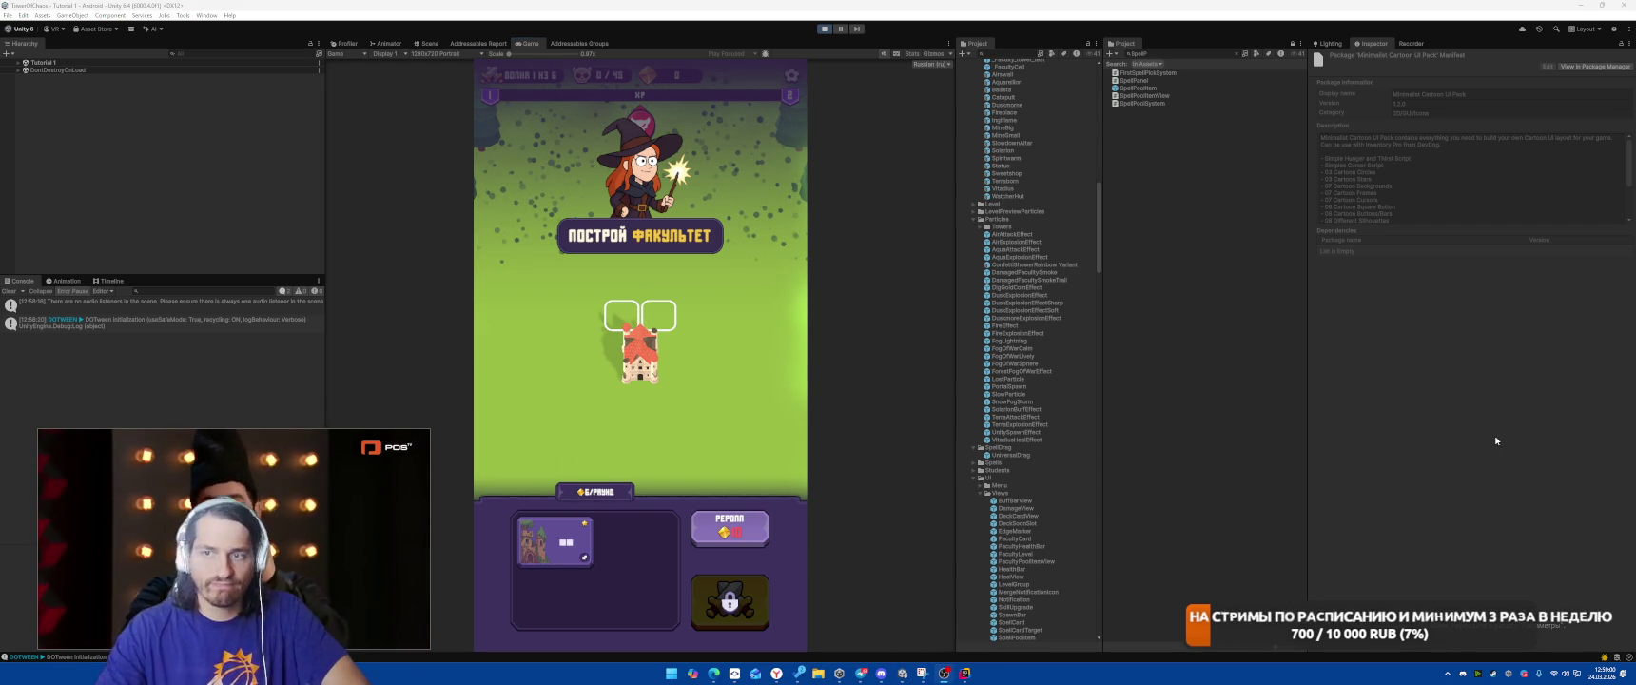
click(533, 540)
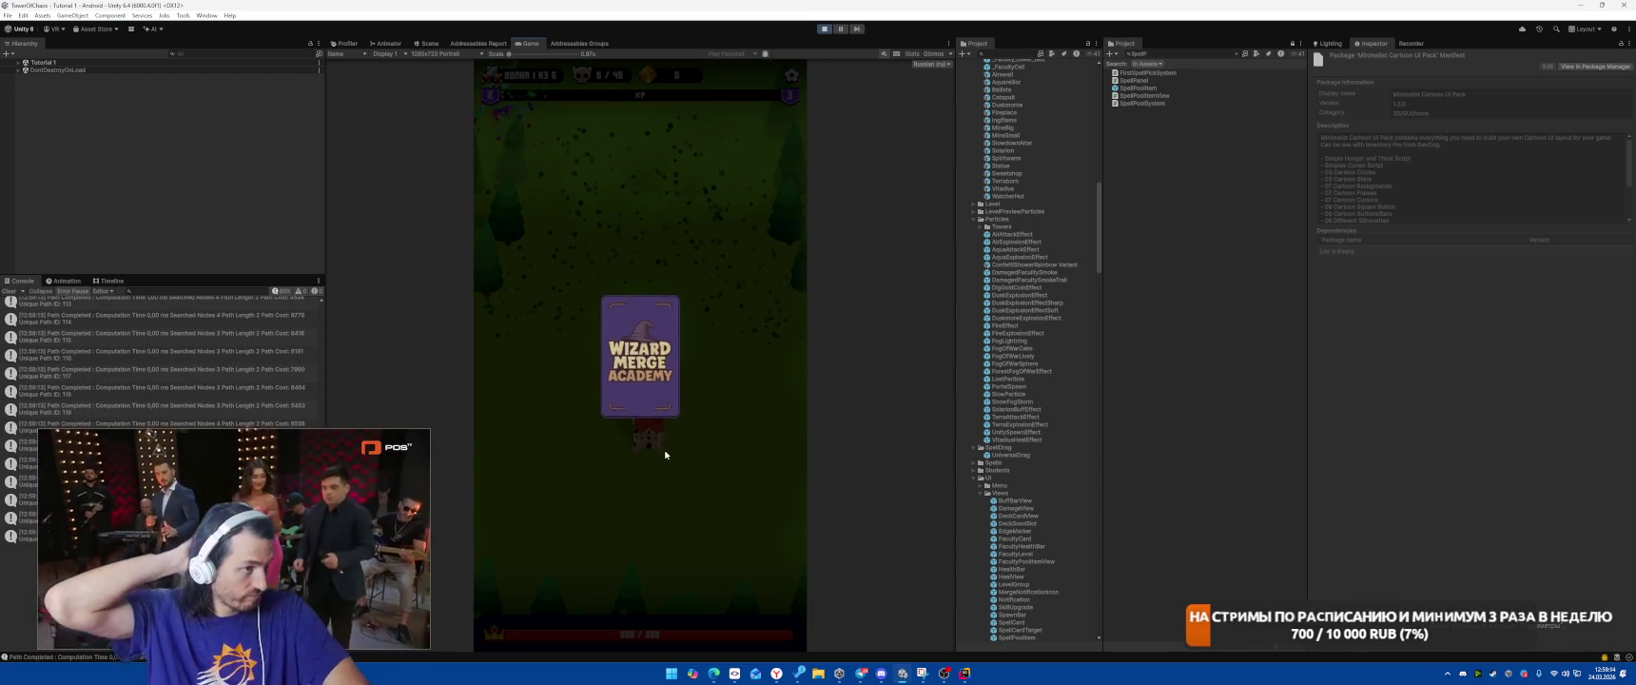
click(640, 339)
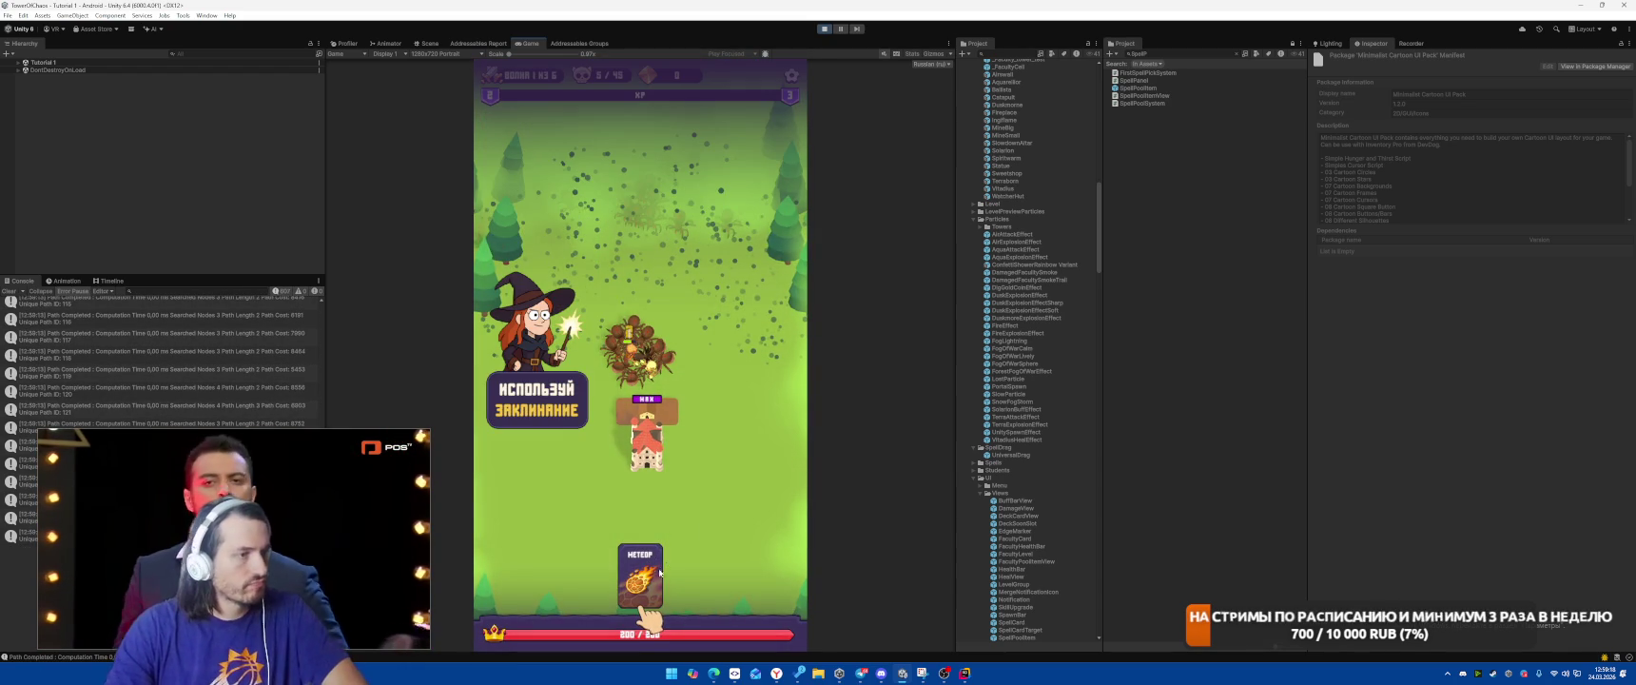
Cast Meteor twice on the spider pack, then exit Play mode and return to Rider
drag(634, 584, 639, 375)
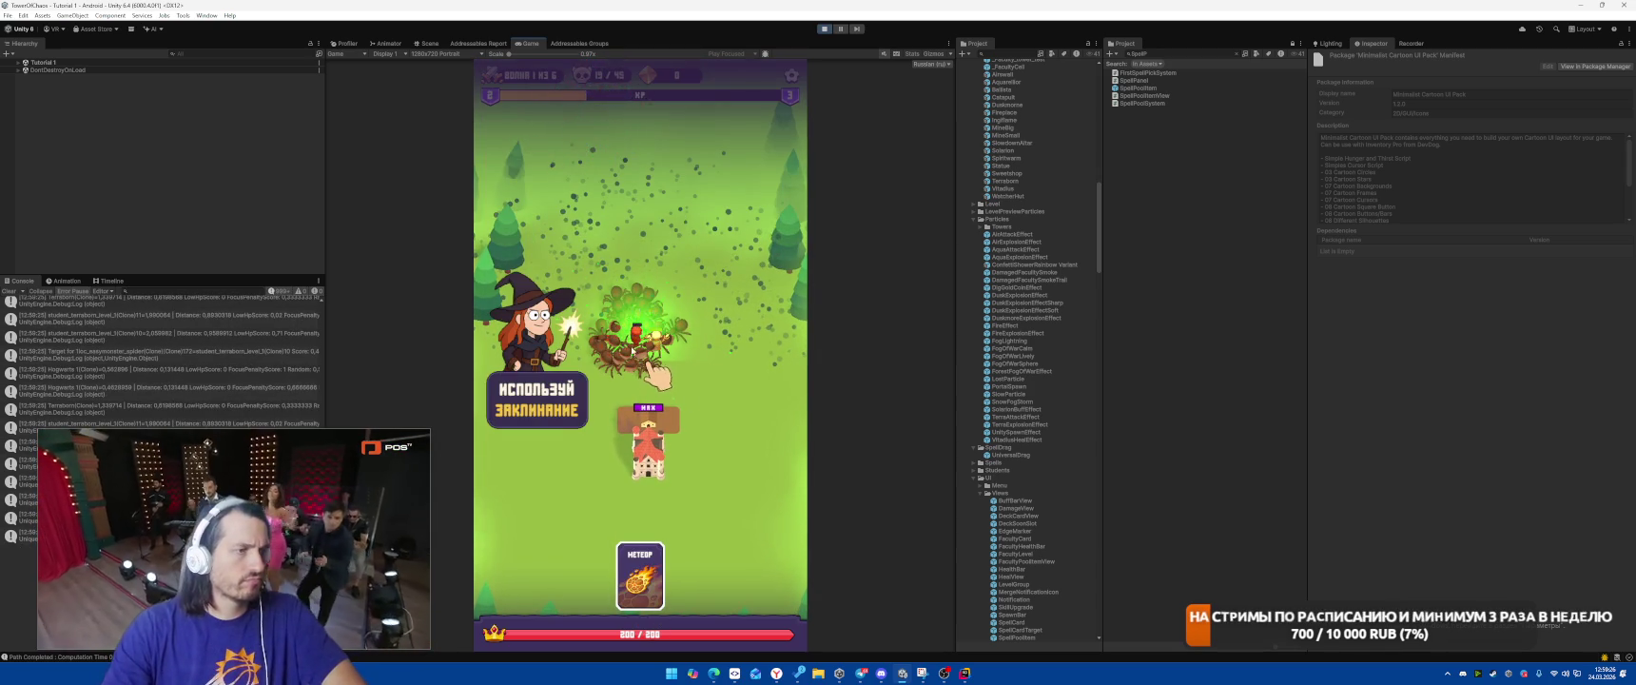
drag(640, 575, 635, 337)
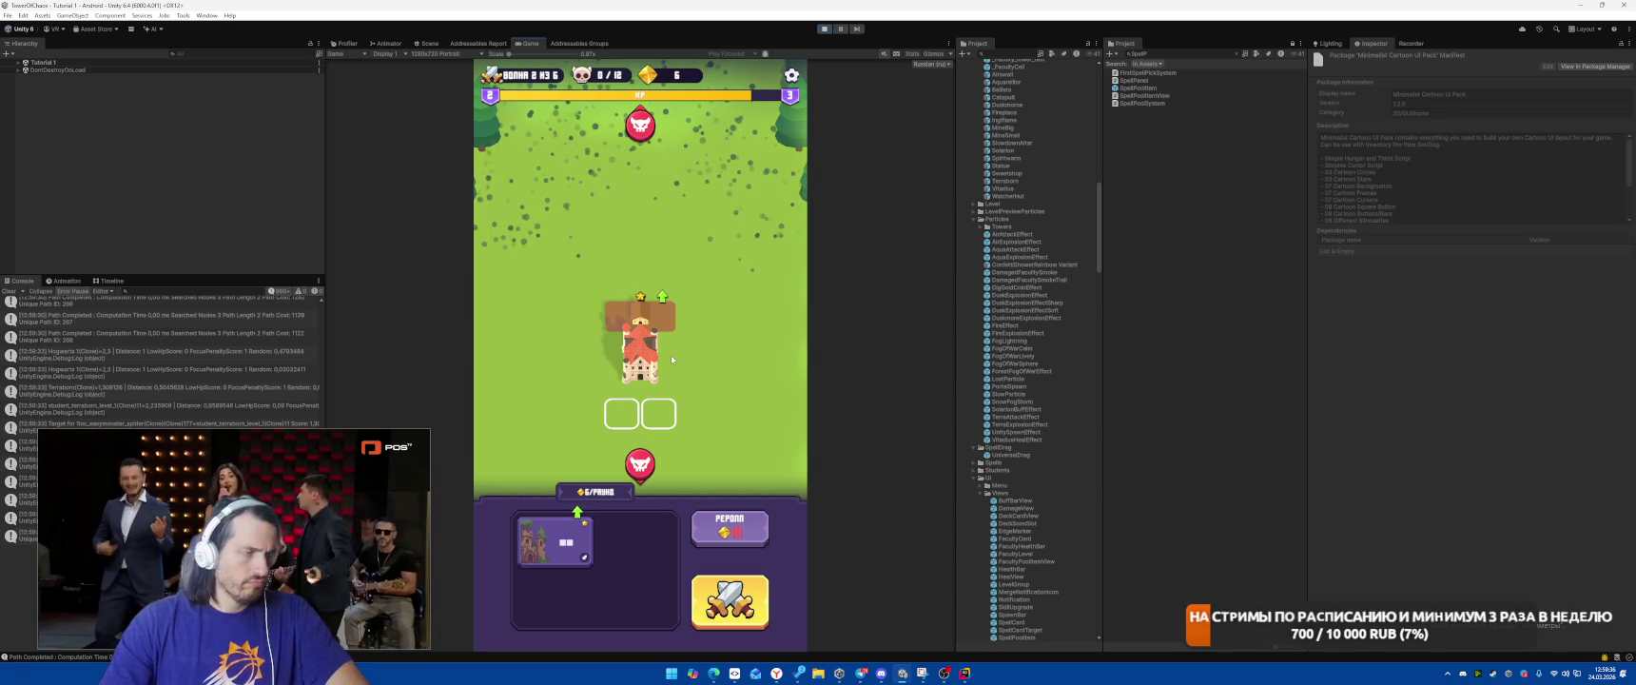
key(ctrl+p)
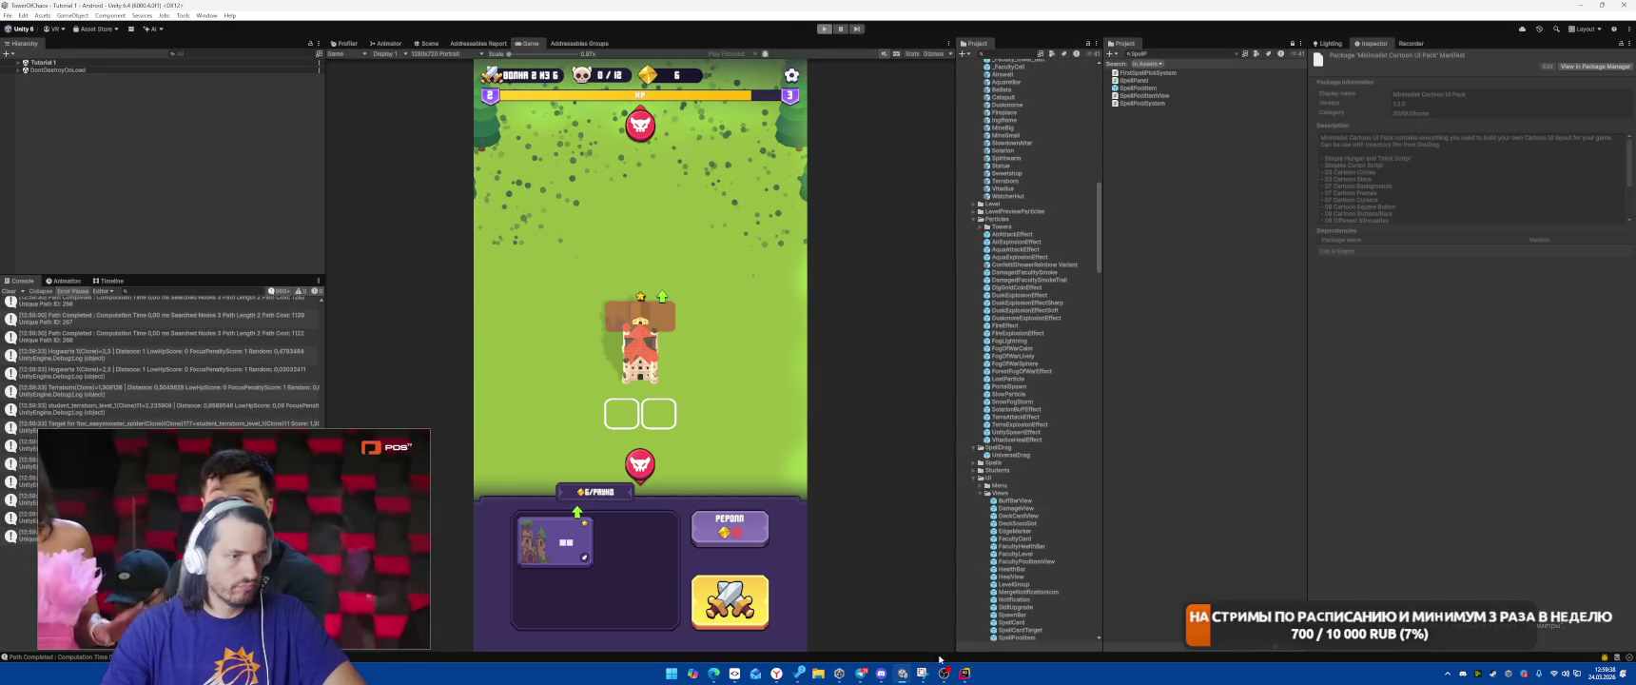
click(964, 672)
click(1071, 359)
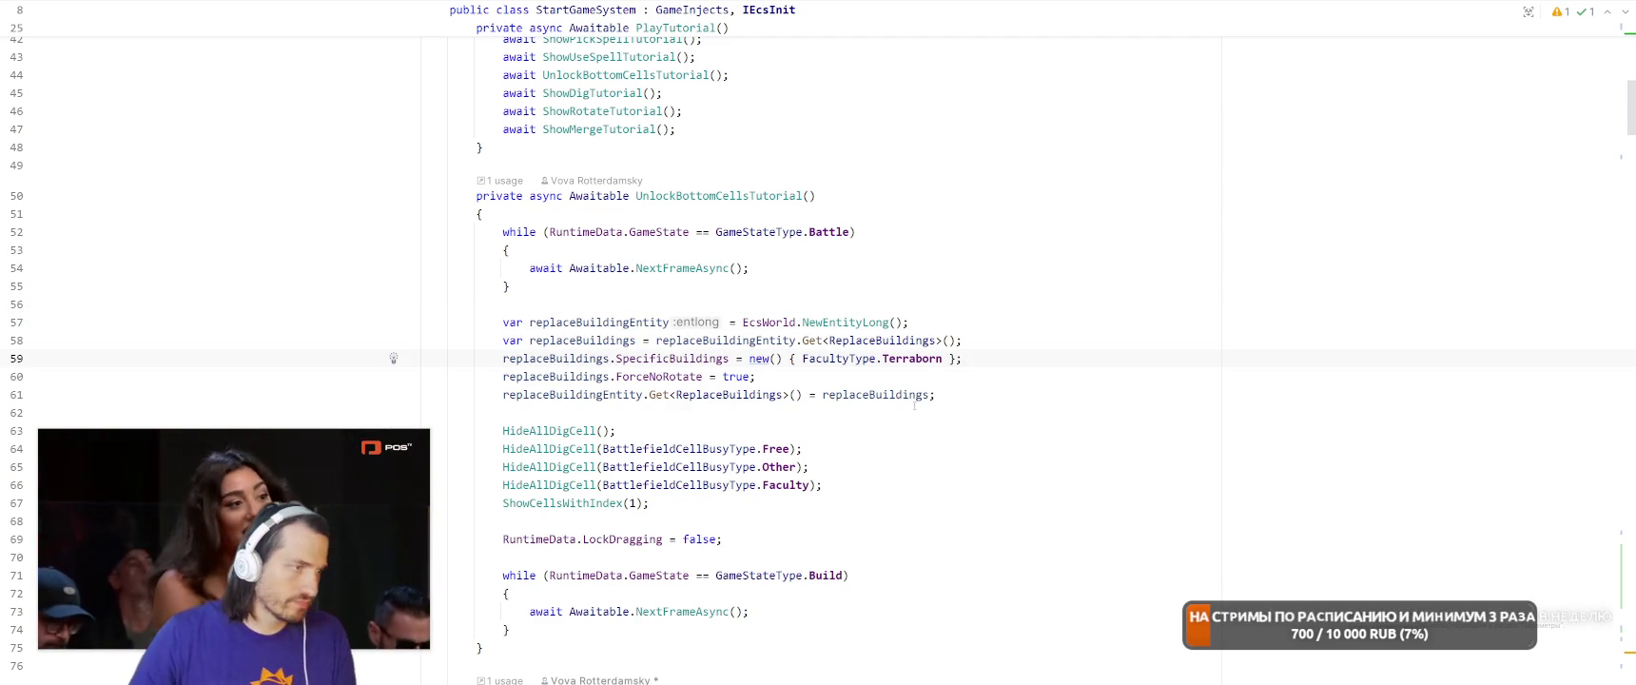
Review lines 65–69 of UnlockBottomCellsTutorial, then search the project for 'StartDrag'
scroll(914, 405, down, 3)
click(904, 309)
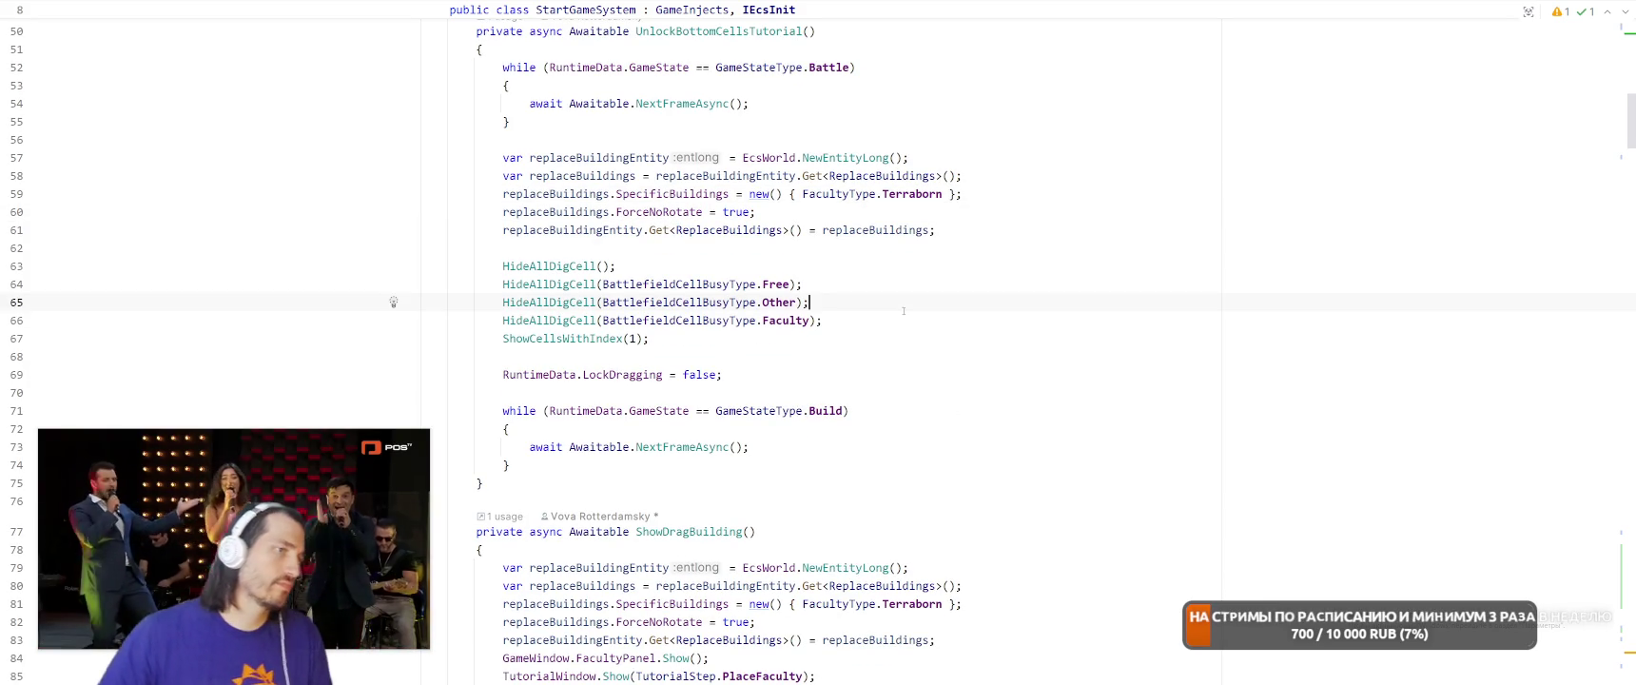
key(Down)
key(Down)
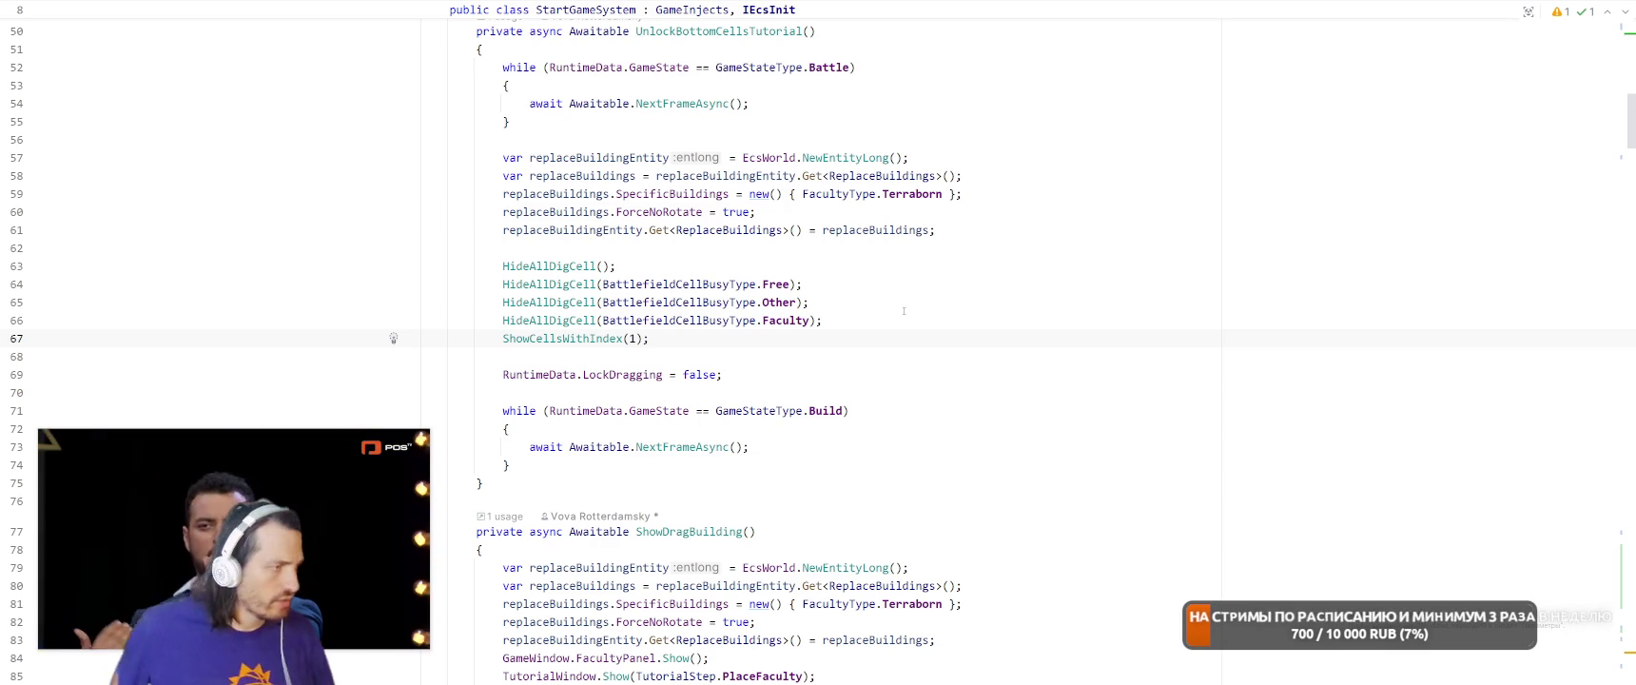
click(763, 362)
click(775, 375)
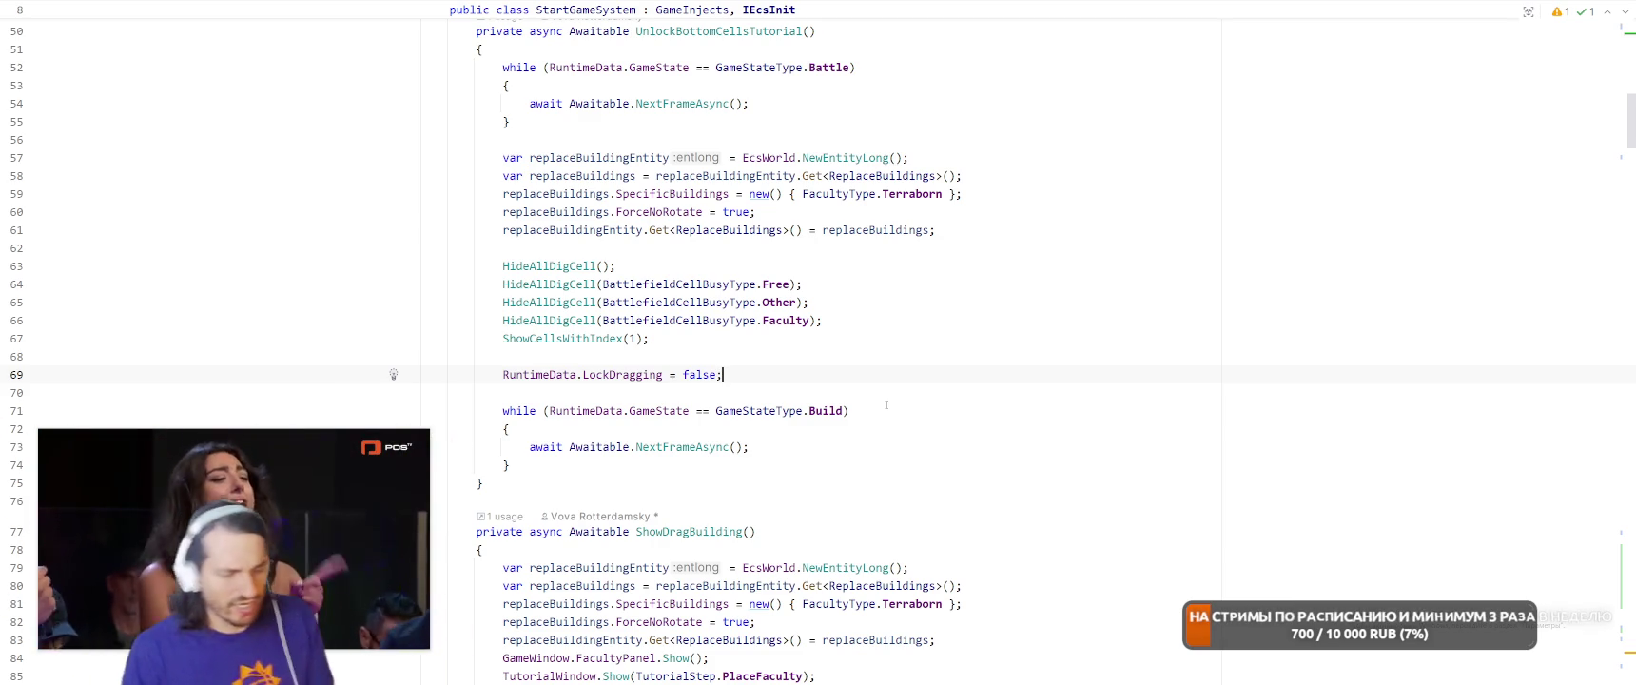
click(976, 324)
key(shift)
key(shift)
text(StartDrag)
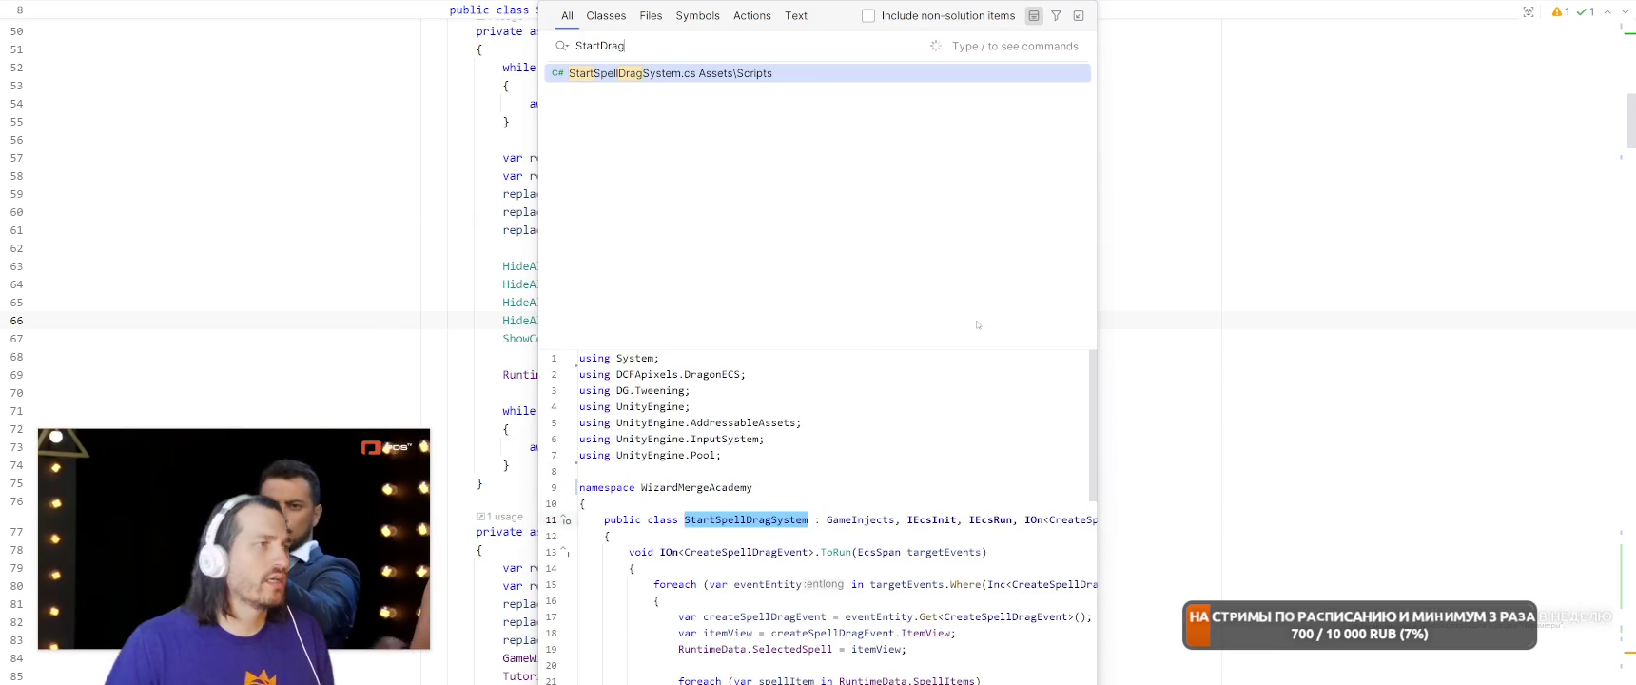
Open the StartFacultyDragEvent struct and list all of its usages
key(Down)
key(Down)
key(Return)
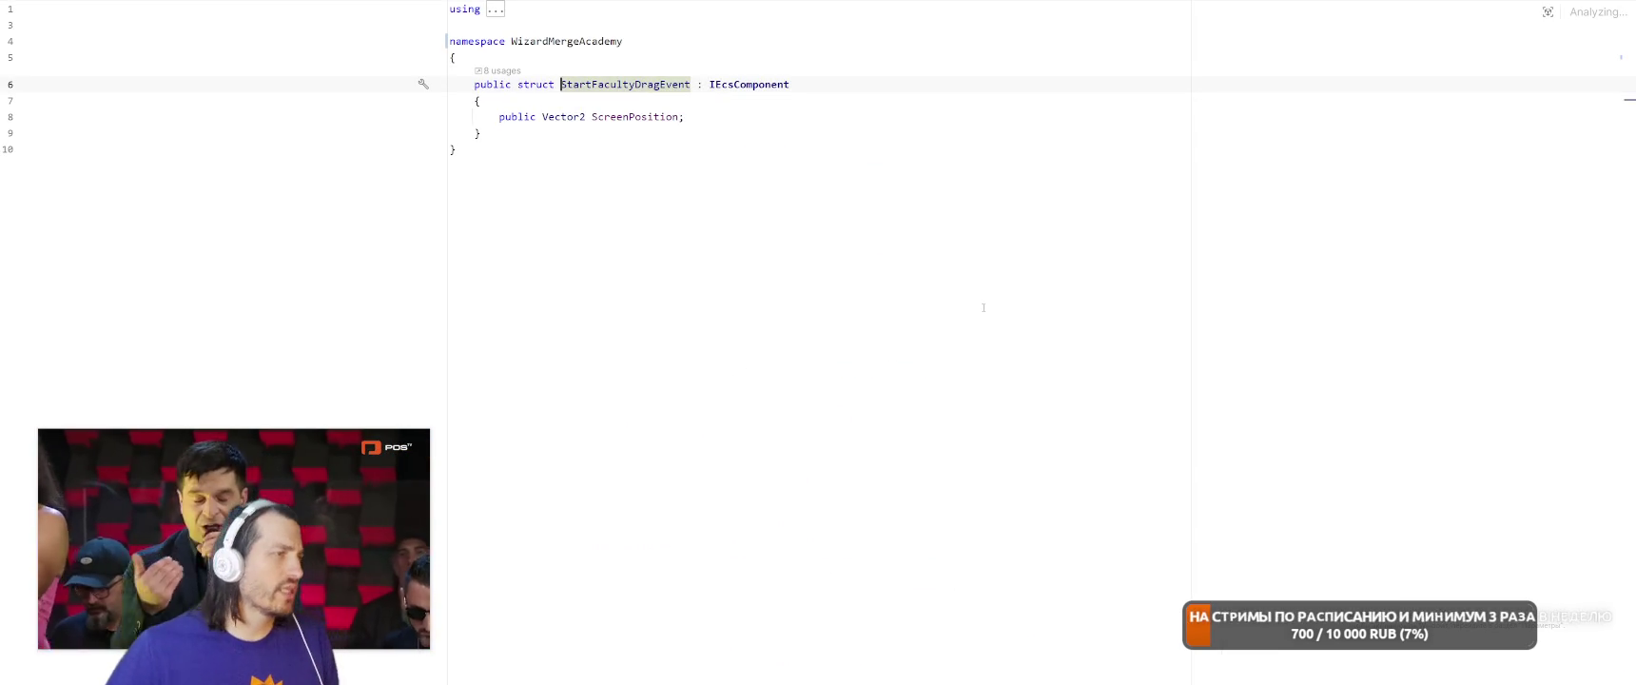
right_click(610, 84)
key(Escape)
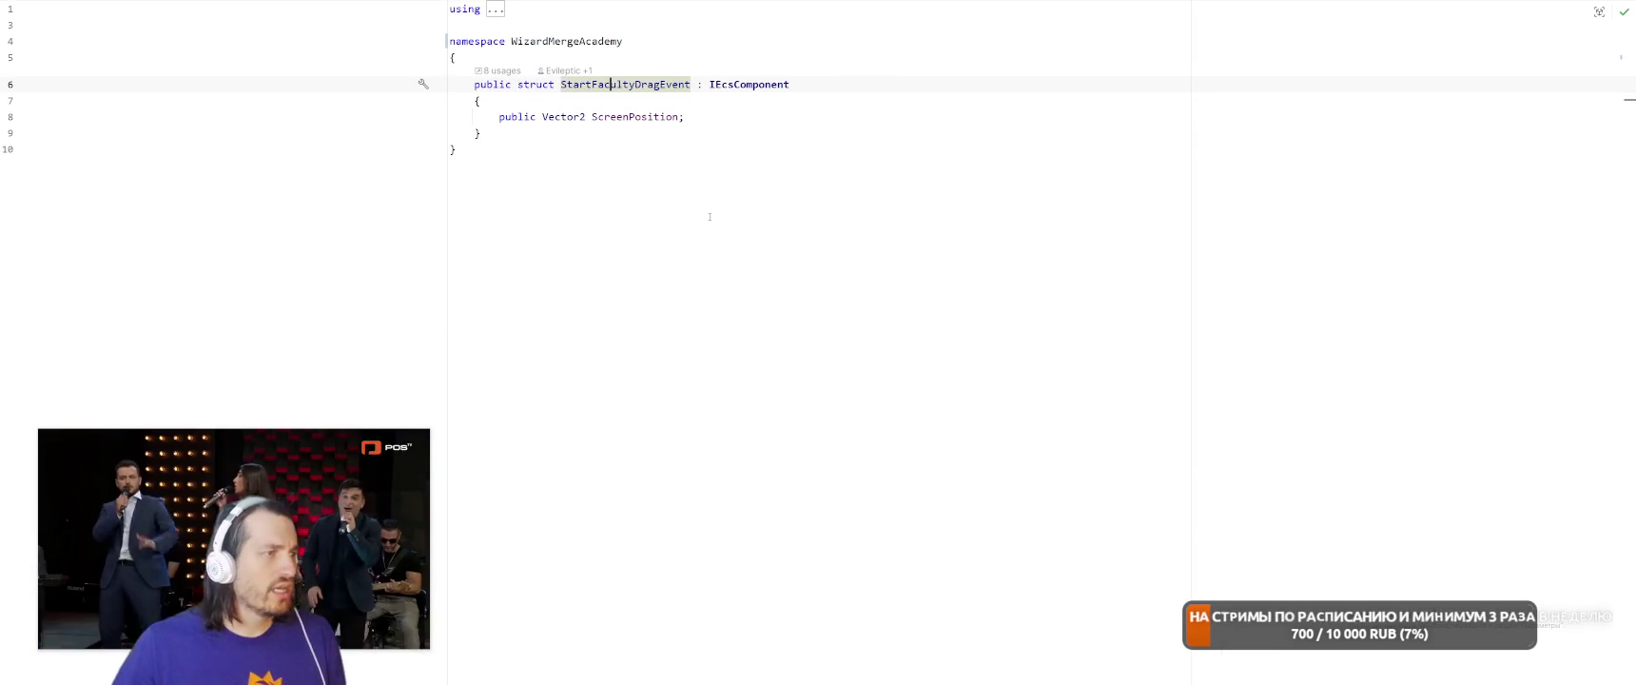
key(alt+F7)
mouse_move(271, 550)
mouse_down()
mouse_move(1321, 486)
mouse_move(1406, 537)
mouse_up()
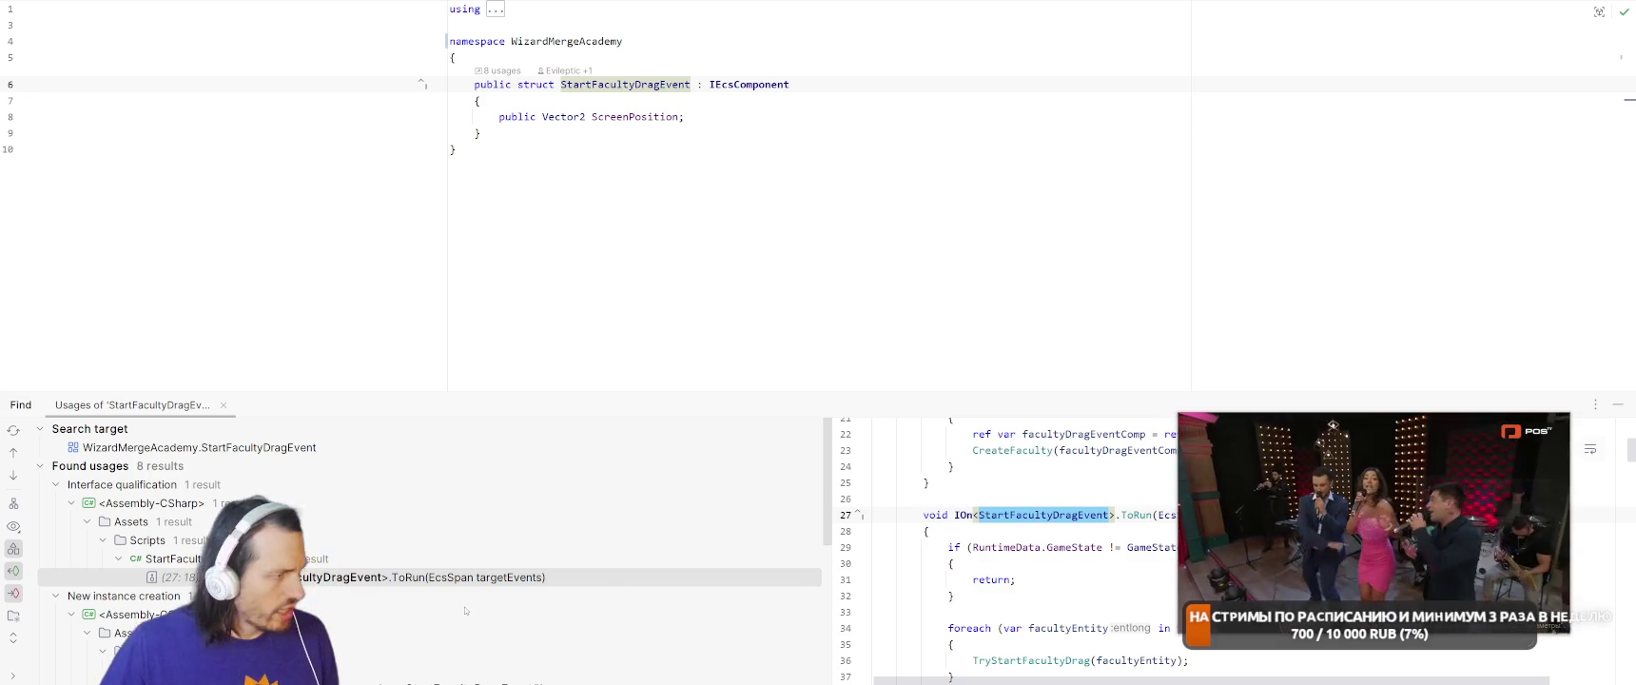
scroll(478, 574, down, 3)
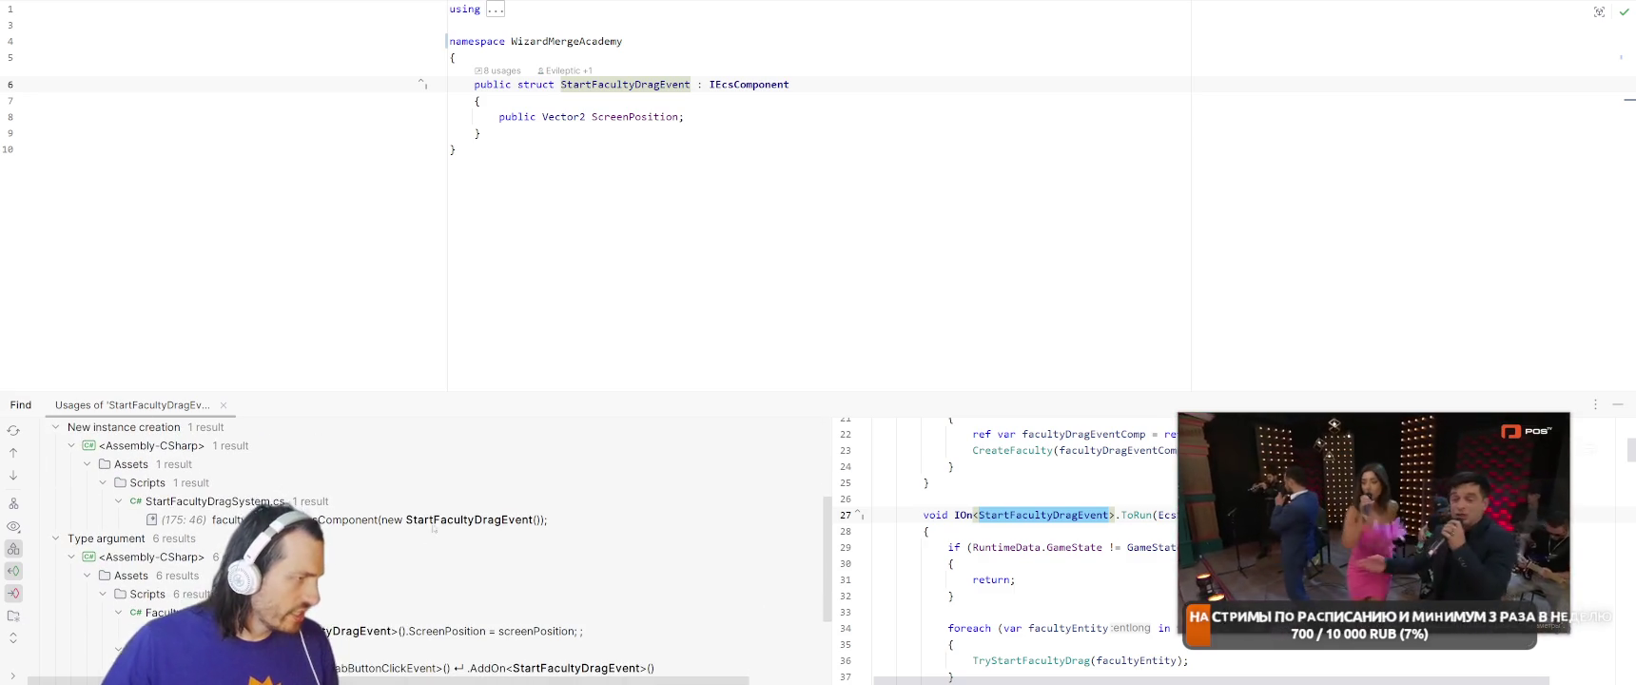
Open the StartFacultyDragSystem and FacultyActor usages, inspecting OnFacultyClicked's early return
double_click(503, 519)
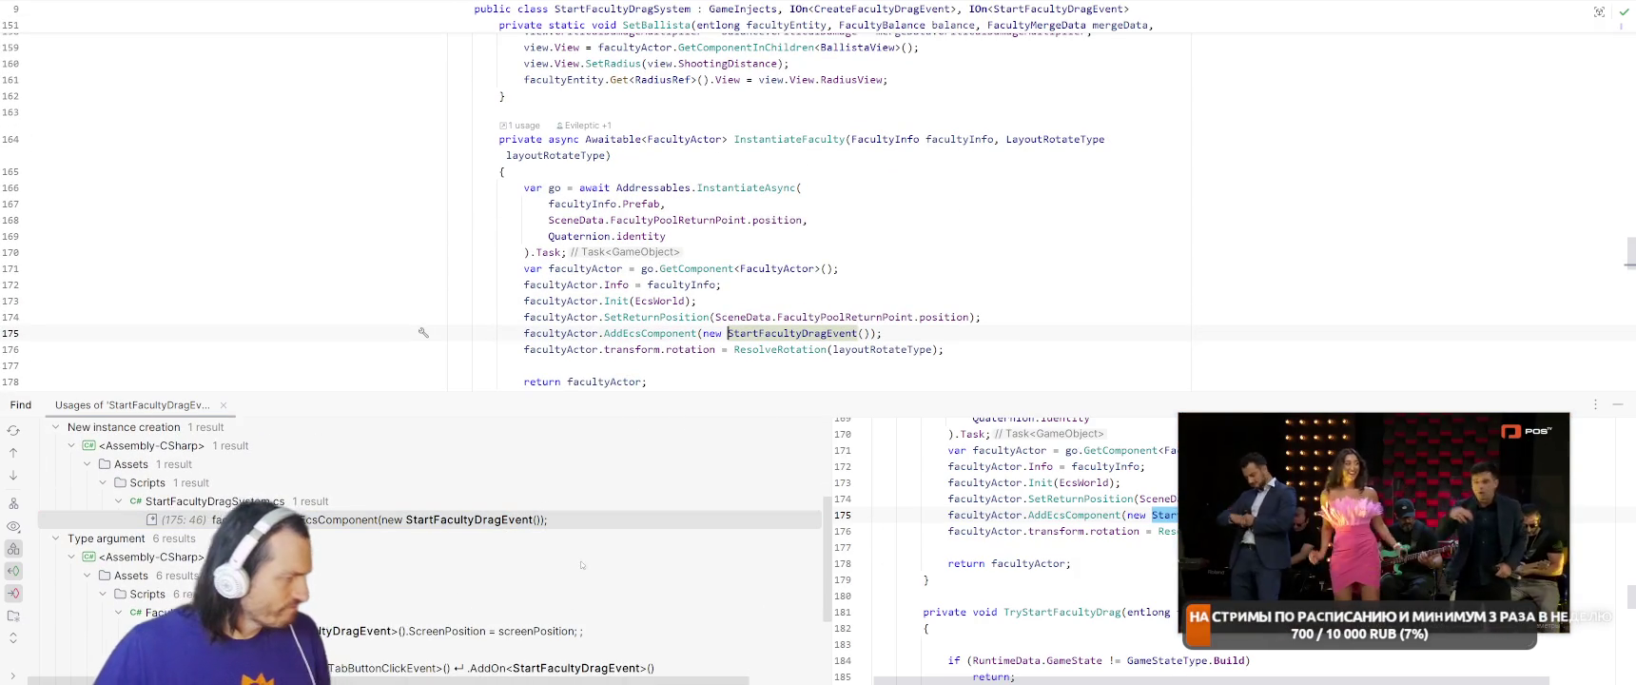
scroll(606, 540, down, 1)
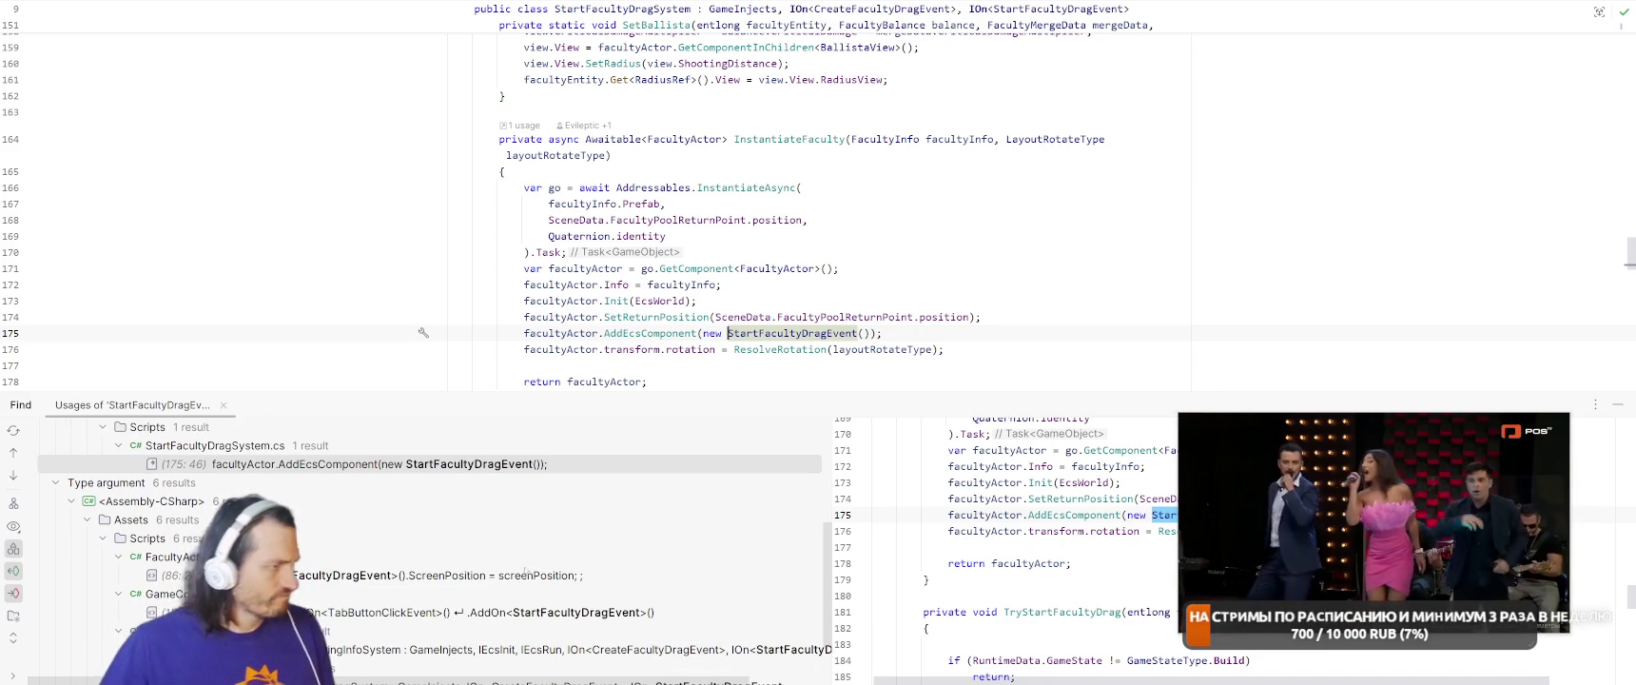
double_click(456, 574)
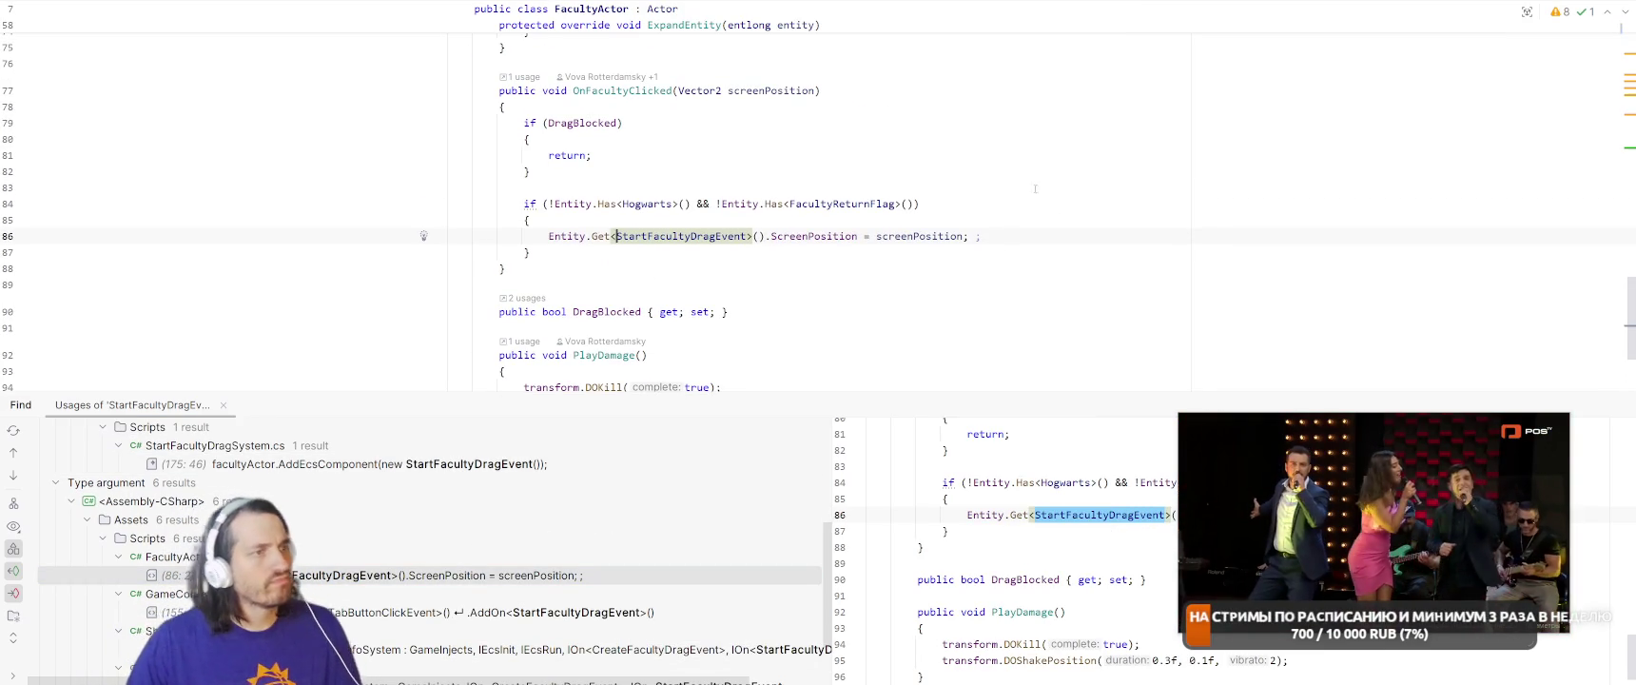
click(592, 155)
scroll(844, 251, up, 20)
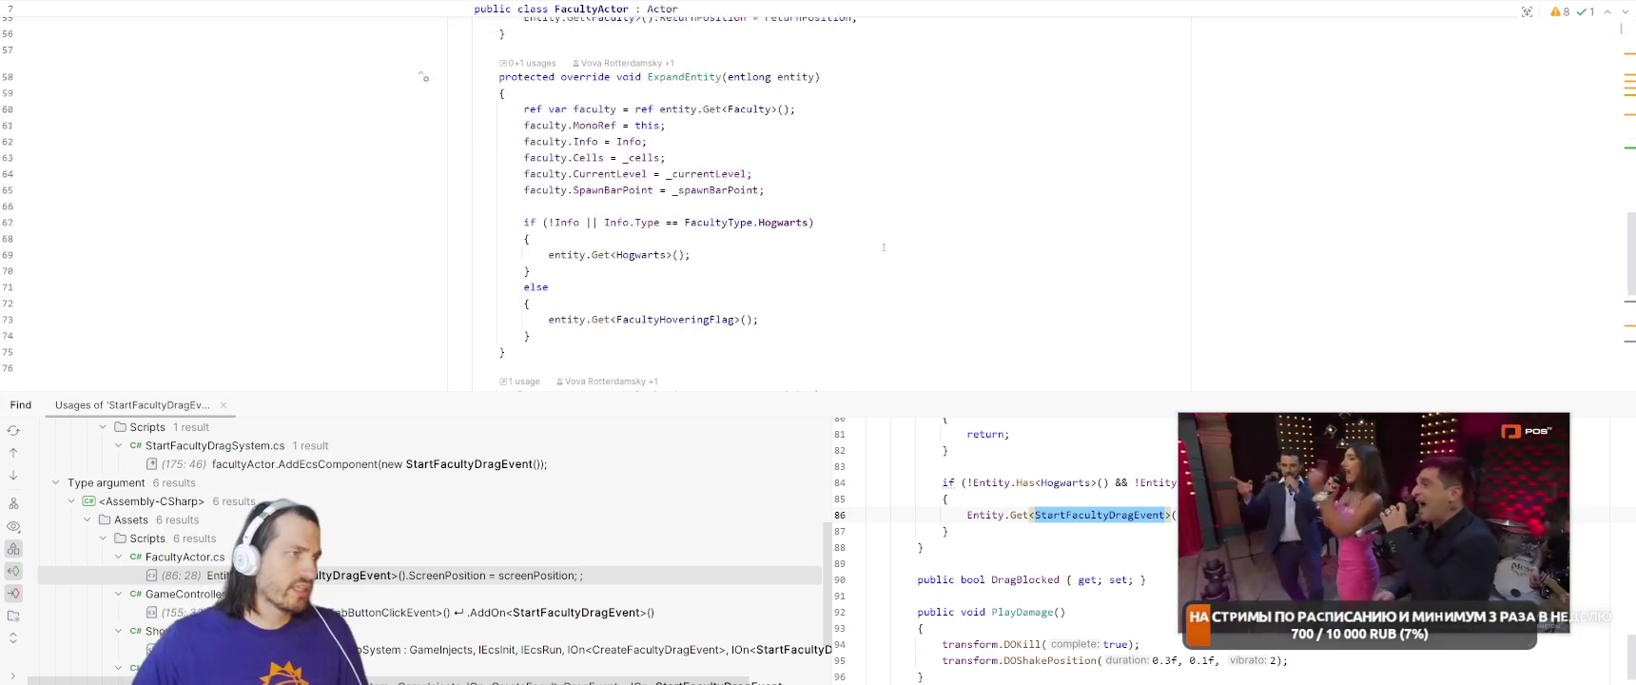
scroll(936, 271, down, 15)
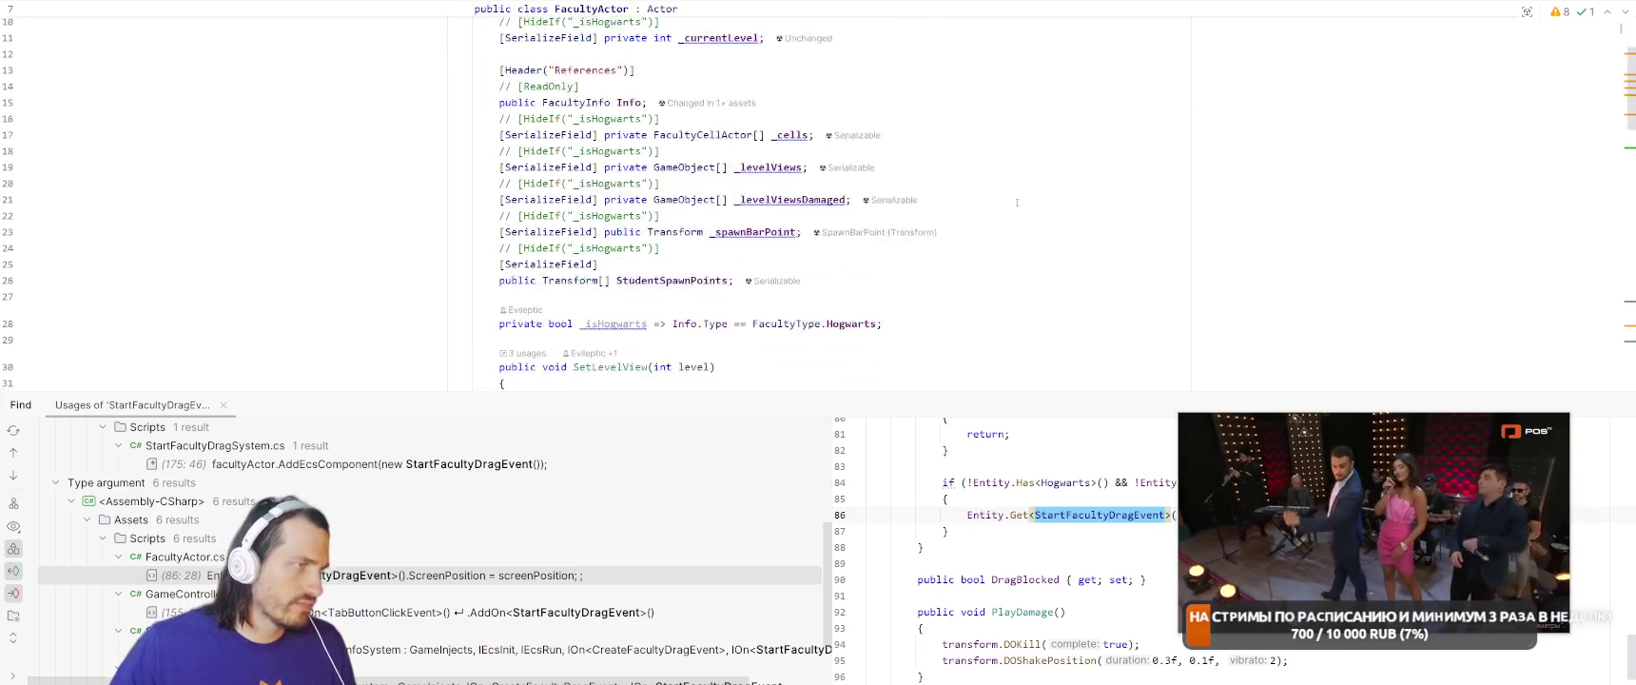
scroll(856, 237, down, 8)
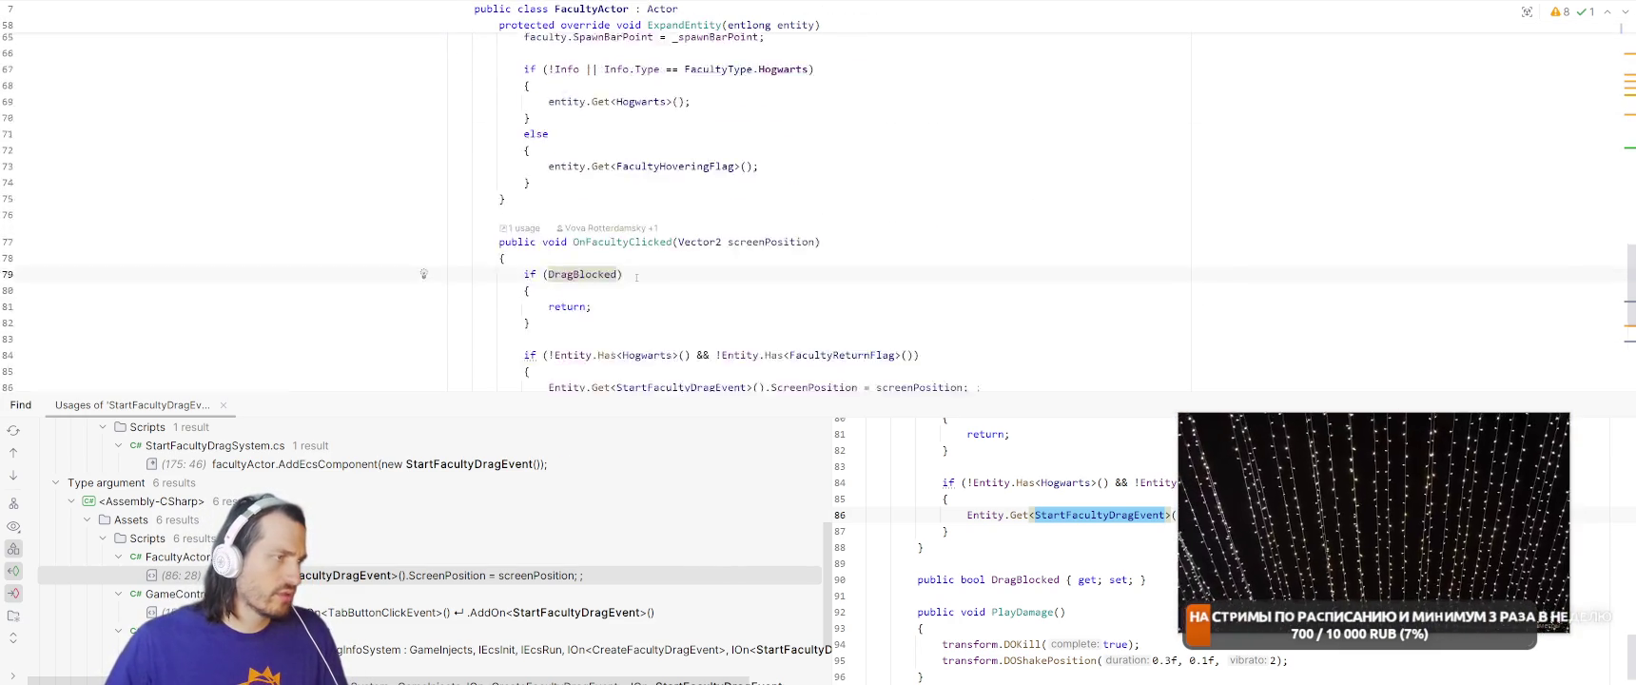
Find DragBlocked's usages and jump to LockDraggingForCurrentFaculties, where it is set true
right_click(597, 211)
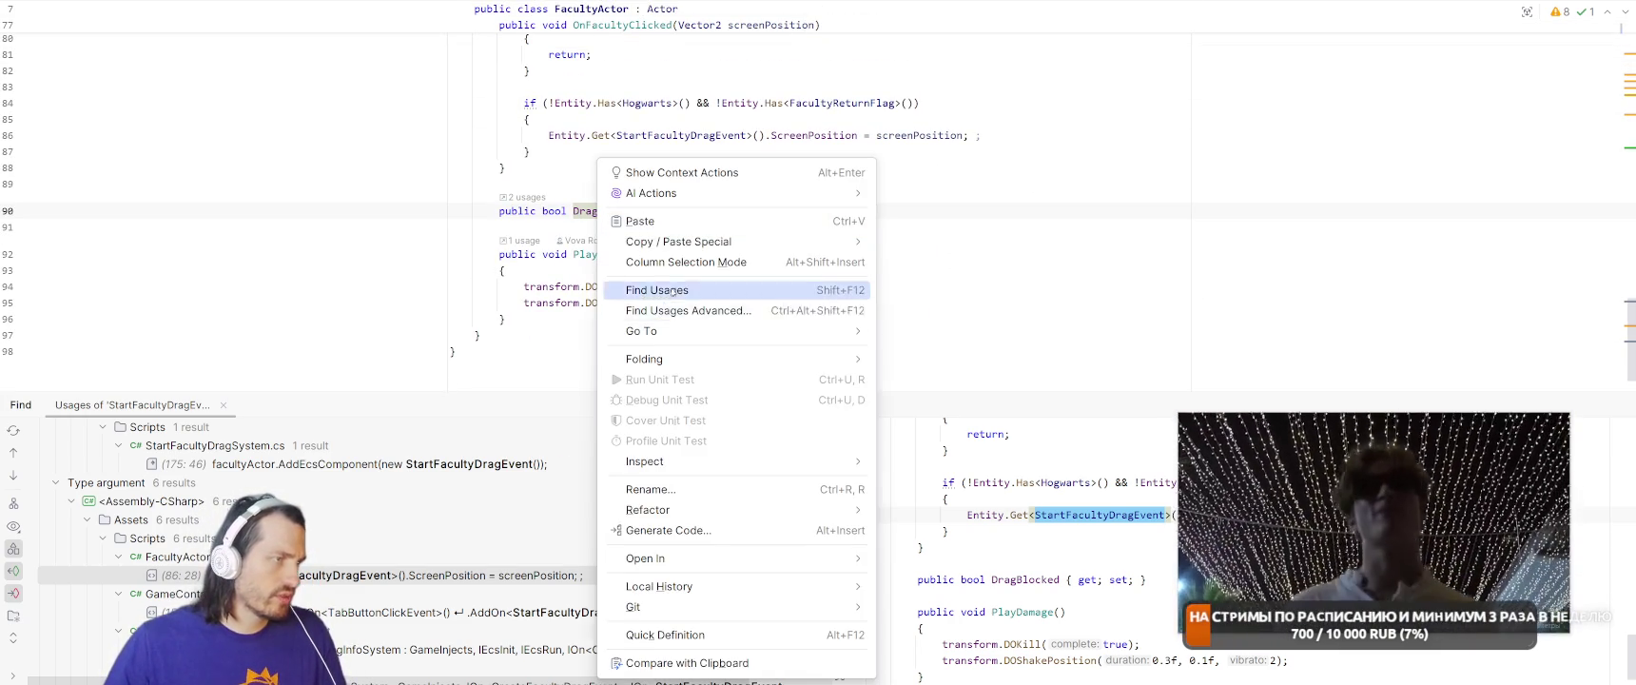
click(674, 289)
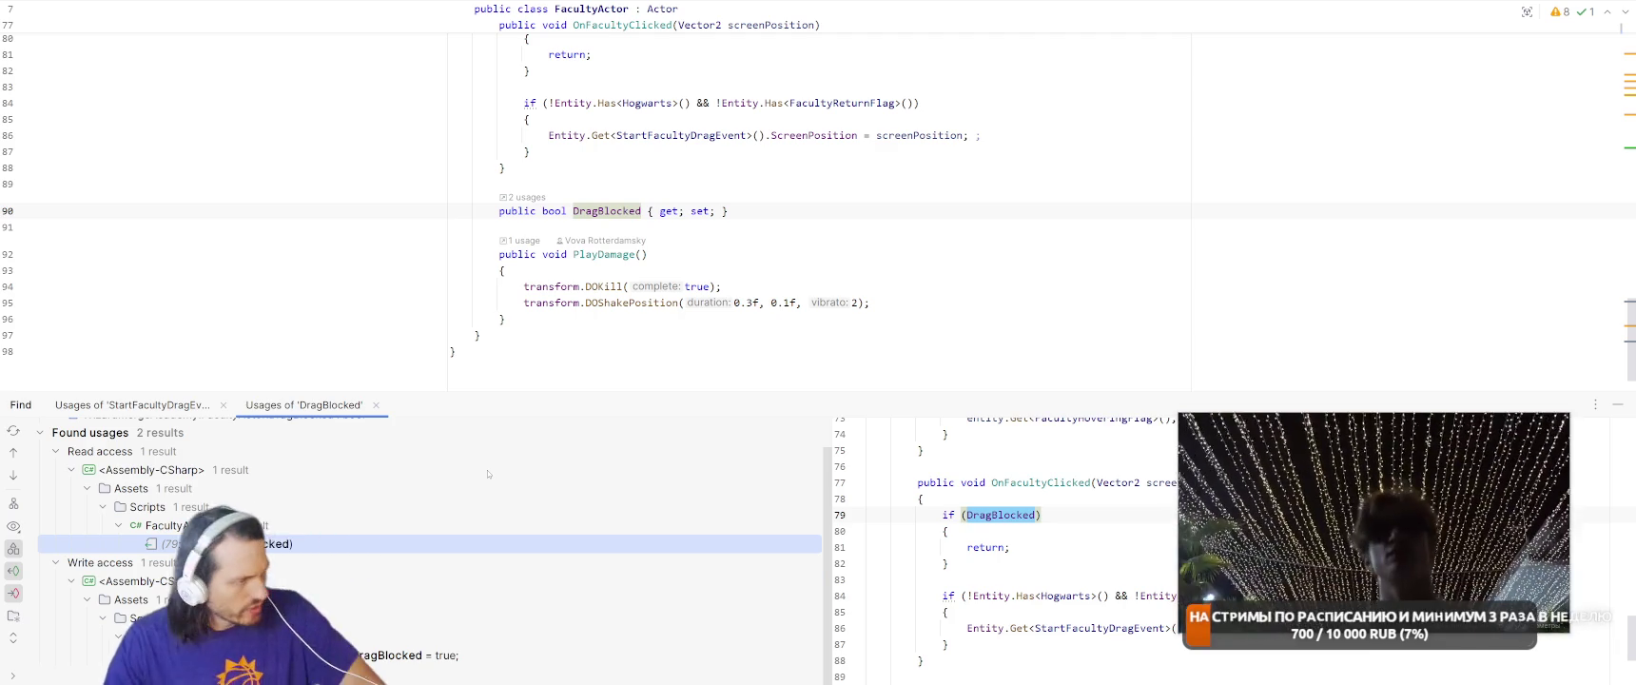
click(359, 650)
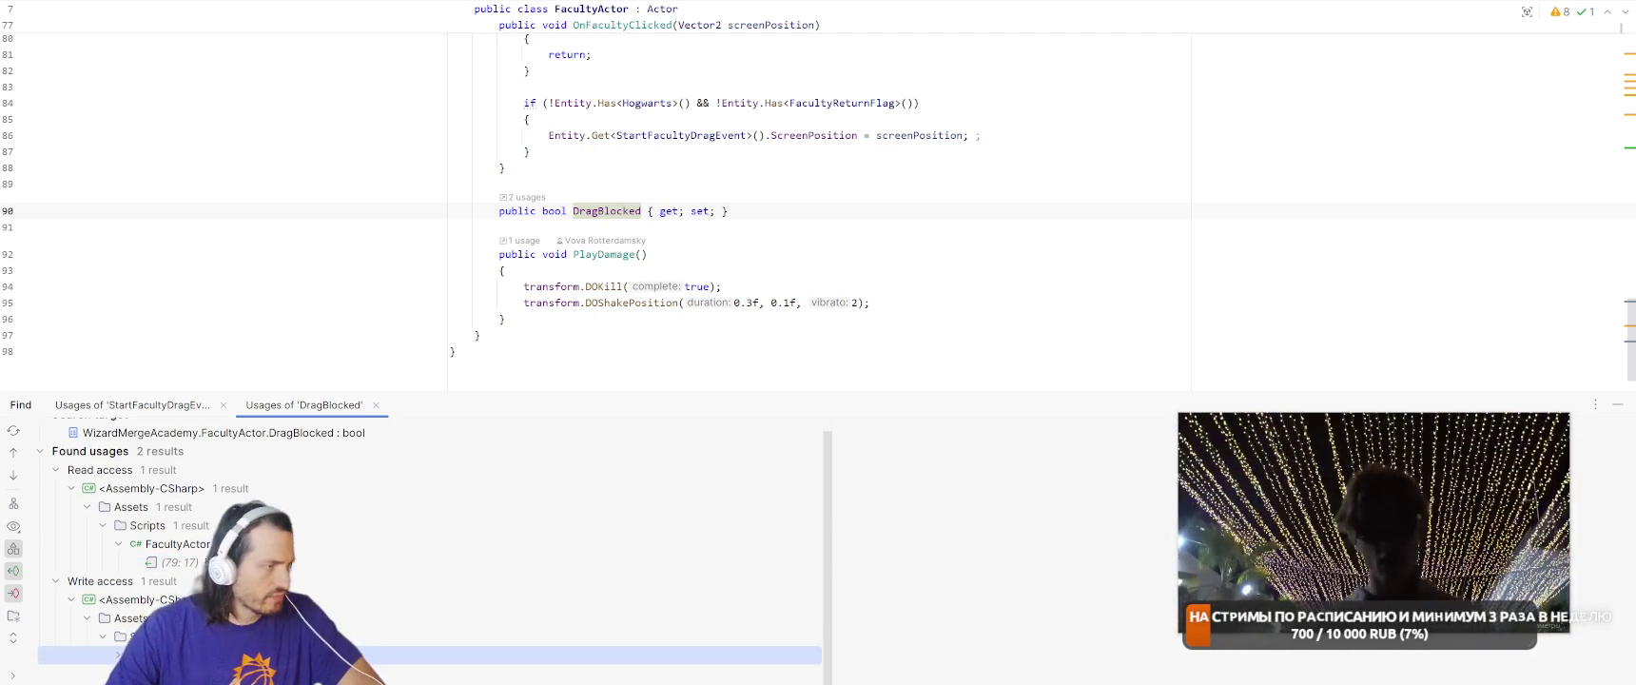
key(Return)
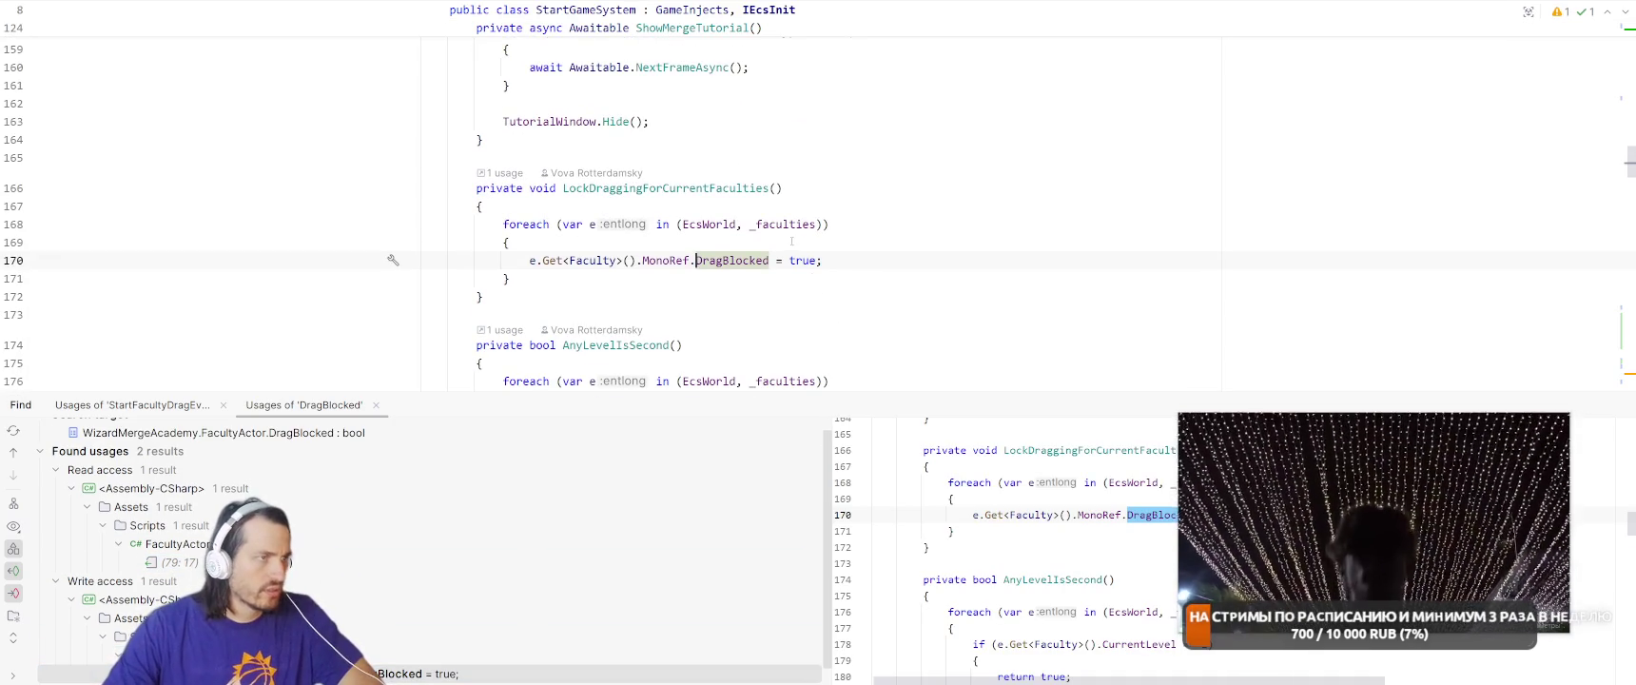
key(ctrl+r)
key(ctrl+r)
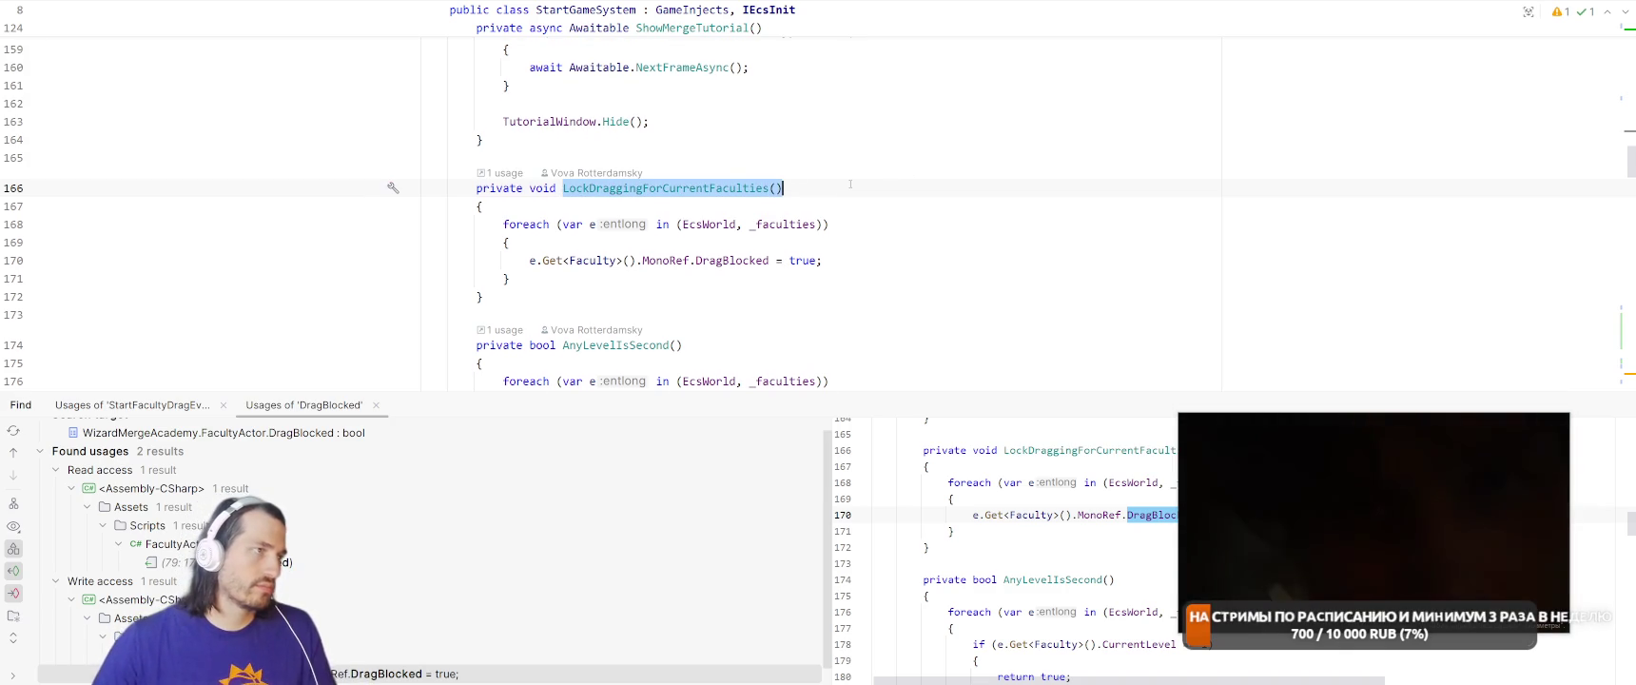
Add LockDraggingForCurrentFaculties(); right after the ShowCellsWithIndex(1) call
scroll(850, 183, up, 20)
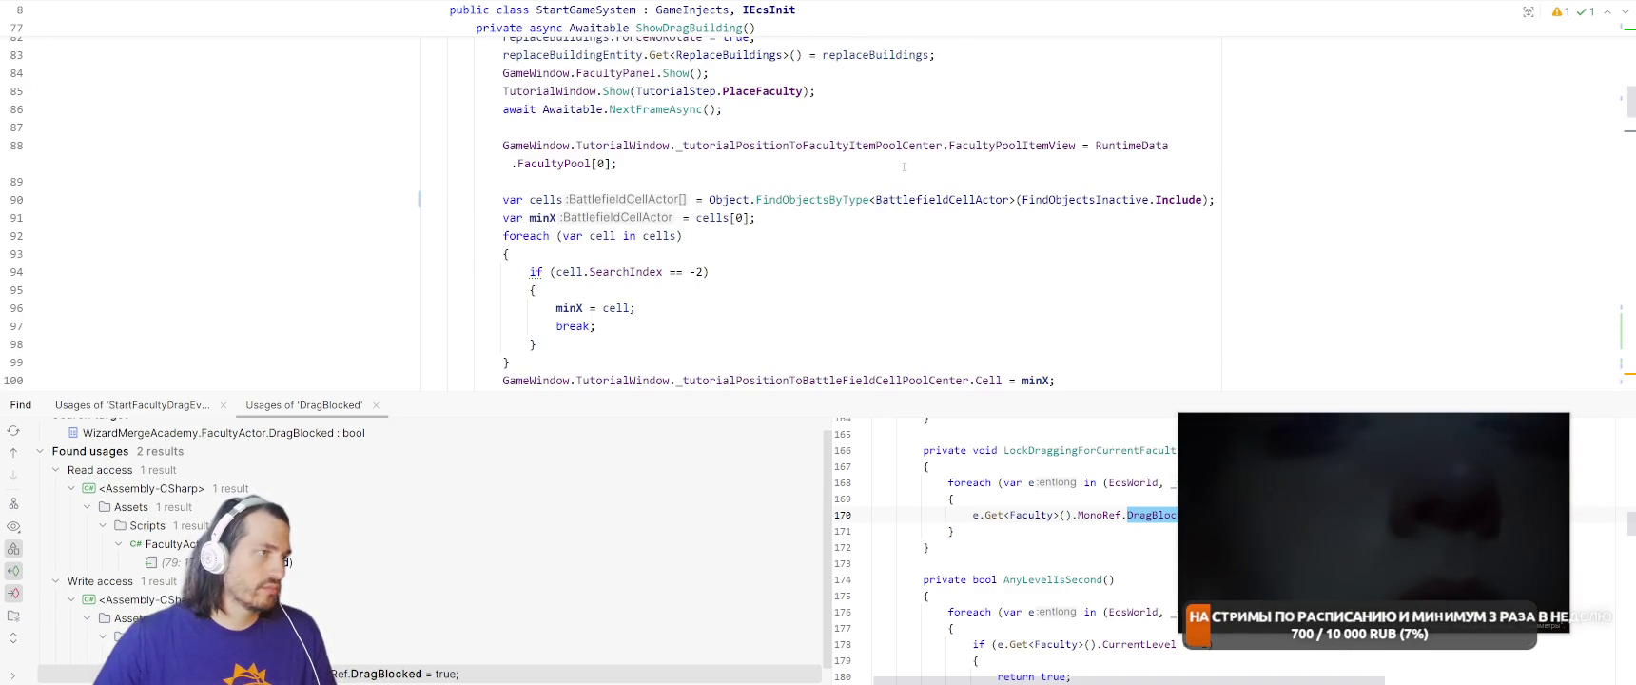
scroll(903, 166, up, 13)
scroll(713, 213, down, 2)
scroll(729, 205, down, 5)
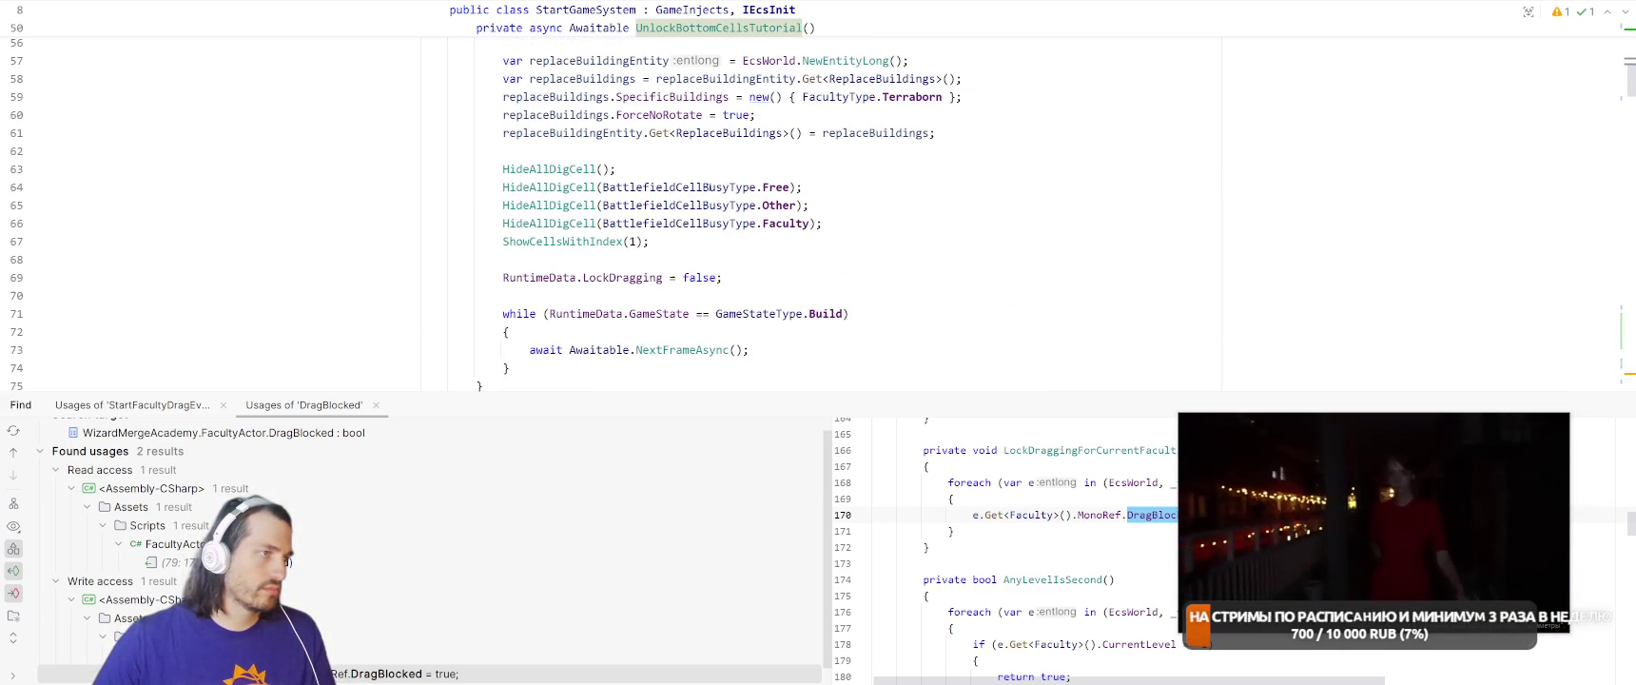
click(766, 238)
key(Return)
text(LockDraggingForCurrentFaculties())
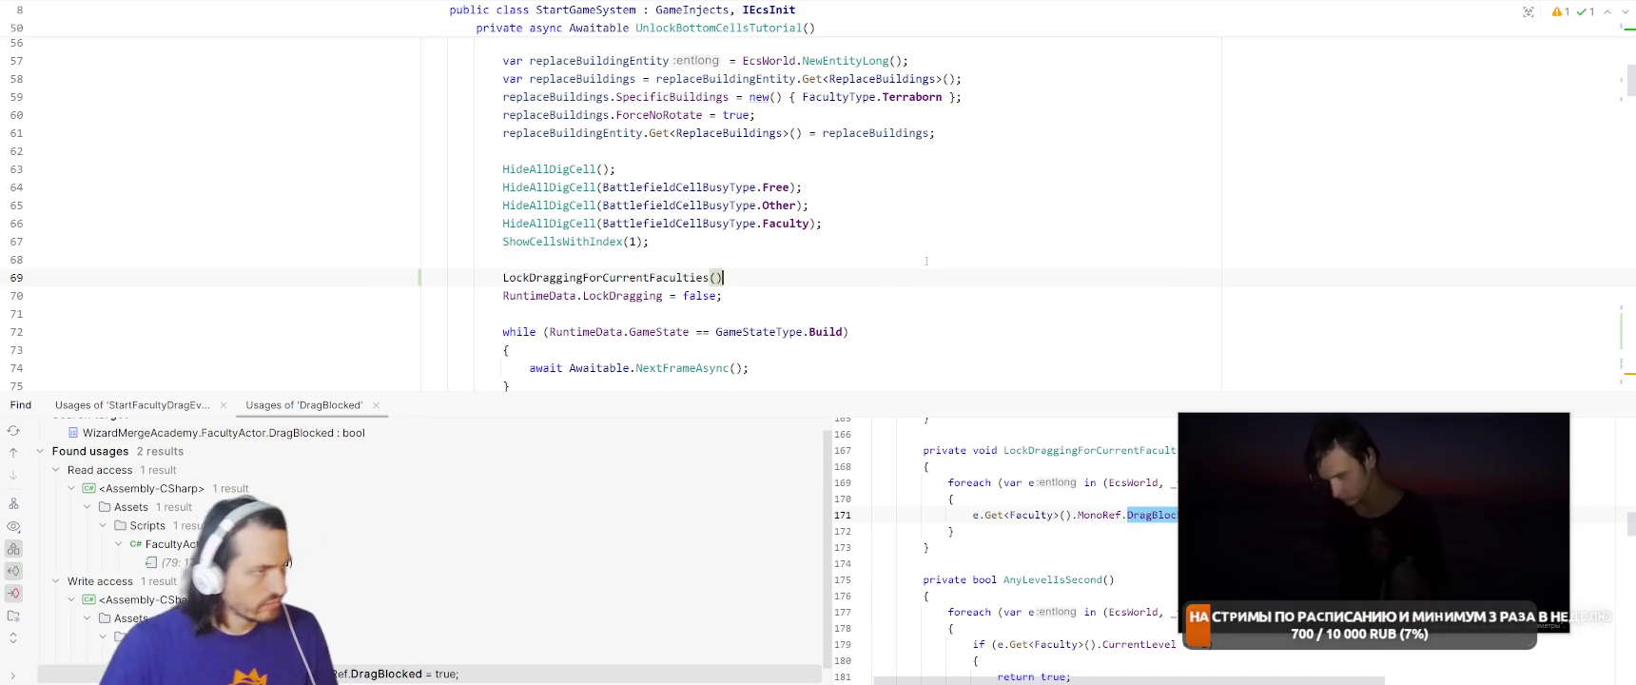
text(;)
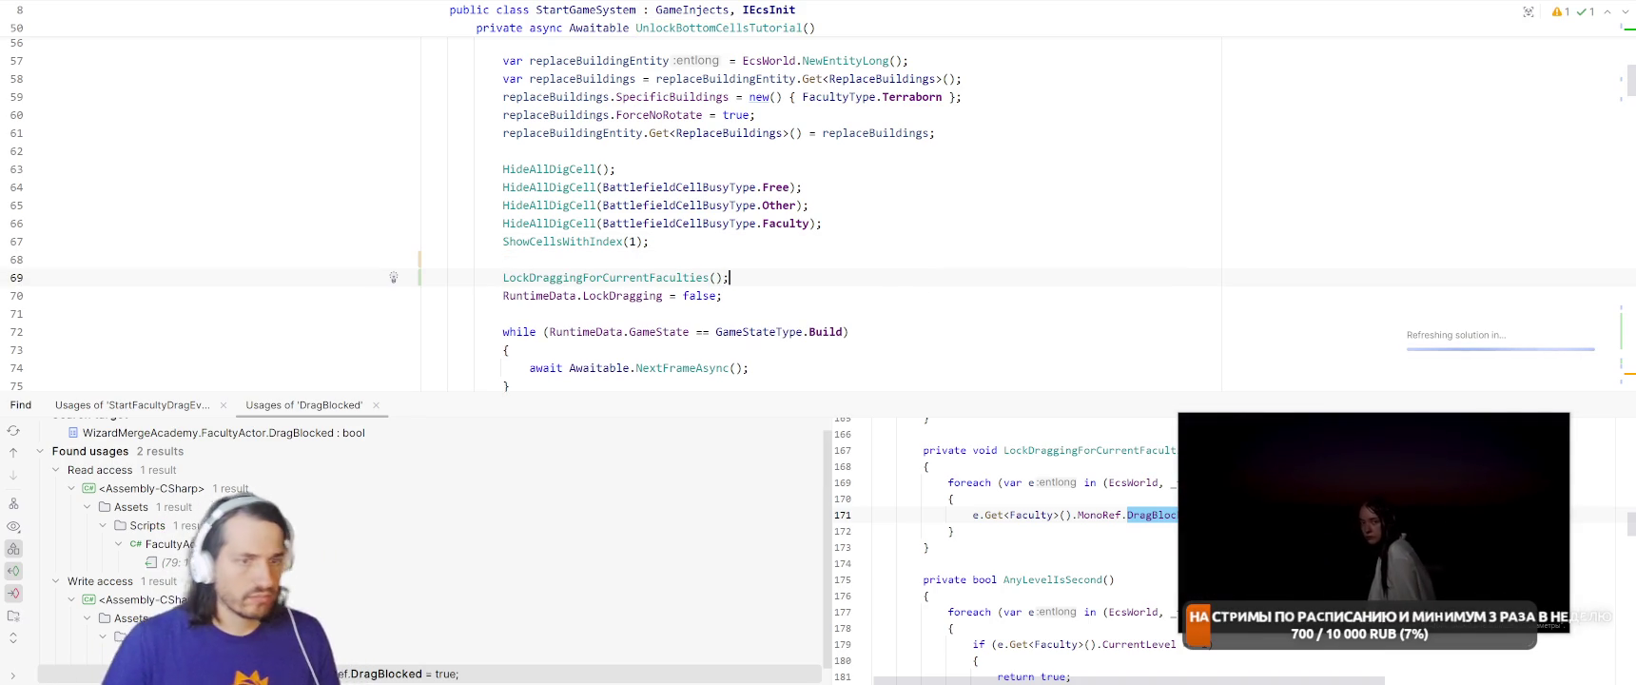
Rename UnlockBottomCellsTutorial to SecondWaveNoTutorialNoMerge
scroll(864, 154, up, 4)
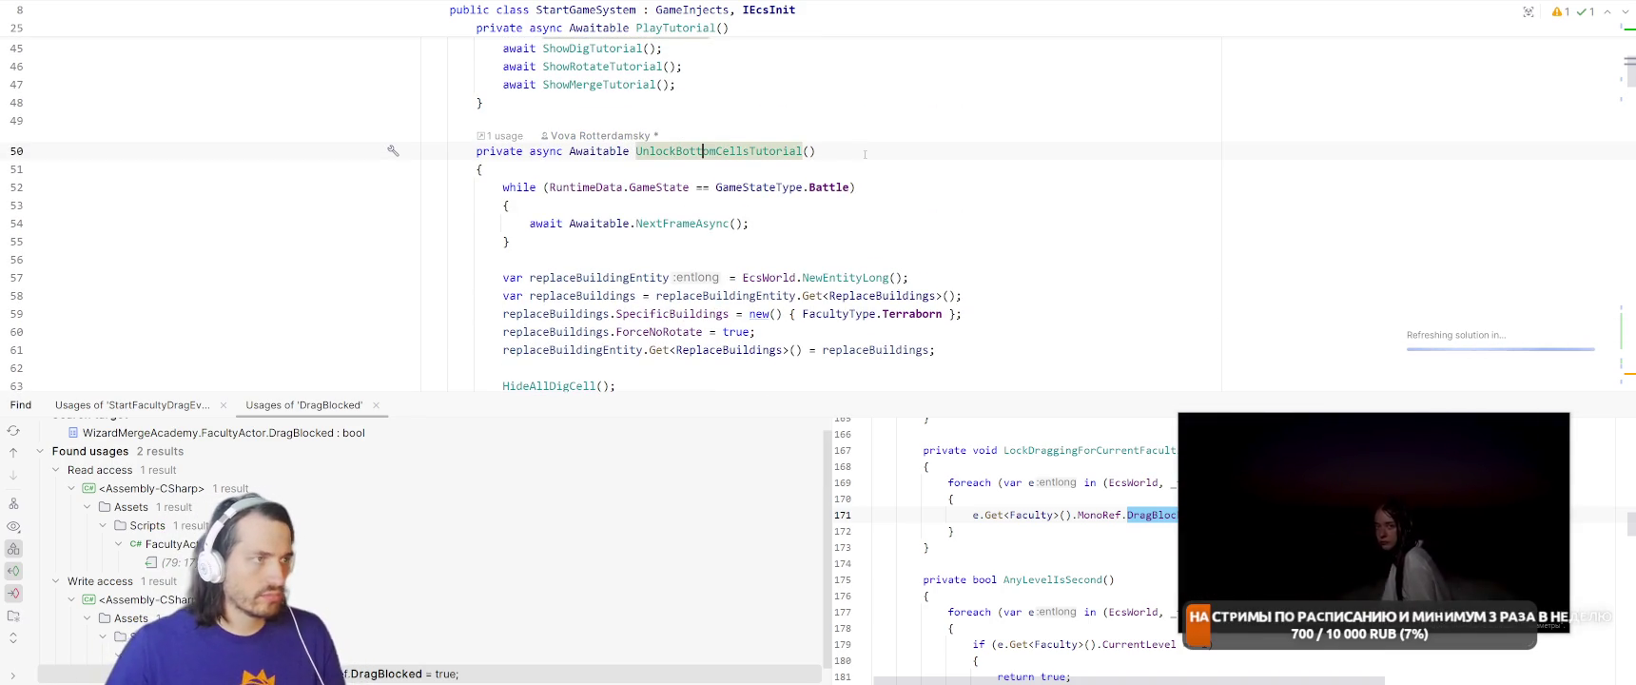
key(ctrl+r)
key(ctrl+r)
text(Secon)
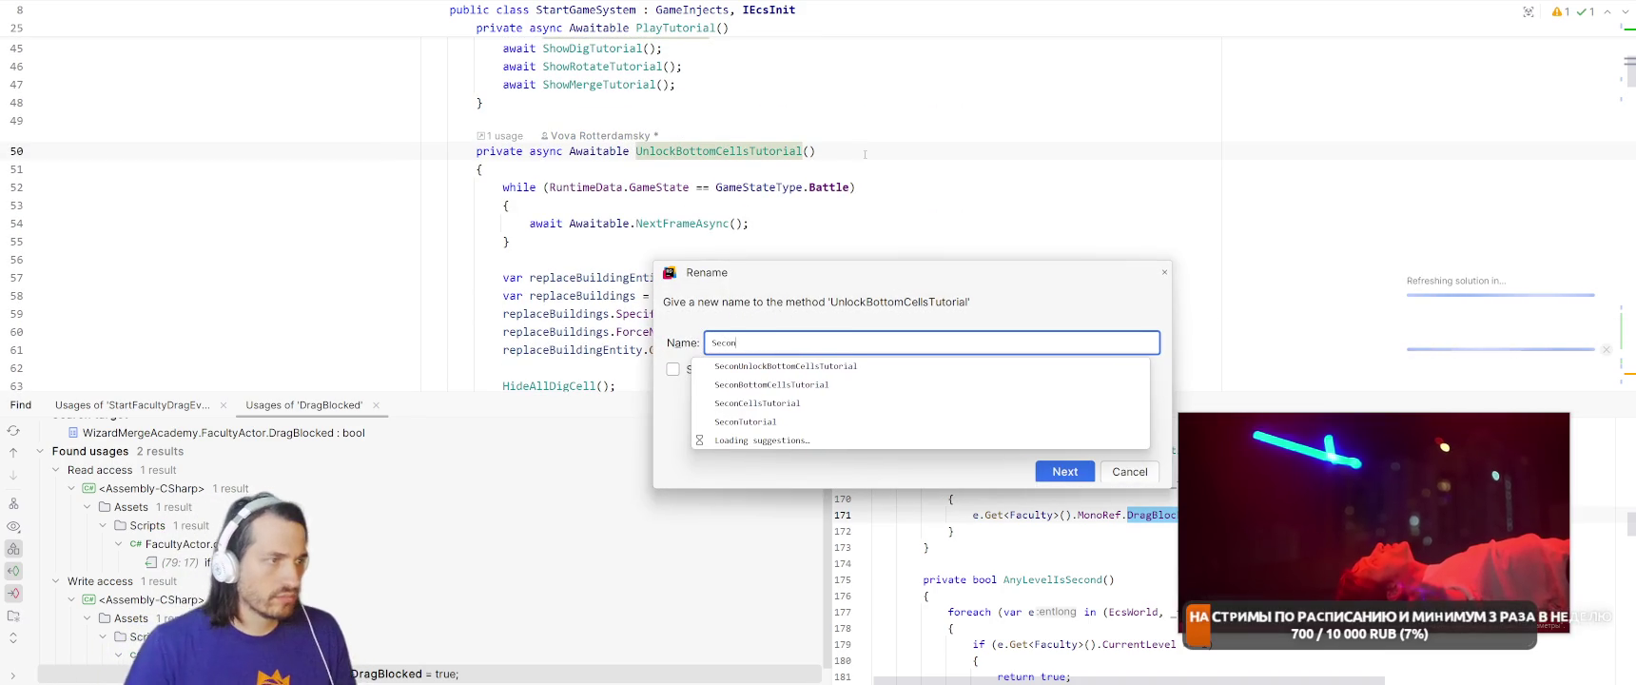
text(dWave)
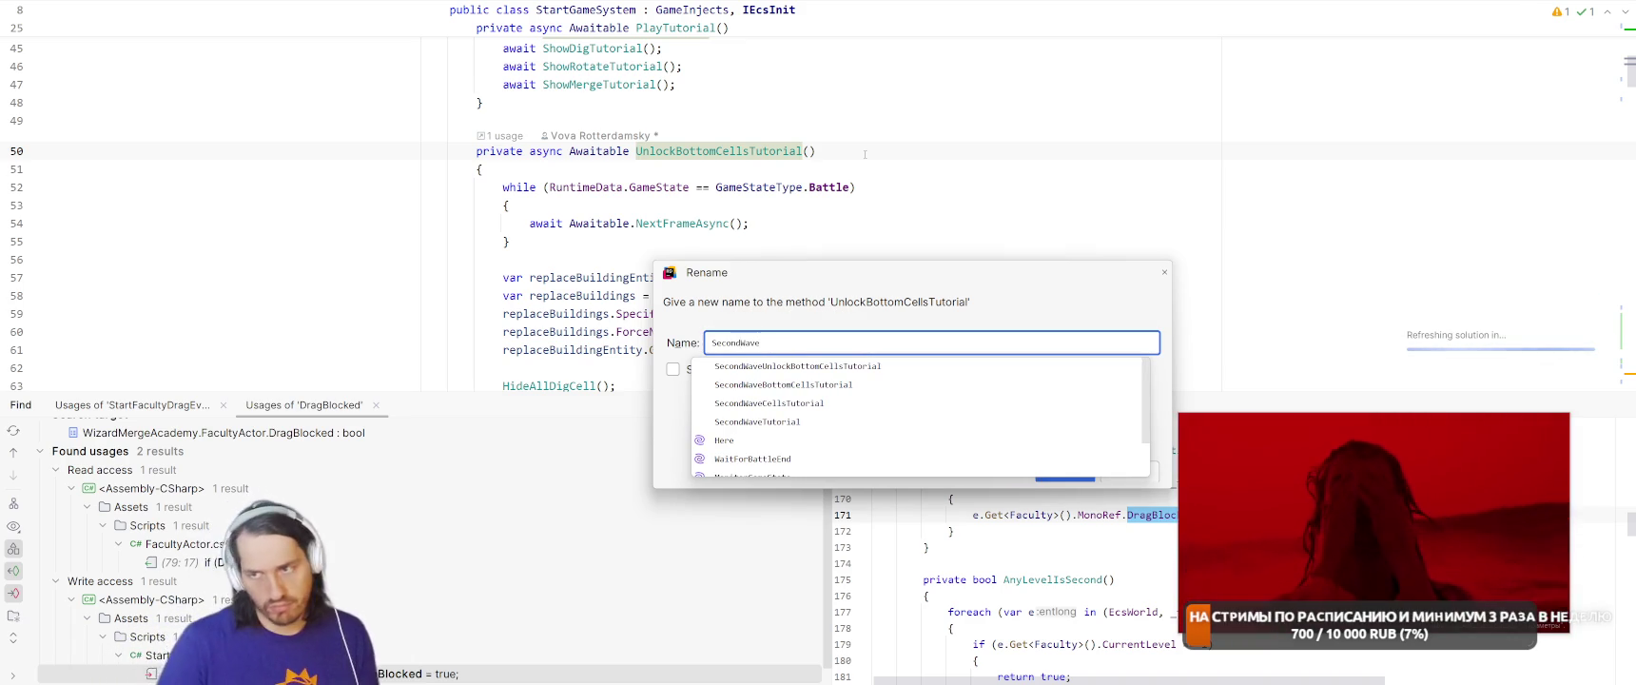
text(NoTutor)
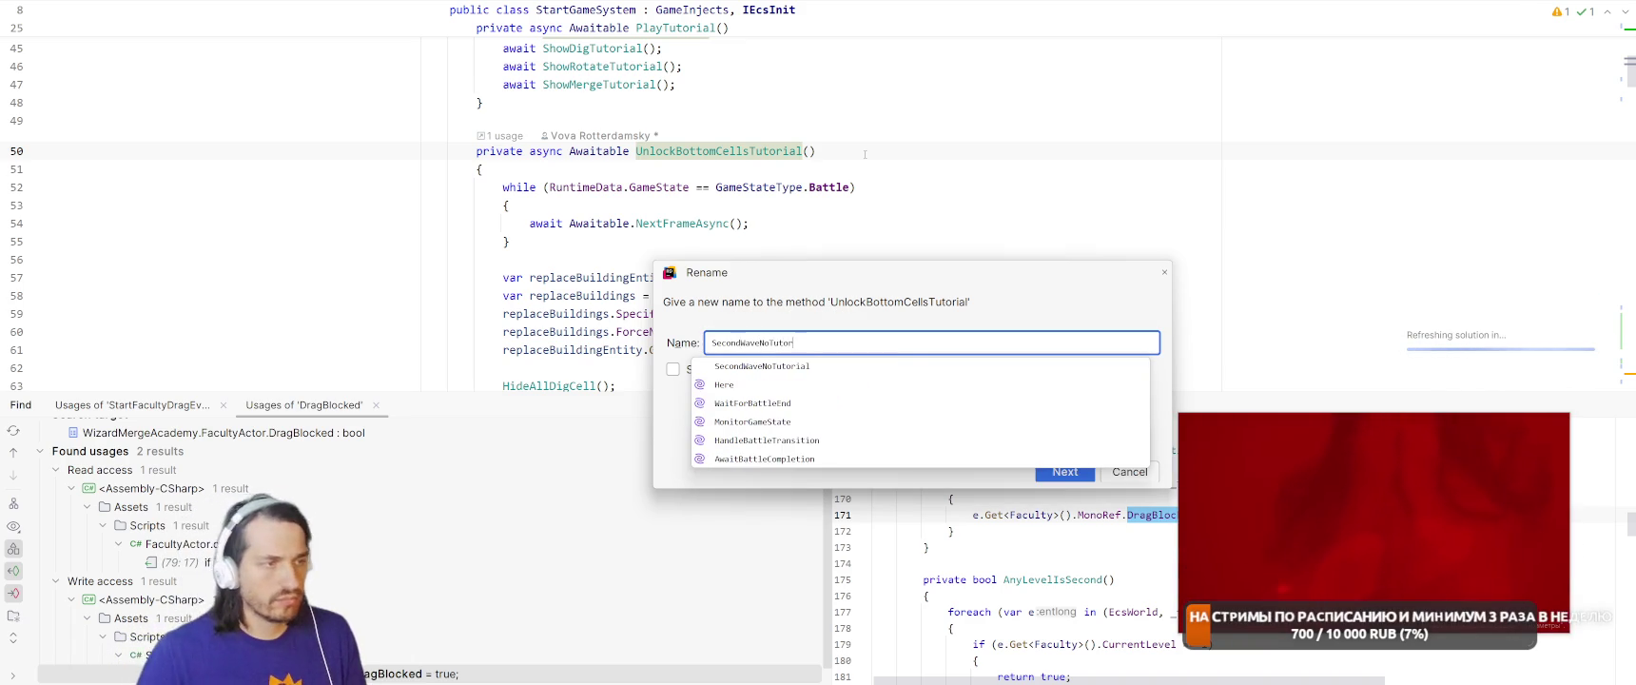
text(ialNo)
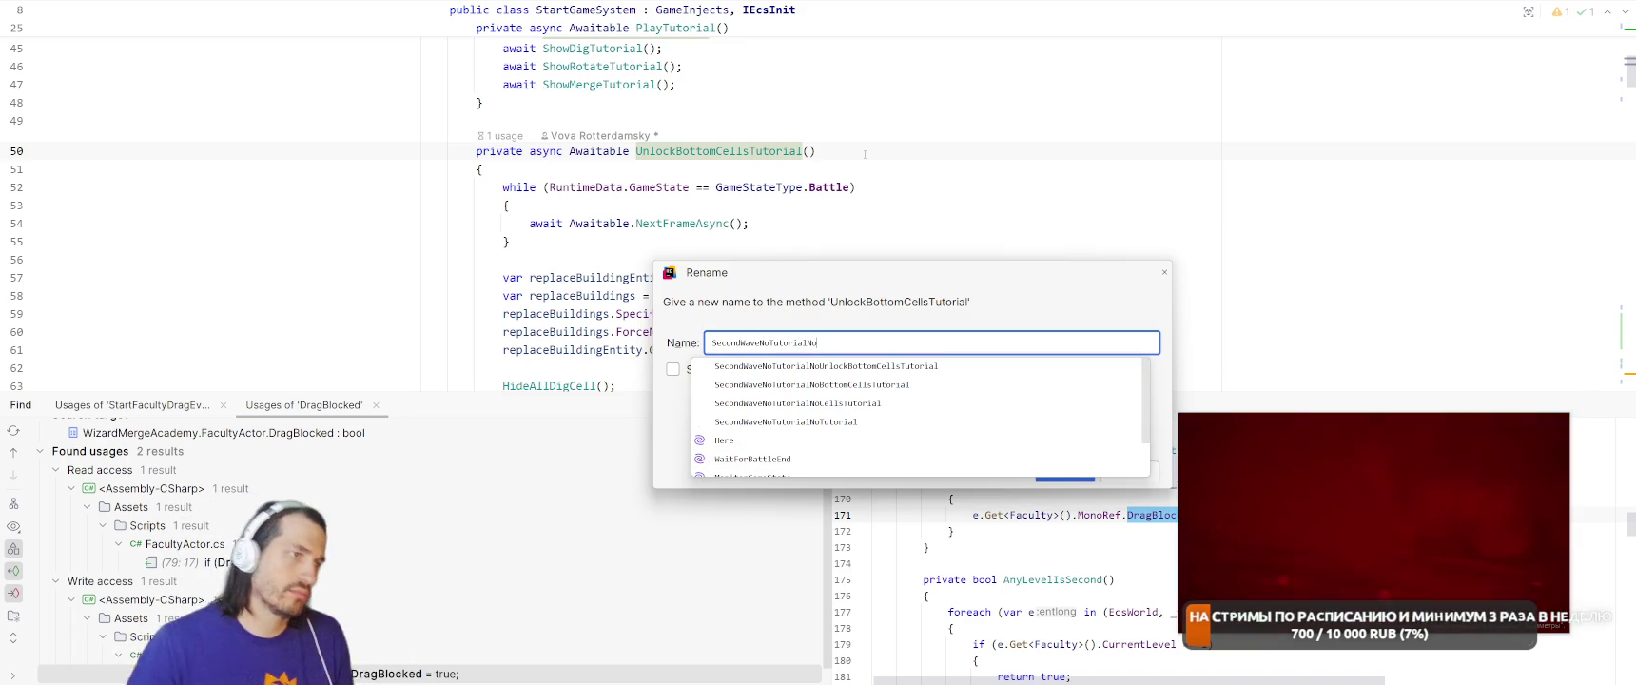
text(Merge)
key(Return)
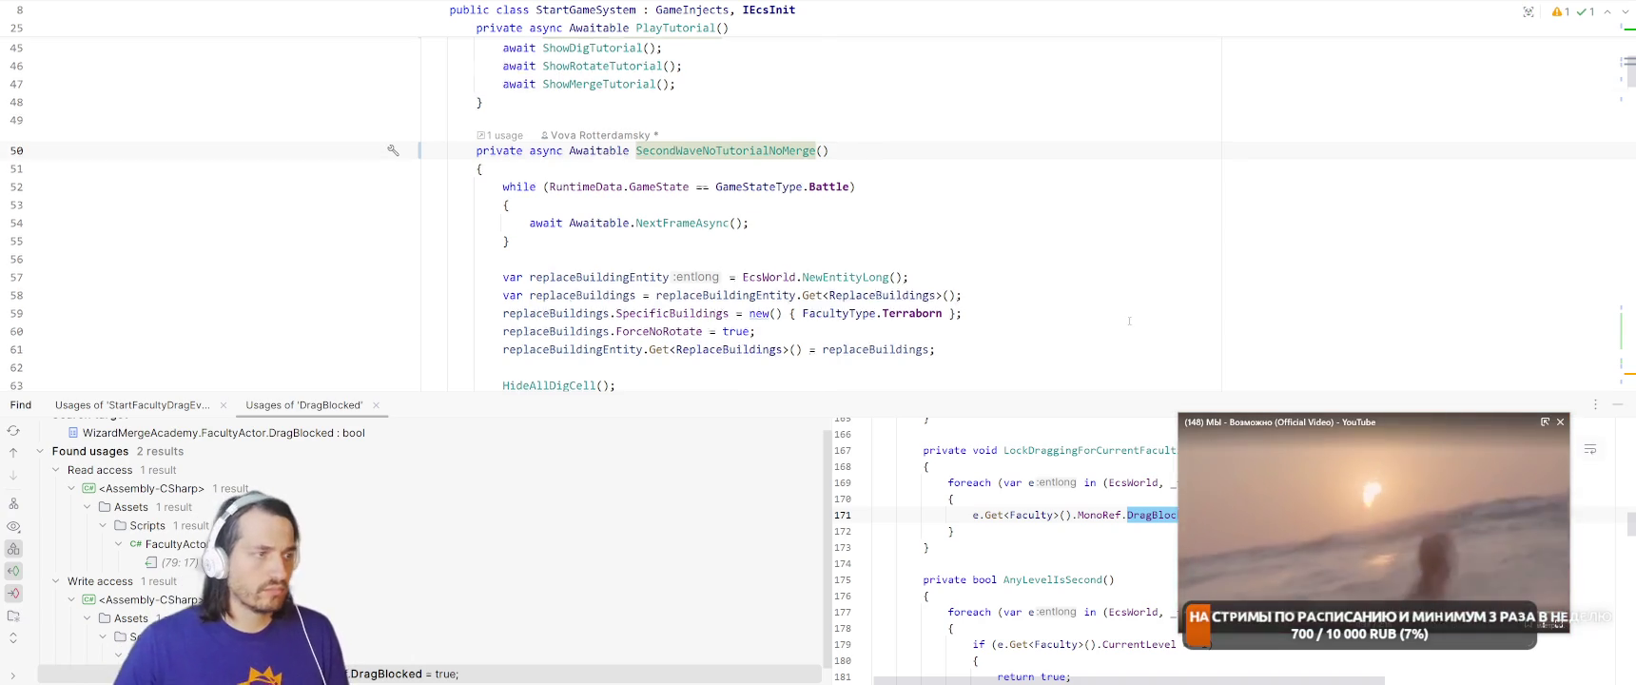
Add RuntimeData.LockMerge = true; on a new line after the LockDragging reset
scroll(971, 259, down, 4)
click(971, 258)
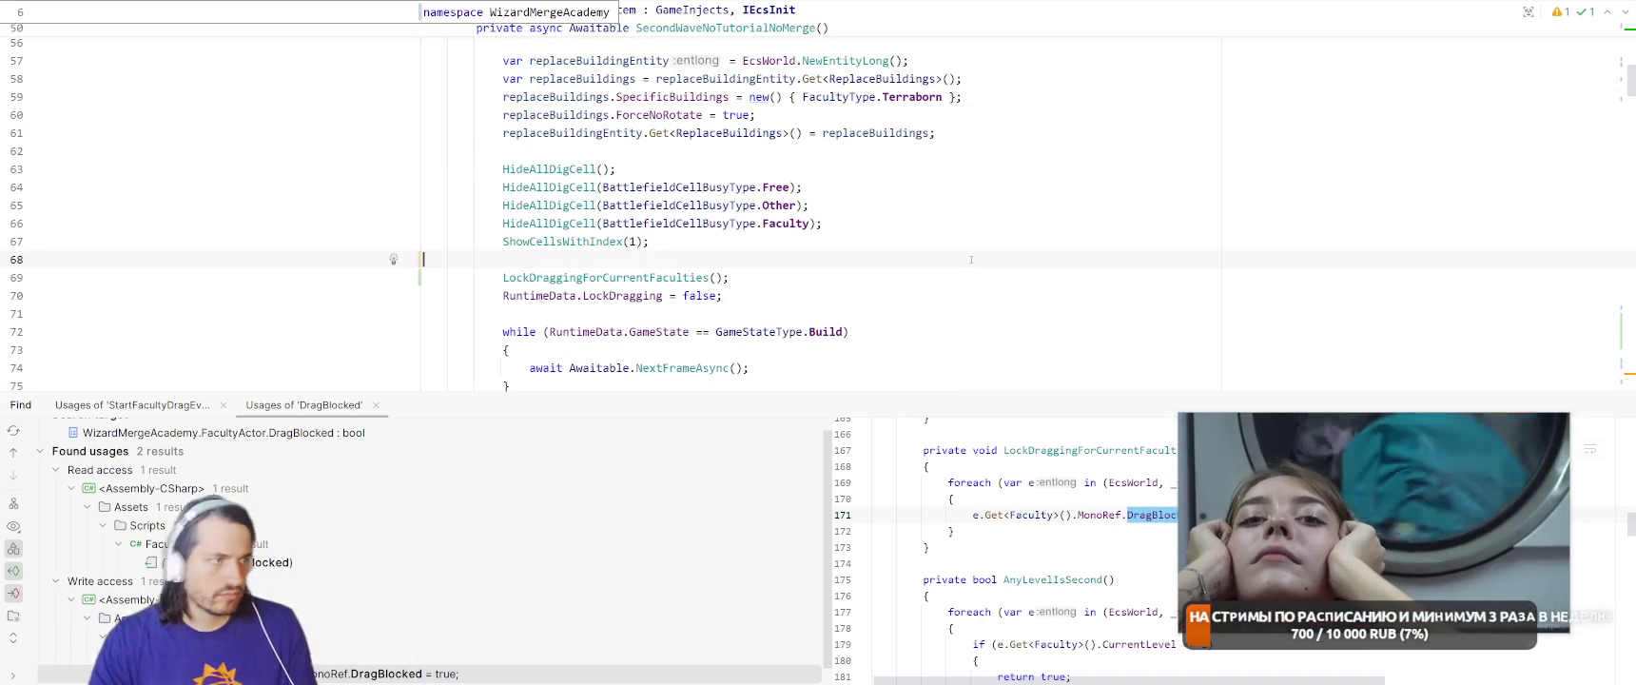
click(971, 295)
key(Return)
text(R)
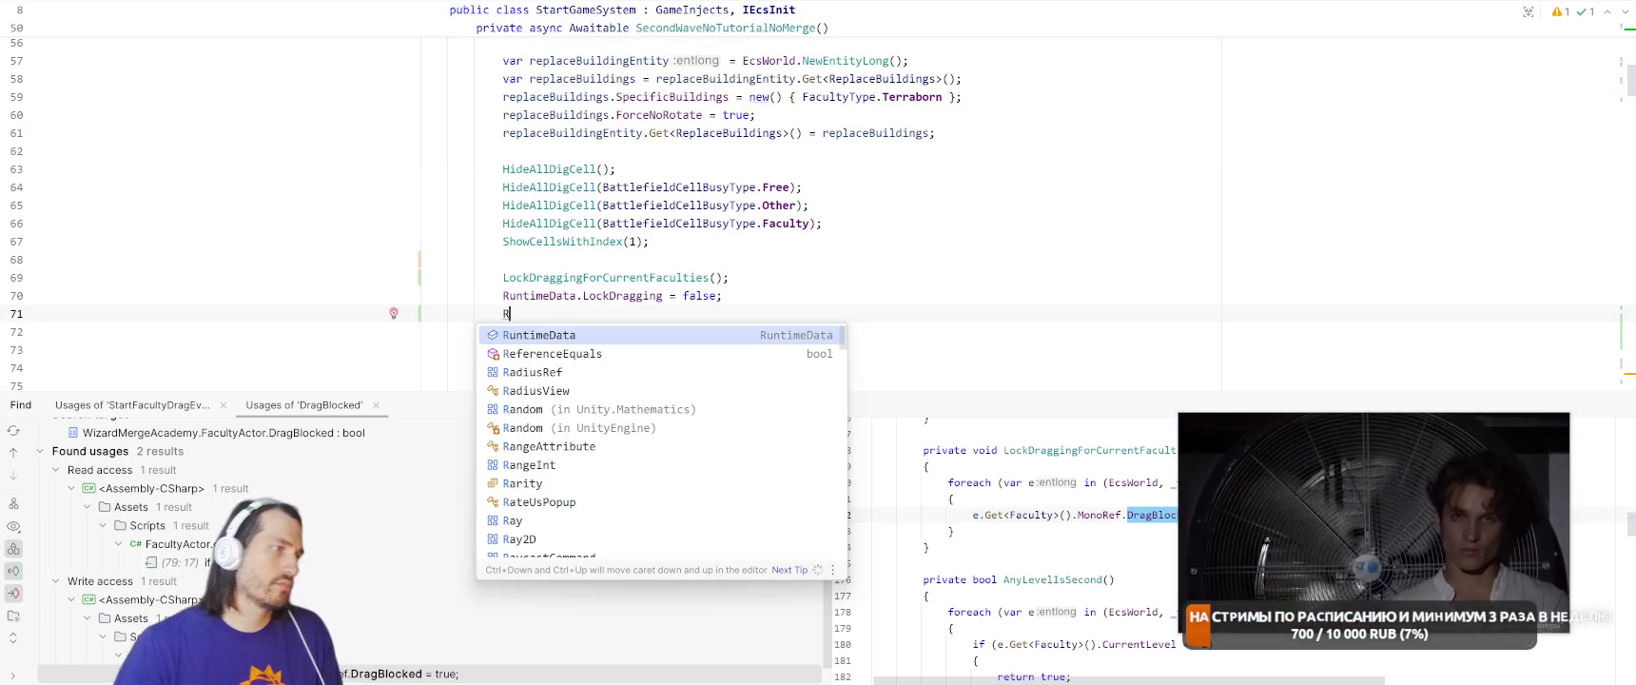
text(untimeData.Merge)
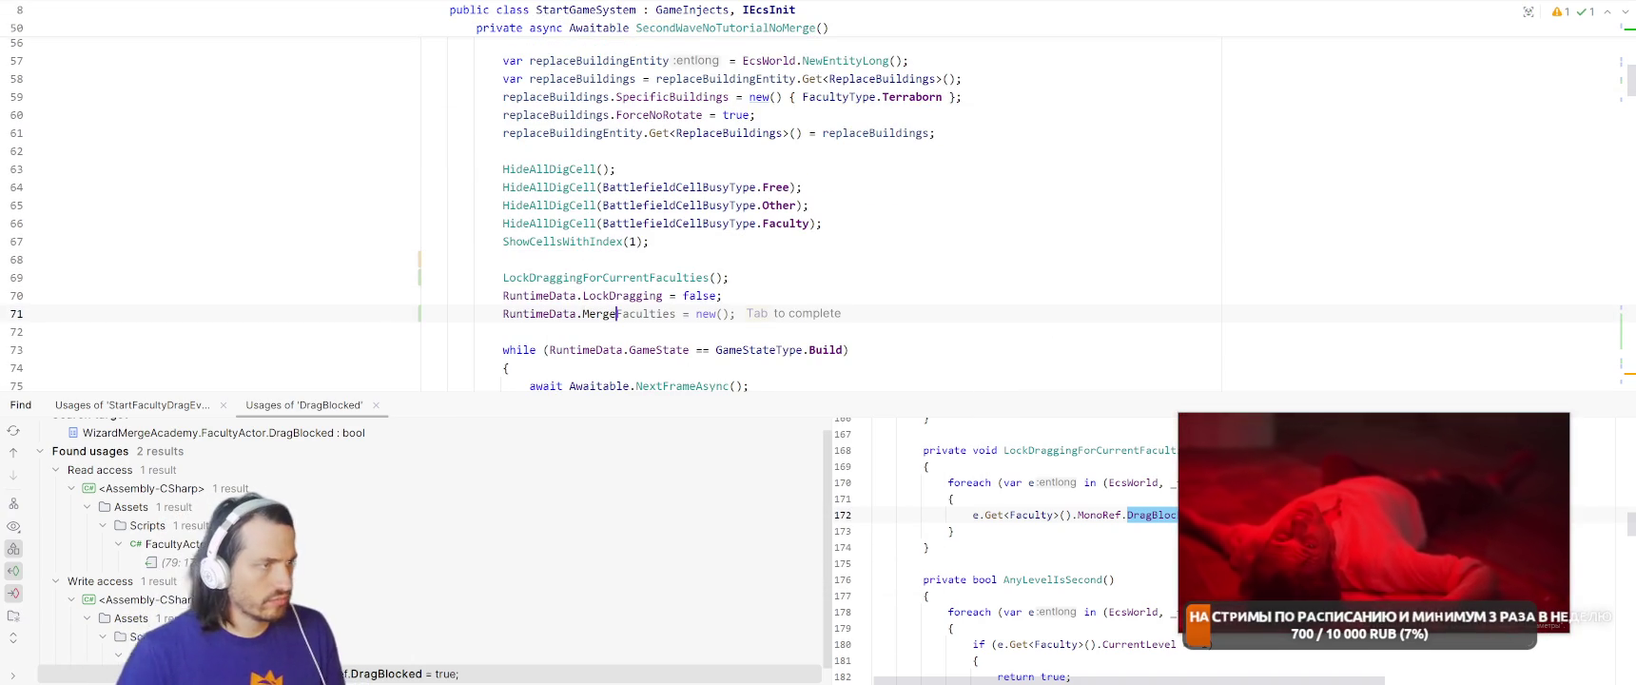
key(BackSpace)
key(BackSpace)
key(BackSpace)
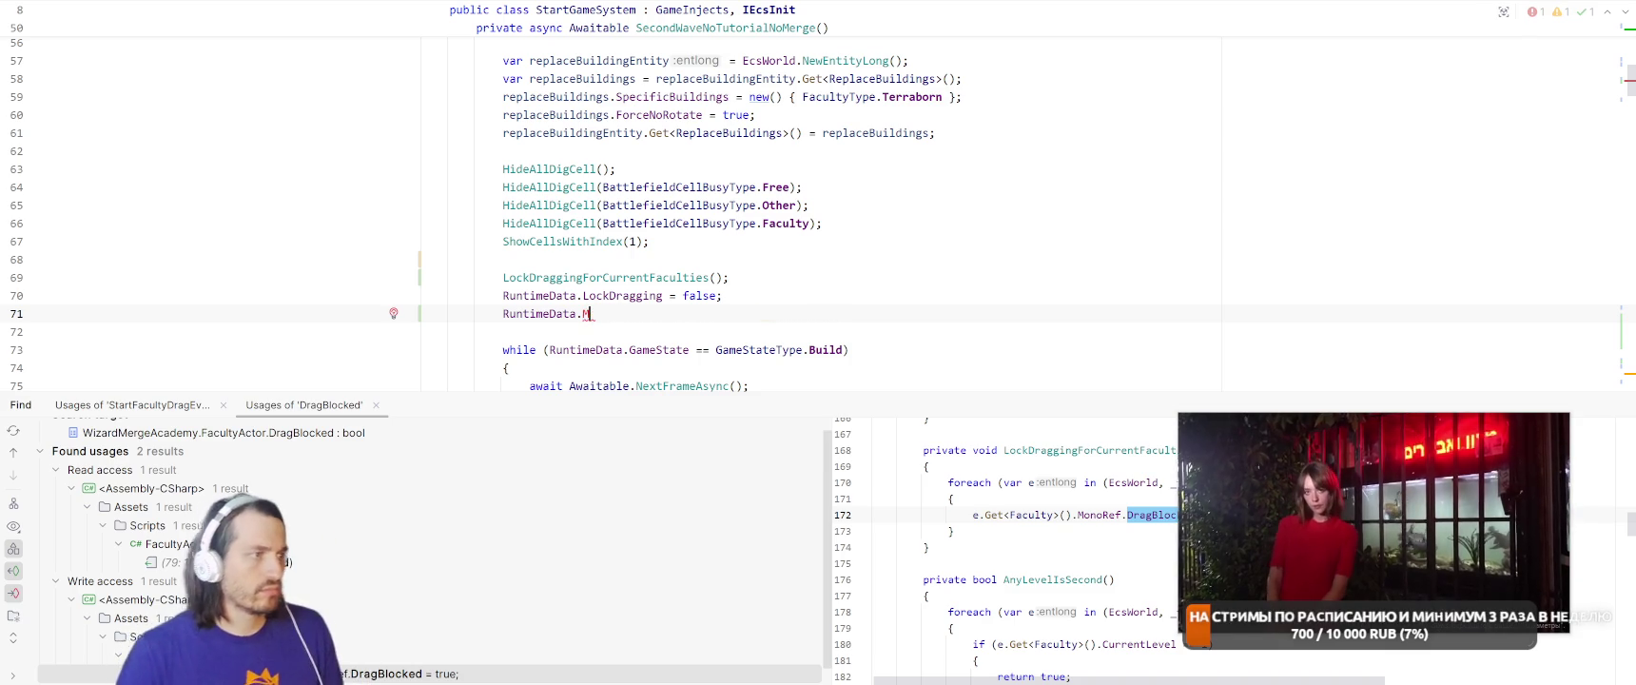
text(Lock)
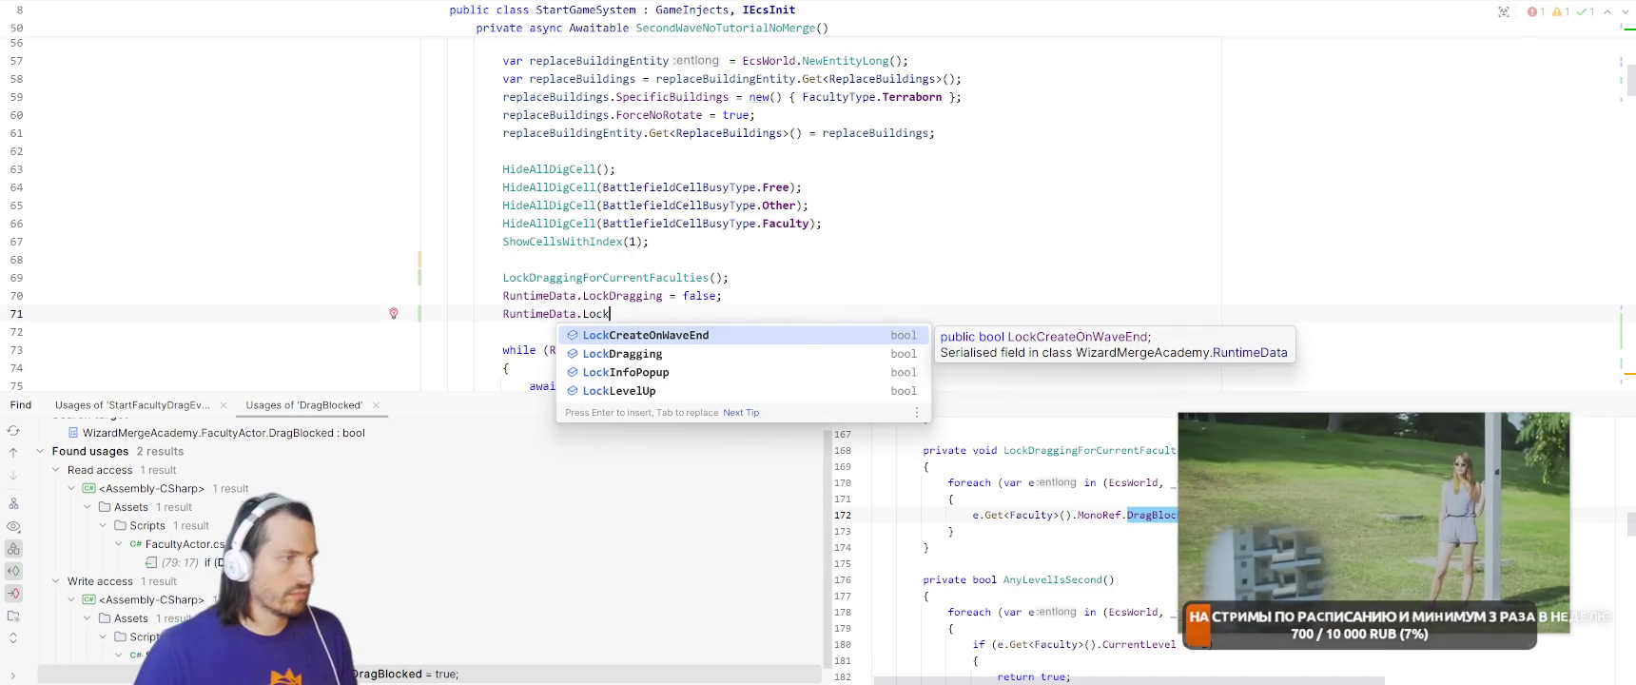
text(<e)
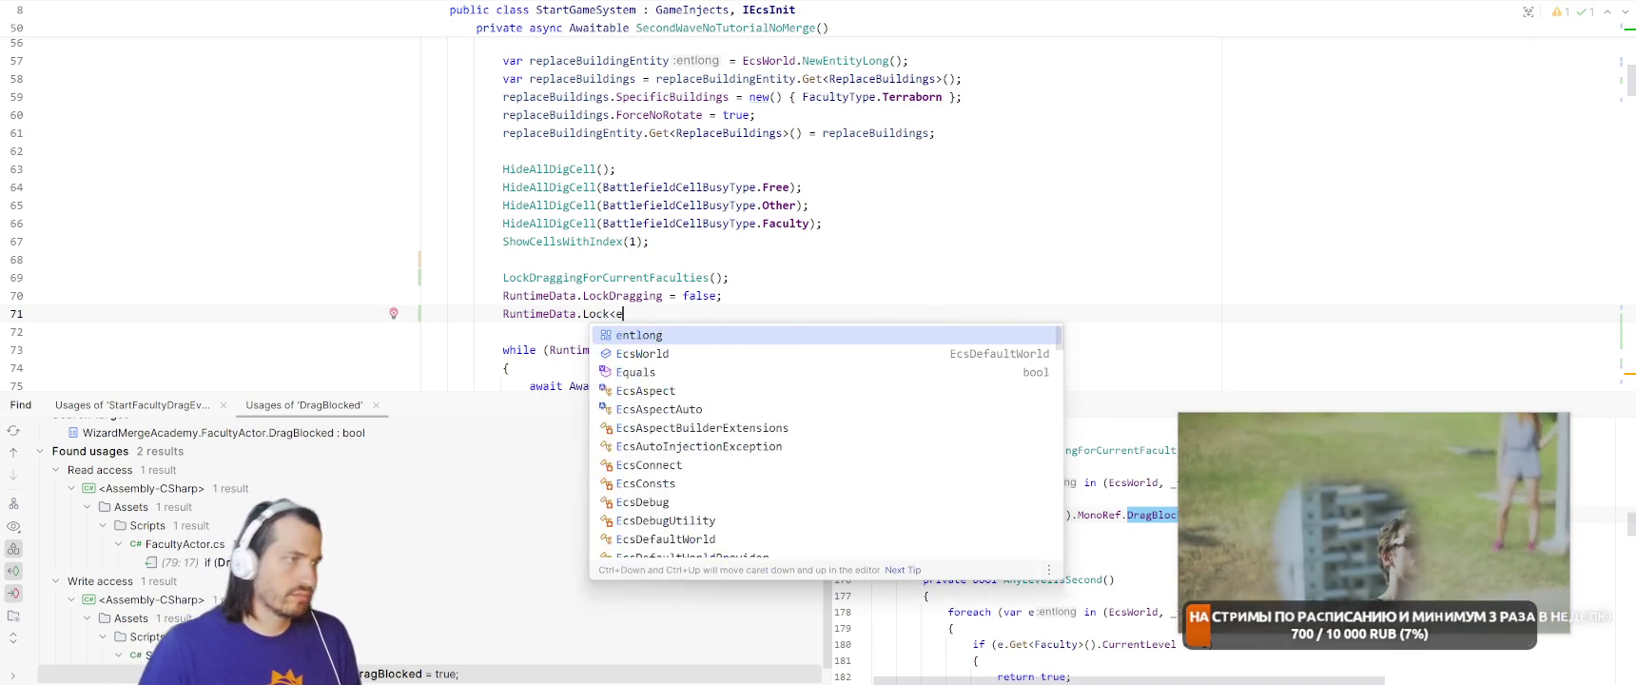
key(BackSpace)
key(BackSpace)
text(Merge = true;)
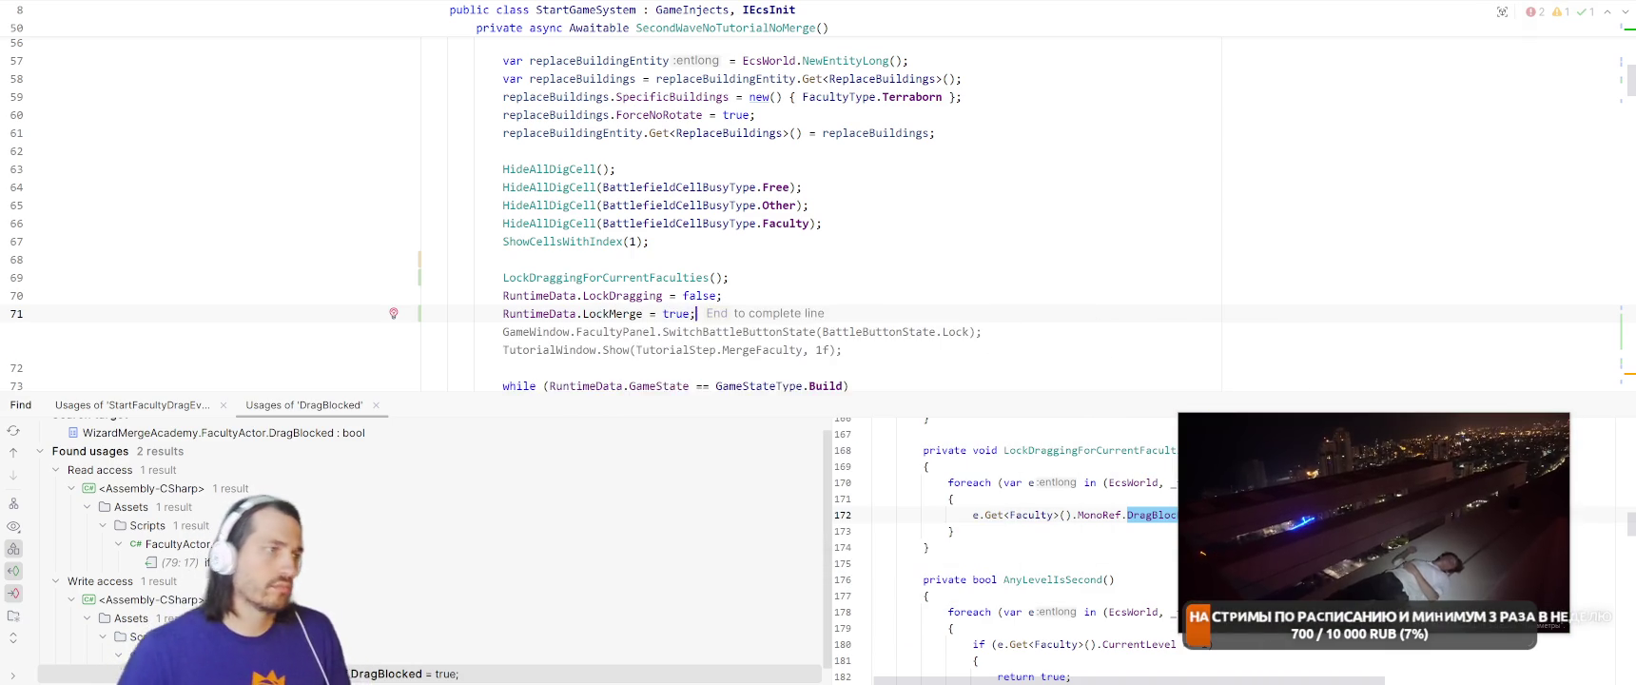
Create LockMerge as a new bool field in RuntimeData
click(393, 313)
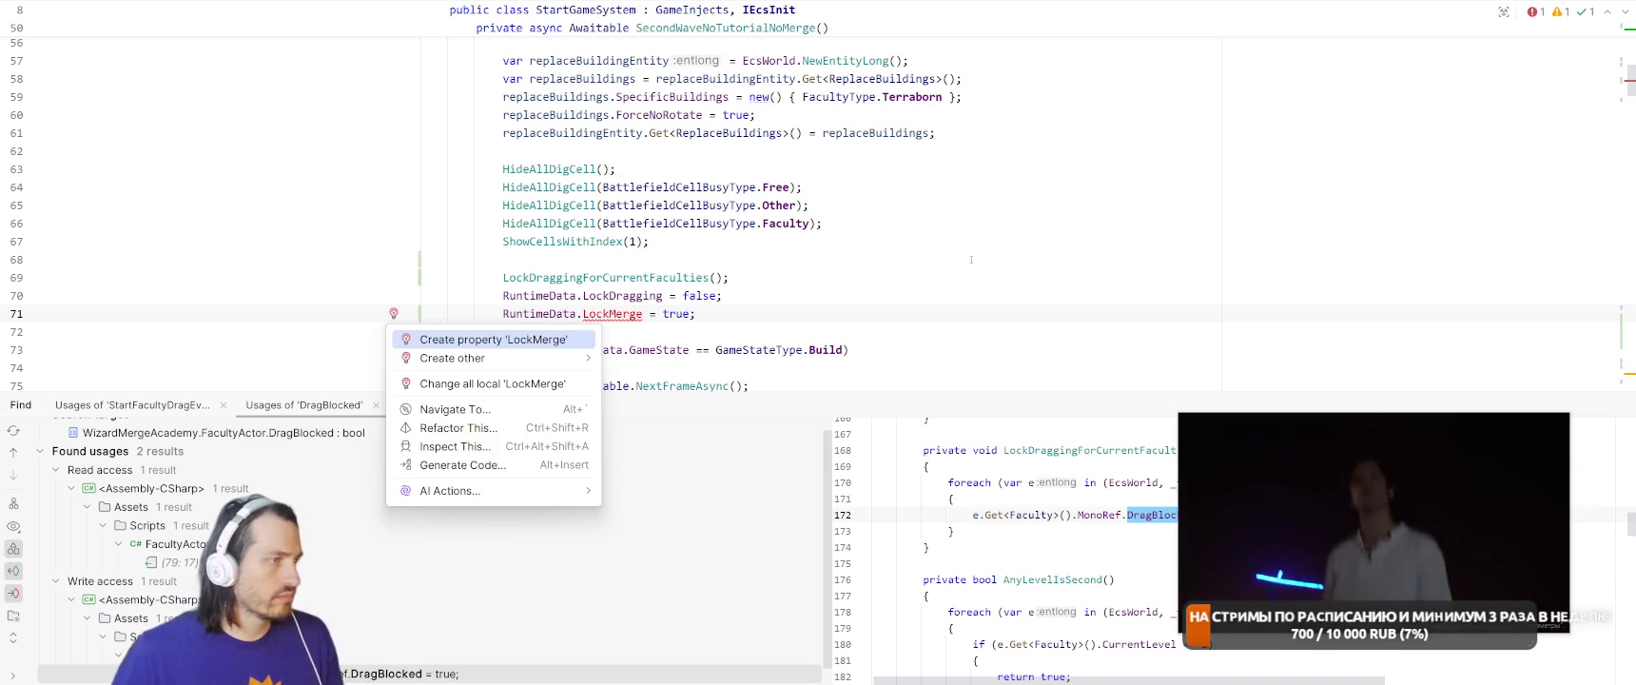
click(666, 359)
key(Tab)
Finish the LockMerge field and open MergeFacultySystem from a search for 'merge'
click(1064, 254)
key(shift)
key(shift)
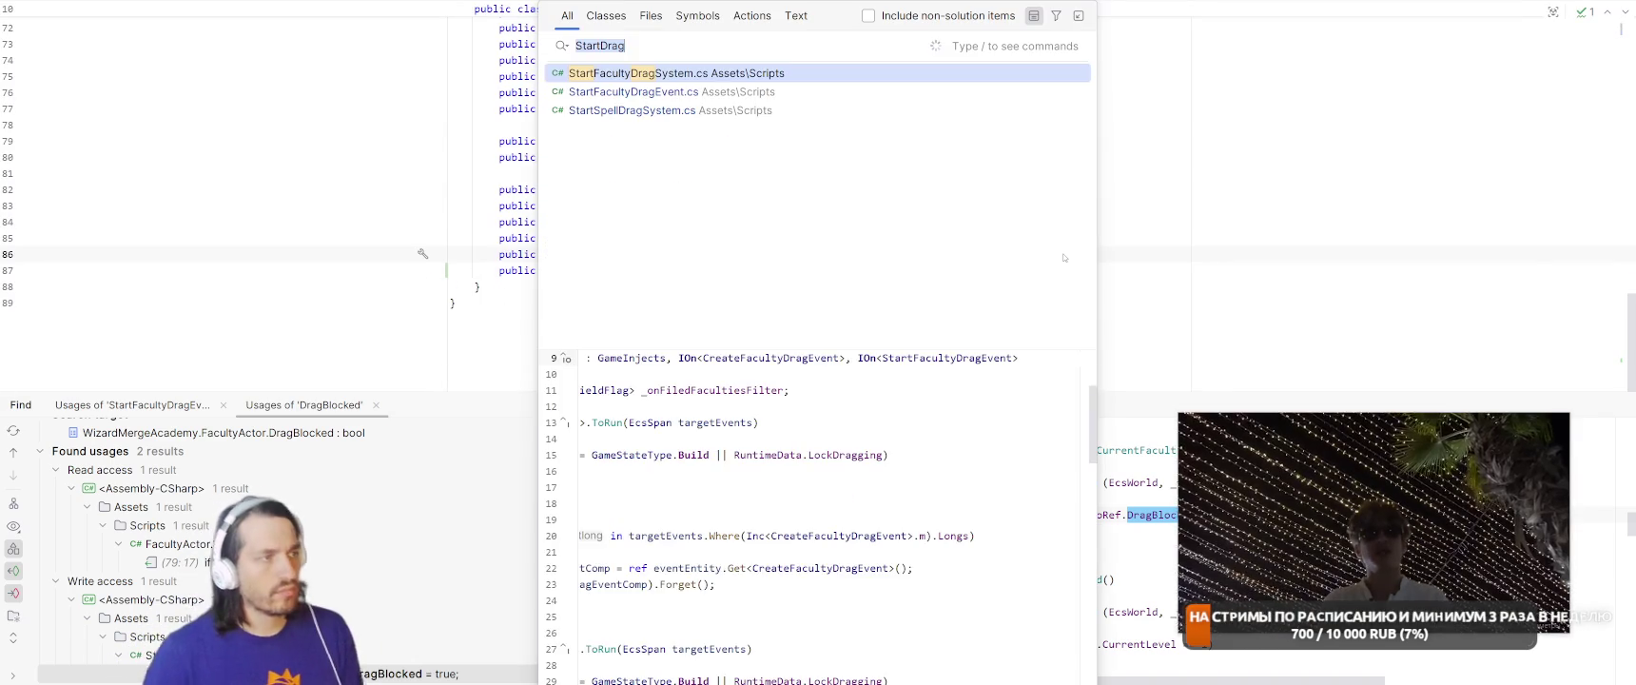
text(merge)
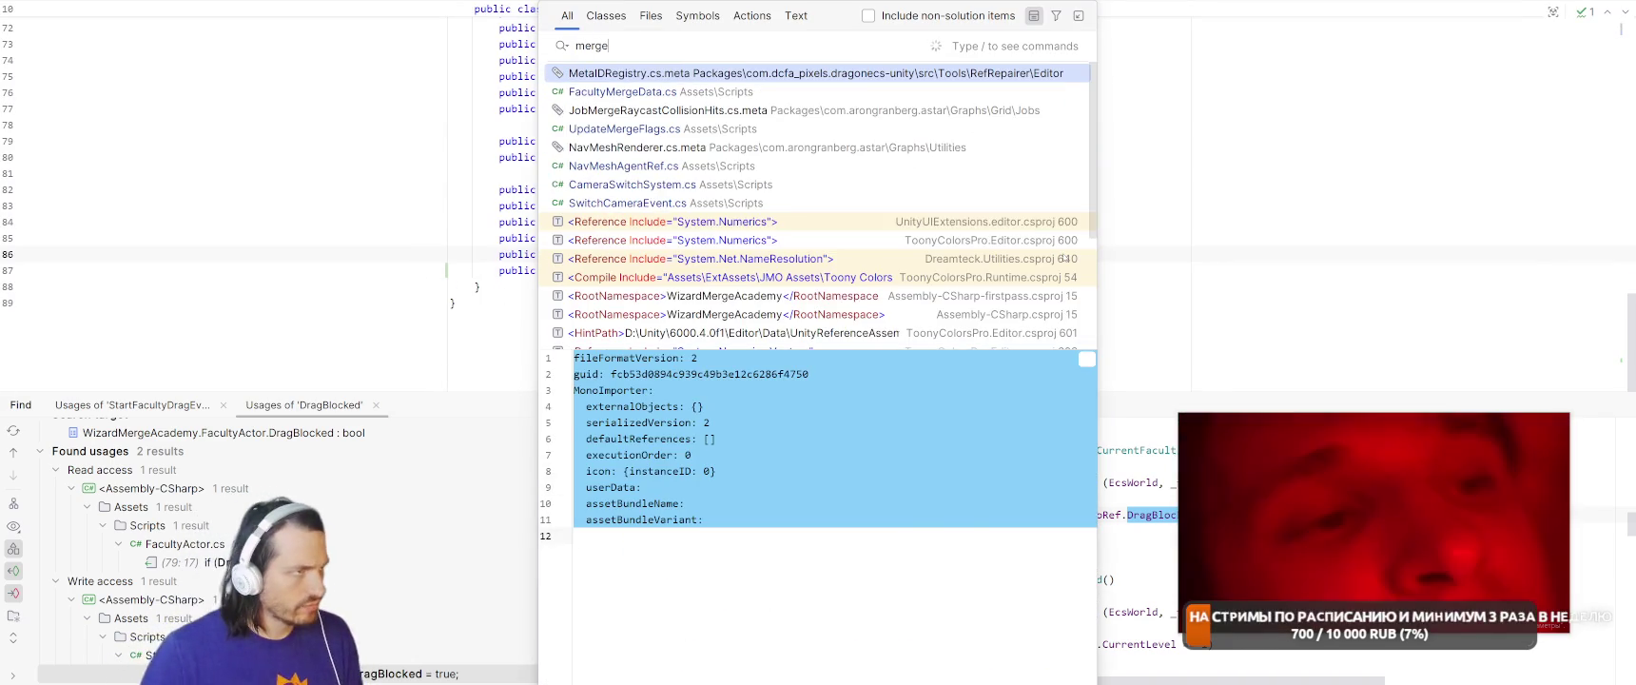
key(Return)
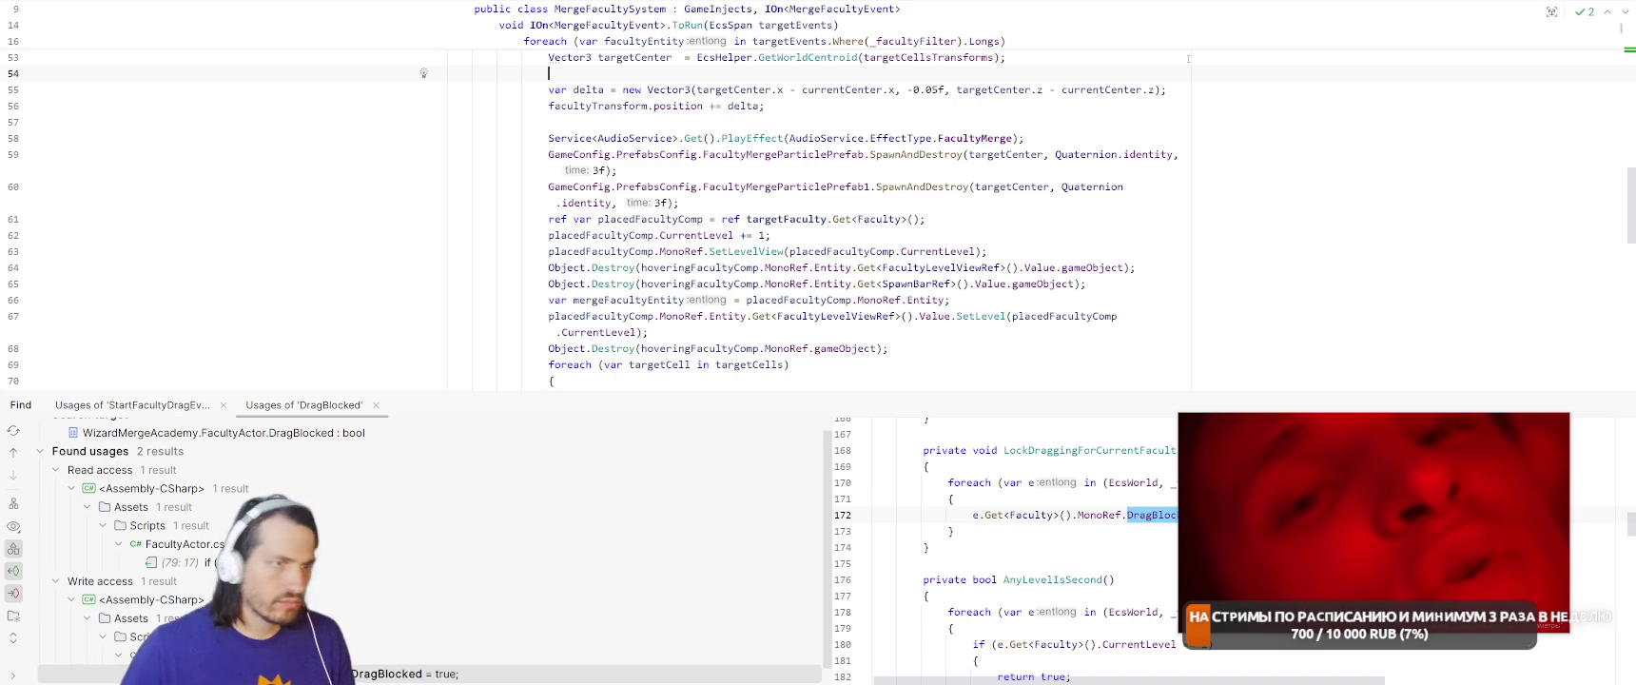
Open MergeNotificationGO in FacultyLevelView and list all of its usages
key(shift)
key(shift)
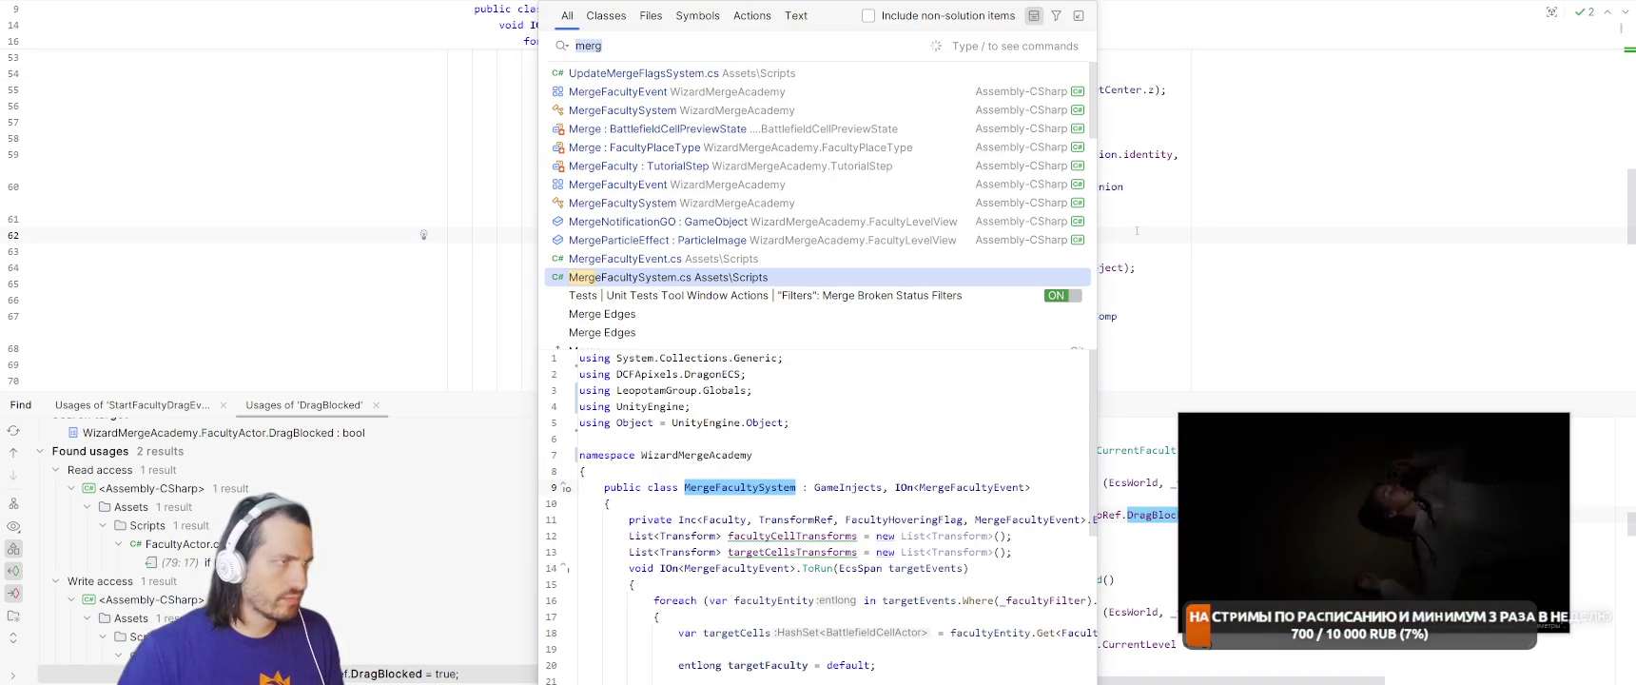
key(Up)
key(Up)
key(Up)
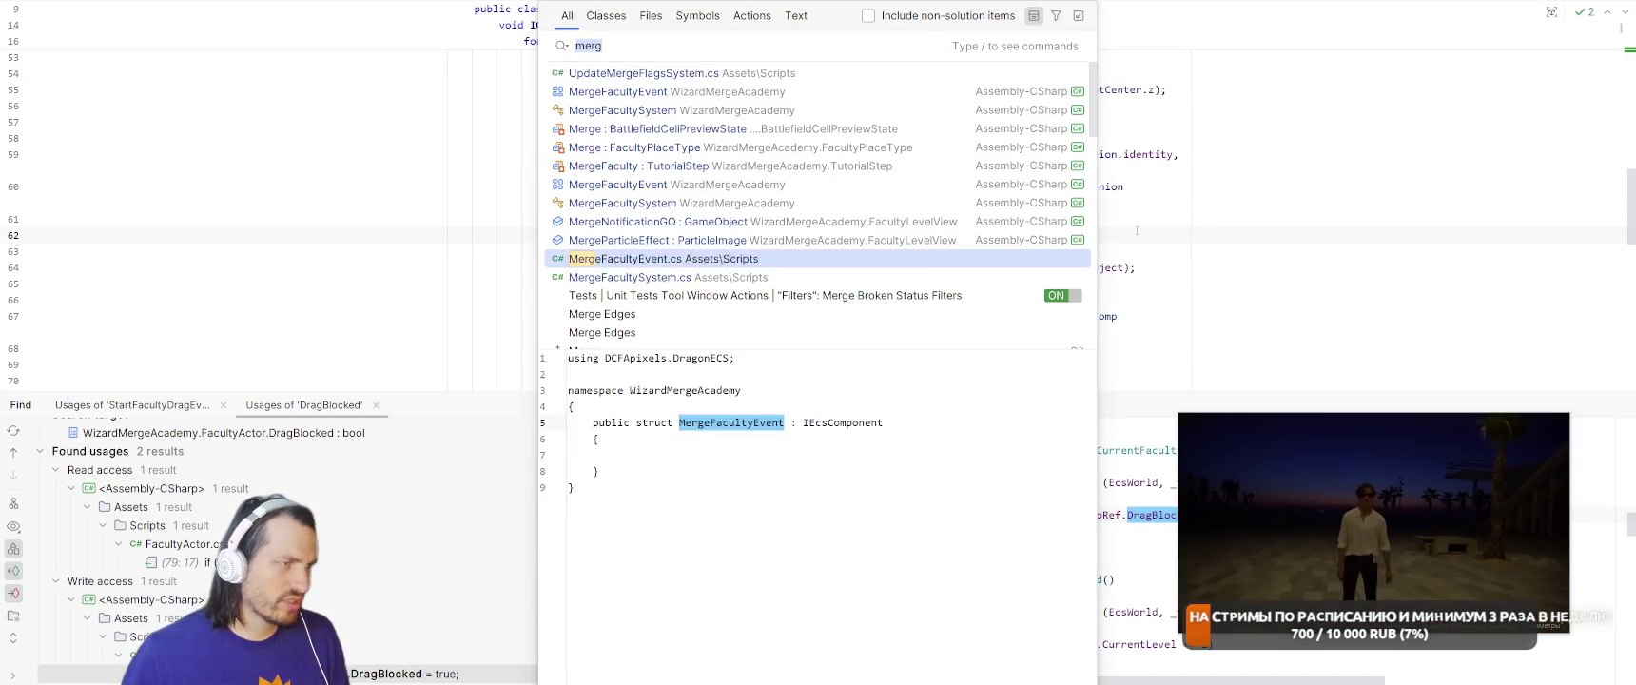
key(Return)
right_click(666, 122)
click(733, 250)
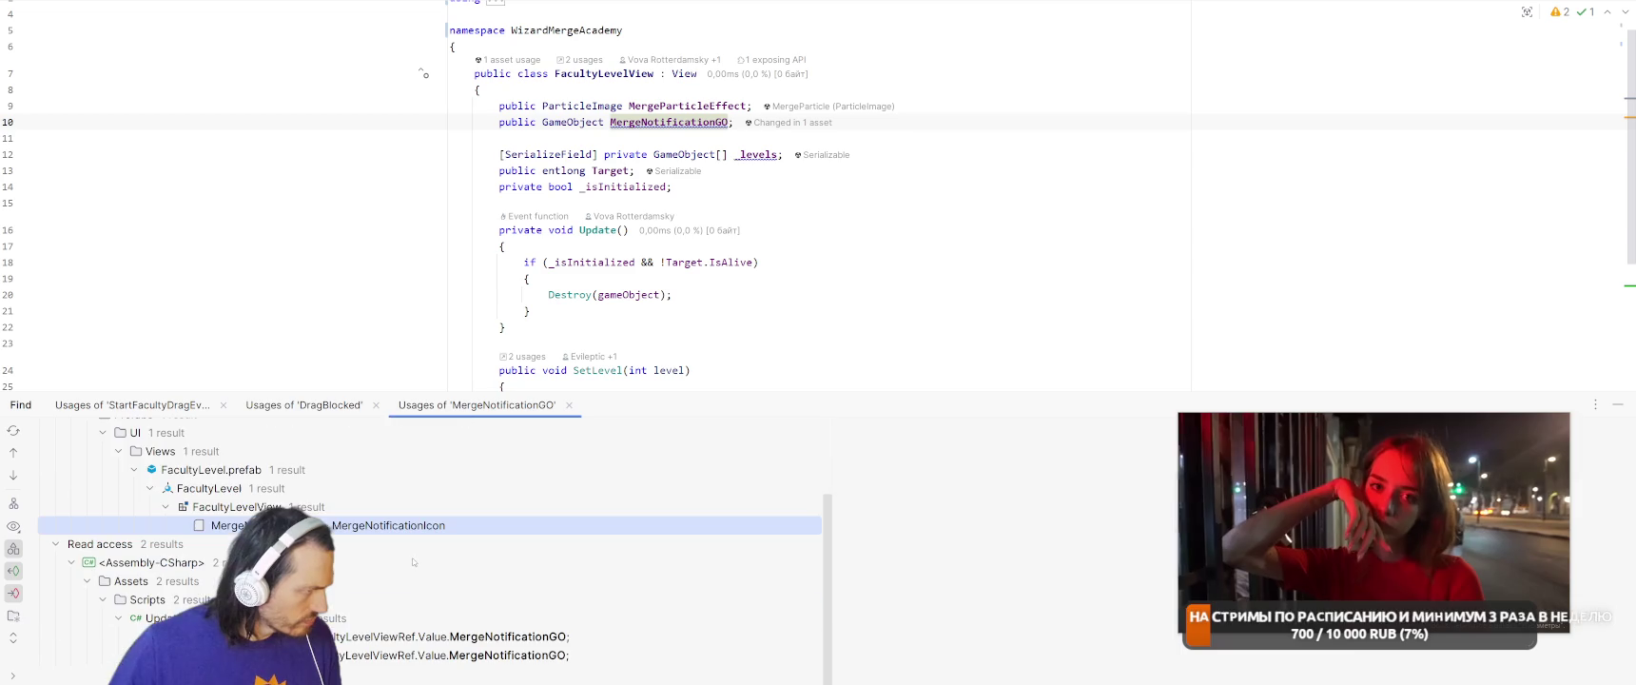
scroll(464, 534, down, 1)
Open the UpdateMergeFlagsSystem usage and go inside the line 49 SetActive call after need
double_click(428, 637)
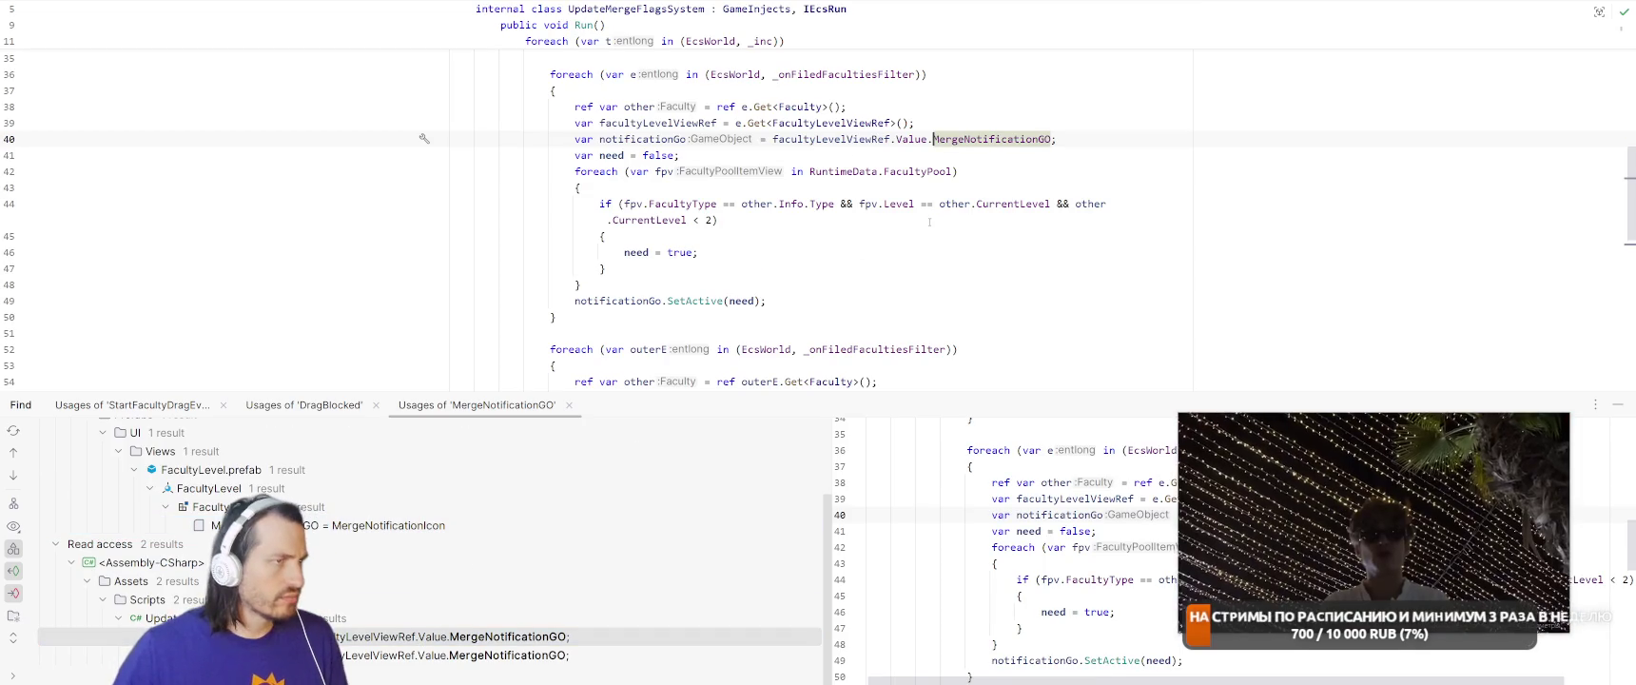
key(ctrl+alt+Left)
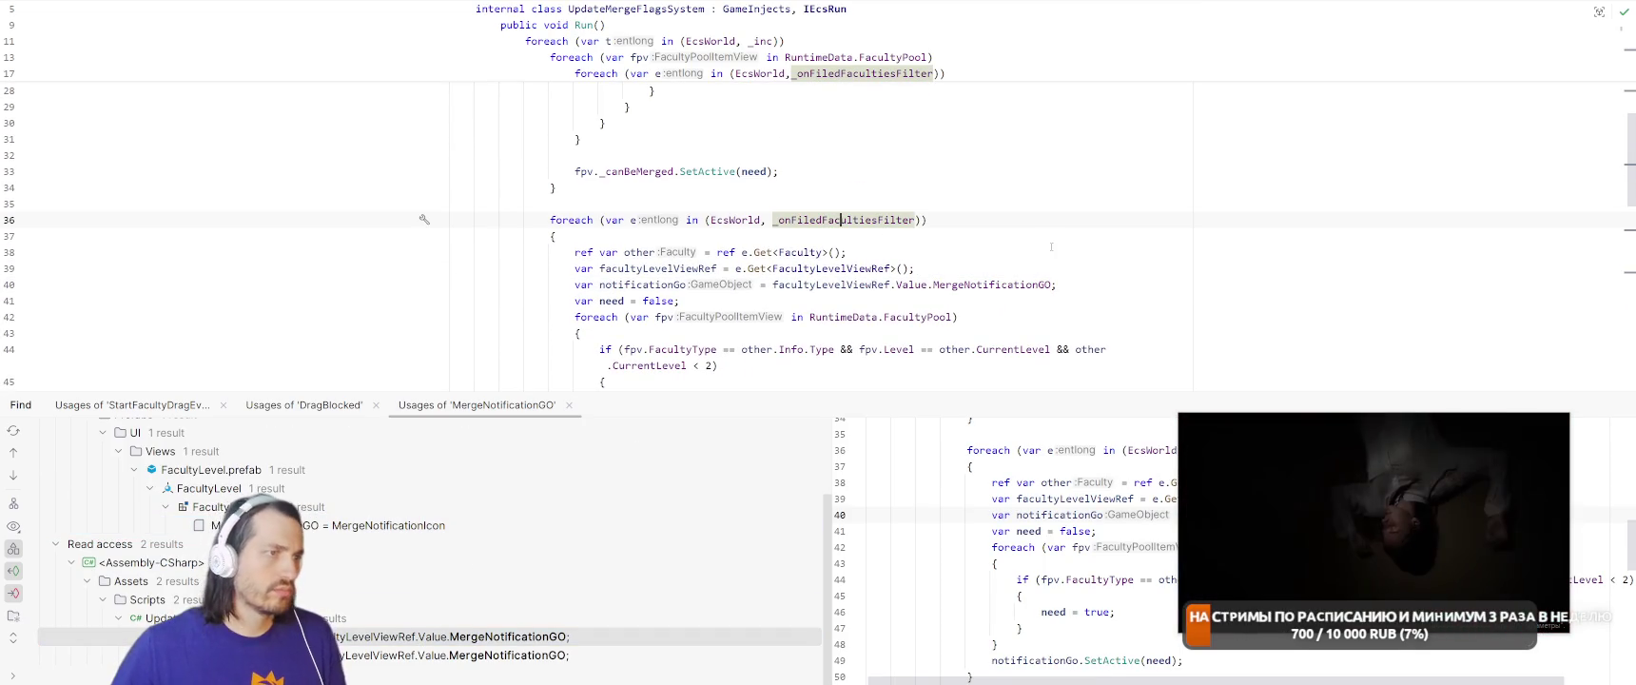
scroll(1042, 245, down, 3)
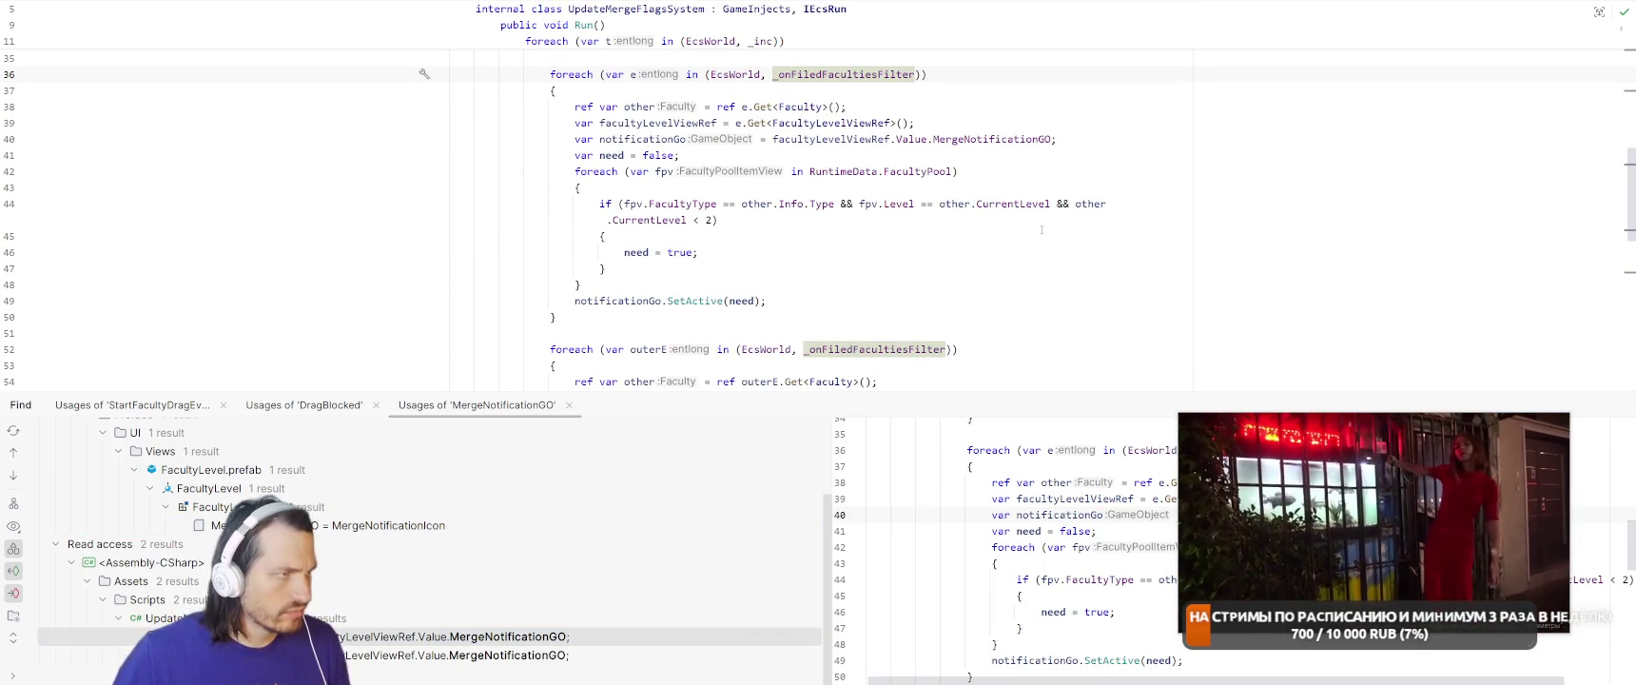
click(962, 300)
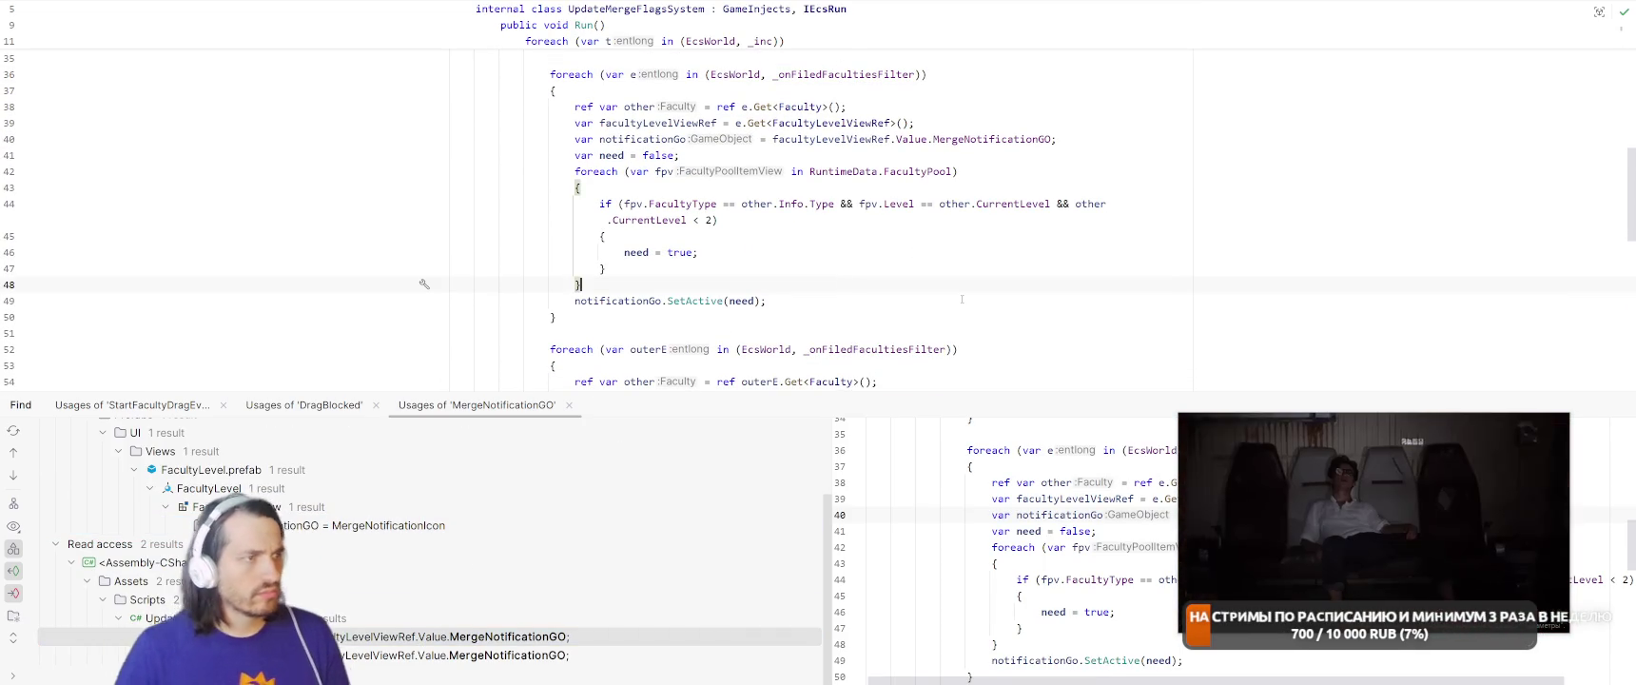
key(Left)
key(Left)
Insert RuntimeData.LockMerge into the line 49 SetActive condition via code completion
text(|| Ru)
scroll(962, 303, down, 1)
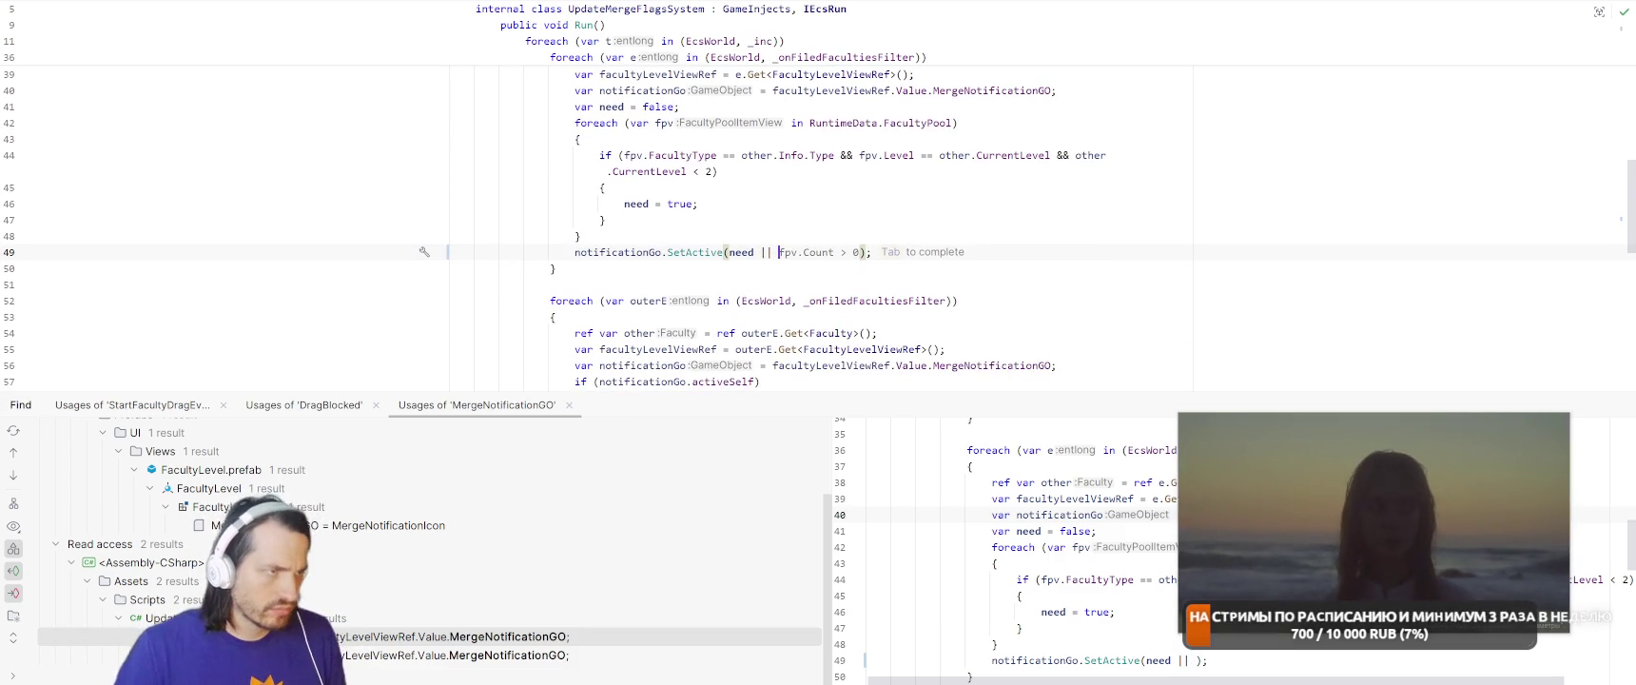
key(BackSpace)
key(BackSpace)
key(BackSpace)
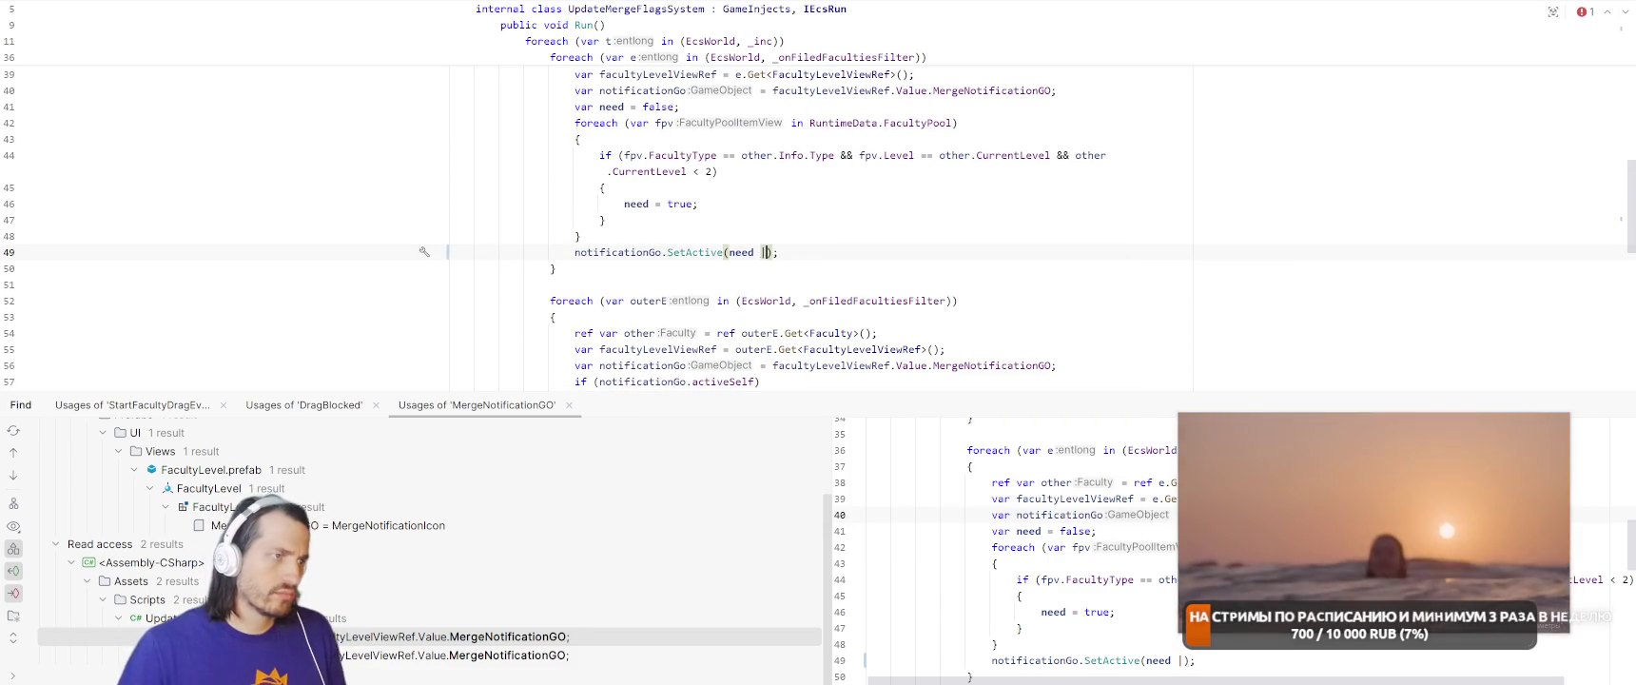
text(&& Run)
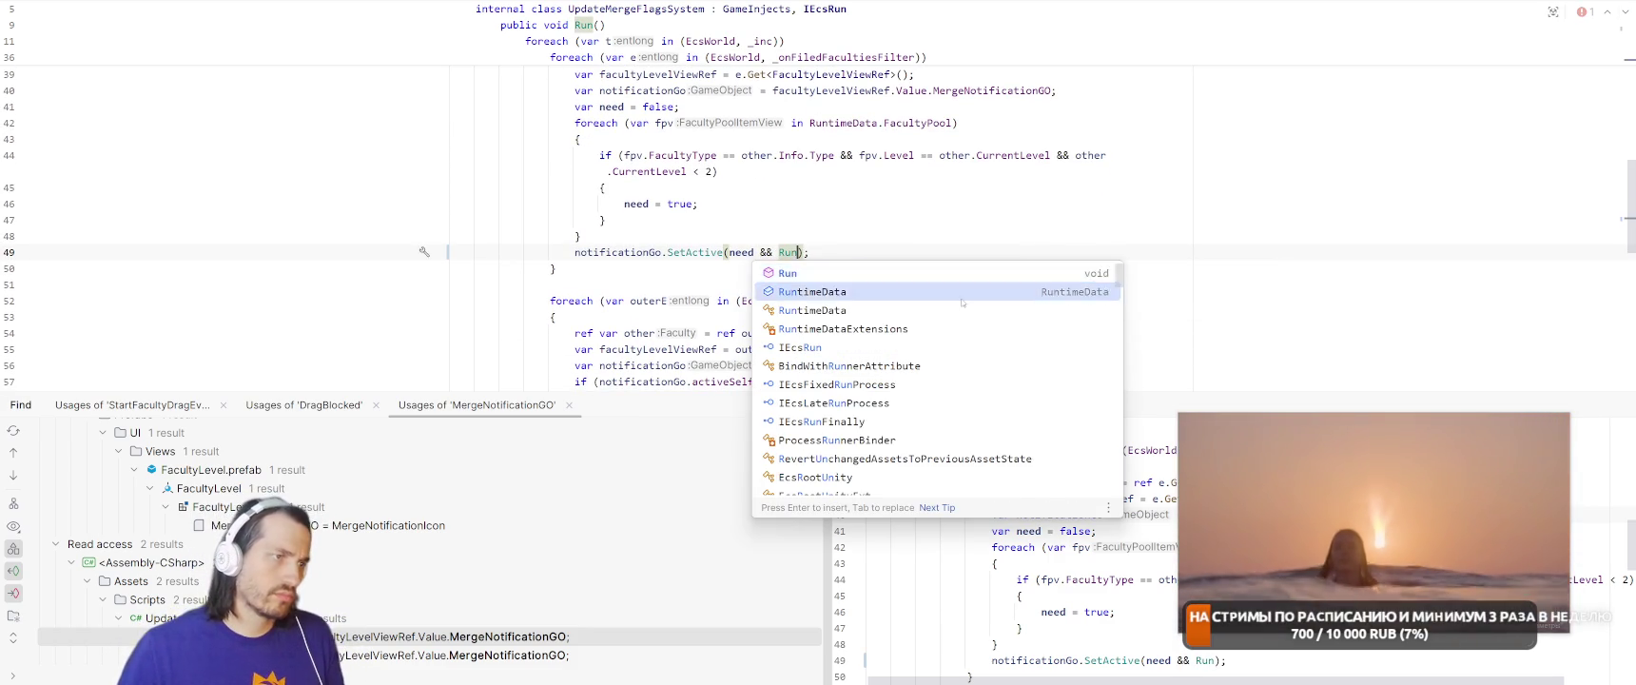
key(Return)
text(.Er)
key(BackSpace)
key(BackSpace)
text(Merge)
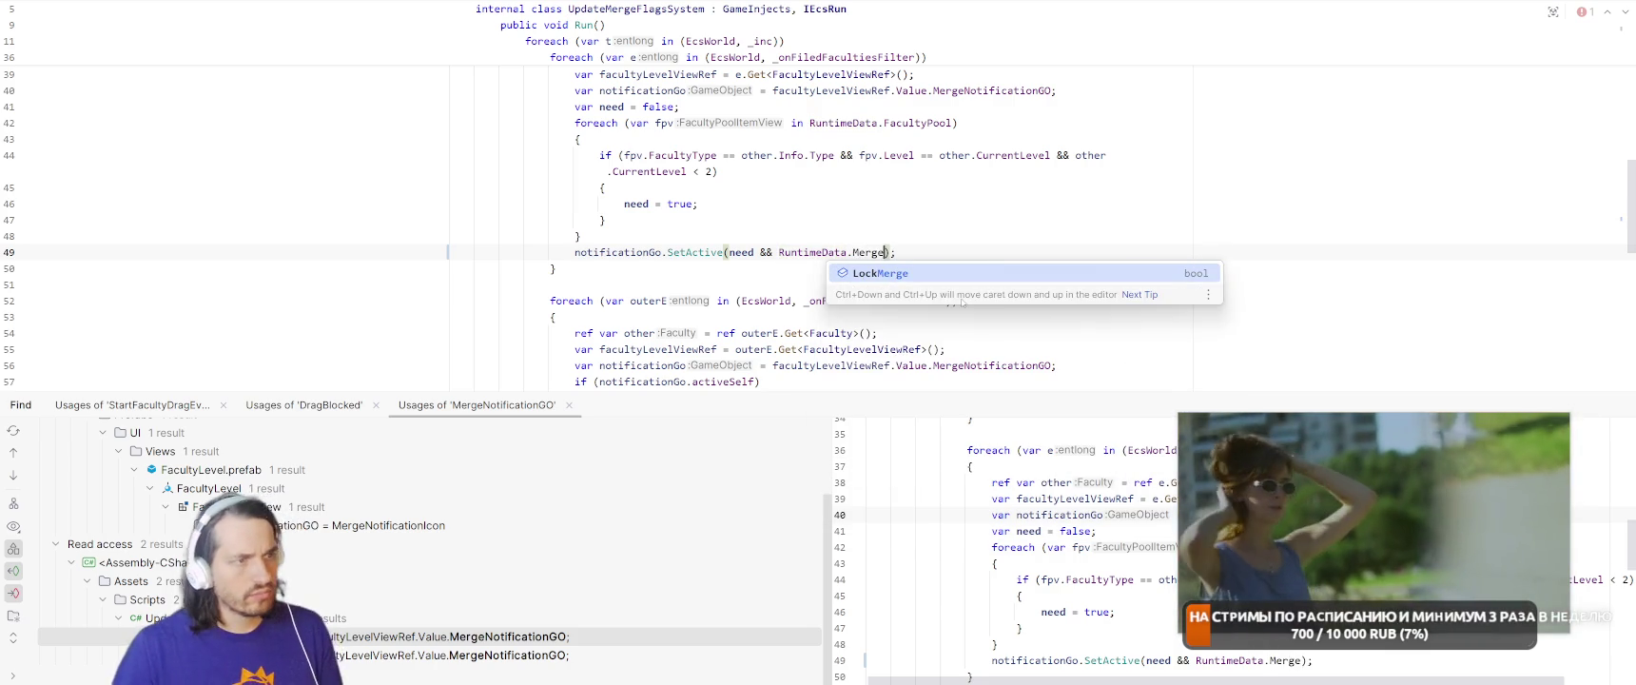
key(Return)
text(.)
key(BackSpace)
Make line 49 read SetActive(need && !RuntimeData.LockMerge) and check the condition
key(ctrl+Left)
key(ctrl+Left)
key(ctrl+Left)
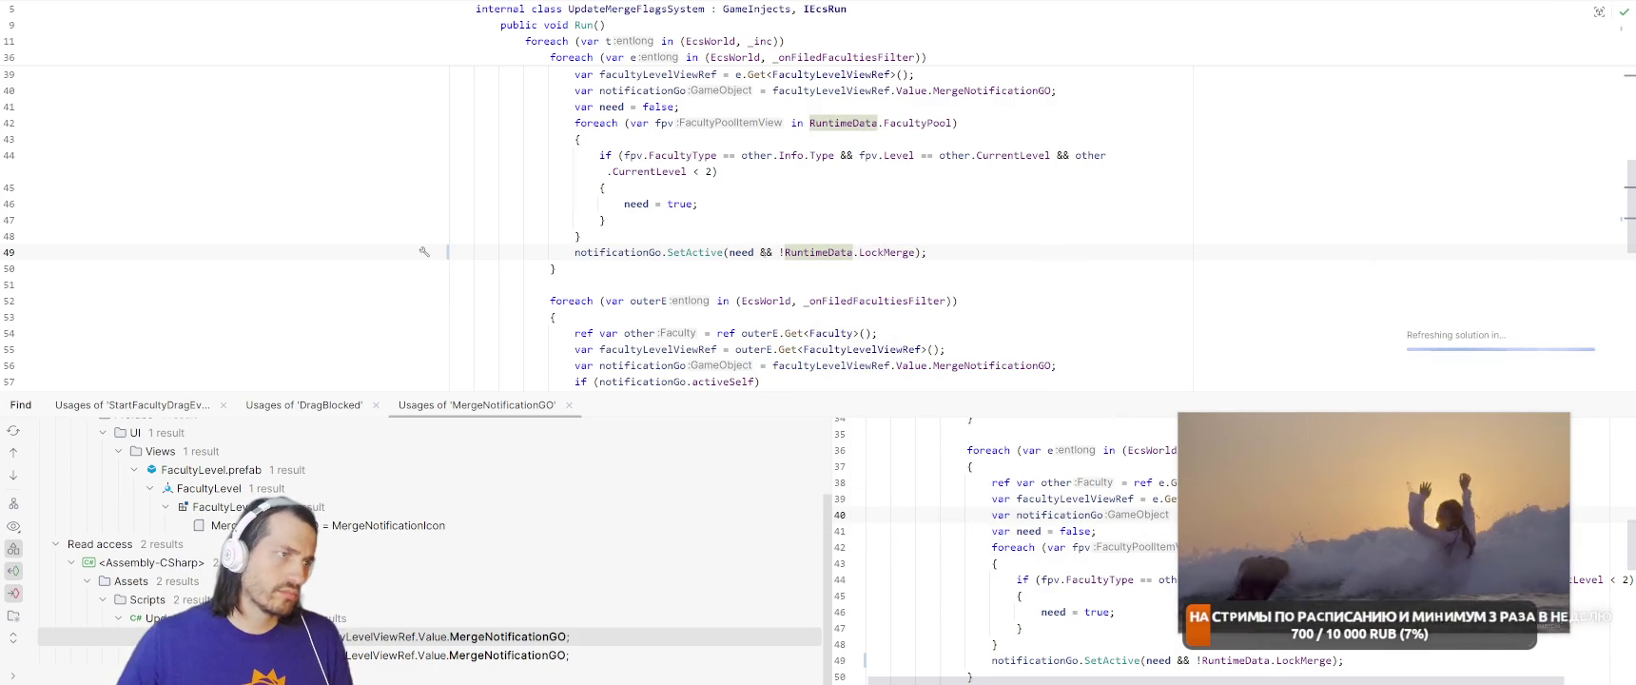
drag(783, 252, 911, 252)
key(Up)
key(Up)
key(Down)
key(Down)
key(ctrl+w)
key(ctrl+w)
scroll(817, 190, down, 2)
scroll(935, 276, down, 3)
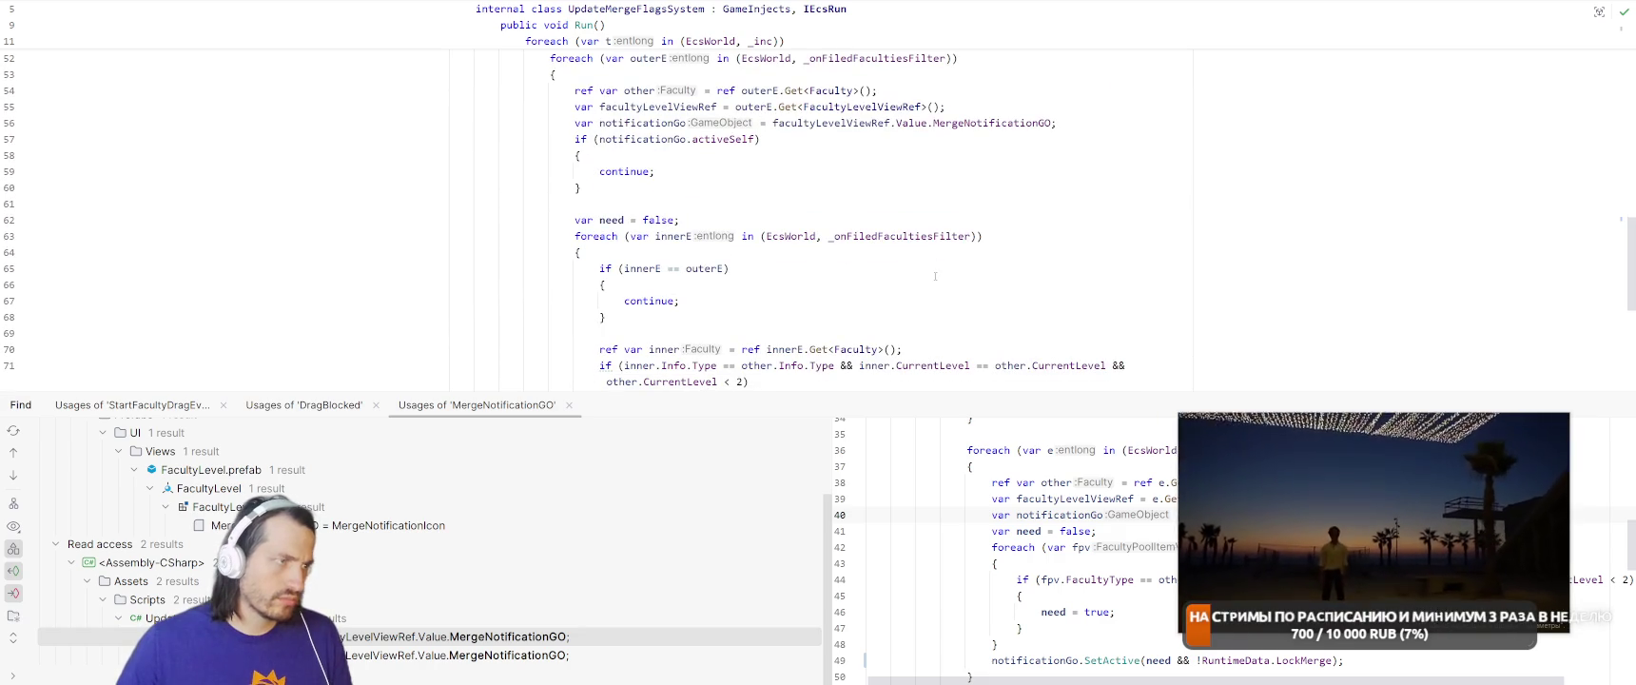
Append && !RuntimeData.LockMerge to the second notification's SetActive call on line 77
scroll(1065, 284, up, 1)
scroll(1065, 284, down, 5)
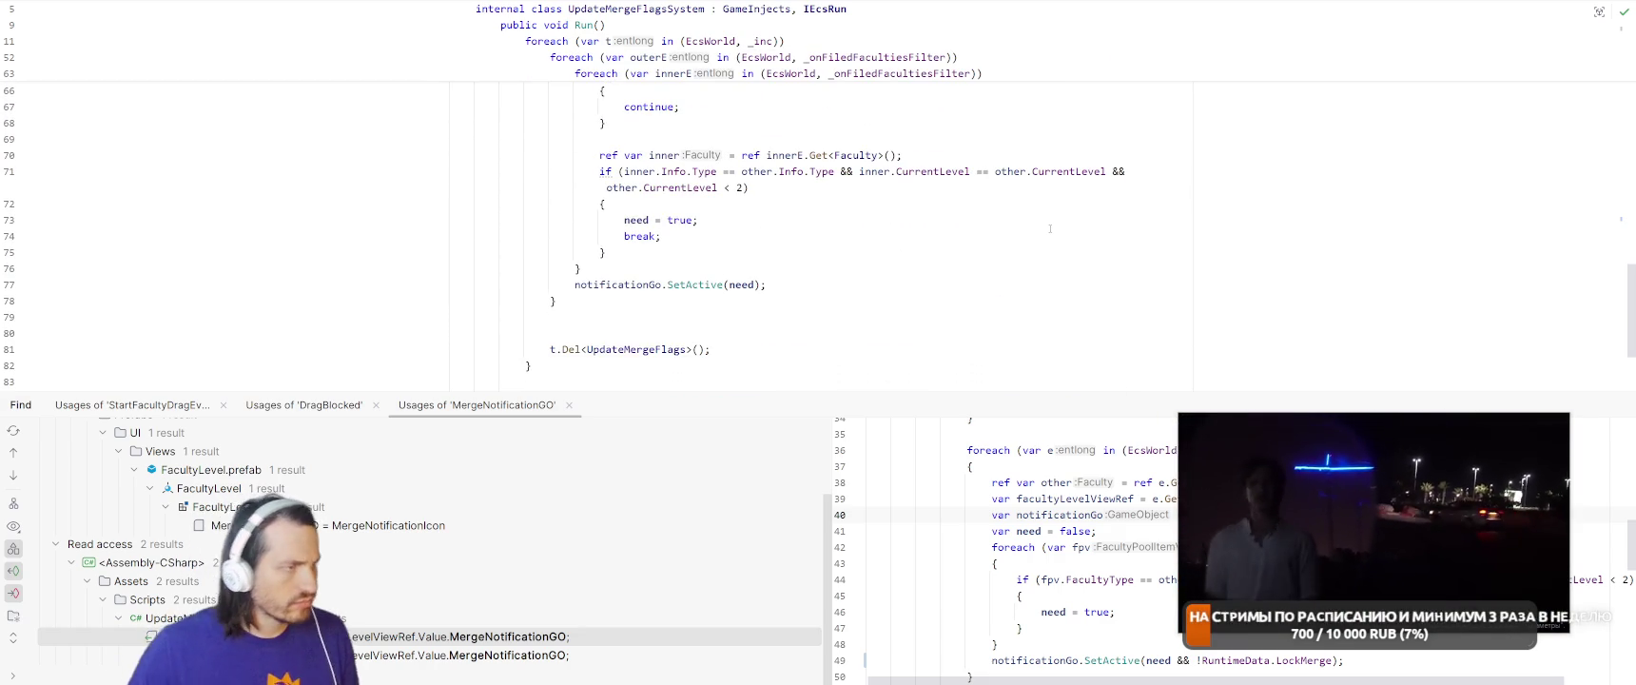
scroll(1049, 228, up, 15)
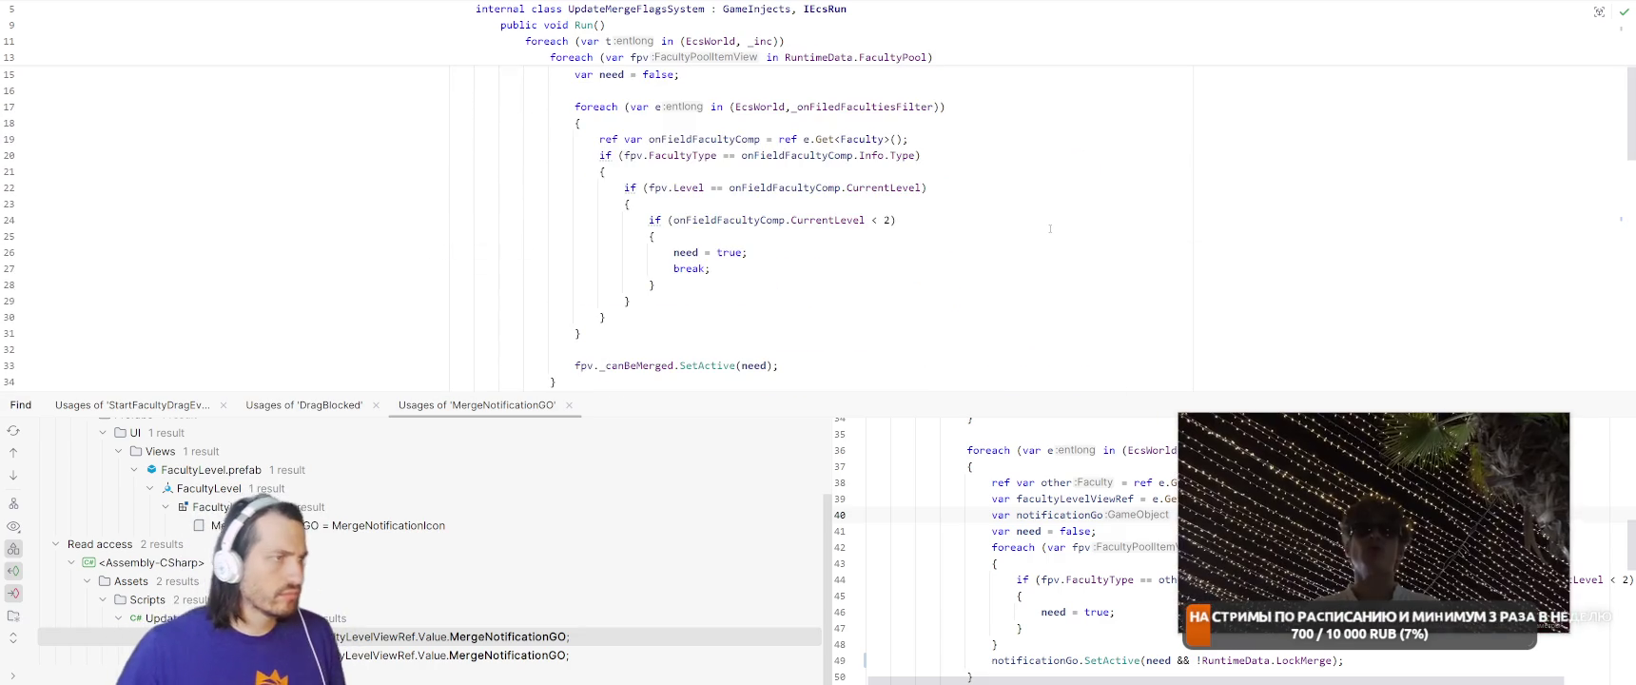
scroll(1050, 228, up, 3)
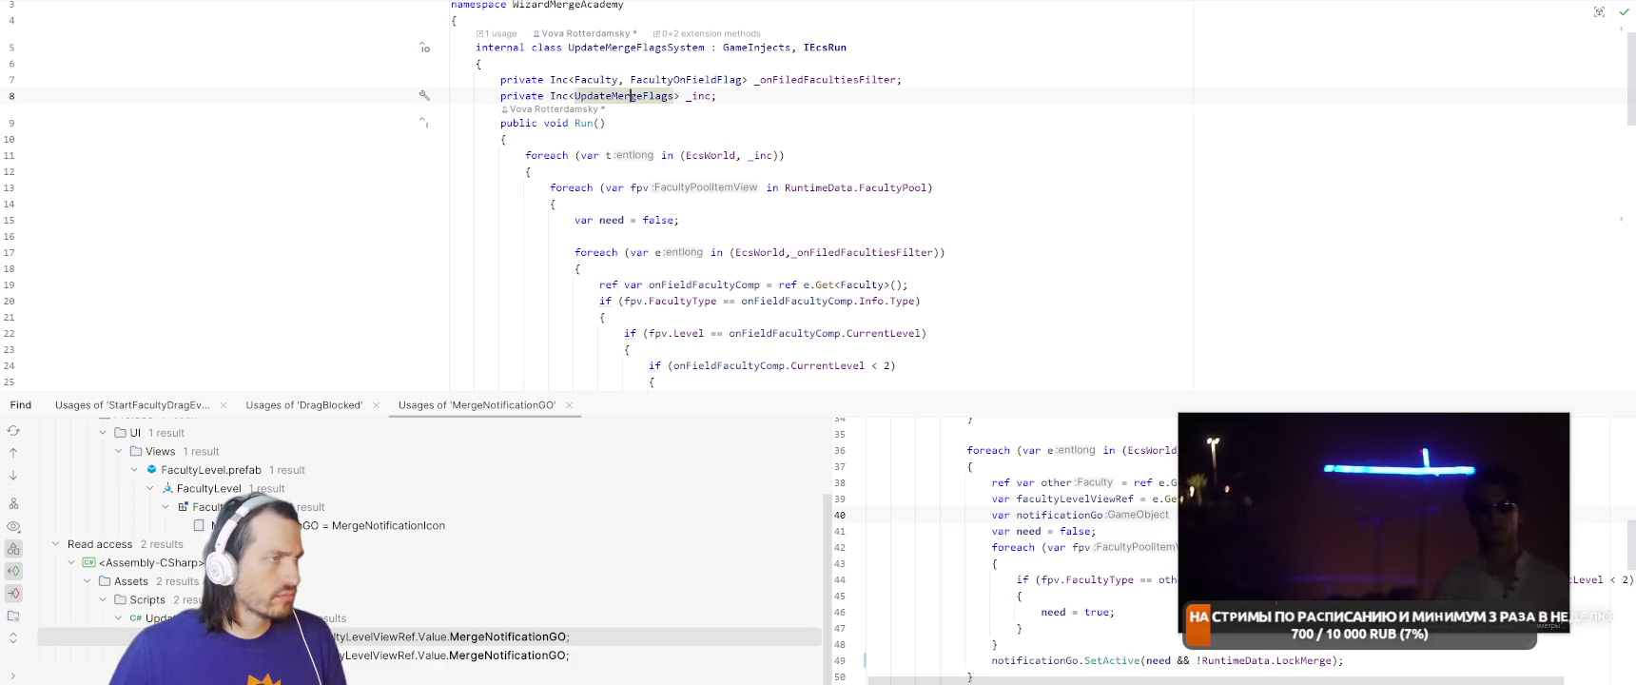
scroll(1029, 173, down, 6)
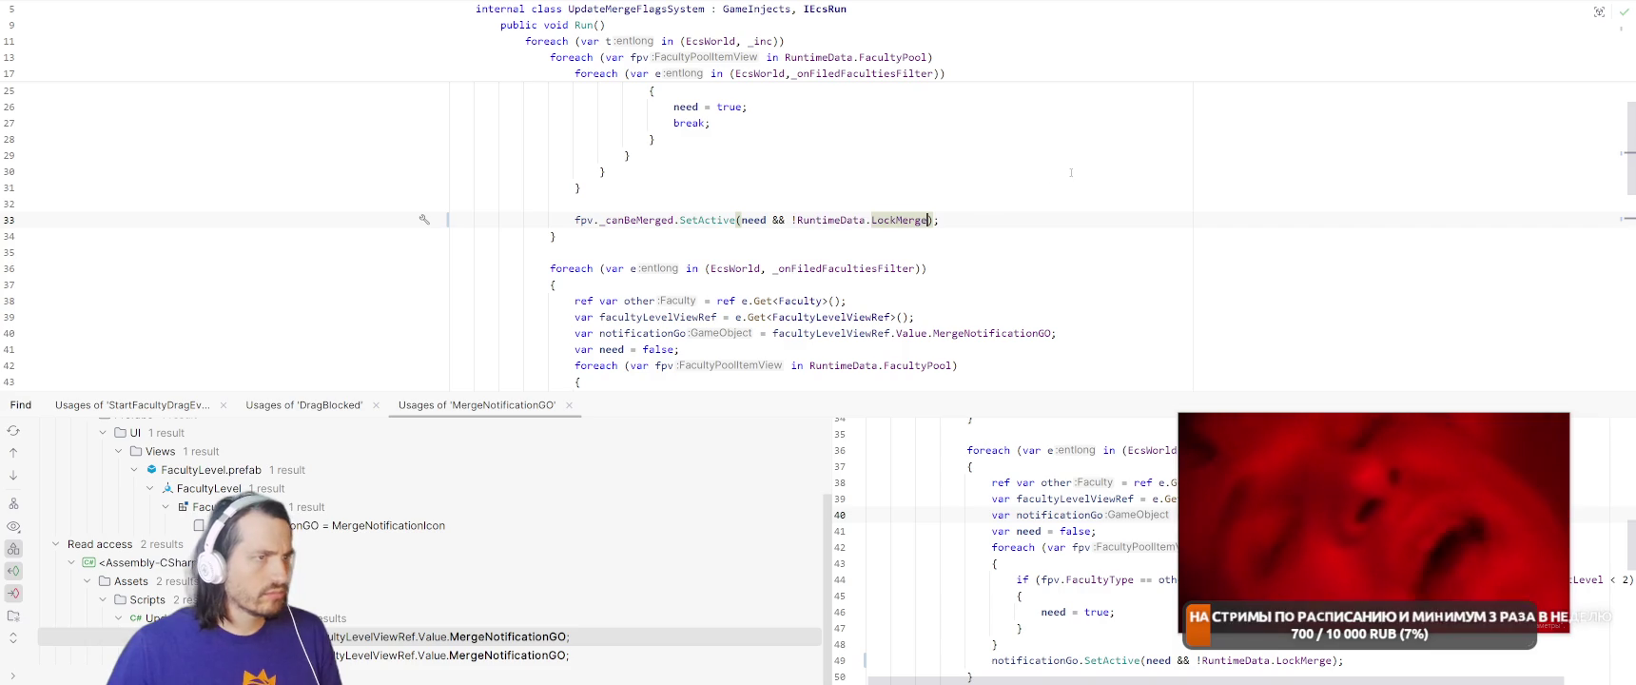
scroll(1042, 256, down, 10)
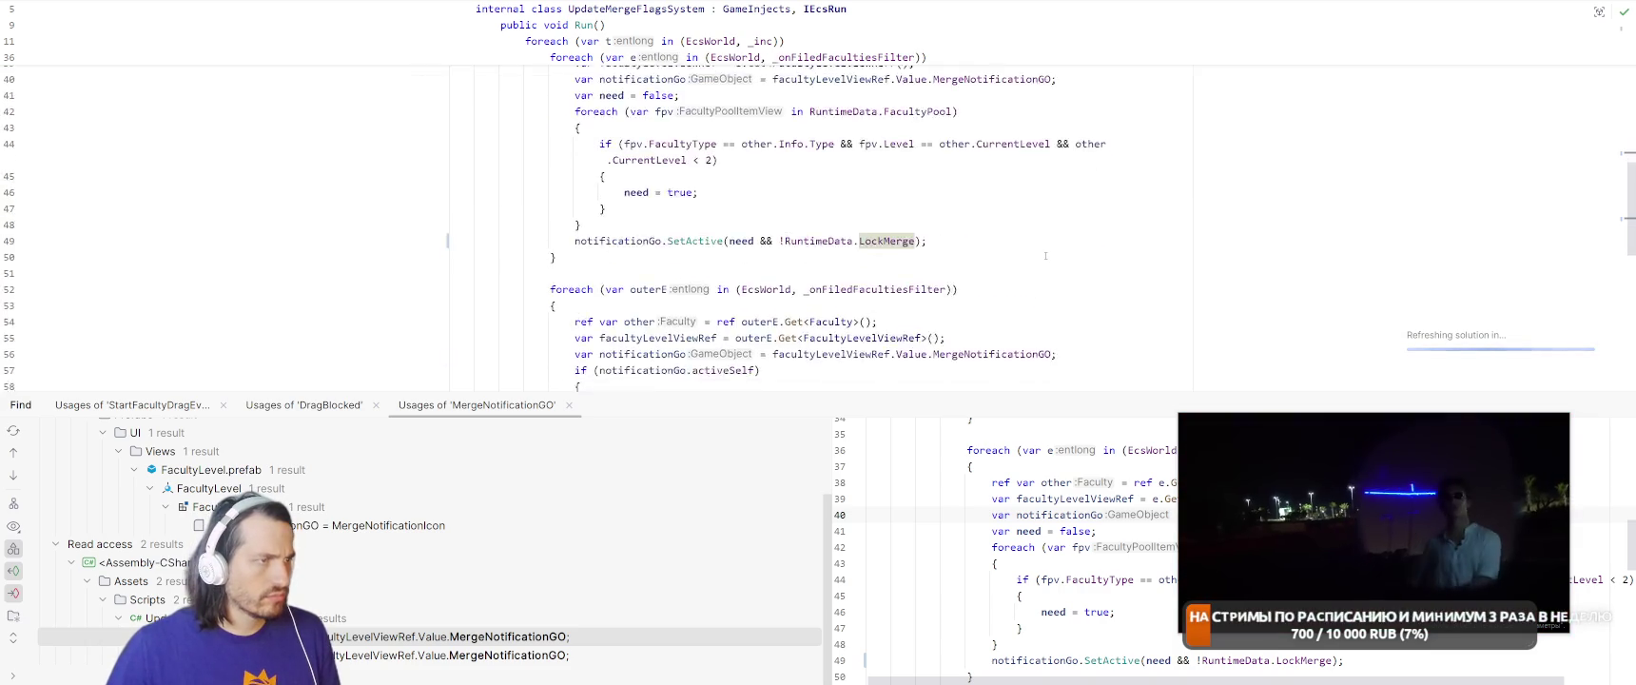
text(&& !RuntimeData.LockMerge);)
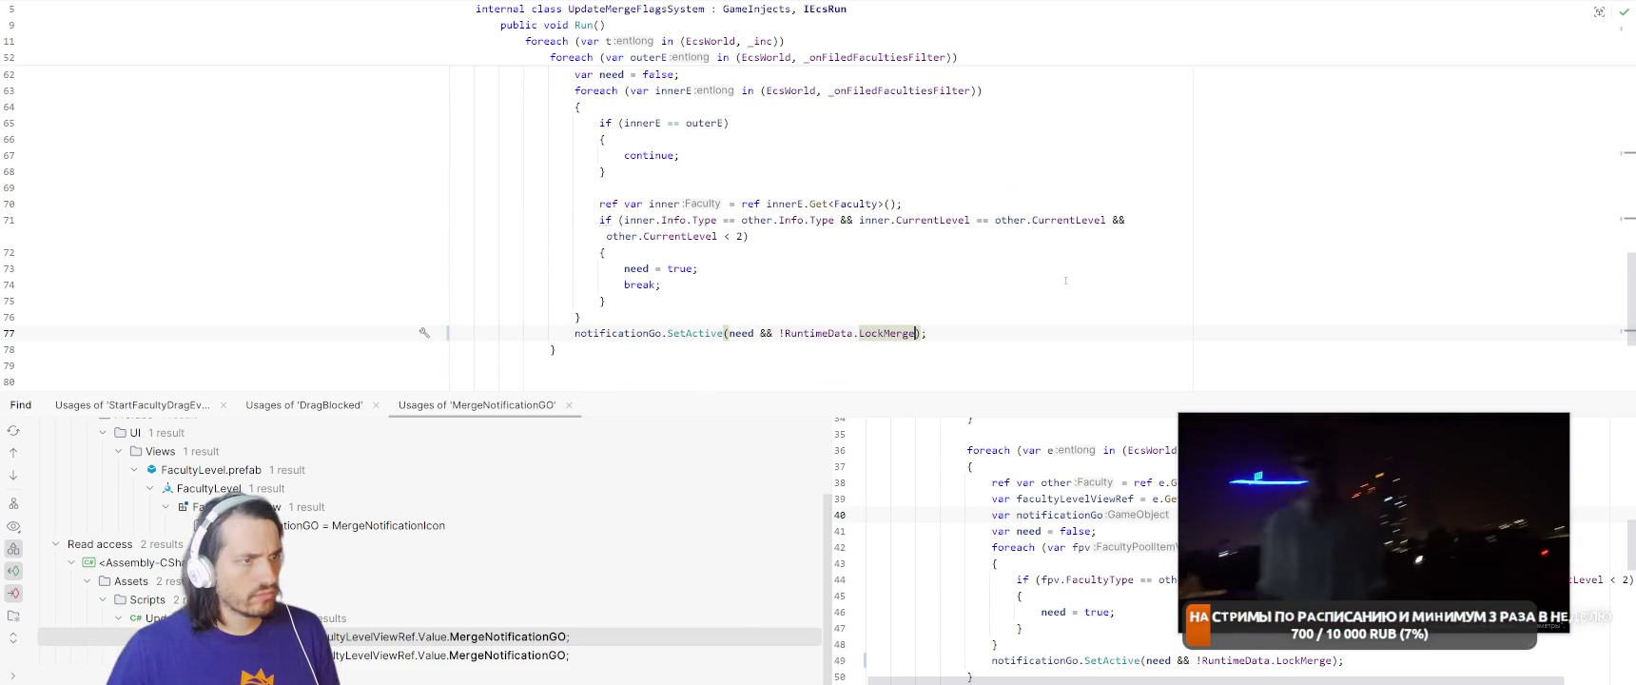
scroll(1067, 285, down, 3)
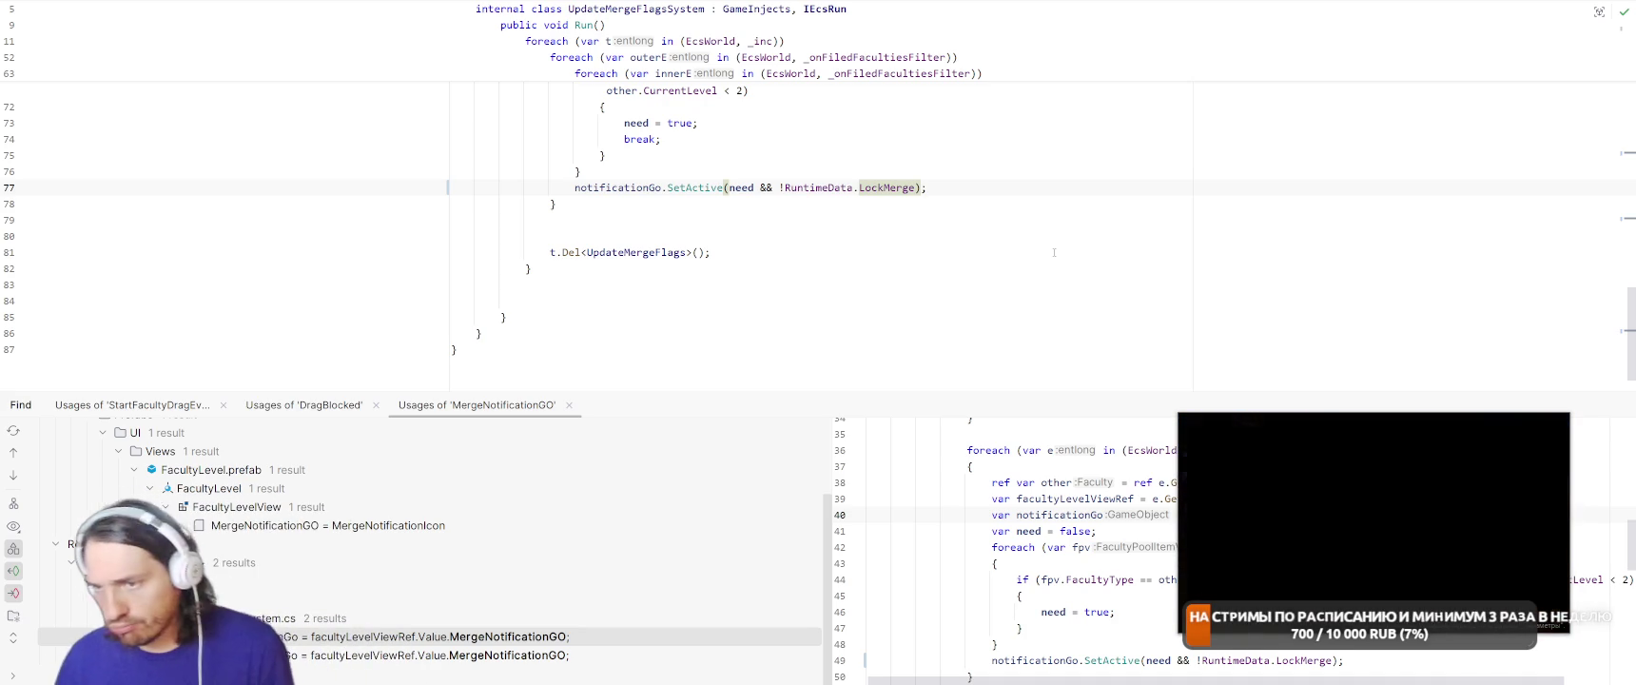
mouse_move(1376, 505)
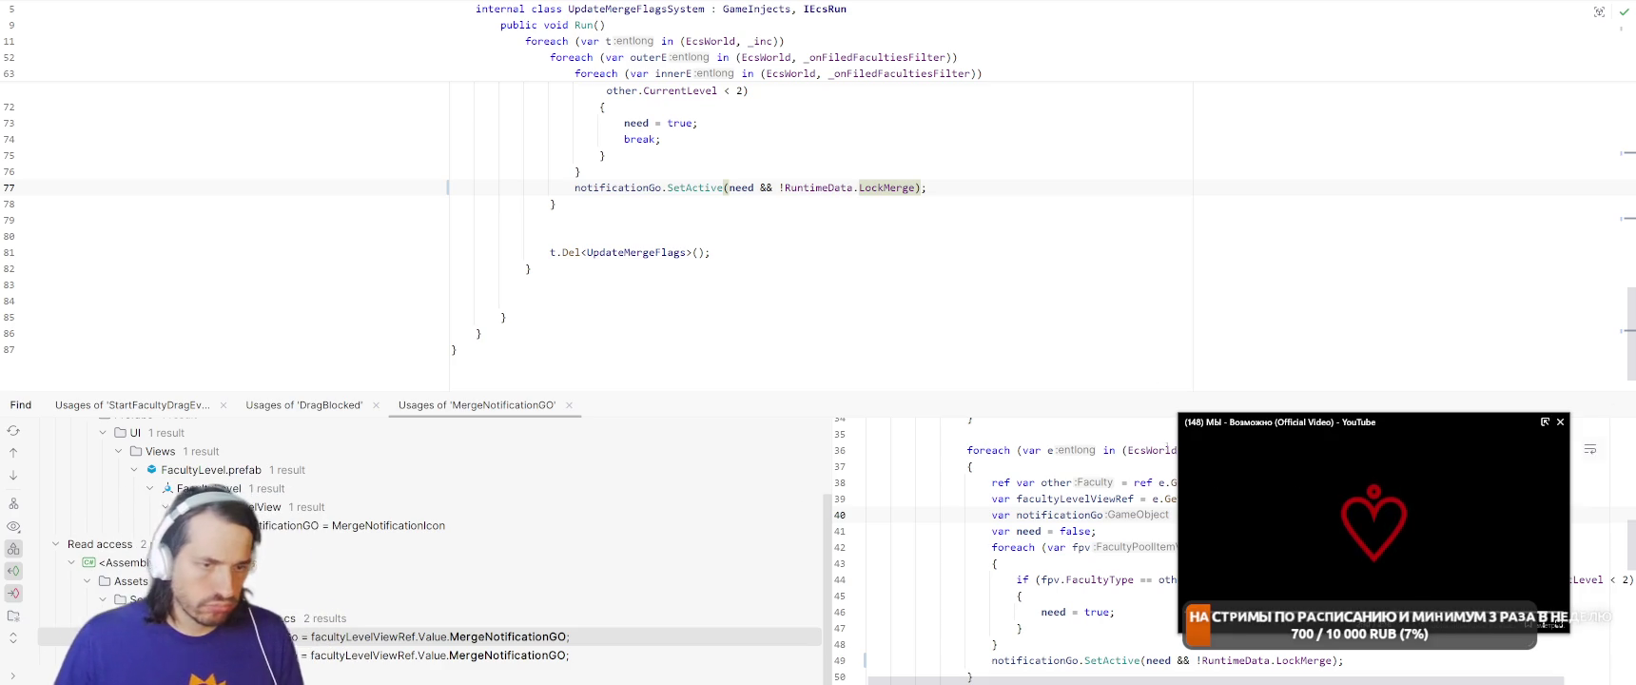
mouse_move(1514, 448)
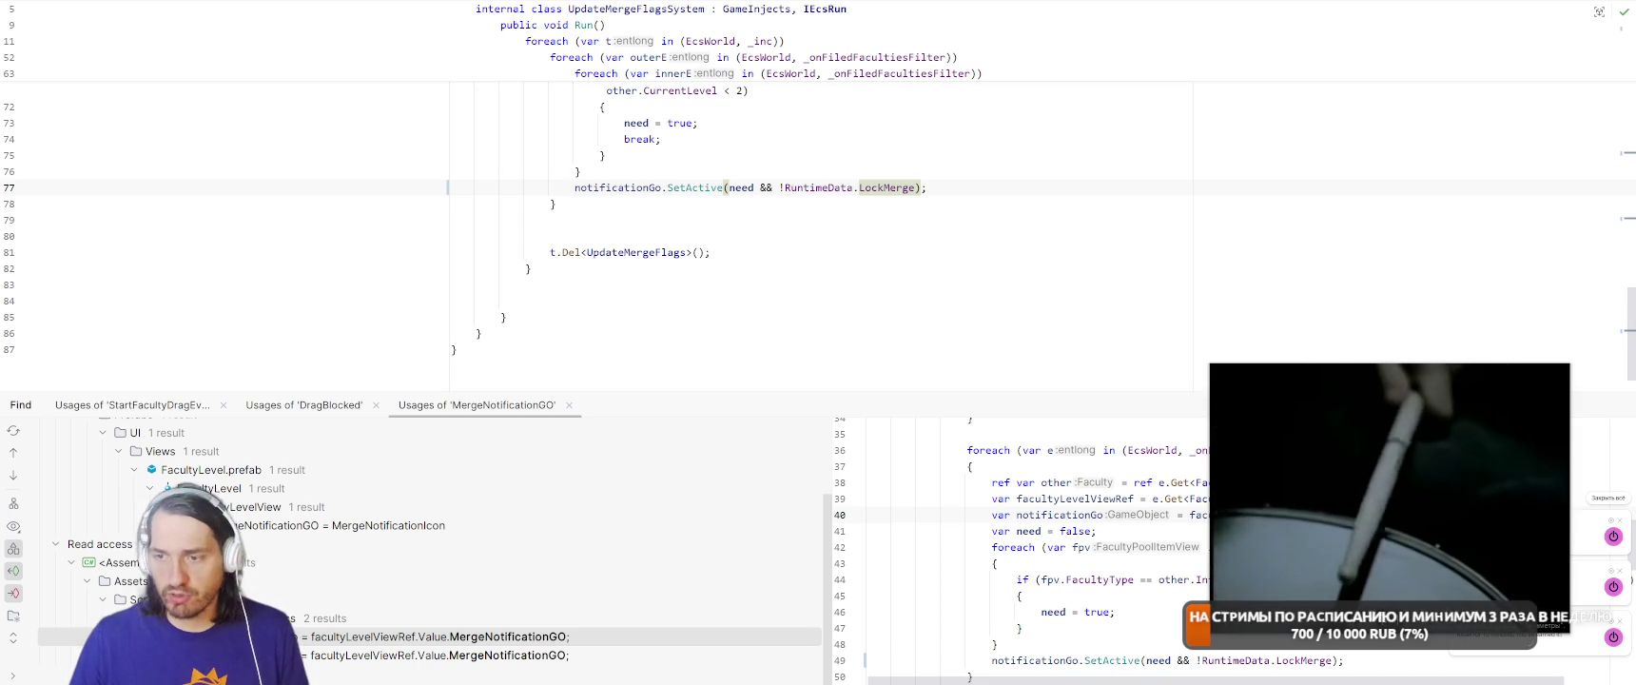
key(super+d)
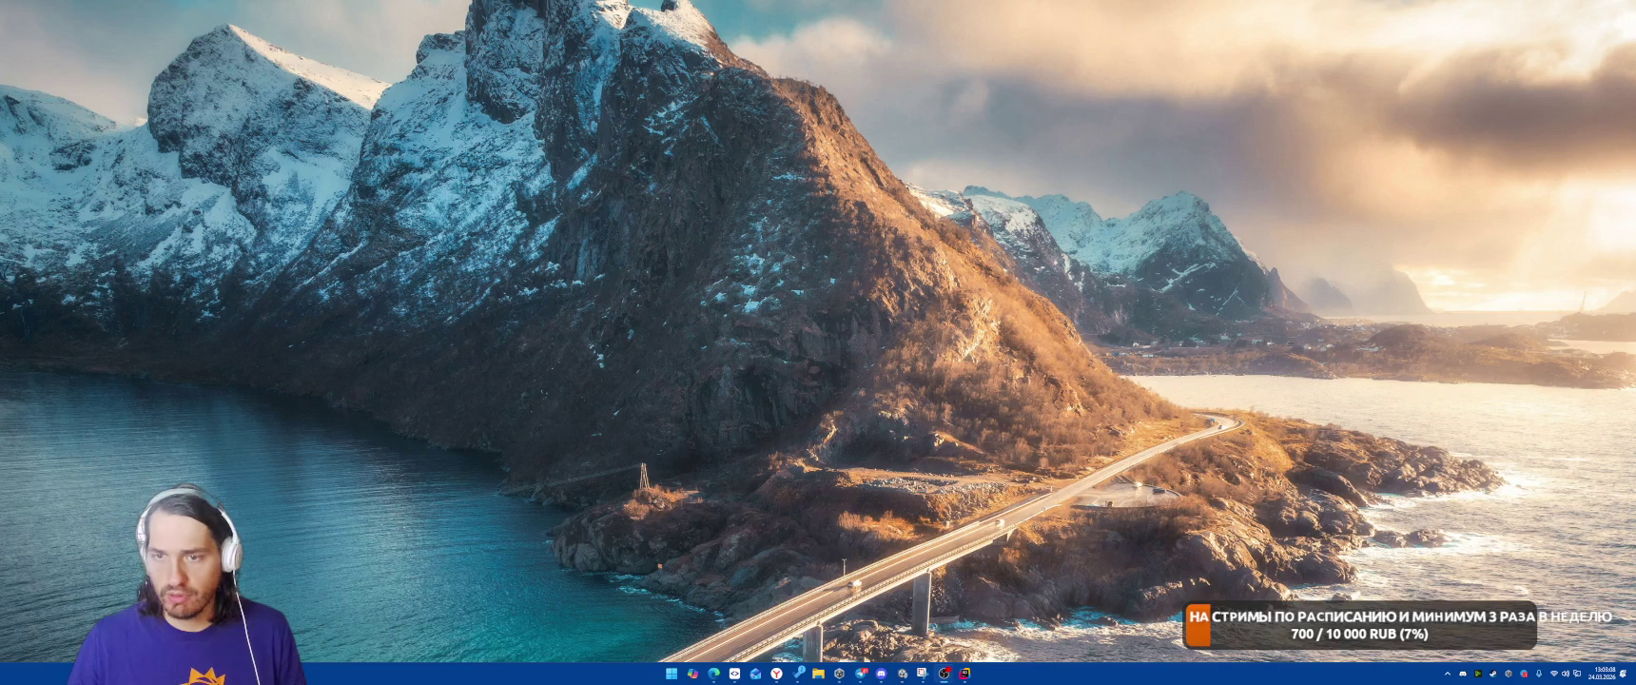
key(super+d)
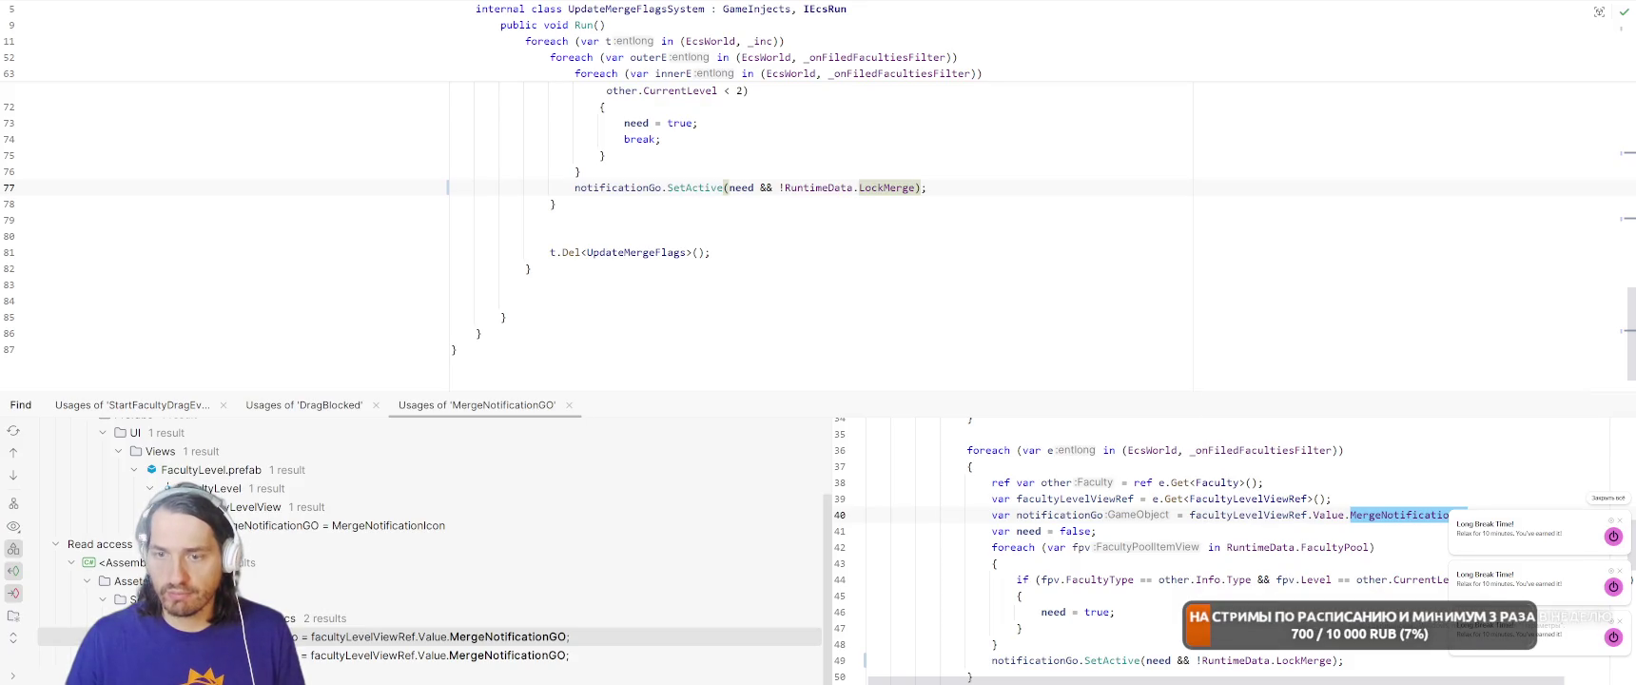